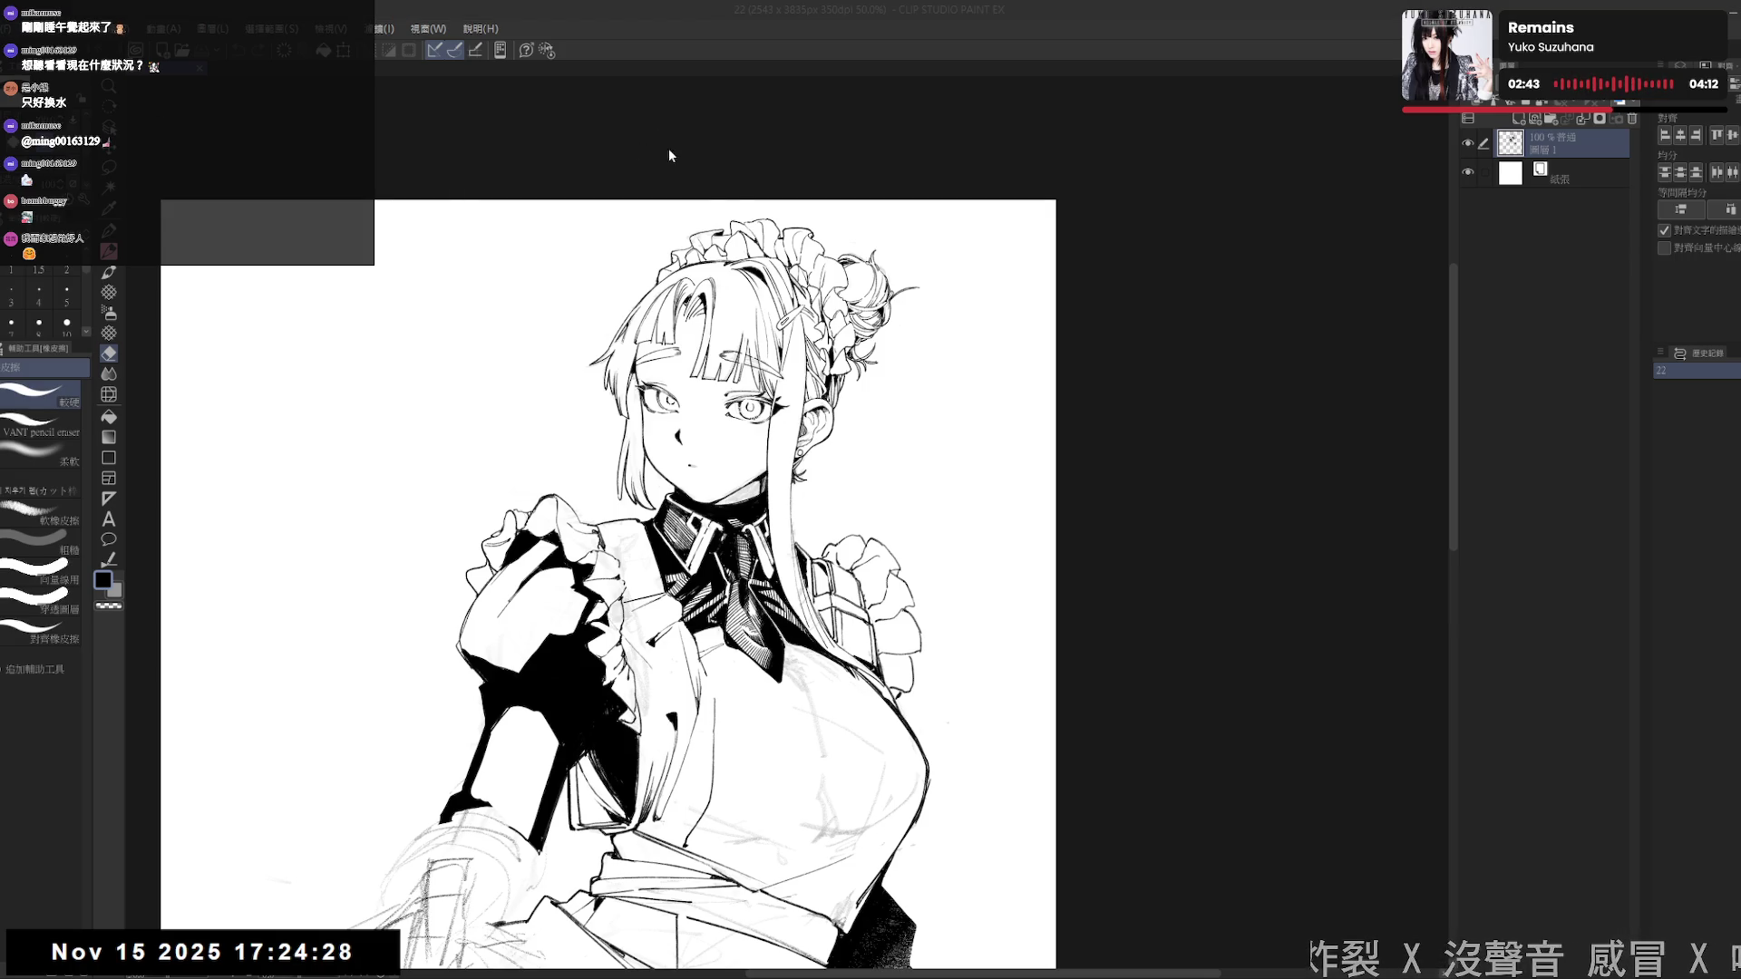
- On the blank A4 practice page, draw a zigzag pencil test stroke with short parallel hatches below it
{"action": "key", "text": "ctrl+Tab"}
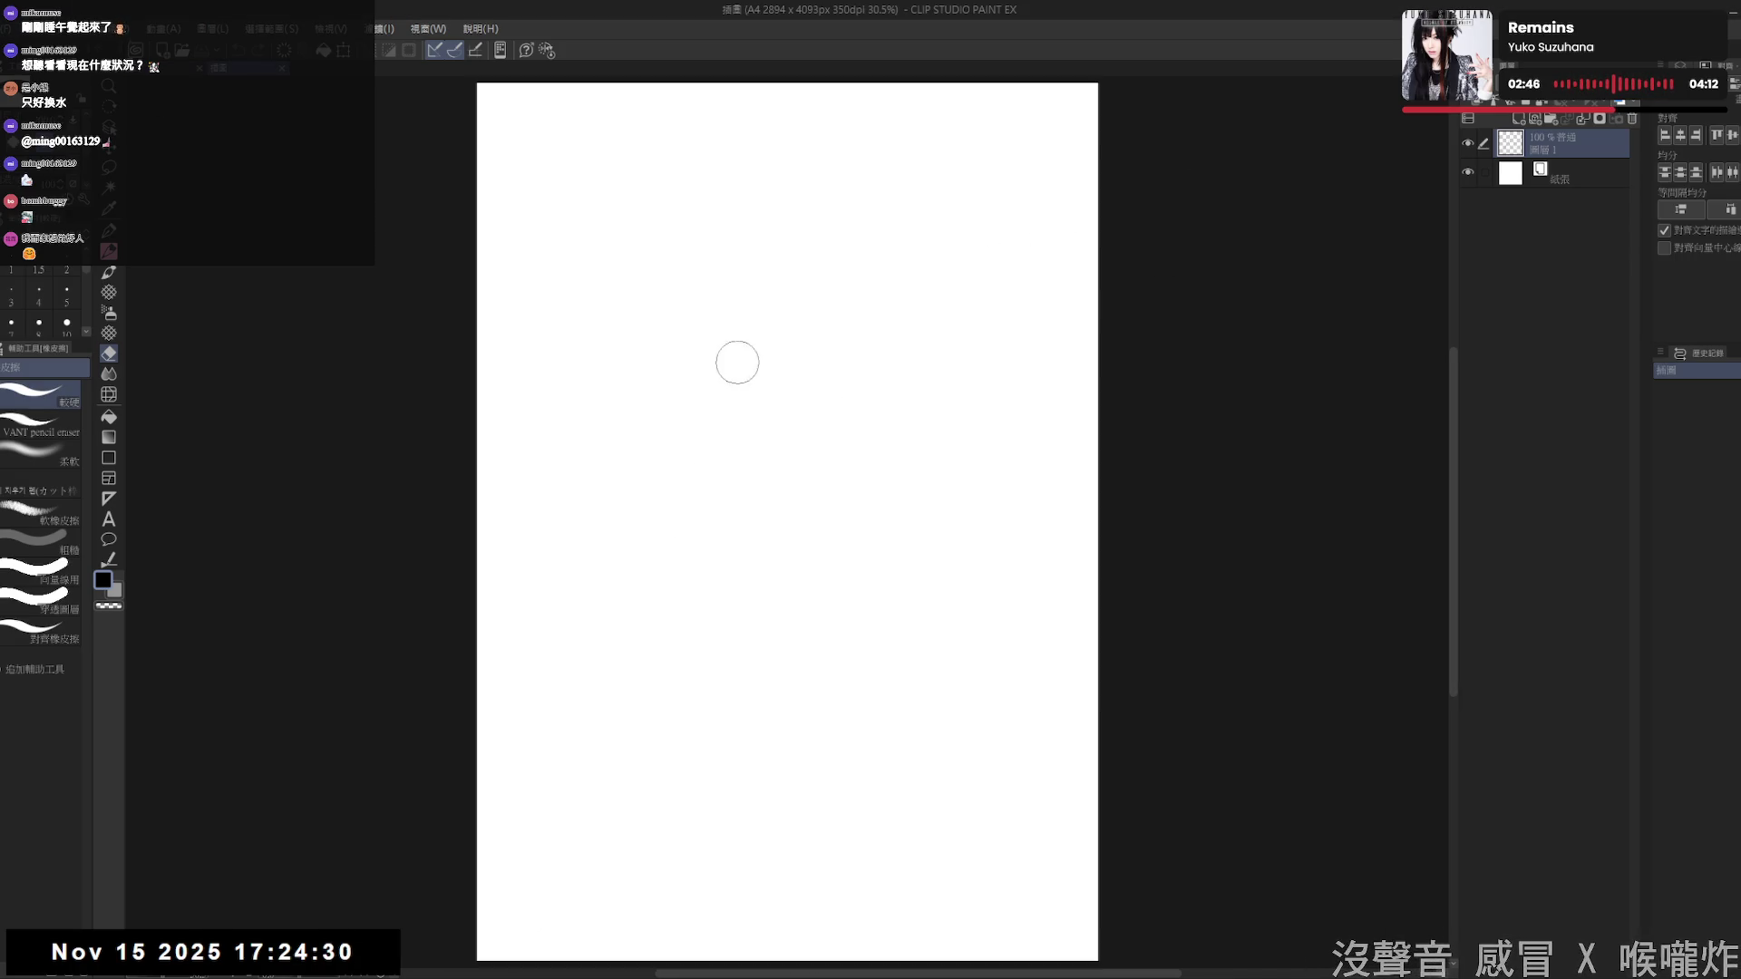
{"action": "left_click", "coordinate": [779, 417]}
{"action": "key", "text": "p"}
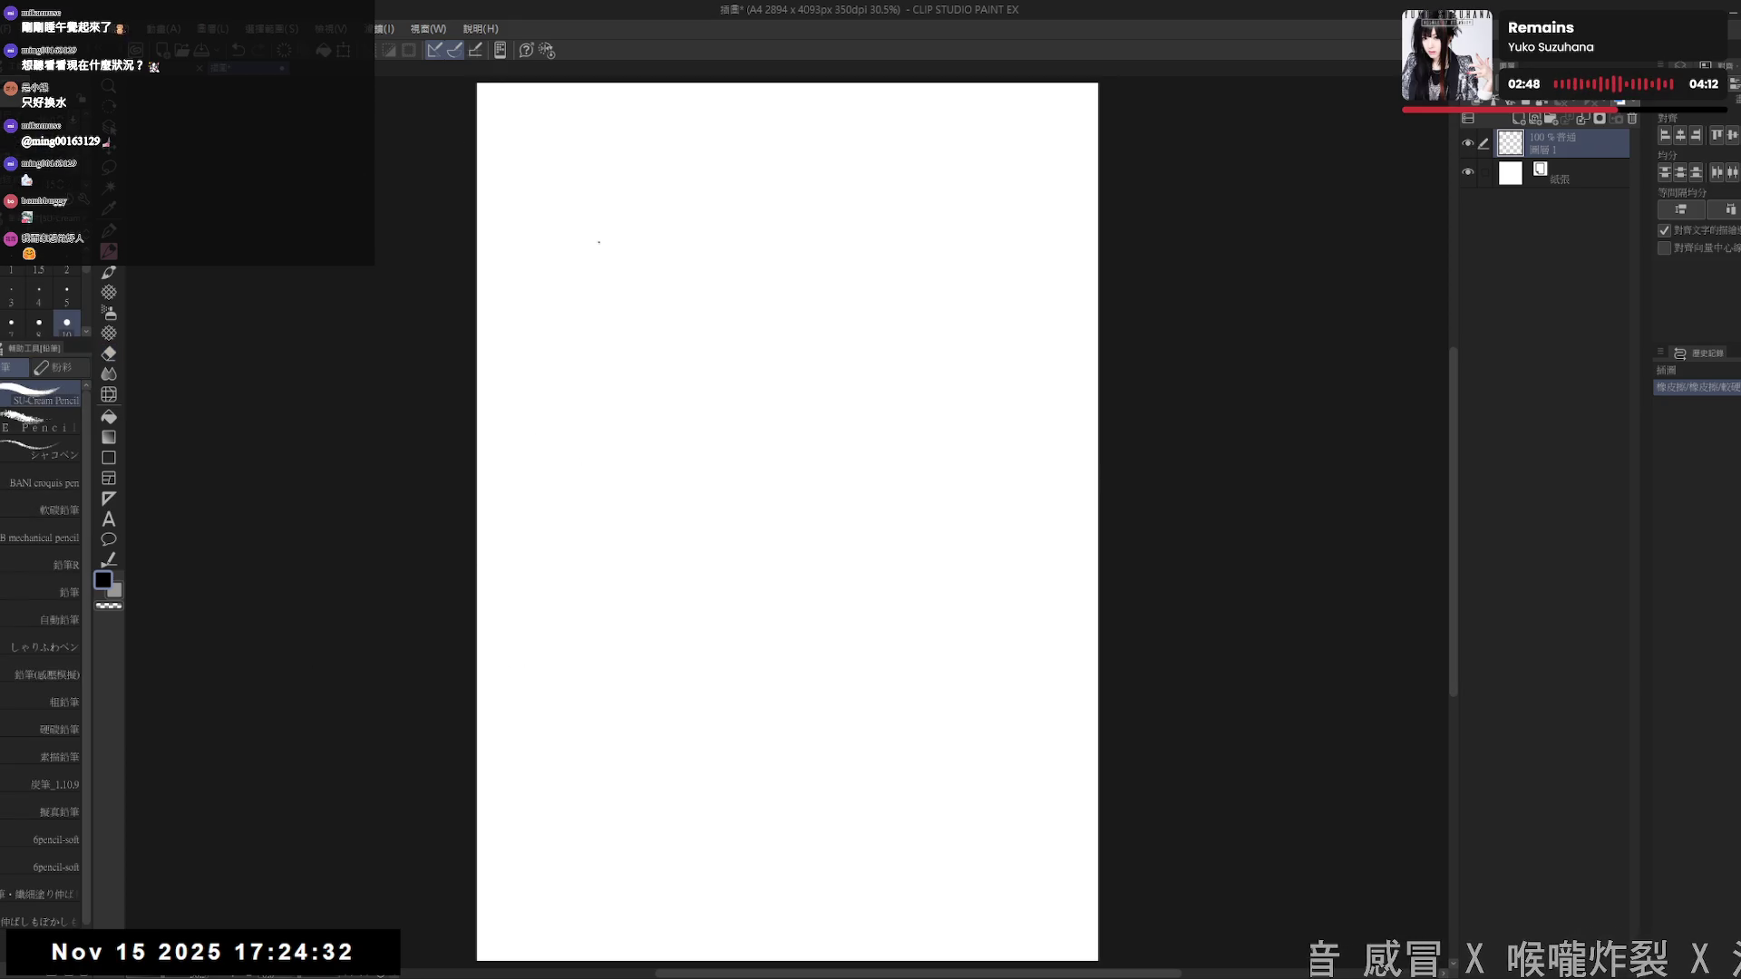
{"action": "mouse_move", "coordinate": [699, 299]}
{"action": "left_mouse_down"}
{"action": "mouse_move", "coordinate": [678, 381]}
{"action": "mouse_move", "coordinate": [760, 347]}
{"action": "left_mouse_up"}
{"action": "mouse_move", "coordinate": [682, 470]}
{"action": "left_mouse_down"}
{"action": "mouse_move", "coordinate": [696, 404]}
{"action": "mouse_move", "coordinate": [685, 471]}
{"action": "left_mouse_up"}
{"action": "mouse_move", "coordinate": [707, 424]}
{"action": "left_mouse_down"}
{"action": "mouse_move", "coordinate": [693, 481]}
{"action": "mouse_move", "coordinate": [714, 494]}
{"action": "left_mouse_up"}
{"action": "left_click_drag", "start_coordinate": [733, 458], "coordinate": [722, 492]}
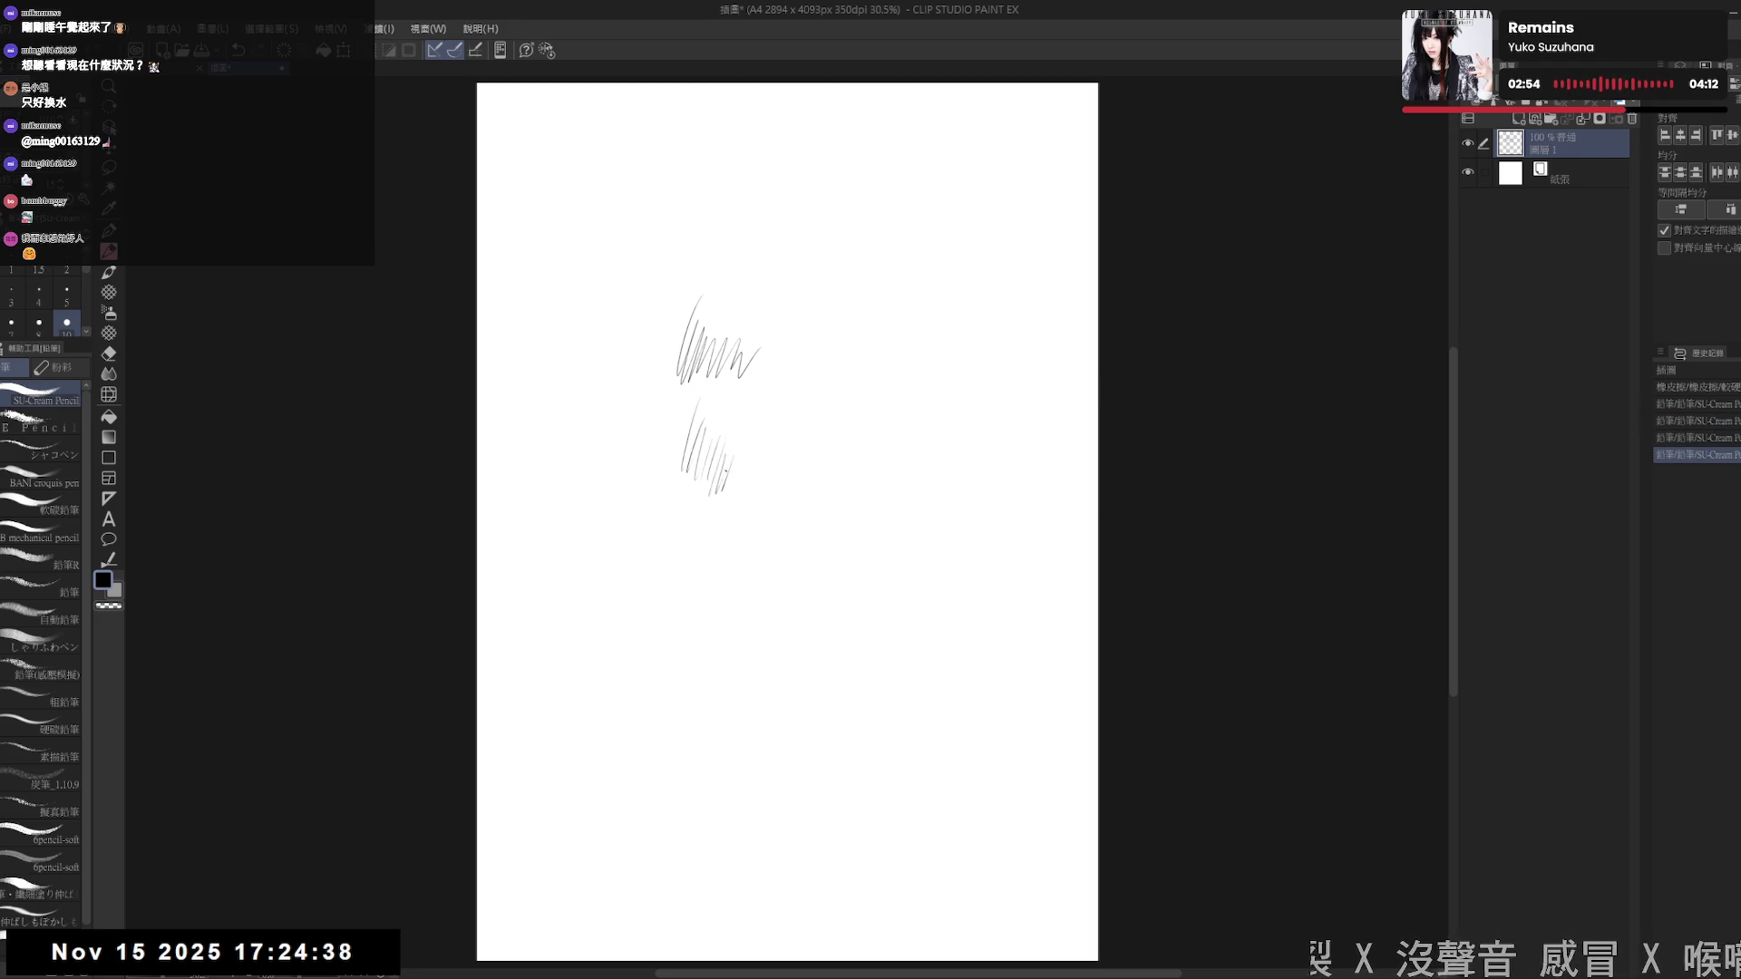
- Build a cluster of thin vertical pencil hatches that grows denser toward the right
{"action": "left_click_drag", "start_coordinate": [553, 459], "coordinate": [561, 542]}
{"action": "left_click_drag", "start_coordinate": [568, 494], "coordinate": [564, 541]}
{"action": "left_click_drag", "start_coordinate": [573, 496], "coordinate": [574, 541]}
{"action": "left_click_drag", "start_coordinate": [583, 506], "coordinate": [585, 538]}
{"action": "left_click_drag", "start_coordinate": [592, 513], "coordinate": [594, 544]}
{"action": "left_click_drag", "start_coordinate": [602, 520], "coordinate": [607, 546]}
- Draw long curved pencil strokes with curved hatches to their right
{"action": "left_click_drag", "start_coordinate": [625, 346], "coordinate": [656, 644]}
{"action": "mouse_move", "coordinate": [638, 473]}
{"action": "left_mouse_down"}
{"action": "mouse_move", "coordinate": [666, 658]}
{"action": "mouse_move", "coordinate": [658, 560]}
{"action": "mouse_move", "coordinate": [665, 597]}
{"action": "left_mouse_up"}
{"action": "left_click_drag", "start_coordinate": [660, 515], "coordinate": [679, 587]}
{"action": "mouse_move", "coordinate": [658, 527]}
{"action": "left_mouse_down"}
{"action": "mouse_move", "coordinate": [686, 628]}
{"action": "mouse_move", "coordinate": [691, 609]}
{"action": "left_mouse_up"}
{"action": "left_click_drag", "start_coordinate": [680, 521], "coordinate": [701, 617]}
{"action": "mouse_move", "coordinate": [695, 539]}
{"action": "left_mouse_down"}
{"action": "mouse_move", "coordinate": [709, 623]}
{"action": "mouse_move", "coordinate": [736, 613]}
{"action": "mouse_move", "coordinate": [745, 548]}
{"action": "mouse_move", "coordinate": [760, 630]}
{"action": "mouse_move", "coordinate": [767, 557]}
{"action": "mouse_move", "coordinate": [772, 625]}
{"action": "mouse_move", "coordinate": [800, 629]}
{"action": "mouse_move", "coordinate": [810, 599]}
{"action": "left_mouse_up"}
- Add a long stroke ending in a zigzag, then shift the page view left
{"action": "scroll", "coordinate": [717, 645], "scroll_direction": "up", "scroll_amount": 5}
{"action": "mouse_move", "coordinate": [821, 298]}
{"action": "left_mouse_down"}
{"action": "mouse_move", "coordinate": [810, 489]}
{"action": "mouse_move", "coordinate": [851, 413]}
{"action": "mouse_move", "coordinate": [901, 405]}
{"action": "left_mouse_up"}
{"action": "scroll", "coordinate": [996, 293], "scroll_direction": "down", "scroll_amount": 3}
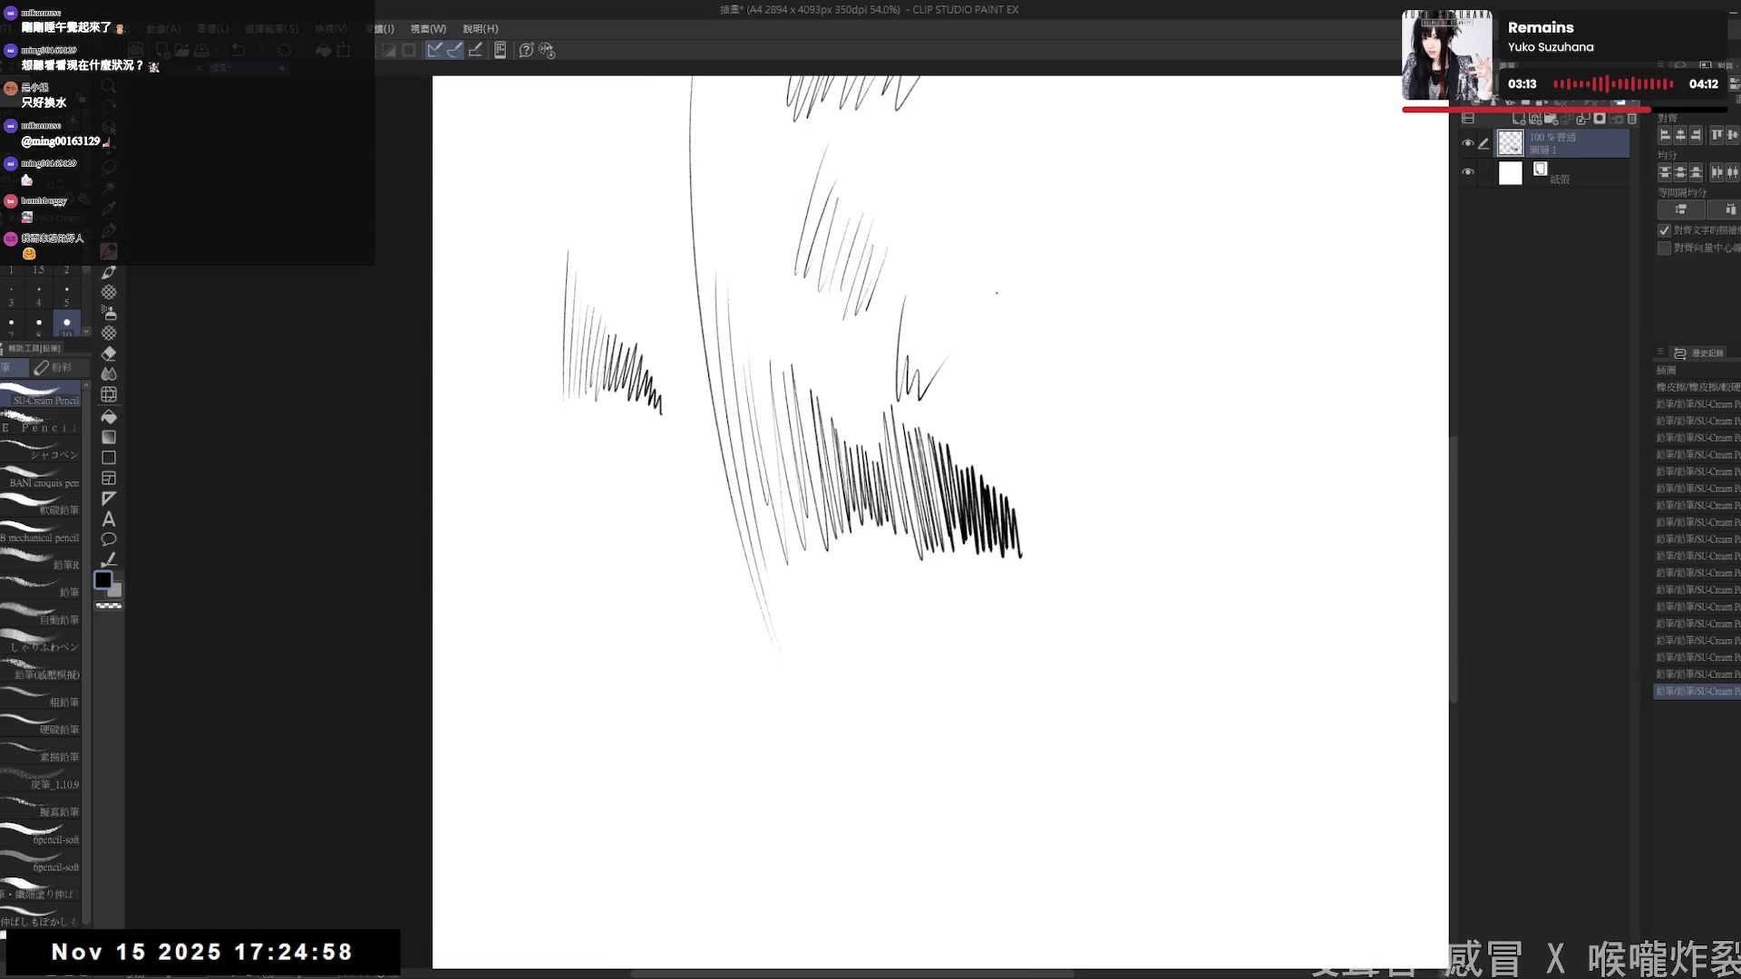
{"action": "left_click_drag", "start_coordinate": [996, 293], "coordinate": [722, 458]}
{"action": "scroll", "coordinate": [722, 457], "scroll_direction": "down", "scroll_amount": 2}
{"action": "left_click_drag", "start_coordinate": [646, 498], "coordinate": [607, 499]}
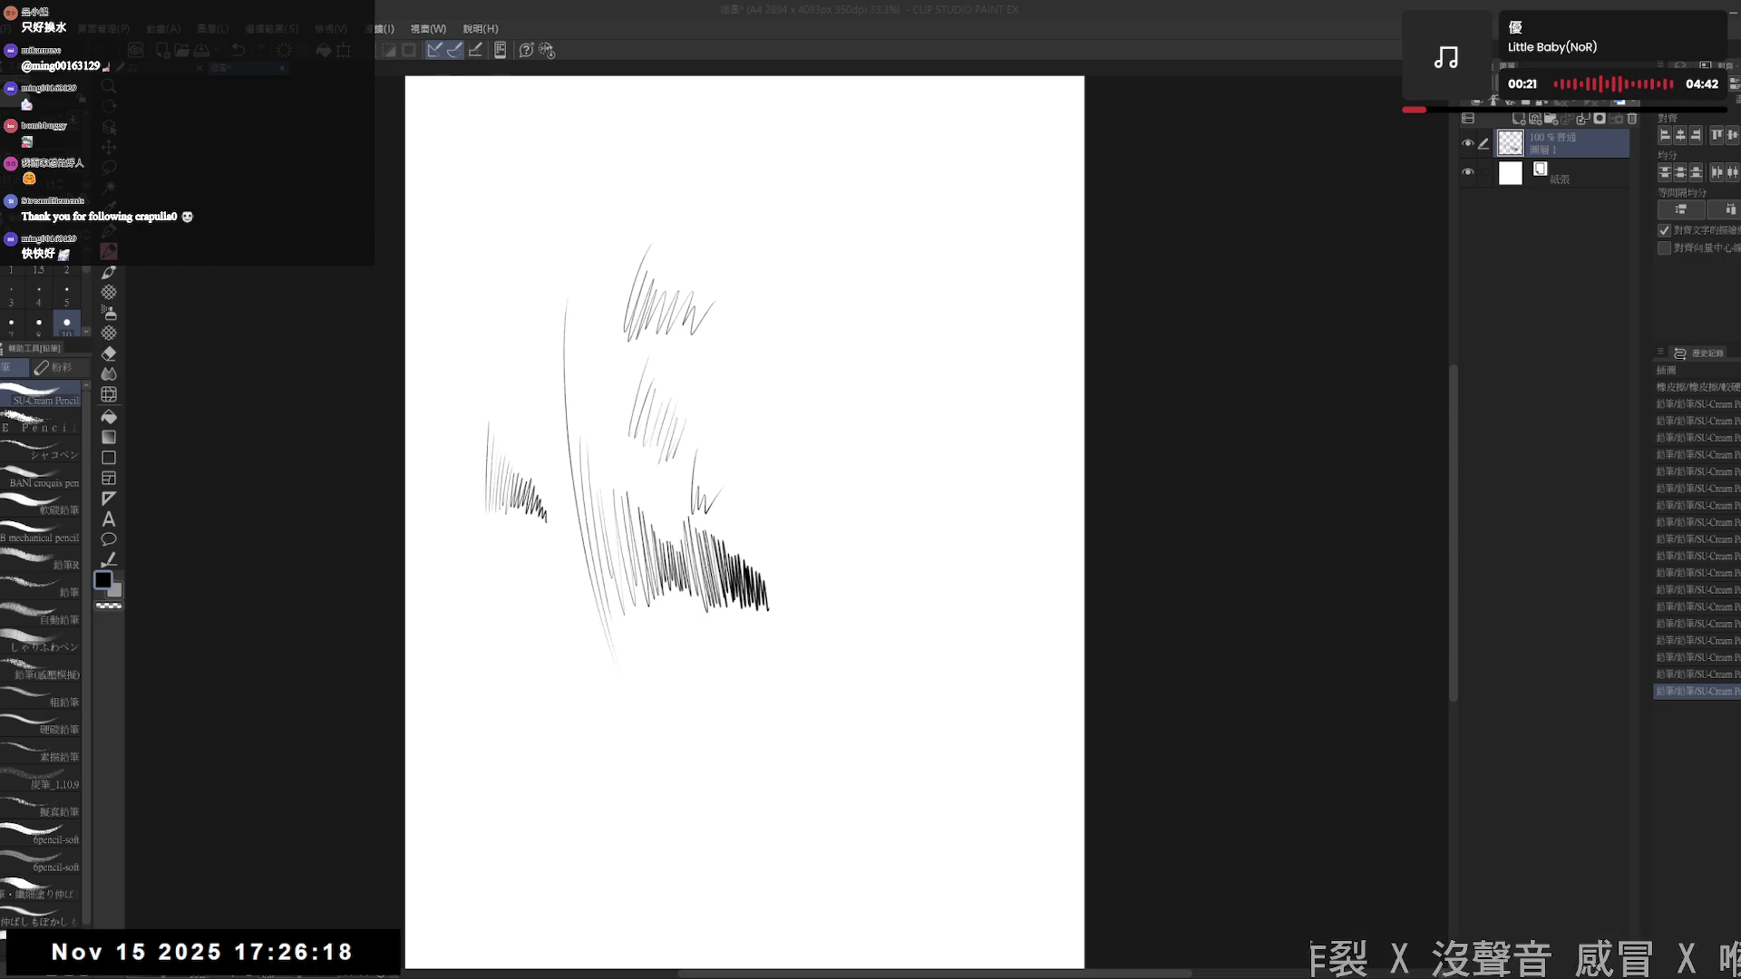
{"action": "left_click", "coordinate": [760, 471]}
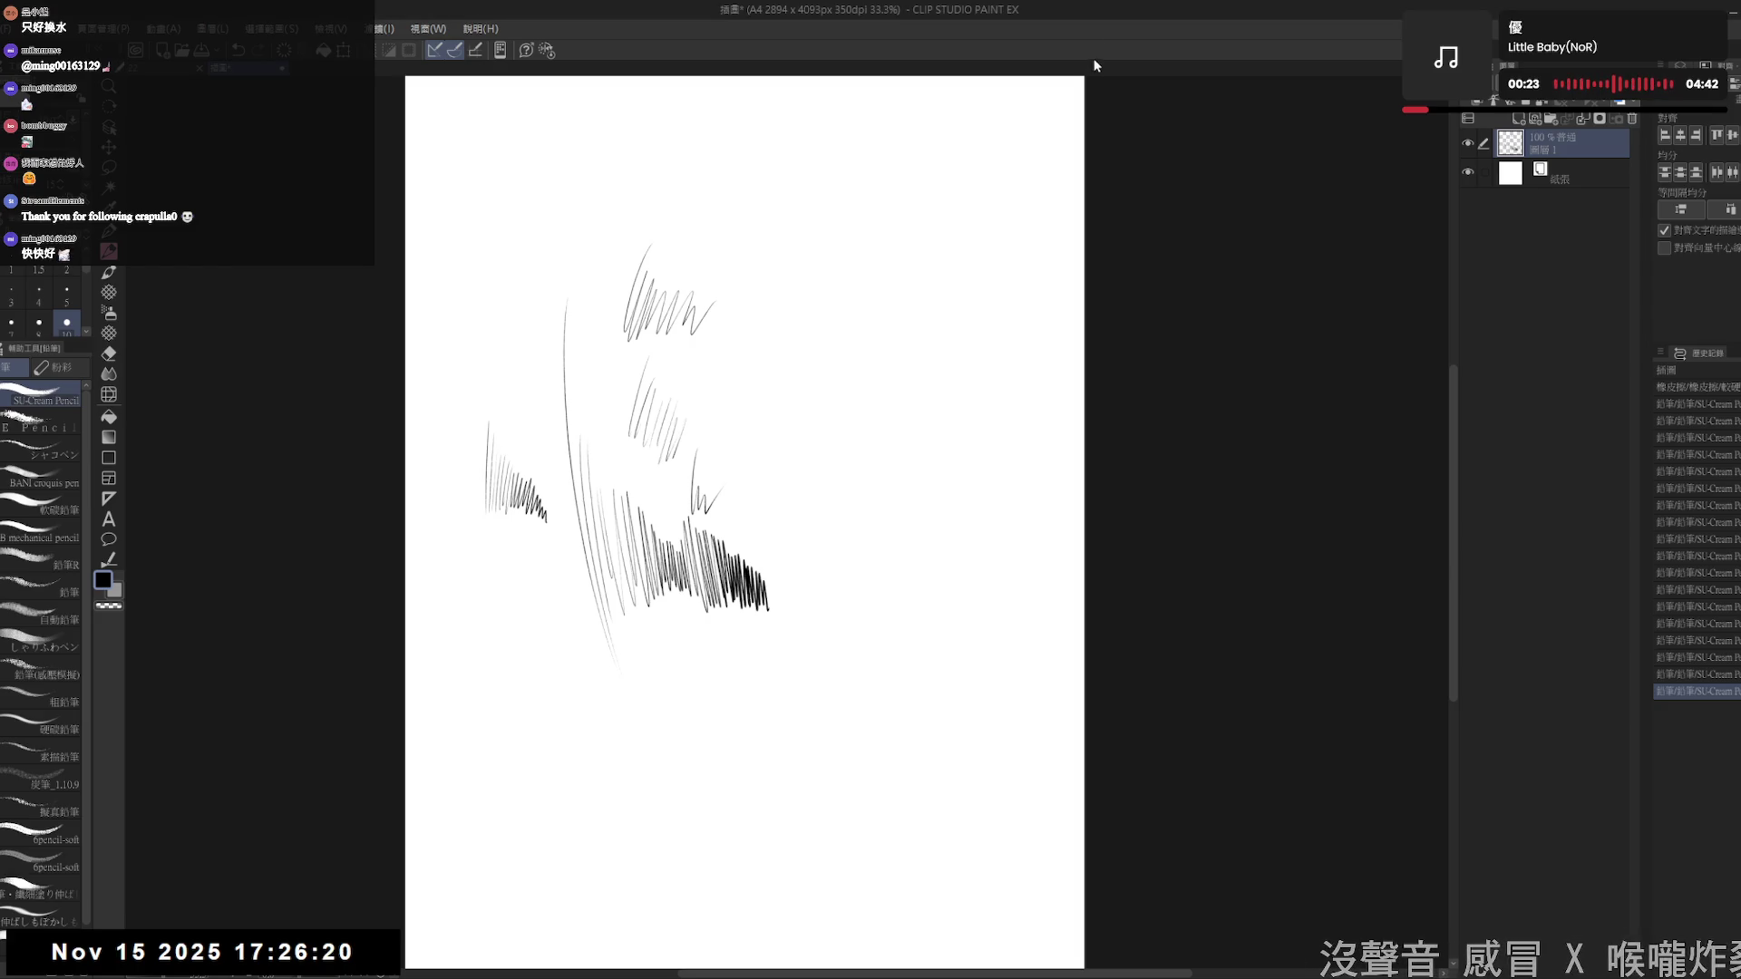
- Add a vertical zigzag hatch block on the right and two small zigzag clusters lower on the page
{"action": "mouse_move", "coordinate": [761, 471]}
{"action": "left_mouse_down"}
{"action": "mouse_move", "coordinate": [793, 508]}
{"action": "mouse_move", "coordinate": [805, 440]}
{"action": "mouse_move", "coordinate": [813, 544]}
{"action": "mouse_move", "coordinate": [824, 453]}
{"action": "mouse_move", "coordinate": [826, 549]}
{"action": "left_mouse_up"}
{"action": "mouse_move", "coordinate": [647, 669]}
{"action": "left_mouse_down"}
{"action": "mouse_move", "coordinate": [668, 703]}
{"action": "mouse_move", "coordinate": [628, 632]}
{"action": "left_mouse_up"}
{"action": "scroll", "coordinate": [560, 594], "scroll_direction": "up", "scroll_amount": 5}
{"action": "mouse_move", "coordinate": [620, 515]}
{"action": "left_mouse_down"}
{"action": "mouse_move", "coordinate": [631, 563]}
{"action": "mouse_move", "coordinate": [661, 580]}
{"action": "mouse_move", "coordinate": [735, 515]}
{"action": "mouse_move", "coordinate": [758, 544]}
{"action": "left_mouse_up"}
{"action": "scroll", "coordinate": [787, 543], "scroll_direction": "down", "scroll_amount": 3}
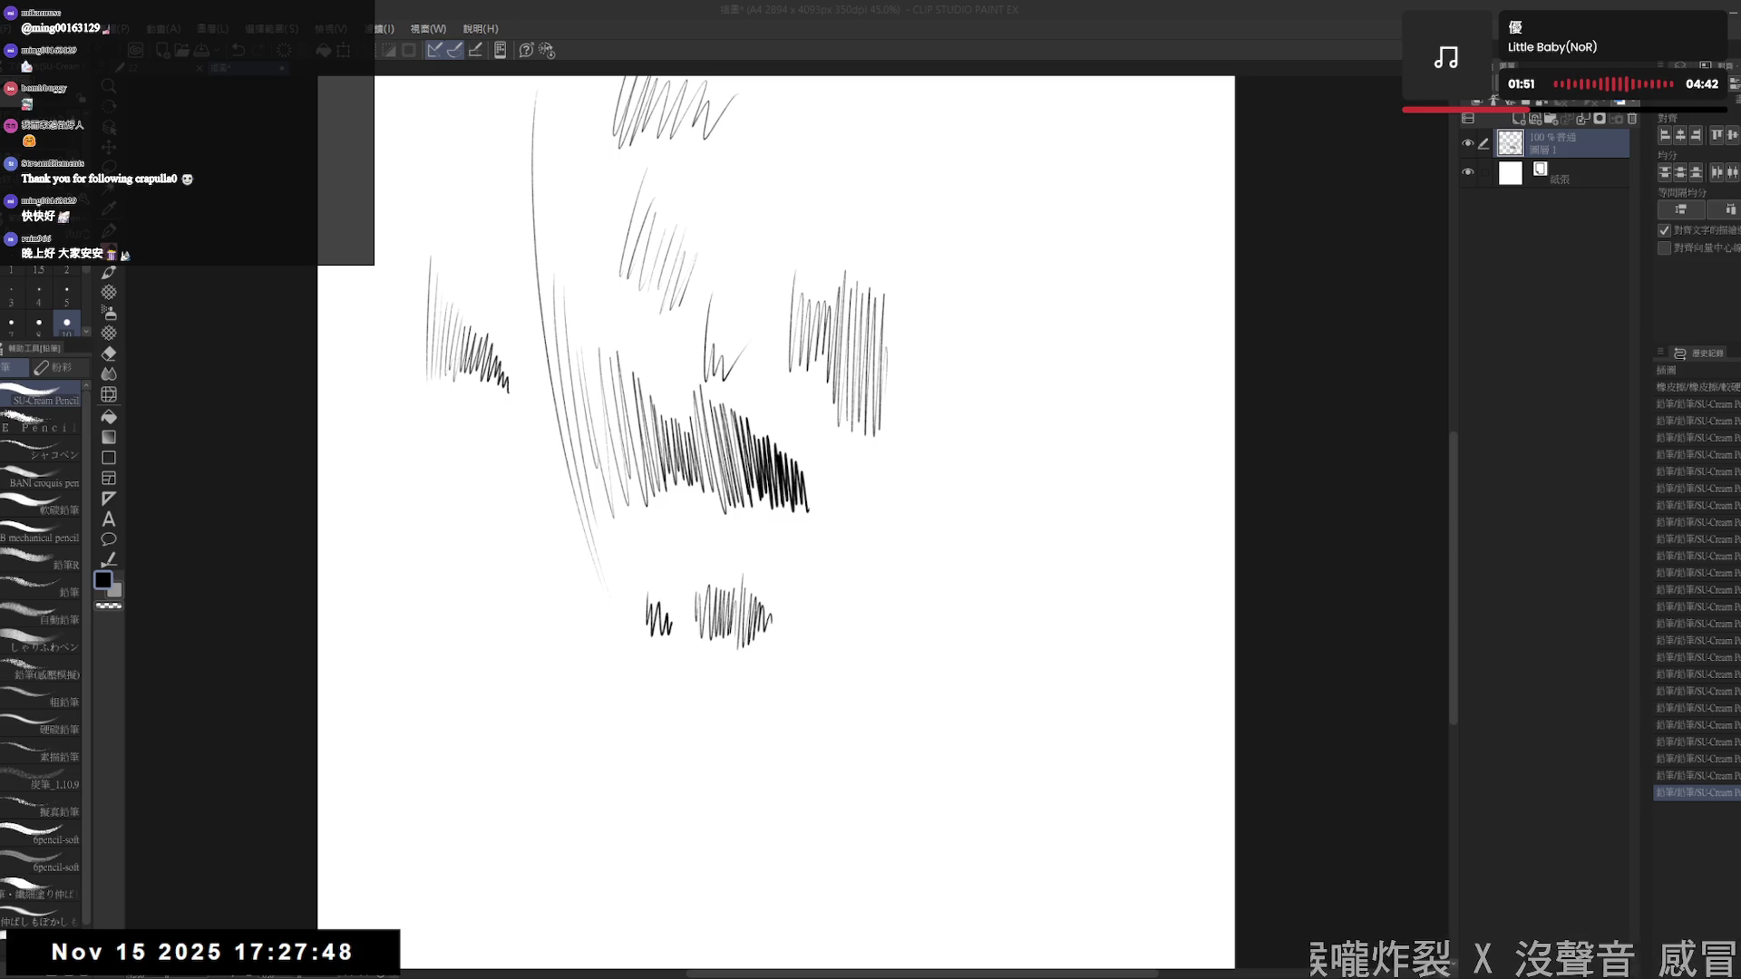
{"action": "mouse_move", "coordinate": [842, 548]}
{"action": "left_mouse_down"}
{"action": "mouse_move", "coordinate": [868, 617]}
{"action": "mouse_move", "coordinate": [911, 543]}
{"action": "left_mouse_up"}
- Add zigzag strokes at the lower left and extend the pencil hatching on the right
{"action": "mouse_move", "coordinate": [788, 656]}
{"action": "left_mouse_down"}
{"action": "mouse_move", "coordinate": [803, 755]}
{"action": "mouse_move", "coordinate": [823, 707]}
{"action": "mouse_move", "coordinate": [844, 718]}
{"action": "left_mouse_up"}
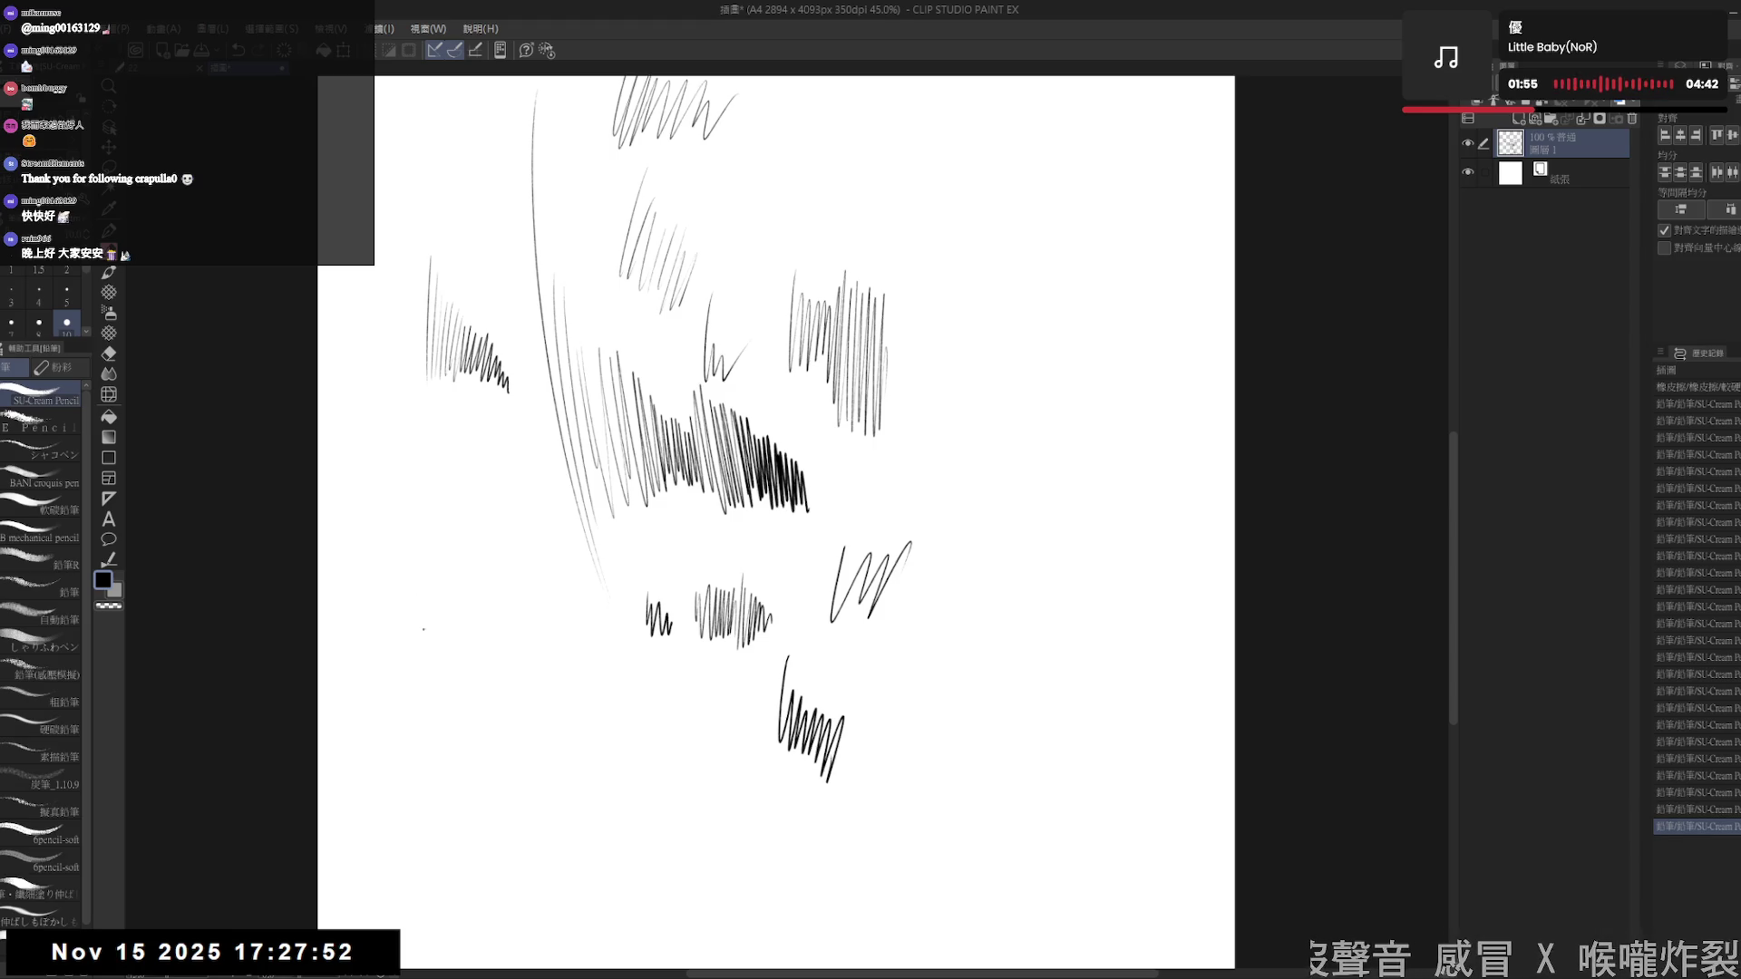
{"action": "left_click_drag", "start_coordinate": [489, 635], "coordinate": [497, 704]}
{"action": "mouse_move", "coordinate": [495, 576]}
{"action": "left_mouse_down"}
{"action": "mouse_move", "coordinate": [510, 712]}
{"action": "mouse_move", "coordinate": [553, 750]}
{"action": "mouse_move", "coordinate": [562, 726]}
{"action": "mouse_move", "coordinate": [567, 744]}
{"action": "mouse_move", "coordinate": [558, 707]}
{"action": "mouse_move", "coordinate": [580, 758]}
{"action": "mouse_move", "coordinate": [585, 725]}
{"action": "mouse_move", "coordinate": [586, 760]}
{"action": "left_mouse_up"}
{"action": "mouse_move", "coordinate": [596, 669]}
{"action": "left_mouse_down"}
{"action": "mouse_move", "coordinate": [603, 720]}
{"action": "mouse_move", "coordinate": [643, 762]}
{"action": "mouse_move", "coordinate": [649, 689]}
{"action": "mouse_move", "coordinate": [675, 784]}
{"action": "mouse_move", "coordinate": [685, 725]}
{"action": "mouse_move", "coordinate": [694, 778]}
{"action": "mouse_move", "coordinate": [698, 756]}
{"action": "left_mouse_up"}
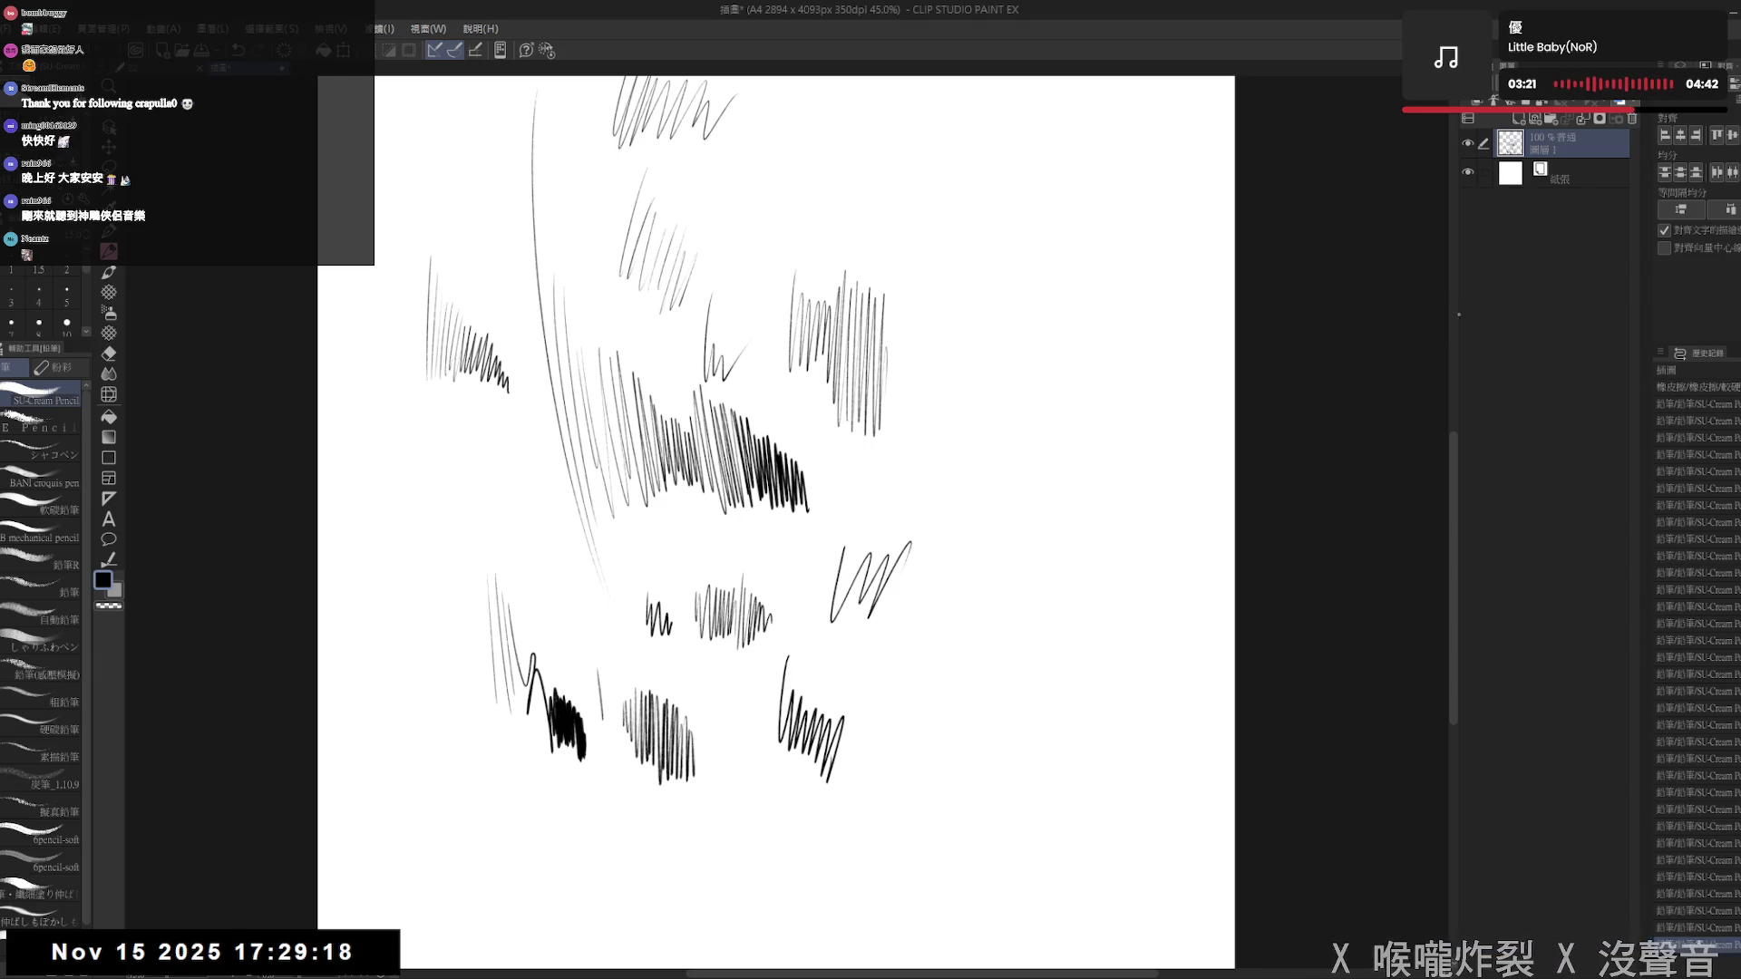
{"action": "mouse_move", "coordinate": [932, 578]}
{"action": "left_mouse_down"}
{"action": "mouse_move", "coordinate": [961, 462]}
{"action": "mouse_move", "coordinate": [1012, 588]}
{"action": "left_mouse_up"}
{"action": "left_click_drag", "start_coordinate": [1027, 511], "coordinate": [1008, 602]}
{"action": "left_click_drag", "start_coordinate": [1032, 533], "coordinate": [1023, 583]}
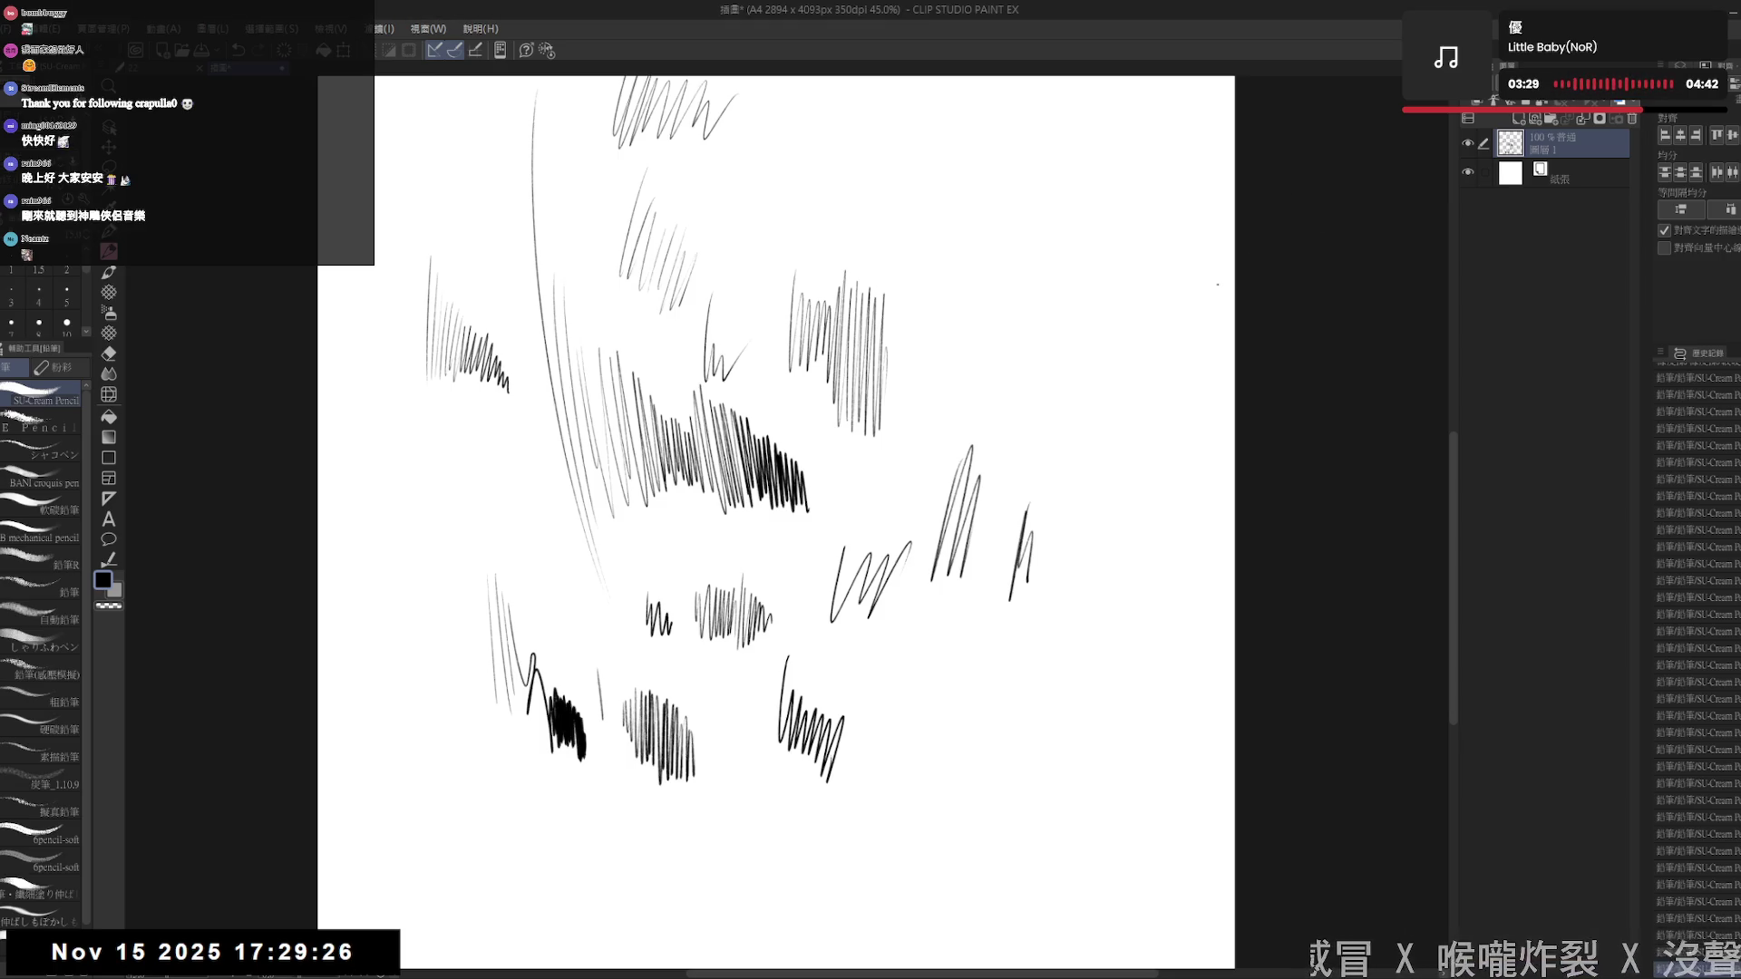
- Draw a long line down from the page top, then delete all practice strokes
{"action": "left_click_drag", "start_coordinate": [1025, 79], "coordinate": [960, 306]}
{"action": "left_click_drag", "start_coordinate": [987, 207], "coordinate": [978, 290]}
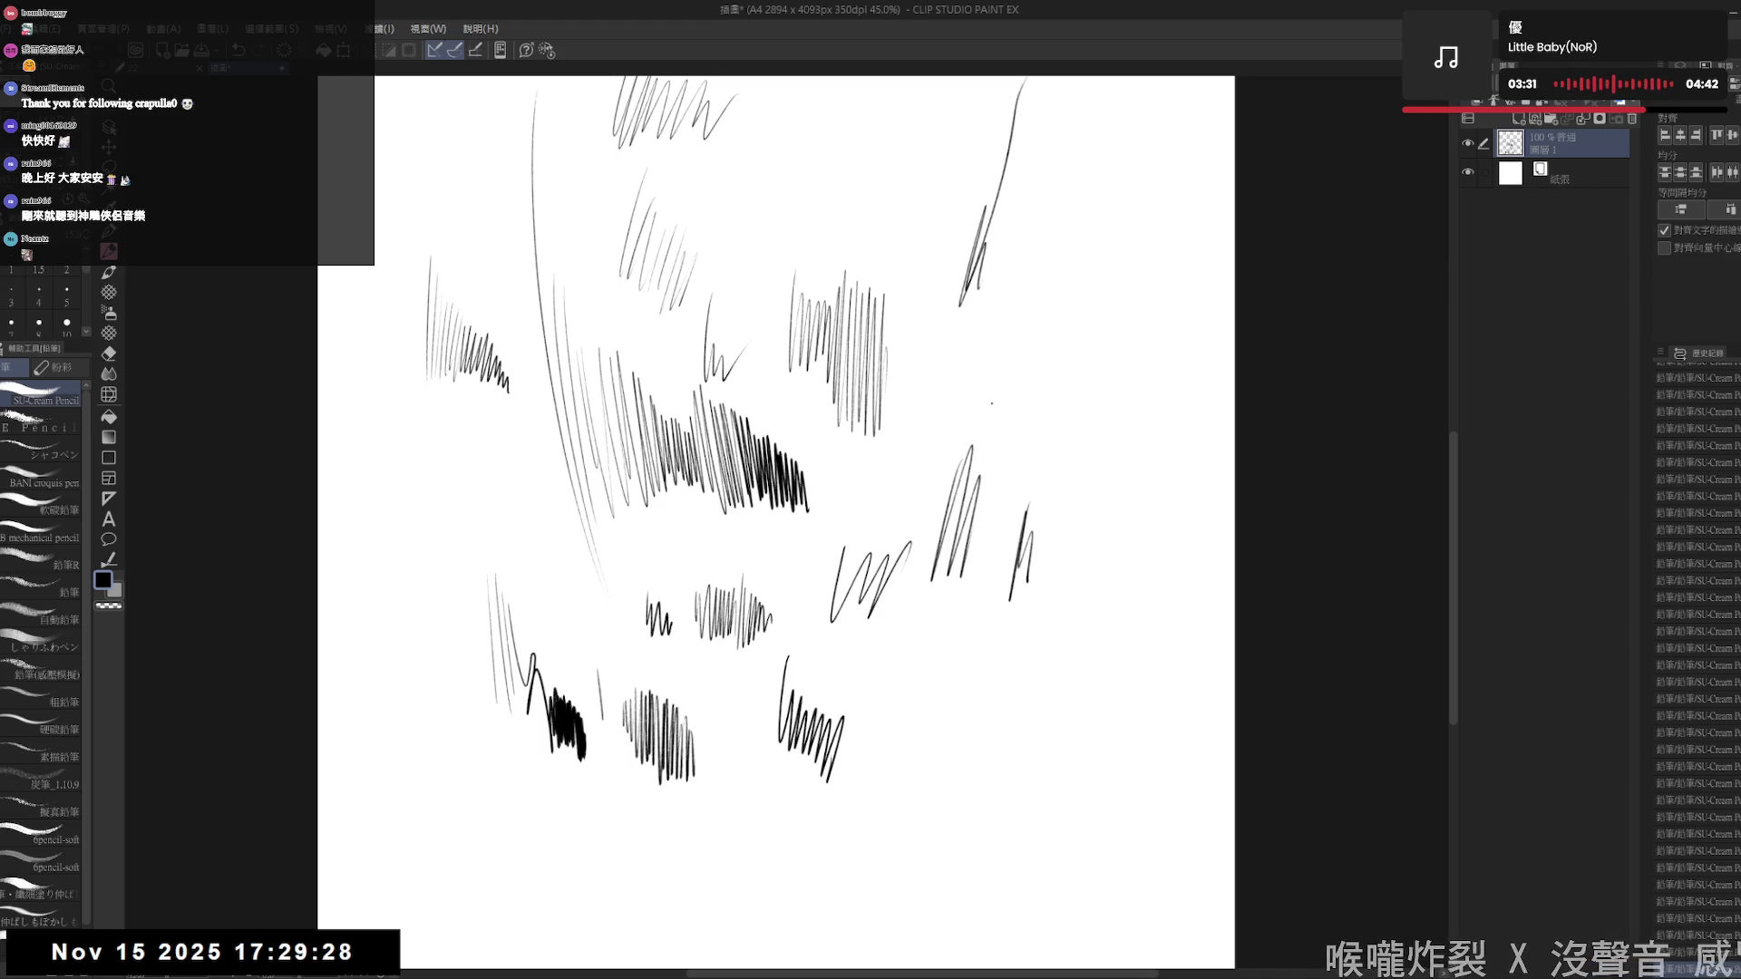
{"action": "key", "text": "Delete"}
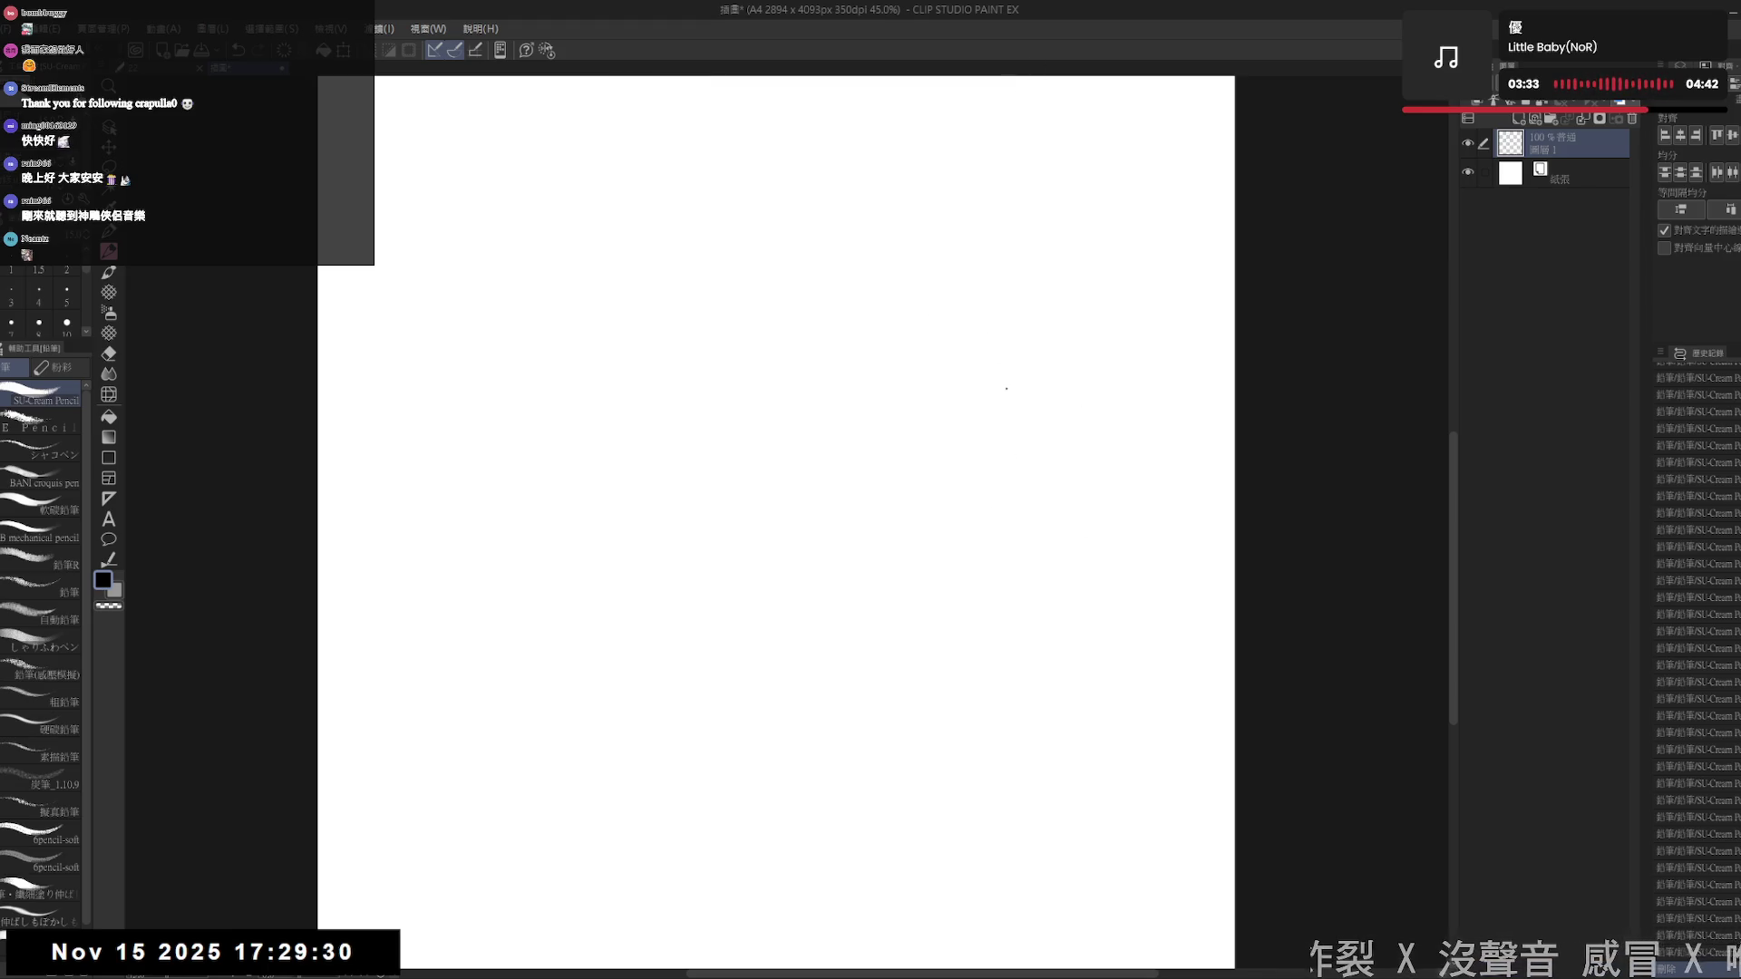
- On the cleared page, draw dense vertical hatching, a short top stroke and a looping stroke
{"action": "mouse_move", "coordinate": [618, 449]}
{"action": "left_mouse_down"}
{"action": "mouse_move", "coordinate": [635, 522]}
{"action": "mouse_move", "coordinate": [651, 507]}
{"action": "mouse_move", "coordinate": [644, 612]}
{"action": "left_mouse_up"}
{"action": "mouse_move", "coordinate": [646, 544]}
{"action": "left_mouse_down"}
{"action": "mouse_move", "coordinate": [654, 598]}
{"action": "mouse_move", "coordinate": [719, 596]}
{"action": "mouse_move", "coordinate": [798, 682]}
{"action": "mouse_move", "coordinate": [839, 686]}
{"action": "left_mouse_up"}
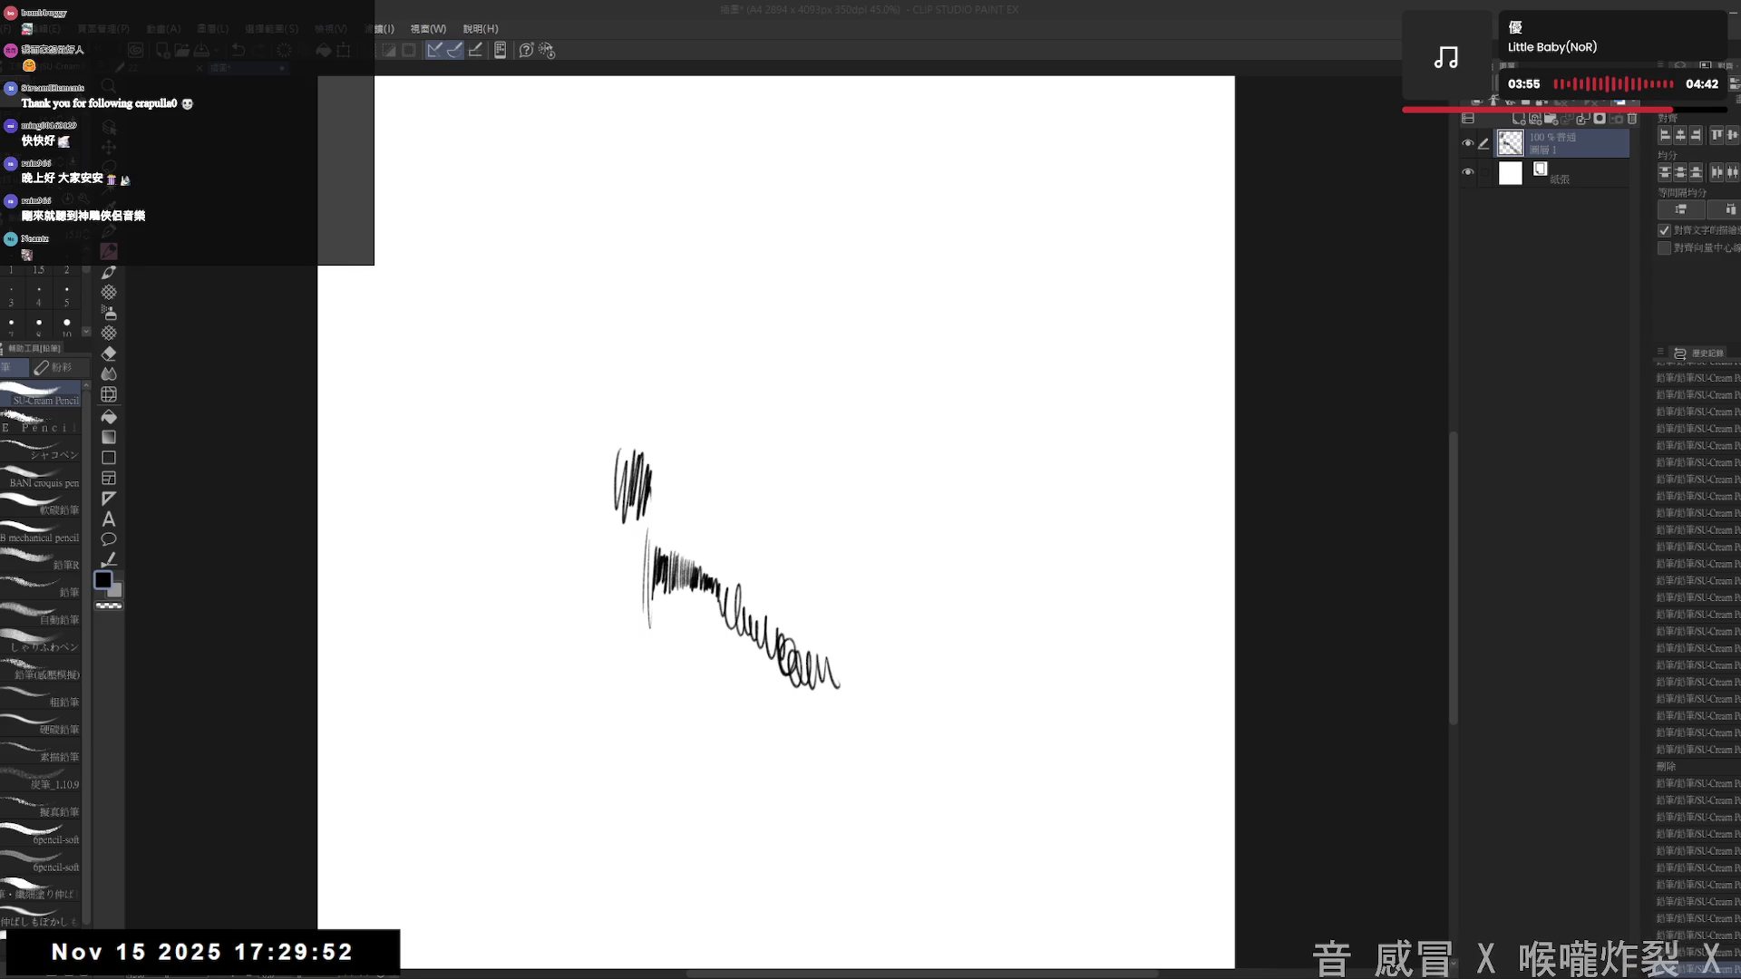
{"action": "left_click_drag", "start_coordinate": [848, 112], "coordinate": [847, 138]}
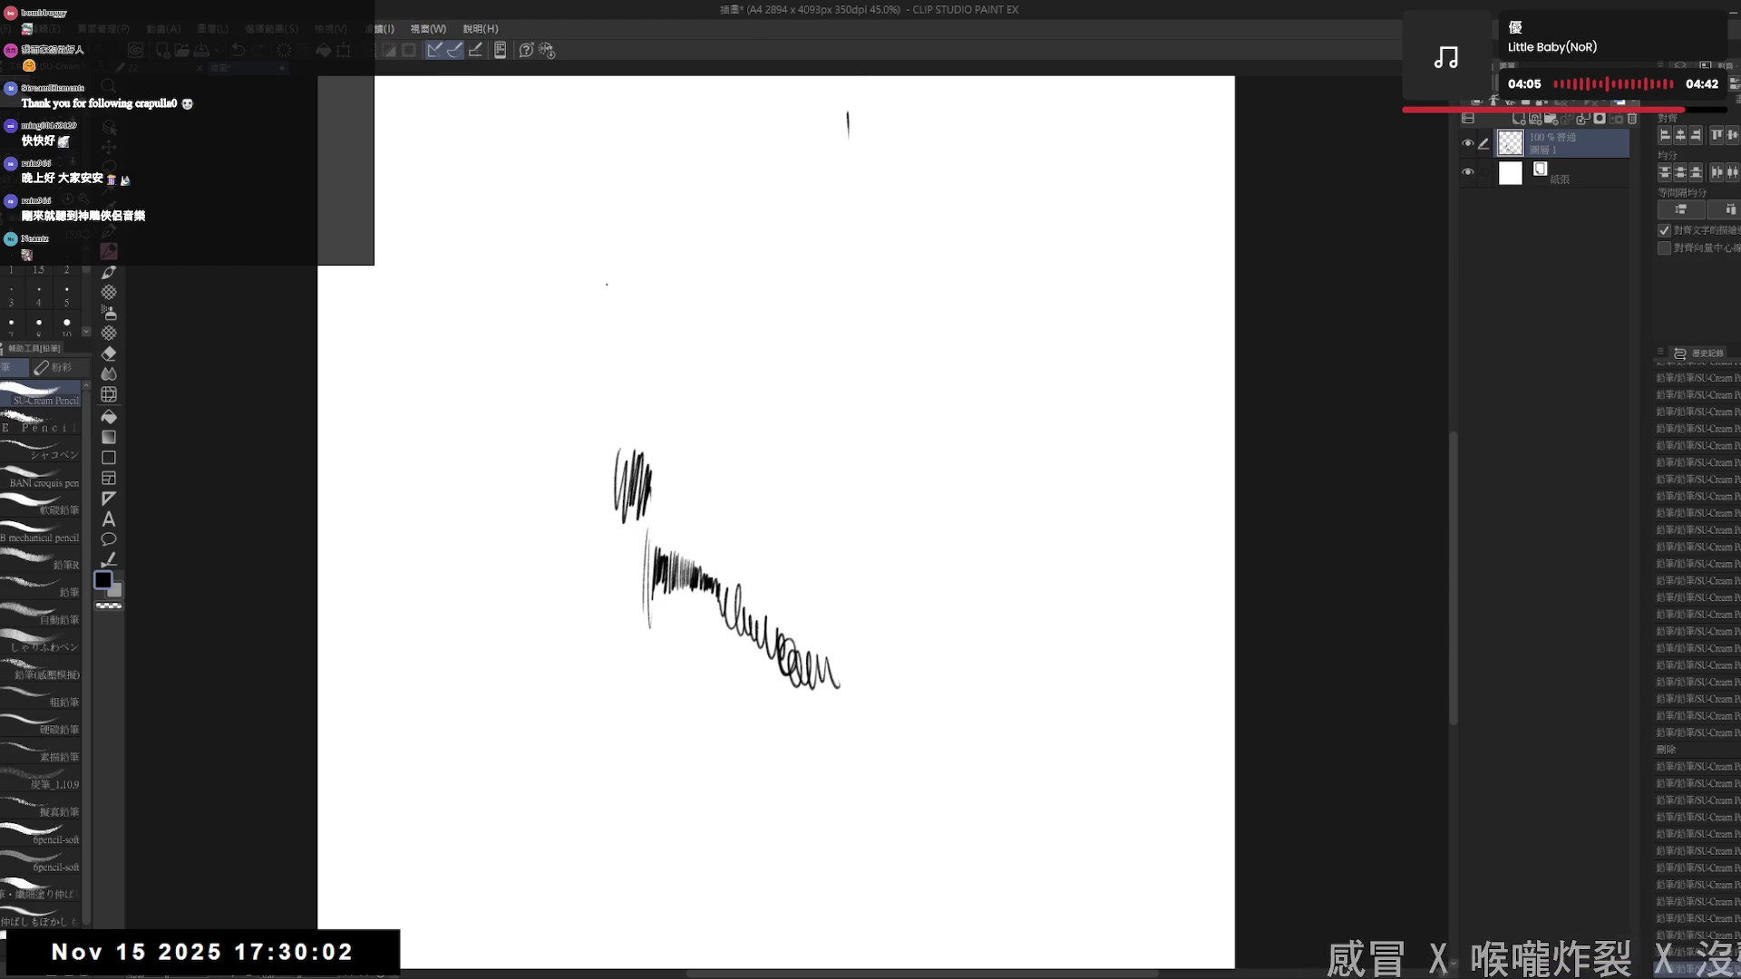
{"action": "mouse_move", "coordinate": [567, 319]}
{"action": "left_mouse_down"}
{"action": "mouse_move", "coordinate": [646, 370]}
{"action": "mouse_move", "coordinate": [689, 353]}
{"action": "mouse_move", "coordinate": [796, 372]}
{"action": "mouse_move", "coordinate": [814, 407]}
{"action": "left_mouse_up"}
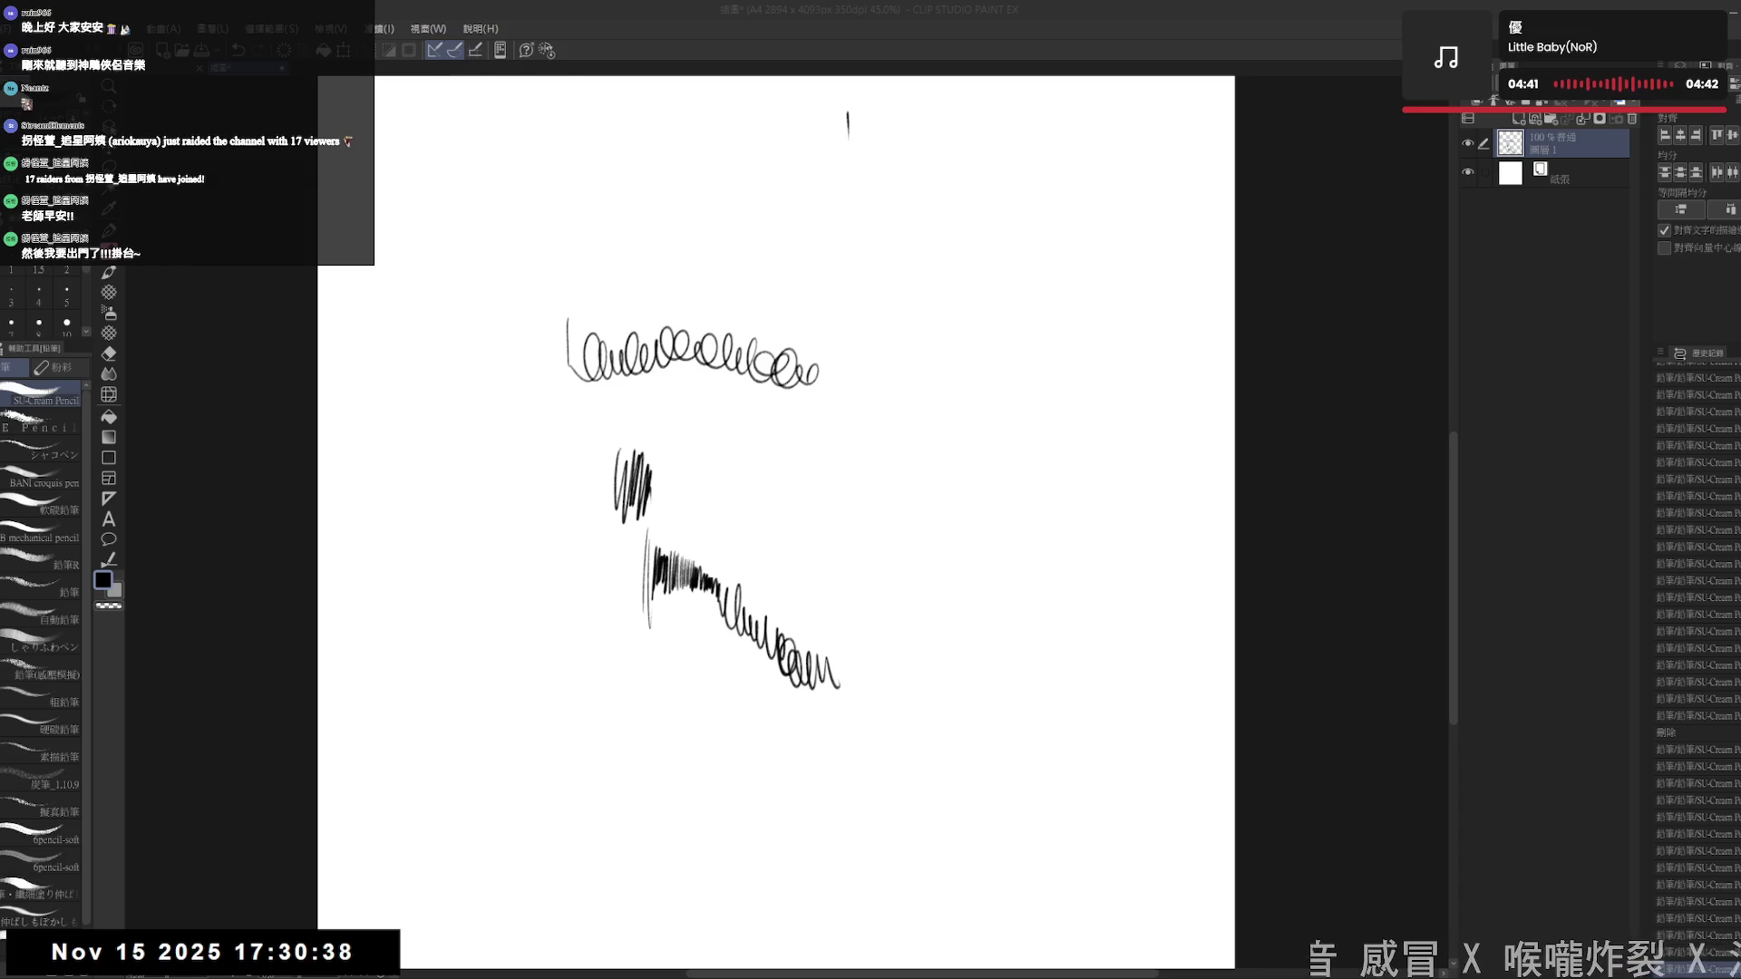
- Add looping test strokes, a short diagonal stroke and a patch of test hatching lower down
{"action": "left_click", "coordinate": [657, 487]}
{"action": "left_click_drag", "start_coordinate": [771, 361], "coordinate": [748, 425]}
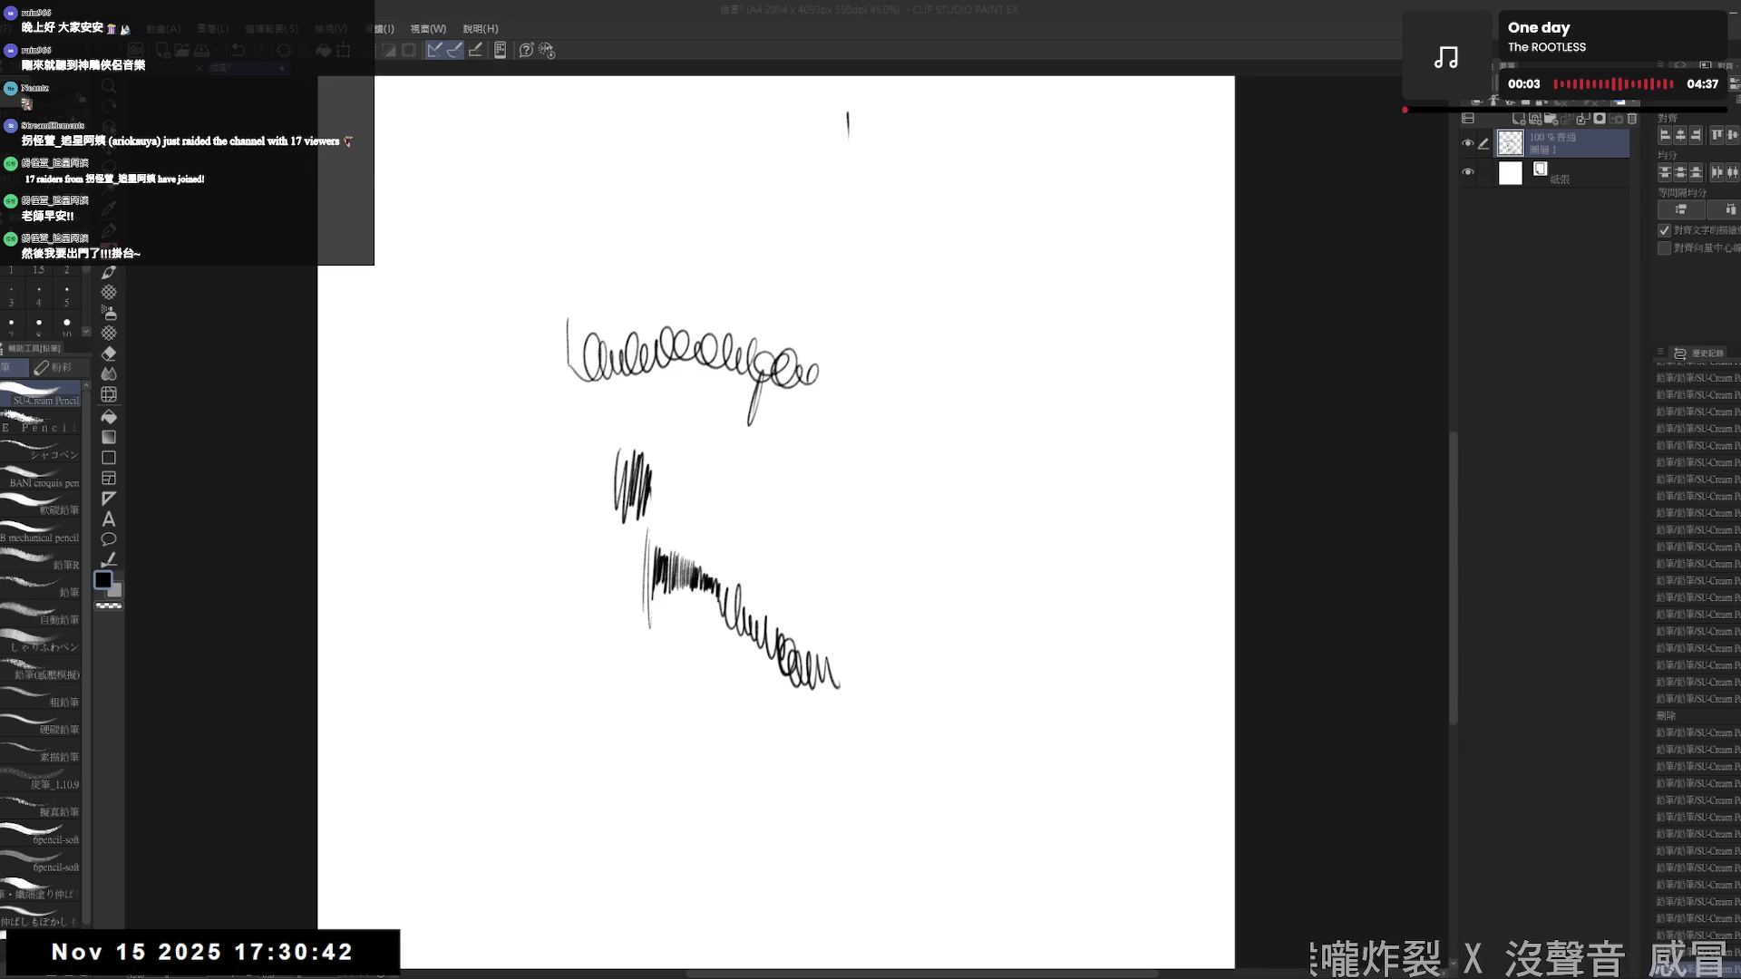
{"action": "left_click_drag", "start_coordinate": [1122, 347], "coordinate": [1113, 372]}
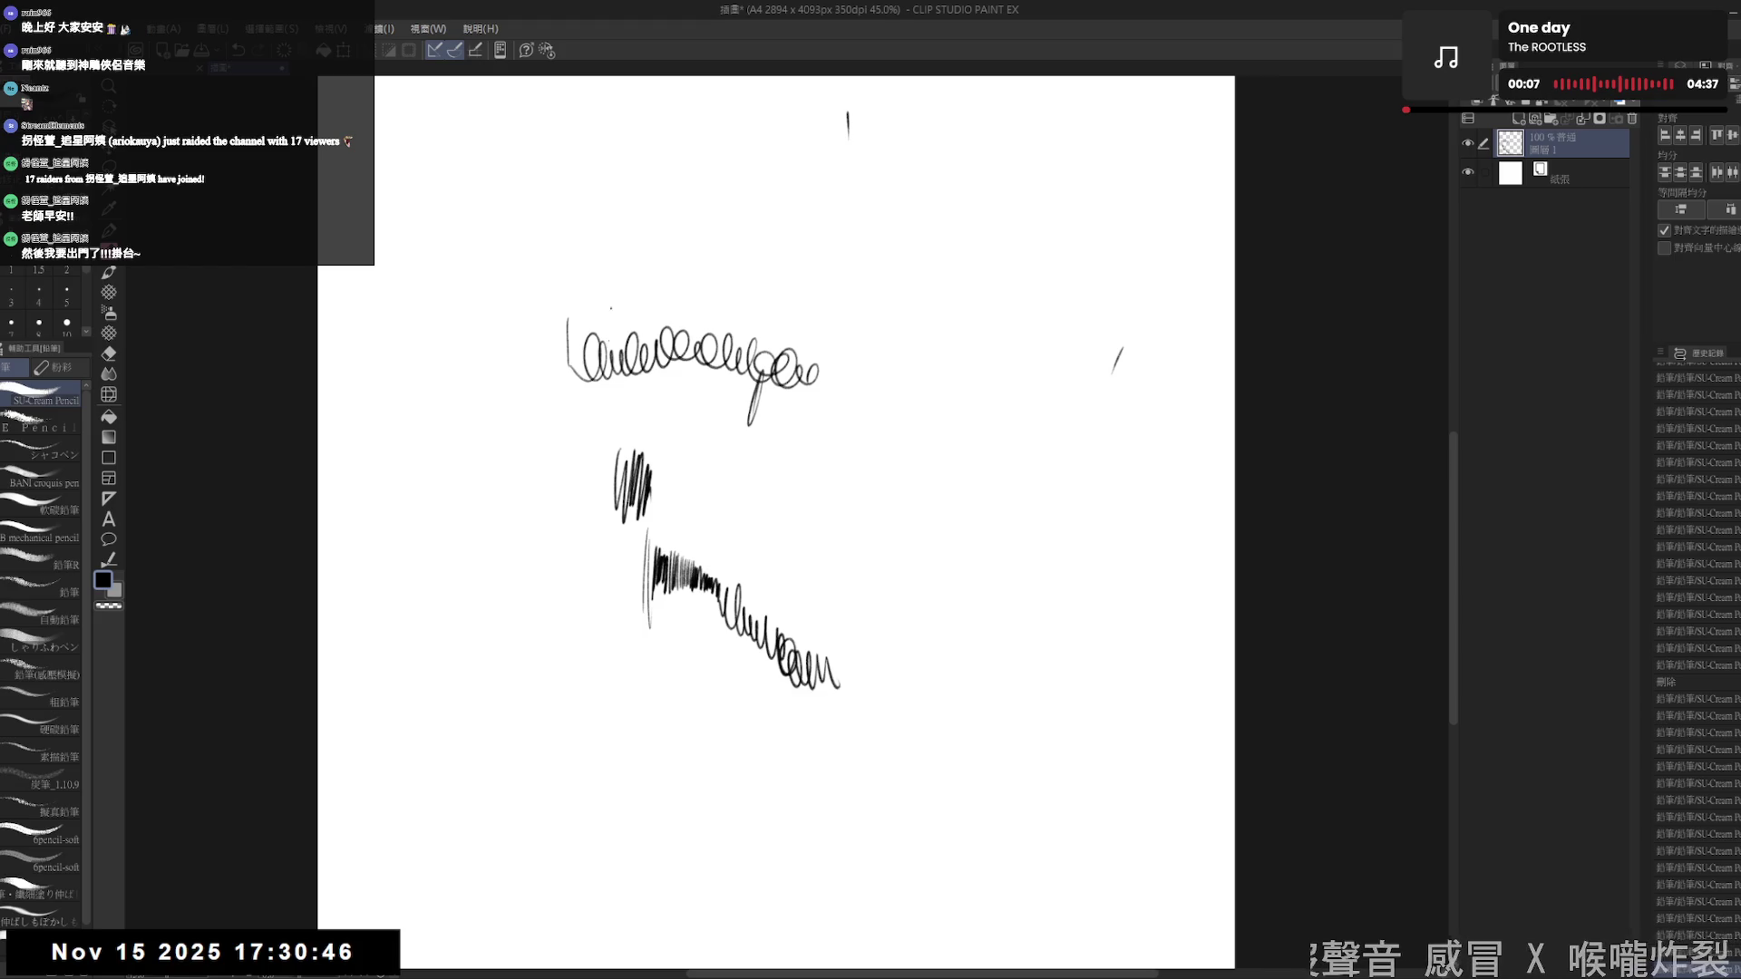
{"action": "mouse_move", "coordinate": [523, 562]}
{"action": "left_mouse_down"}
{"action": "mouse_move", "coordinate": [515, 594]}
{"action": "mouse_move", "coordinate": [576, 621]}
{"action": "mouse_move", "coordinate": [673, 712]}
{"action": "left_mouse_up"}
{"action": "mouse_move", "coordinate": [490, 742]}
{"action": "left_mouse_down"}
{"action": "mouse_move", "coordinate": [525, 816]}
{"action": "mouse_move", "coordinate": [581, 798]}
{"action": "mouse_move", "coordinate": [725, 830]}
{"action": "mouse_move", "coordinate": [727, 775]}
{"action": "left_mouse_up"}
{"action": "mouse_move", "coordinate": [712, 712]}
{"action": "left_mouse_down"}
{"action": "mouse_move", "coordinate": [743, 750]}
{"action": "mouse_move", "coordinate": [805, 734]}
{"action": "mouse_move", "coordinate": [883, 766]}
{"action": "left_mouse_up"}
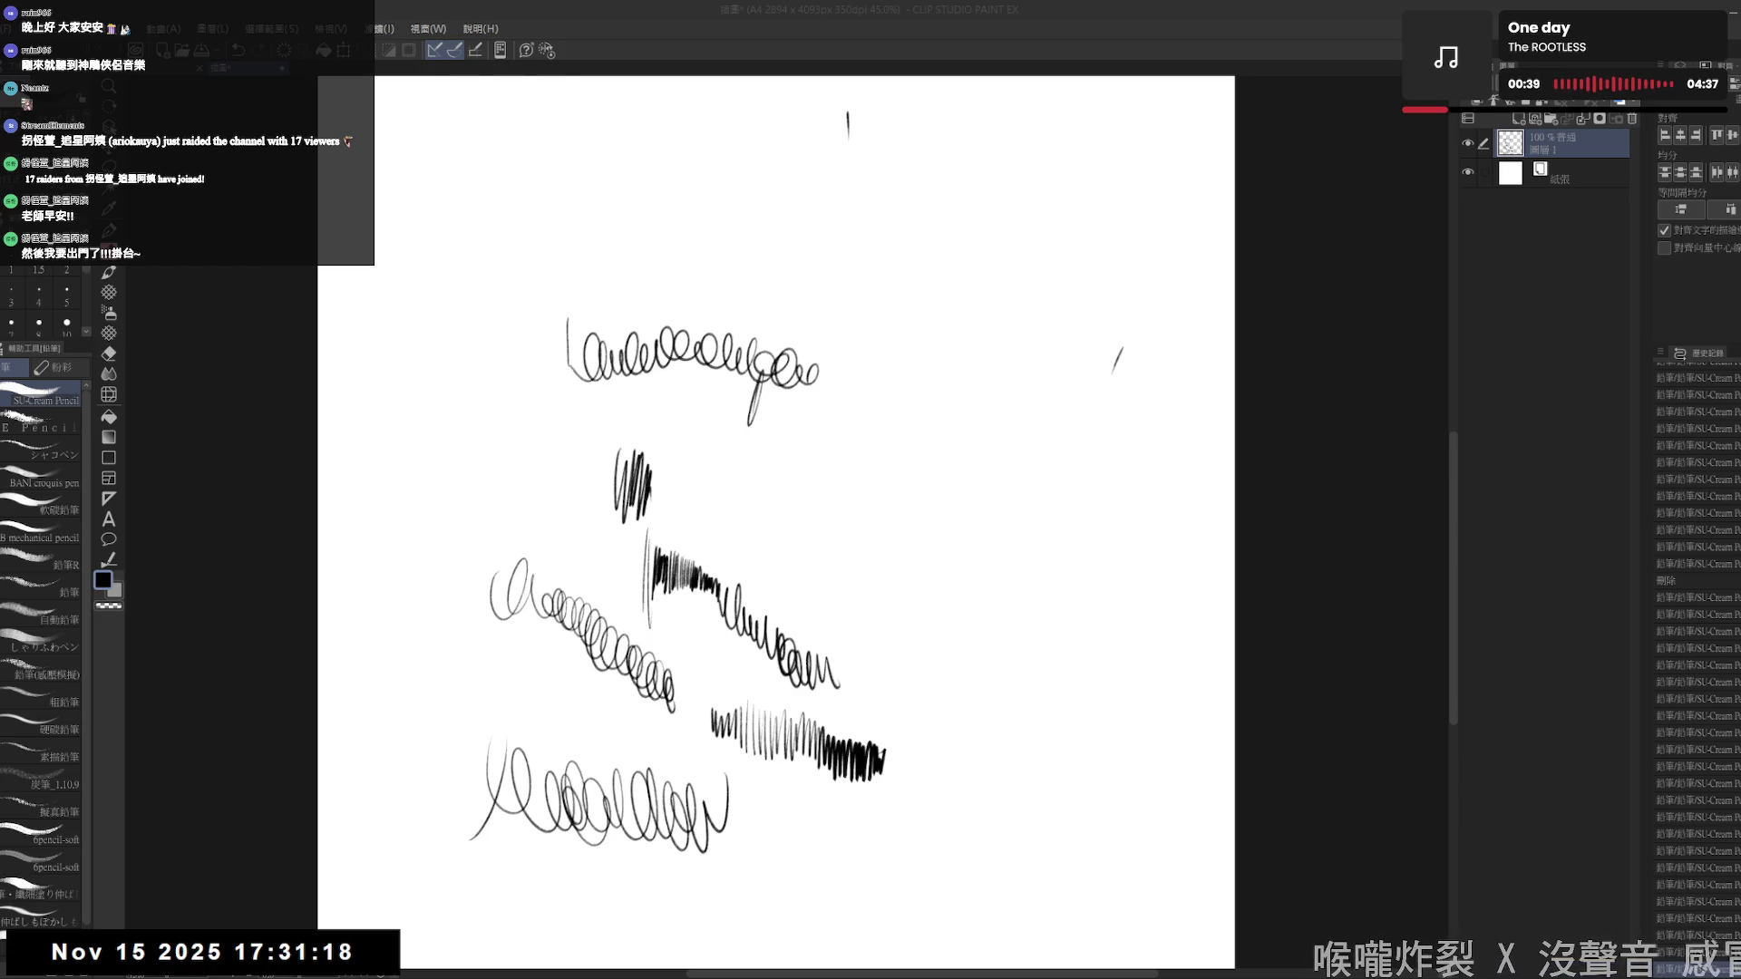
- Draw a short vertical test stroke, then delete all test strokes from the layer
{"action": "left_click", "coordinate": [1020, 279]}
{"action": "left_click_drag", "start_coordinate": [1067, 249], "coordinate": [1063, 296]}
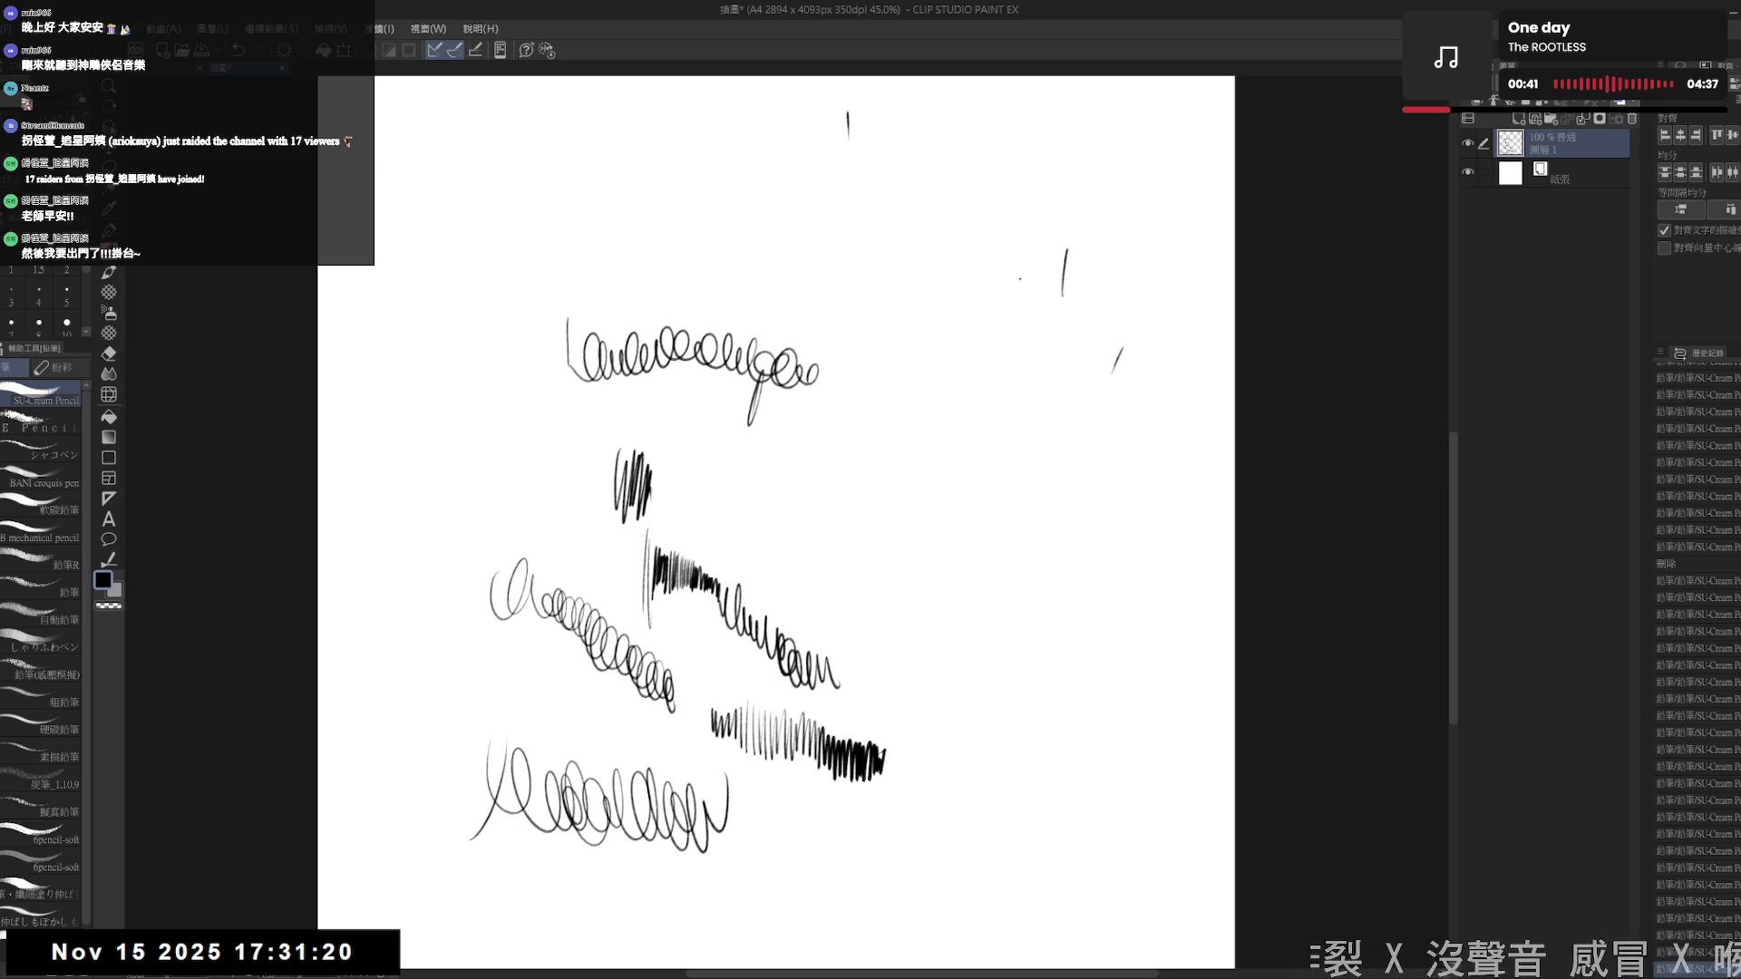
{"action": "key", "text": "Delete"}
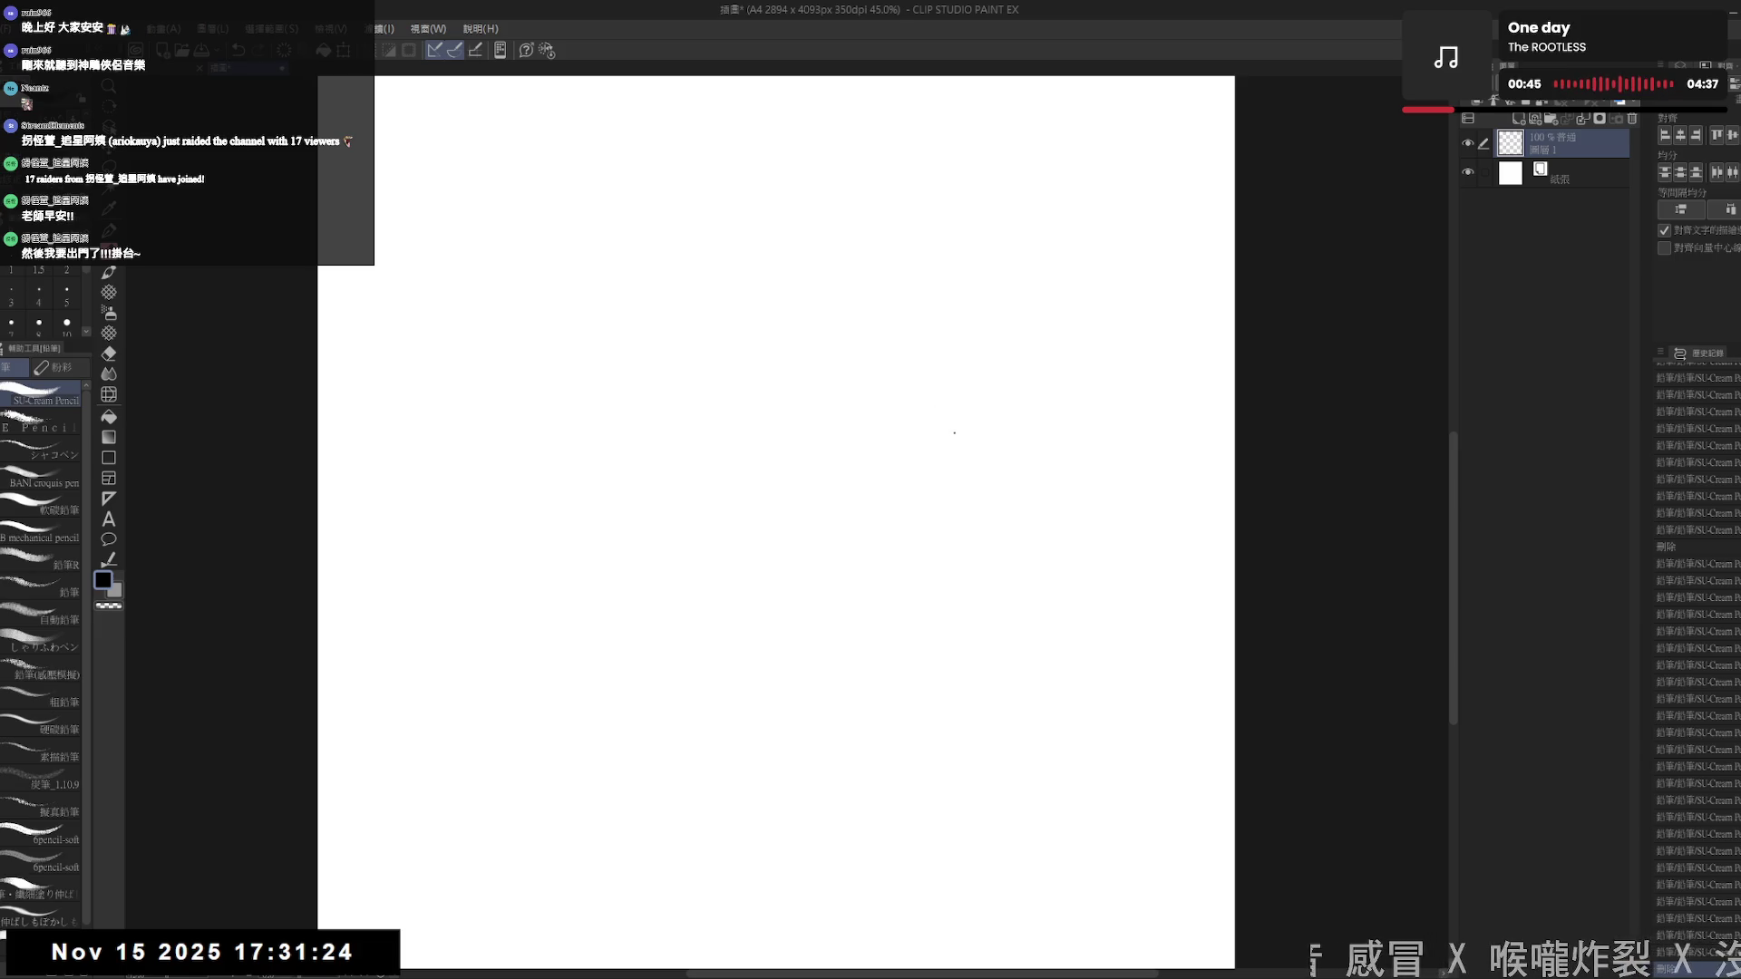
- Scribble two quick test strokes, delete them, and return to the maid illustration
{"action": "left_click_drag", "start_coordinate": [958, 428], "coordinate": [1036, 442]}
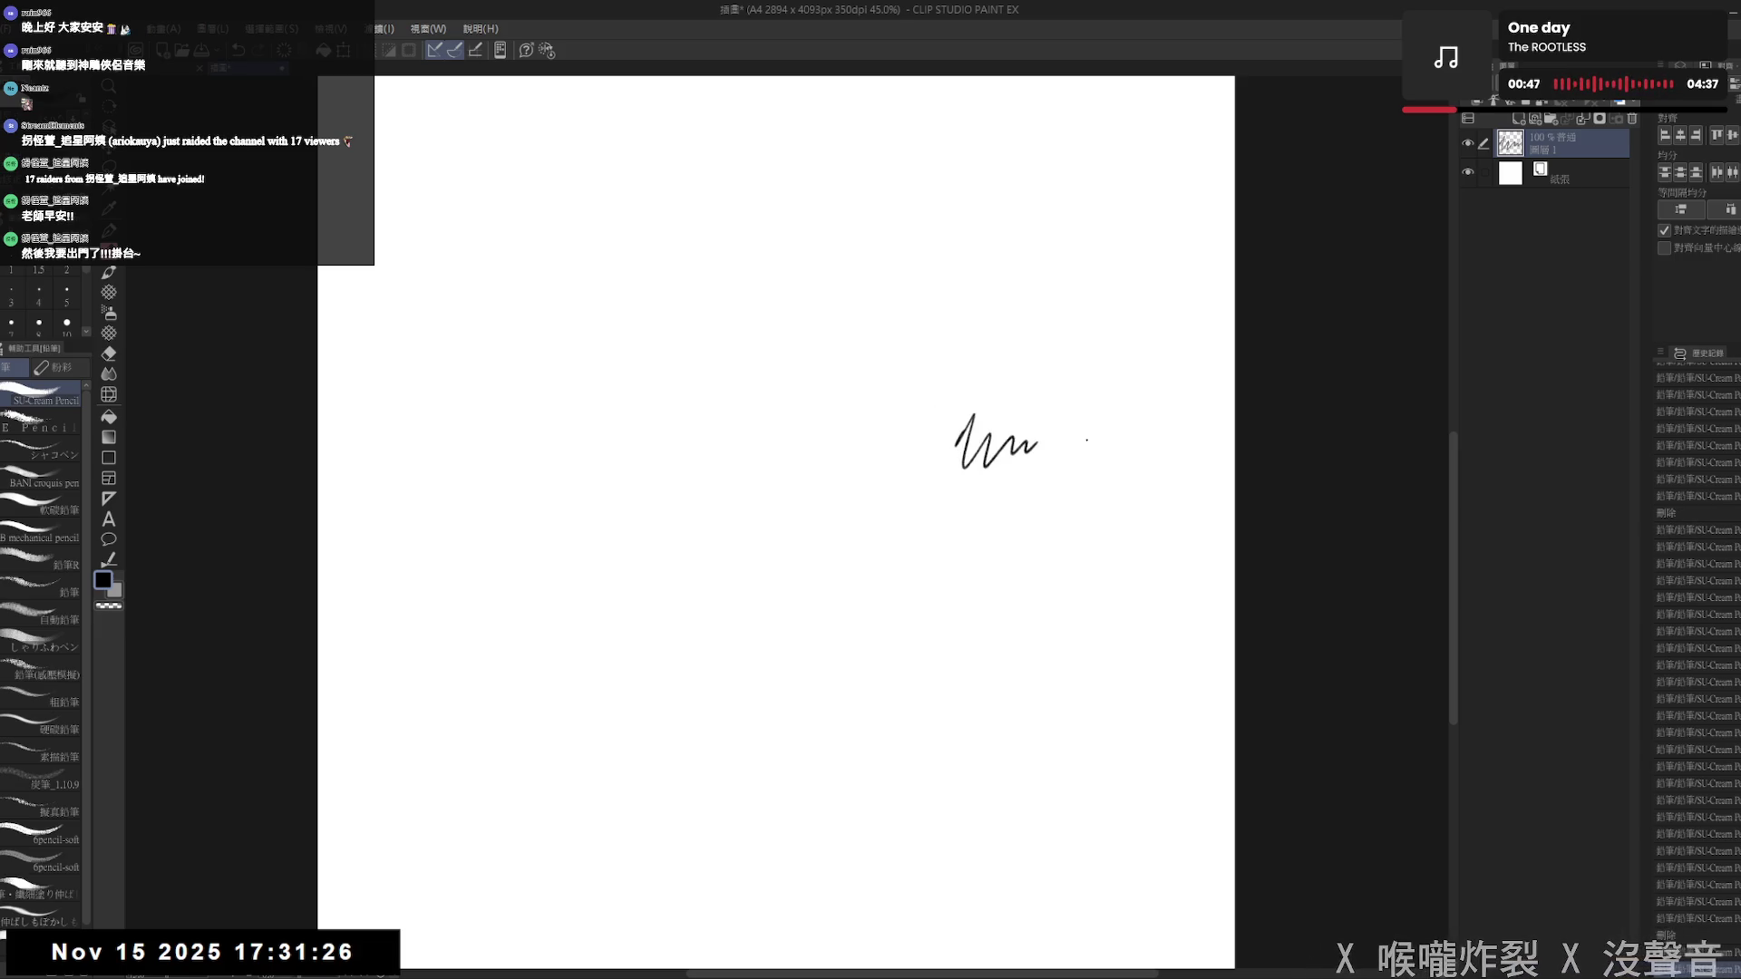
{"action": "mouse_move", "coordinate": [818, 499]}
{"action": "left_mouse_down"}
{"action": "mouse_move", "coordinate": [865, 522]}
{"action": "mouse_move", "coordinate": [943, 476]}
{"action": "left_mouse_up"}
{"action": "key", "text": "Delete"}
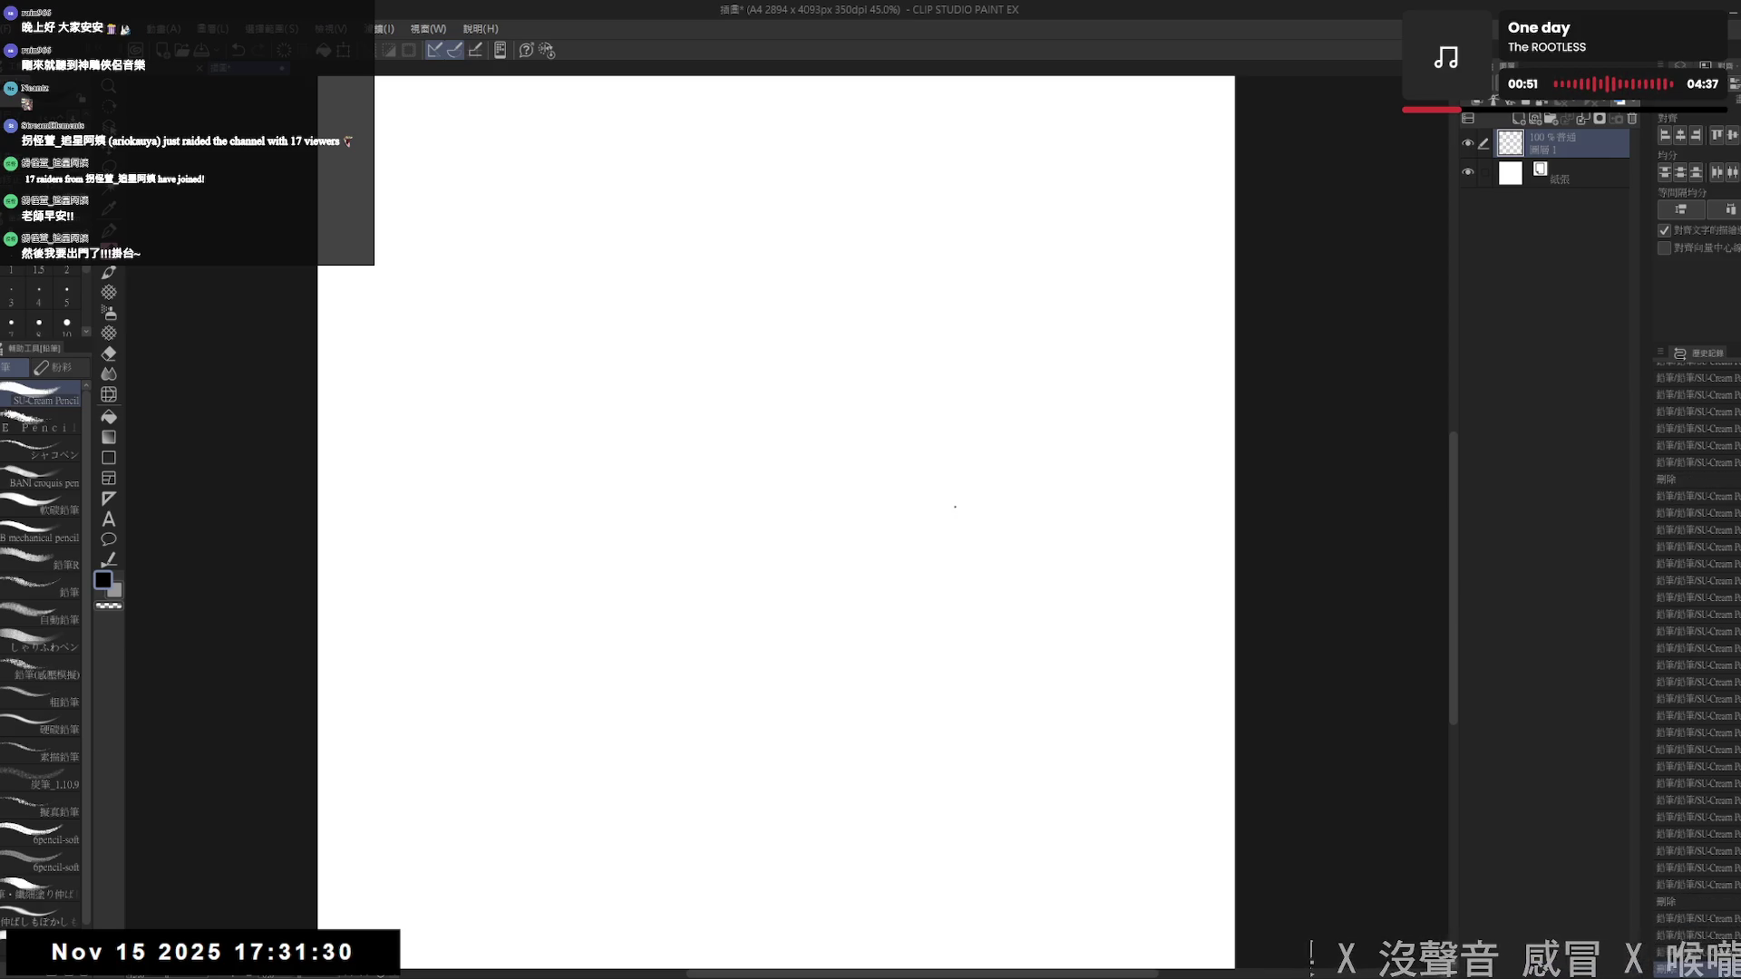
{"action": "scroll", "coordinate": [775, 511], "scroll_direction": "down", "scroll_amount": 2}
{"action": "left_click", "coordinate": [189, 67]}
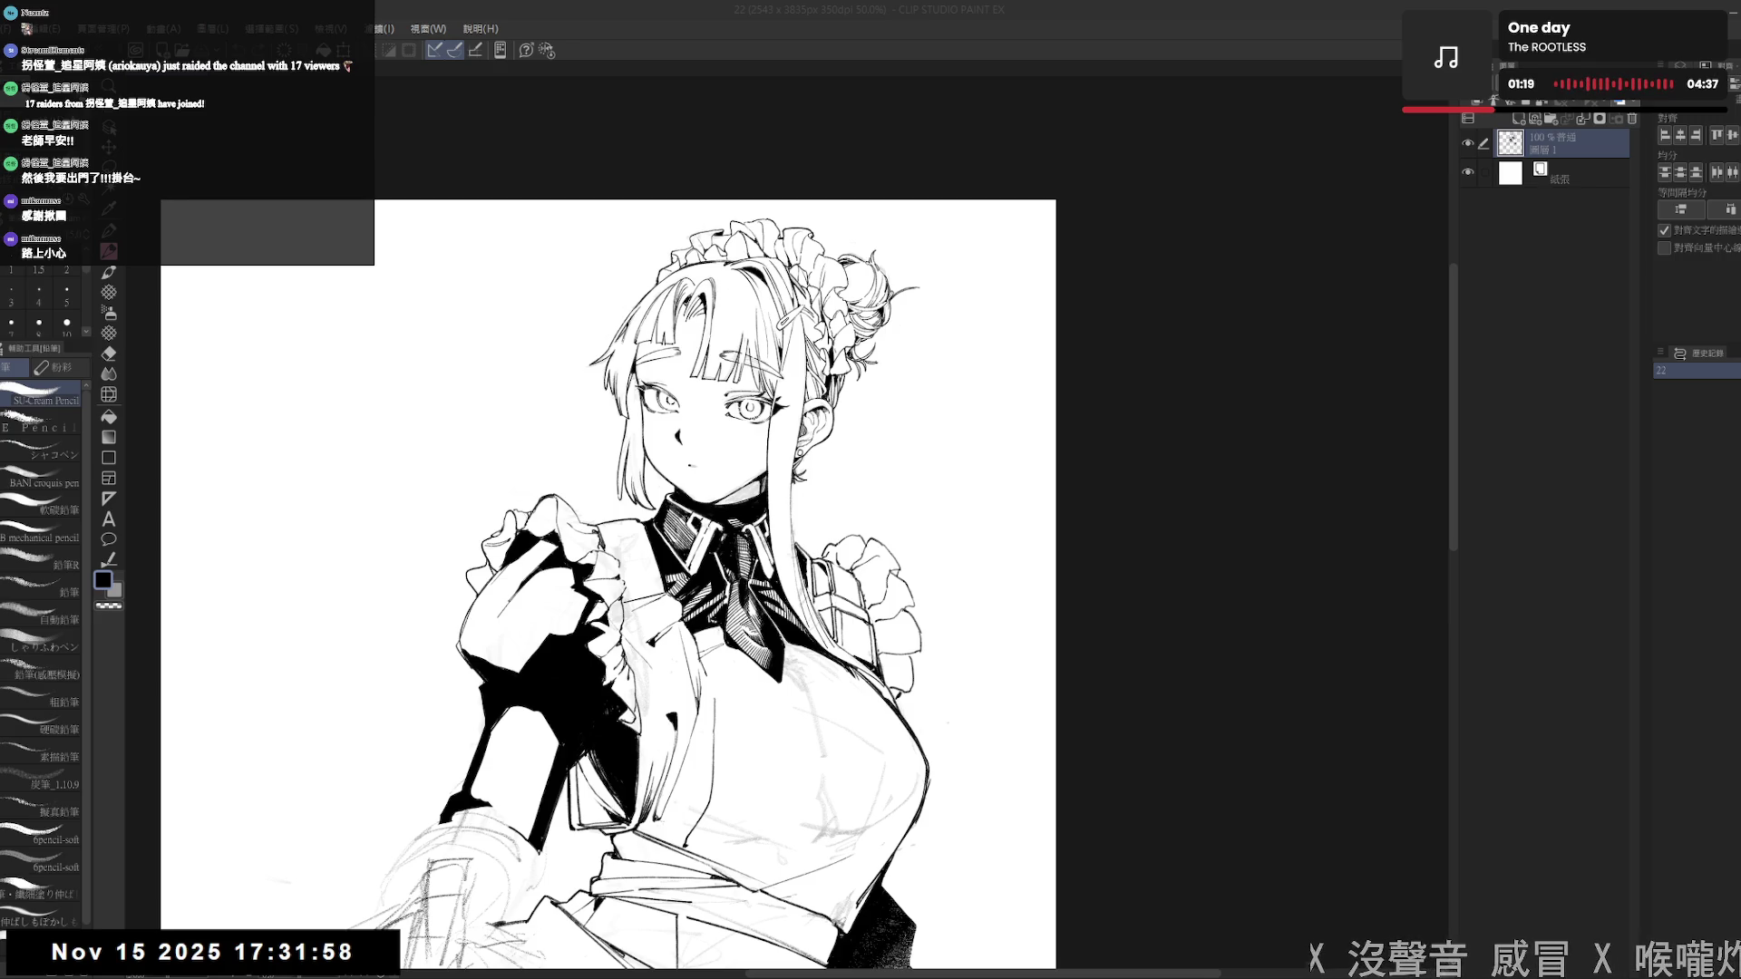
- Pan the maid illustration up and left to show more of the skirt, and refocus the painting window
{"action": "left_click", "coordinate": [1067, 61]}
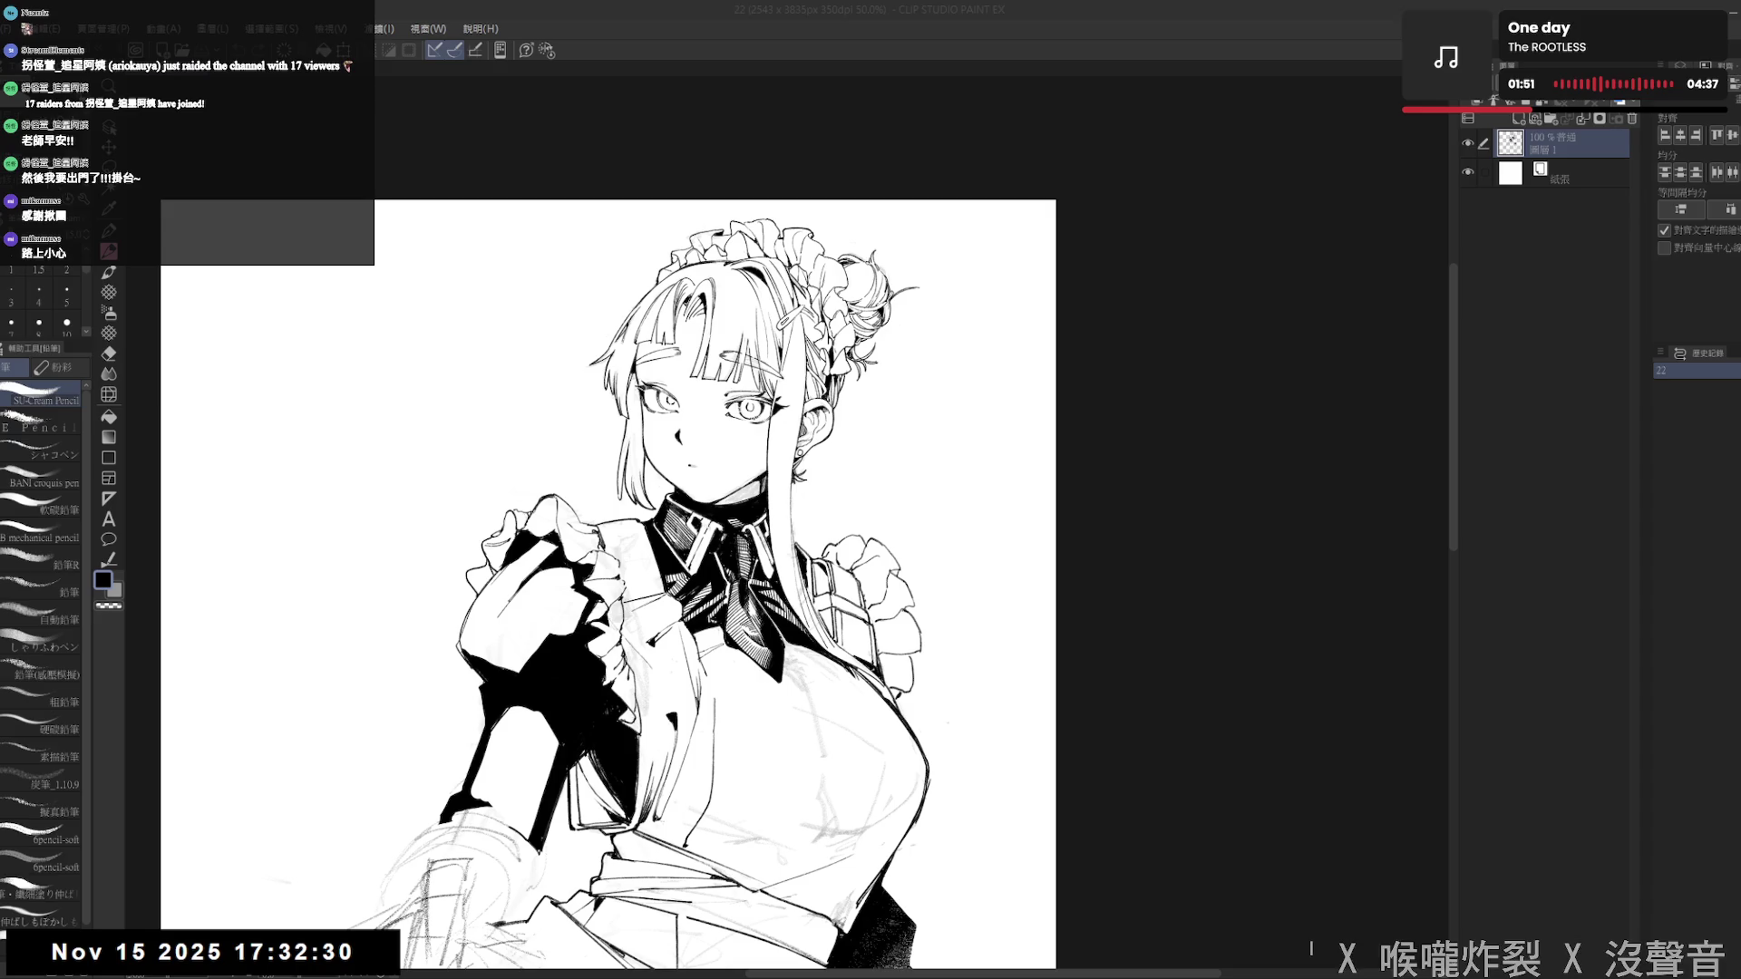
{"action": "left_click", "coordinate": [1381, 5]}
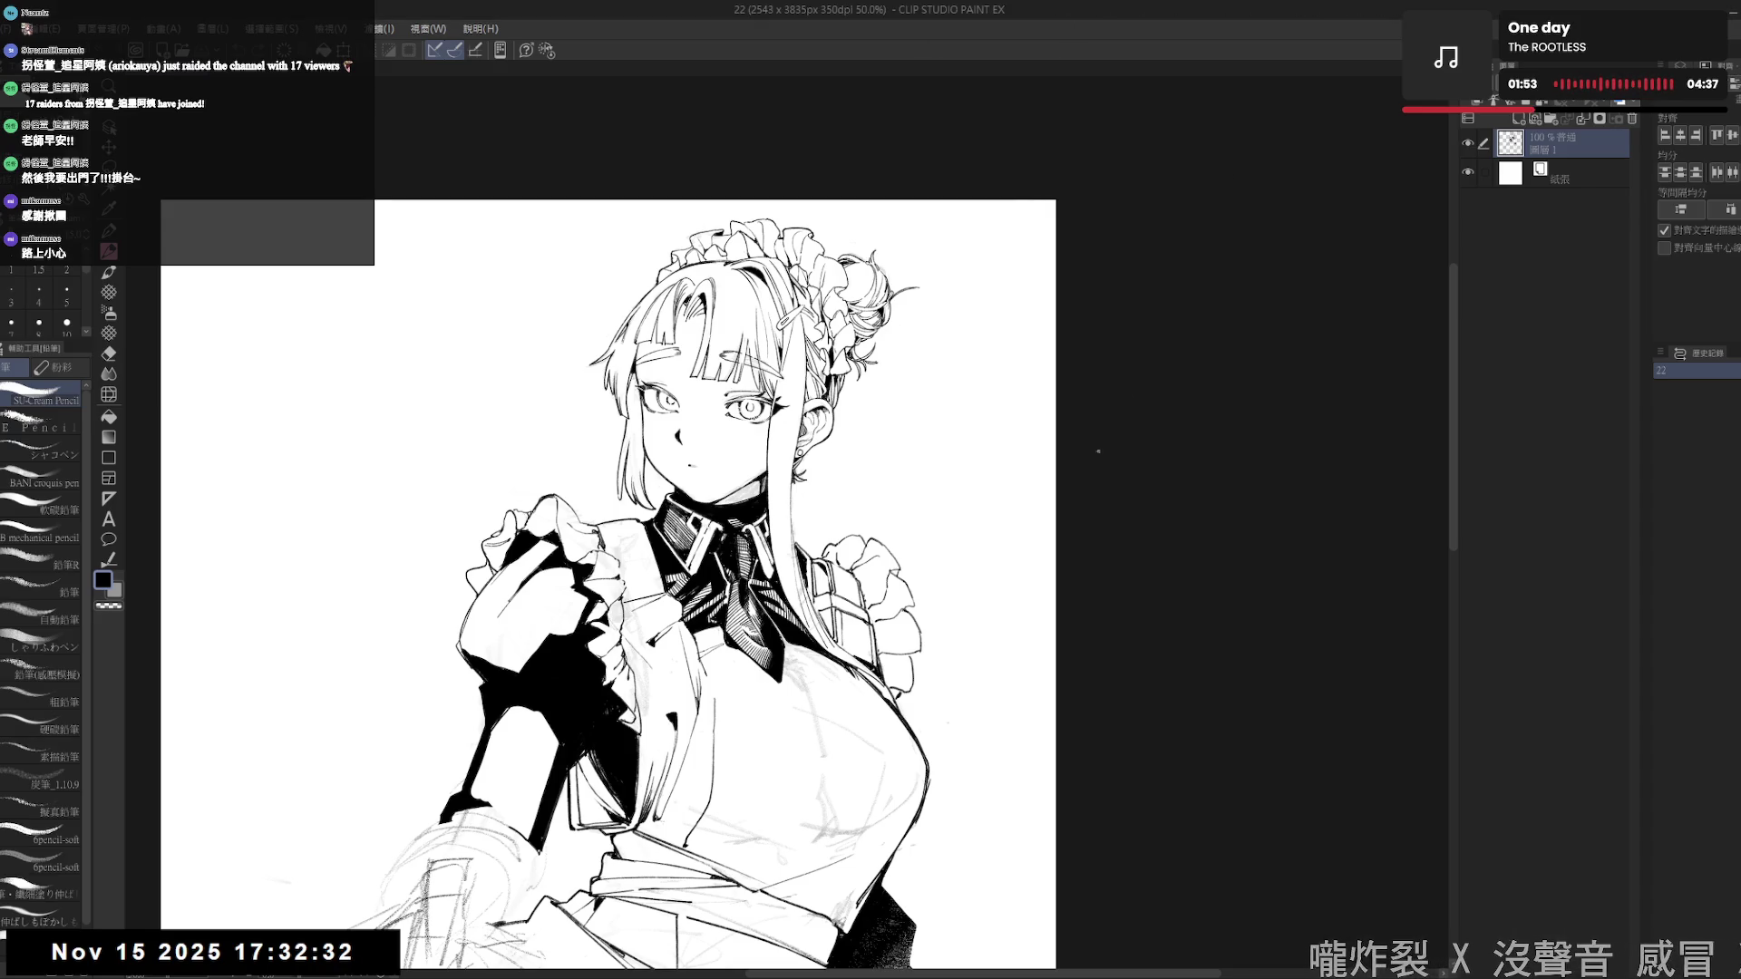
{"action": "left_click_drag", "start_coordinate": [821, 427], "coordinate": [876, 359]}
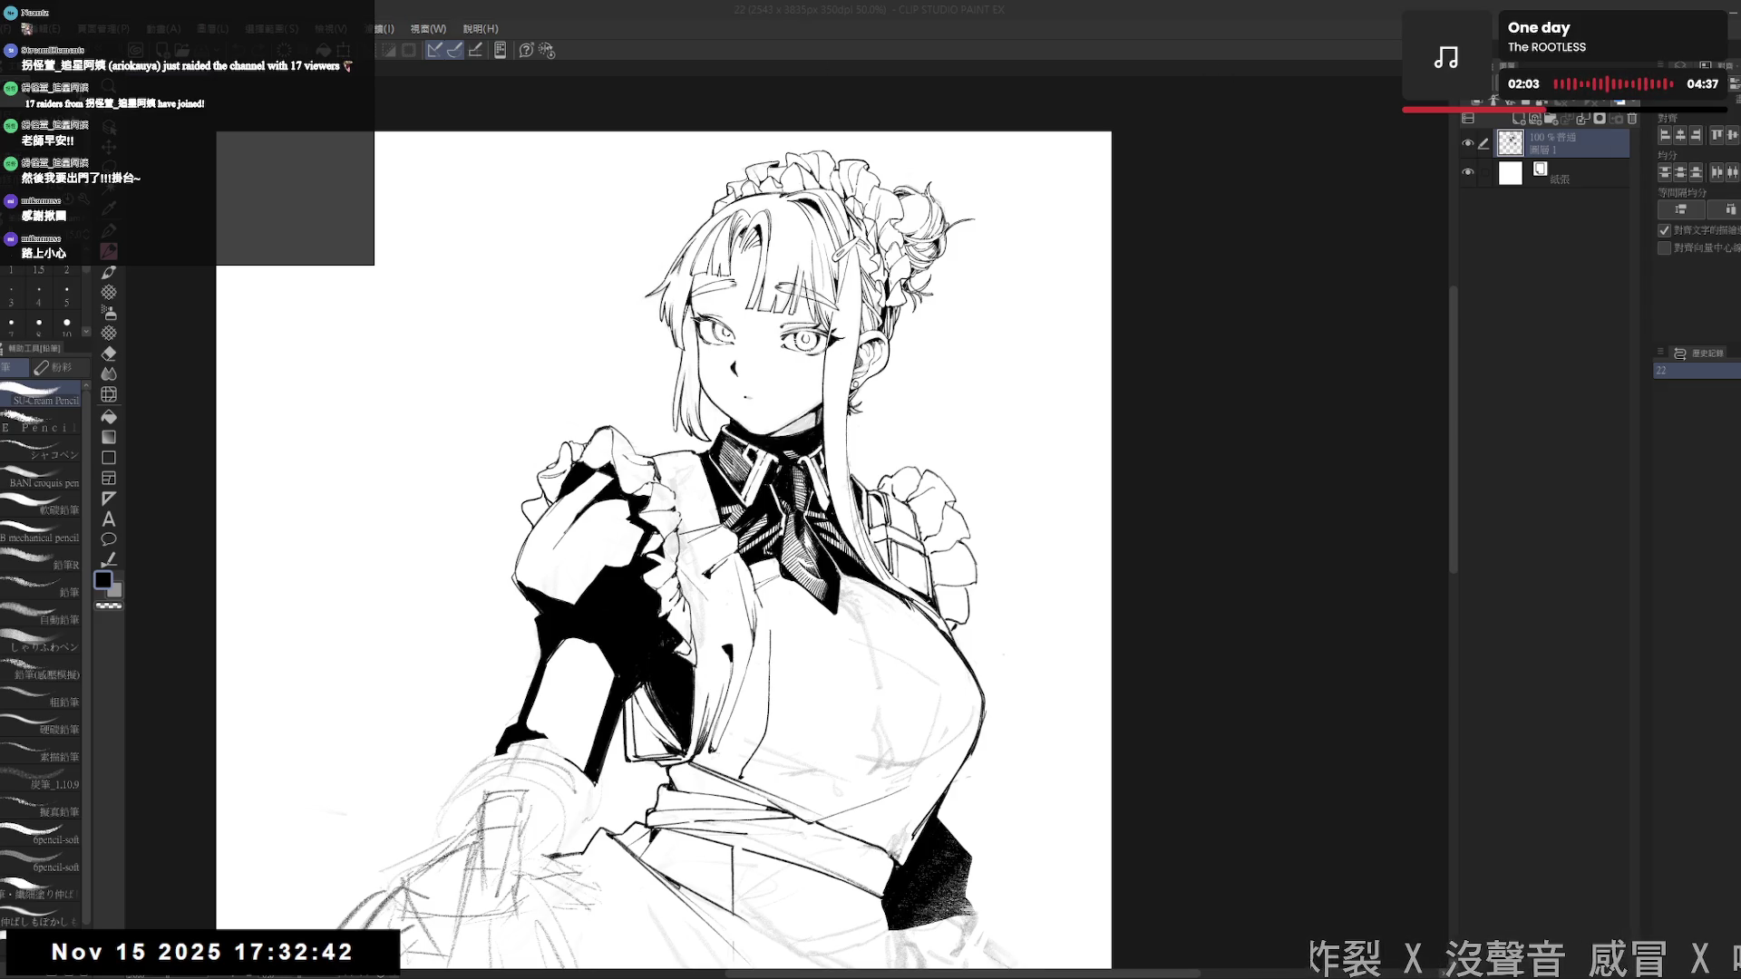
{"action": "left_click", "coordinate": [1516, 5]}
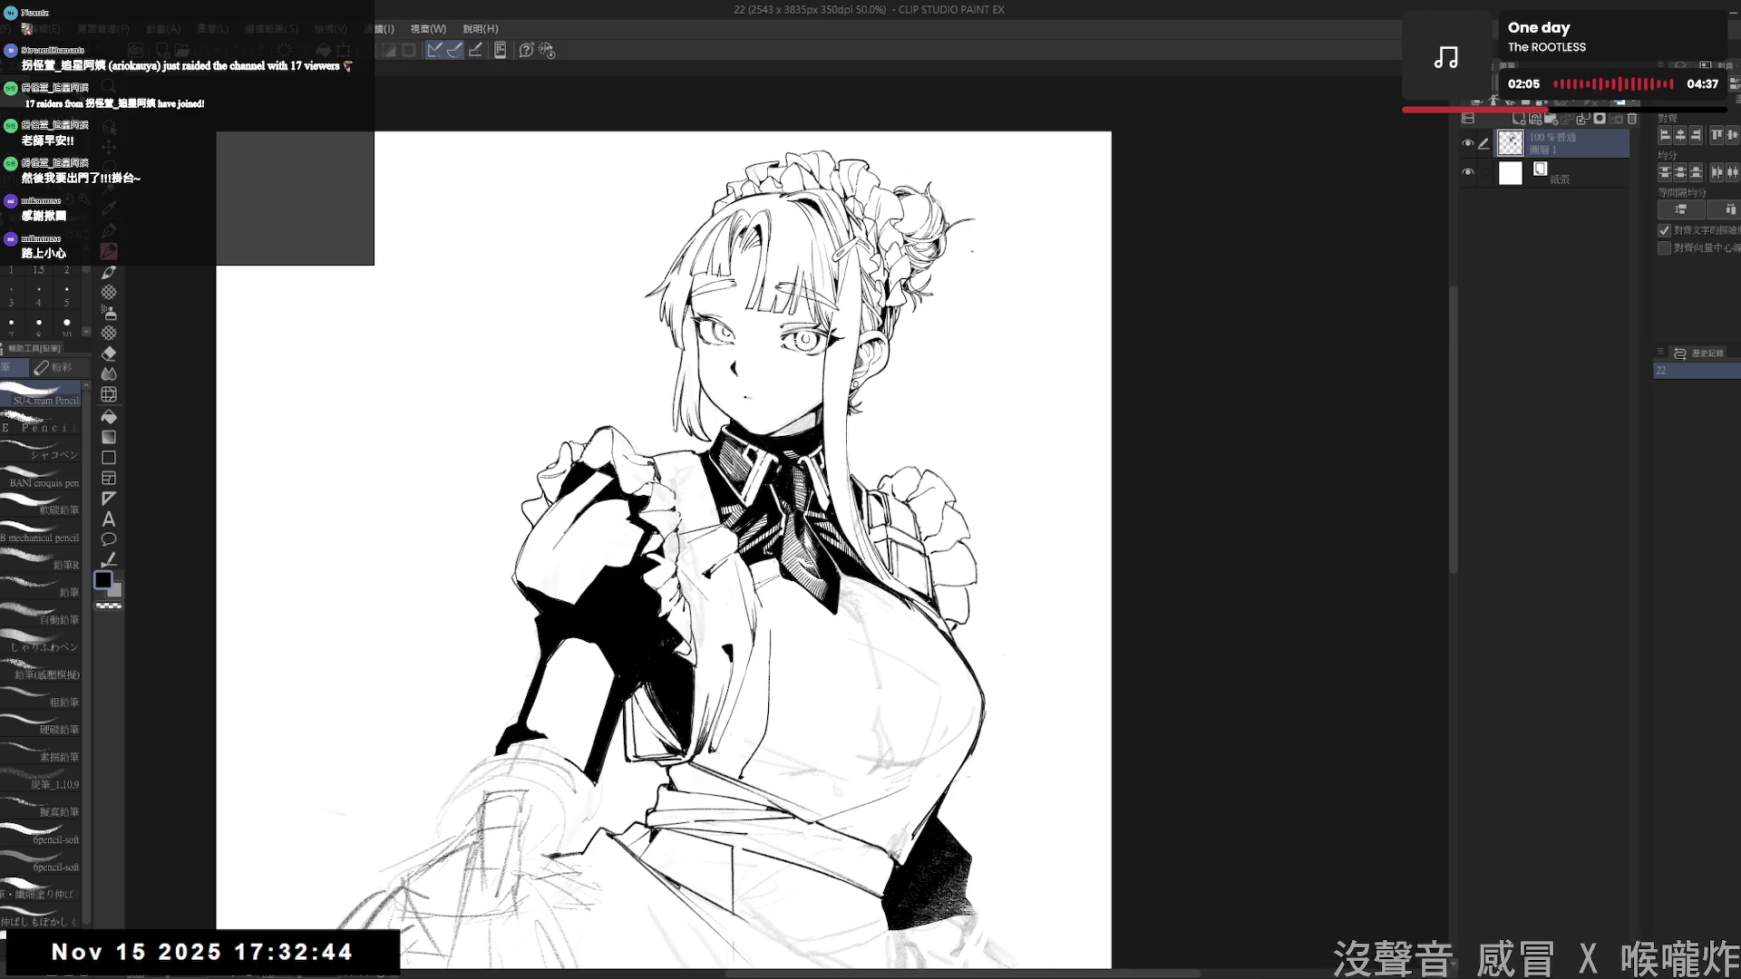
{"action": "mouse_move", "coordinate": [914, 472]}
{"action": "left_mouse_down"}
{"action": "mouse_move", "coordinate": [884, 418]}
{"action": "mouse_move", "coordinate": [869, 453]}
{"action": "mouse_move", "coordinate": [867, 415]}
{"action": "left_mouse_up"}
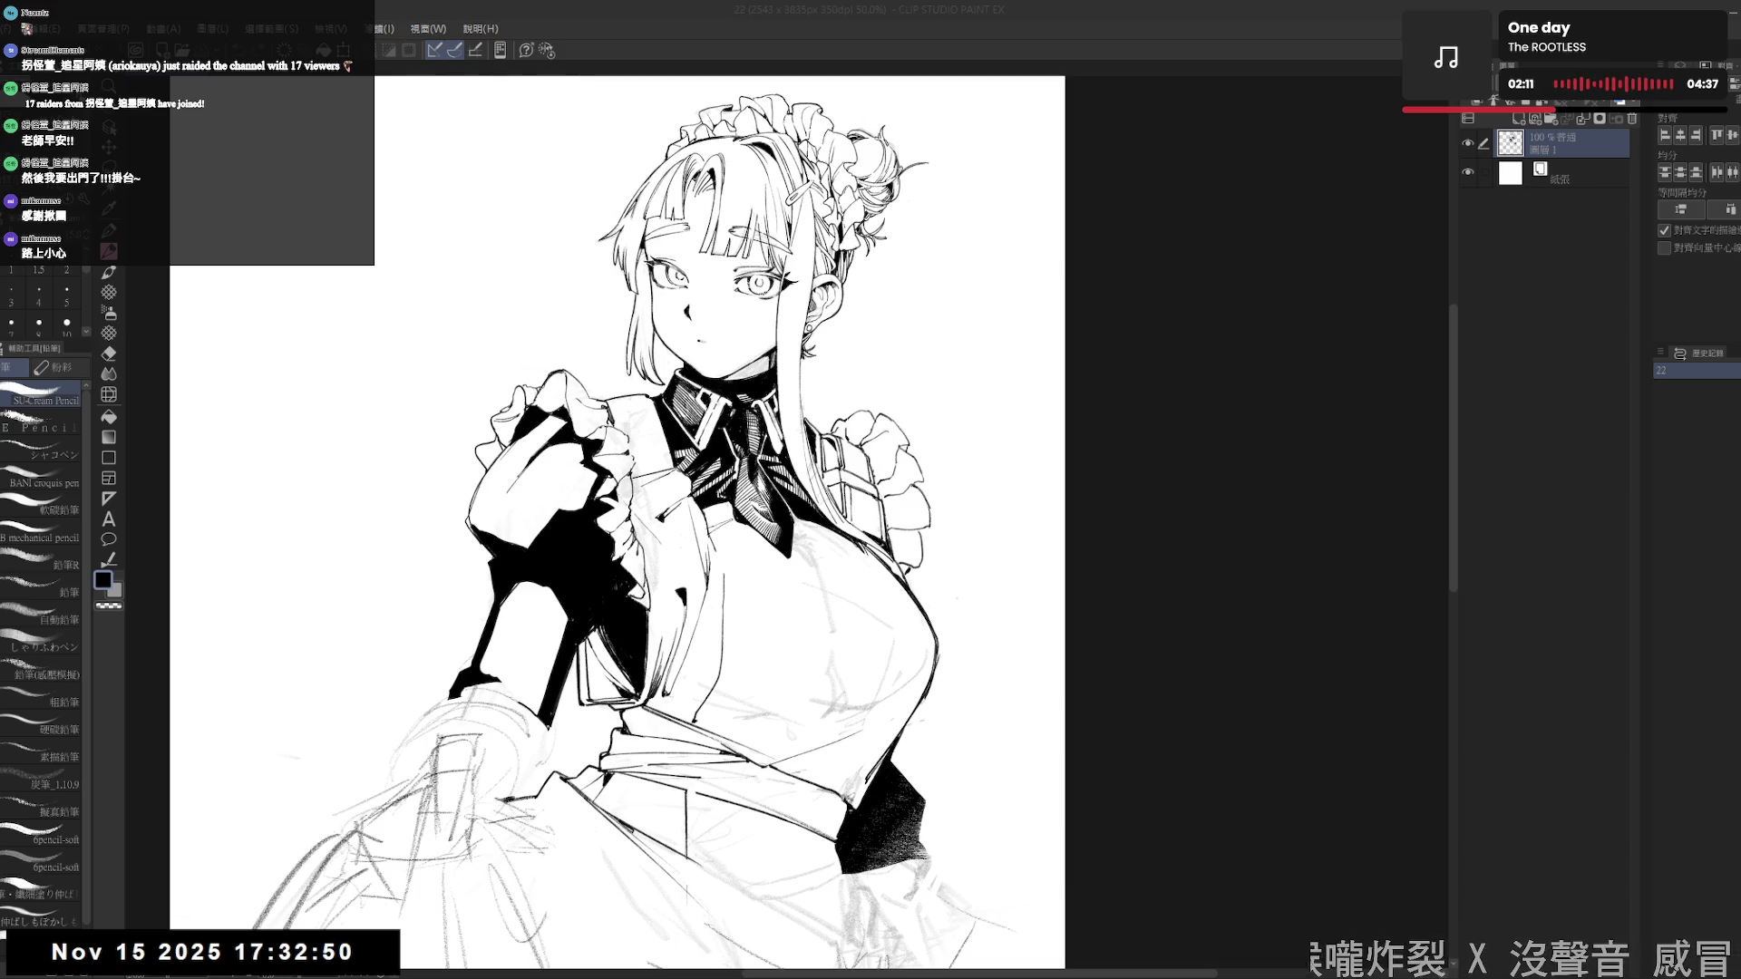
{"action": "left_click", "coordinate": [1332, 7]}
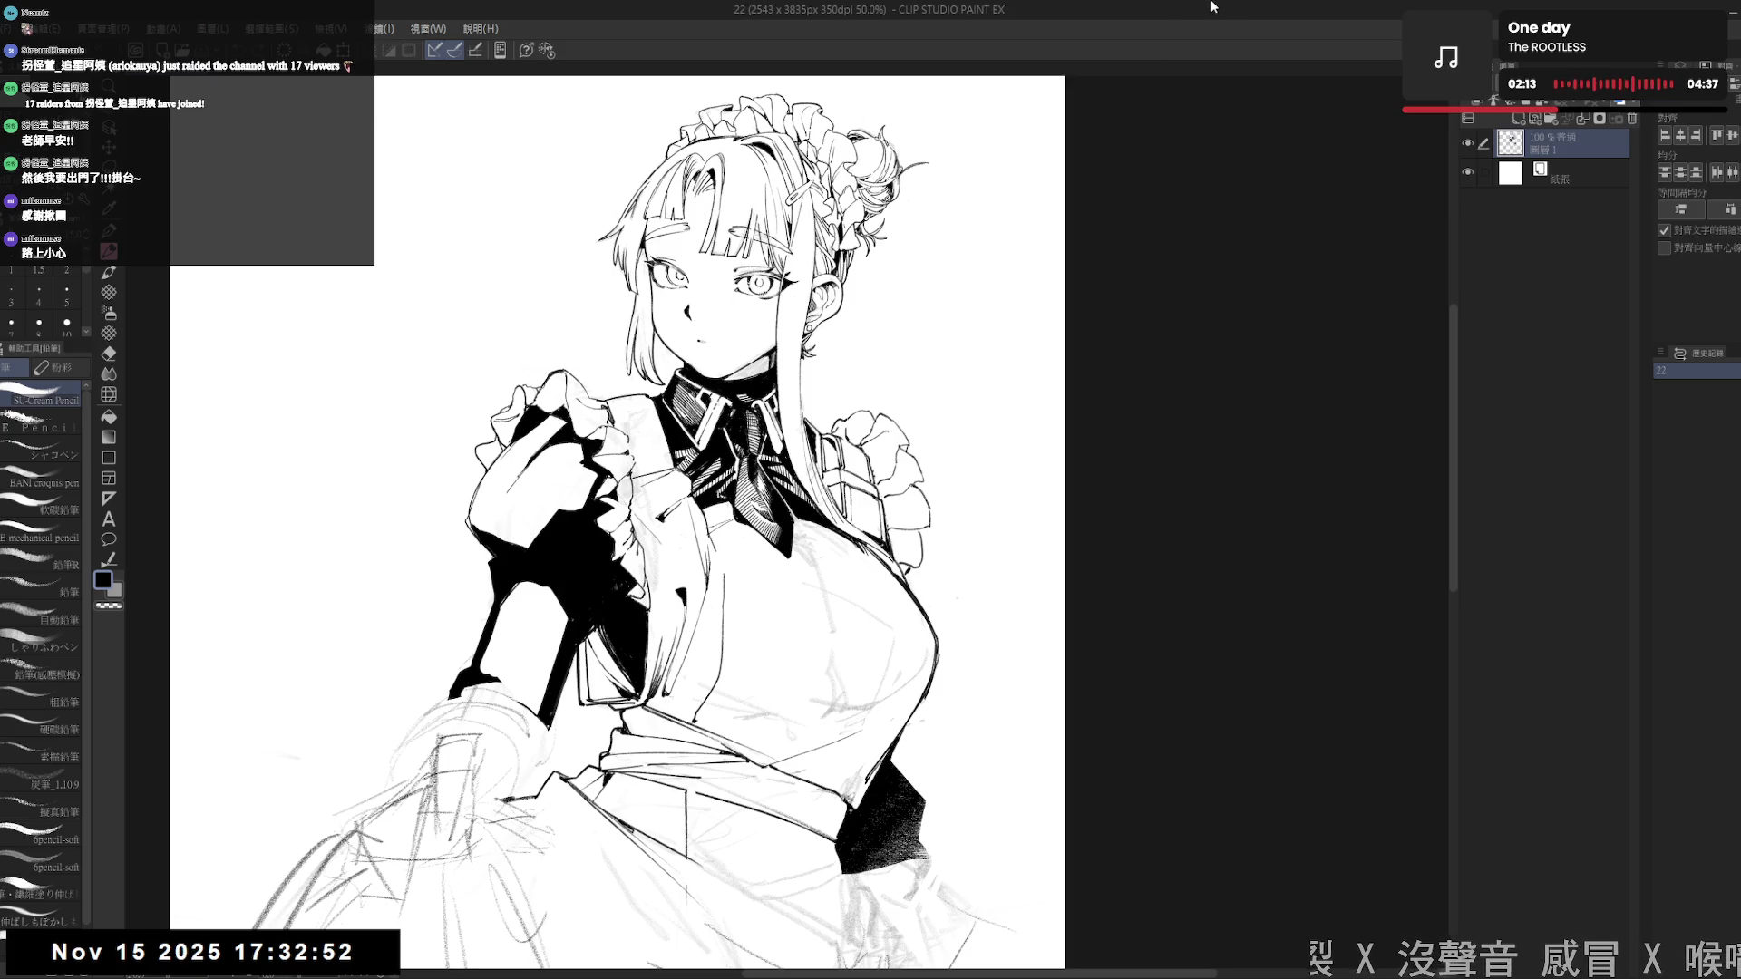
{"action": "scroll", "coordinate": [786, 508], "scroll_direction": "down", "scroll_amount": 1}
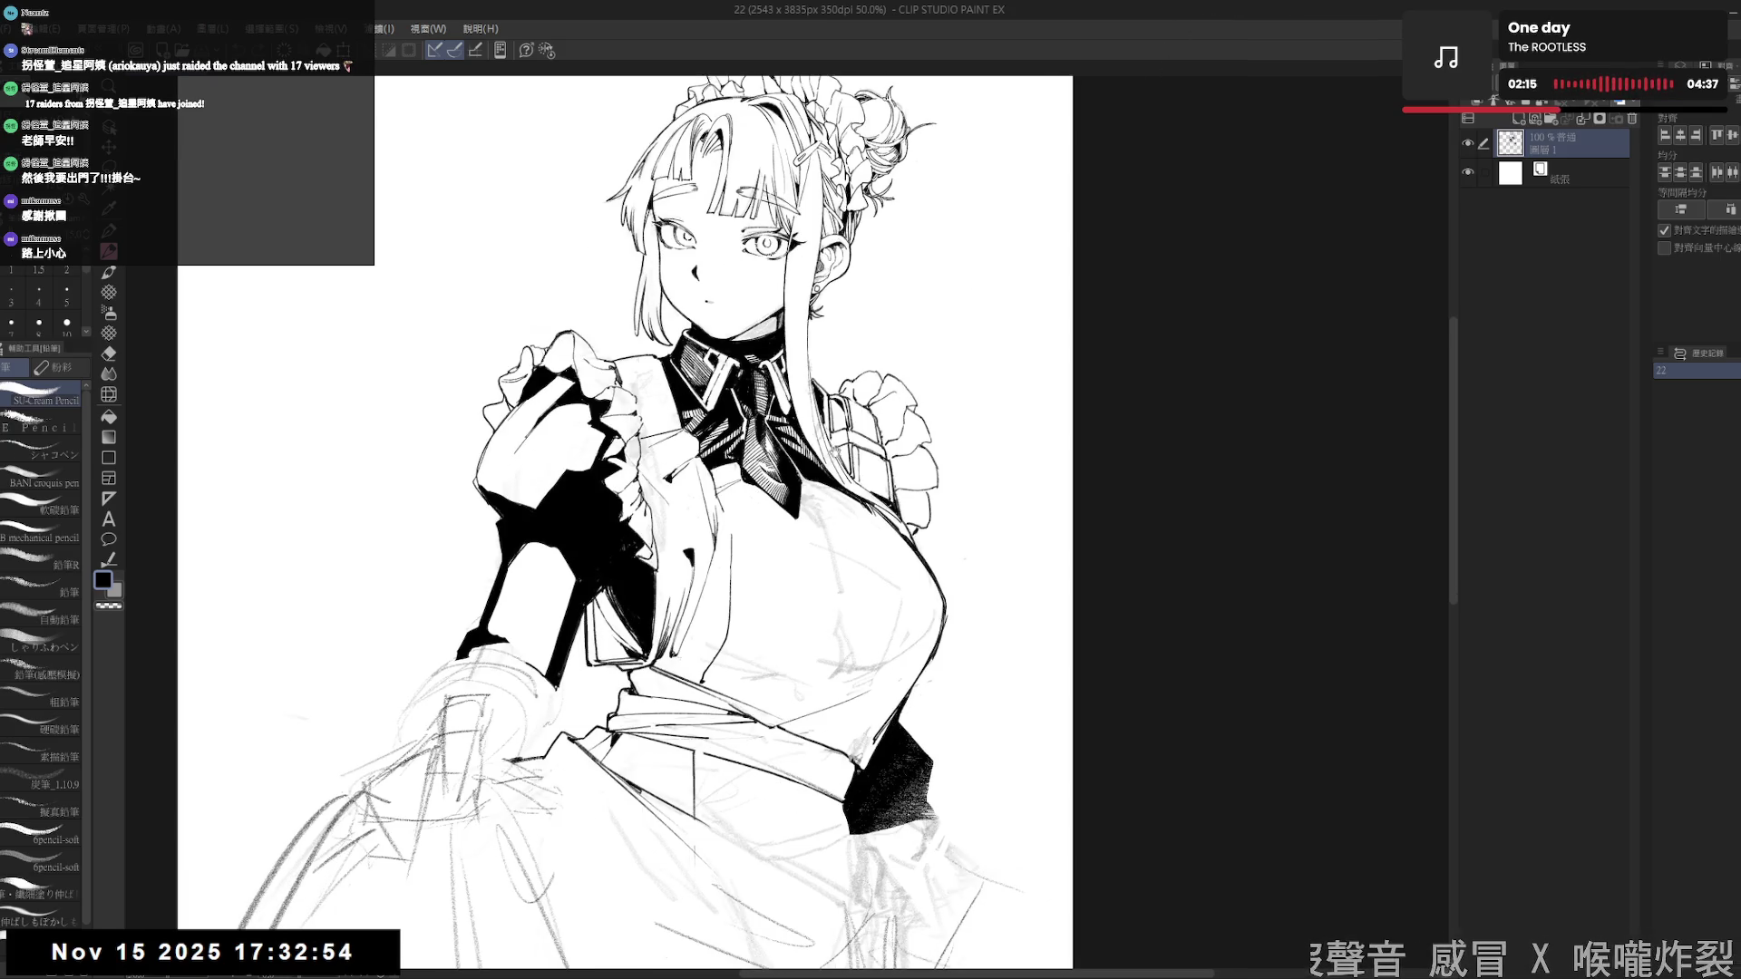
- Erase stray lines near the raised forearm and add a short pencil mark on the arm
{"action": "scroll", "coordinate": [816, 503], "scroll_direction": "down", "scroll_amount": 1}
{"action": "scroll", "coordinate": [856, 498], "scroll_direction": "down", "scroll_amount": 1}
{"action": "key", "text": "e"}
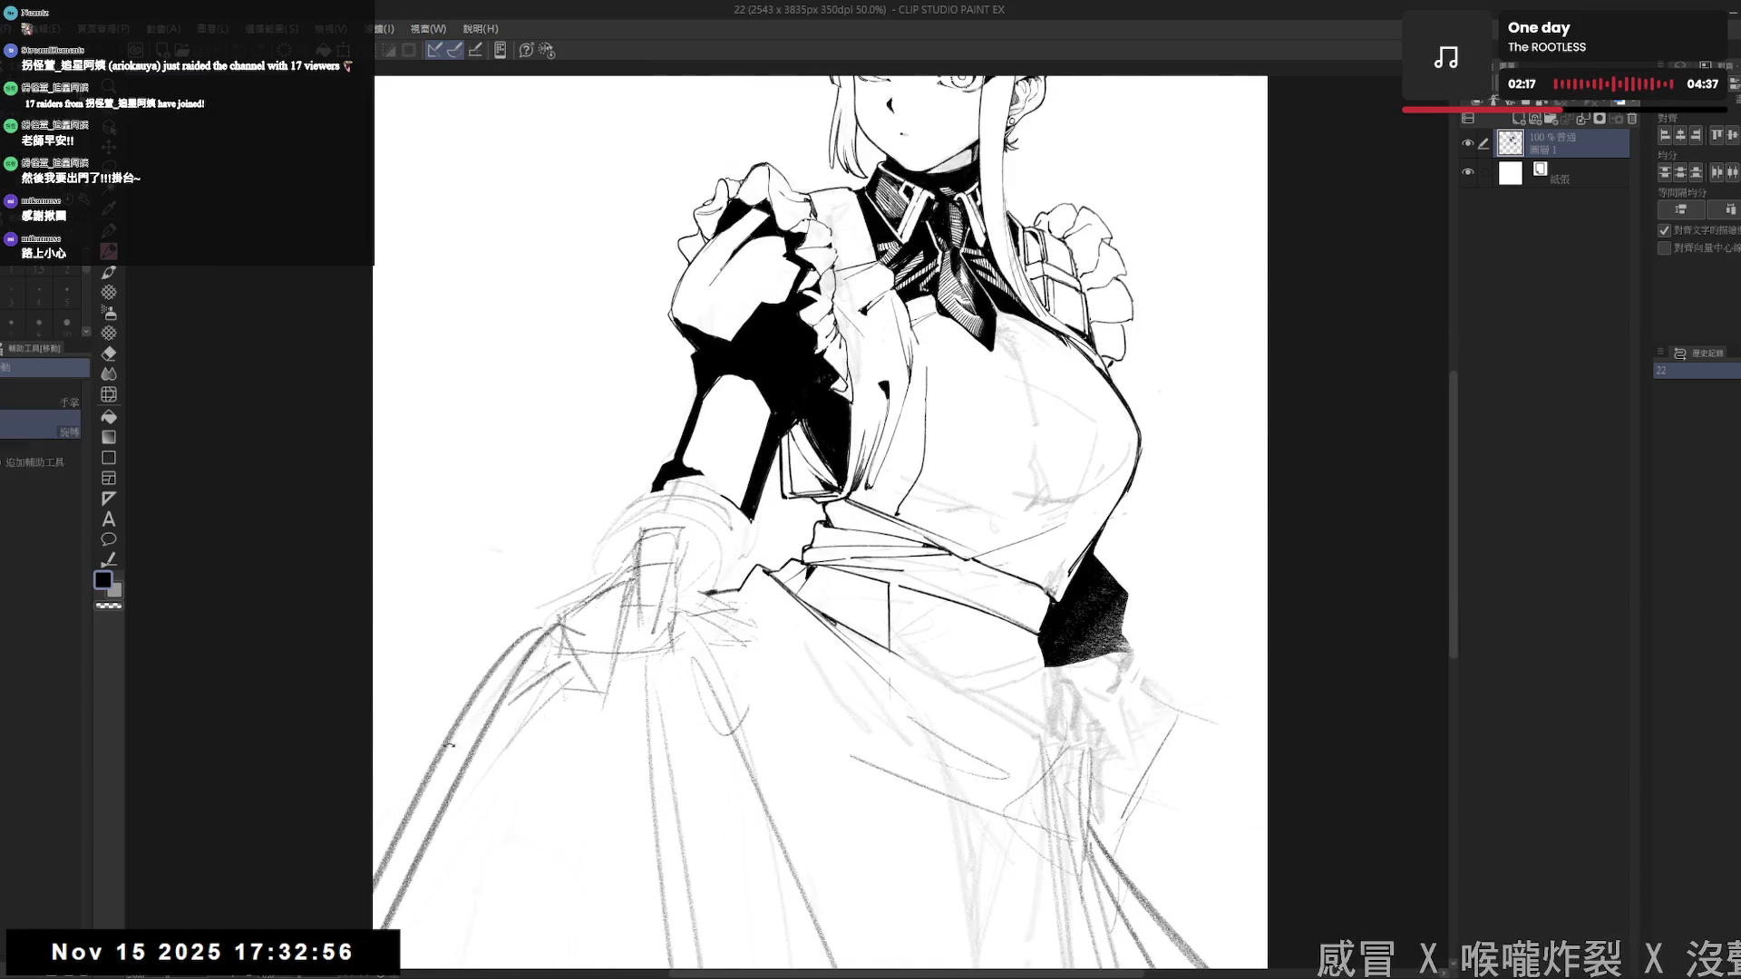
{"action": "left_click", "coordinate": [526, 580]}
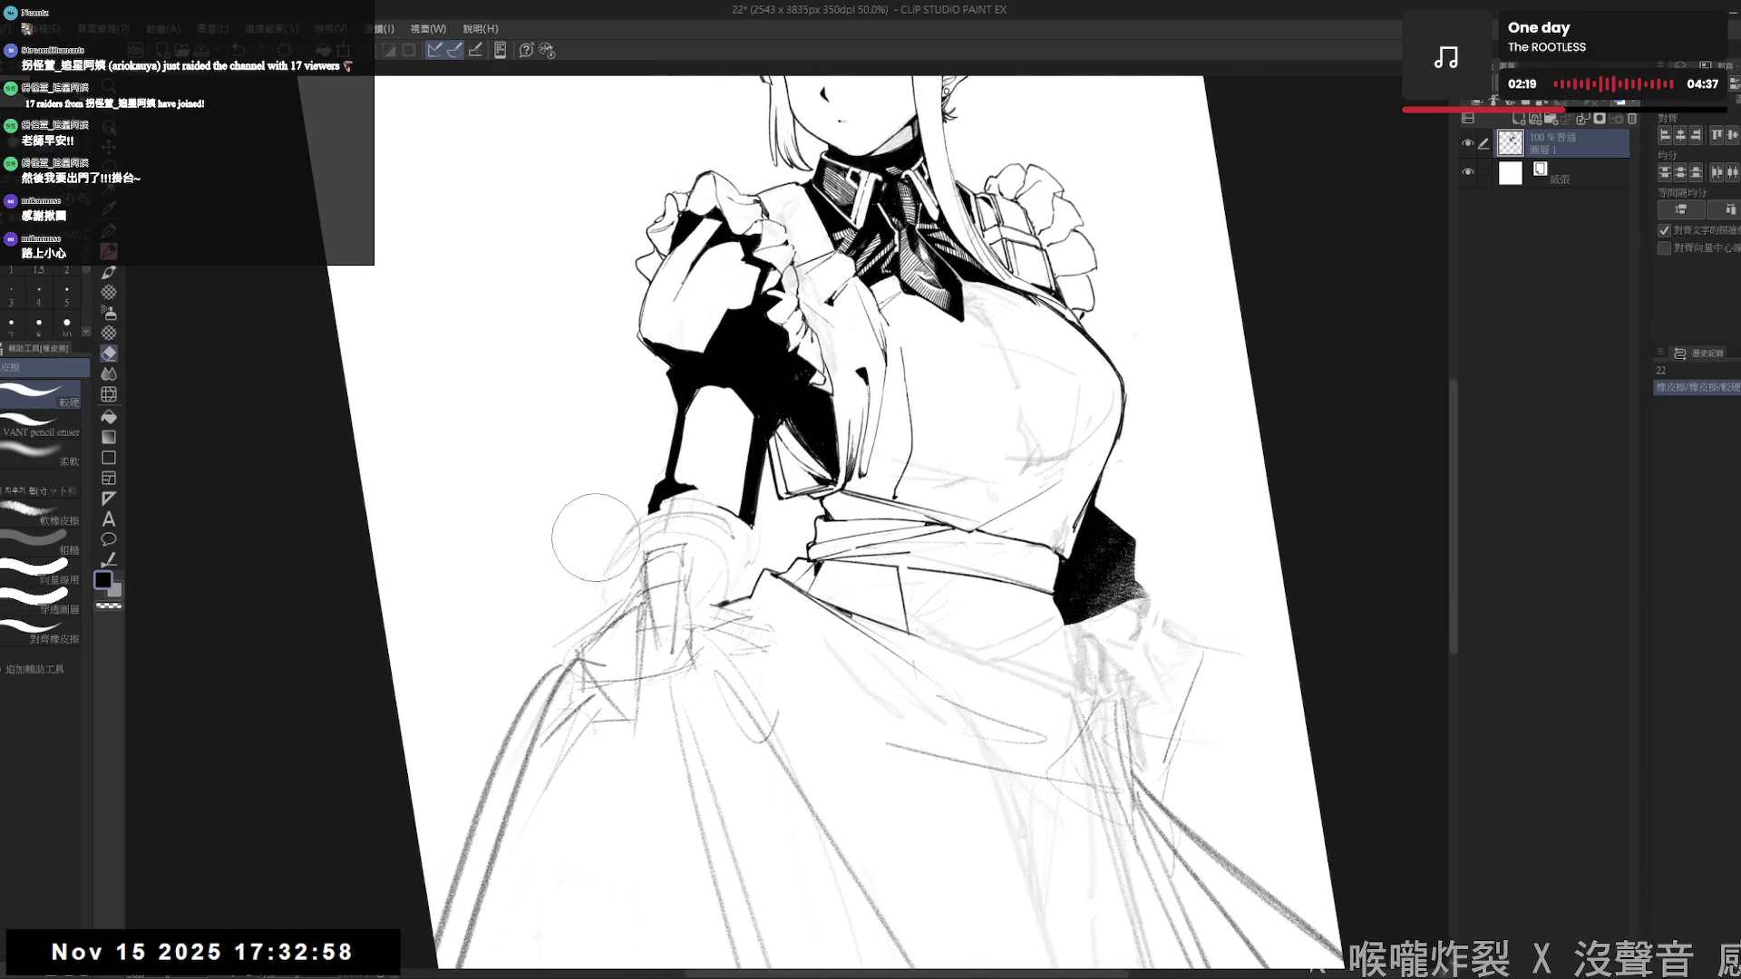
{"action": "mouse_move", "coordinate": [612, 557]}
{"action": "left_mouse_down"}
{"action": "mouse_move", "coordinate": [637, 542]}
{"action": "mouse_move", "coordinate": [639, 562]}
{"action": "left_mouse_up"}
{"action": "key", "text": "p"}
{"action": "key", "text": "ctrl+z"}
{"action": "key", "text": "ctrl+y"}
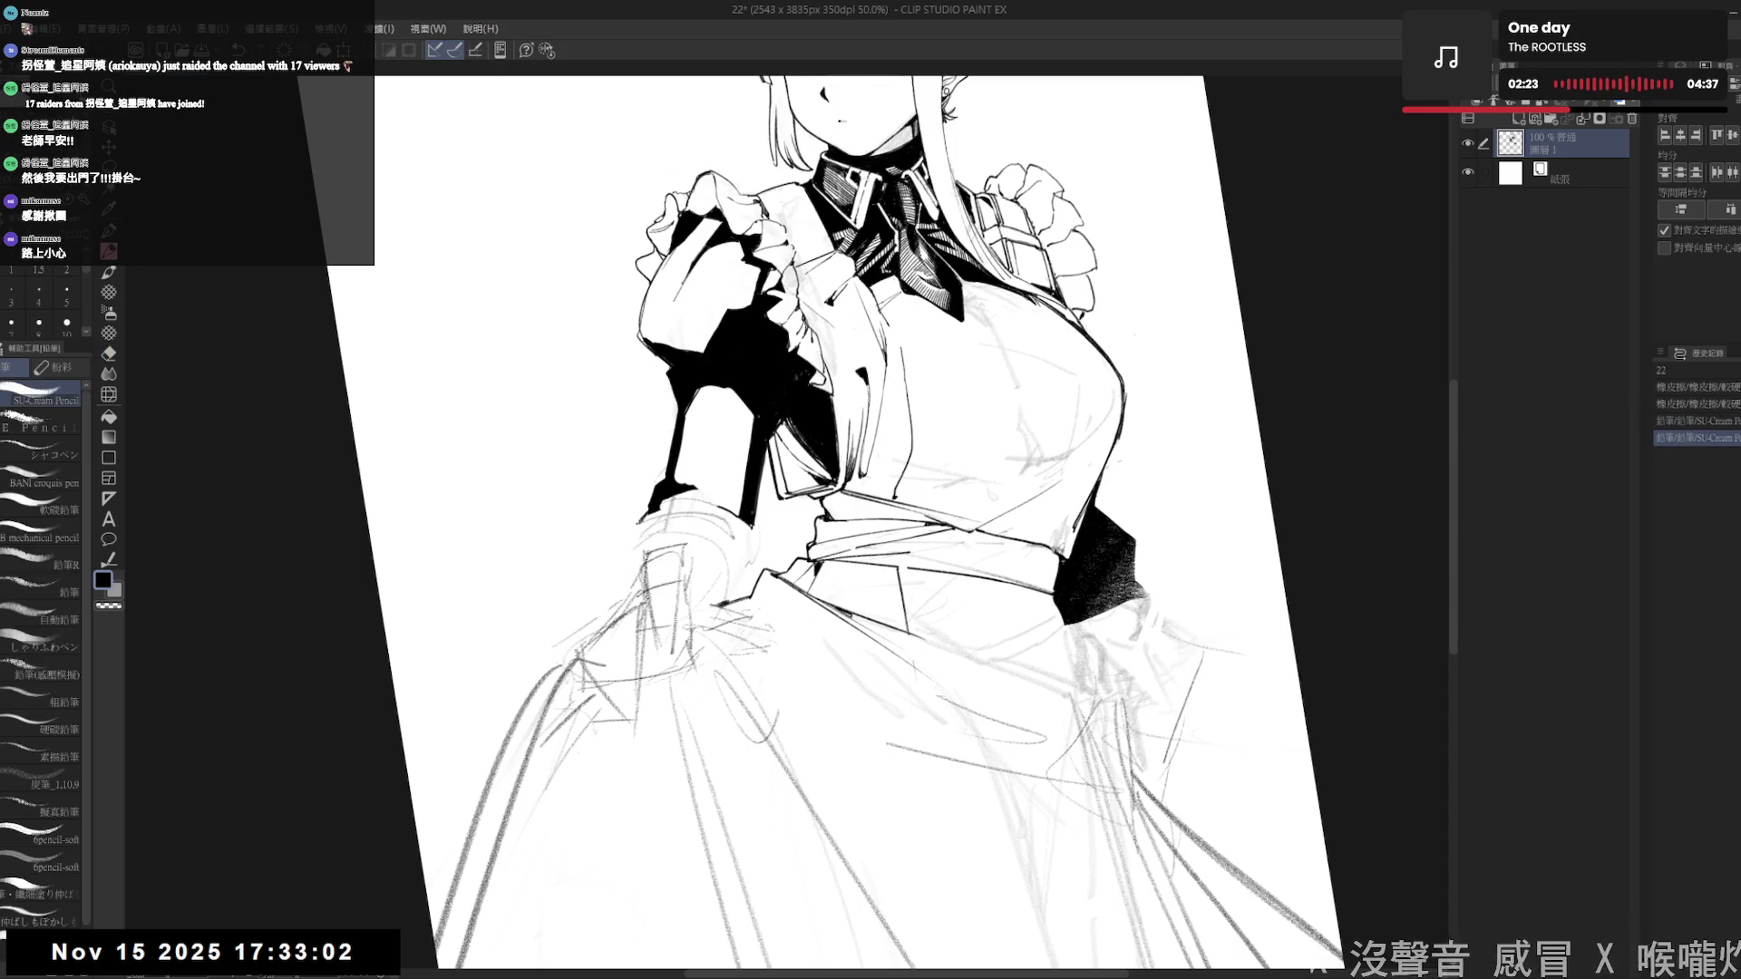
{"action": "left_click", "coordinate": [496, 588]}
{"action": "key", "text": "ctrl+at"}
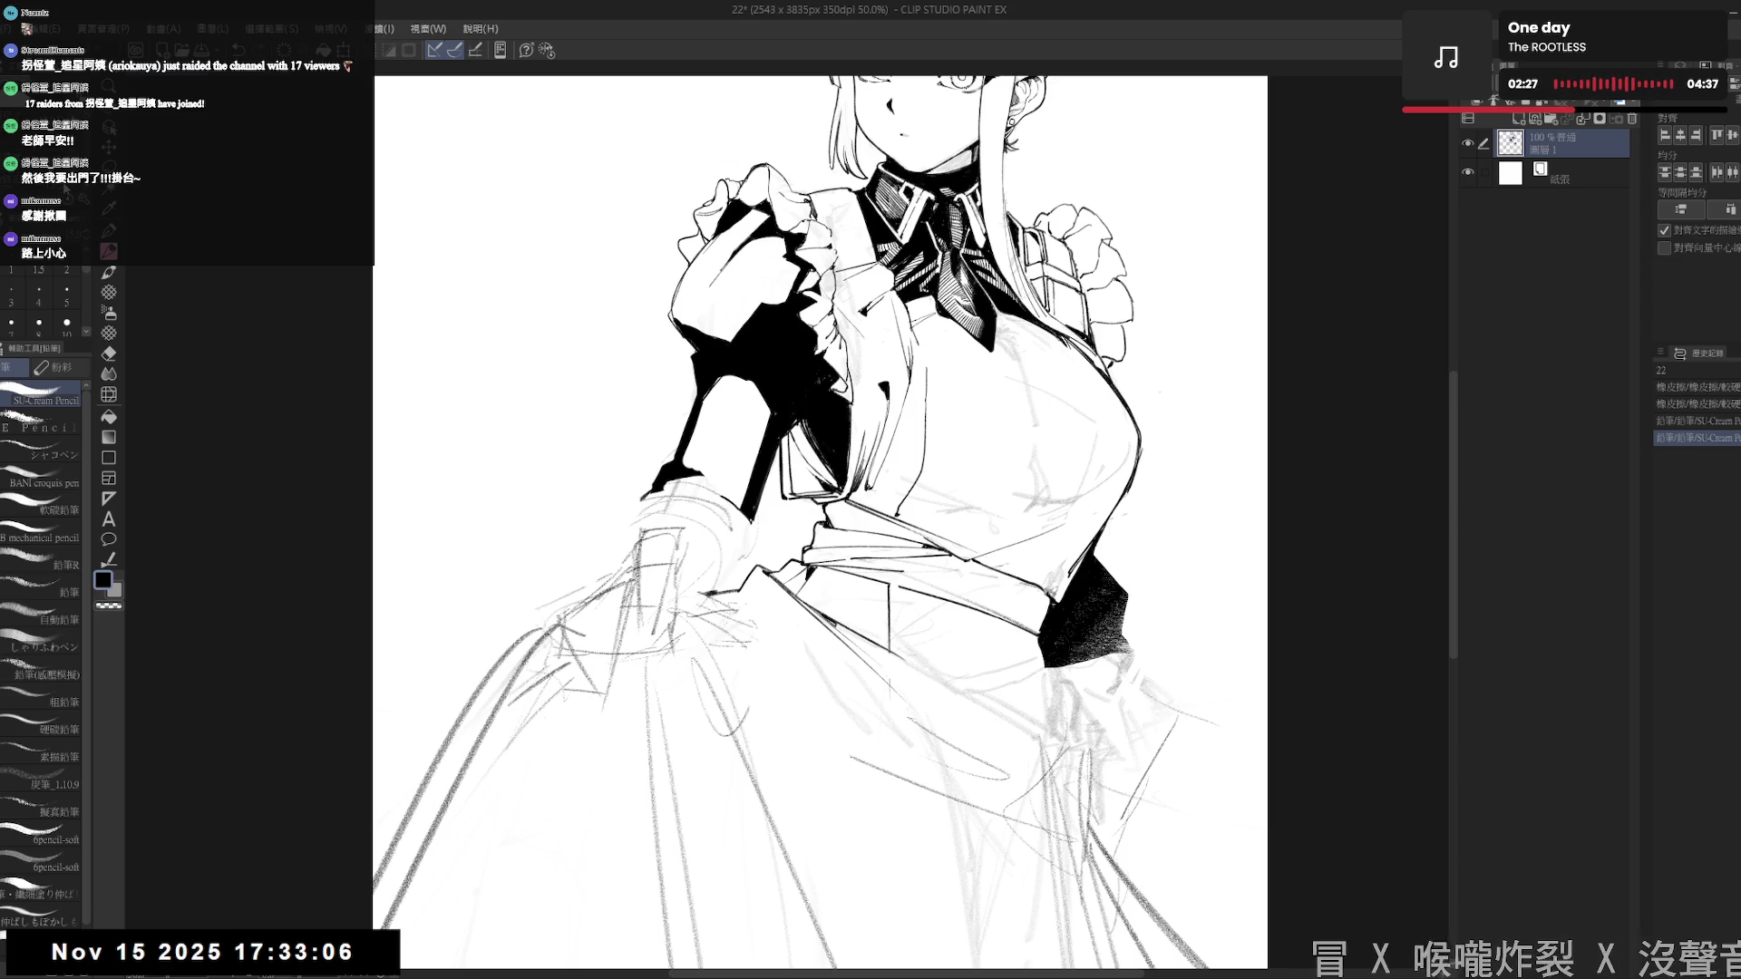
- Erase stray lines beside the raised arm and undo the latest pencil stroke there
{"action": "key", "text": "e"}
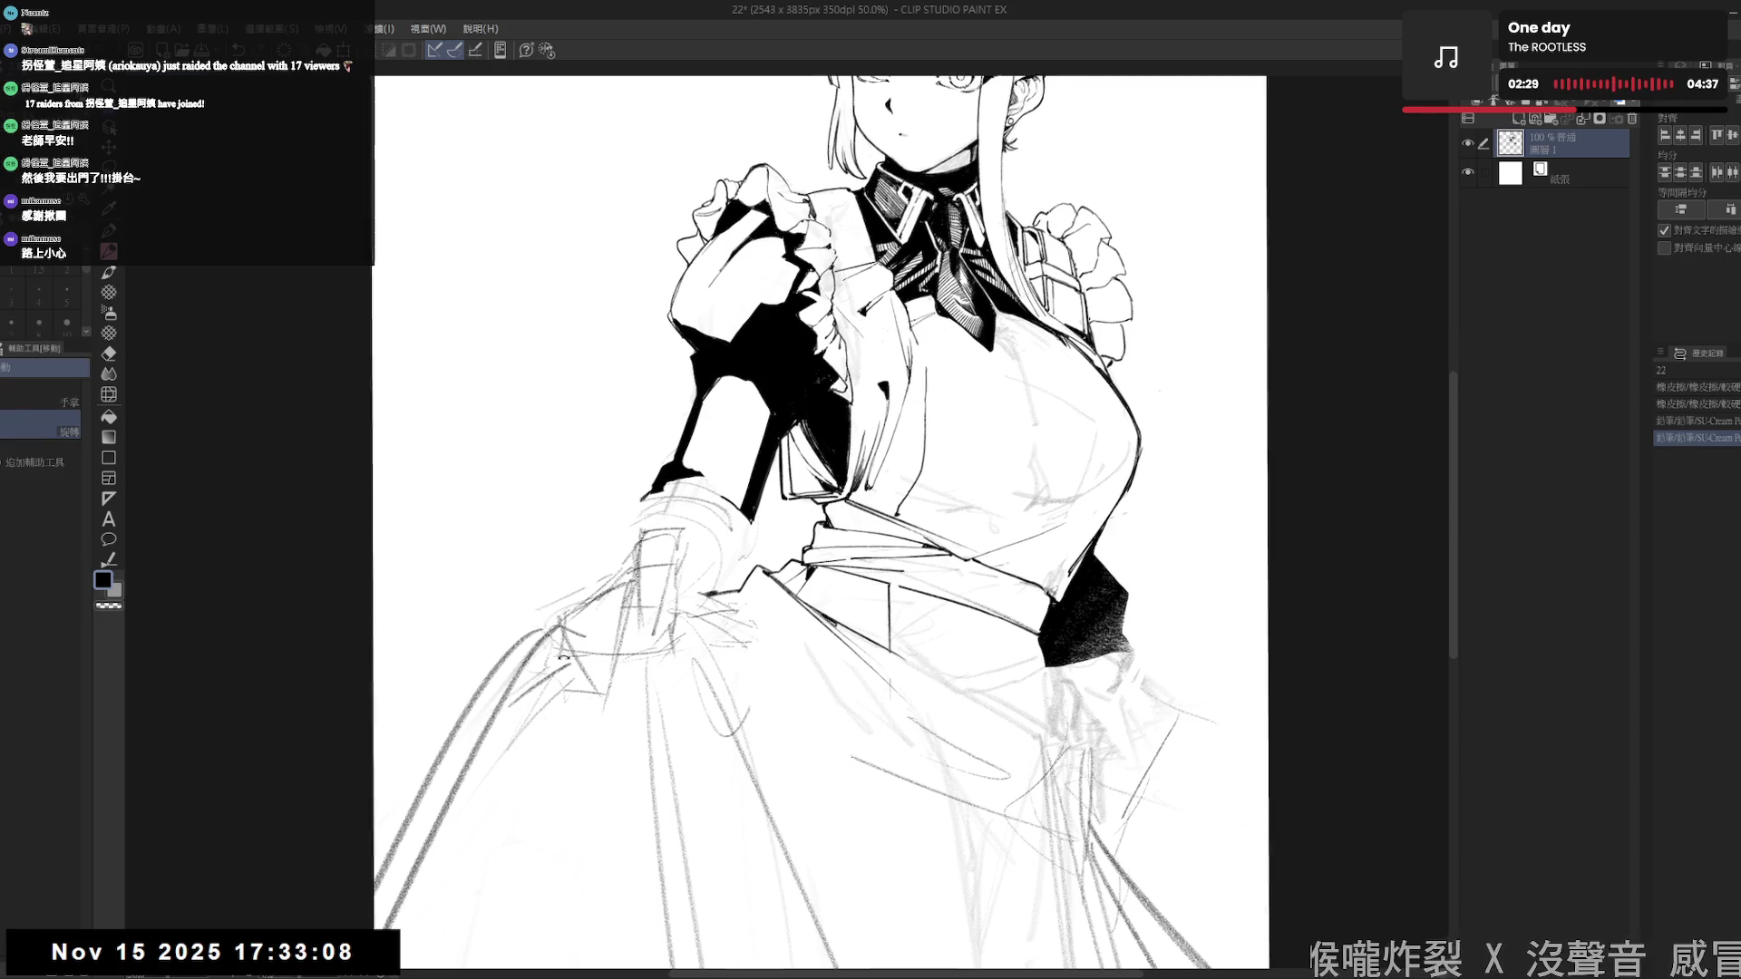
{"action": "mouse_move", "coordinate": [634, 513]}
{"action": "left_mouse_down"}
{"action": "mouse_move", "coordinate": [652, 560]}
{"action": "mouse_move", "coordinate": [634, 590]}
{"action": "mouse_move", "coordinate": [657, 546]}
{"action": "left_mouse_up"}
{"action": "key", "text": "p"}
{"action": "key", "text": "ctrl+z"}
{"action": "key", "text": "ctrl+@"}
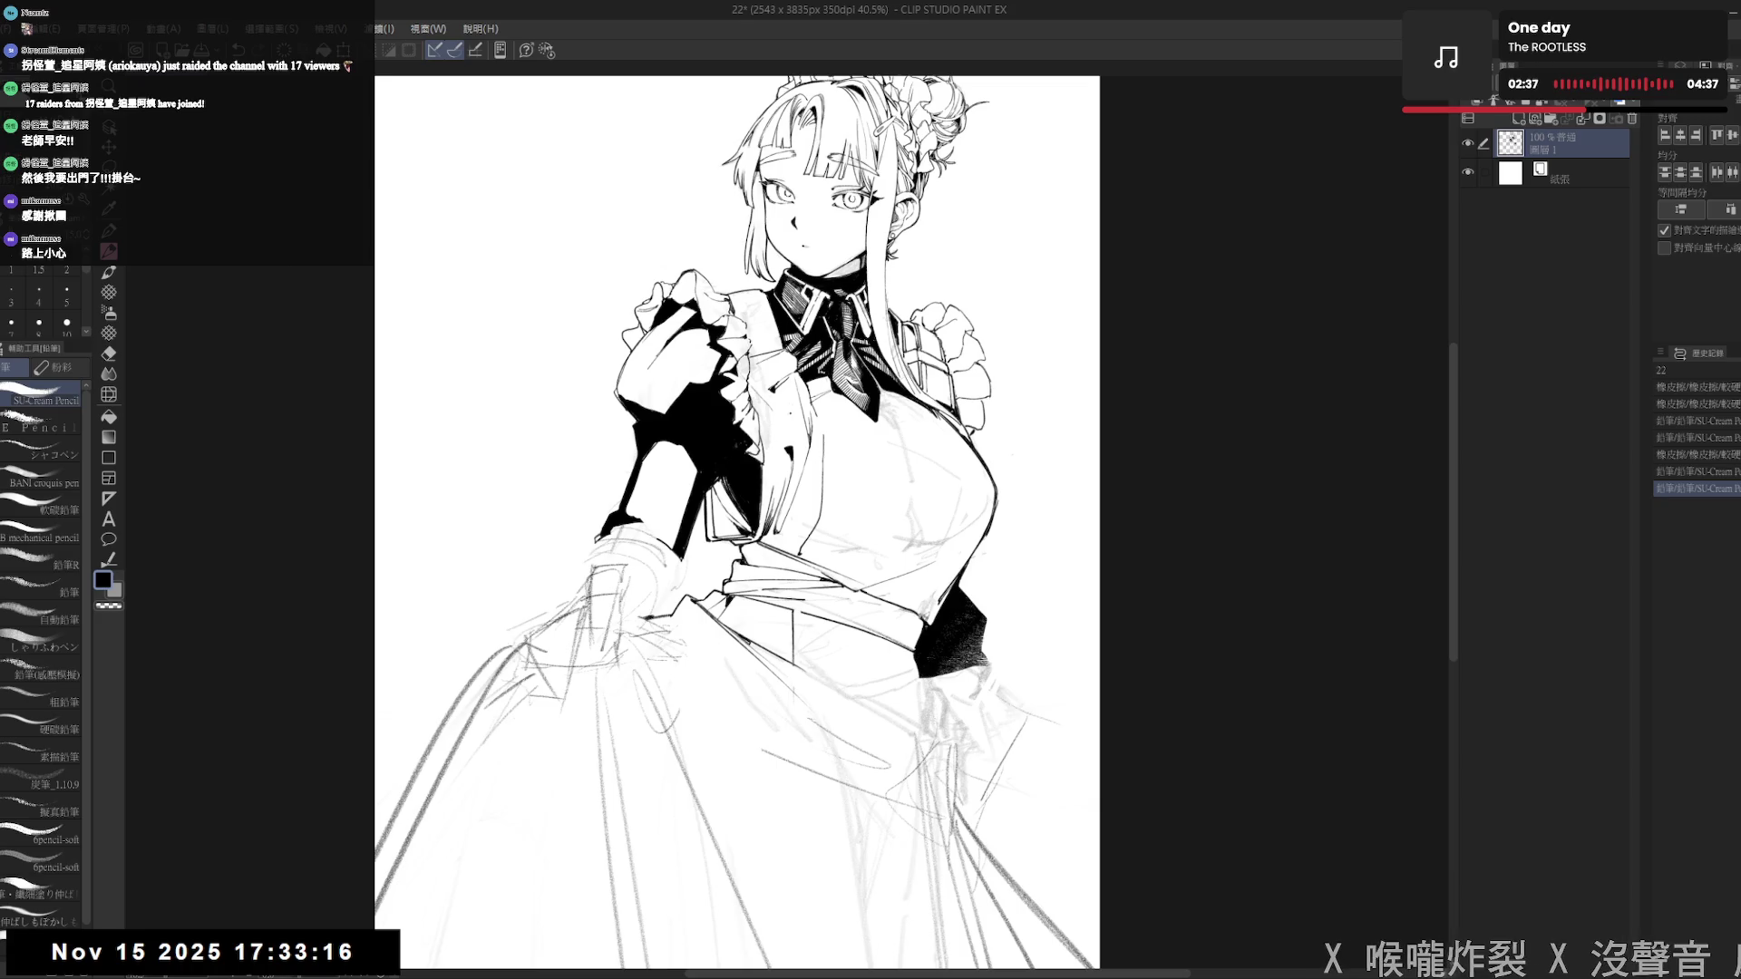
- With the canvas tilted counter-clockwise, erase sketch lines near the sleeve and waist
{"action": "key", "text": "r"}
{"action": "left_click_drag", "start_coordinate": [662, 621], "coordinate": [588, 636]}
{"action": "key", "text": "e"}
{"action": "mouse_move", "coordinate": [647, 436]}
{"action": "left_mouse_down"}
{"action": "mouse_move", "coordinate": [697, 497]}
{"action": "mouse_move", "coordinate": [671, 454]}
{"action": "left_mouse_up"}
{"action": "key", "text": "ctrl+@"}
{"action": "left_click_drag", "start_coordinate": [689, 634], "coordinate": [604, 628]}
{"action": "key", "text": "e"}
{"action": "mouse_move", "coordinate": [762, 553]}
{"action": "left_mouse_down"}
{"action": "mouse_move", "coordinate": [707, 535]}
{"action": "mouse_move", "coordinate": [725, 535]}
{"action": "left_mouse_up"}
- Move the drawing down and right and add two faint pencil strokes
{"action": "key", "text": "h"}
{"action": "left_click_drag", "start_coordinate": [526, 261], "coordinate": [580, 426]}
{"action": "key", "text": "p"}
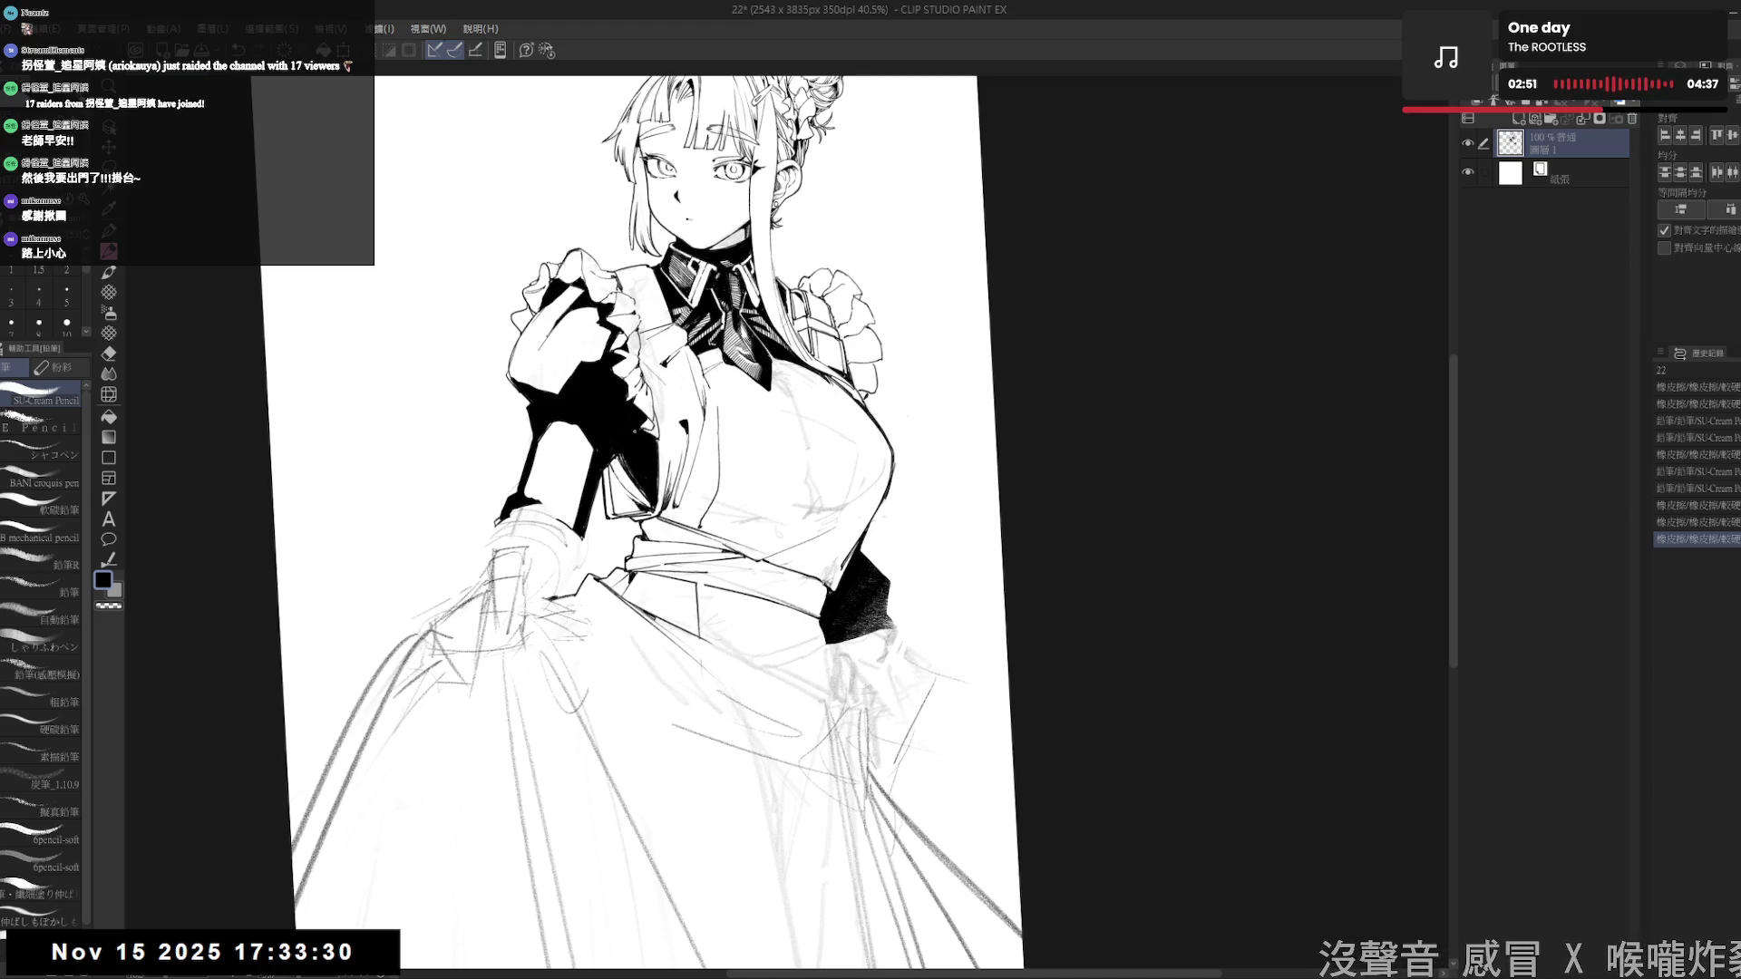
{"action": "left_click_drag", "start_coordinate": [725, 535], "coordinate": [734, 544]}
{"action": "mouse_move", "coordinate": [554, 419]}
{"action": "left_mouse_down"}
{"action": "mouse_move", "coordinate": [544, 404]}
{"action": "mouse_move", "coordinate": [526, 436]}
{"action": "left_mouse_up"}
- Erase leftover stray sketch lines around the arm and waist
{"action": "key", "text": "e"}
{"action": "left_click_drag", "start_coordinate": [803, 424], "coordinate": [681, 396]}
{"action": "left_click_drag", "start_coordinate": [668, 845], "coordinate": [625, 857]}
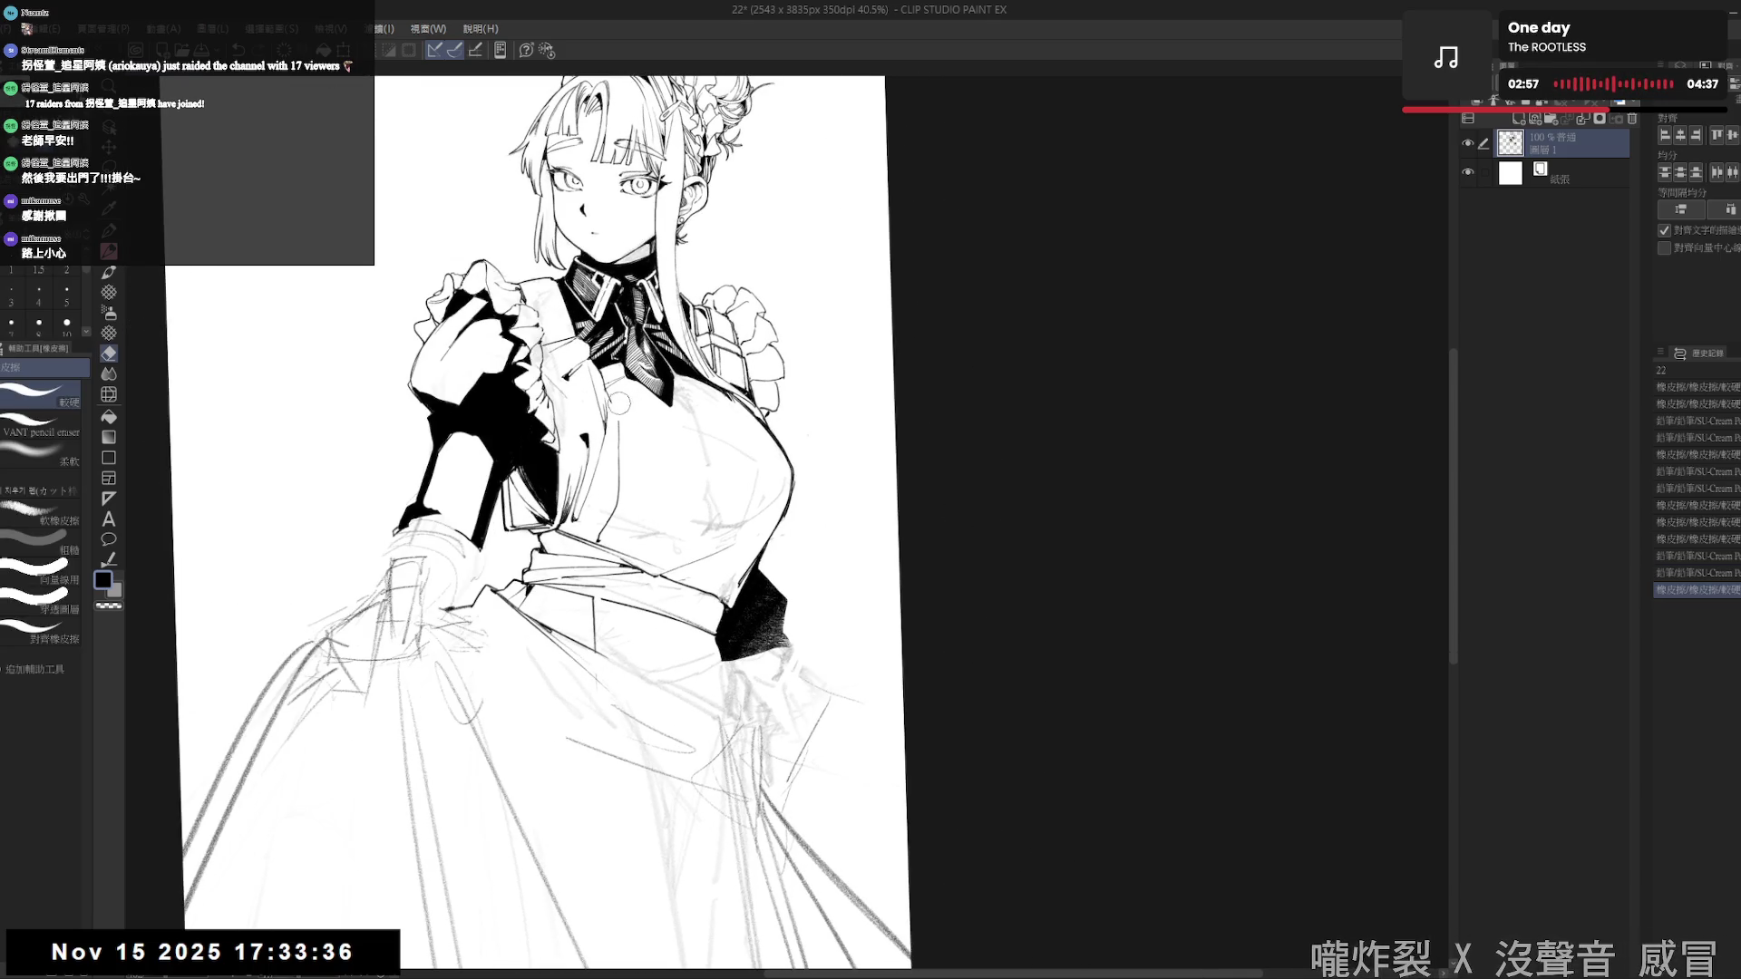
{"action": "mouse_move", "coordinate": [606, 376]}
{"action": "left_mouse_down"}
{"action": "mouse_move", "coordinate": [612, 399]}
{"action": "mouse_move", "coordinate": [468, 431]}
{"action": "mouse_move", "coordinate": [435, 458]}
{"action": "left_mouse_up"}
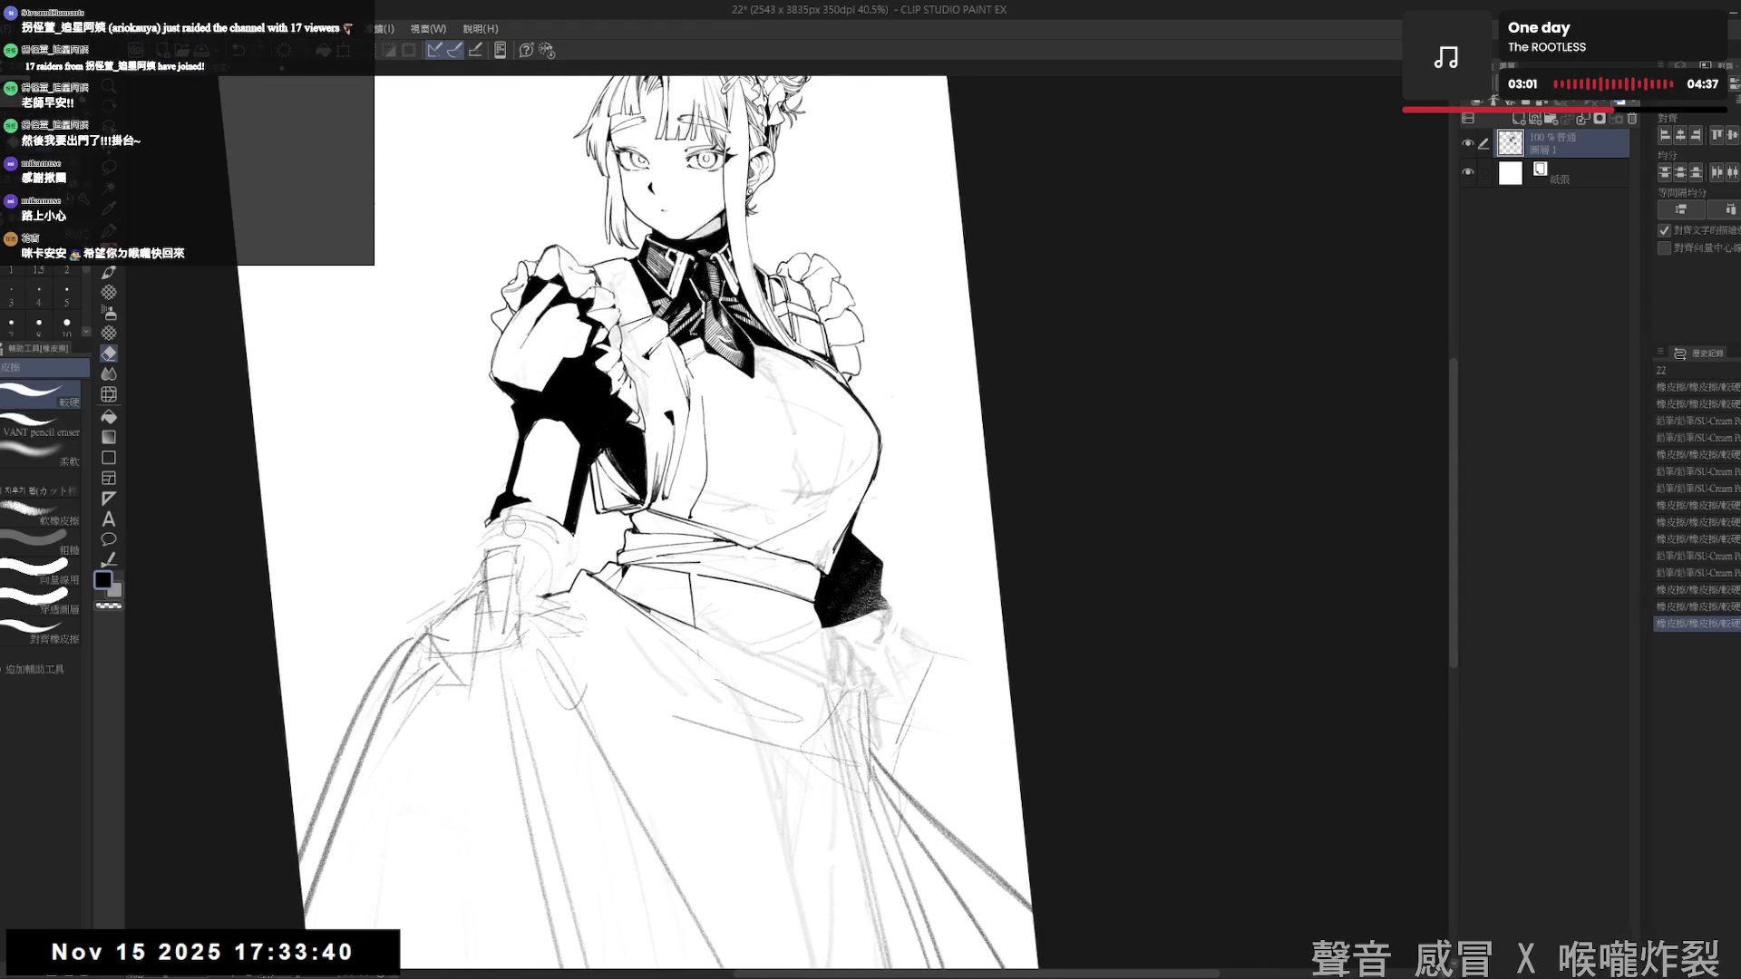
{"action": "left_click_drag", "start_coordinate": [481, 530], "coordinate": [440, 546]}
{"action": "key", "text": "shift+space"}
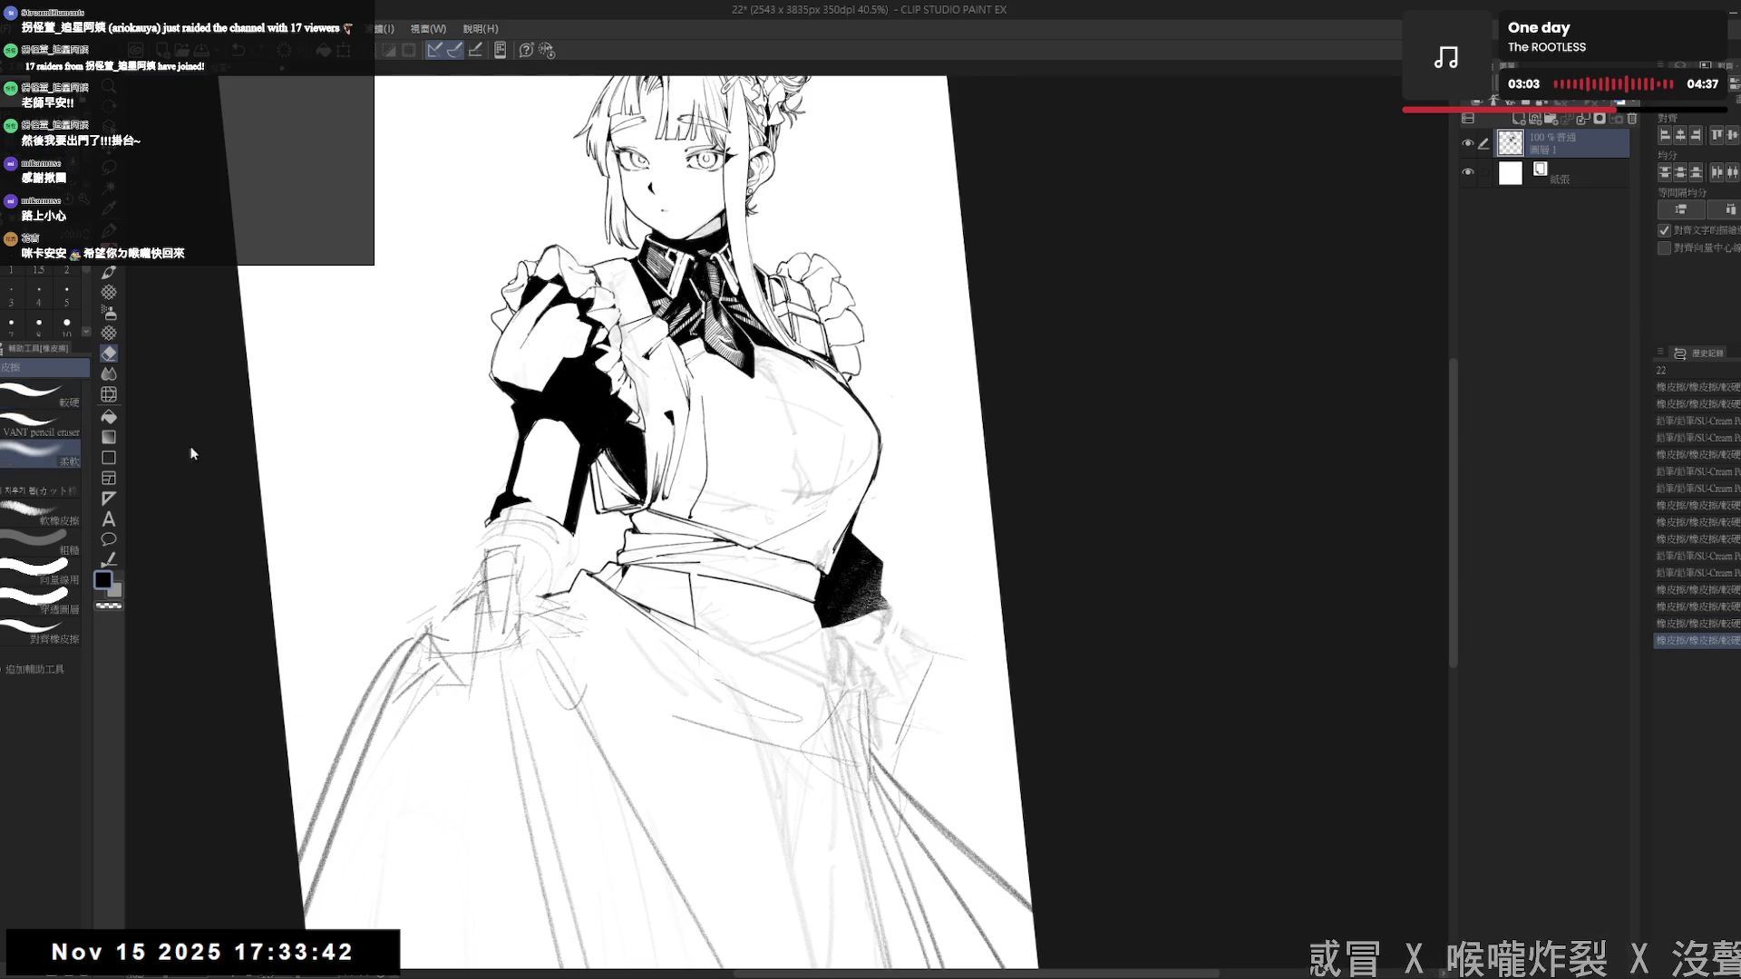
{"action": "mouse_move", "coordinate": [544, 590]}
{"action": "left_mouse_down"}
{"action": "mouse_move", "coordinate": [508, 580]}
{"action": "mouse_move", "coordinate": [487, 617]}
{"action": "mouse_move", "coordinate": [571, 556]}
{"action": "left_mouse_up"}
{"action": "key", "text": "shift+space"}
{"action": "key", "text": "p"}
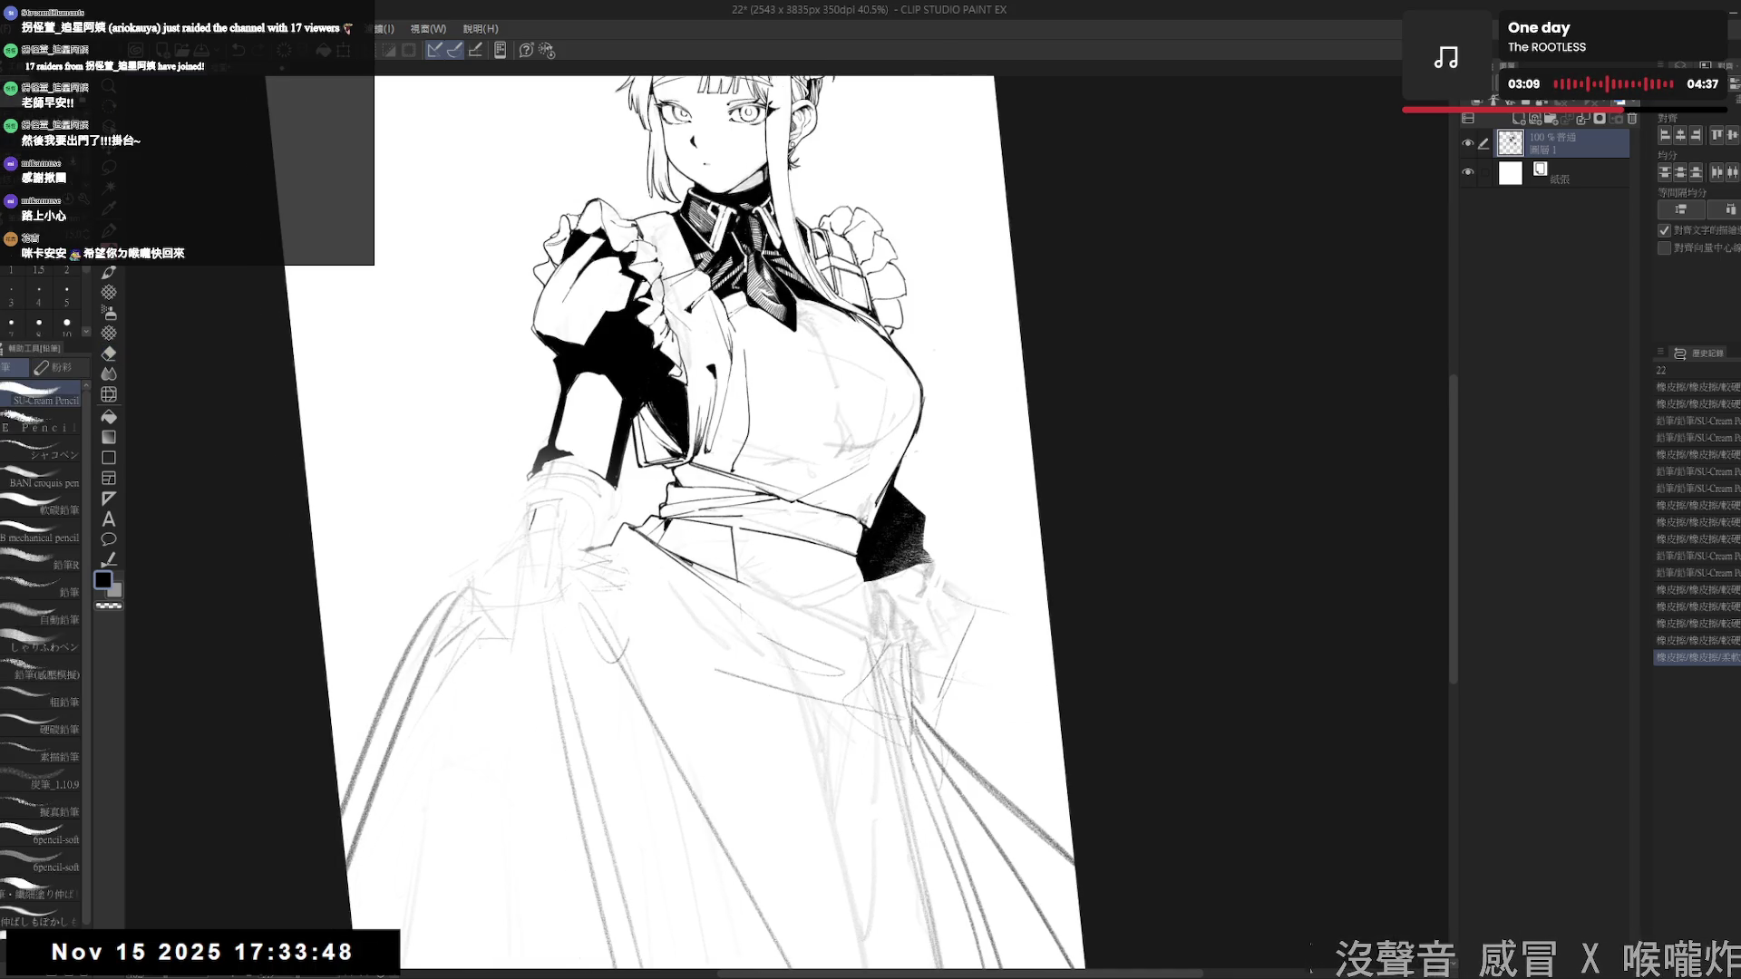
- Try short pencil lines on the hand, undo them, and add a small pencil dot
{"action": "left_click_drag", "start_coordinate": [341, 947], "coordinate": [348, 958]}
{"action": "left_click_drag", "start_coordinate": [535, 512], "coordinate": [540, 519]}
{"action": "mouse_move", "coordinate": [537, 513]}
{"action": "left_mouse_down"}
{"action": "mouse_move", "coordinate": [558, 499]}
{"action": "mouse_move", "coordinate": [524, 677]}
{"action": "left_mouse_up"}
{"action": "key", "text": "ctrl+z"}
{"action": "key", "text": "ctrl+z"}
{"action": "key", "text": "r"}
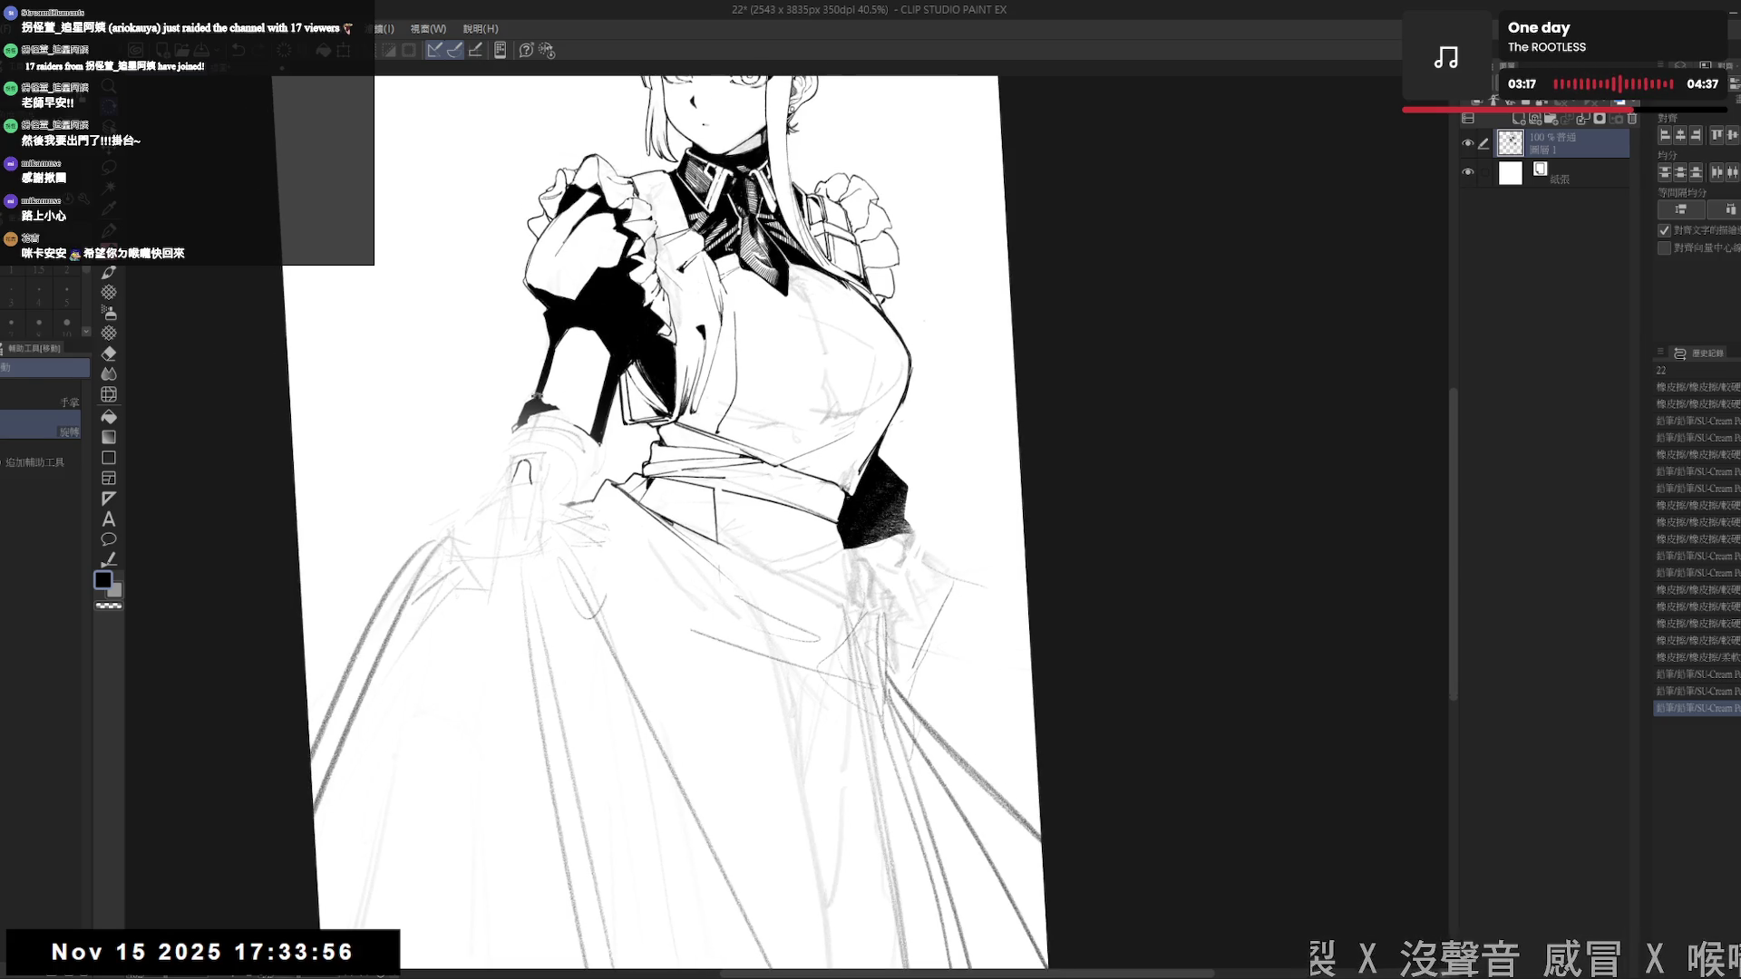
{"action": "left_click_drag", "start_coordinate": [517, 481], "coordinate": [514, 453]}
{"action": "key", "text": "ctrl+z"}
{"action": "key", "text": "e"}
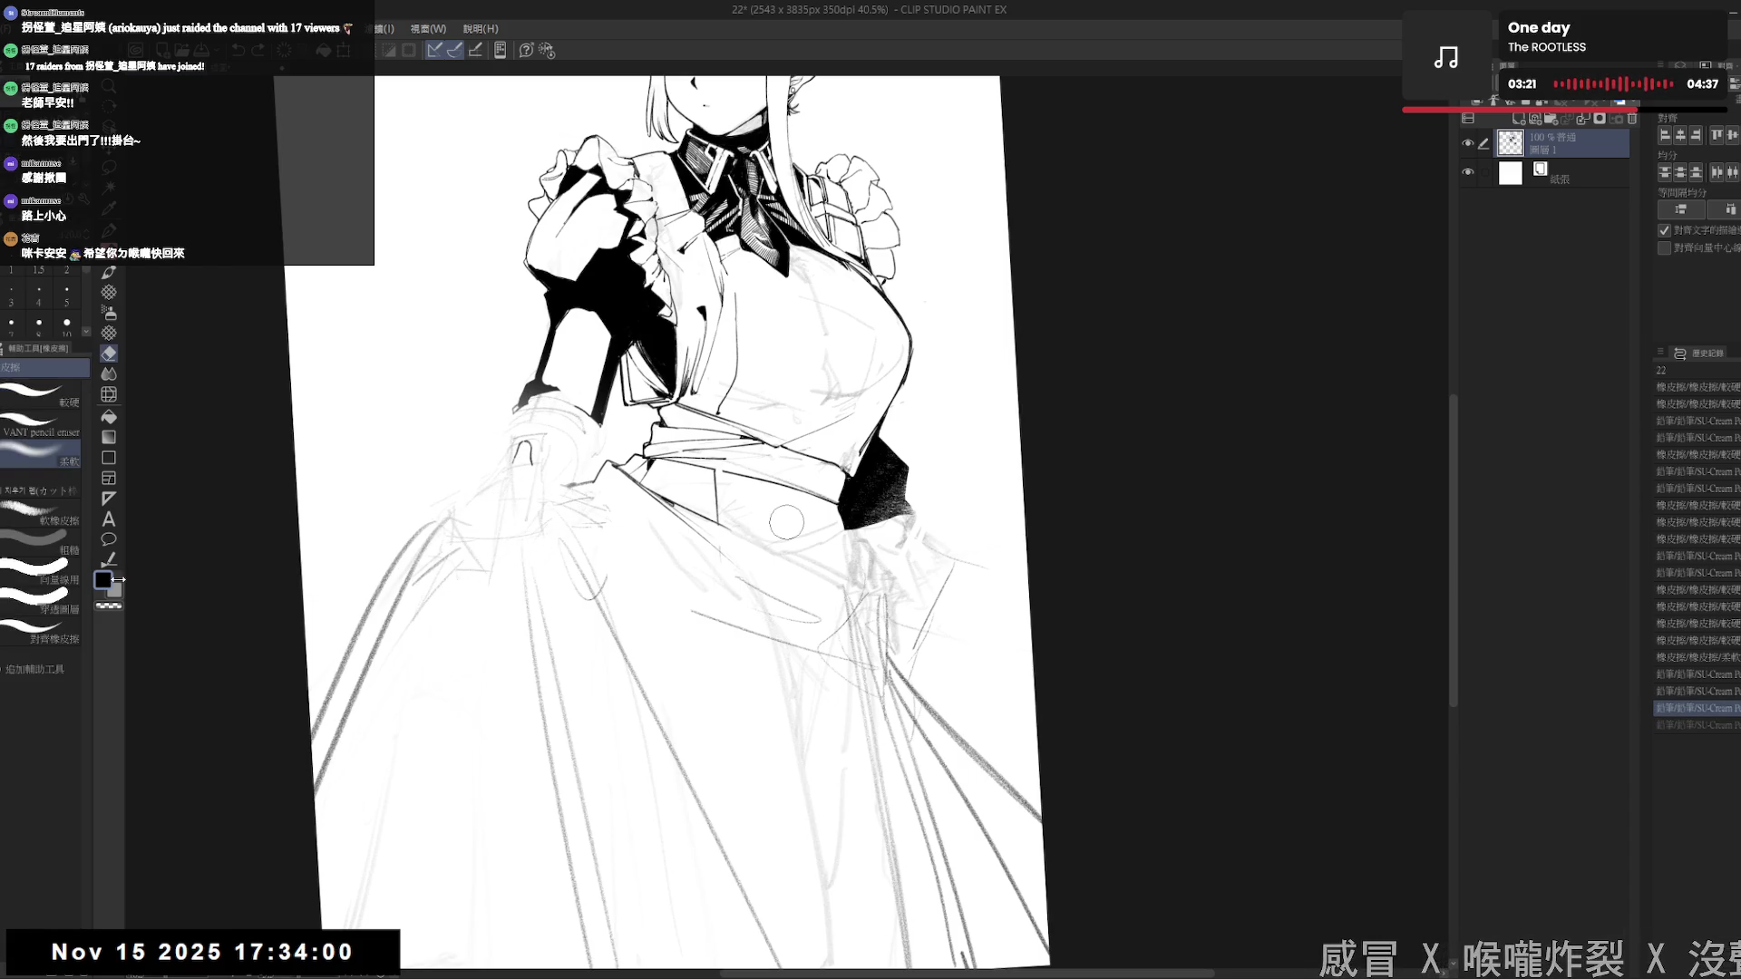
{"action": "key", "text": "p"}
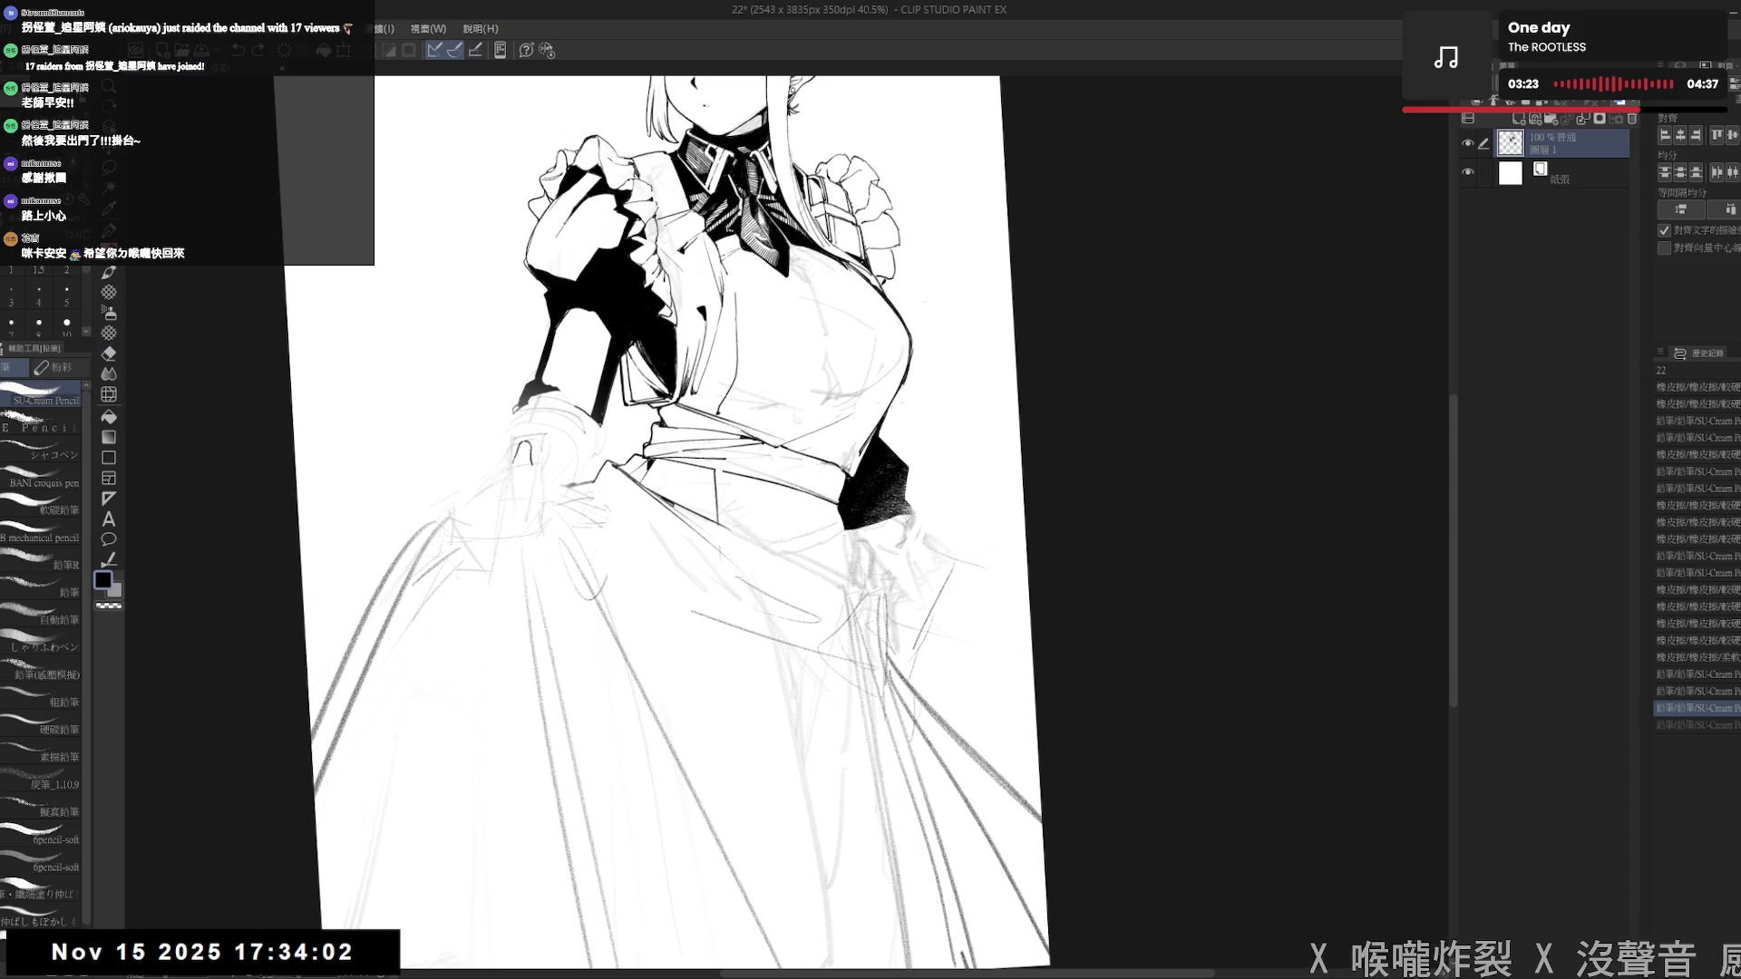
{"action": "left_click", "coordinate": [554, 463]}
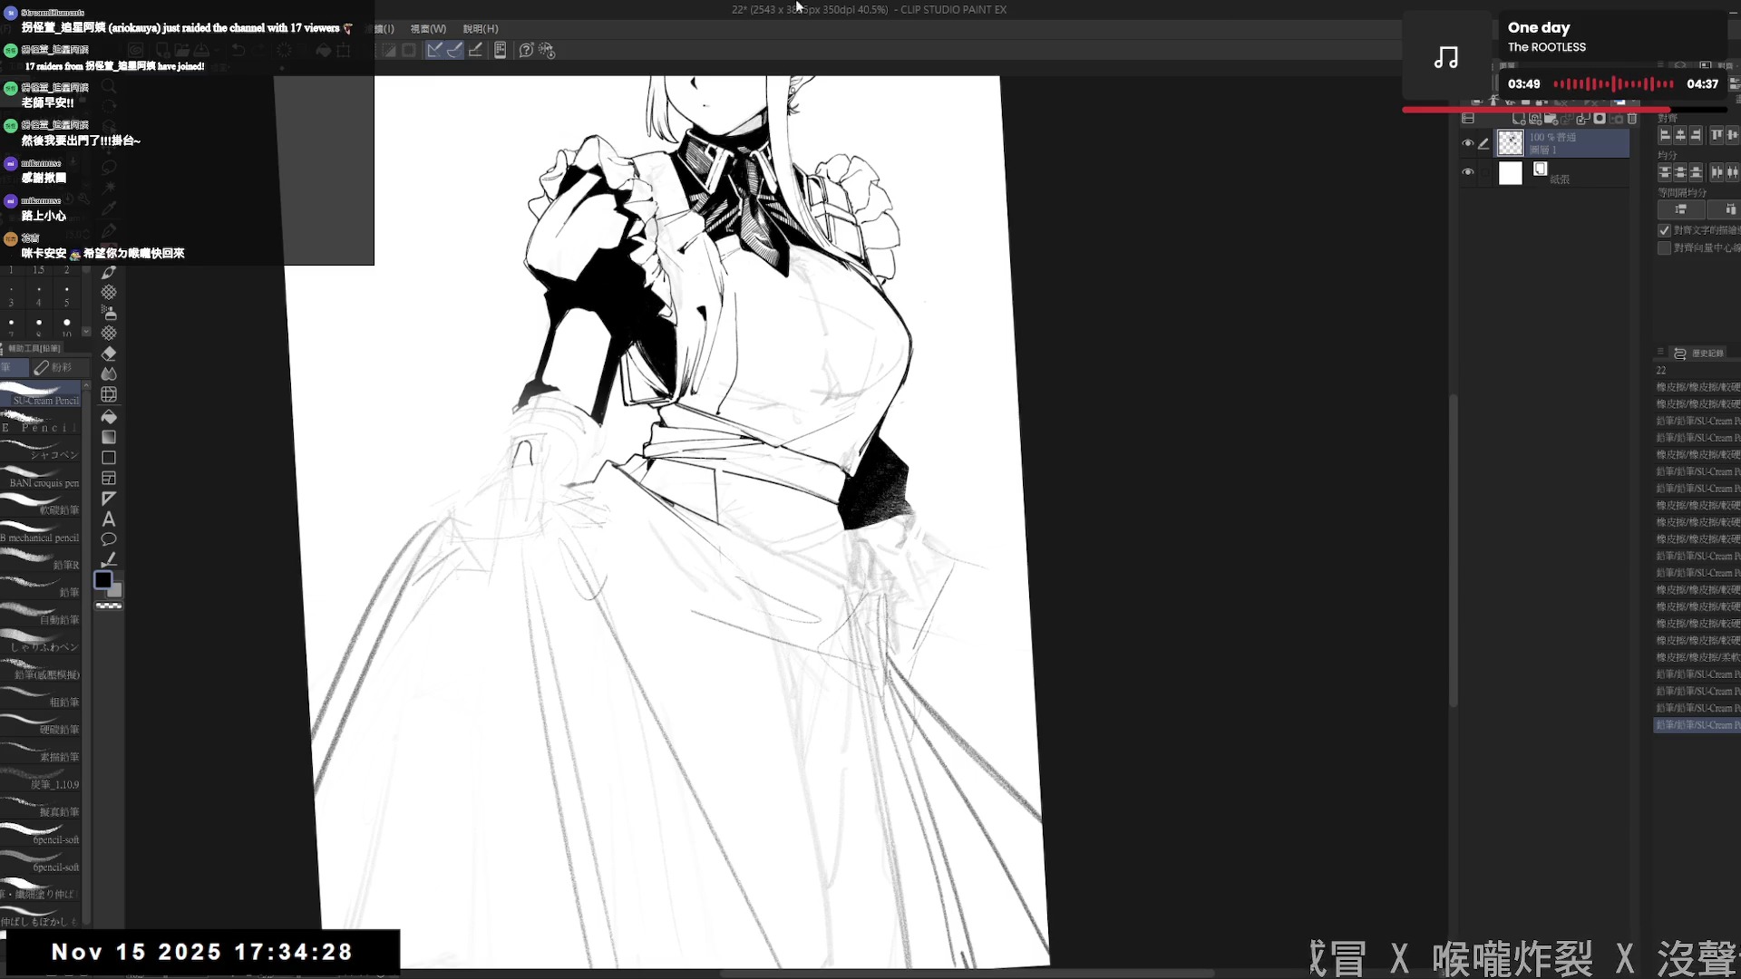
- Redraw the short, darker strokes at the cuff of the skirt-gripping hand
{"action": "left_click_drag", "start_coordinate": [580, 490], "coordinate": [626, 490]}
{"action": "left_click_drag", "start_coordinate": [598, 309], "coordinate": [671, 353]}
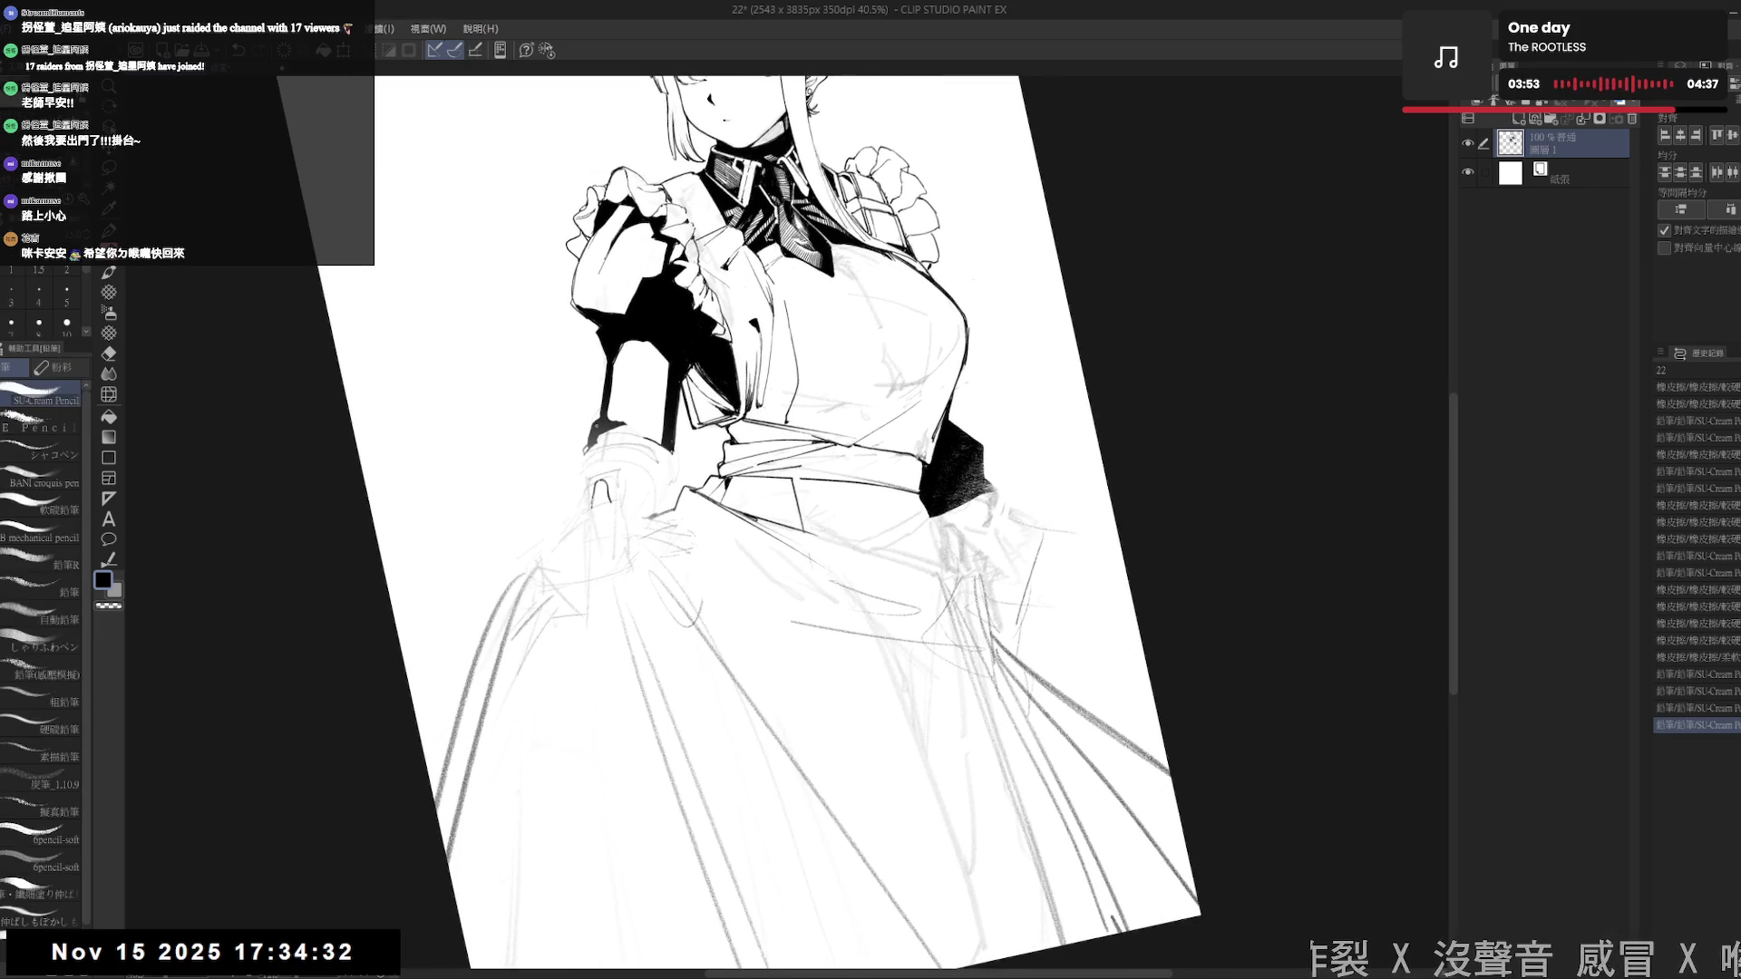
{"action": "left_click_drag", "start_coordinate": [587, 418], "coordinate": [597, 444]}
{"action": "key", "text": "ctrl+z"}
{"action": "left_click_drag", "start_coordinate": [591, 417], "coordinate": [601, 448]}
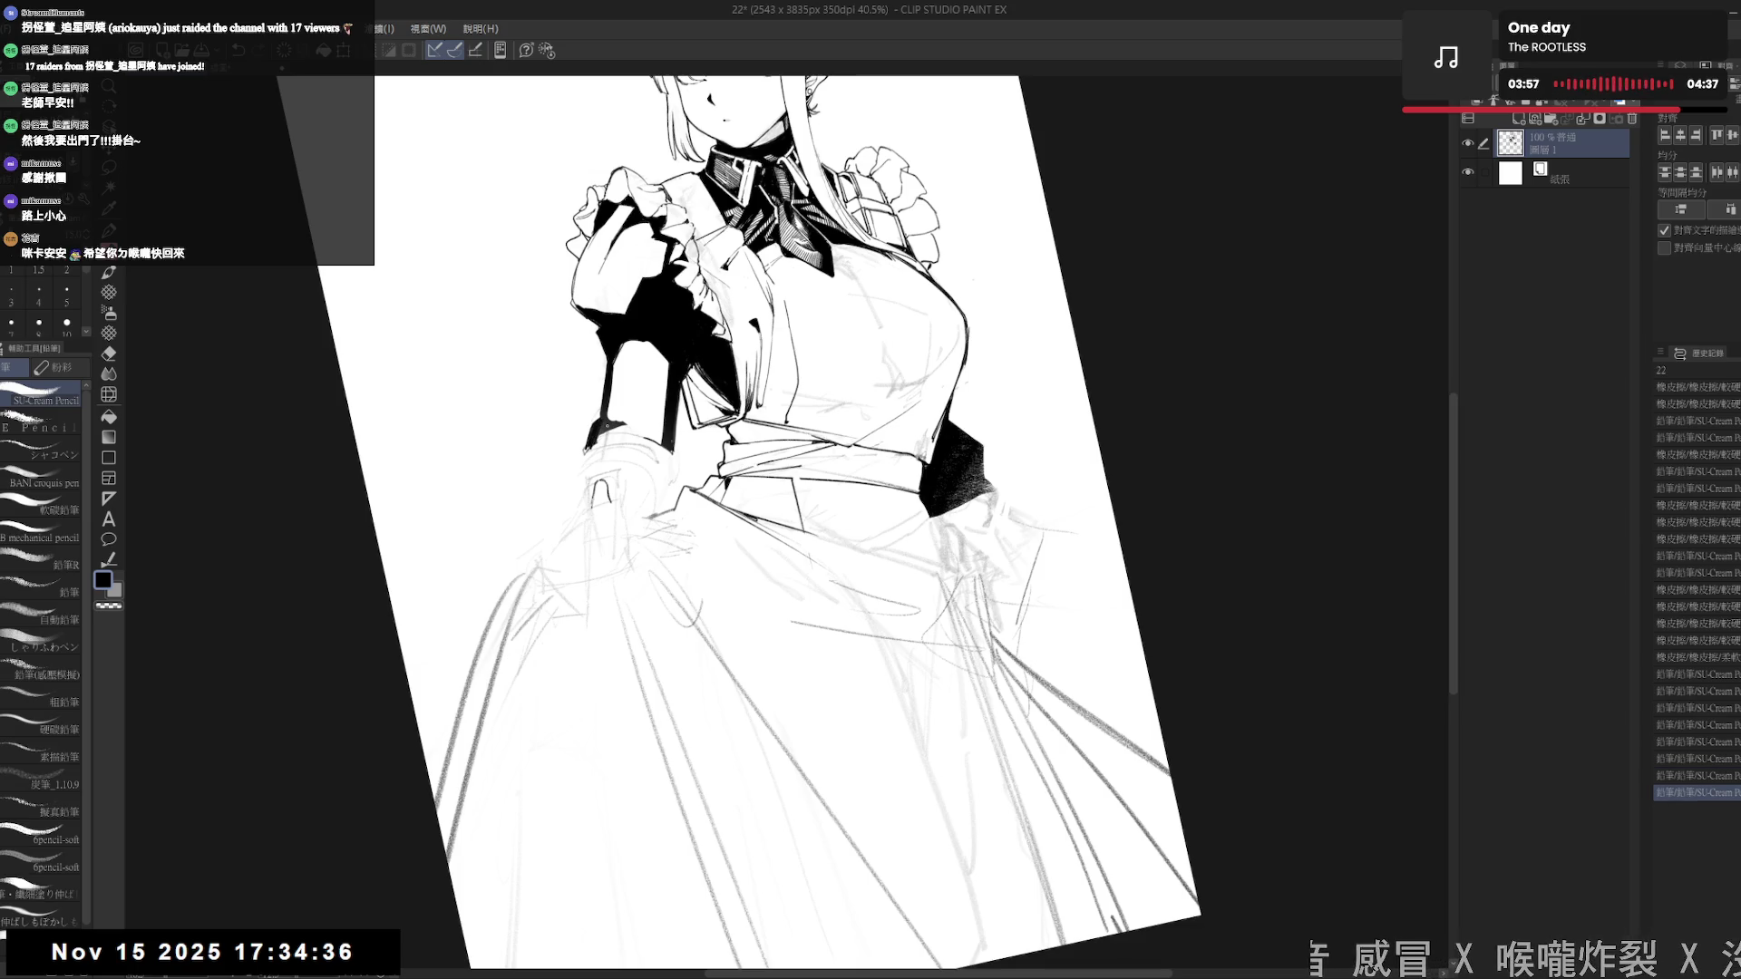
{"action": "mouse_move", "coordinate": [660, 372]}
{"action": "left_mouse_down"}
{"action": "mouse_move", "coordinate": [666, 463]}
{"action": "mouse_move", "coordinate": [669, 403]}
{"action": "left_mouse_up"}
- Erase leftover sketch lines around the gripping hand and reset the view upright
{"action": "key", "text": "e"}
{"action": "mouse_move", "coordinate": [630, 512]}
{"action": "left_mouse_down"}
{"action": "mouse_move", "coordinate": [585, 553]}
{"action": "mouse_move", "coordinate": [625, 524]}
{"action": "mouse_move", "coordinate": [623, 544]}
{"action": "left_mouse_up"}
{"action": "key", "text": "p"}
{"action": "key", "text": "e"}
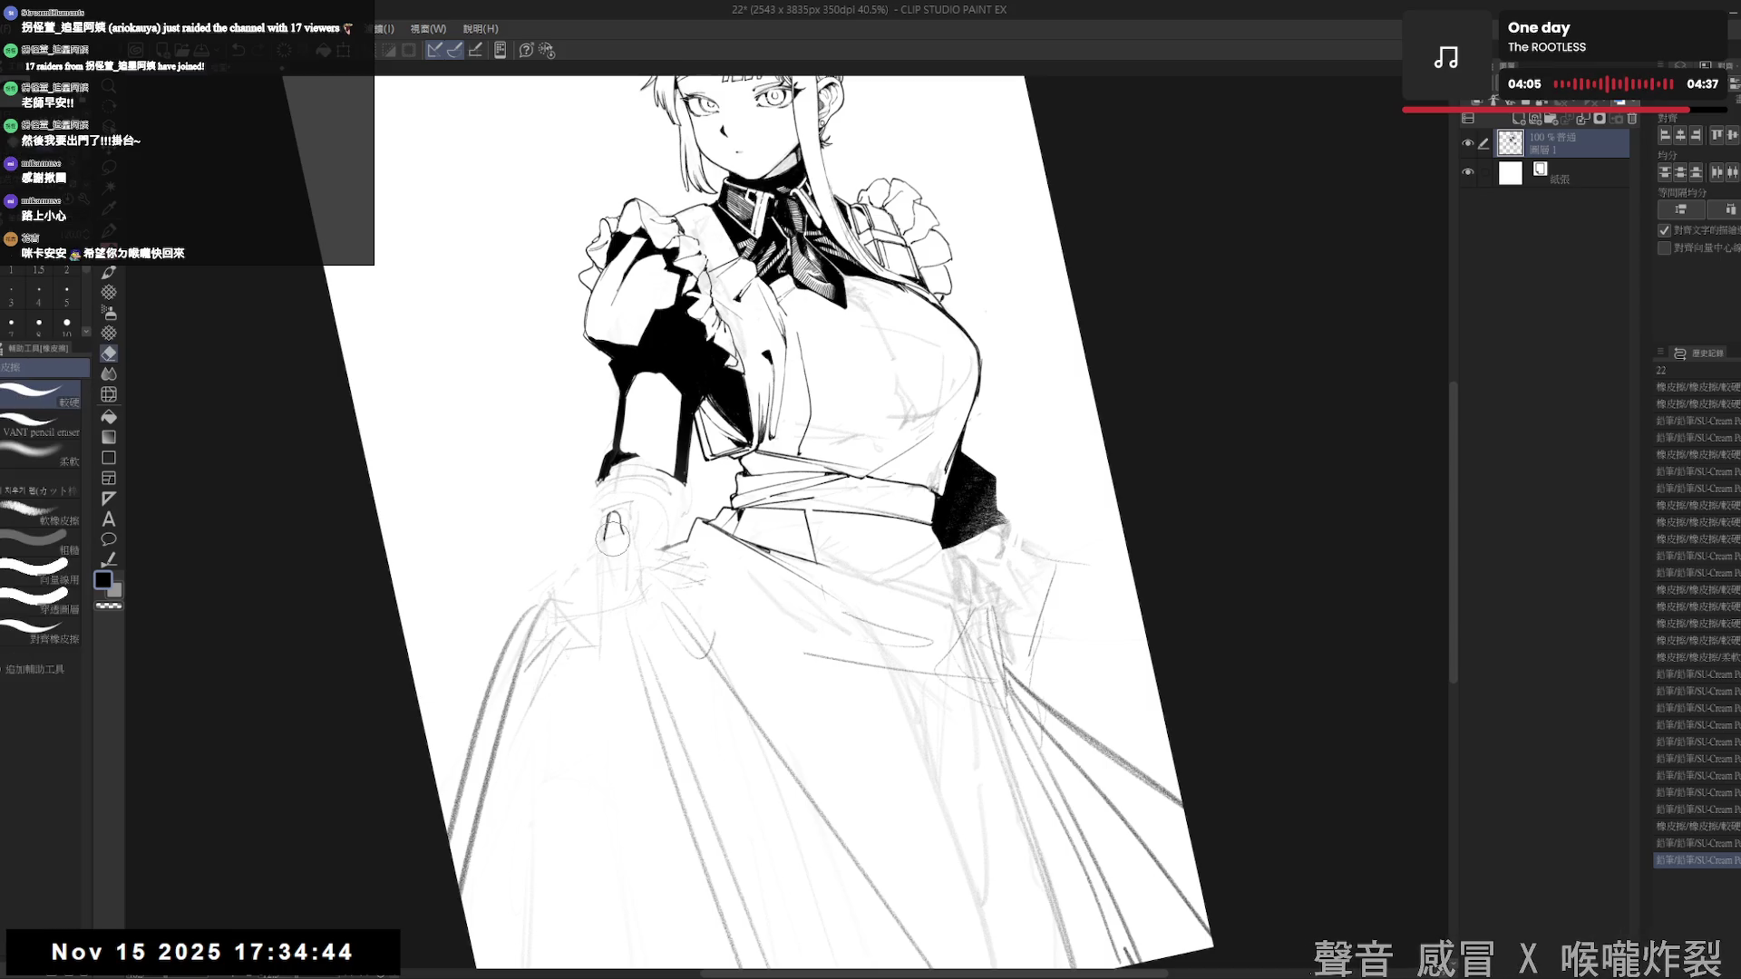
{"action": "left_click_drag", "start_coordinate": [621, 515], "coordinate": [625, 535]}
{"action": "key", "text": "ctrl+0"}
{"action": "key", "text": "p"}
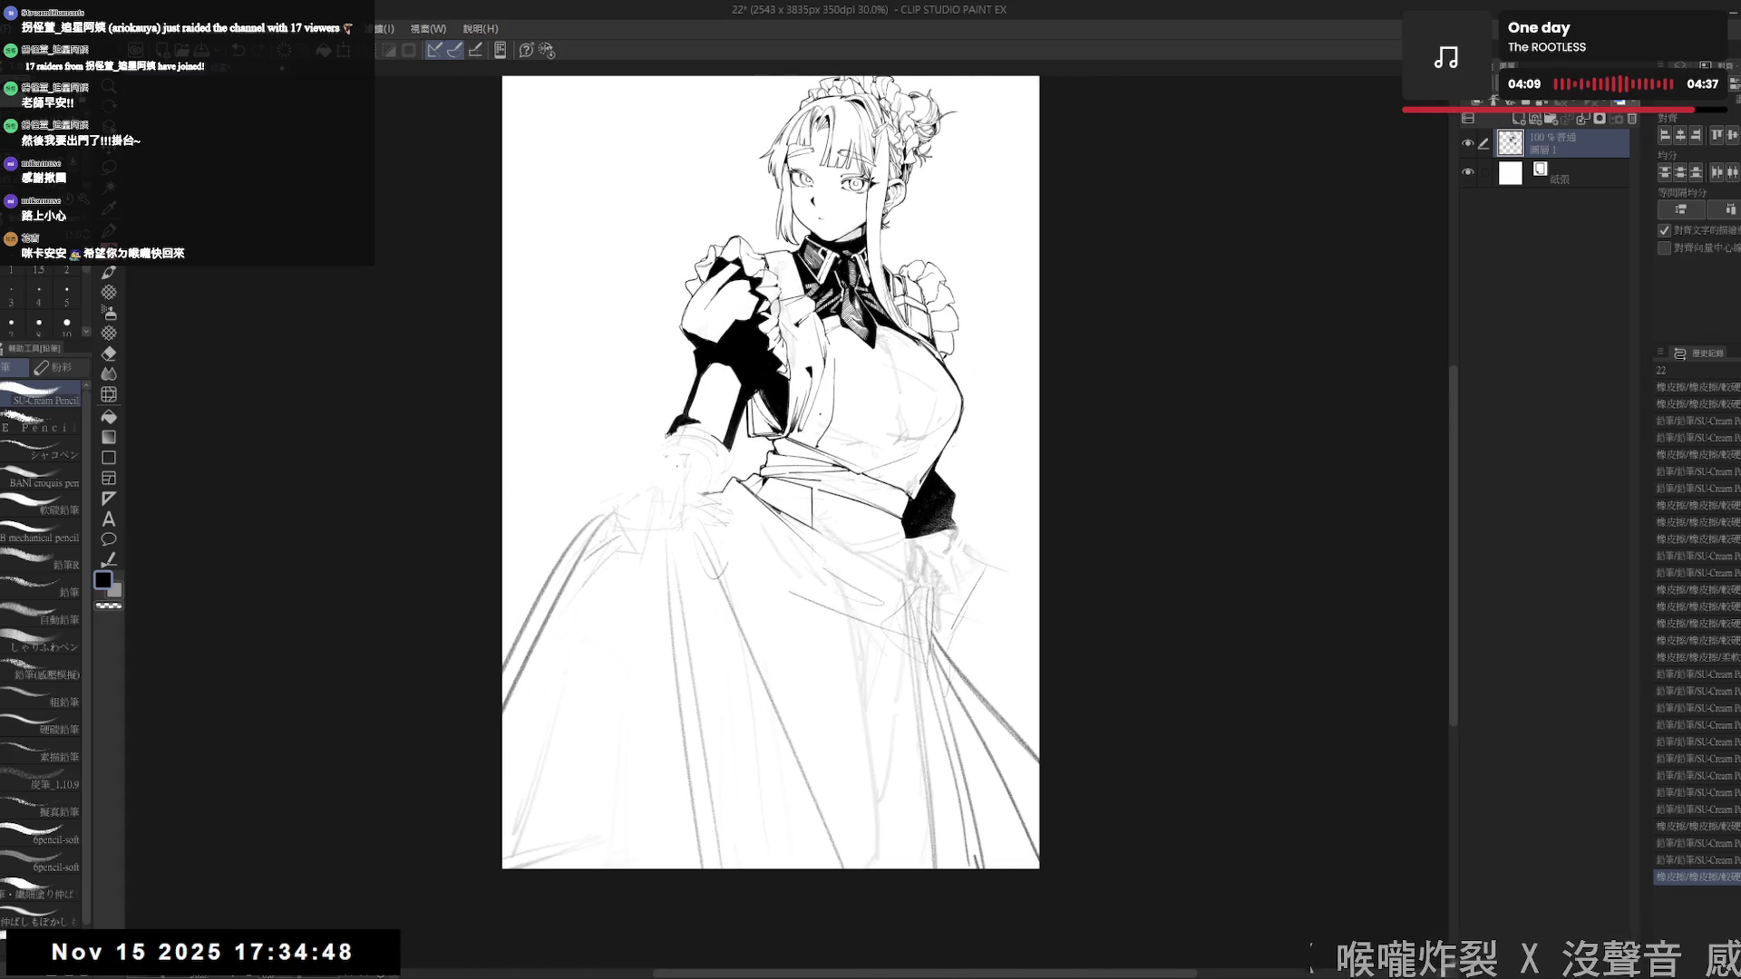
- On the blank A4 practice page, scribble a few pencil test marks and delete them
{"action": "left_click", "coordinate": [257, 67]}
{"action": "left_click_drag", "start_coordinate": [591, 656], "coordinate": [638, 691]}
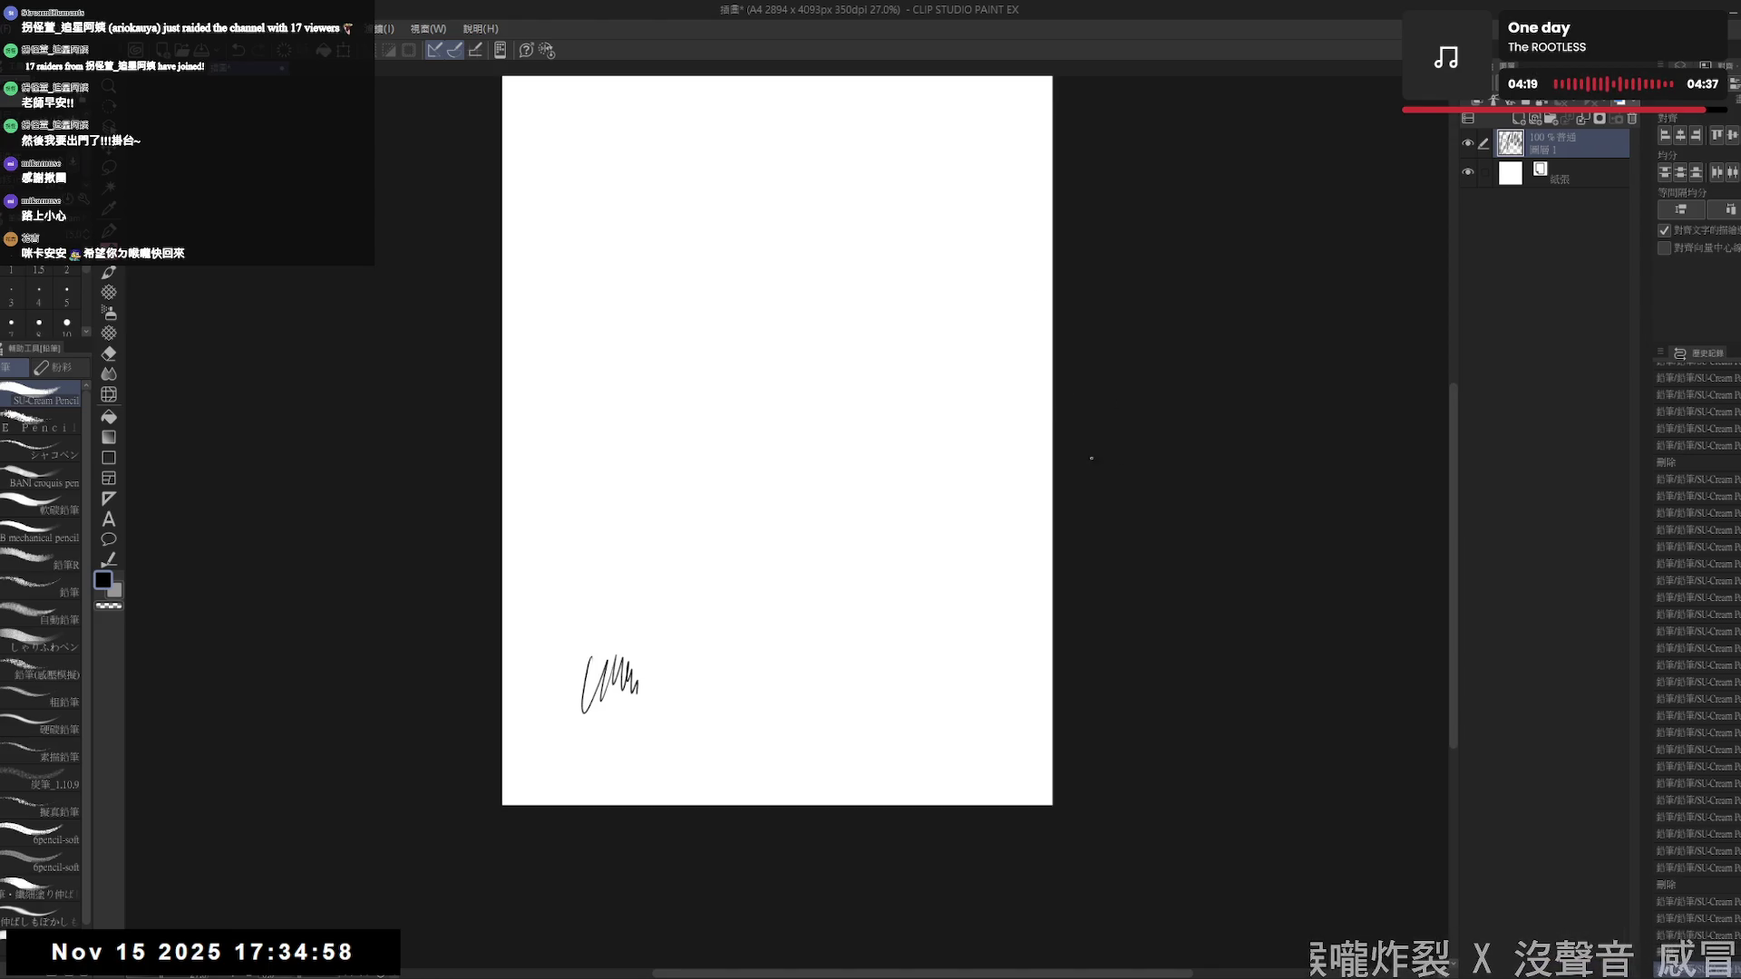
{"action": "mouse_move", "coordinate": [742, 522]}
{"action": "left_mouse_down"}
{"action": "mouse_move", "coordinate": [736, 581]}
{"action": "mouse_move", "coordinate": [785, 566]}
{"action": "left_mouse_up"}
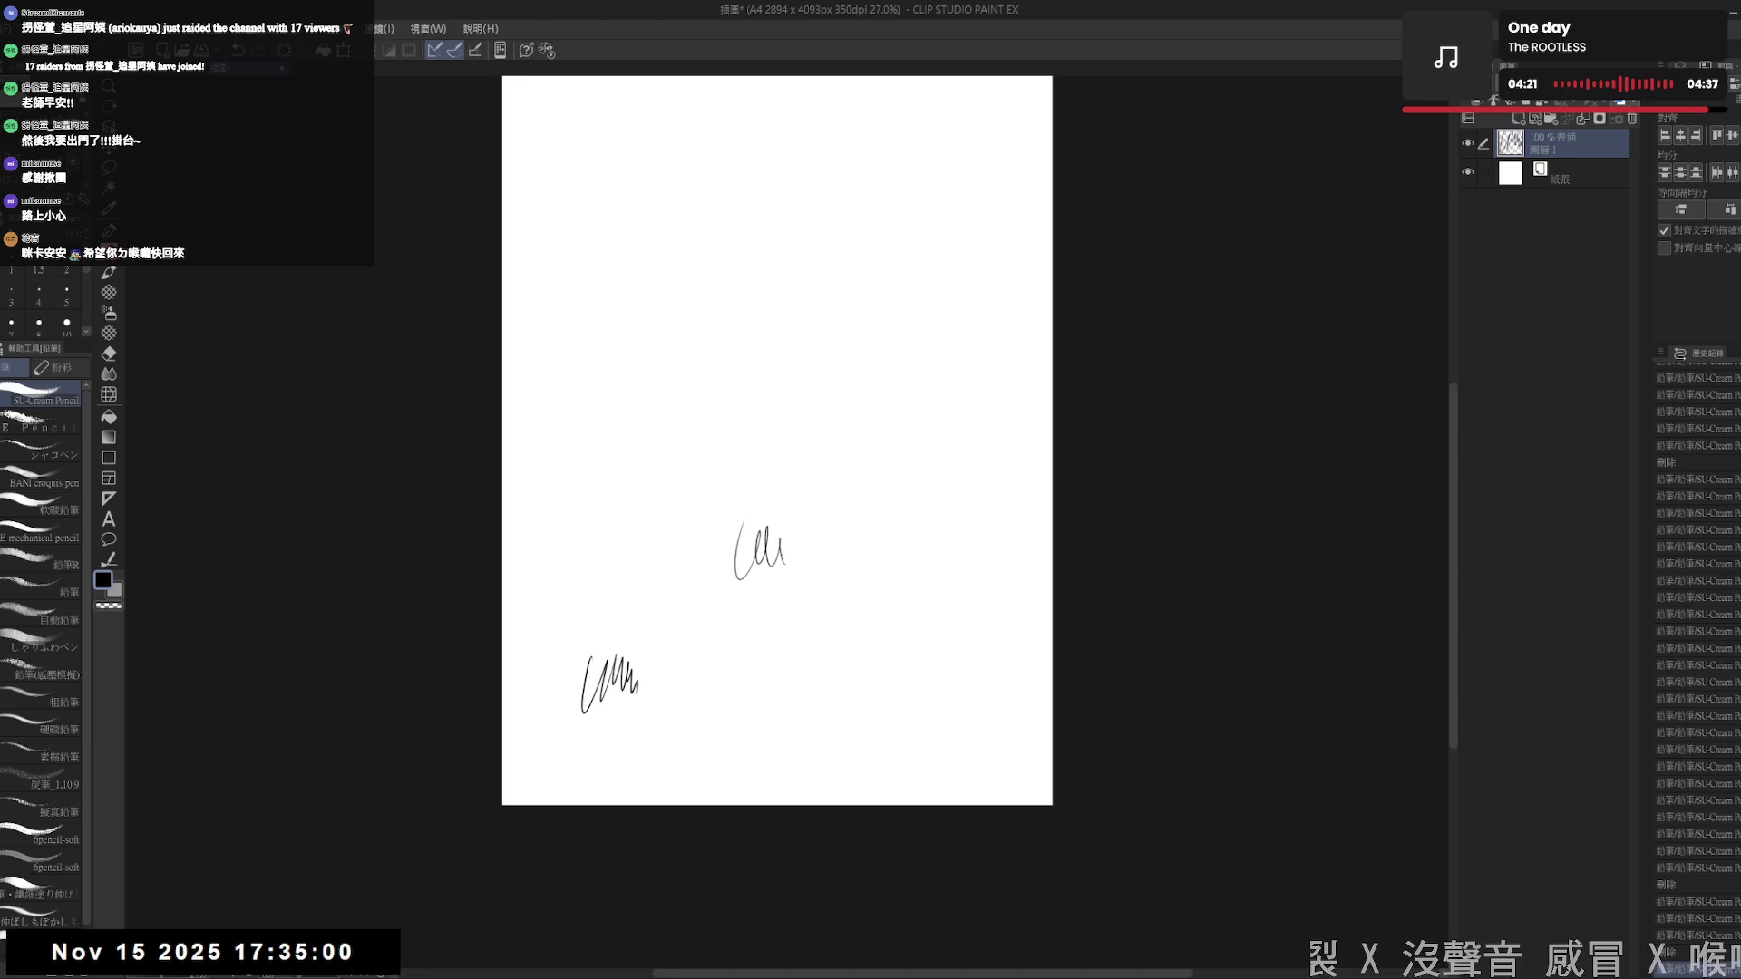
{"action": "mouse_move", "coordinate": [724, 687]}
{"action": "left_mouse_down"}
{"action": "mouse_move", "coordinate": [759, 662]}
{"action": "mouse_move", "coordinate": [755, 684]}
{"action": "left_mouse_up"}
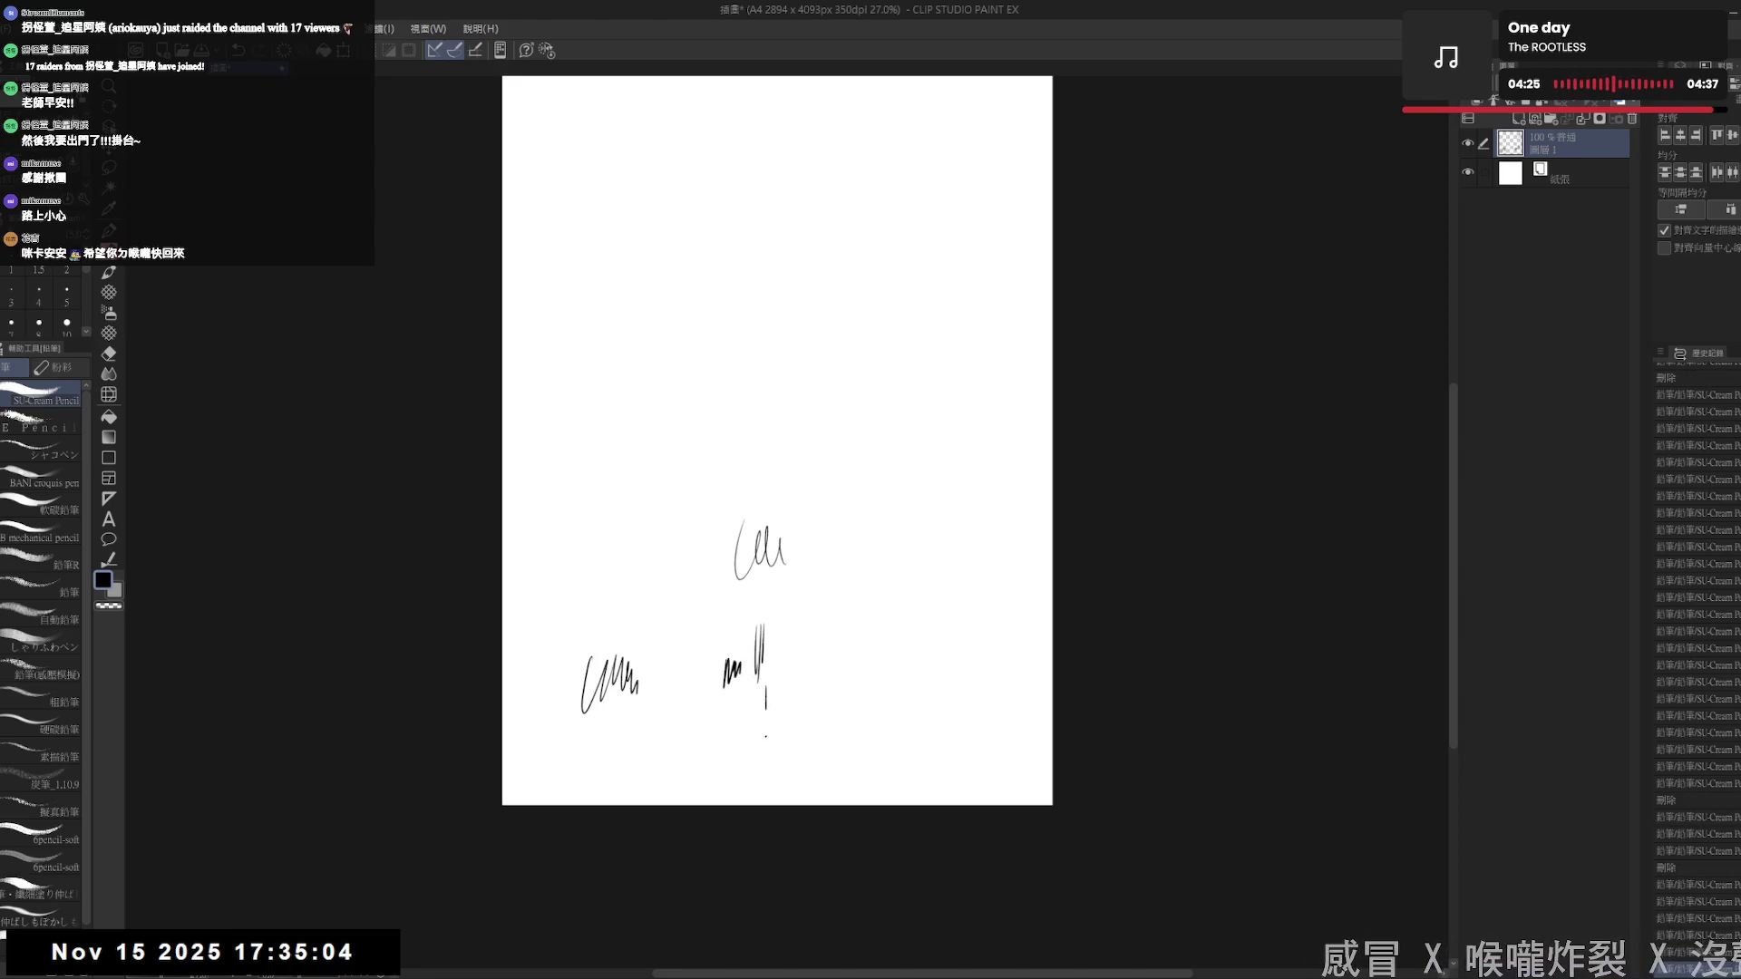
{"action": "key", "text": "Delete"}
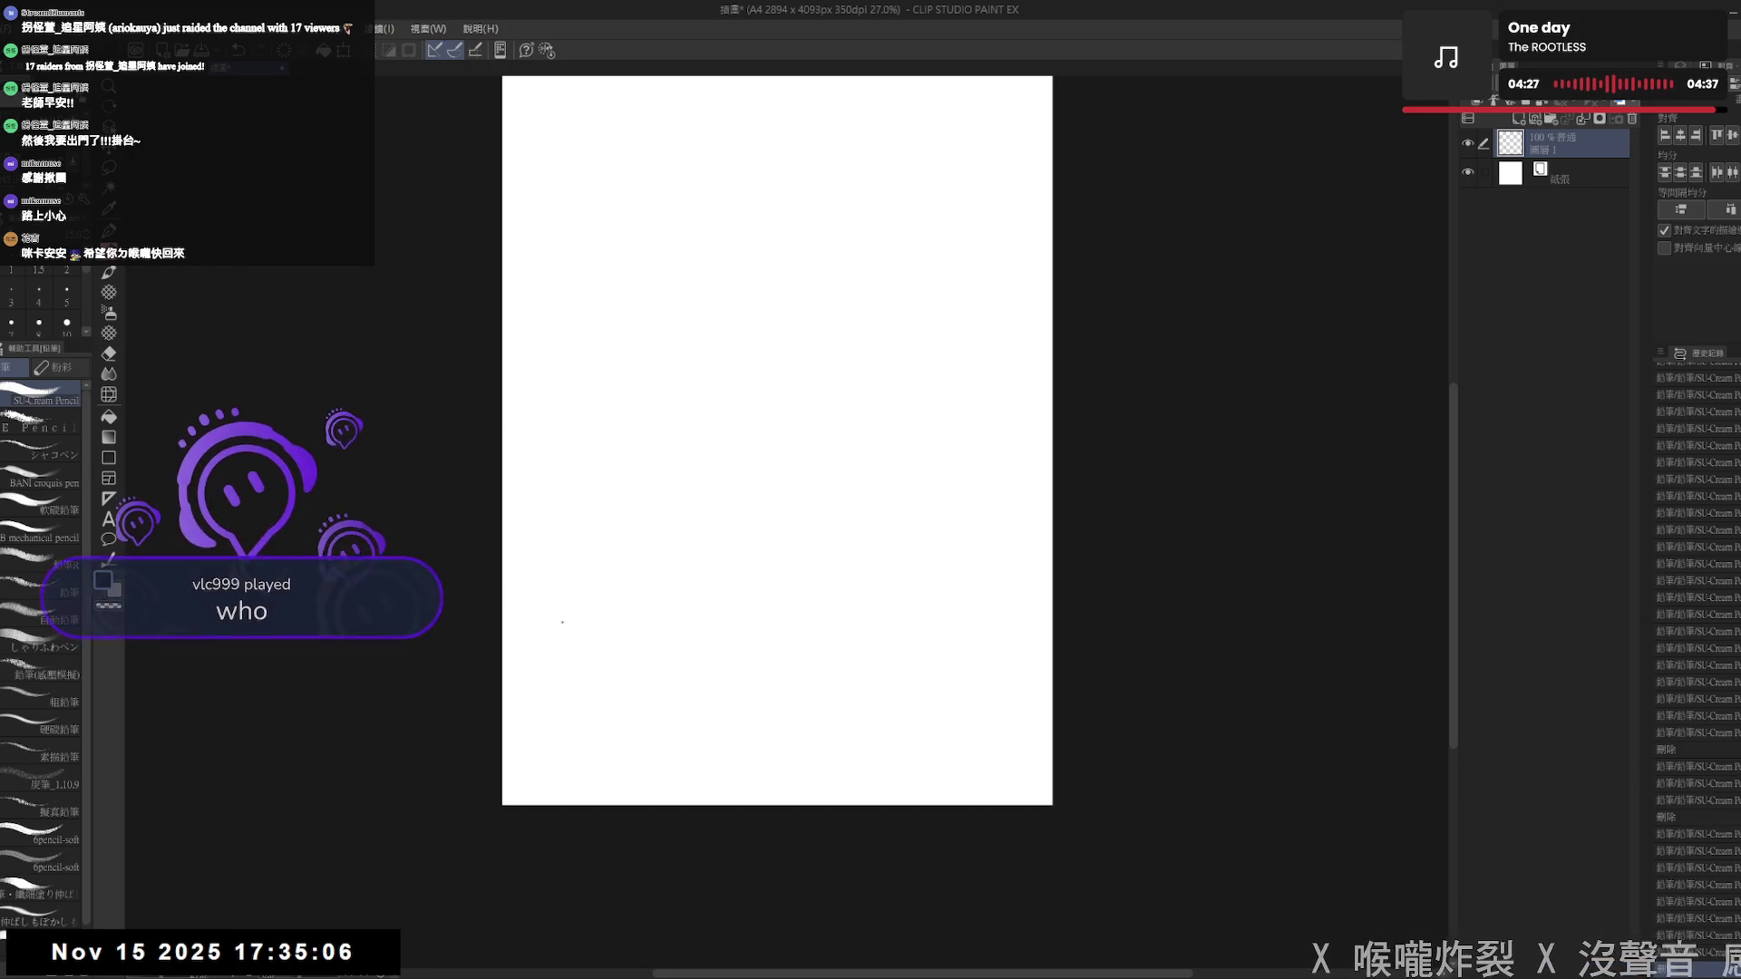
- Draw test vertical hatching lines with a cursive scribble and small tick below them
{"action": "left_click_drag", "start_coordinate": [581, 609], "coordinate": [578, 669]}
{"action": "mouse_move", "coordinate": [585, 605]}
{"action": "left_mouse_down"}
{"action": "mouse_move", "coordinate": [580, 691]}
{"action": "mouse_move", "coordinate": [589, 637]}
{"action": "mouse_move", "coordinate": [591, 680]}
{"action": "left_mouse_up"}
{"action": "mouse_move", "coordinate": [607, 615]}
{"action": "left_mouse_down"}
{"action": "mouse_move", "coordinate": [601, 677]}
{"action": "mouse_move", "coordinate": [625, 676]}
{"action": "left_mouse_up"}
{"action": "mouse_move", "coordinate": [633, 625]}
{"action": "left_mouse_down"}
{"action": "mouse_move", "coordinate": [629, 673]}
{"action": "mouse_move", "coordinate": [652, 671]}
{"action": "left_mouse_up"}
{"action": "left_click_drag", "start_coordinate": [657, 638], "coordinate": [656, 669]}
{"action": "left_click_drag", "start_coordinate": [661, 643], "coordinate": [660, 664]}
{"action": "left_click", "coordinate": [588, 716]}
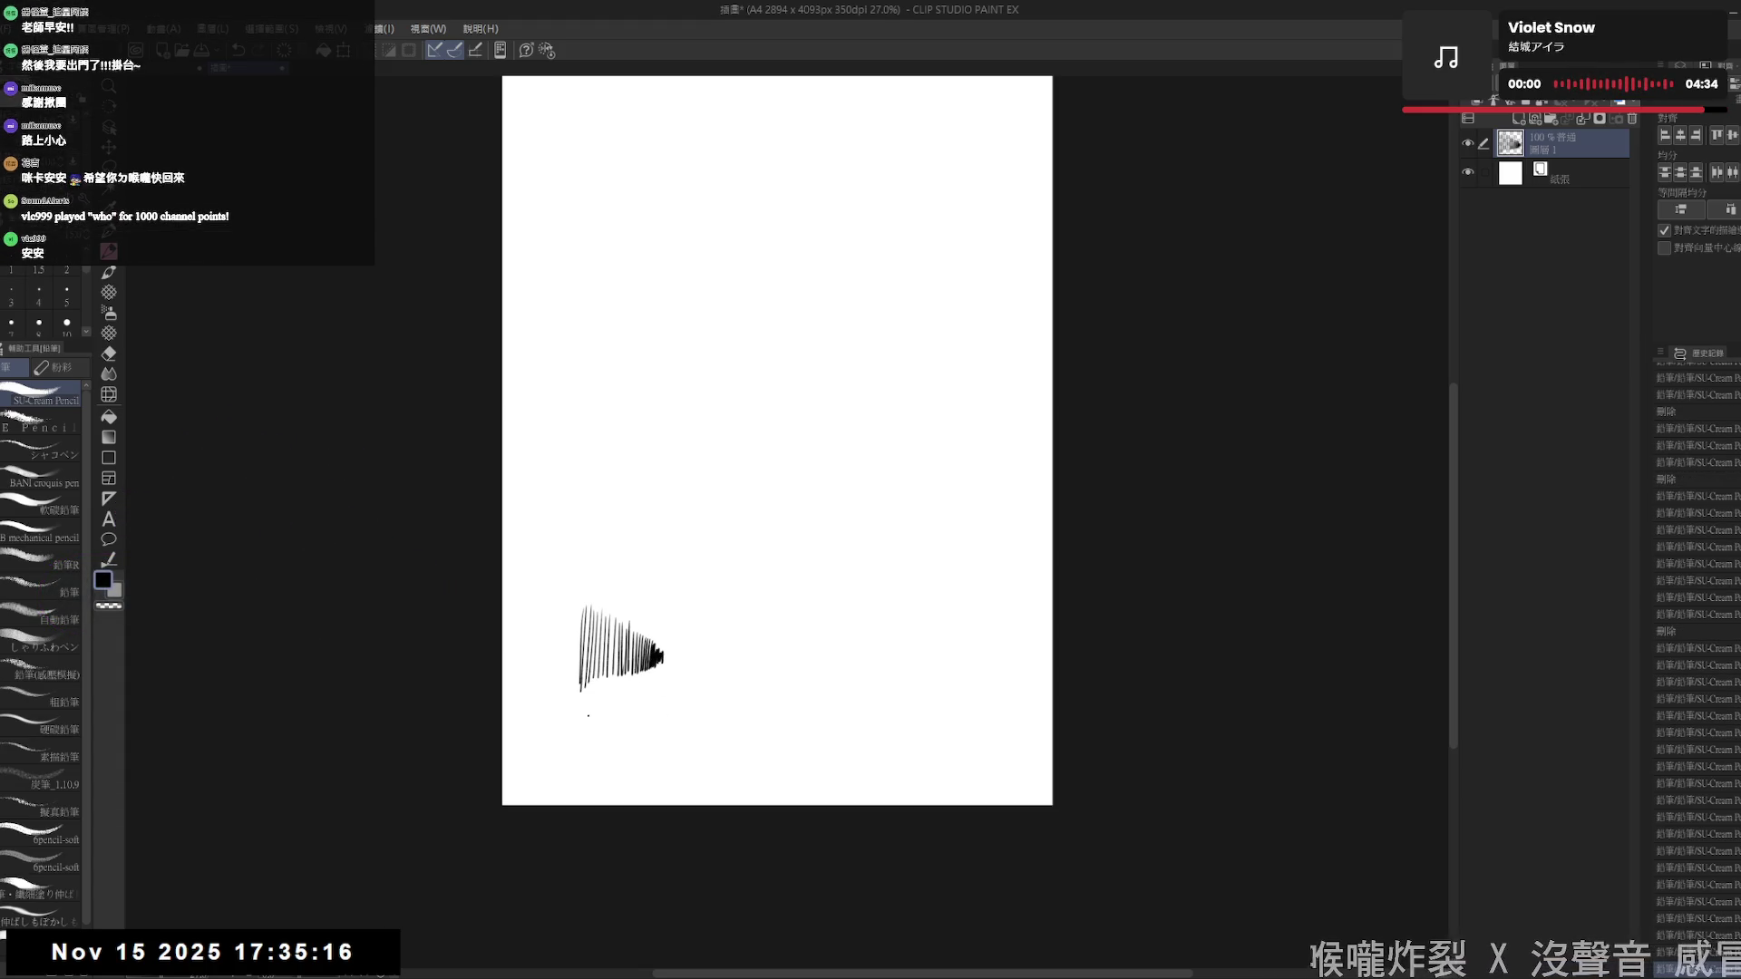
{"action": "mouse_move", "coordinate": [580, 720]}
{"action": "left_mouse_down"}
{"action": "mouse_move", "coordinate": [731, 767]}
{"action": "mouse_move", "coordinate": [810, 717]}
{"action": "mouse_move", "coordinate": [835, 771]}
{"action": "mouse_move", "coordinate": [885, 726]}
{"action": "mouse_move", "coordinate": [909, 753]}
{"action": "mouse_move", "coordinate": [945, 730]}
{"action": "left_mouse_up"}
{"action": "left_click", "coordinate": [665, 704]}
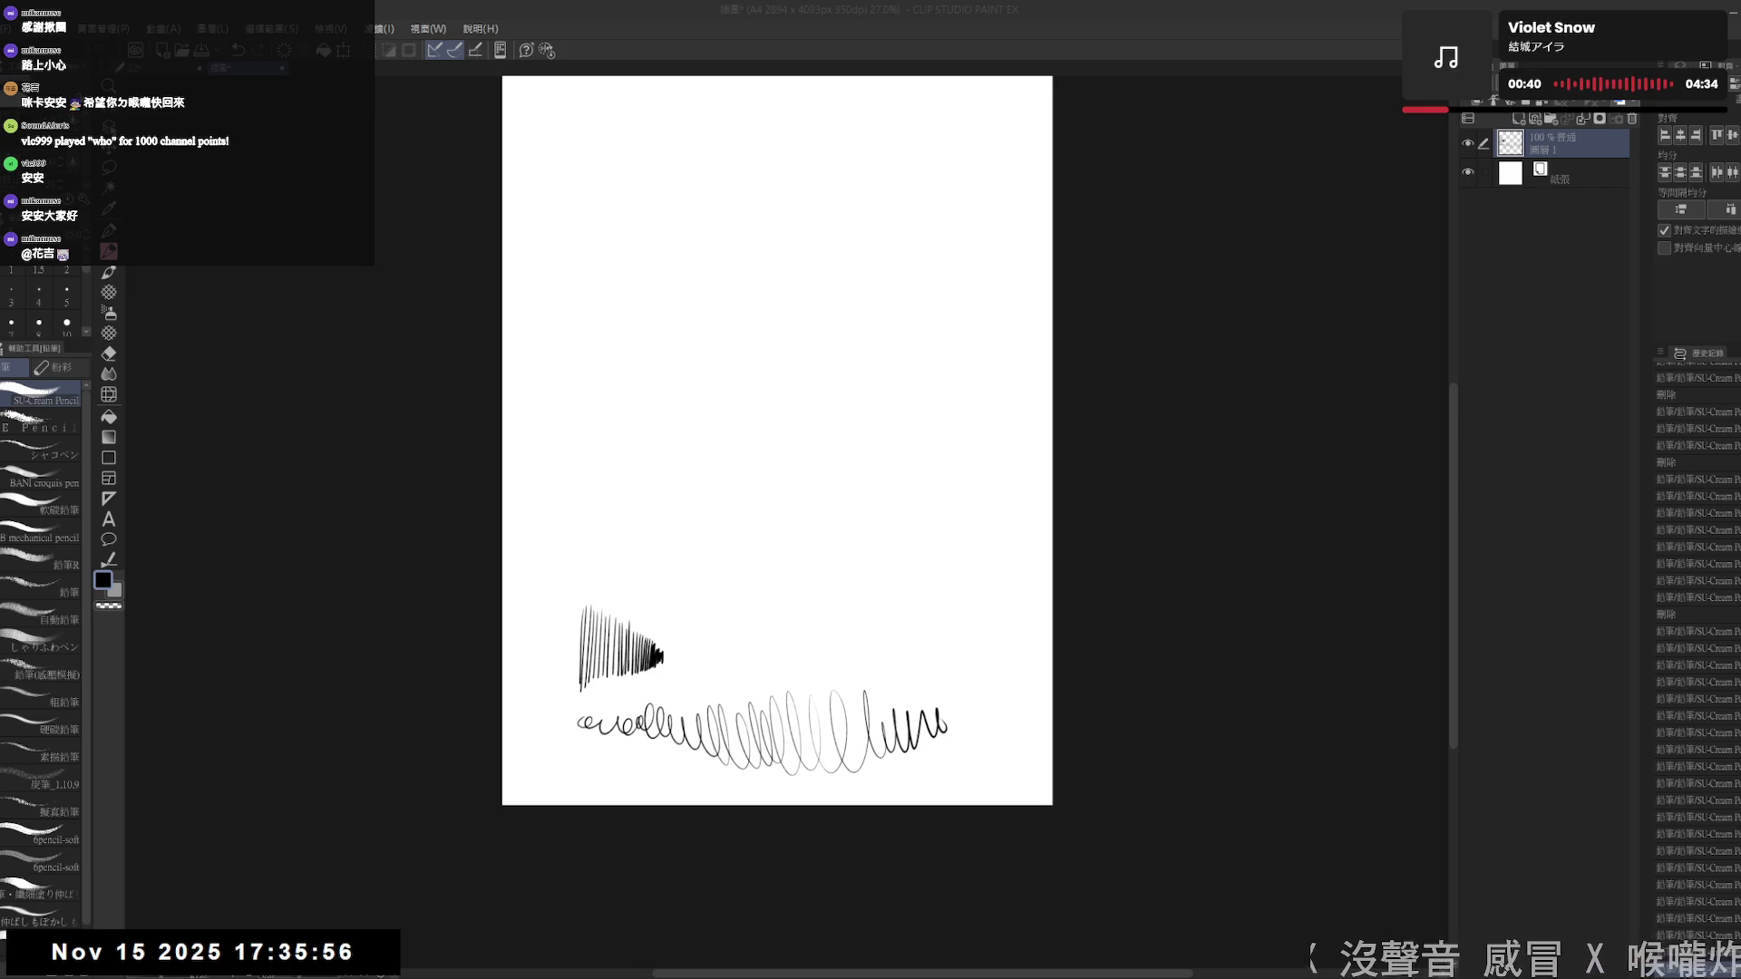
- Add looping and wavy test strokes plus a dot, then clear the page
{"action": "left_click", "coordinate": [889, 489]}
{"action": "mouse_move", "coordinate": [693, 573]}
{"action": "left_mouse_down"}
{"action": "mouse_move", "coordinate": [701, 616]}
{"action": "mouse_move", "coordinate": [742, 603]}
{"action": "mouse_move", "coordinate": [778, 626]}
{"action": "mouse_move", "coordinate": [797, 584]}
{"action": "mouse_move", "coordinate": [832, 635]}
{"action": "mouse_move", "coordinate": [878, 589]}
{"action": "mouse_move", "coordinate": [904, 625]}
{"action": "left_mouse_up"}
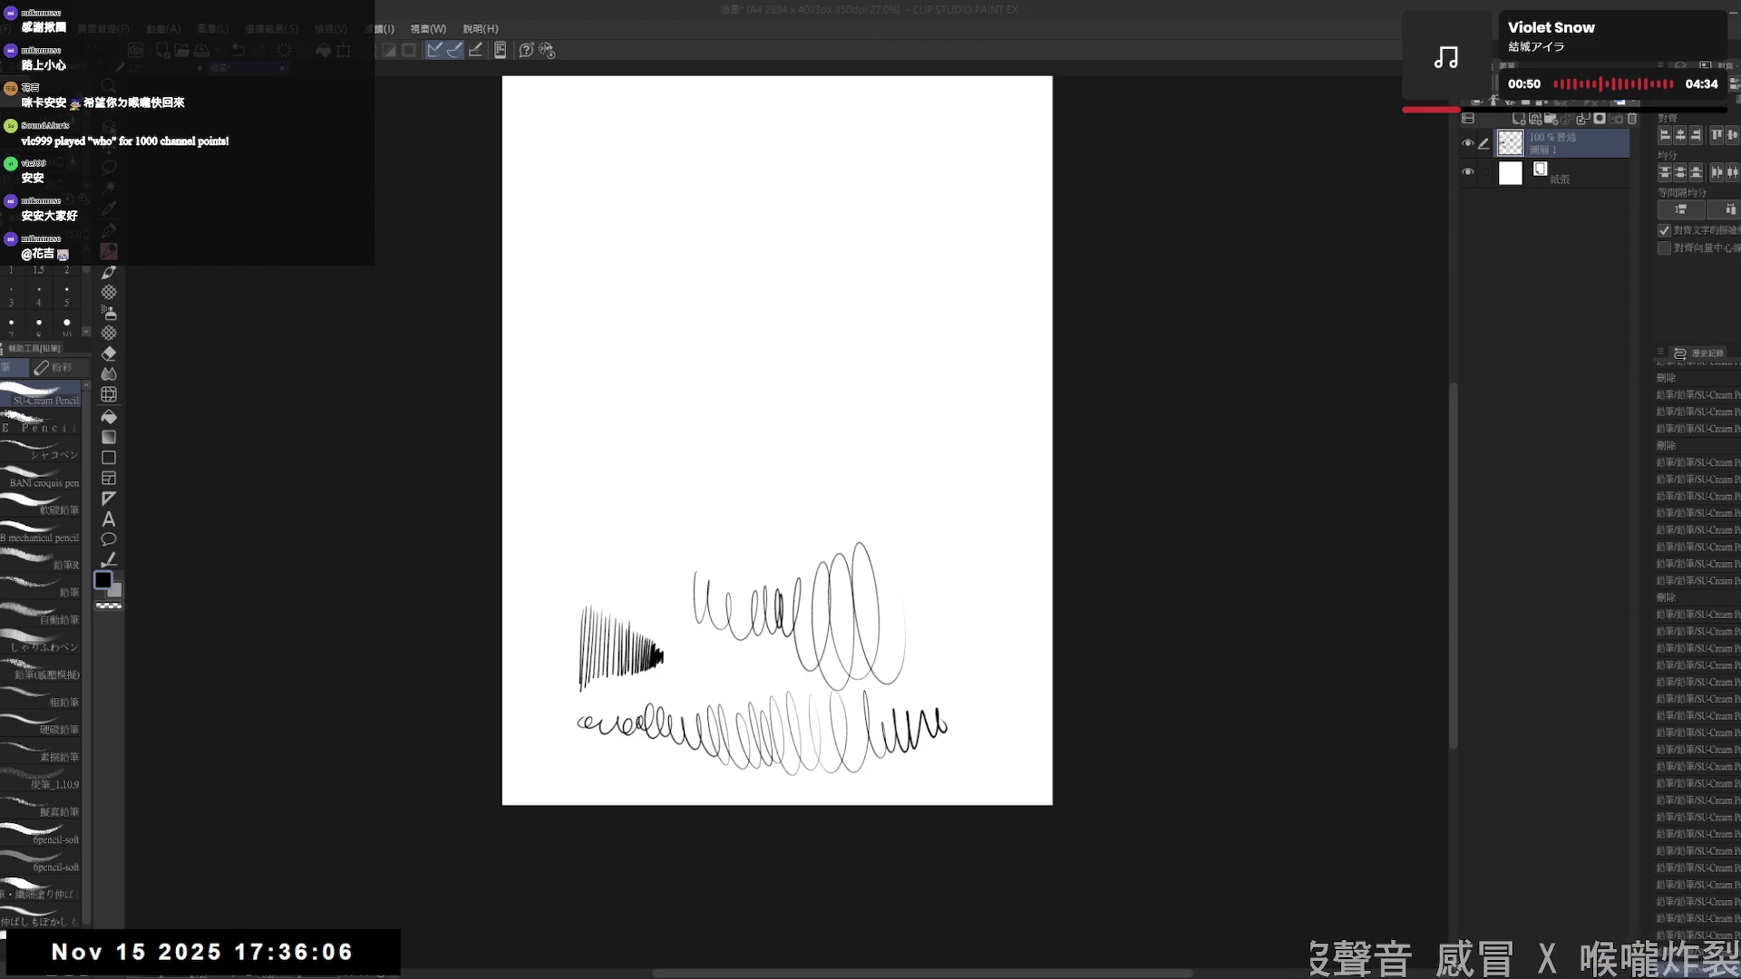
{"action": "left_click_drag", "start_coordinate": [906, 376], "coordinate": [906, 391]}
{"action": "left_click", "coordinate": [906, 407]}
{"action": "mouse_move", "coordinate": [701, 485]}
{"action": "left_mouse_down"}
{"action": "mouse_move", "coordinate": [740, 512]}
{"action": "mouse_move", "coordinate": [786, 512]}
{"action": "mouse_move", "coordinate": [821, 475]}
{"action": "mouse_move", "coordinate": [848, 544]}
{"action": "mouse_move", "coordinate": [879, 471]}
{"action": "mouse_move", "coordinate": [918, 544]}
{"action": "mouse_move", "coordinate": [933, 463]}
{"action": "mouse_move", "coordinate": [950, 576]}
{"action": "left_mouse_up"}
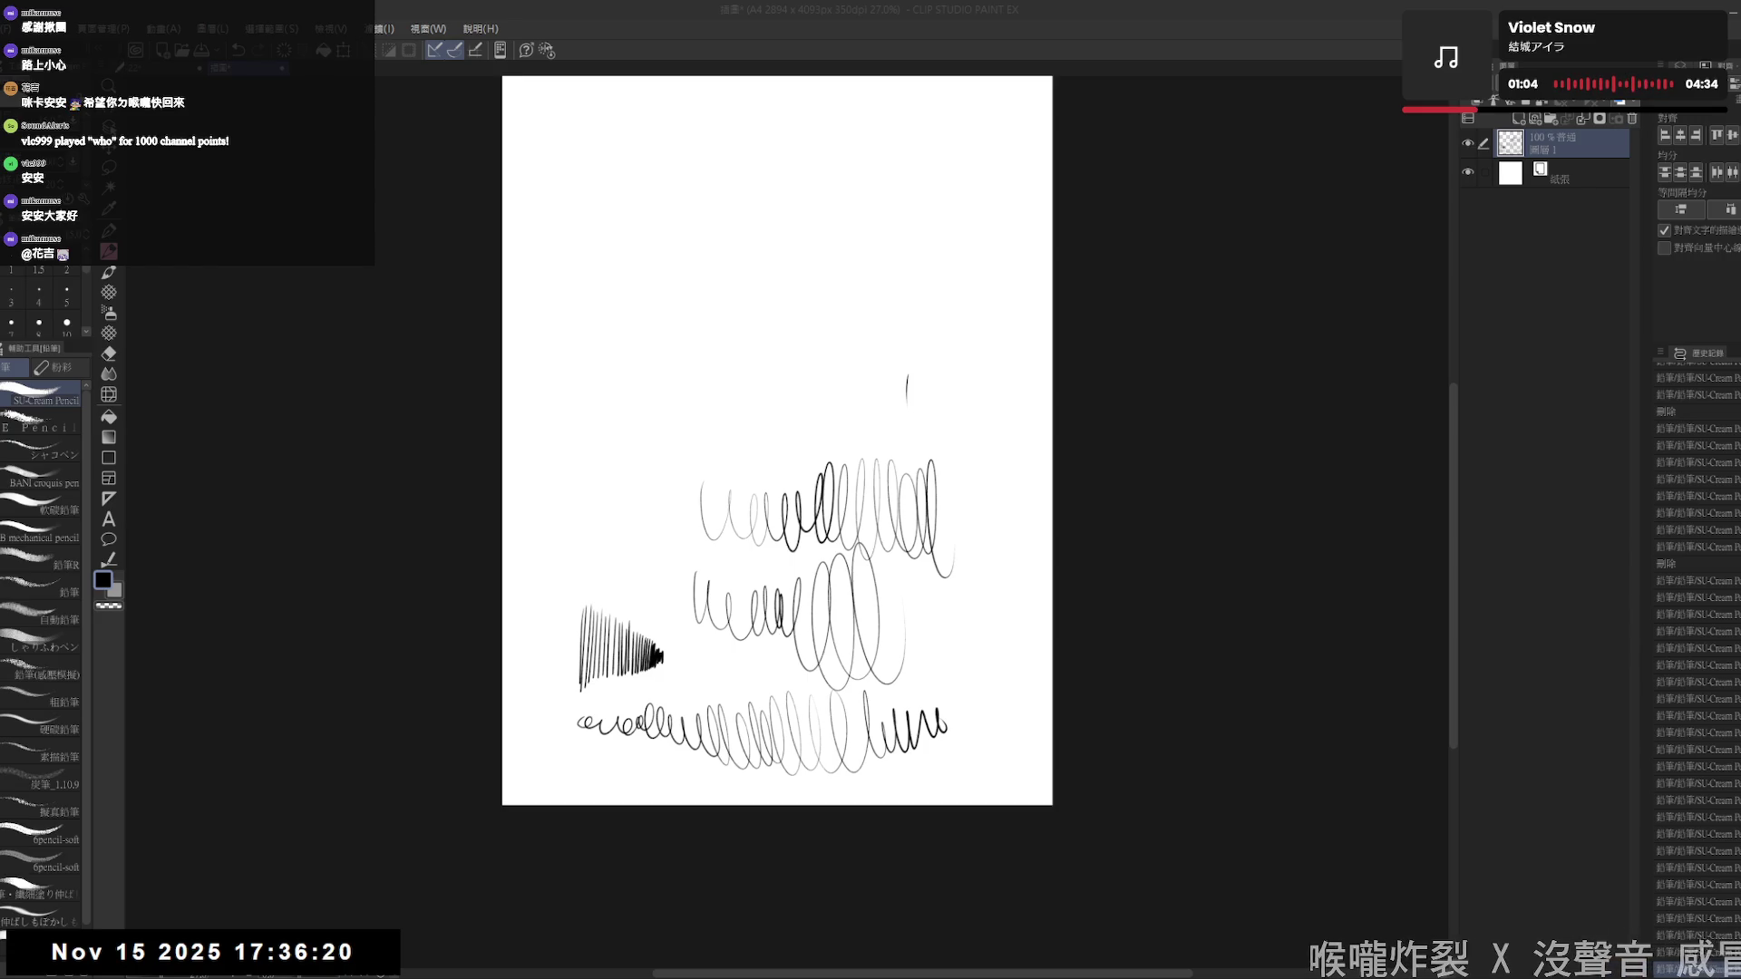
{"action": "left_click", "coordinate": [907, 307]}
{"action": "left_click", "coordinate": [665, 396]}
{"action": "left_click_drag", "start_coordinate": [672, 416], "coordinate": [672, 443]}
{"action": "key", "text": "Delete"}
{"action": "left_click", "coordinate": [709, 345]}
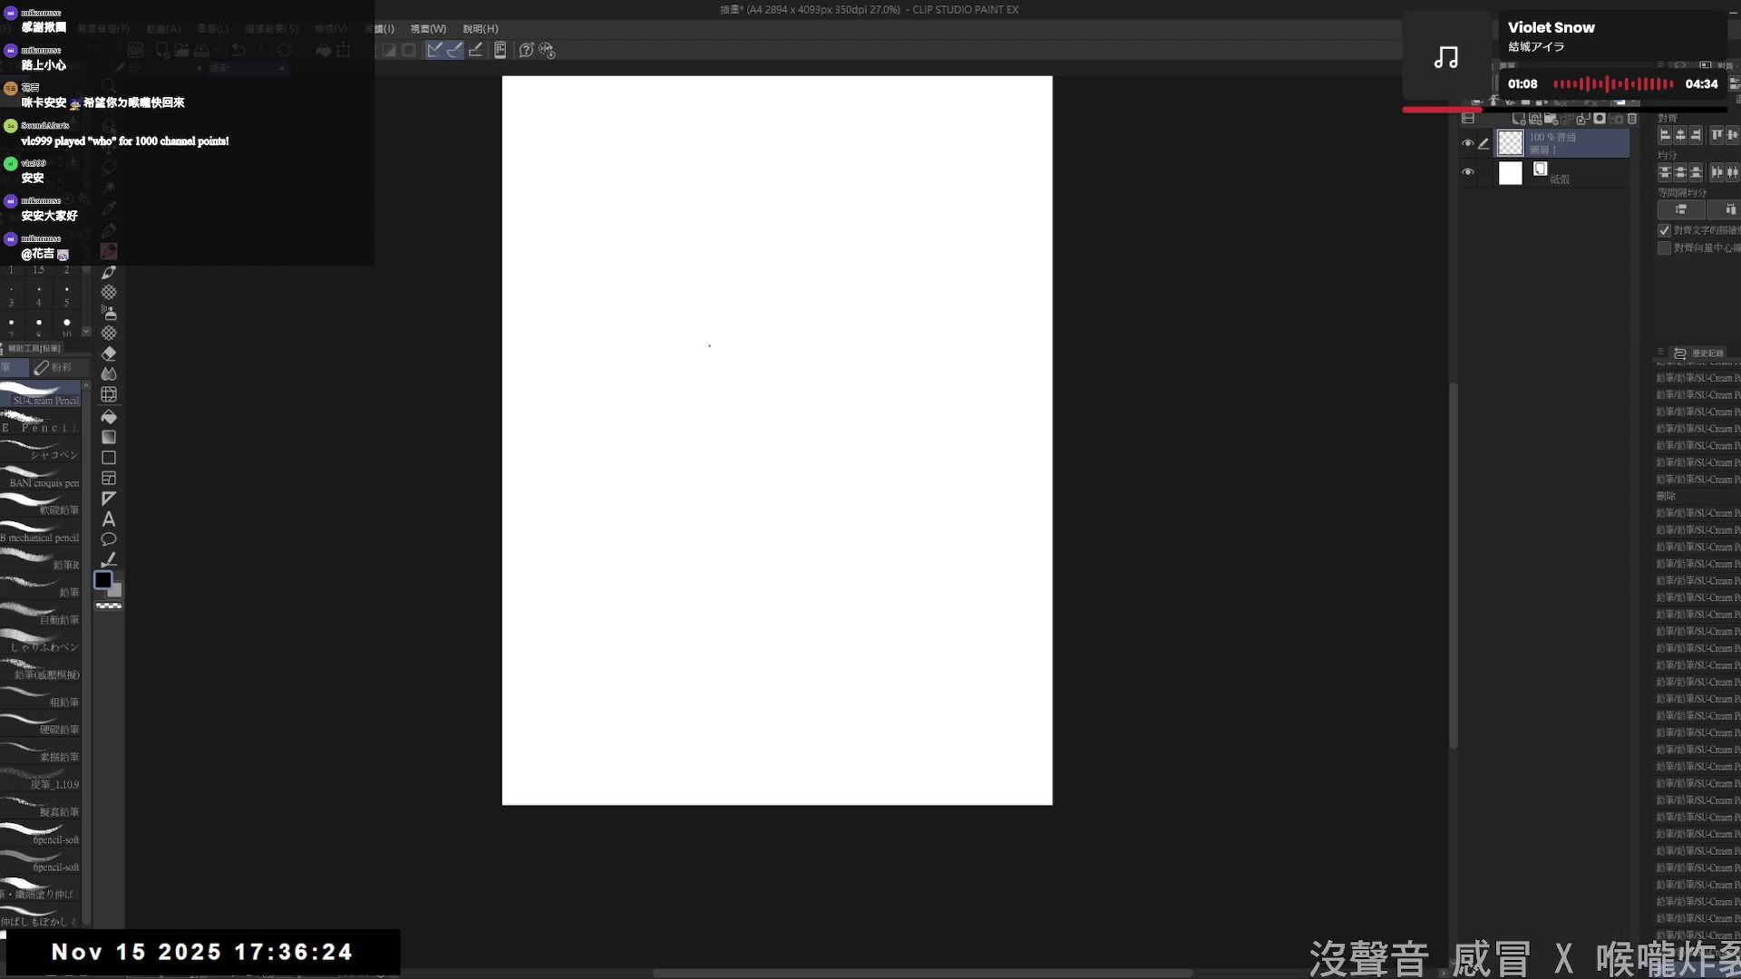
- Draw and delete a loopy scribble, add a smaller loop, then Ctrl+Tab to the maid illustration
{"action": "mouse_move", "coordinate": [592, 482]}
{"action": "left_mouse_down"}
{"action": "mouse_move", "coordinate": [668, 476]}
{"action": "mouse_move", "coordinate": [724, 549]}
{"action": "mouse_move", "coordinate": [806, 558]}
{"action": "mouse_move", "coordinate": [861, 596]}
{"action": "mouse_move", "coordinate": [878, 471]}
{"action": "mouse_move", "coordinate": [929, 508]}
{"action": "mouse_move", "coordinate": [939, 544]}
{"action": "left_mouse_up"}
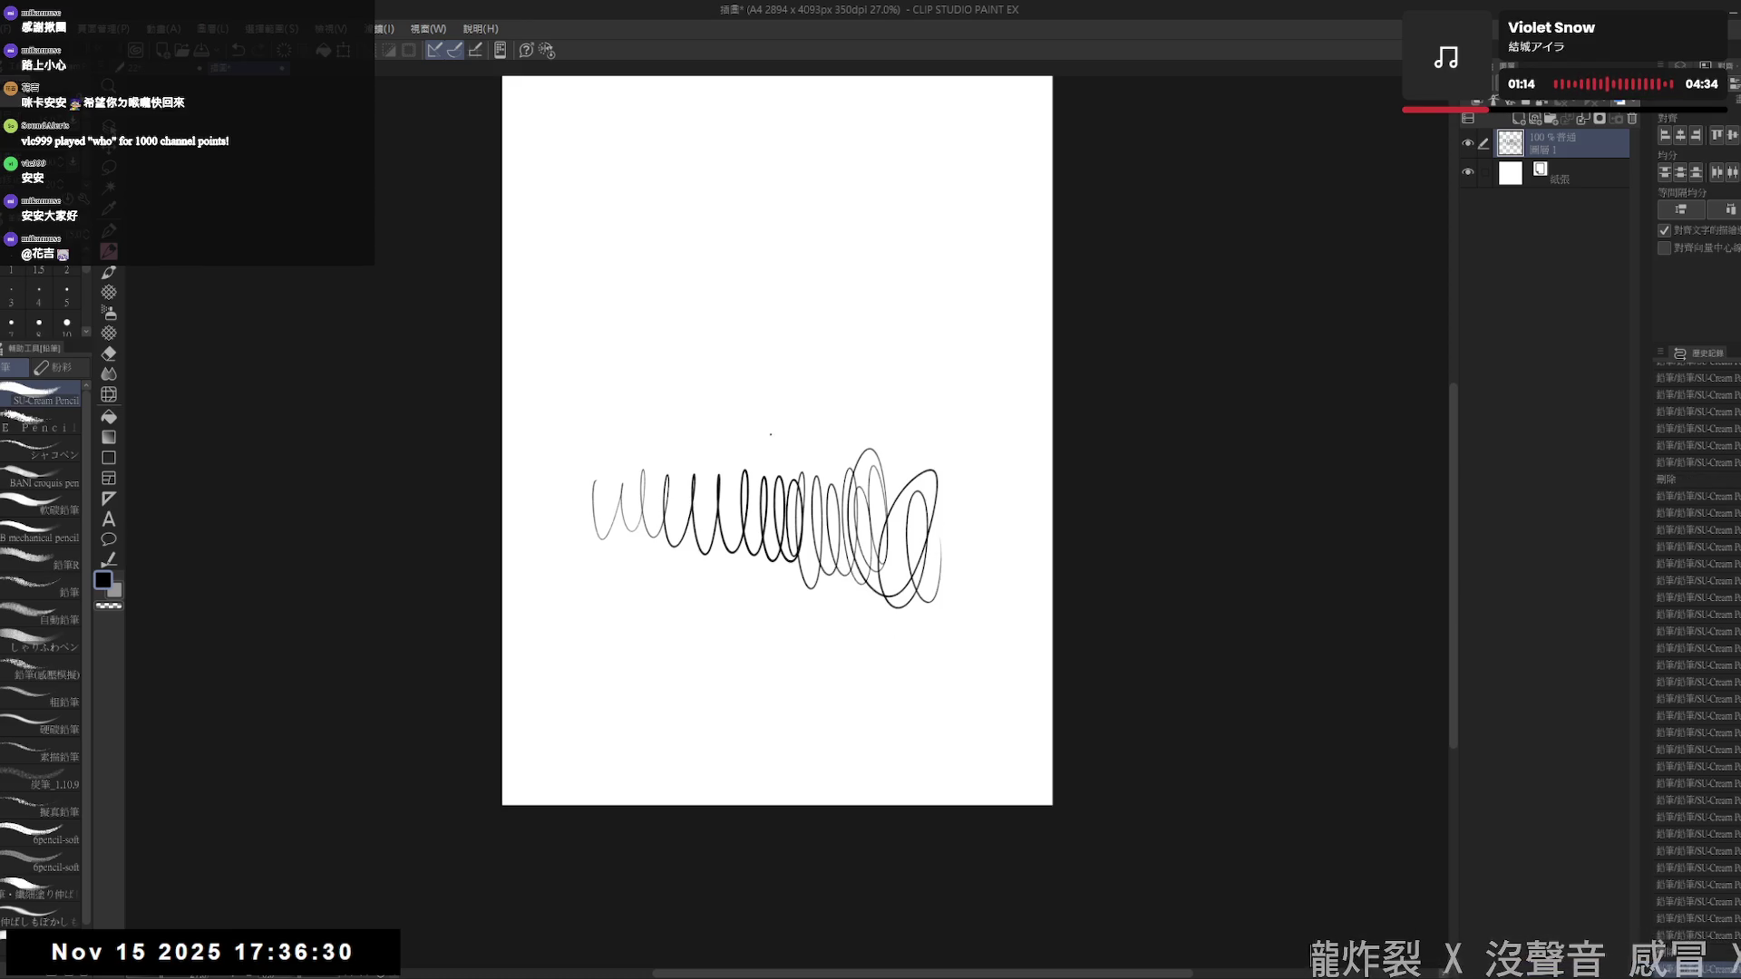
{"action": "key", "text": "Delete"}
{"action": "mouse_move", "coordinate": [591, 540]}
{"action": "left_mouse_down"}
{"action": "mouse_move", "coordinate": [616, 543]}
{"action": "mouse_move", "coordinate": [660, 603]}
{"action": "mouse_move", "coordinate": [691, 553]}
{"action": "mouse_move", "coordinate": [754, 567]}
{"action": "left_mouse_up"}
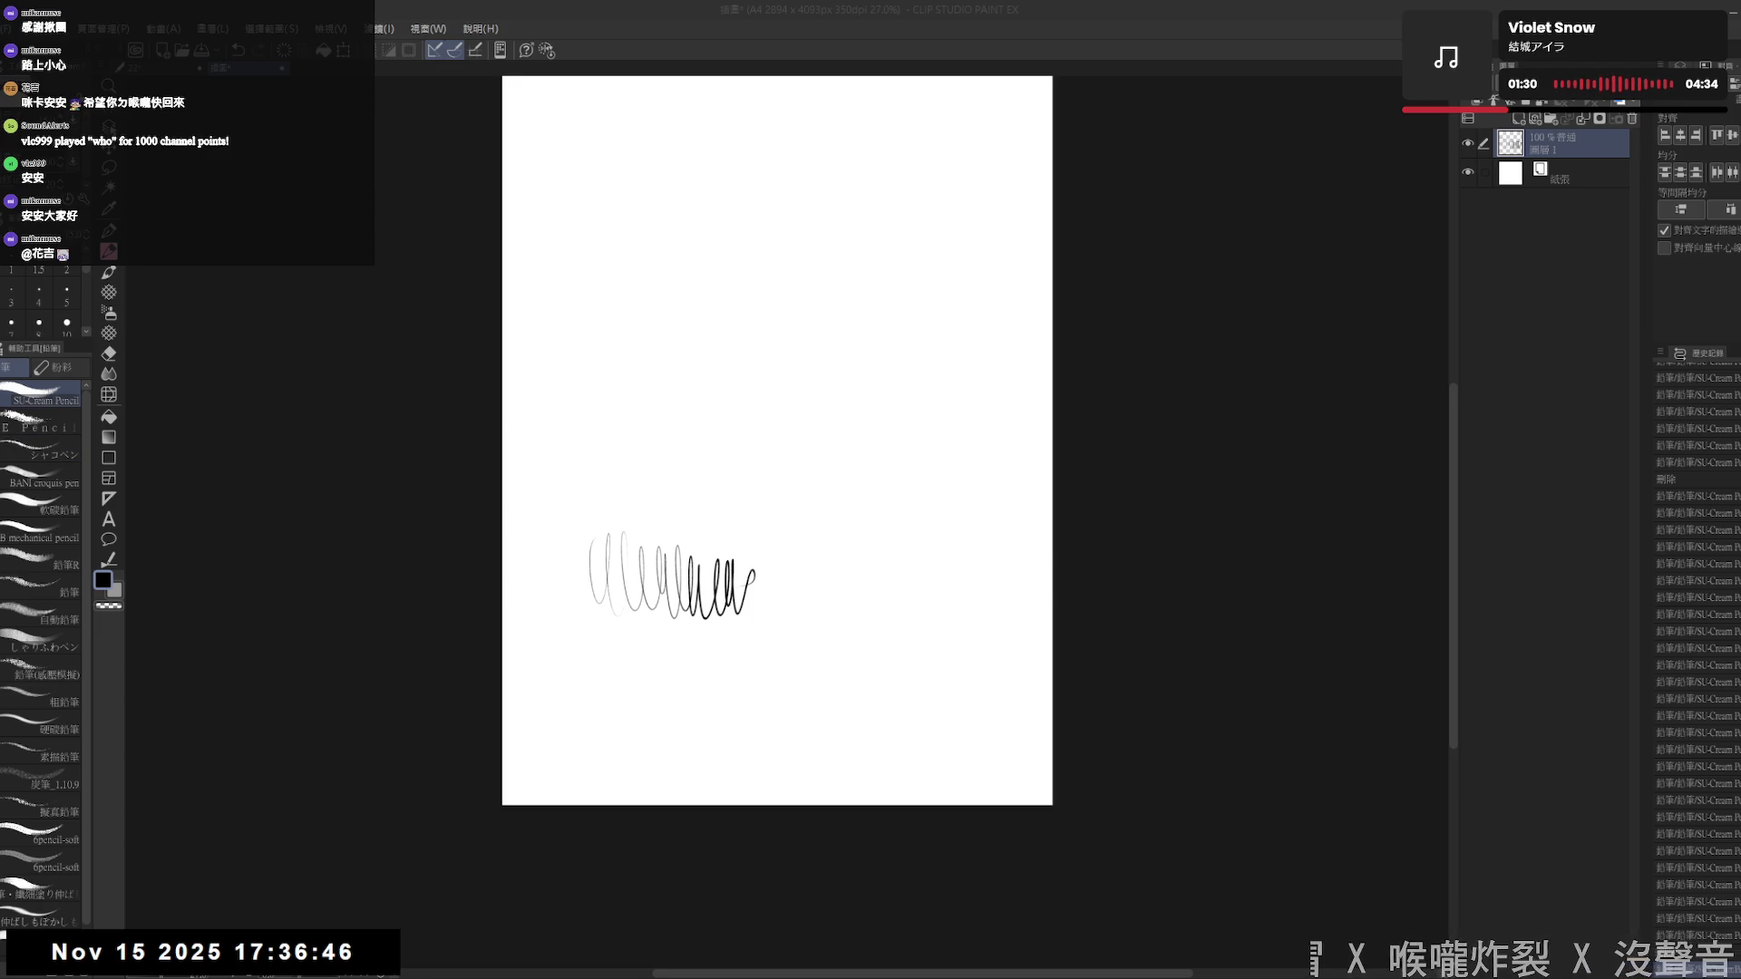
{"action": "key", "text": "ctrl+Tab"}
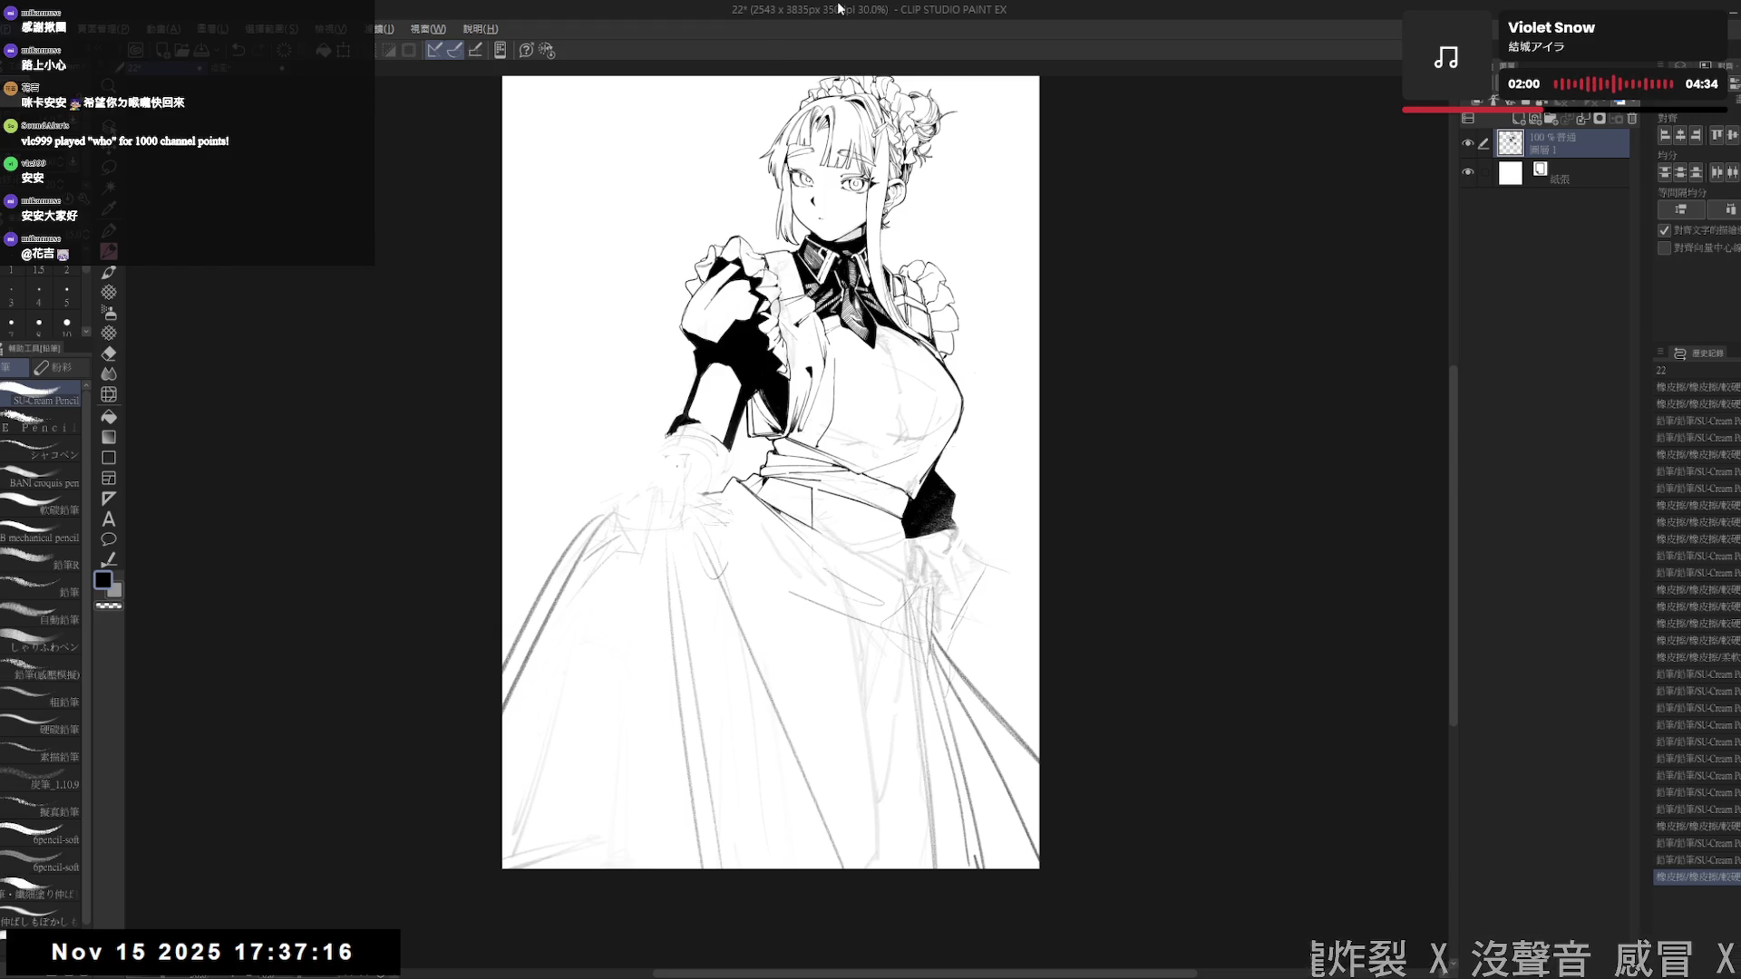
- Pan, zoom and tilt the view, then ink short hatch strokes on the raised sleeve
{"action": "mouse_move", "coordinate": [771, 472]}
{"action": "left_mouse_down"}
{"action": "mouse_move", "coordinate": [740, 508]}
{"action": "mouse_move", "coordinate": [652, 513]}
{"action": "left_mouse_up"}
{"action": "scroll", "coordinate": [740, 587], "scroll_direction": "up", "scroll_amount": 4}
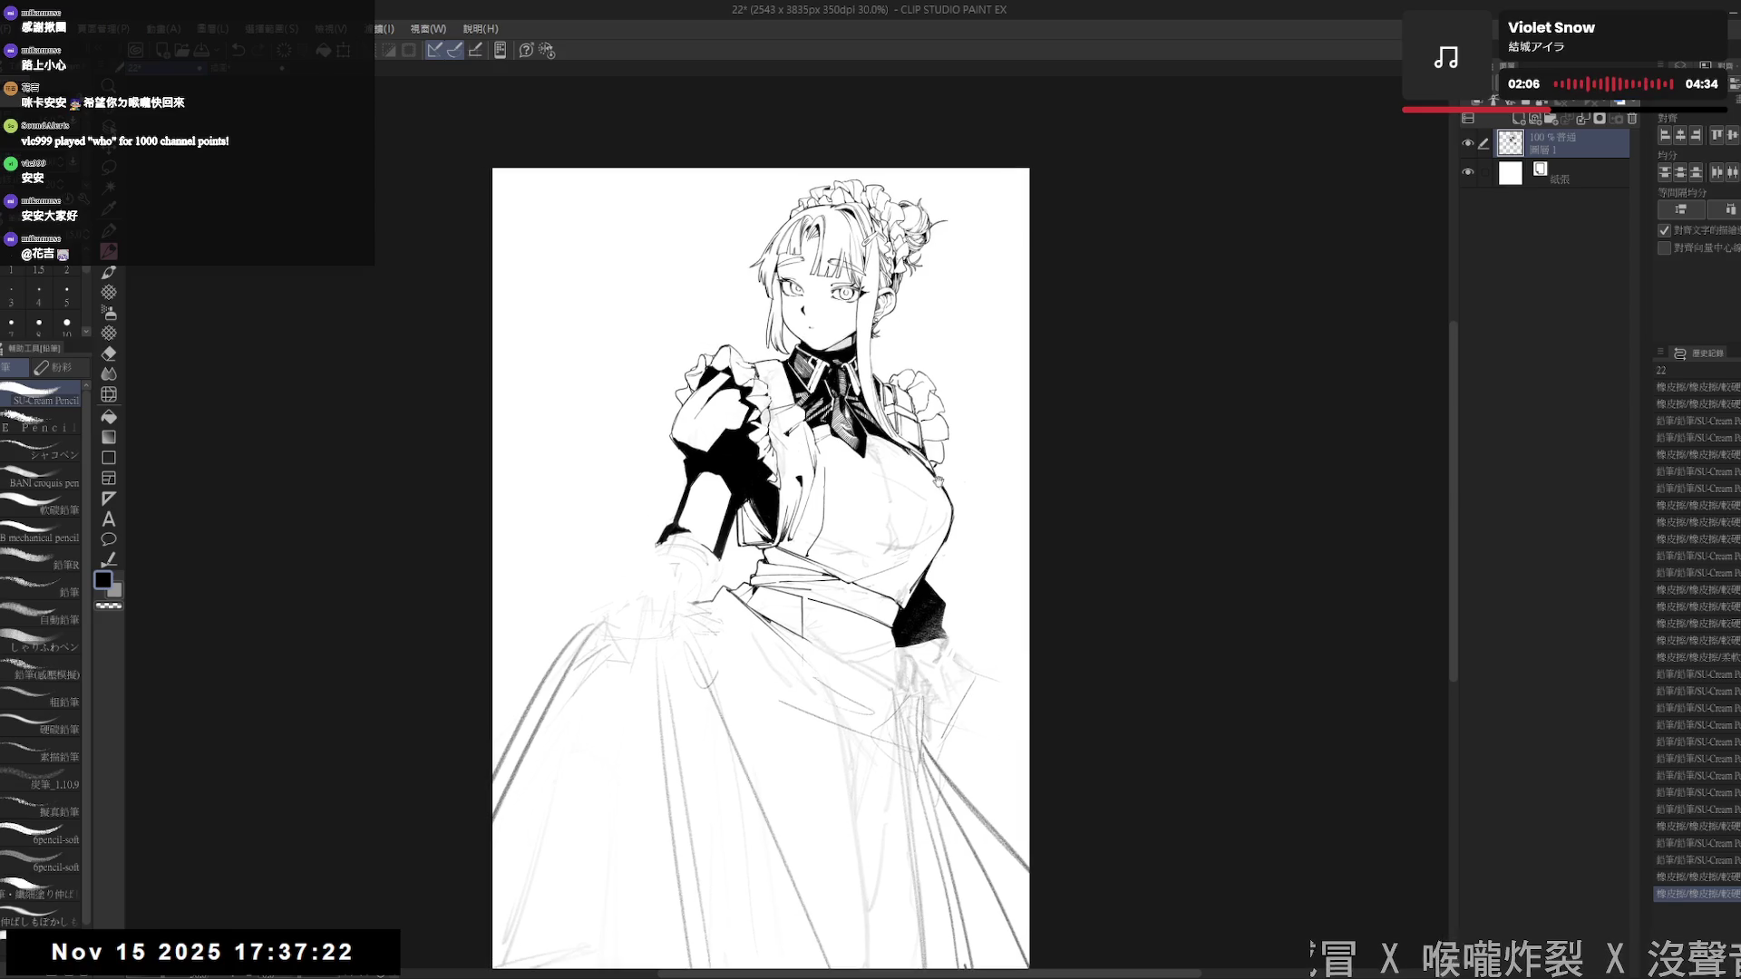
{"action": "left_click_drag", "start_coordinate": [705, 514], "coordinate": [652, 590]}
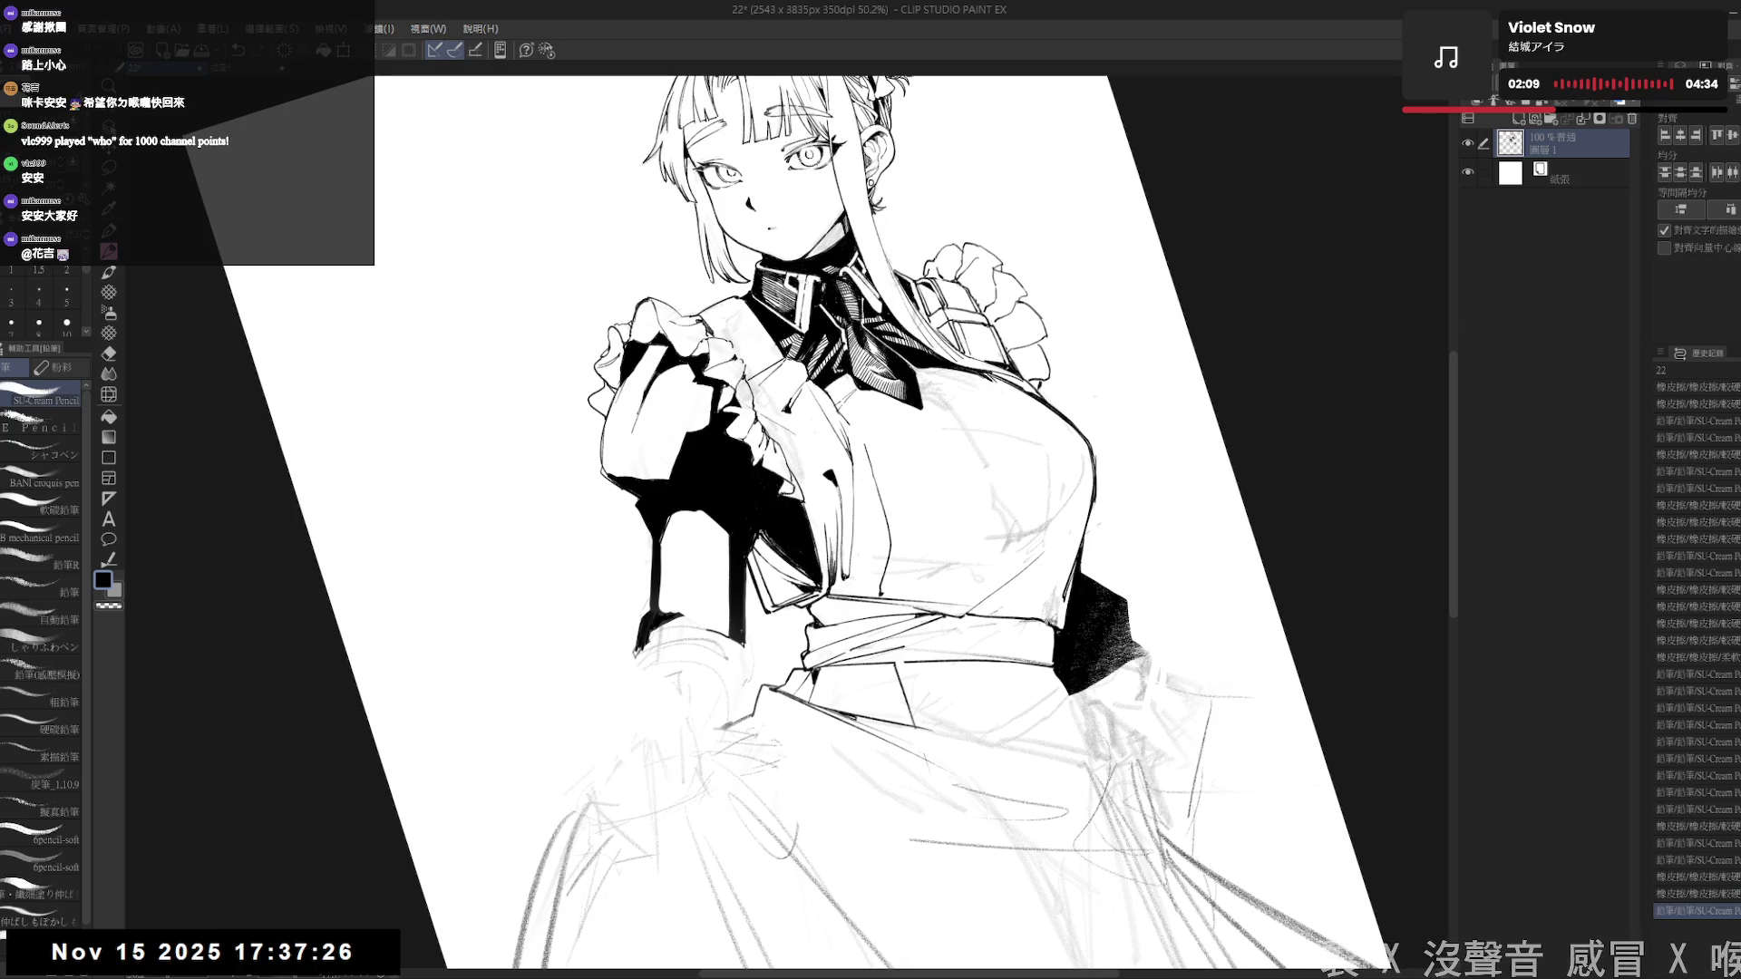
{"action": "left_click_drag", "start_coordinate": [761, 532], "coordinate": [760, 562]}
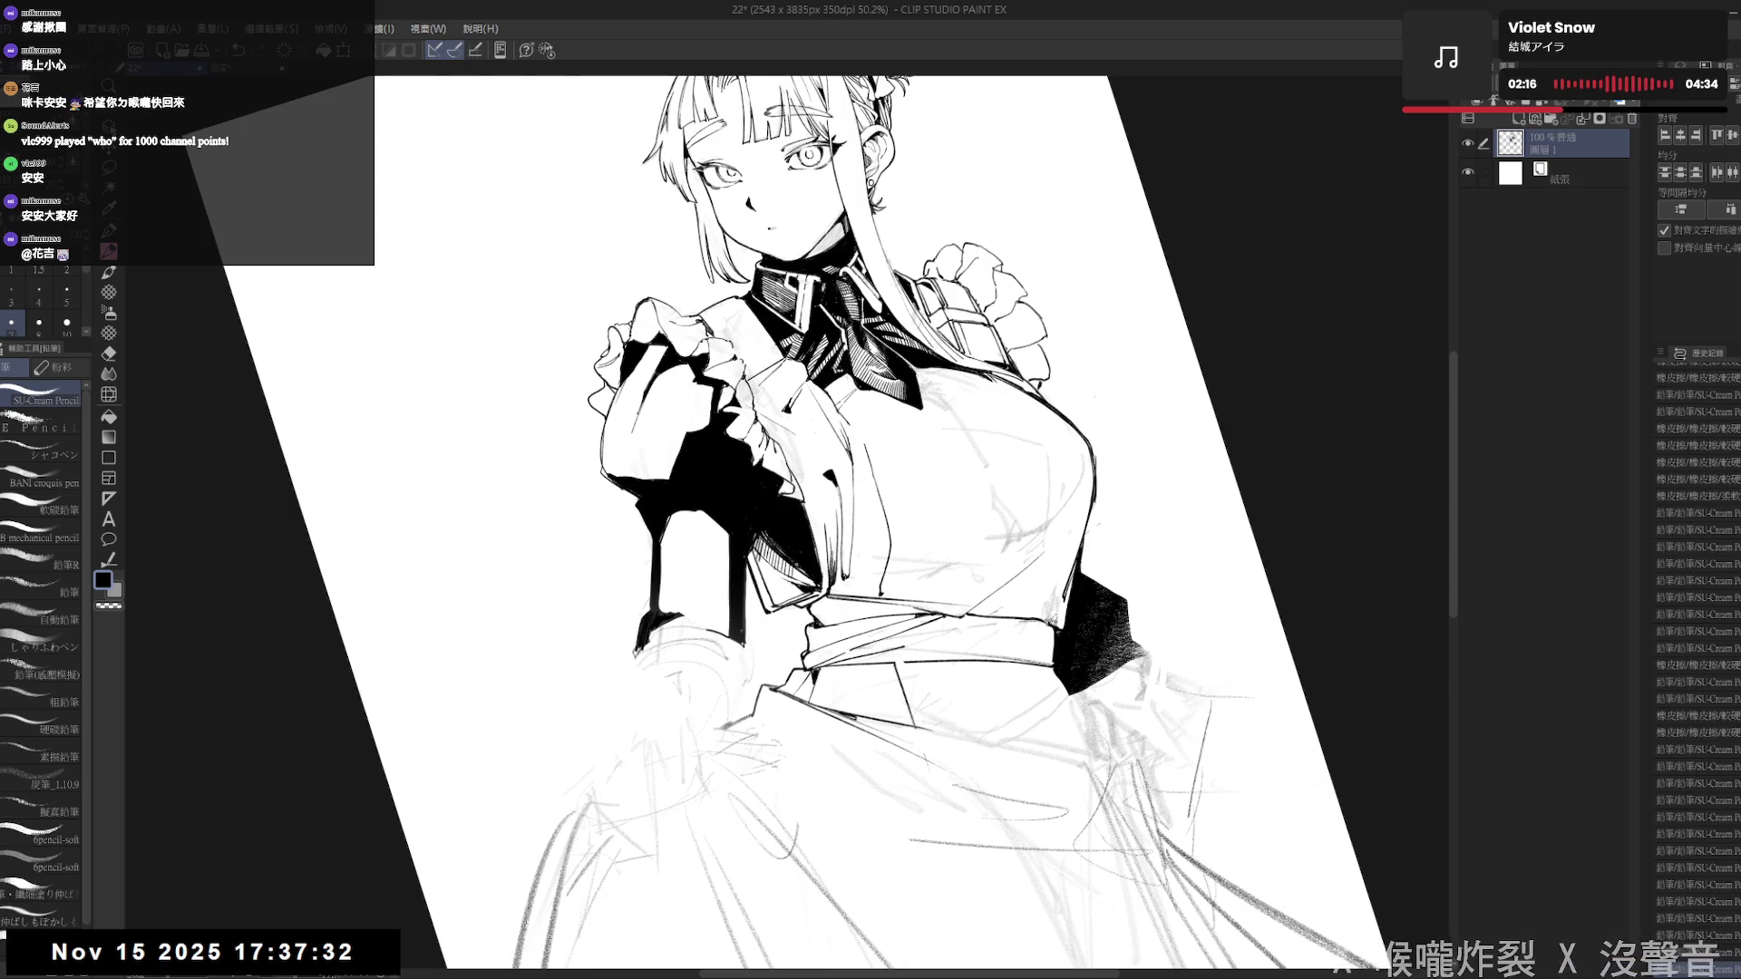
{"action": "mouse_move", "coordinate": [580, 744]}
{"action": "left_mouse_down"}
{"action": "mouse_move", "coordinate": [616, 789]}
{"action": "mouse_move", "coordinate": [581, 798]}
{"action": "left_mouse_up"}
{"action": "key", "text": "p"}
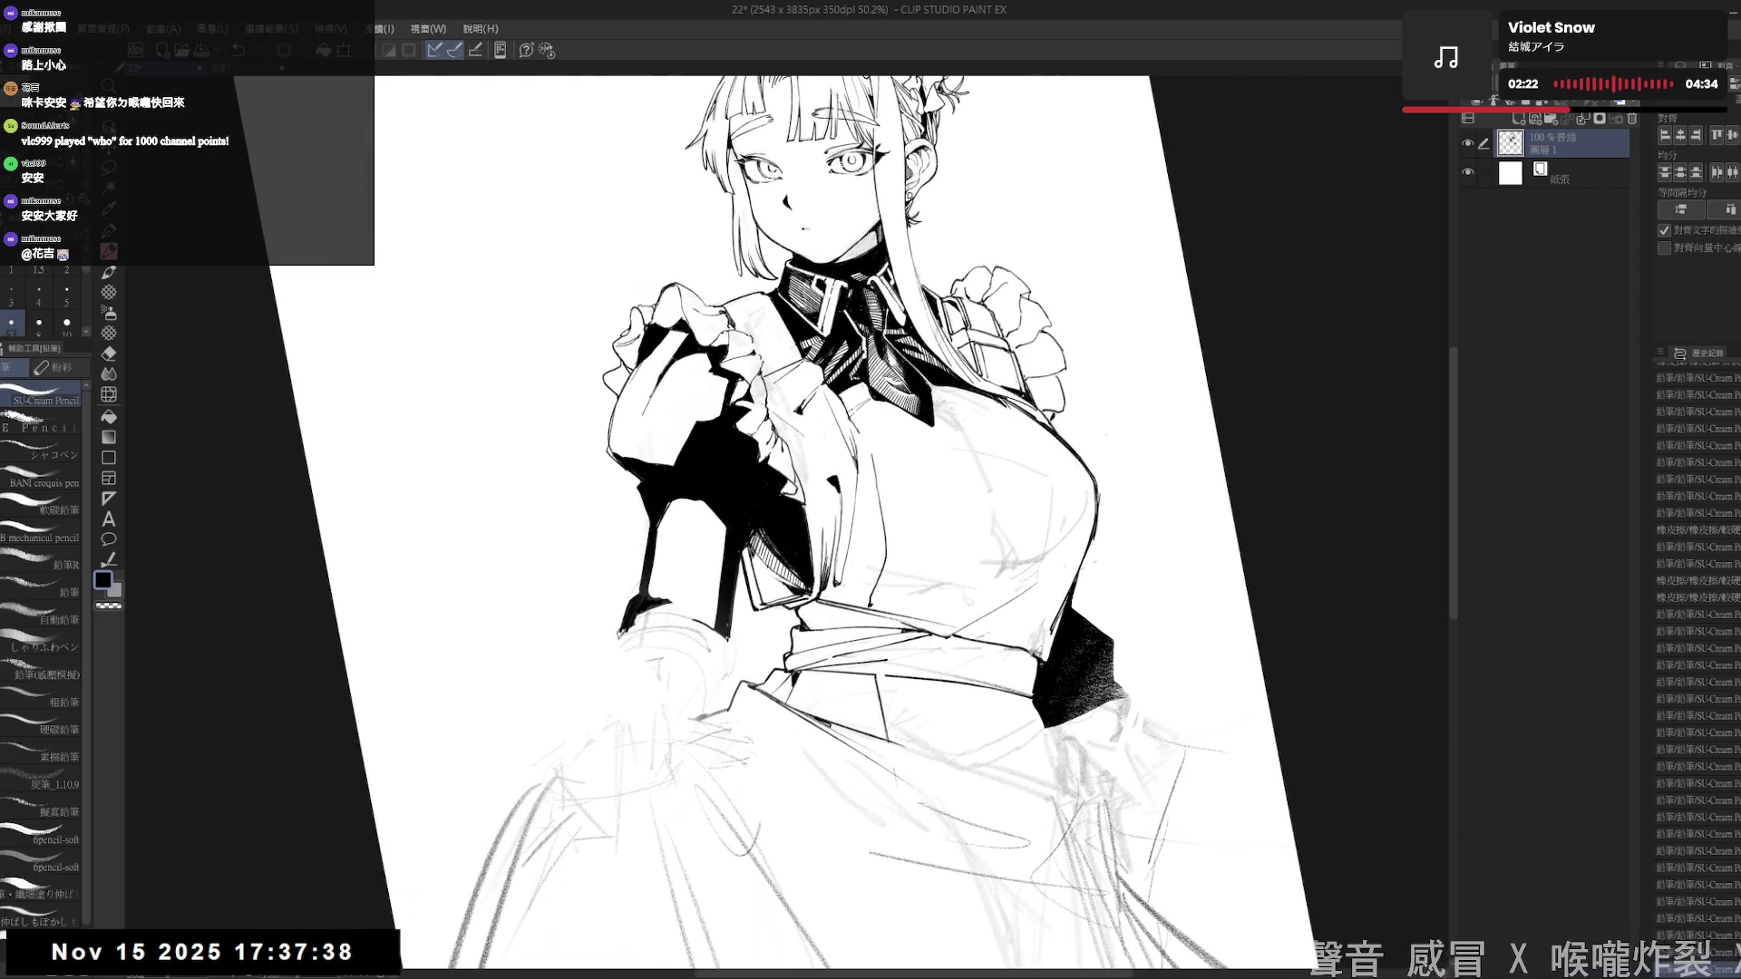
{"action": "left_click_drag", "start_coordinate": [580, 798], "coordinate": [616, 820]}
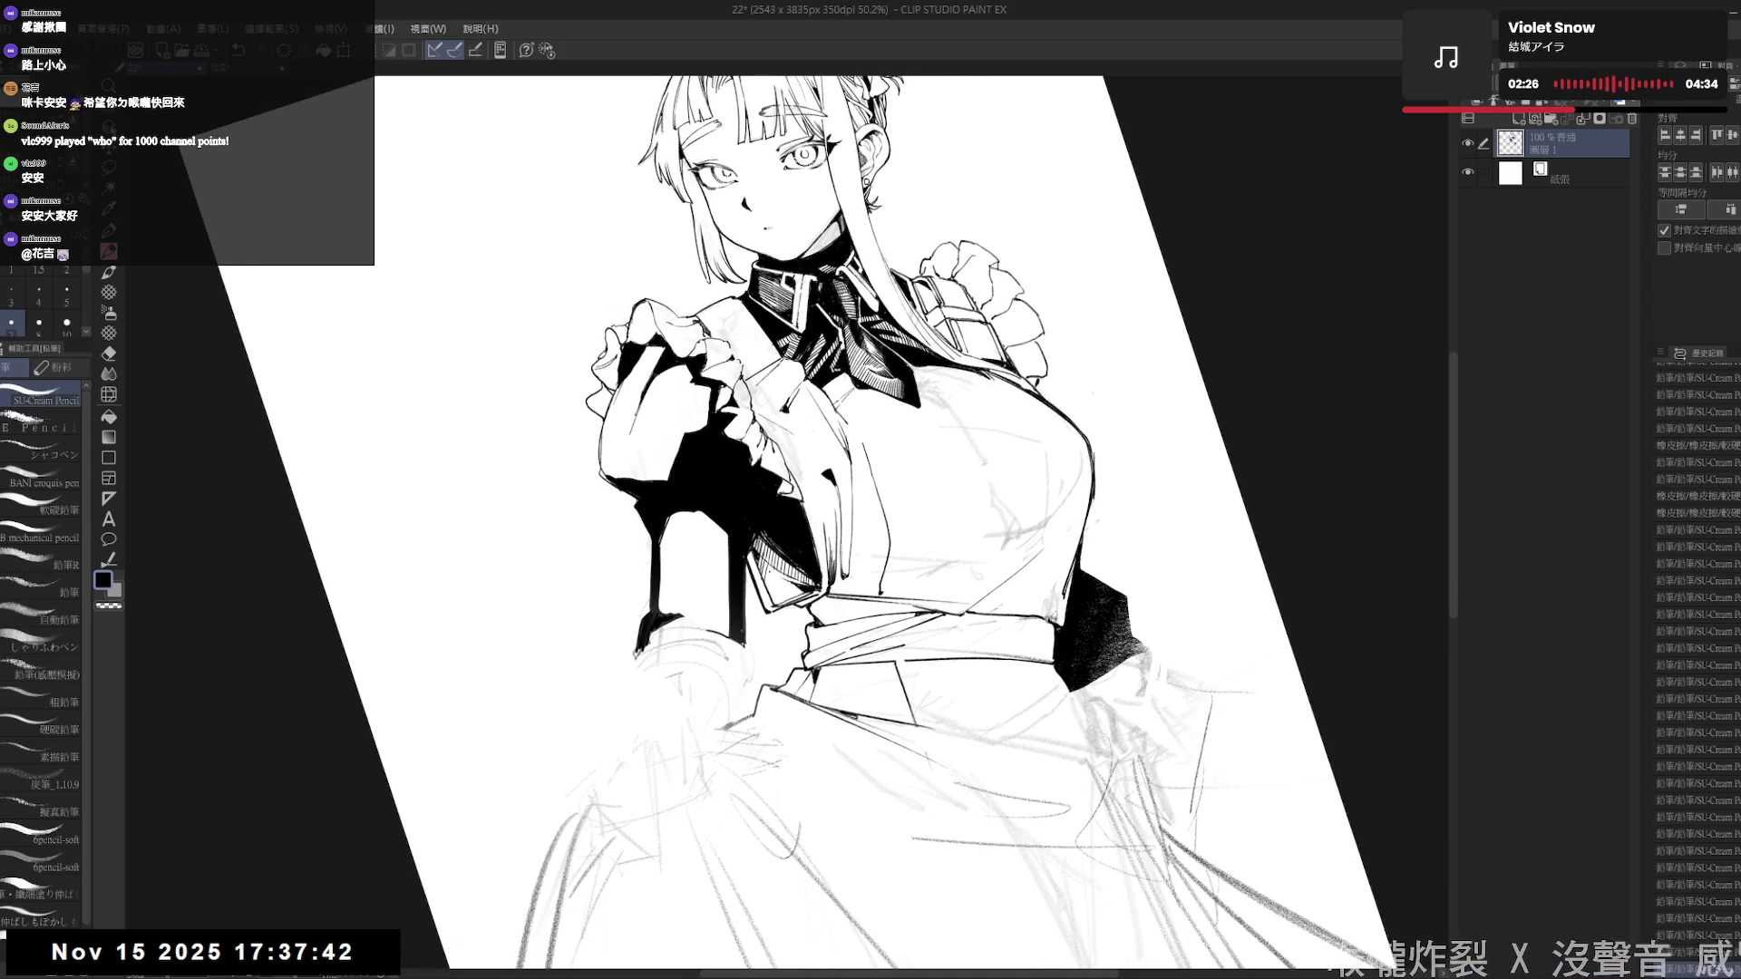
{"action": "left_click_drag", "start_coordinate": [774, 572], "coordinate": [782, 606]}
- Straighten the view and erase the faint sketch lines across the chest, returning to SU-Cream Pencil
{"action": "key", "text": "e"}
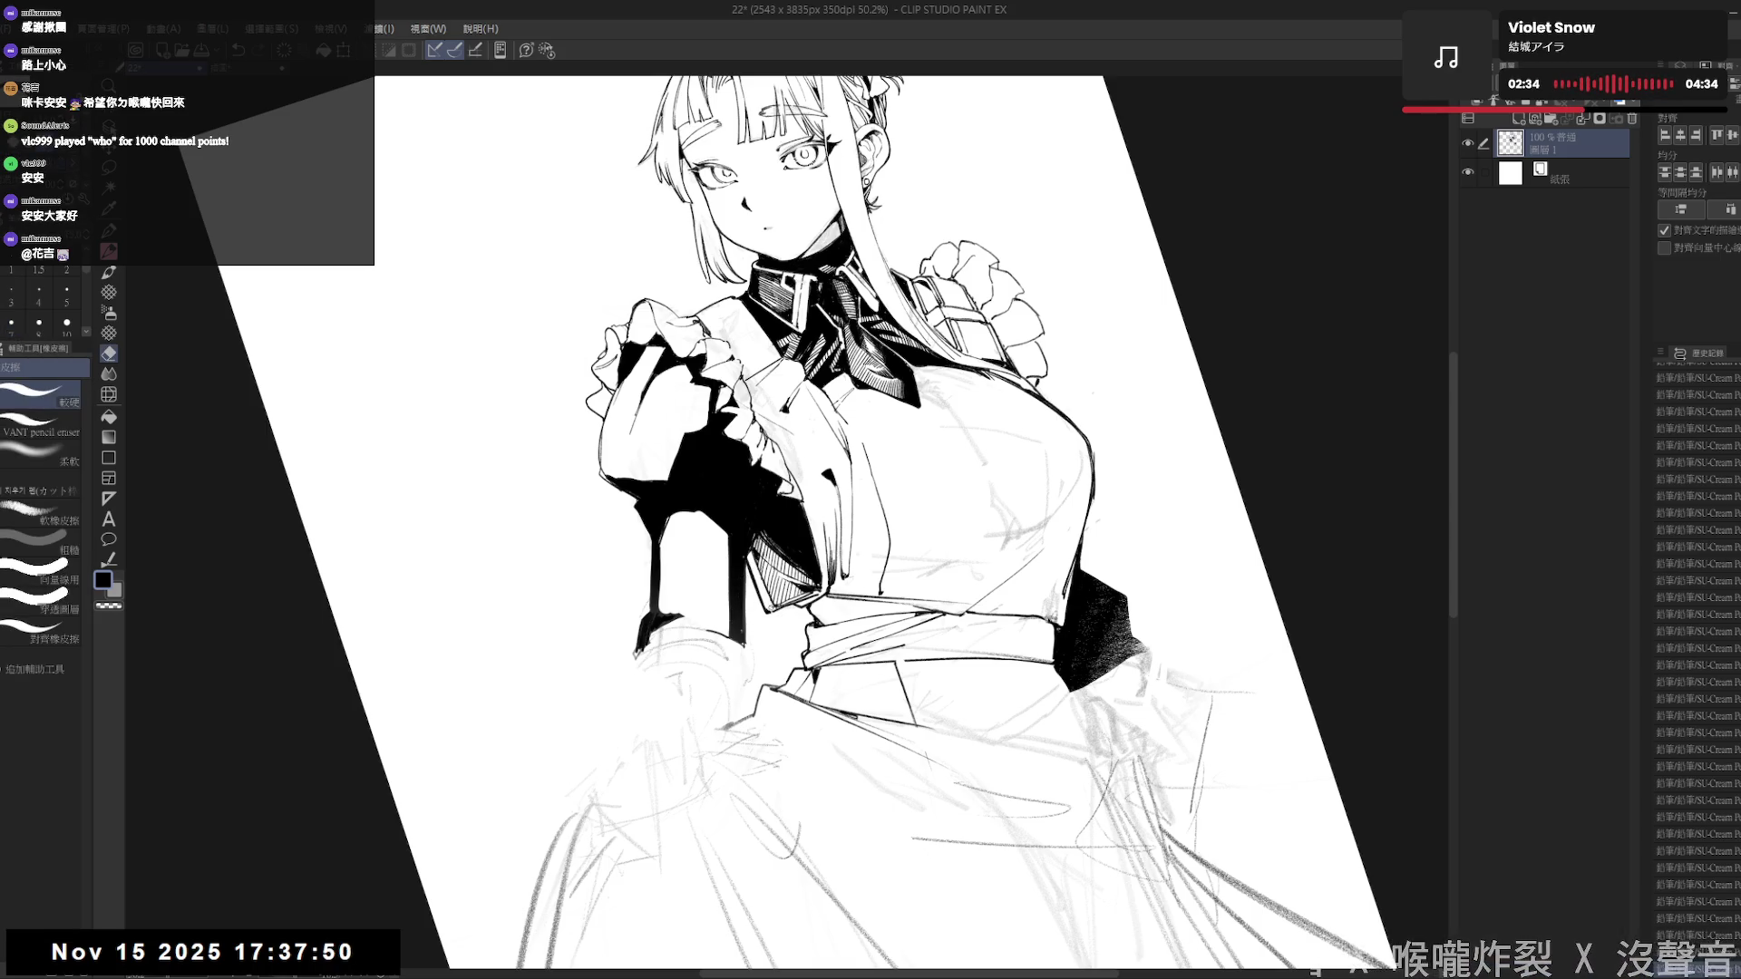
{"action": "key", "text": "p"}
{"action": "key", "text": "ctrl+at"}
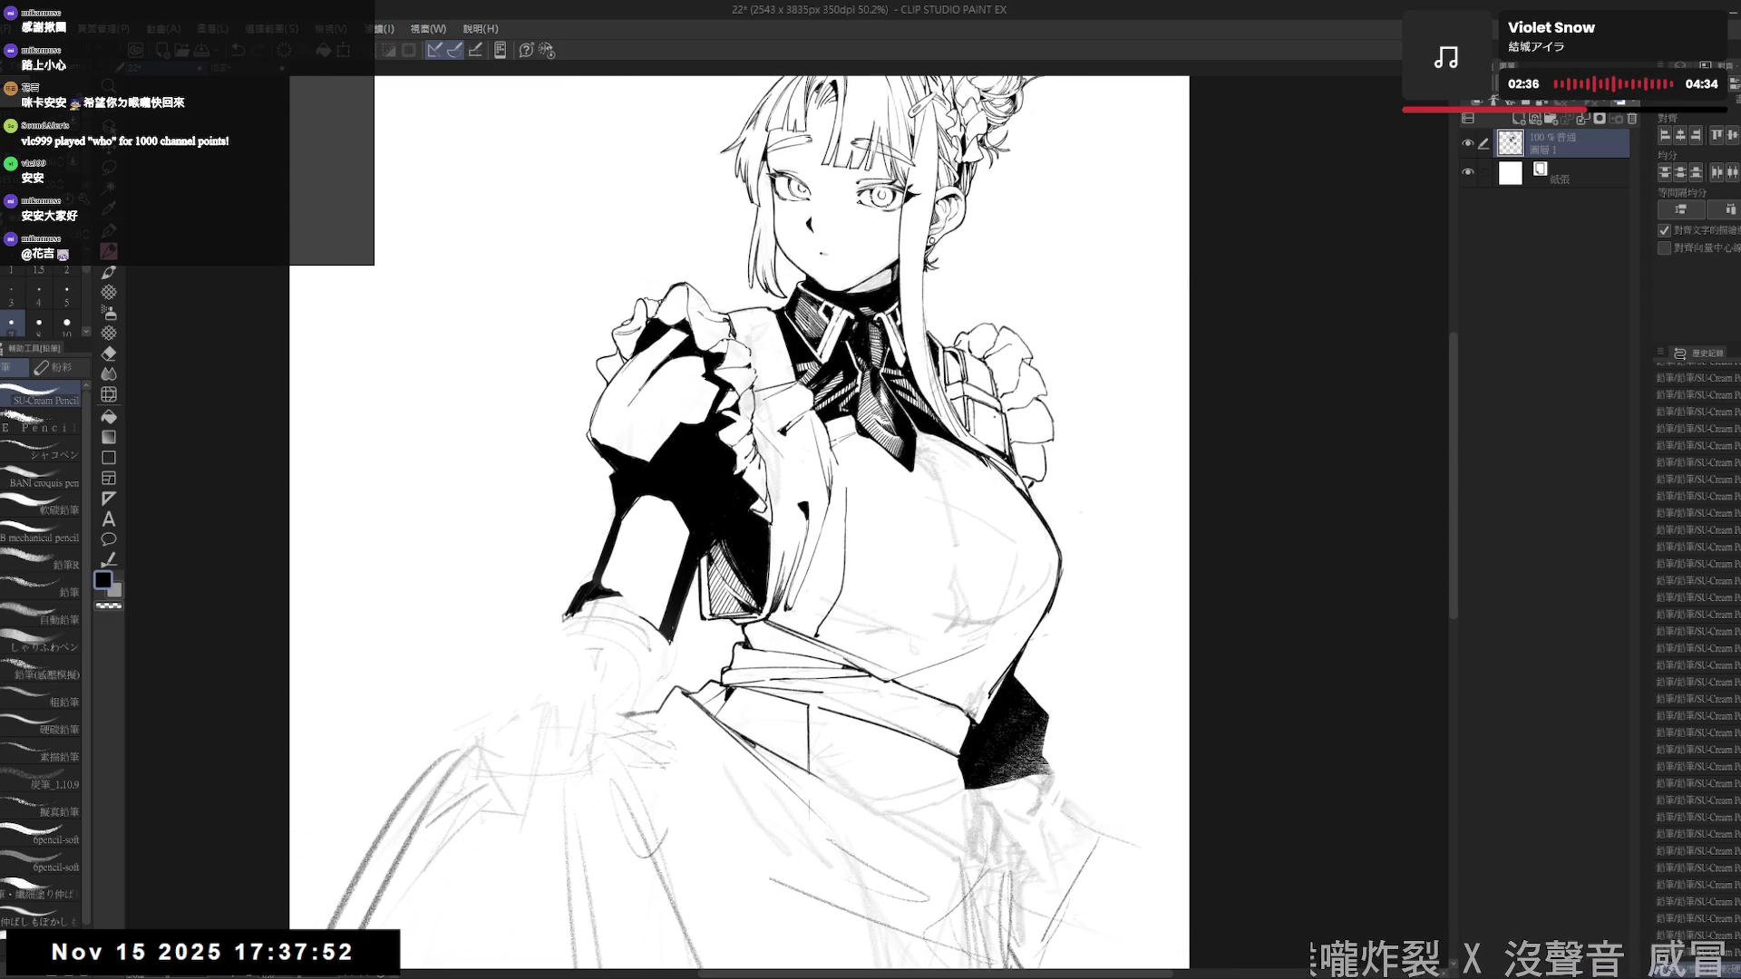
{"action": "scroll", "coordinate": [773, 482], "scroll_direction": "down", "scroll_amount": 2}
{"action": "key", "text": "e"}
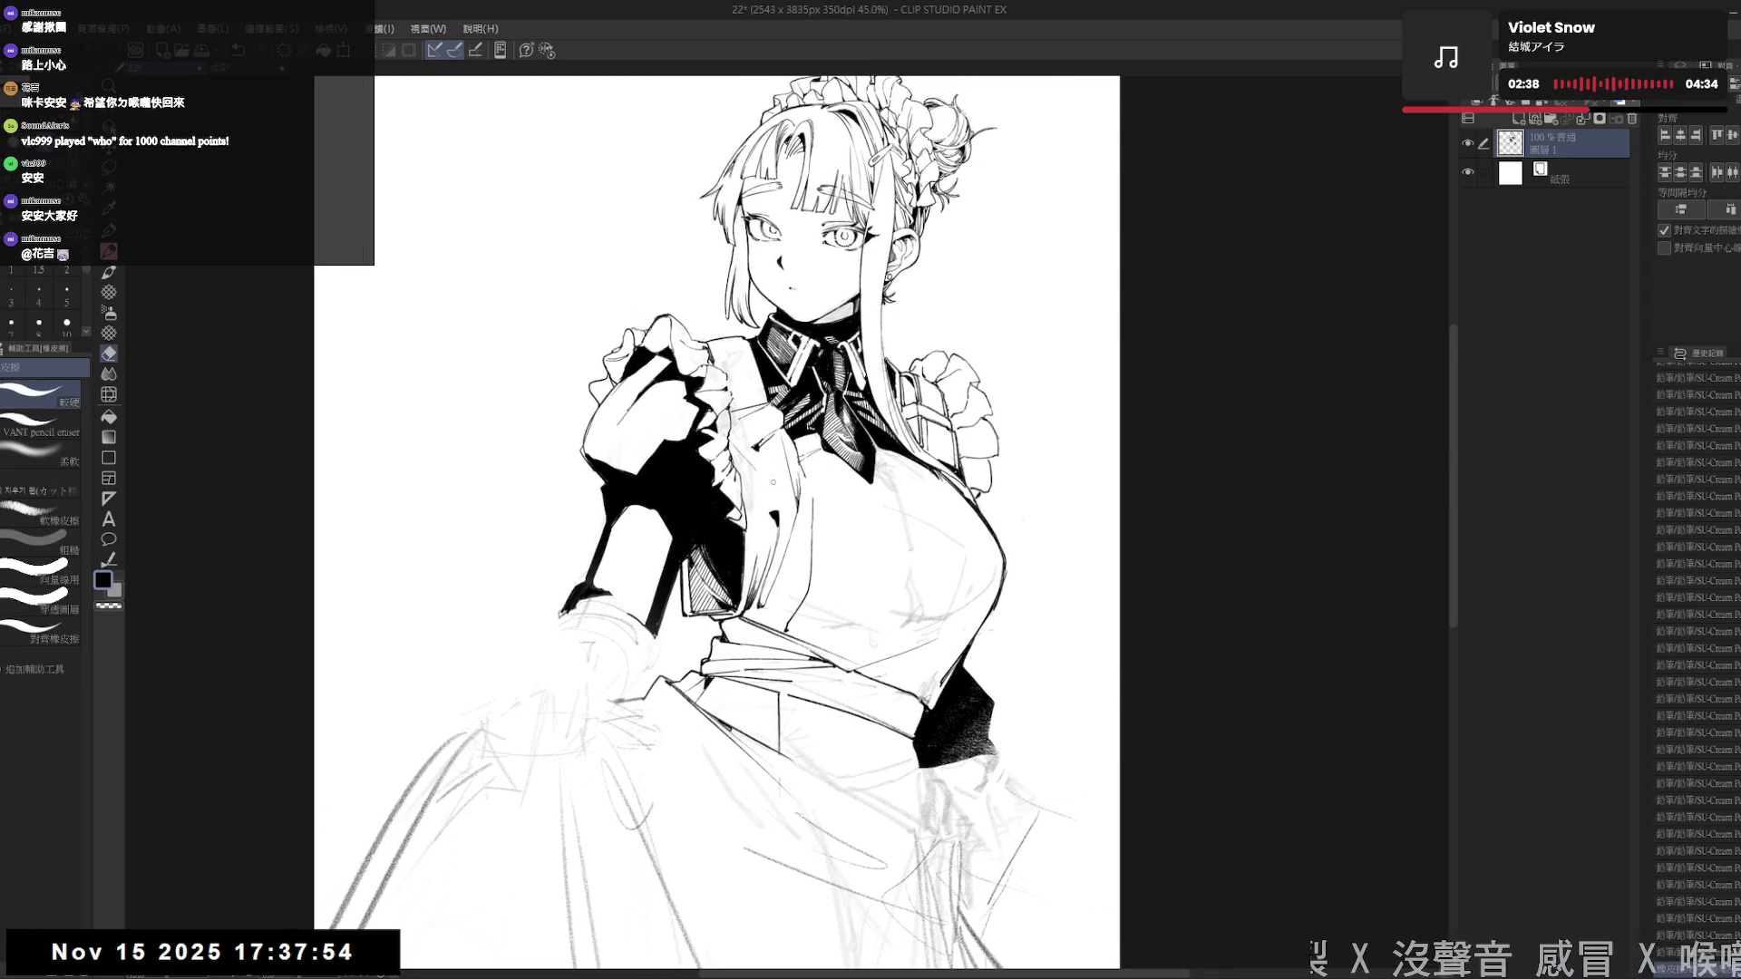
{"action": "key", "text": "p"}
{"action": "key", "text": "e"}
{"action": "mouse_move", "coordinate": [800, 490]}
{"action": "left_mouse_down"}
{"action": "mouse_move", "coordinate": [789, 626]}
{"action": "mouse_move", "coordinate": [768, 521]}
{"action": "mouse_move", "coordinate": [745, 606]}
{"action": "mouse_move", "coordinate": [740, 531]}
{"action": "left_mouse_up"}
{"action": "key", "text": "r"}
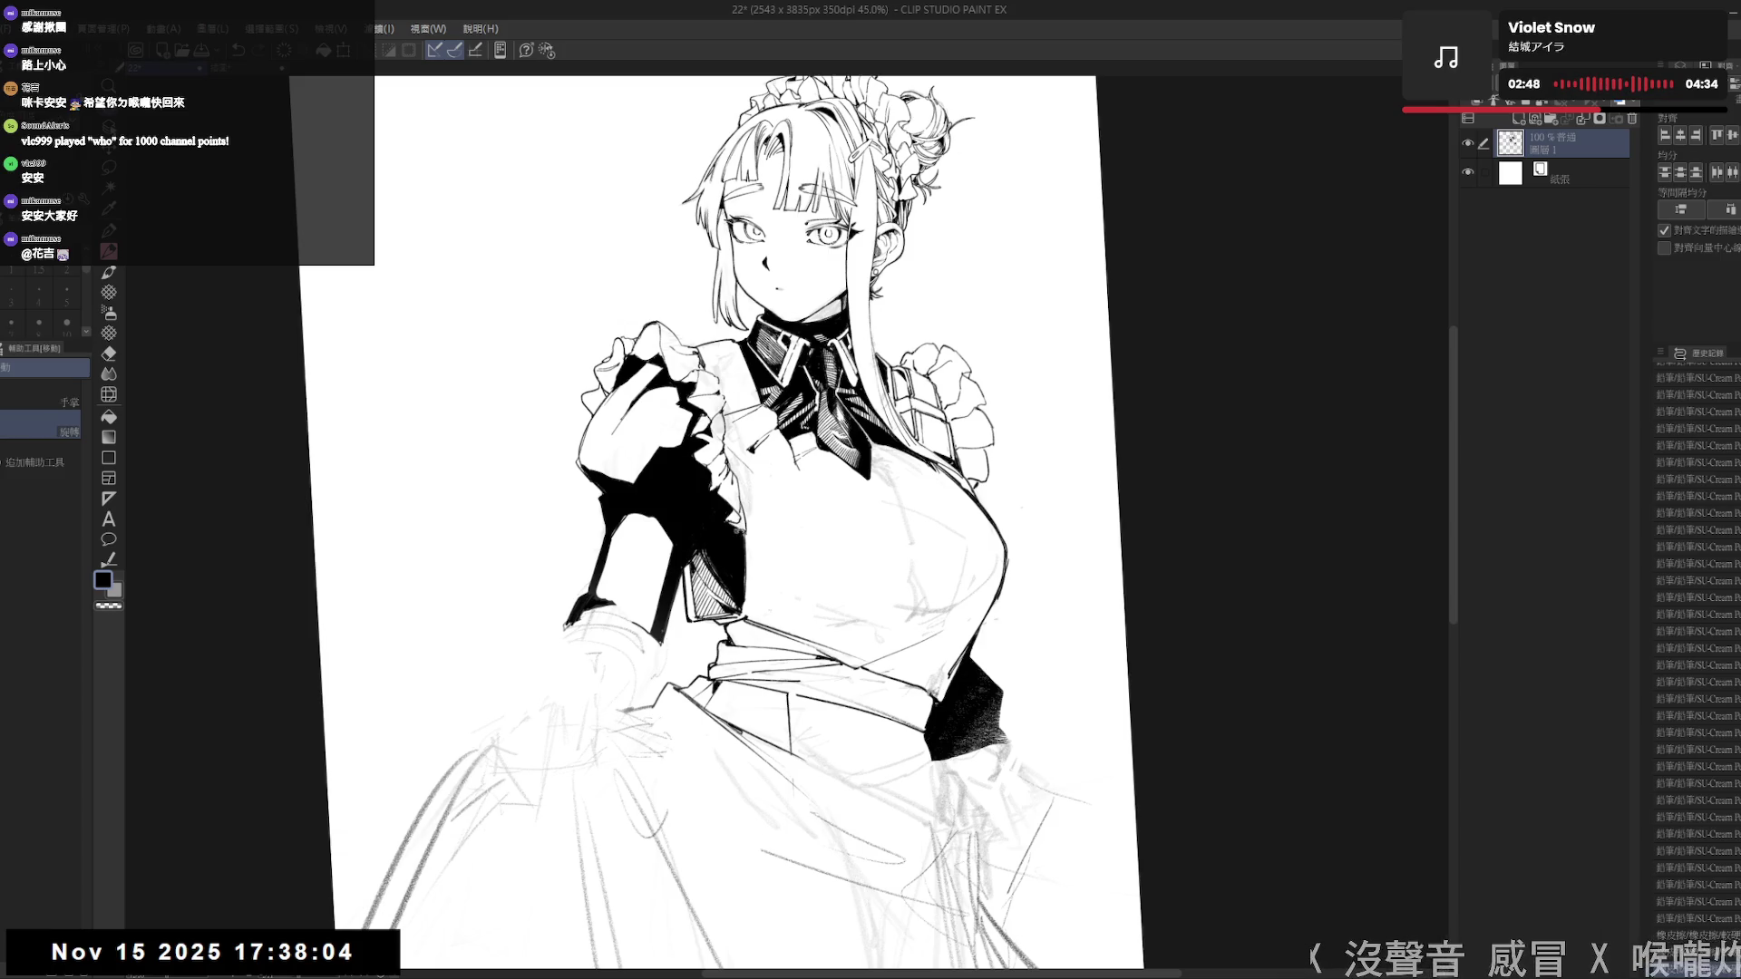
{"action": "key", "text": "p"}
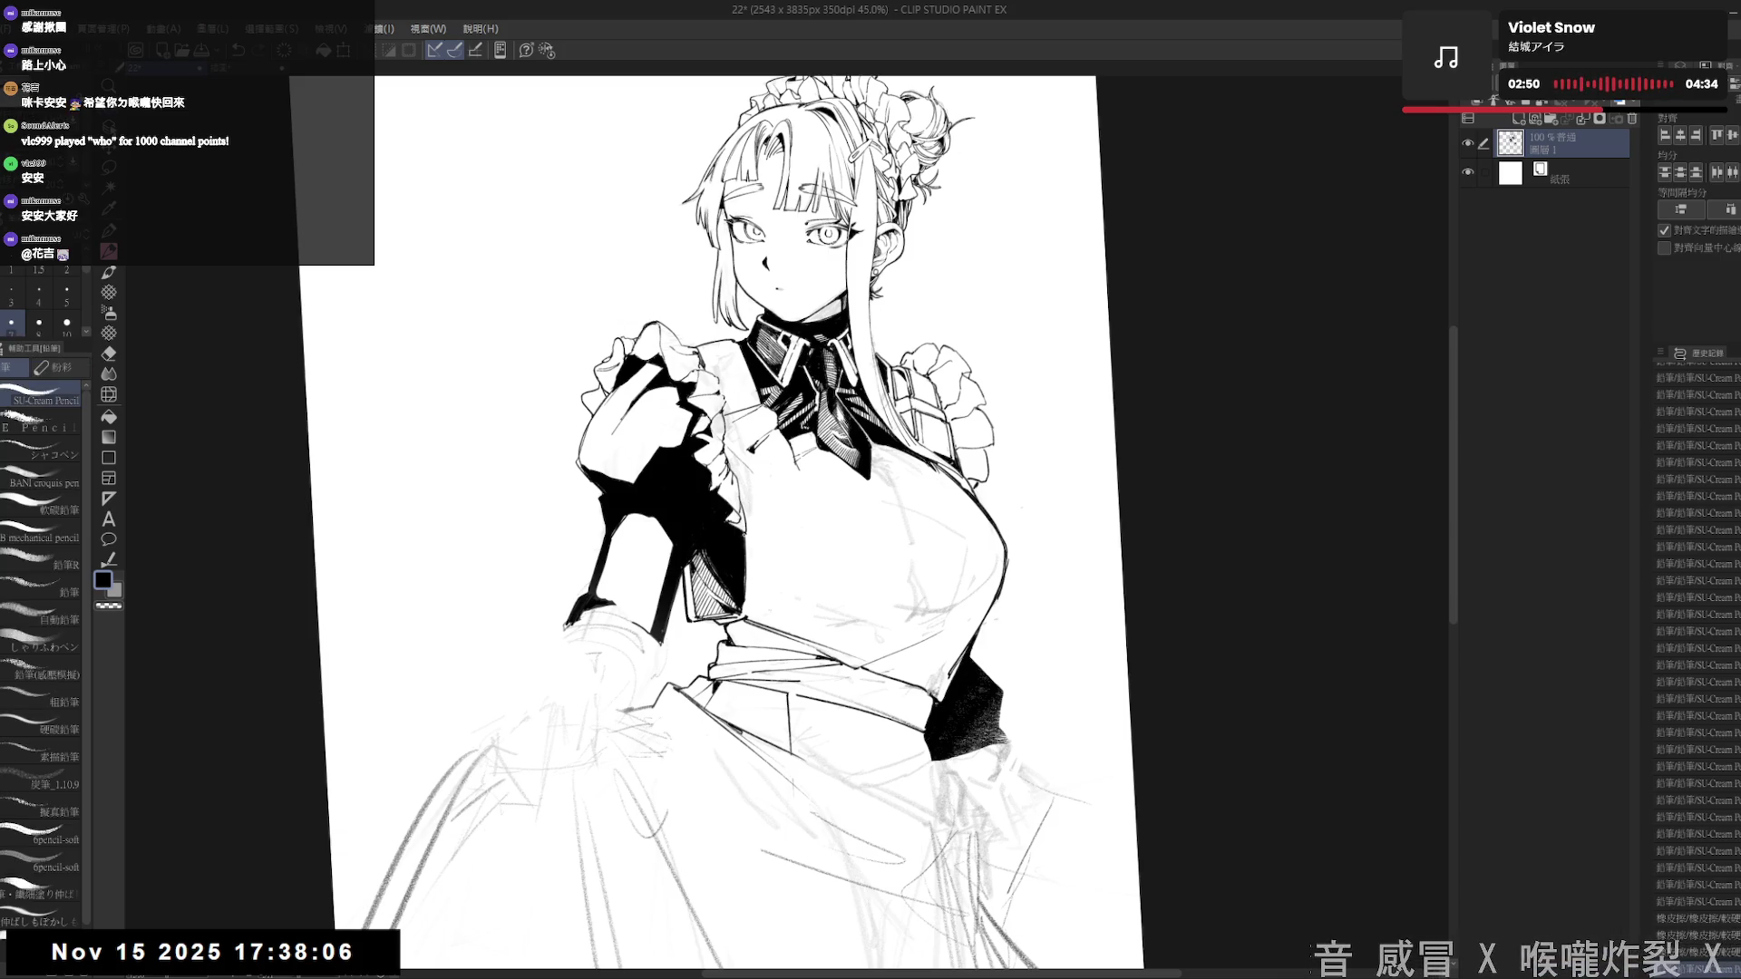
{"action": "key", "text": "bracketright"}
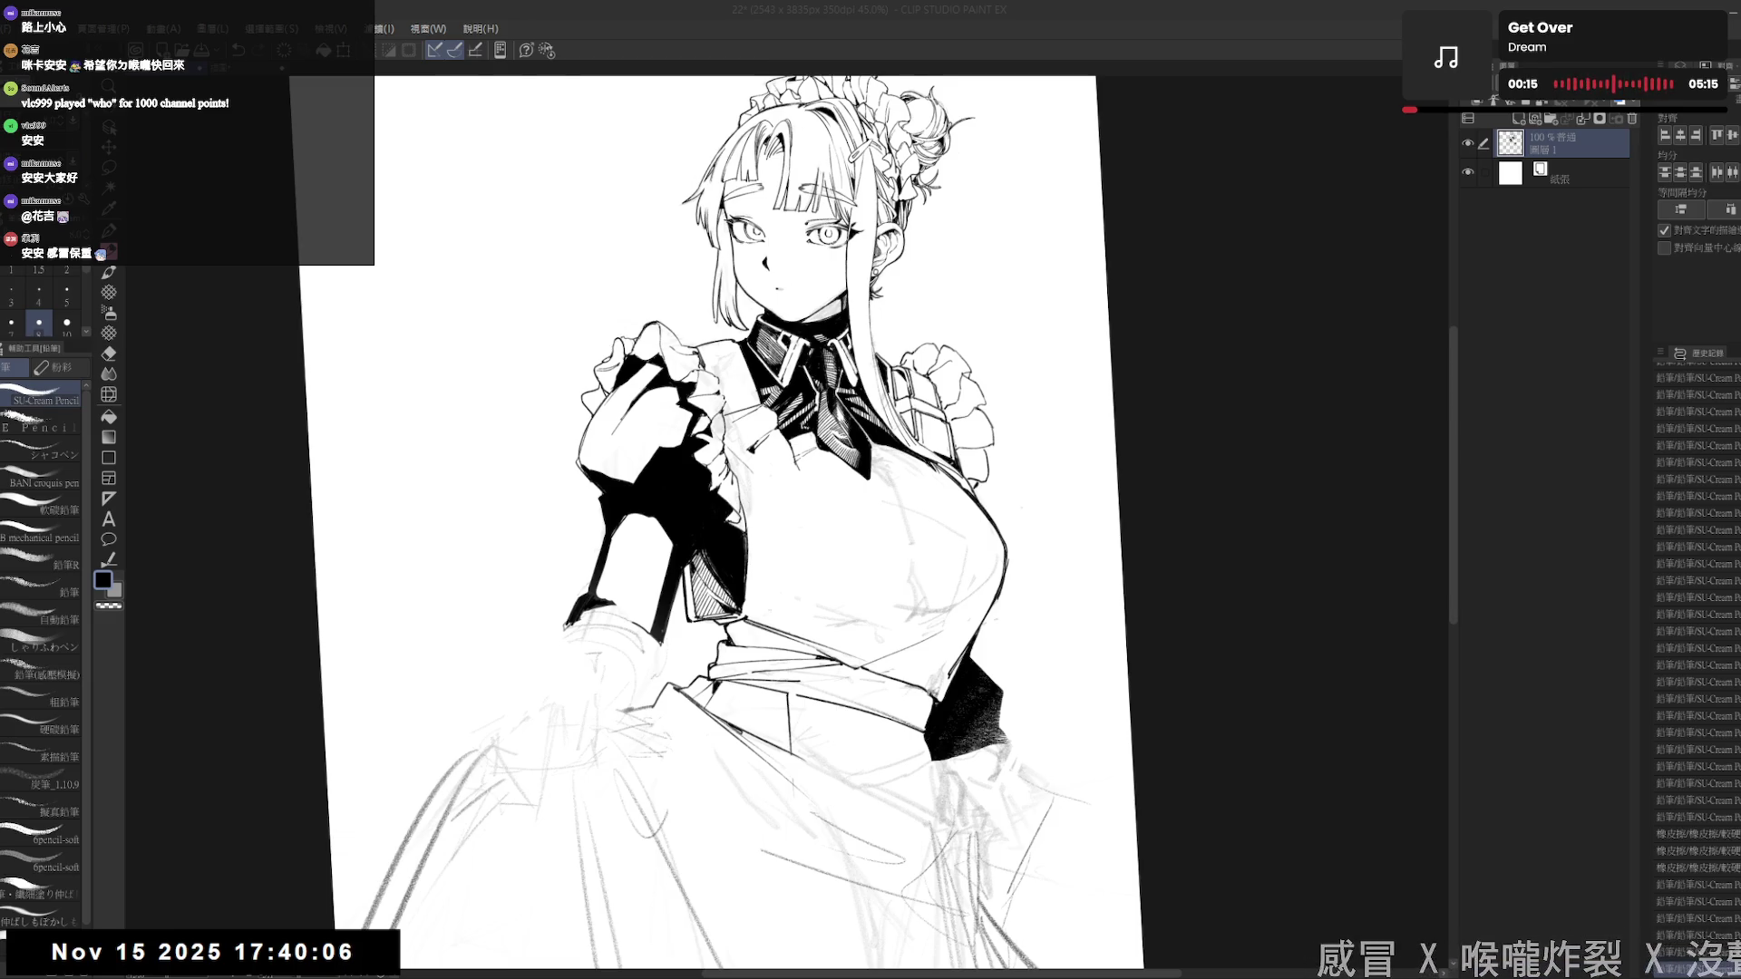
{"action": "key", "text": "alt+Tab"}
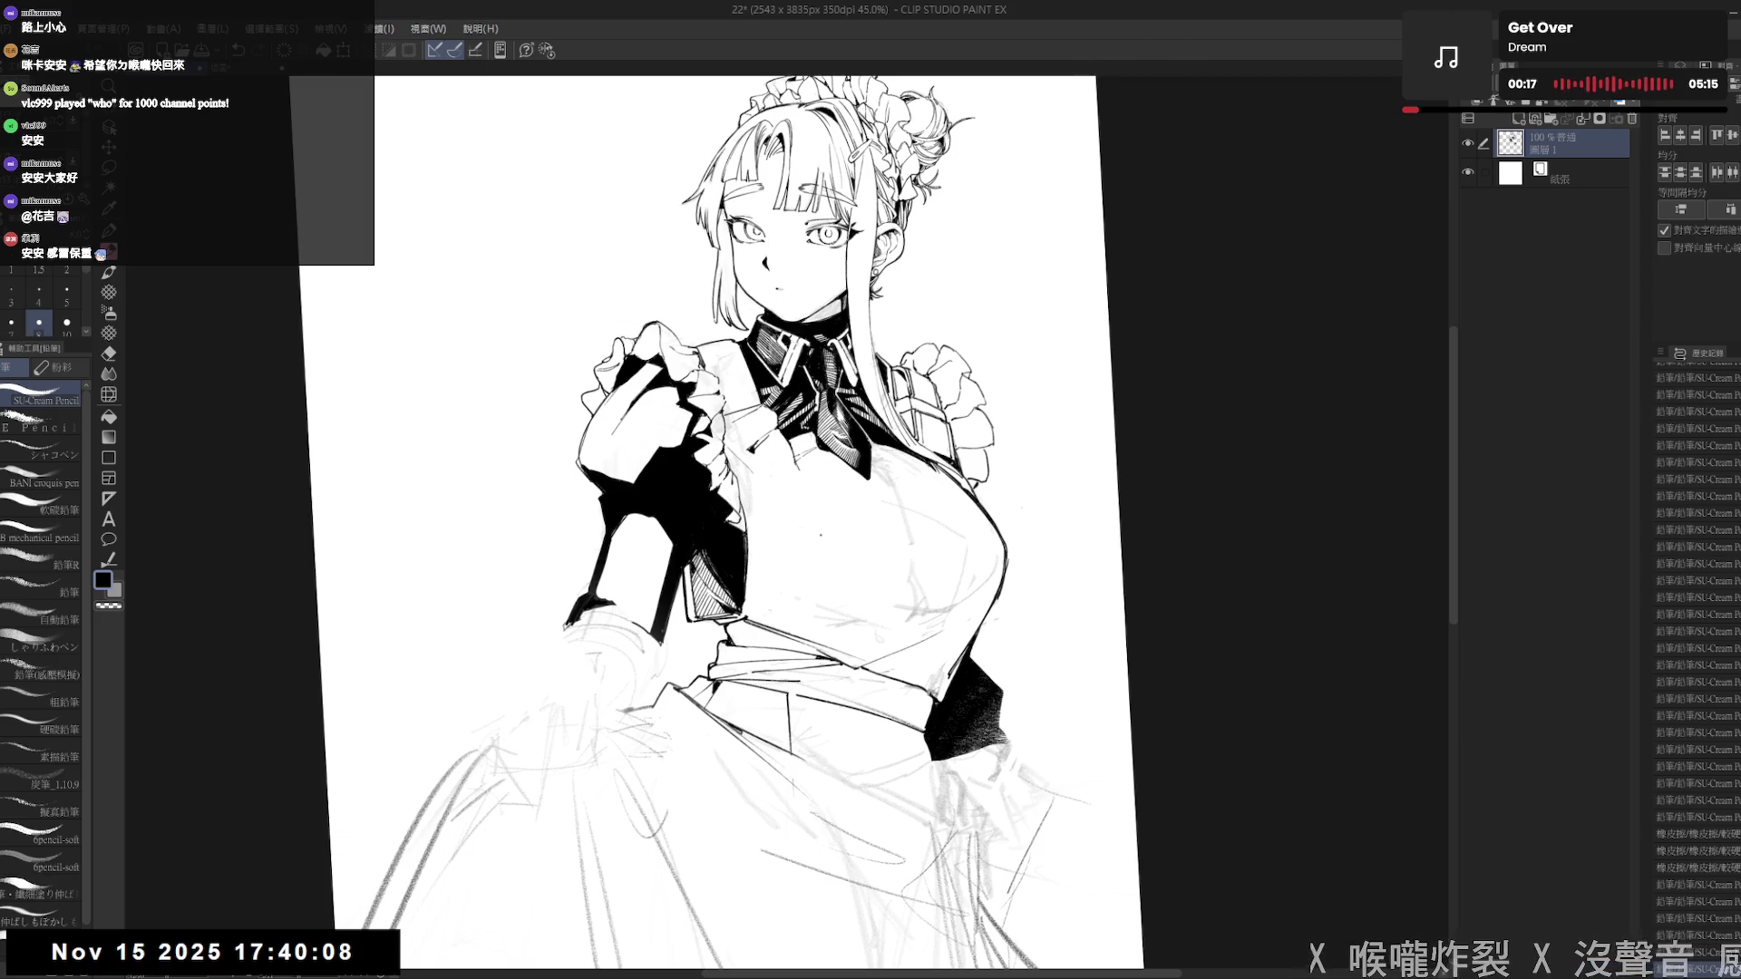
{"action": "left_click_drag", "start_coordinate": [882, 493], "coordinate": [869, 472]}
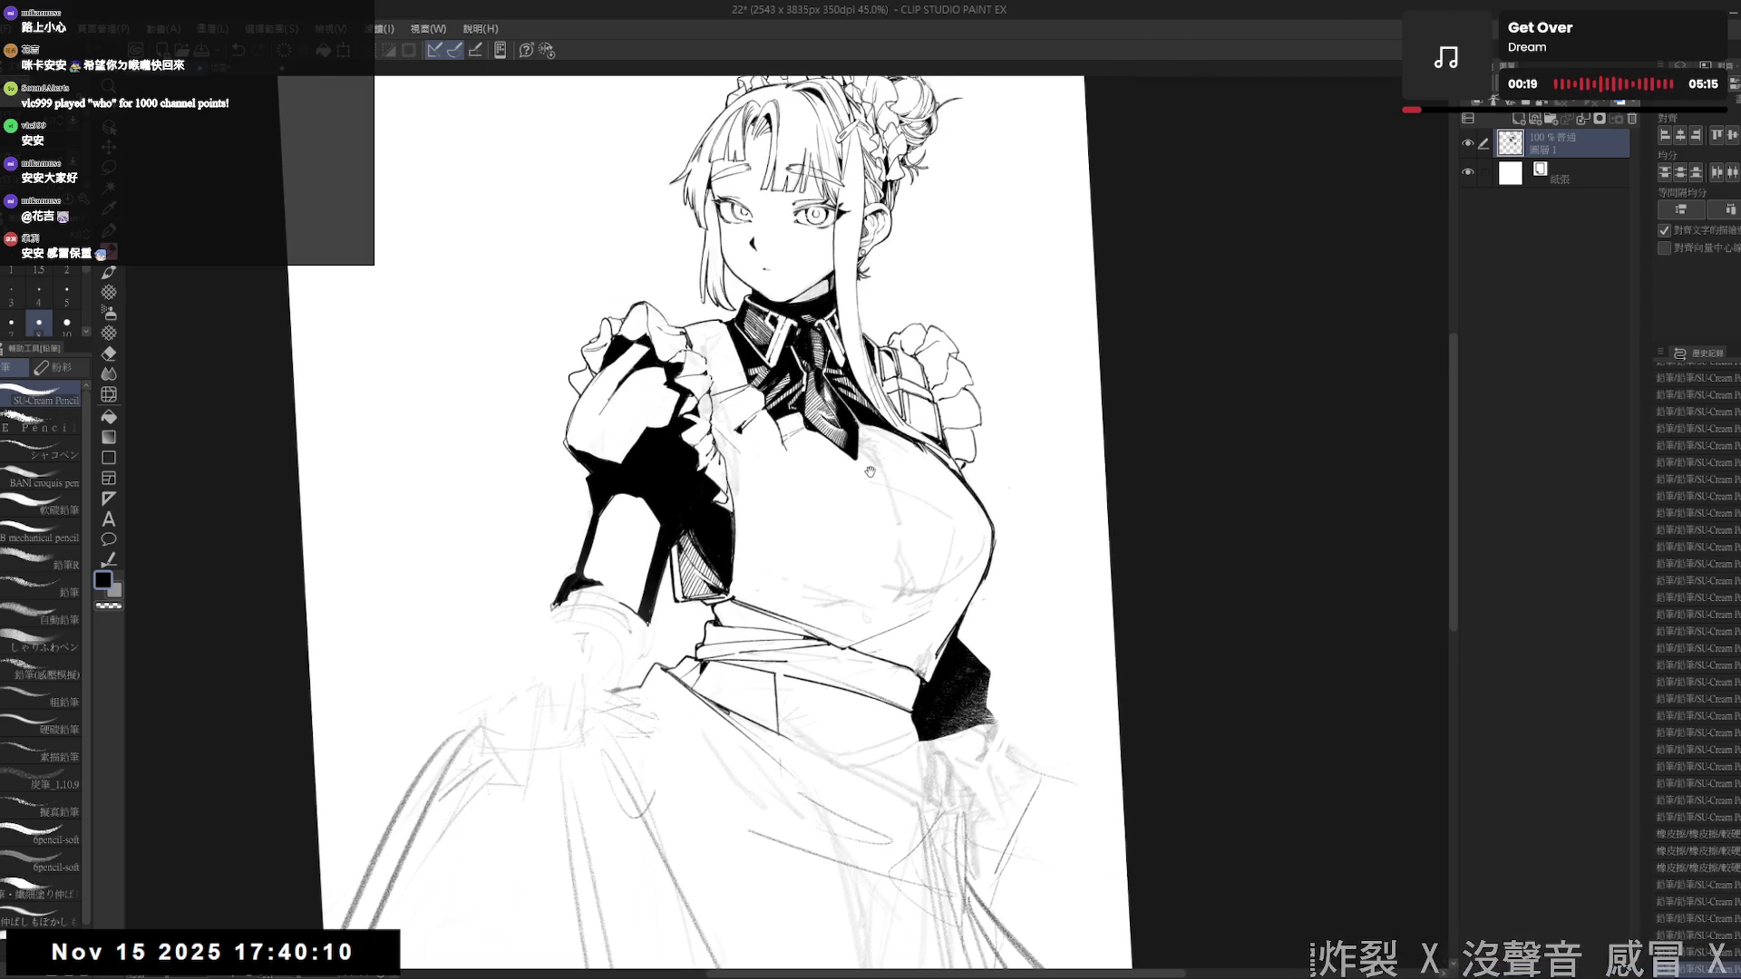
{"action": "key", "text": "alt+Tab"}
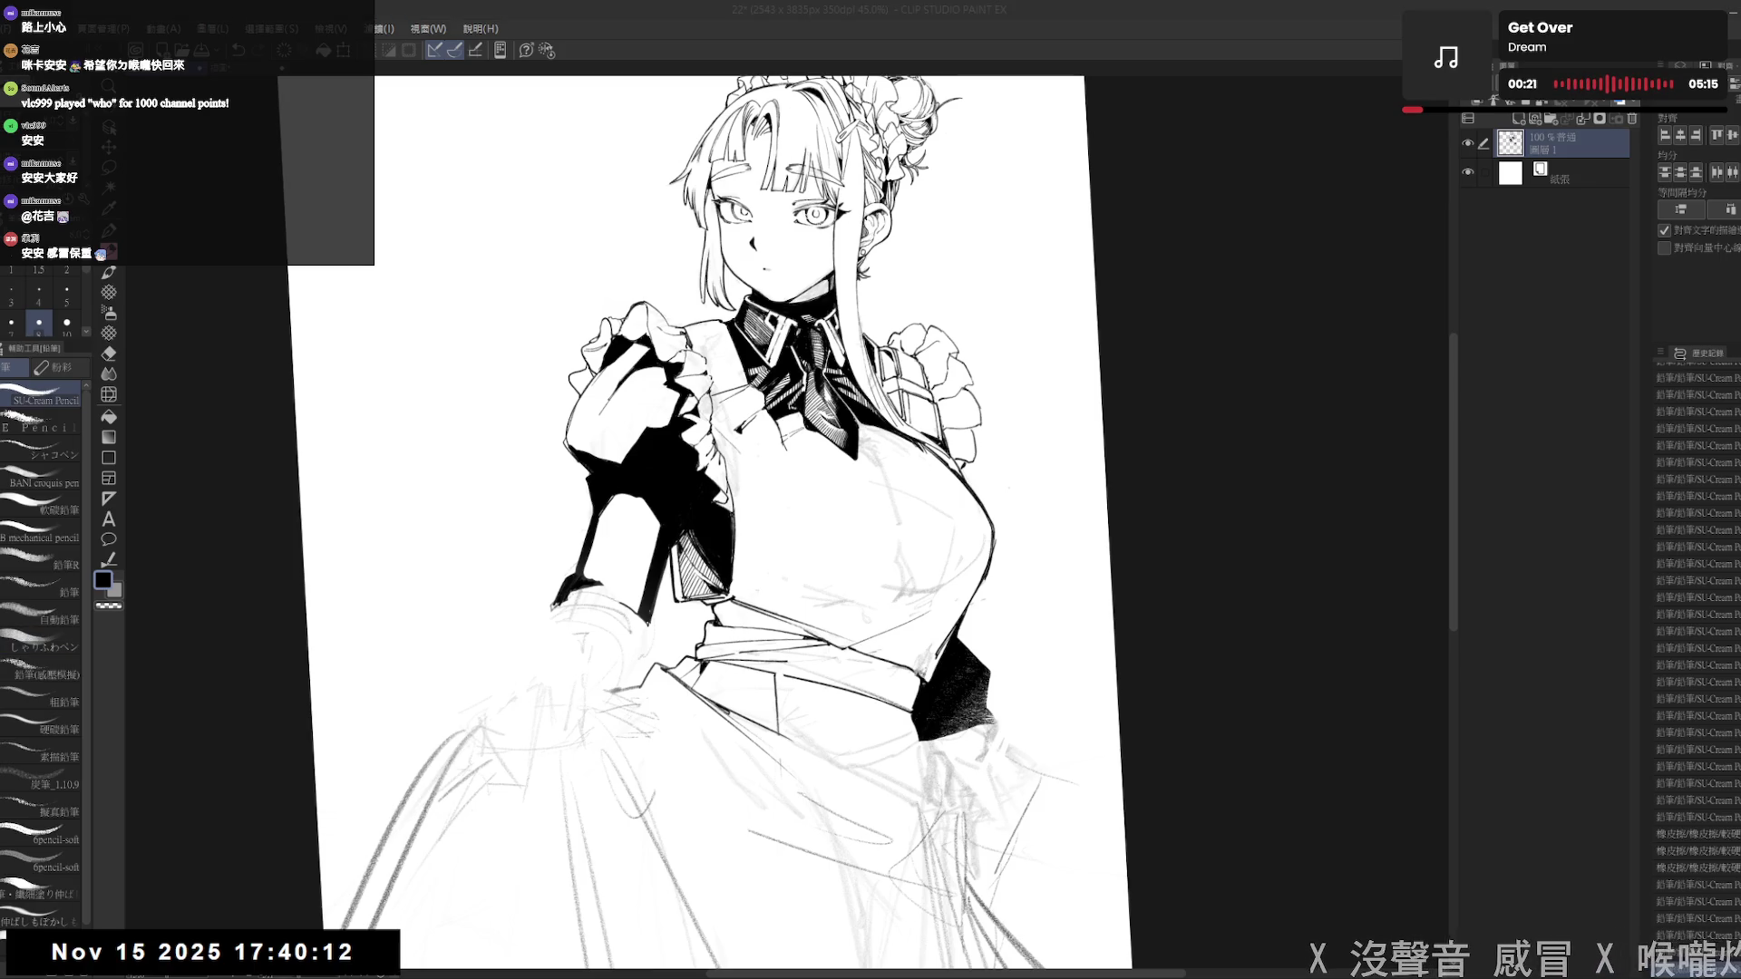
{"action": "left_click", "coordinate": [1357, 6]}
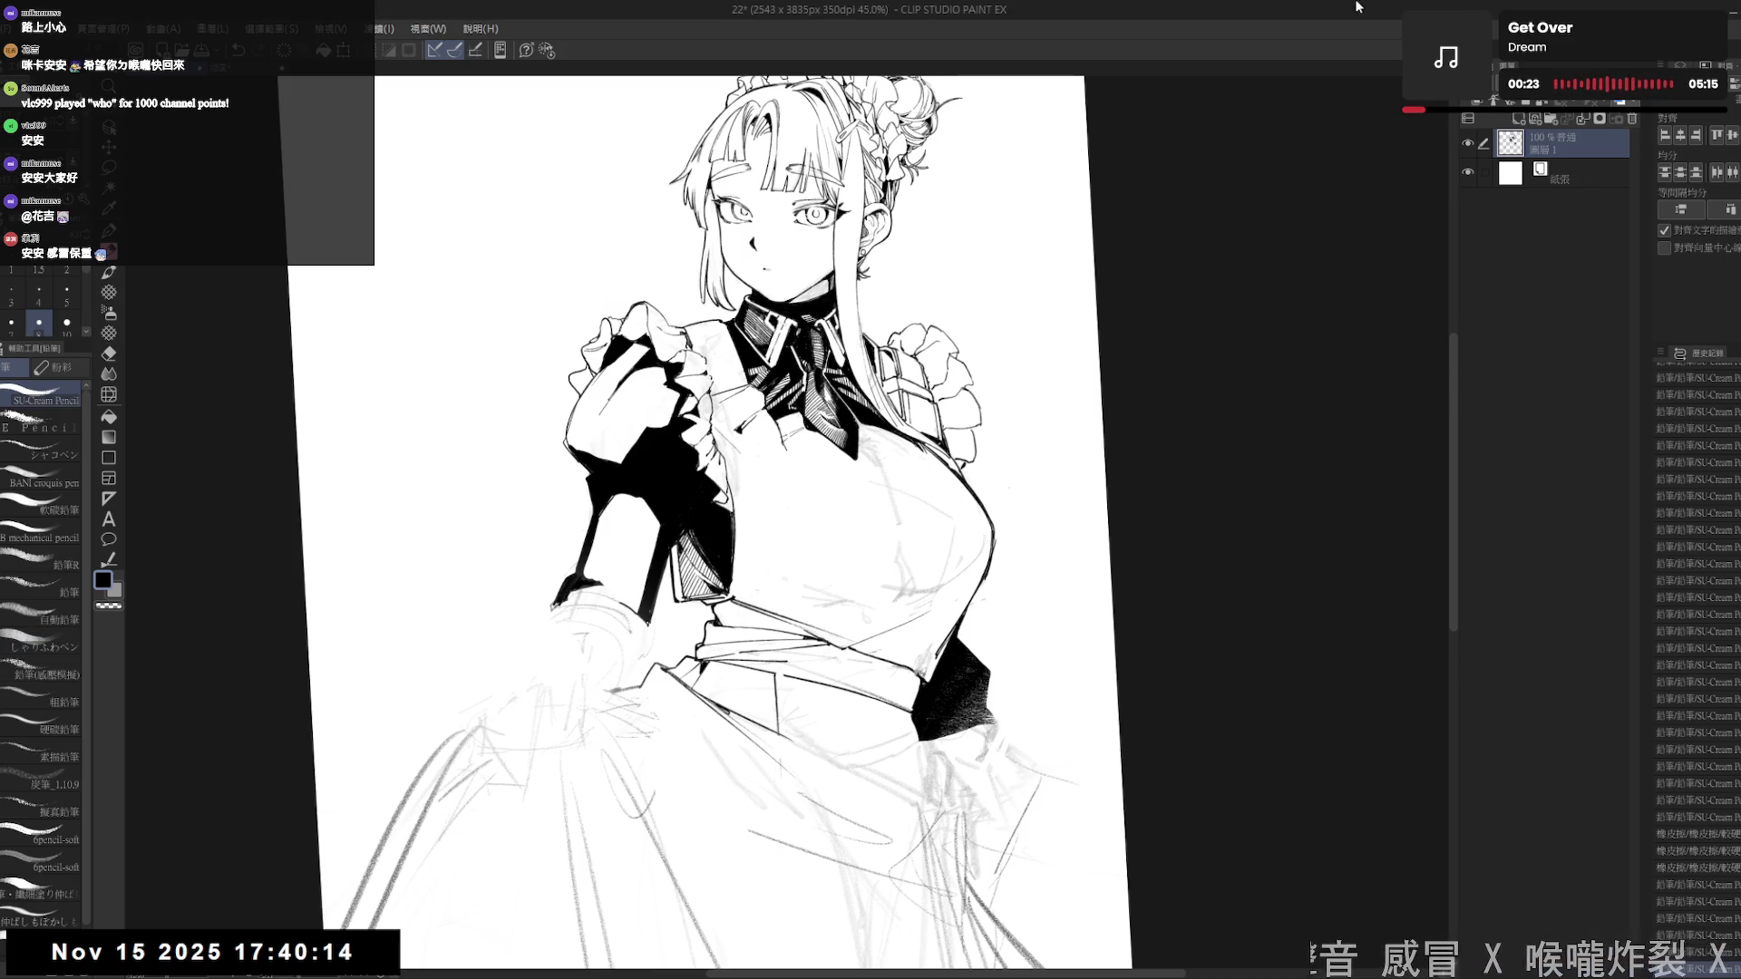
- Pan and straighten the view, then erase the small oval near the collar
{"action": "left_click_drag", "start_coordinate": [911, 461], "coordinate": [744, 457]}
{"action": "key", "text": "ctrl+@"}
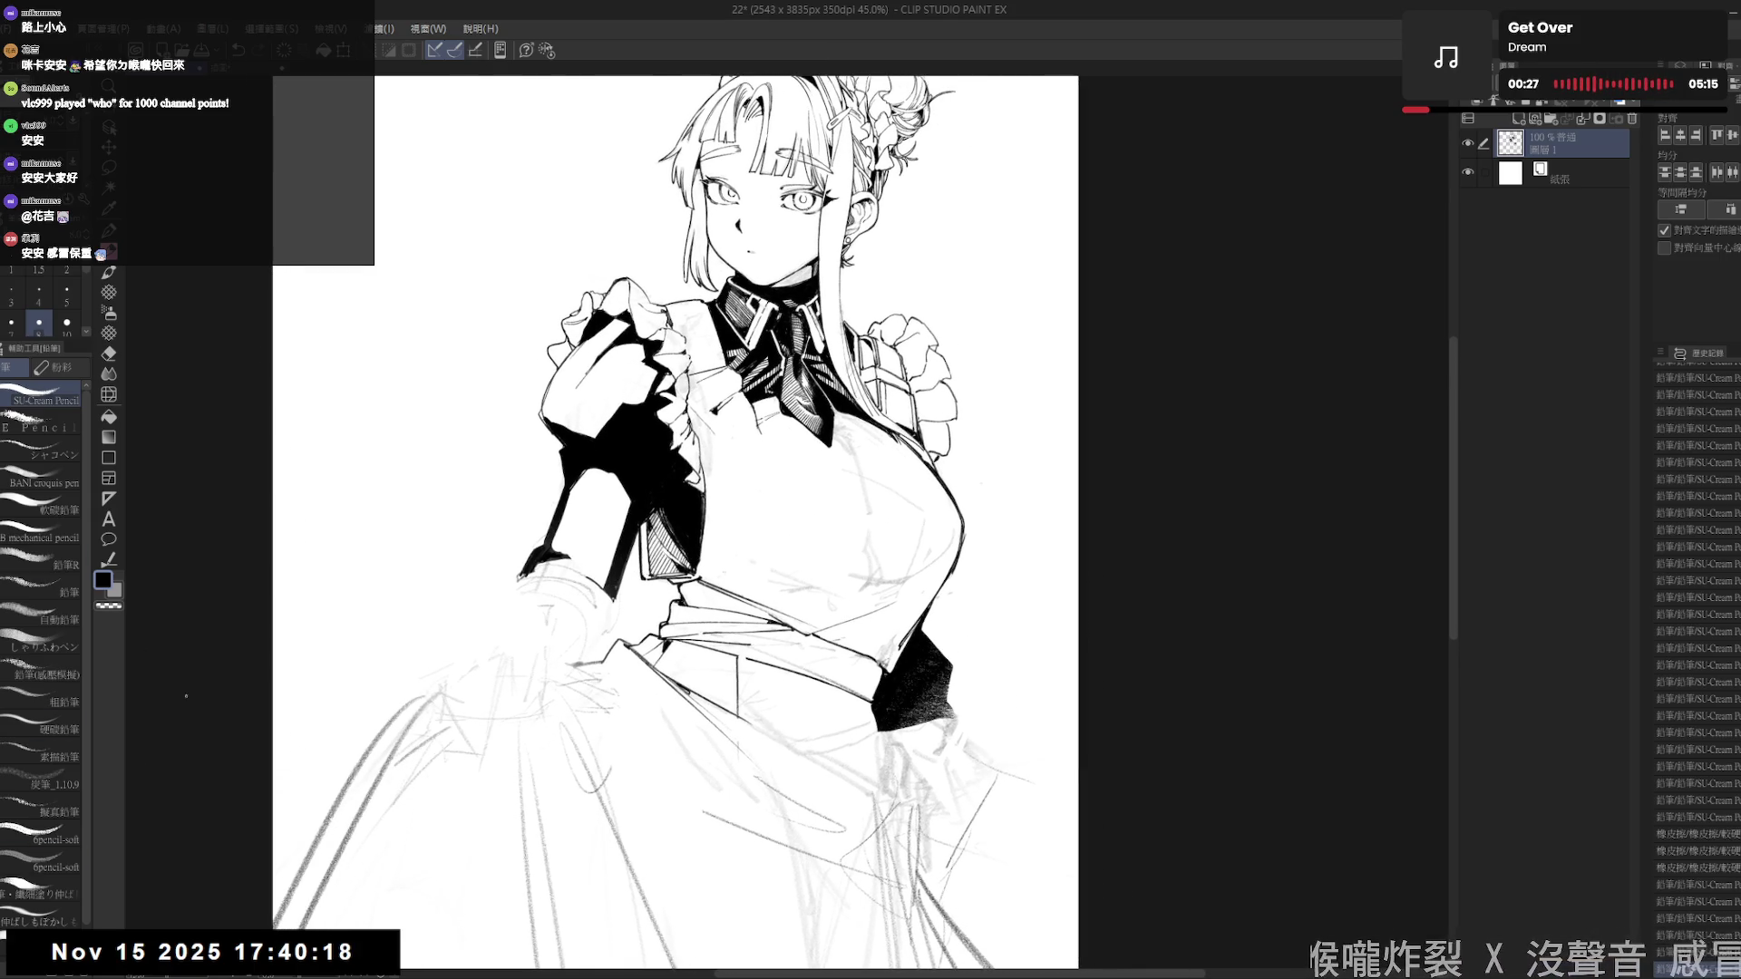
{"action": "key", "text": "minus"}
{"action": "key", "text": "minus"}
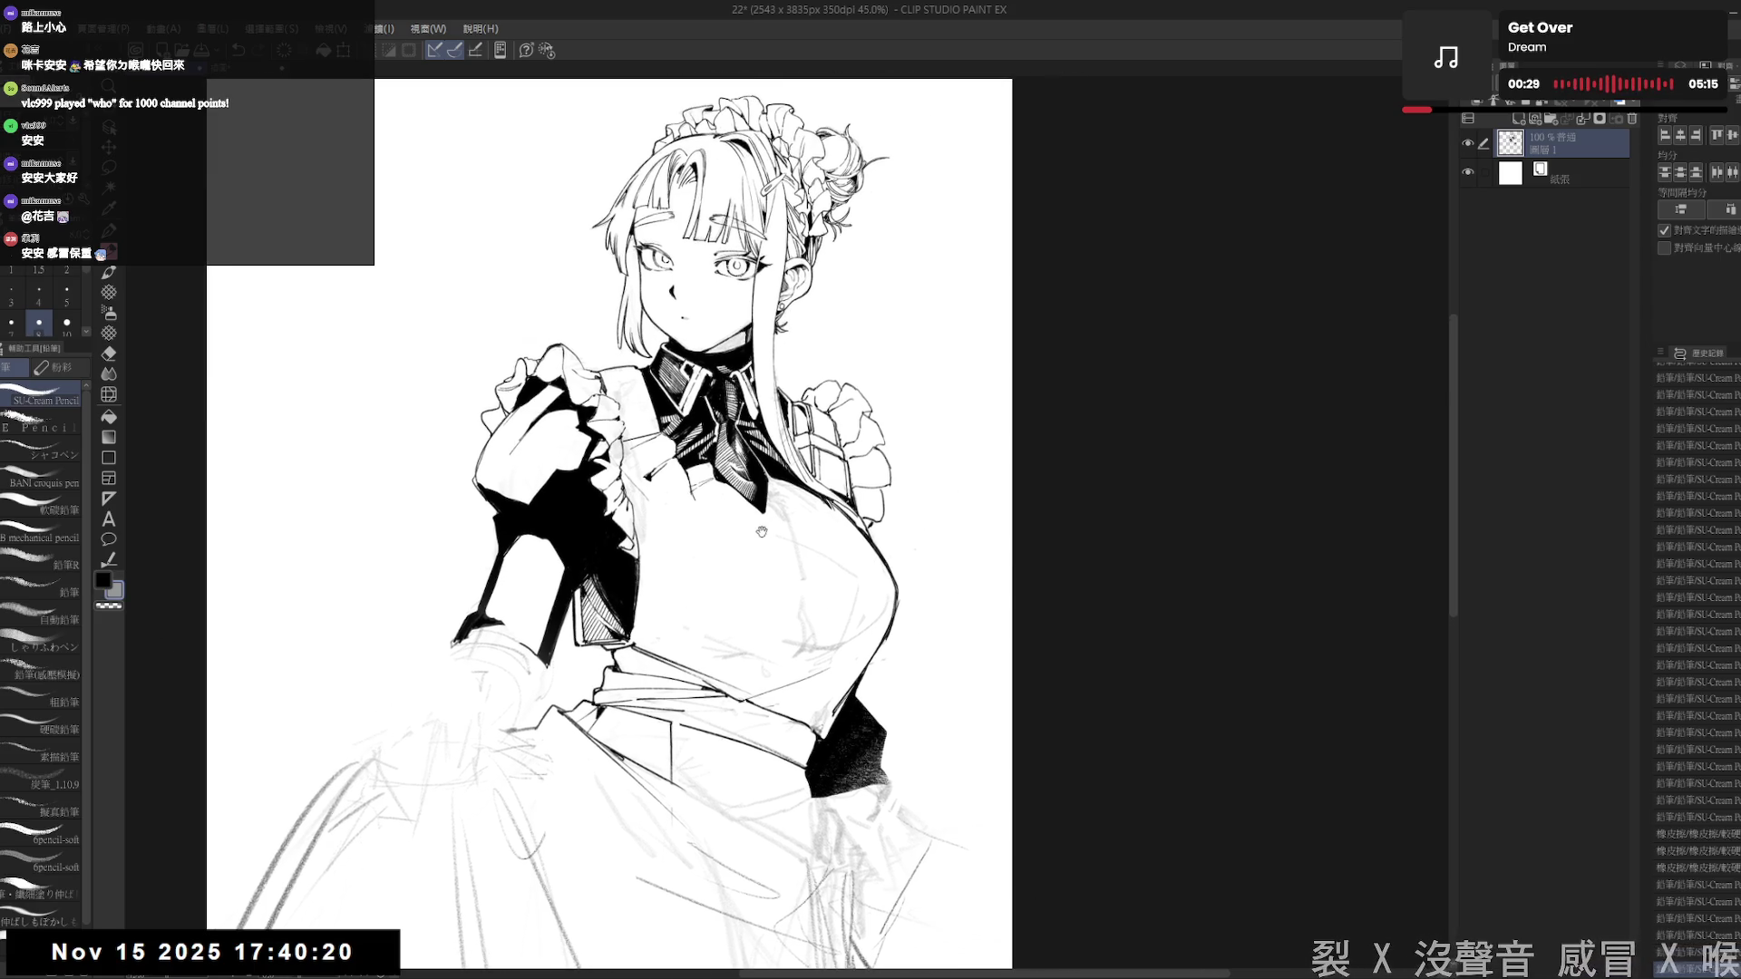
{"action": "key", "text": "p"}
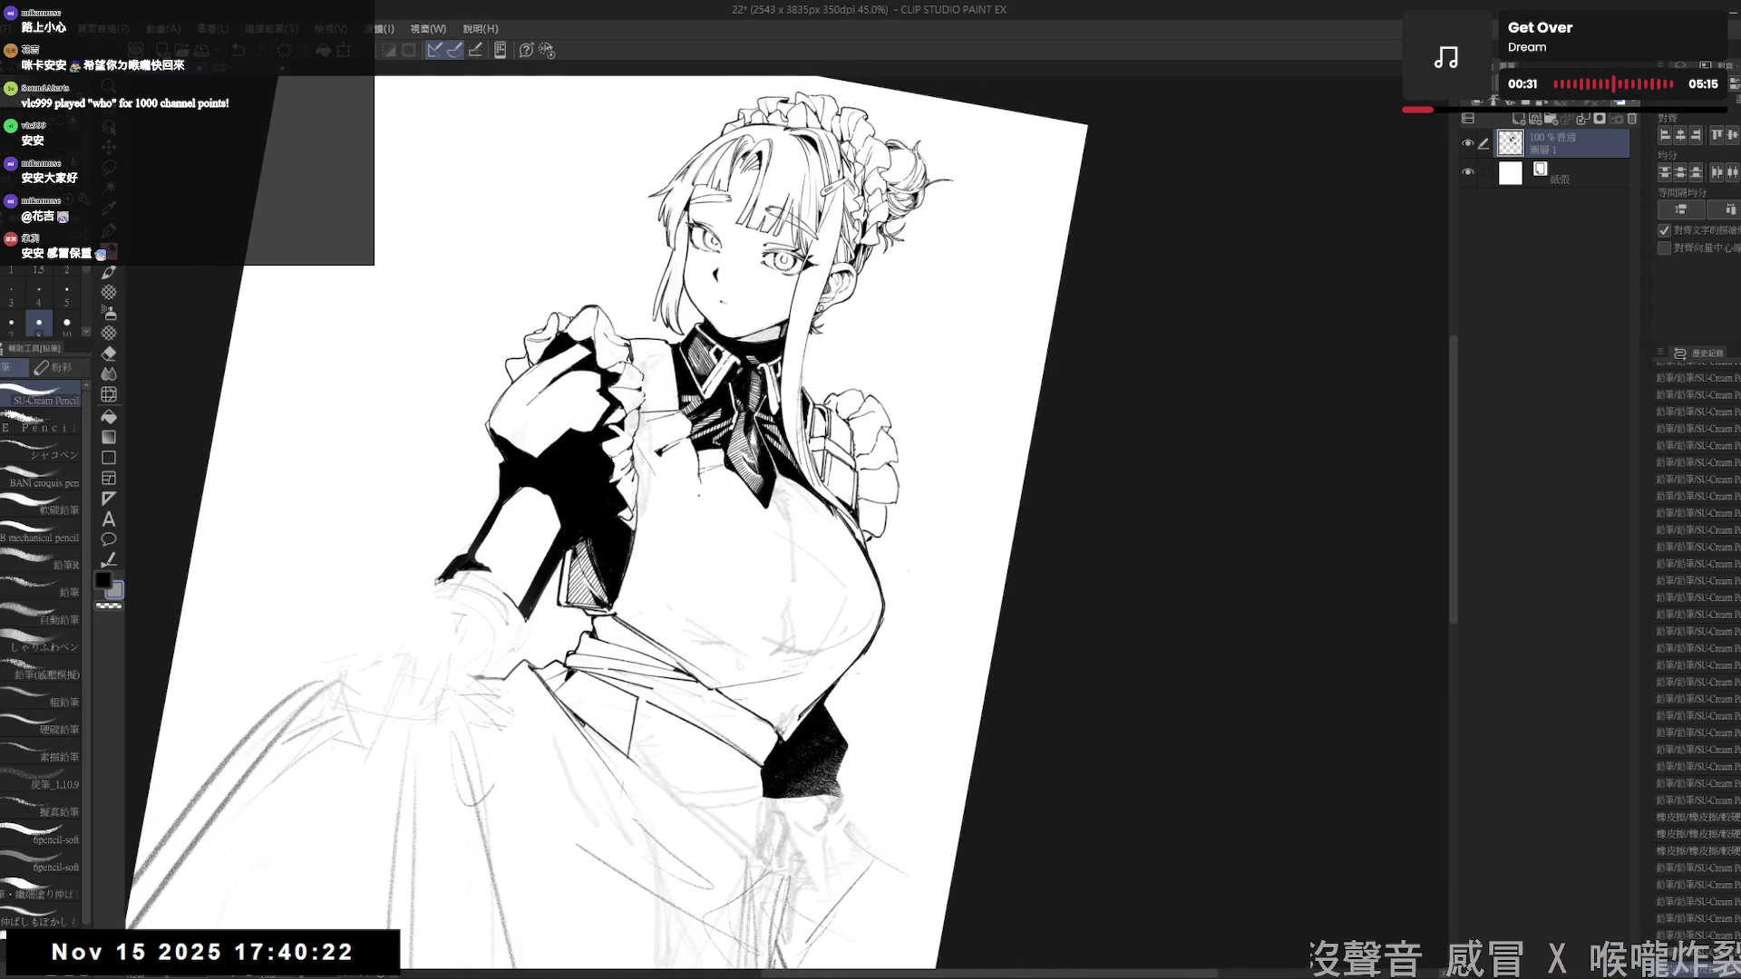
{"action": "key", "text": "e"}
{"action": "mouse_move", "coordinate": [689, 456]}
{"action": "left_mouse_down"}
{"action": "mouse_move", "coordinate": [703, 572]}
{"action": "mouse_move", "coordinate": [689, 587]}
{"action": "left_mouse_up"}
{"action": "key", "text": "p"}
- Undo the test line near the collar and zoom out to see the whole page
{"action": "key", "text": "ctrl+z"}
{"action": "left_click_drag", "start_coordinate": [700, 494], "coordinate": [686, 587]}
{"action": "key", "text": "ctrl+z"}
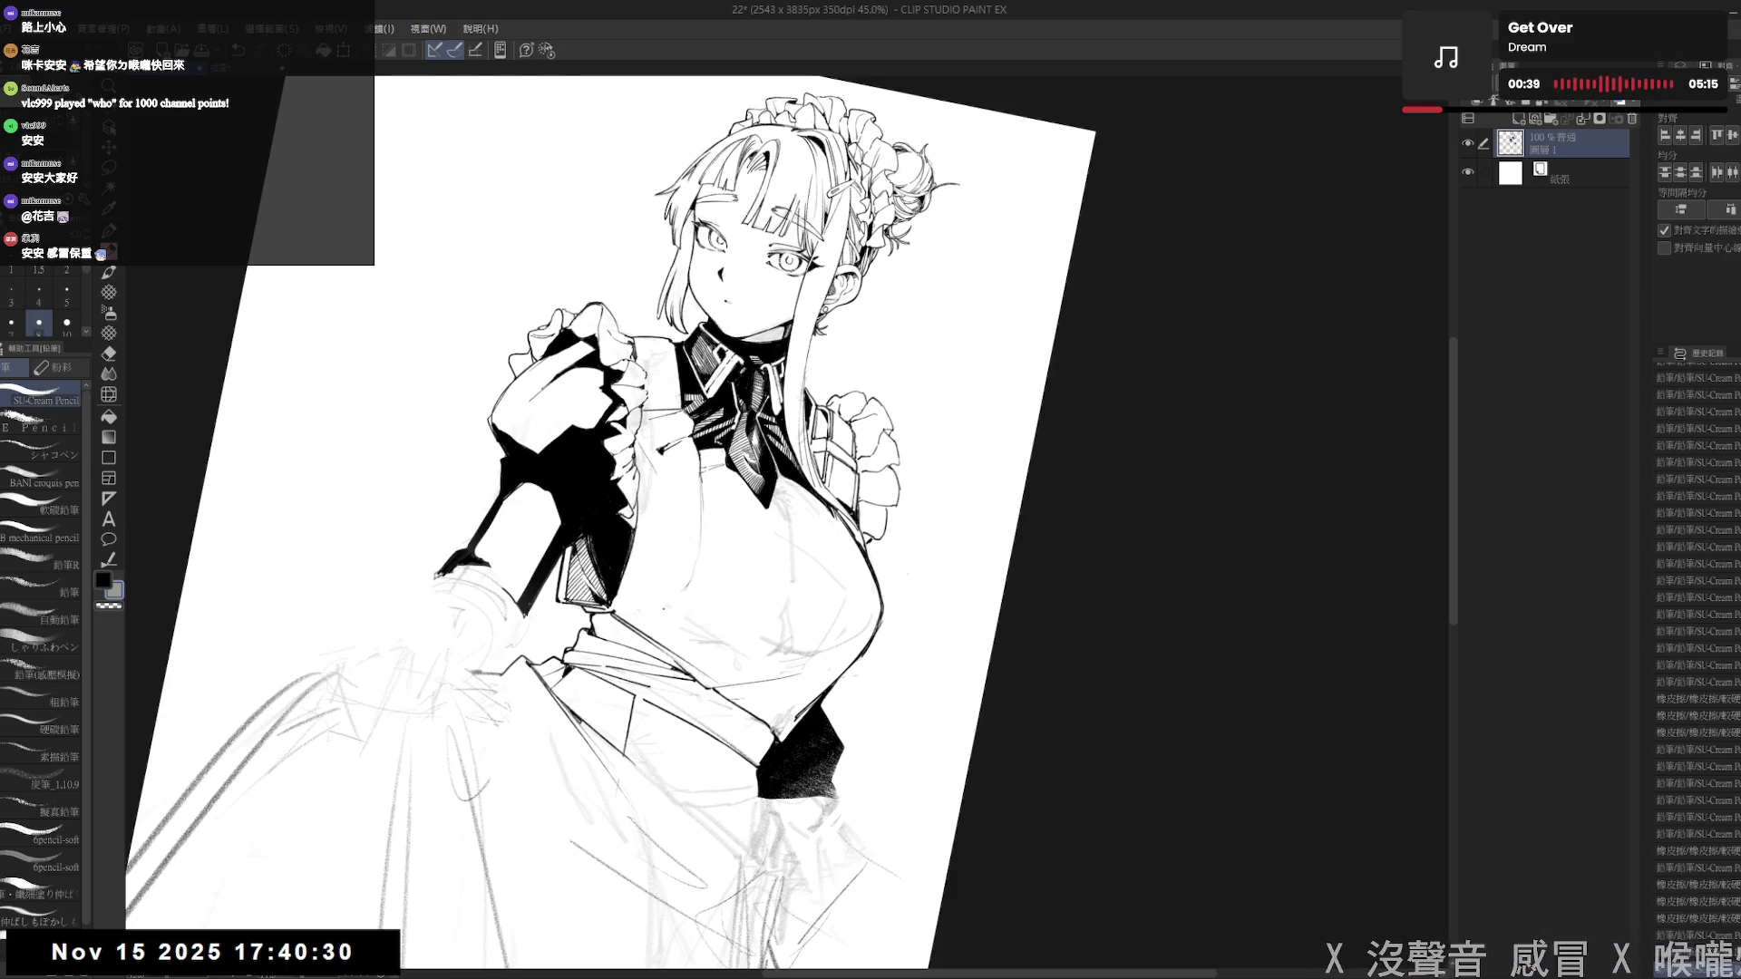
{"action": "key", "text": "ctrl+@"}
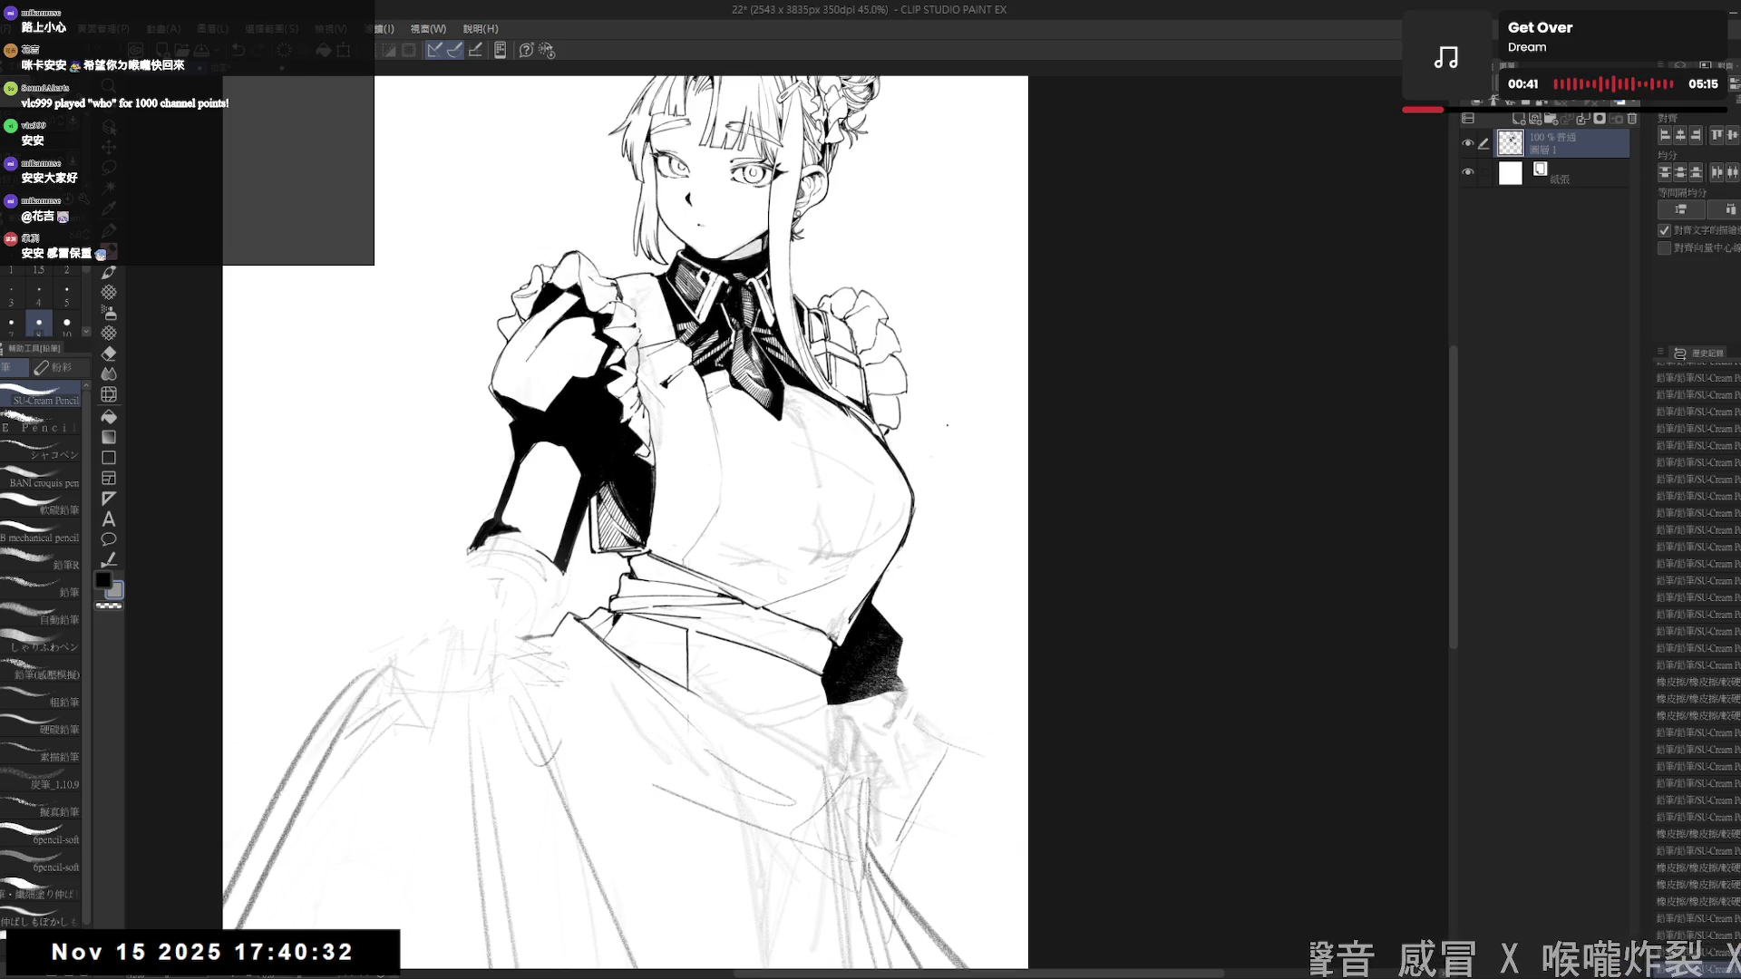
{"action": "key", "text": "ctrl+minus"}
{"action": "key", "text": "ctrl+minus"}
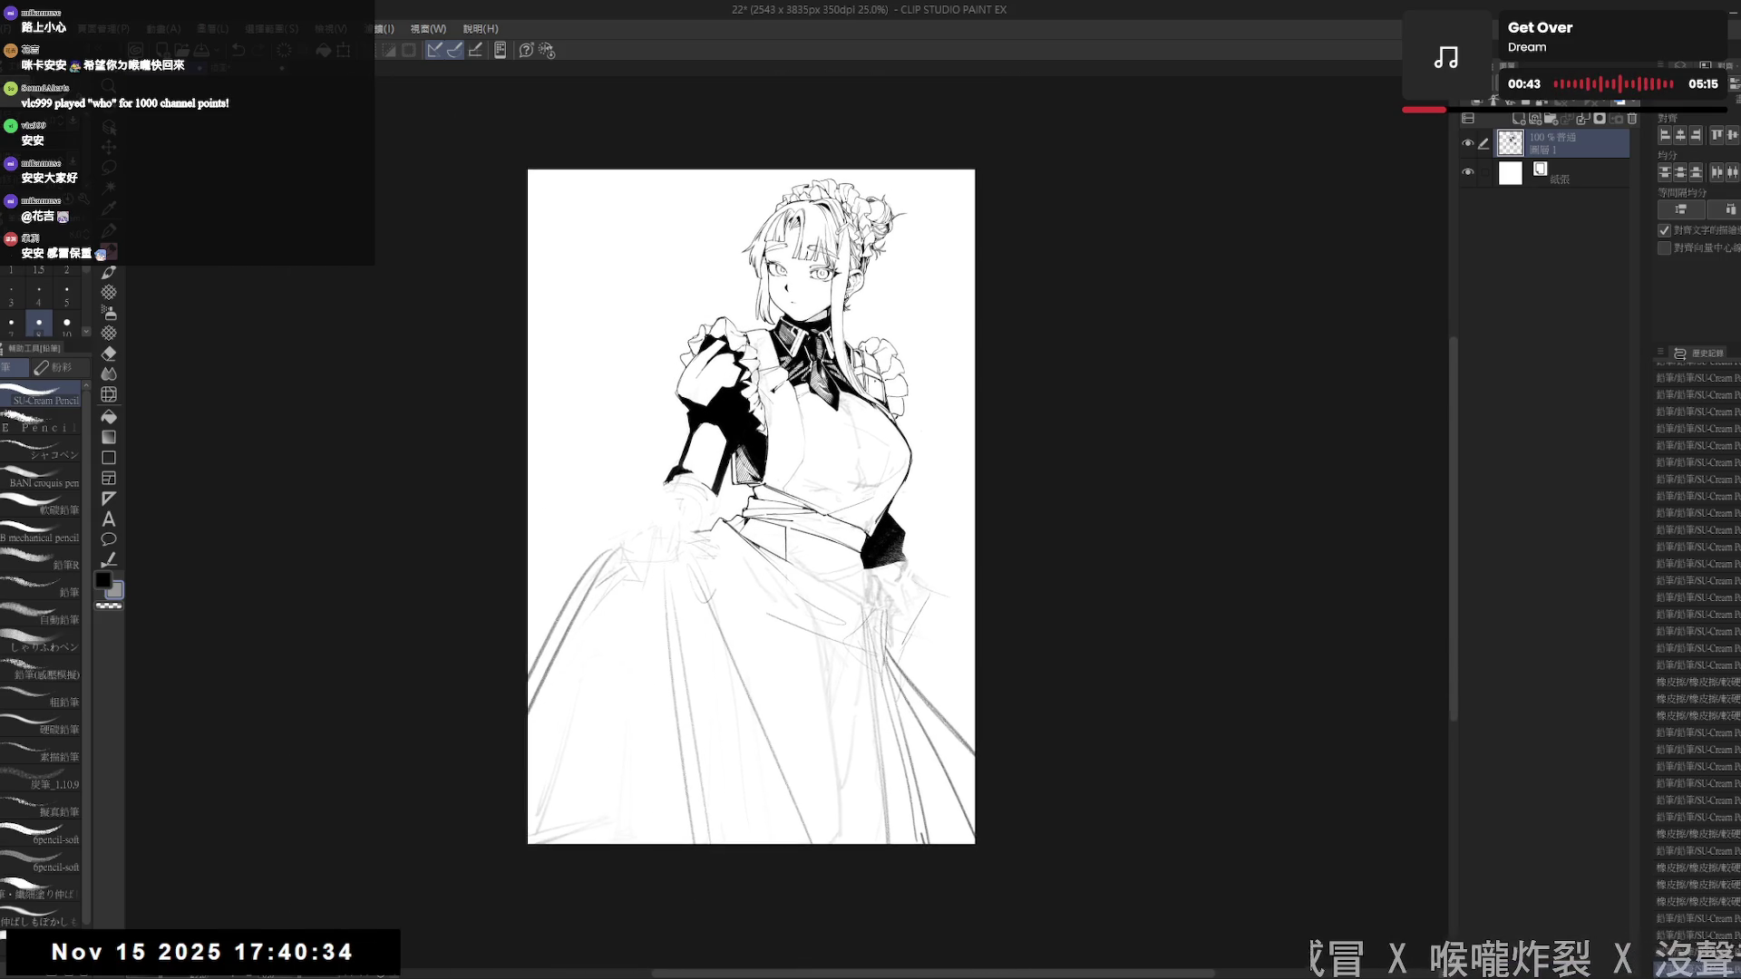
- Erase the sketch lines around the lowered skirt-gripping hand
{"action": "scroll", "coordinate": [872, 374], "scroll_direction": "up", "scroll_amount": 1}
{"action": "key", "text": "e"}
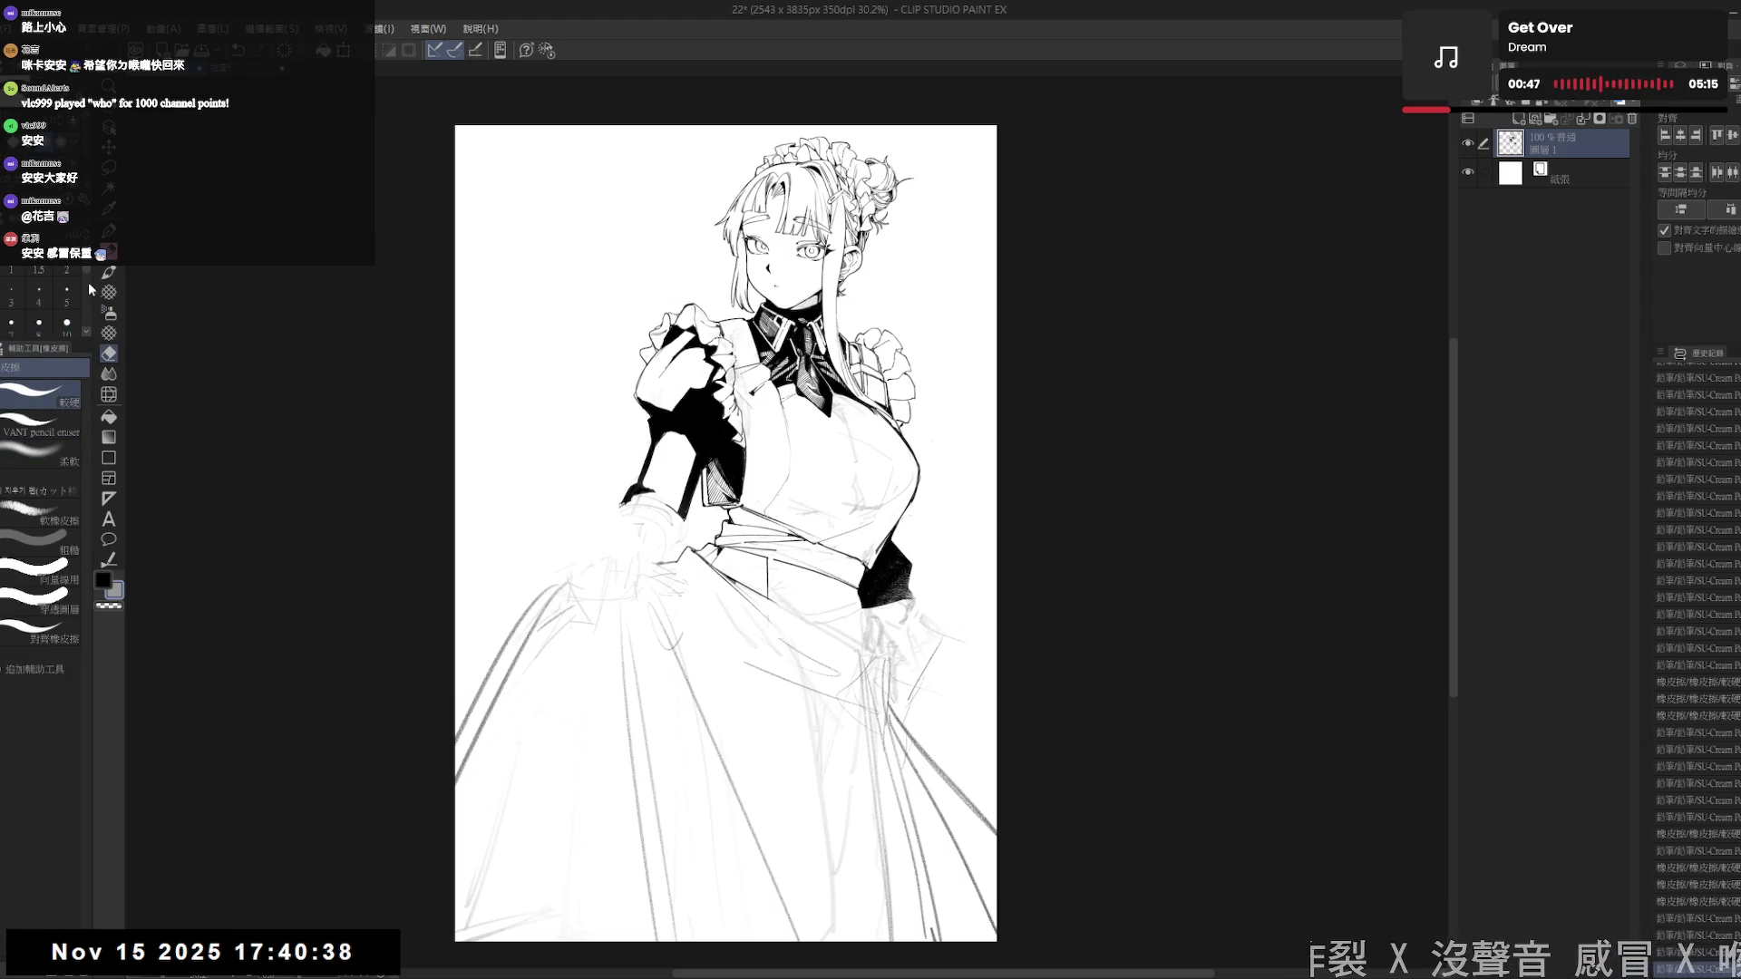
{"action": "scroll", "coordinate": [87, 276], "scroll_direction": "down", "scroll_amount": 5}
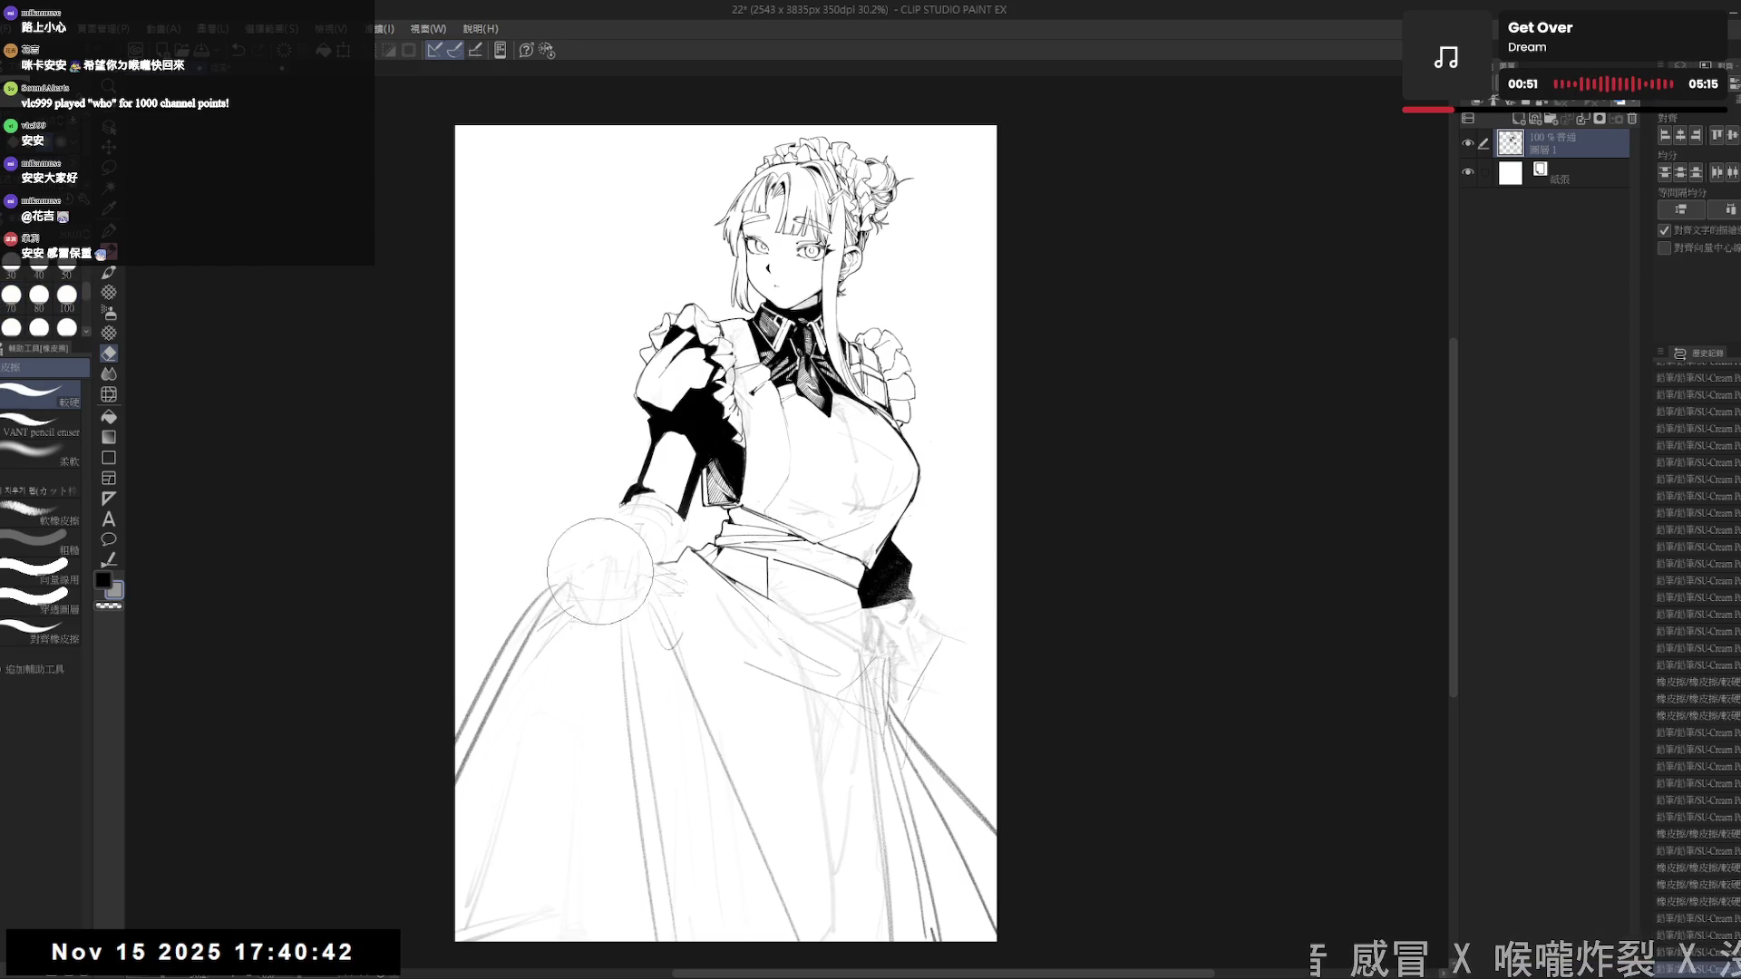
{"action": "mouse_move", "coordinate": [589, 605]}
{"action": "left_mouse_down"}
{"action": "mouse_move", "coordinate": [607, 589]}
{"action": "mouse_move", "coordinate": [566, 598]}
{"action": "mouse_move", "coordinate": [612, 544]}
{"action": "left_mouse_up"}
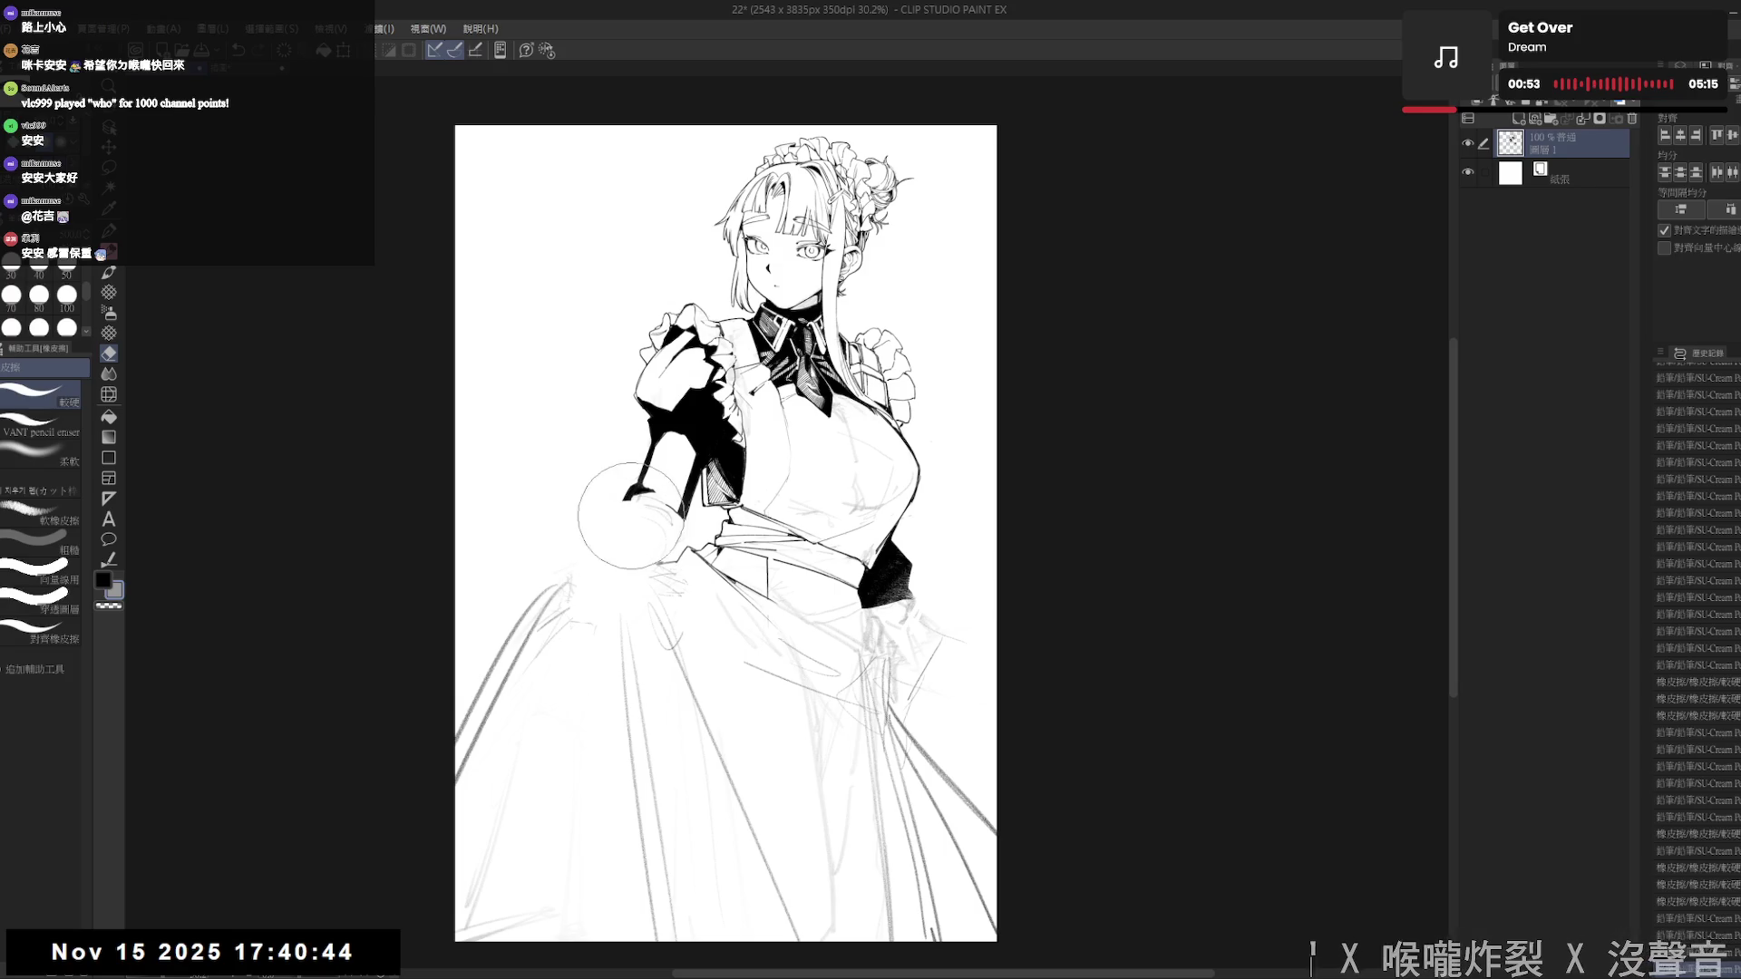
- Reposition the page view, and undo a stray thin pencil line drawn along the way
{"action": "left_click_drag", "start_coordinate": [691, 664], "coordinate": [646, 585]}
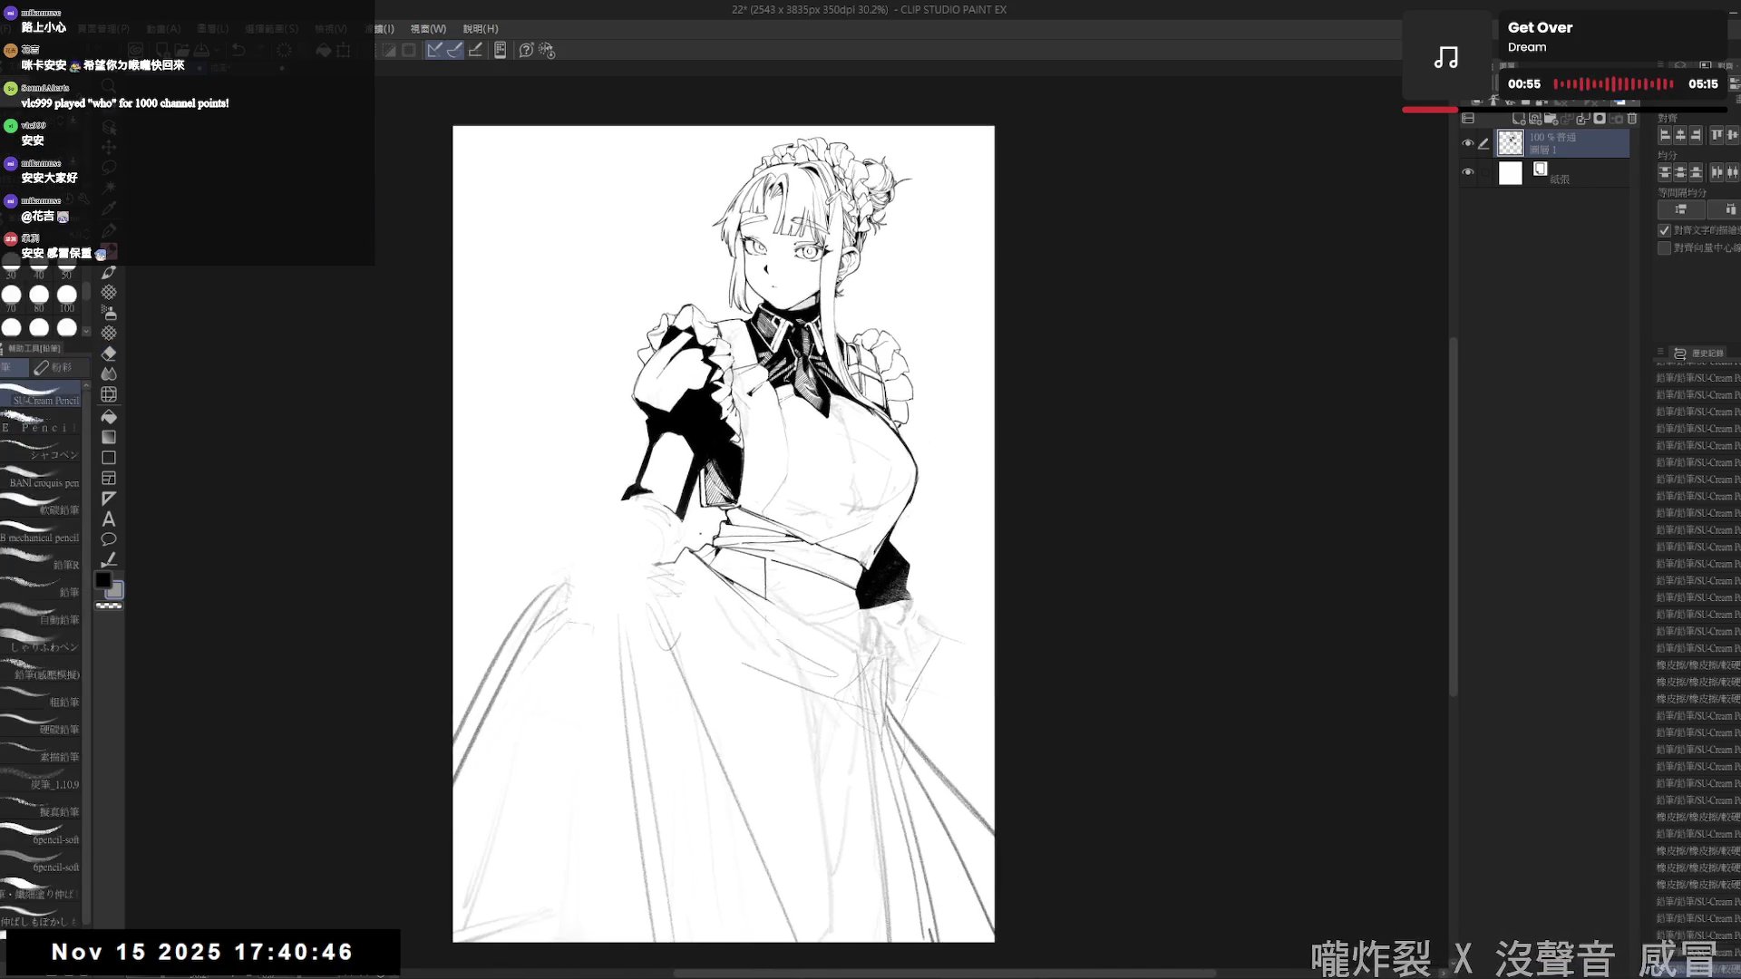
{"action": "key", "text": "p"}
{"action": "mouse_move", "coordinate": [920, 744]}
{"action": "left_mouse_down"}
{"action": "mouse_move", "coordinate": [880, 725]}
{"action": "mouse_move", "coordinate": [898, 634]}
{"action": "left_mouse_up"}
{"action": "key", "text": "e"}
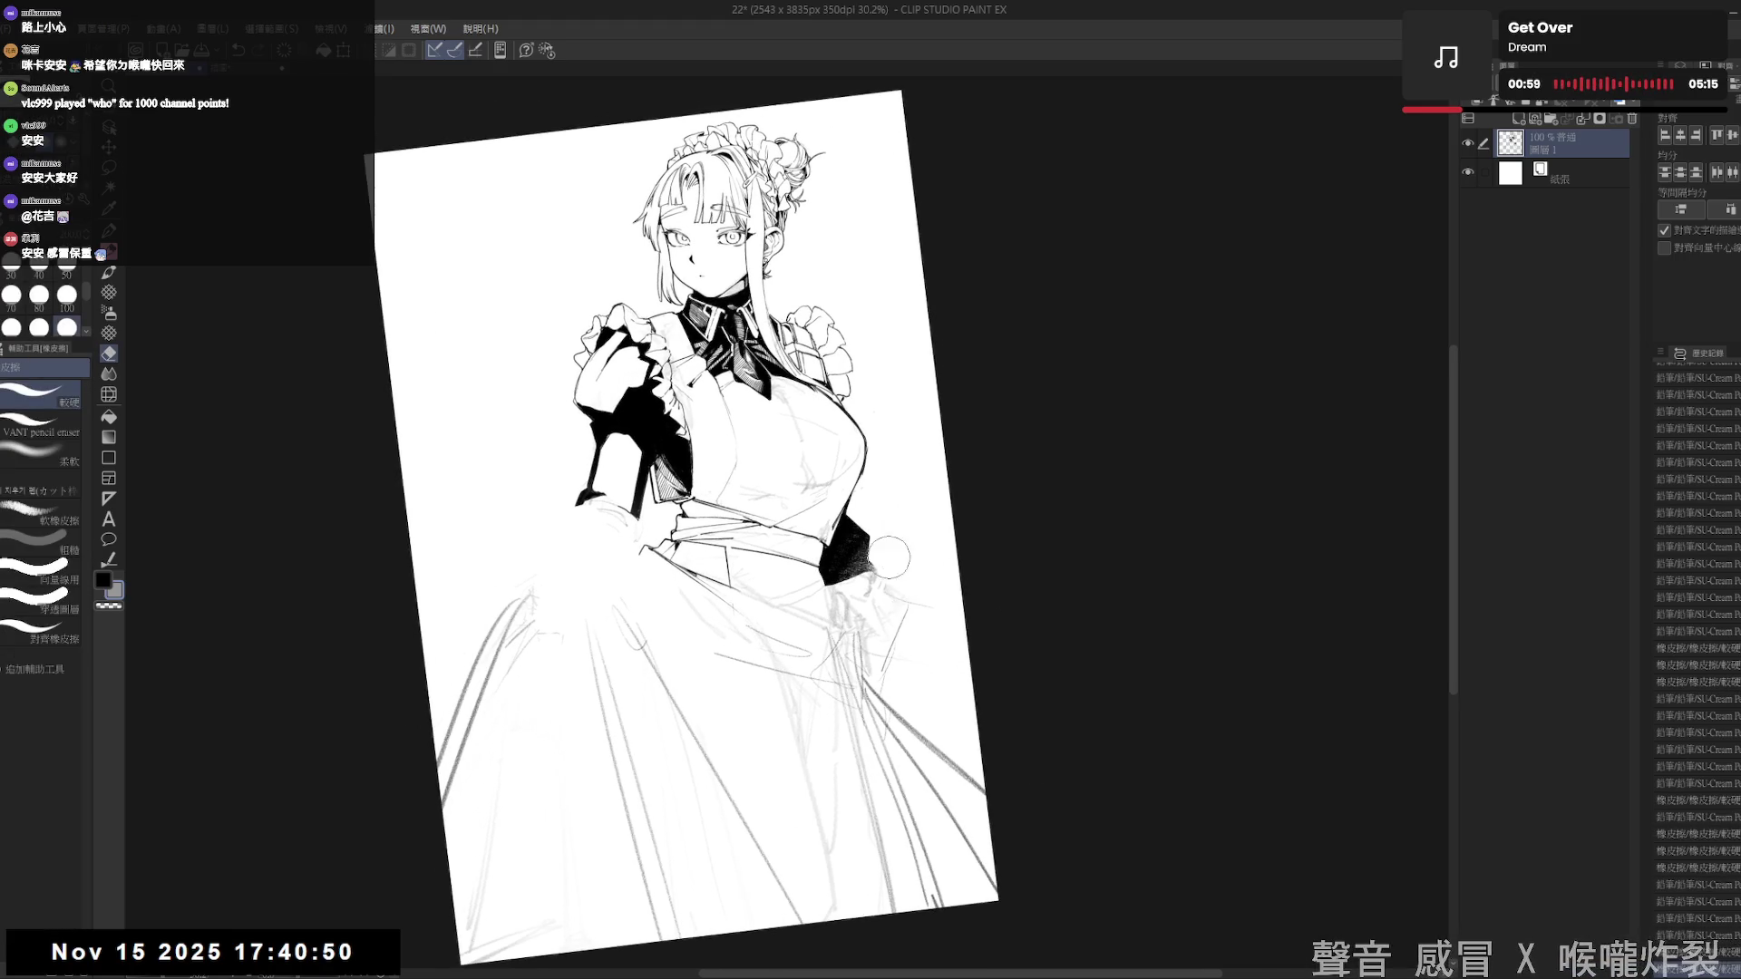
{"action": "key", "text": "p"}
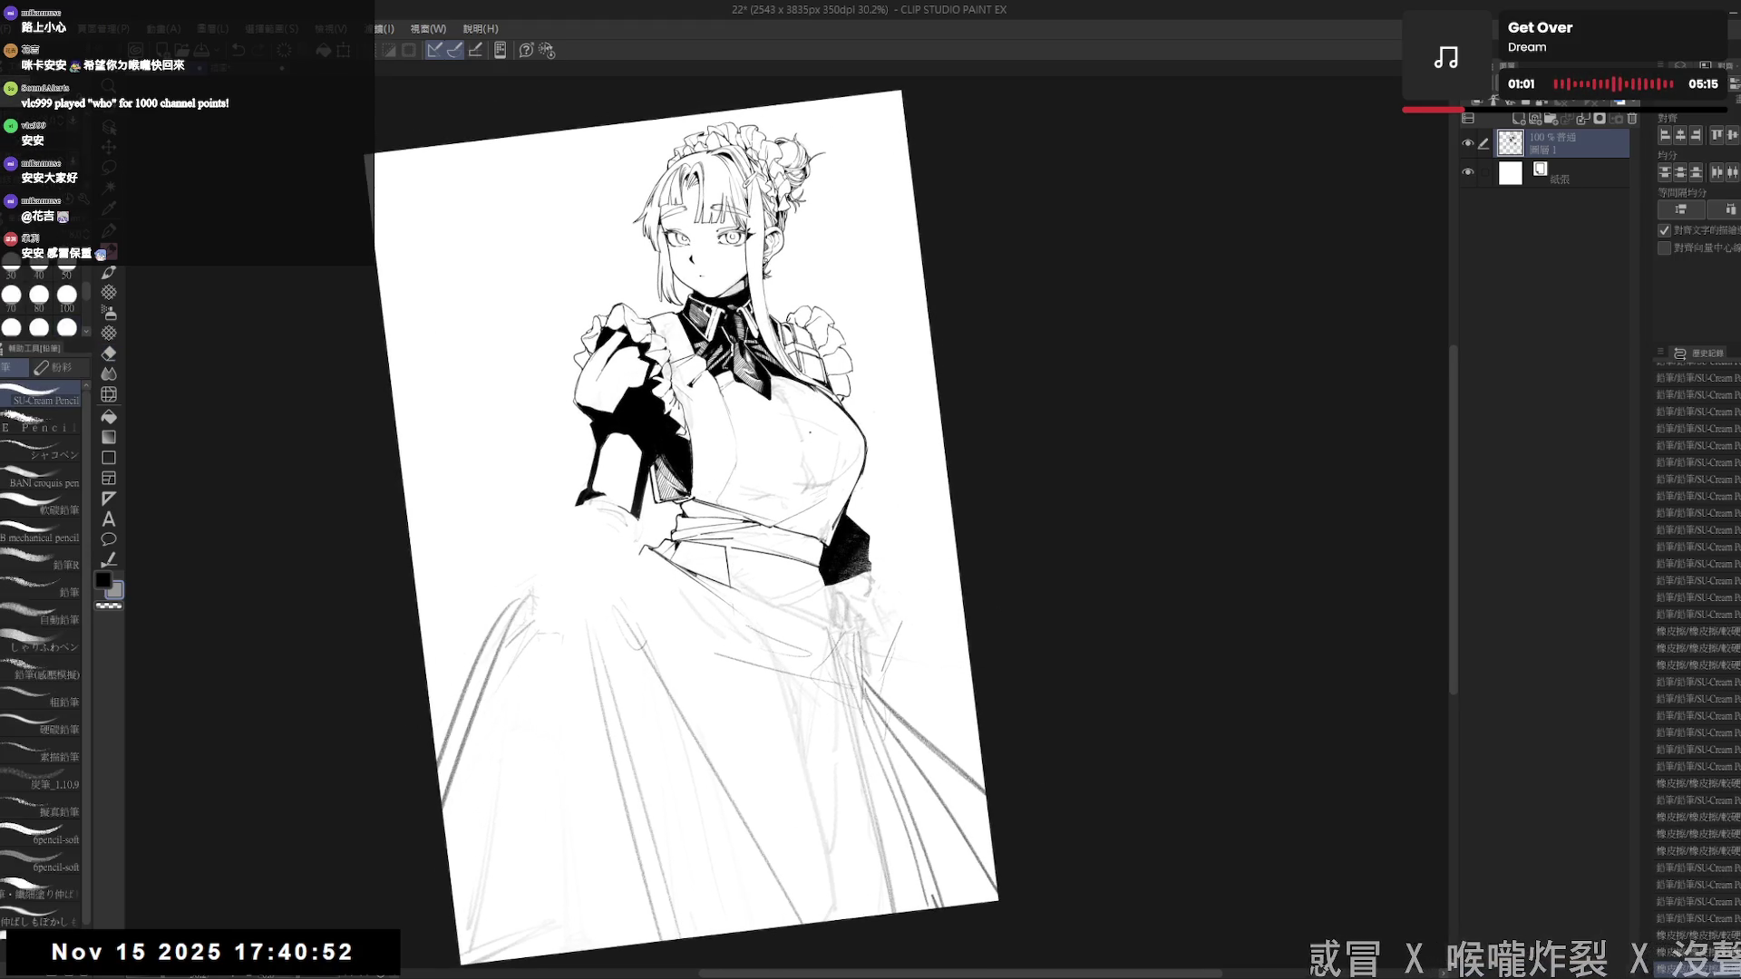
{"action": "left_click_drag", "start_coordinate": [891, 421], "coordinate": [918, 625]}
{"action": "key", "text": "ctrl+z"}
{"action": "left_click_drag", "start_coordinate": [778, 461], "coordinate": [764, 483]}
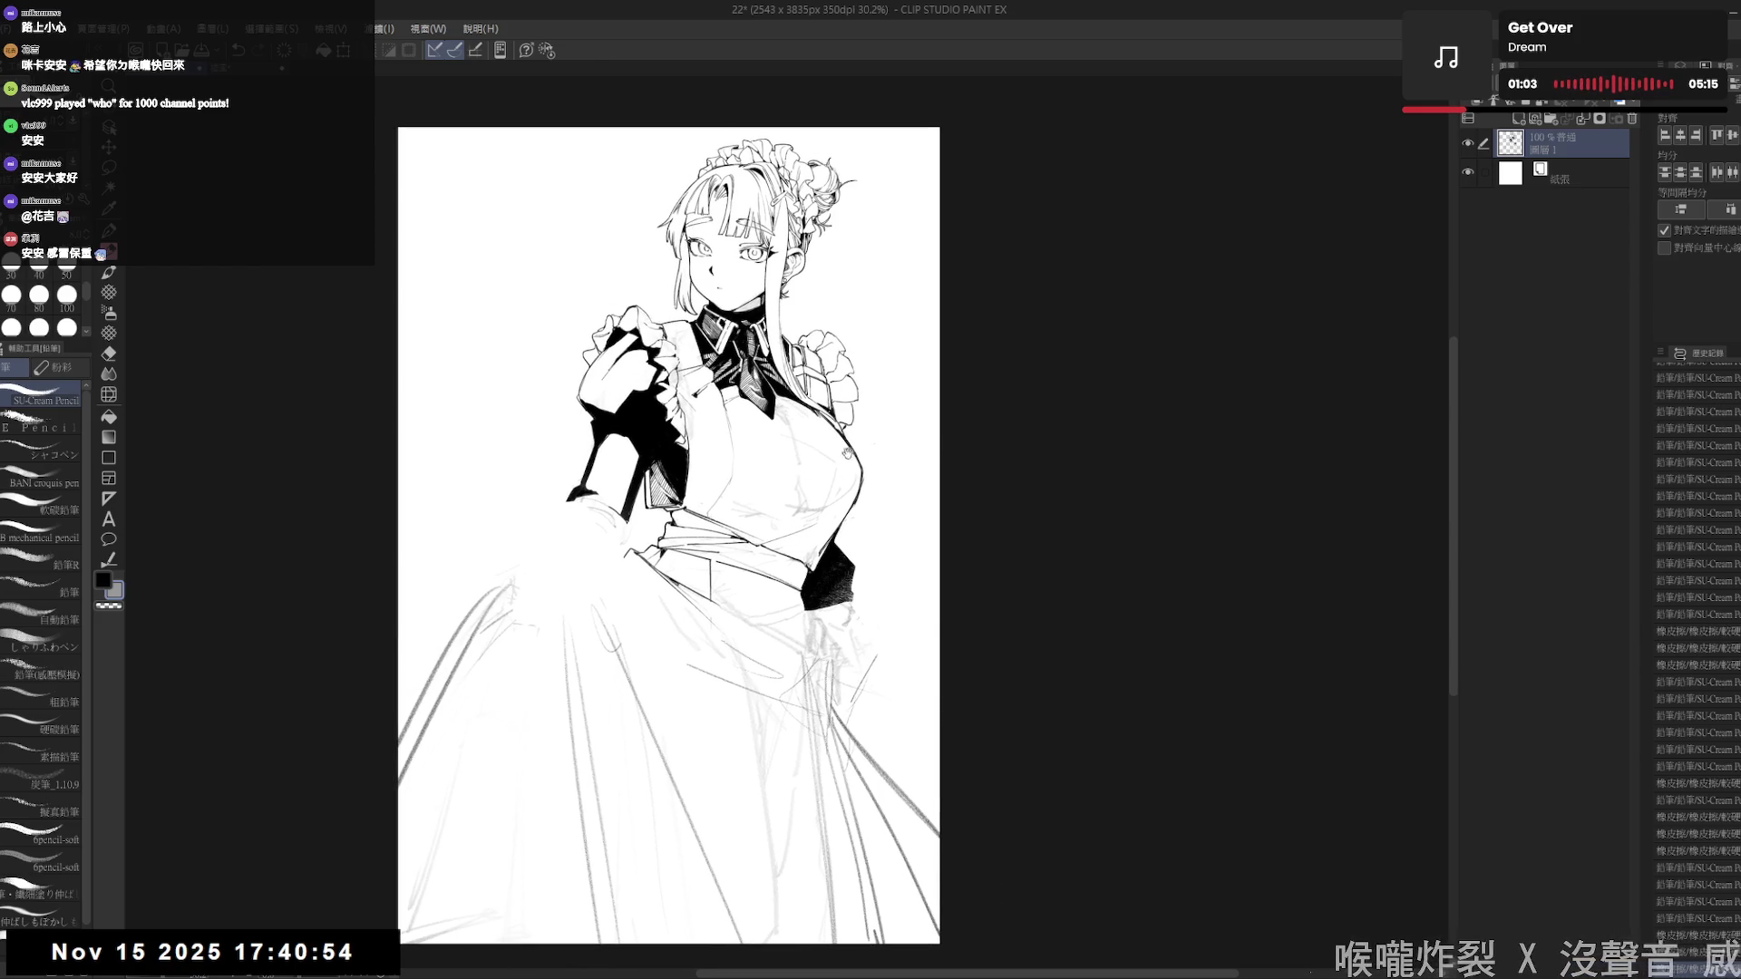
- Erase sketch lines on the chest, enlarging the eraser to size 100
{"action": "scroll", "coordinate": [859, 415], "scroll_direction": "up", "scroll_amount": 2}
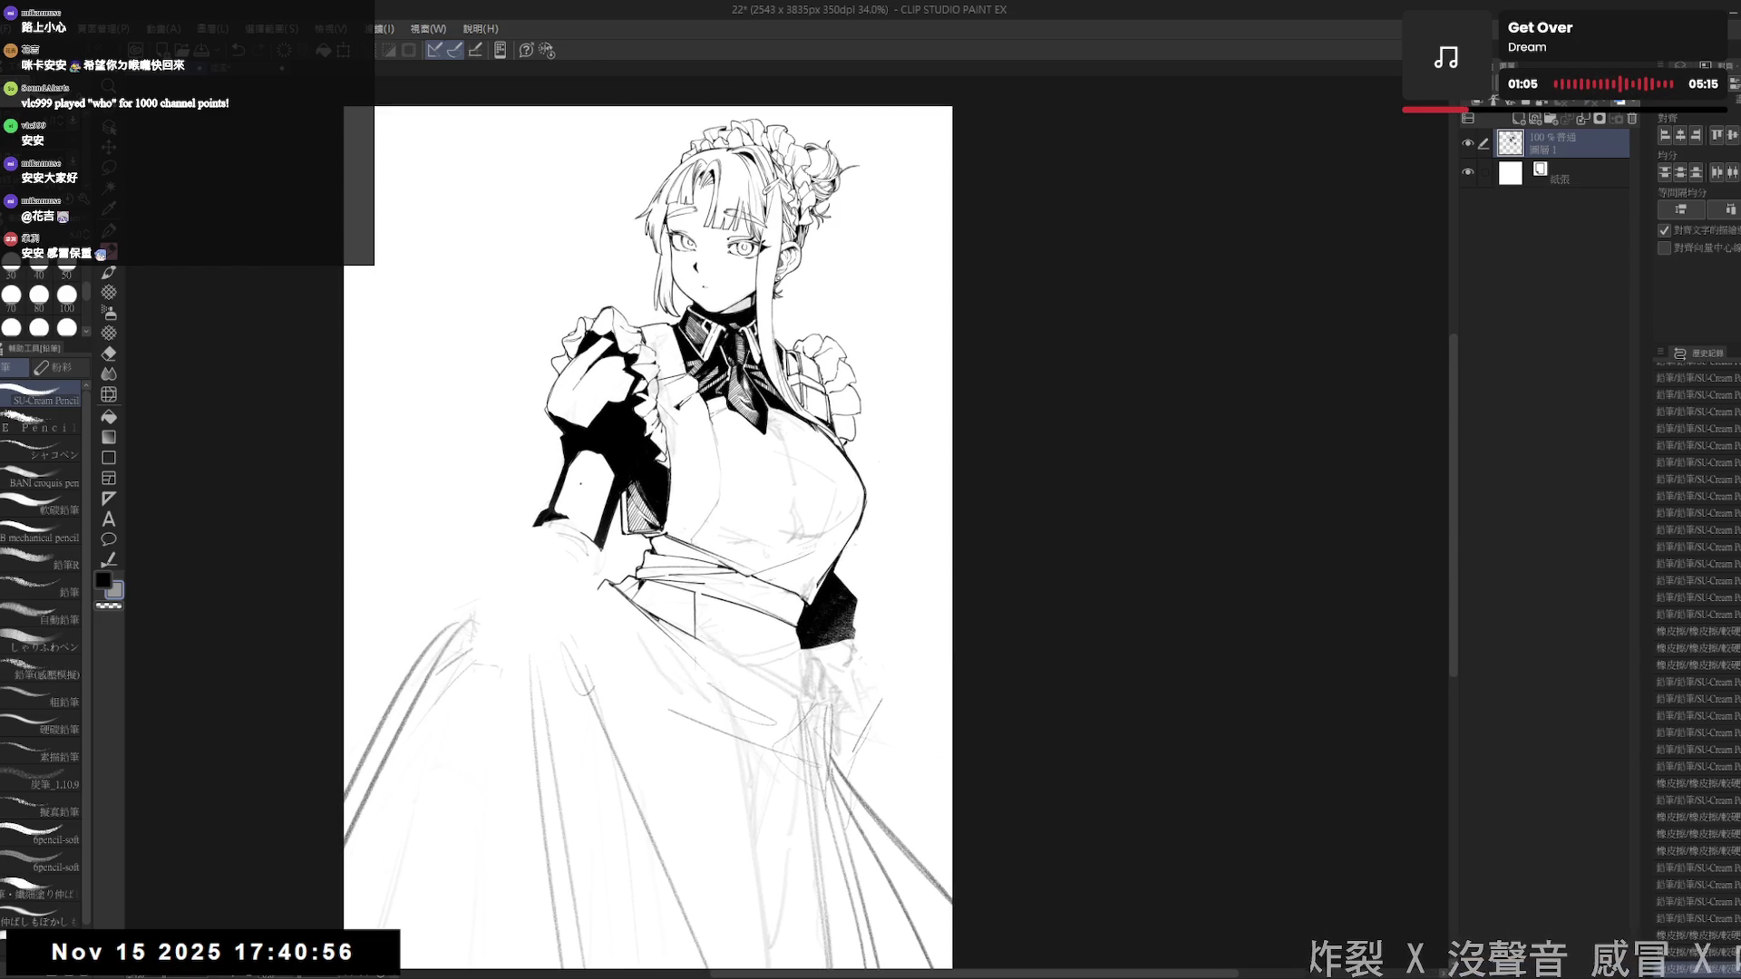
{"action": "left_click_drag", "start_coordinate": [809, 550], "coordinate": [792, 574]}
{"action": "key", "text": "e"}
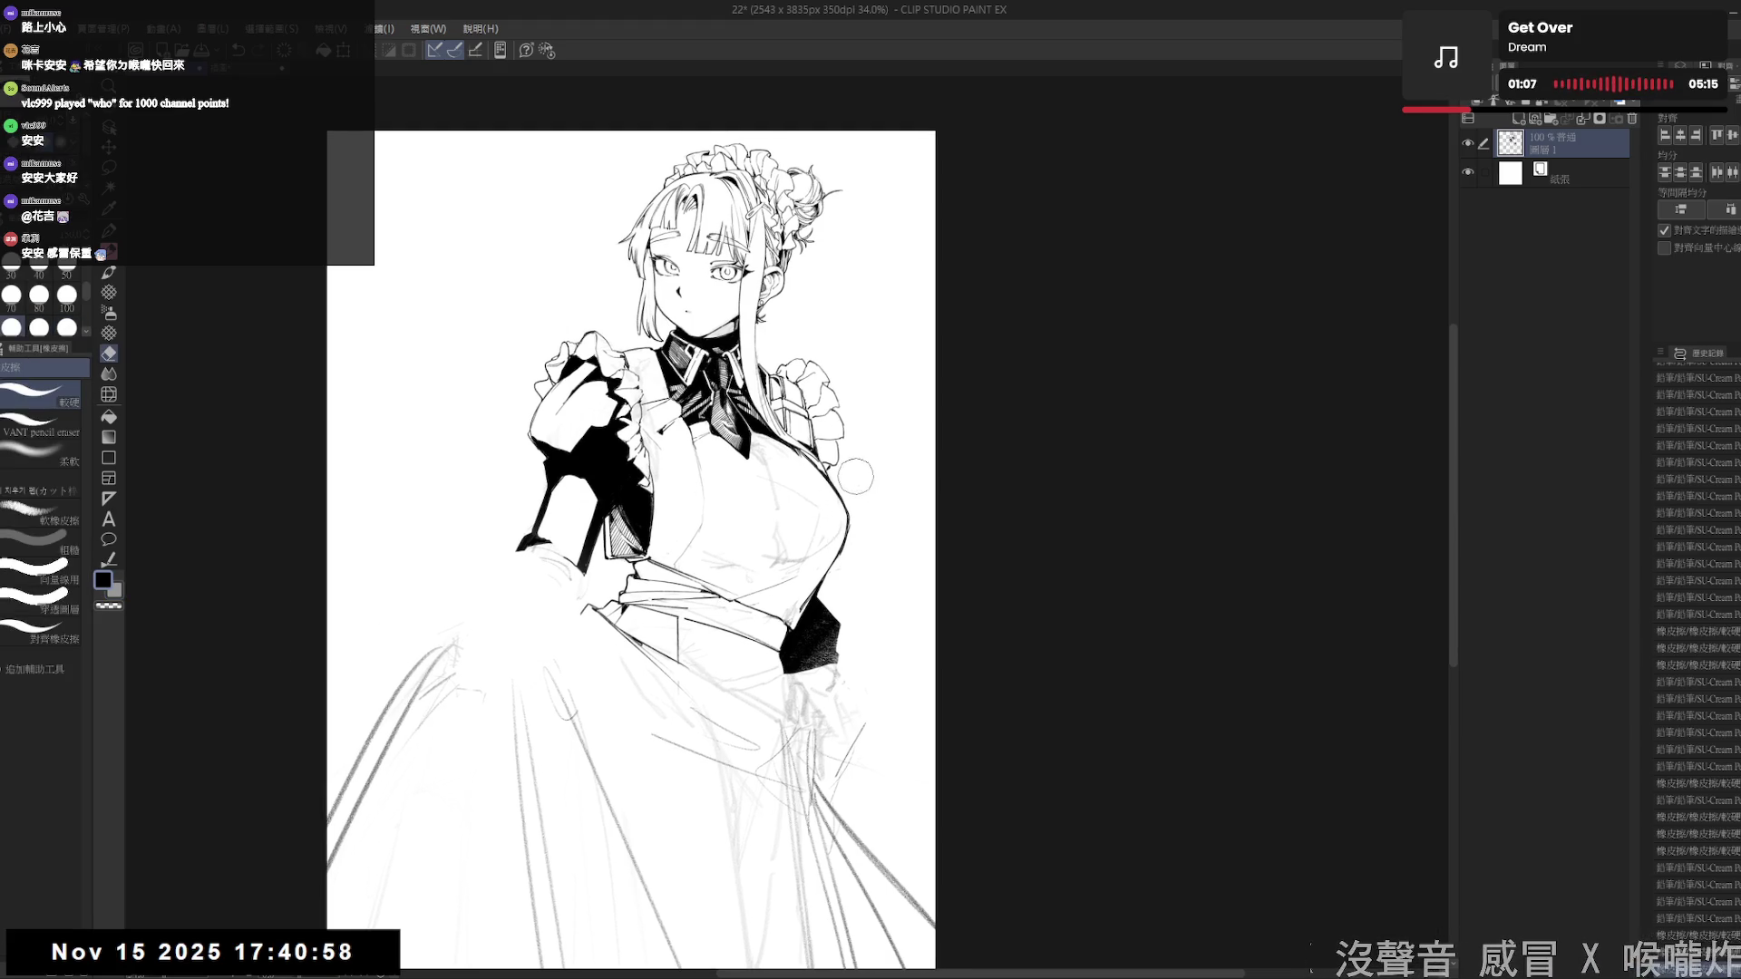
{"action": "left_click_drag", "start_coordinate": [855, 481], "coordinate": [778, 476]}
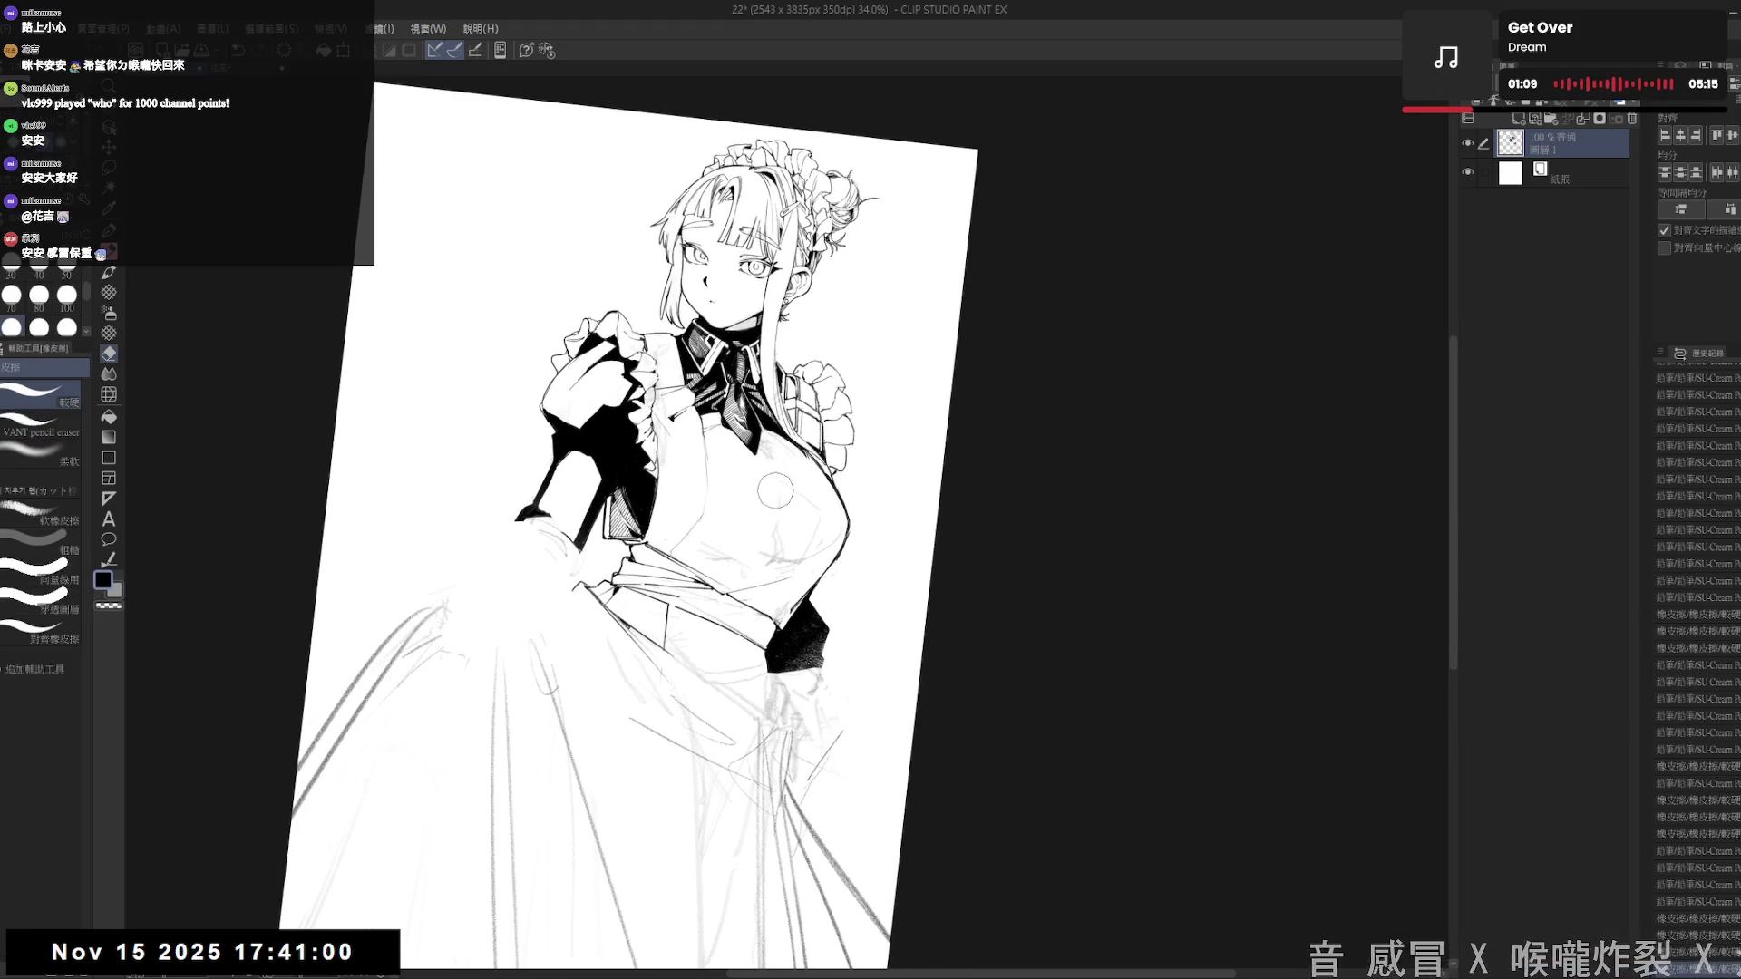
{"action": "left_click_drag", "start_coordinate": [799, 557], "coordinate": [807, 549]}
{"action": "key", "text": "]"}
{"action": "left_click_drag", "start_coordinate": [789, 473], "coordinate": [762, 458]}
- Rotate the view back toward upright, add a short chest stroke, and erase nearby lines
{"action": "key", "text": "shift+space"}
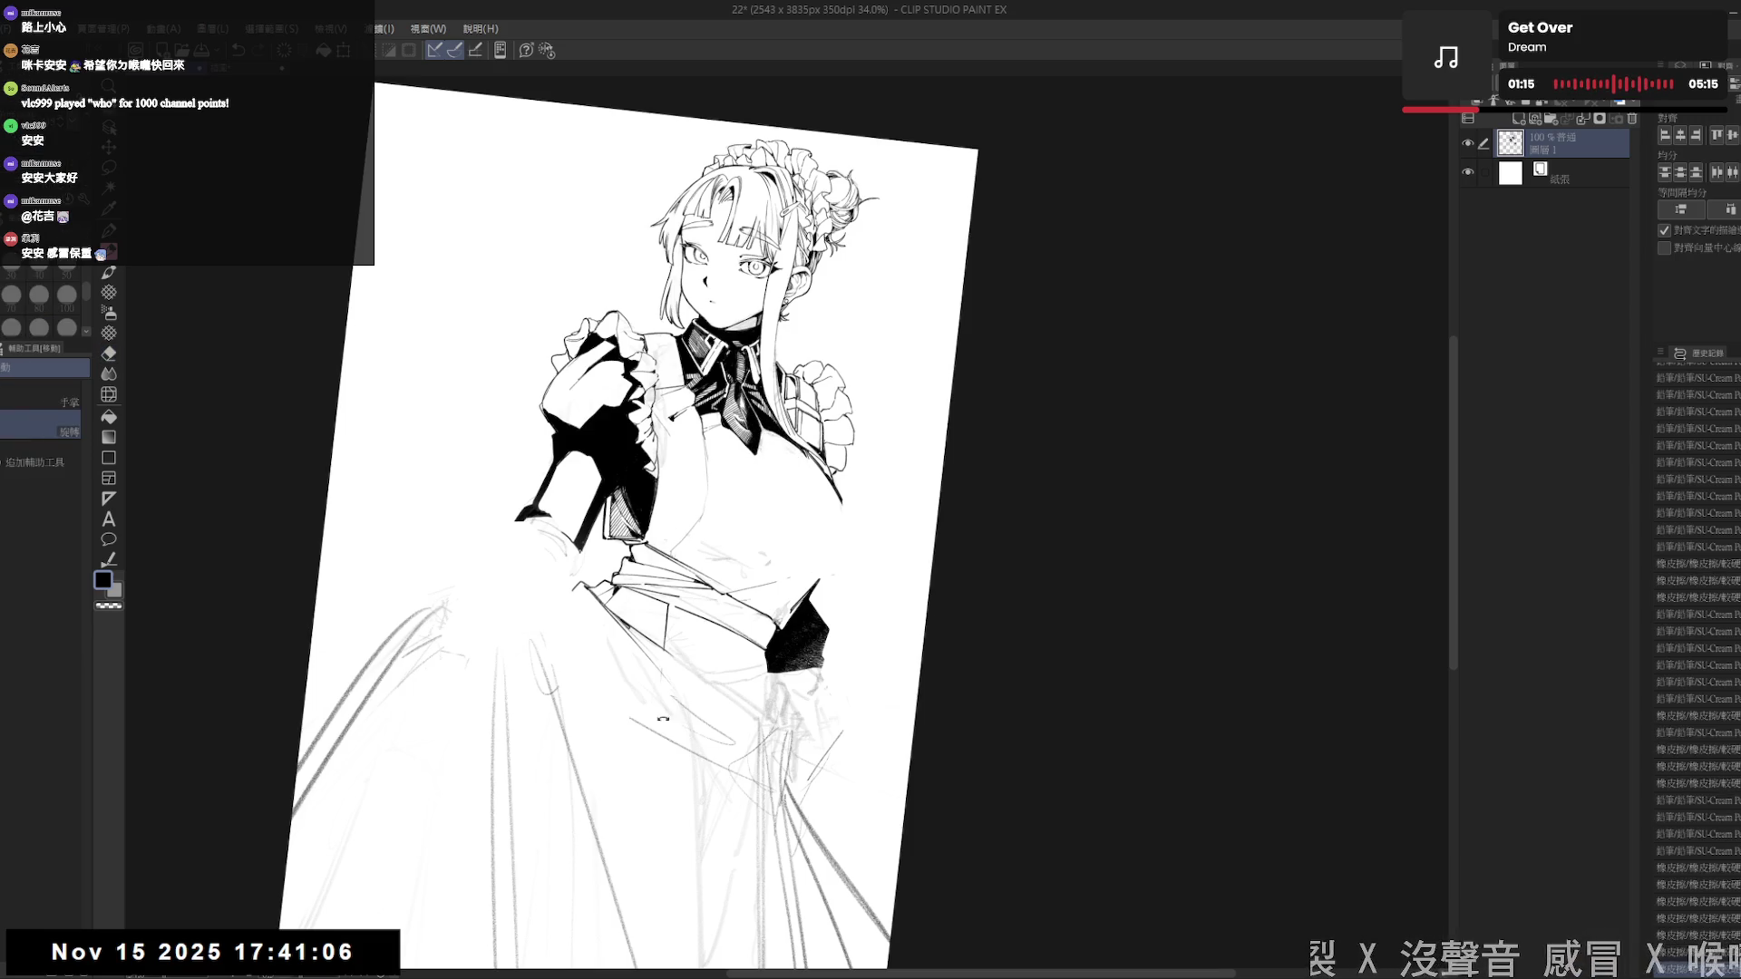
{"action": "left_click_drag", "start_coordinate": [663, 718], "coordinate": [680, 716]}
{"action": "left_click_drag", "start_coordinate": [825, 481], "coordinate": [820, 526]}
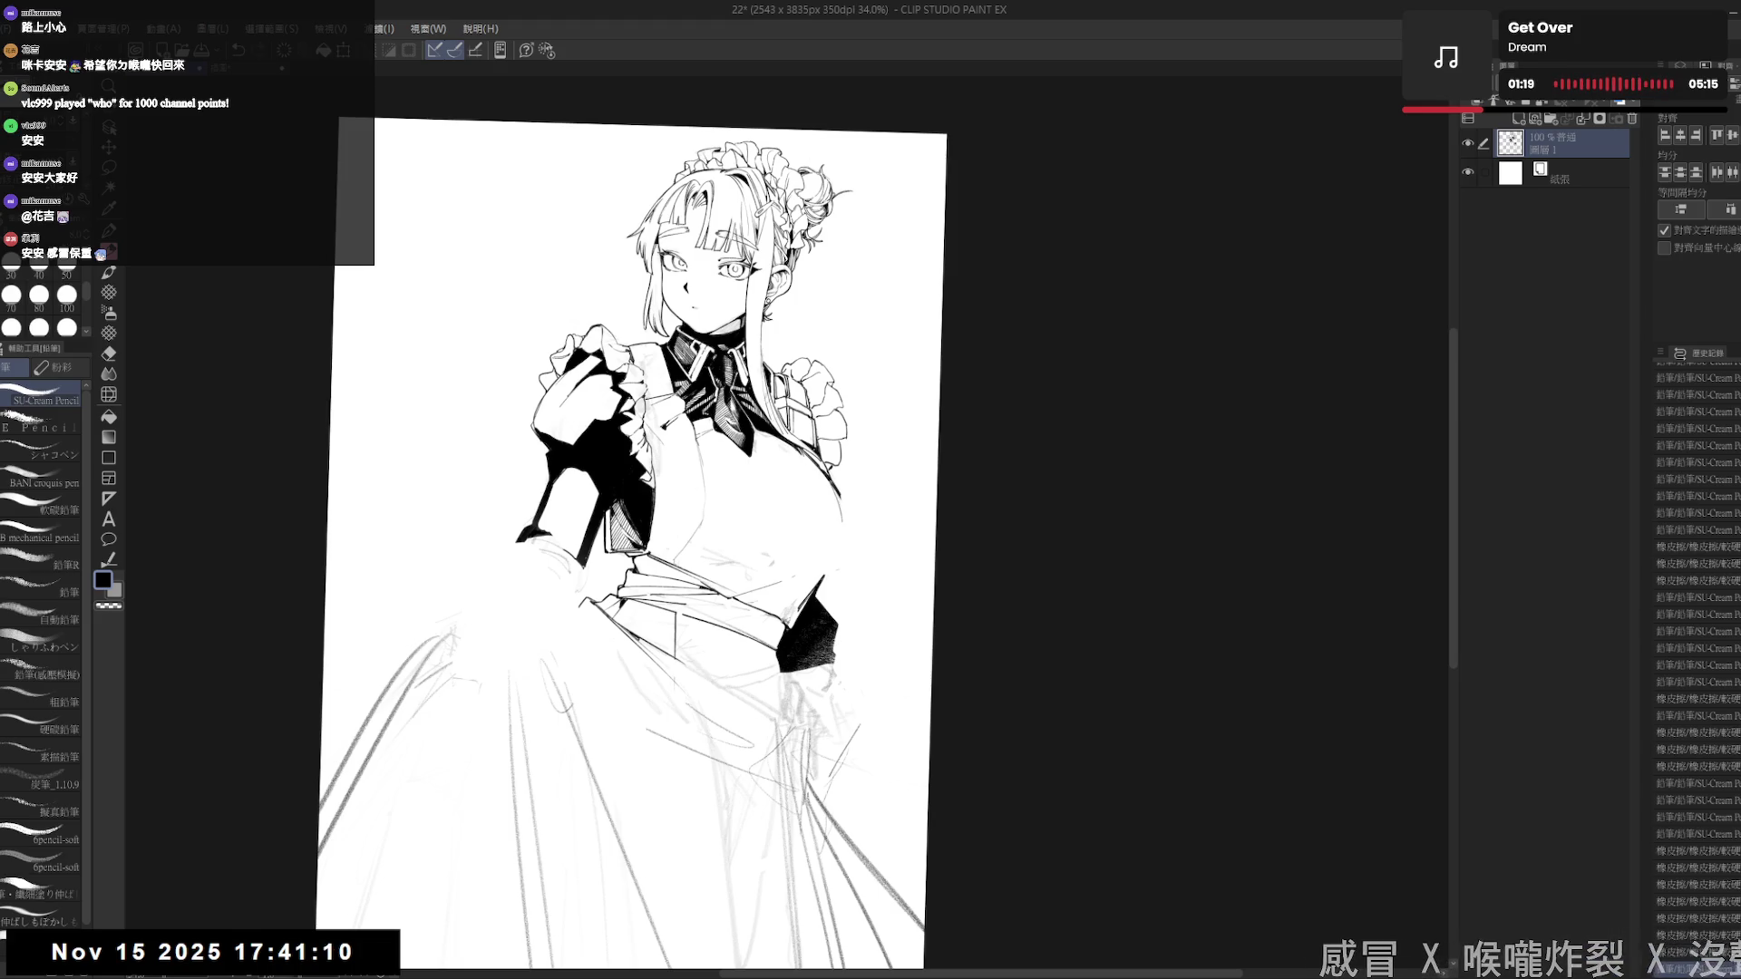
{"action": "key", "text": "e"}
{"action": "left_click_drag", "start_coordinate": [830, 481], "coordinate": [852, 516]}
{"action": "key", "text": "p"}
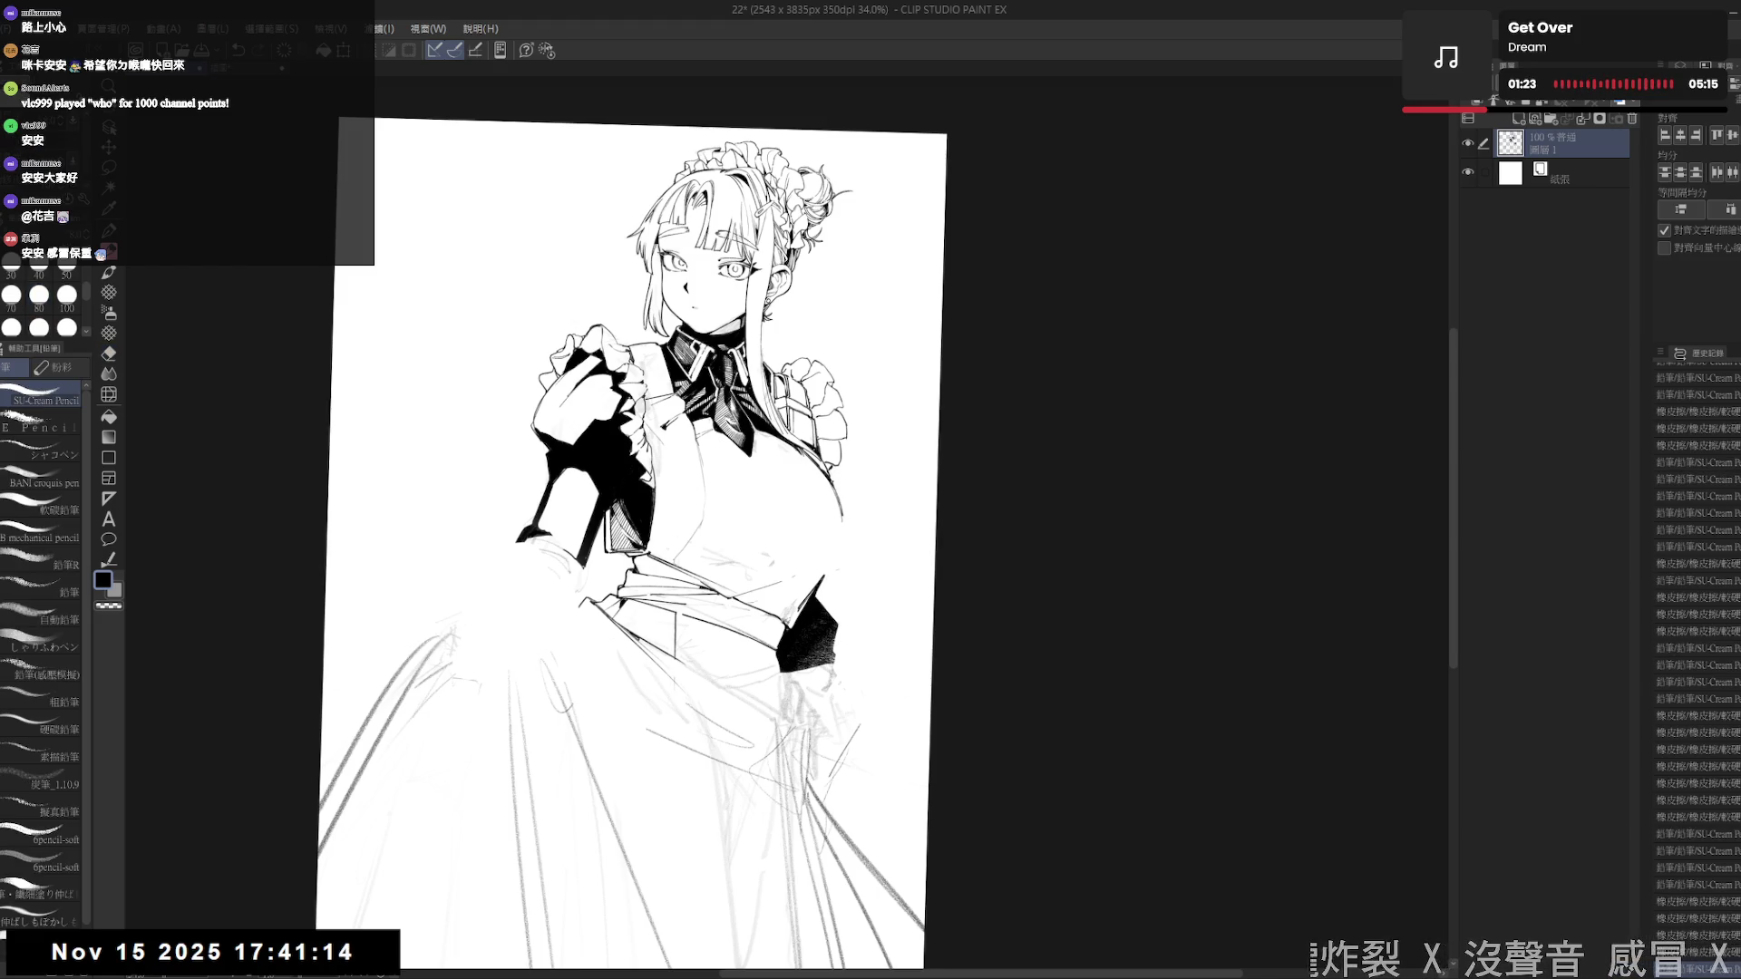
- Undo the breast contour strokes and redraw a short mark on the contour
{"action": "left_click_drag", "start_coordinate": [689, 544], "coordinate": [653, 562]}
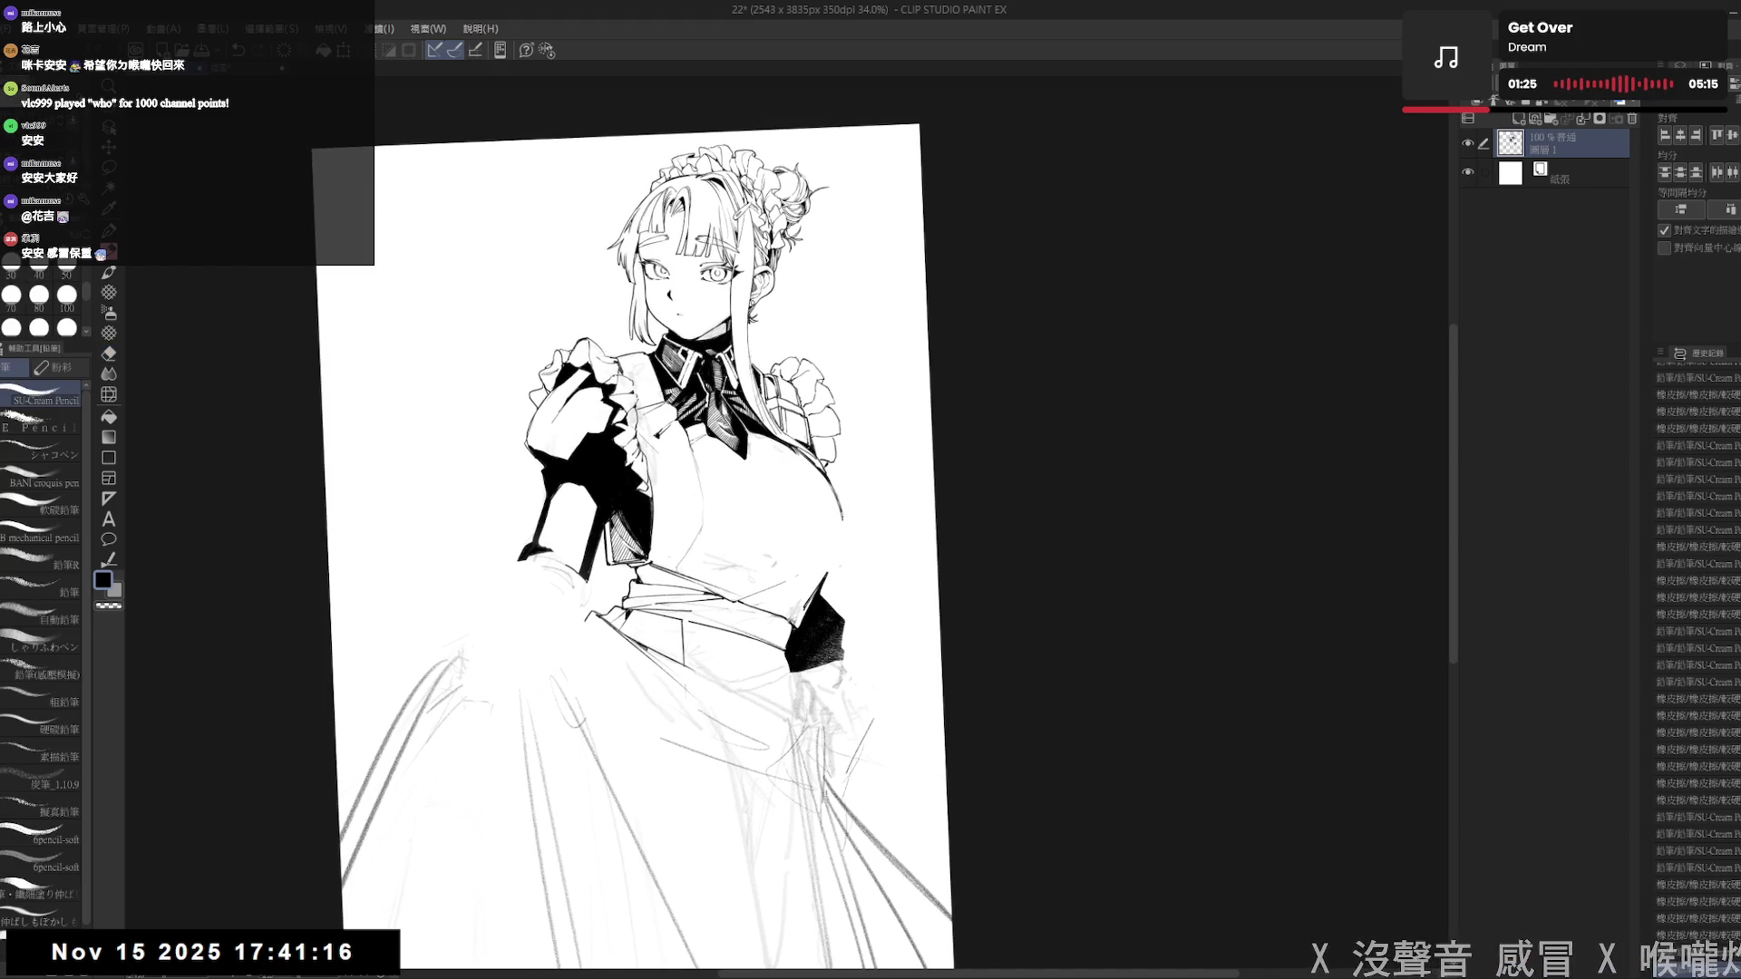
{"action": "key", "text": "ctrl+z"}
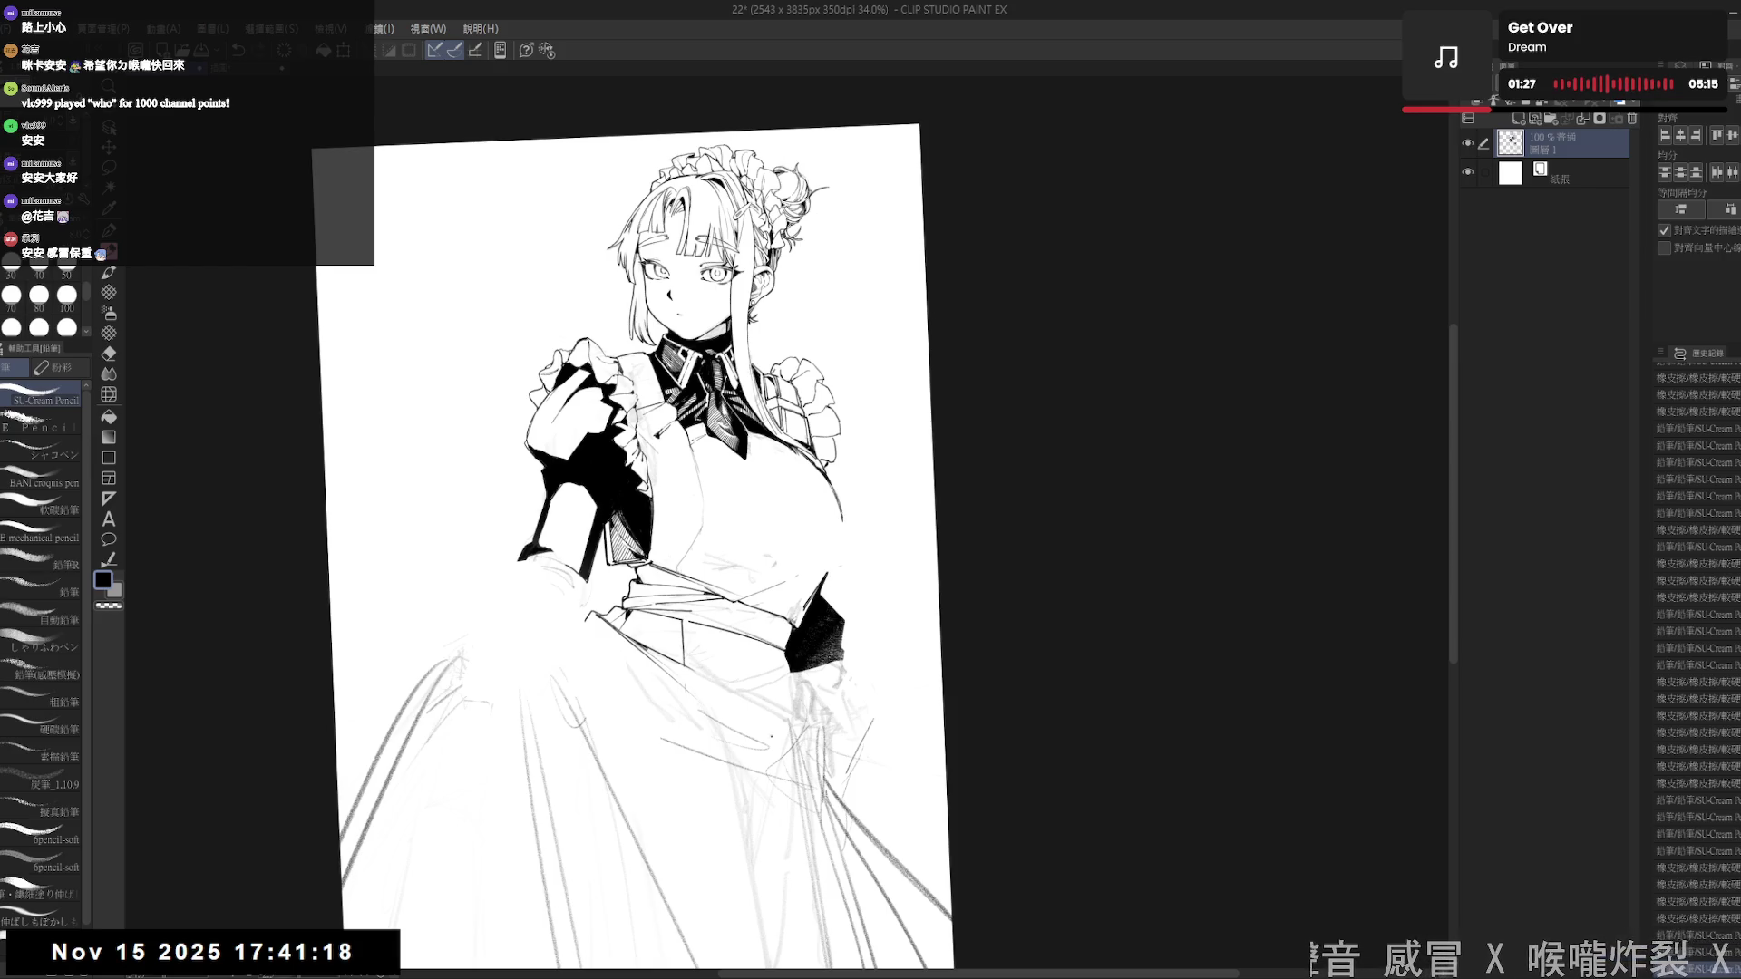
{"action": "left_click_drag", "start_coordinate": [634, 544], "coordinate": [599, 526]}
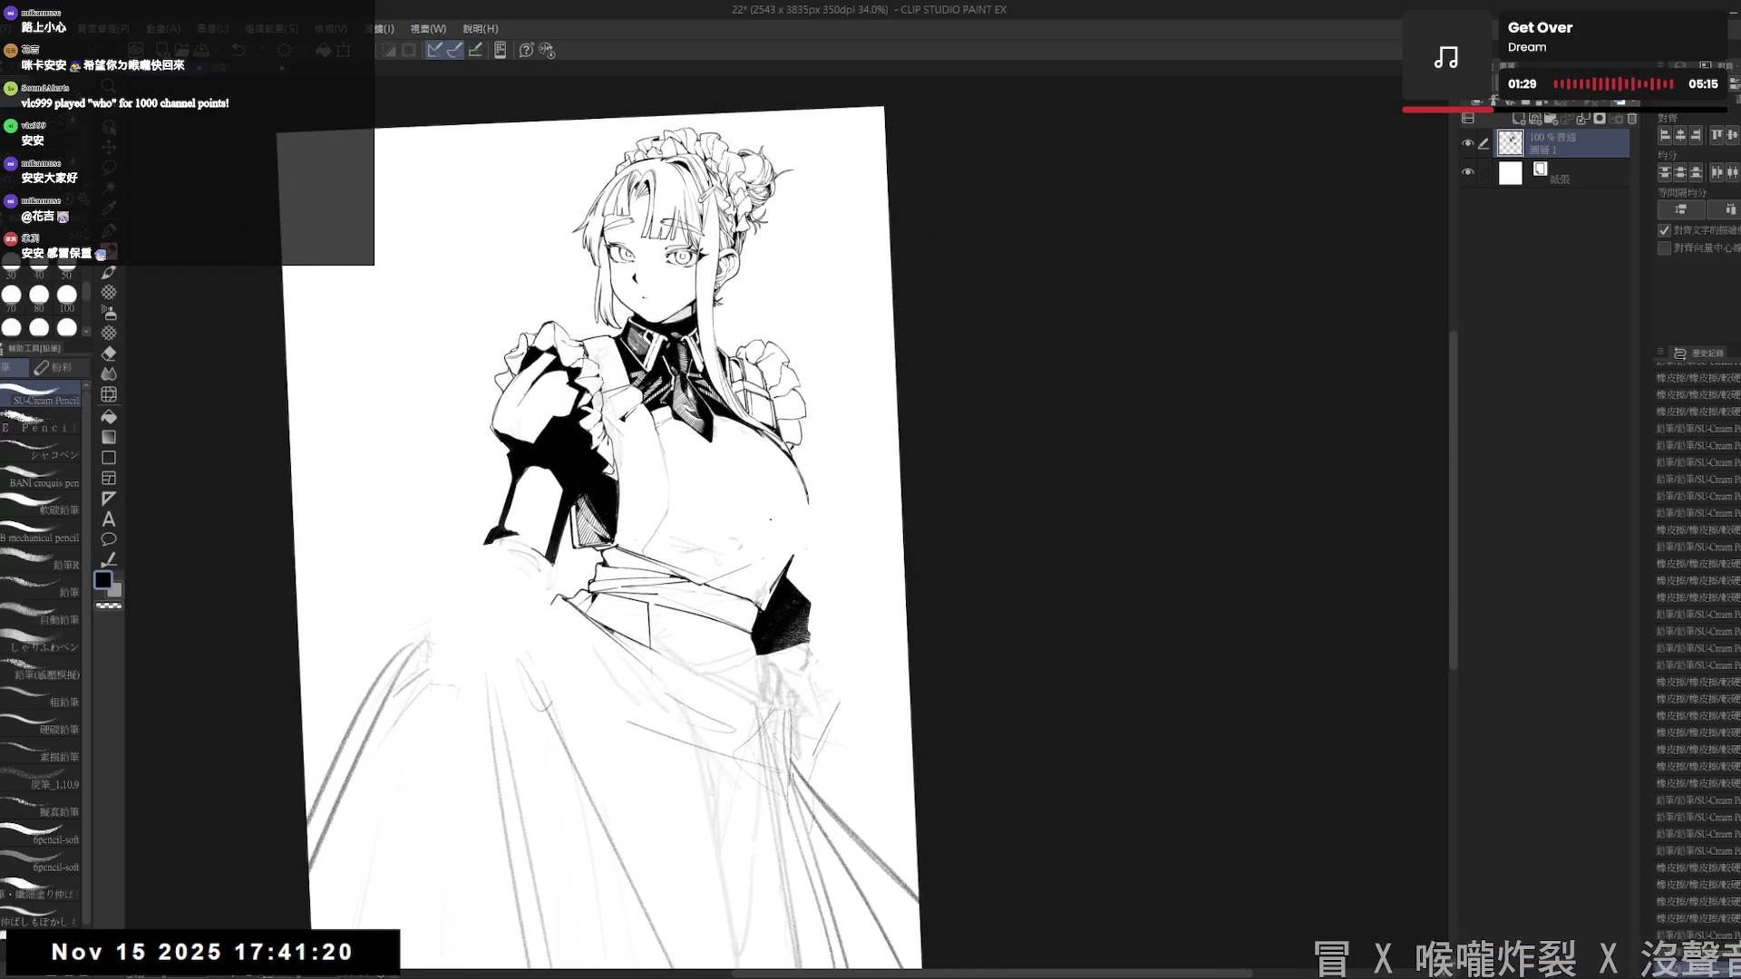
{"action": "key", "text": "ctrl+z"}
{"action": "left_click_drag", "start_coordinate": [806, 523], "coordinate": [796, 543]}
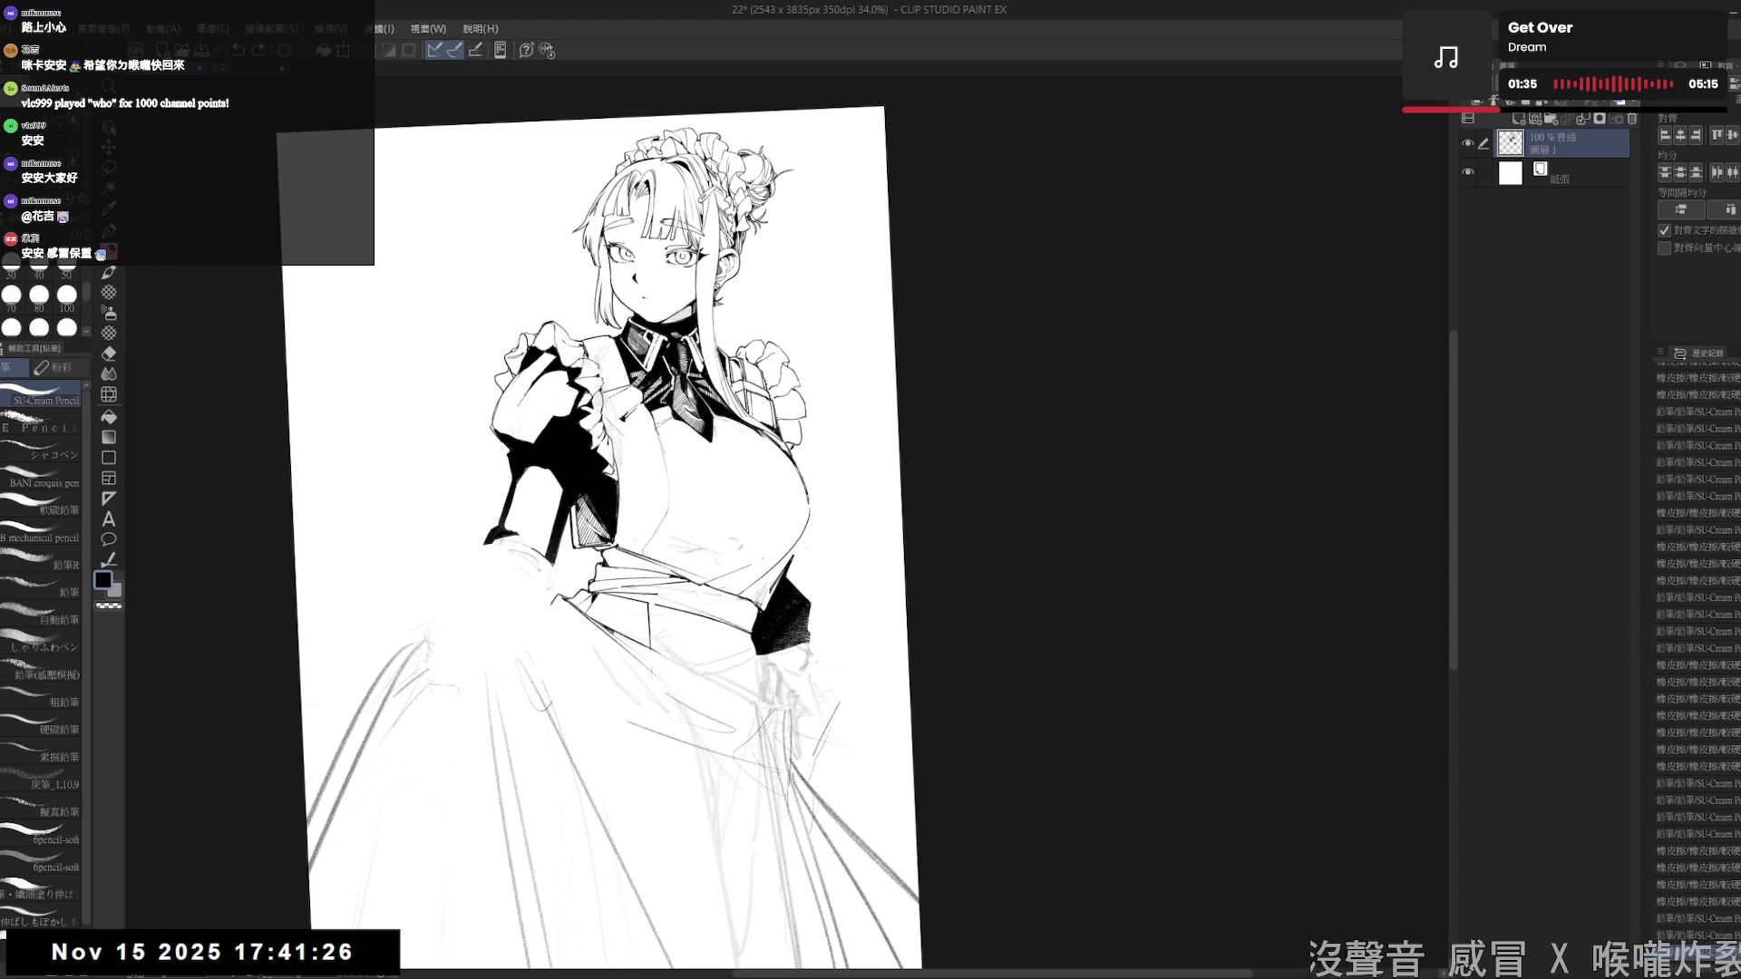
- Tilt the view clockwise, then counter-clockwise, to line up the chest area
{"action": "key", "text": "r"}
{"action": "mouse_move", "coordinate": [598, 780]}
{"action": "left_mouse_down"}
{"action": "mouse_move", "coordinate": [539, 687]}
{"action": "mouse_move", "coordinate": [656, 769]}
{"action": "left_mouse_up"}
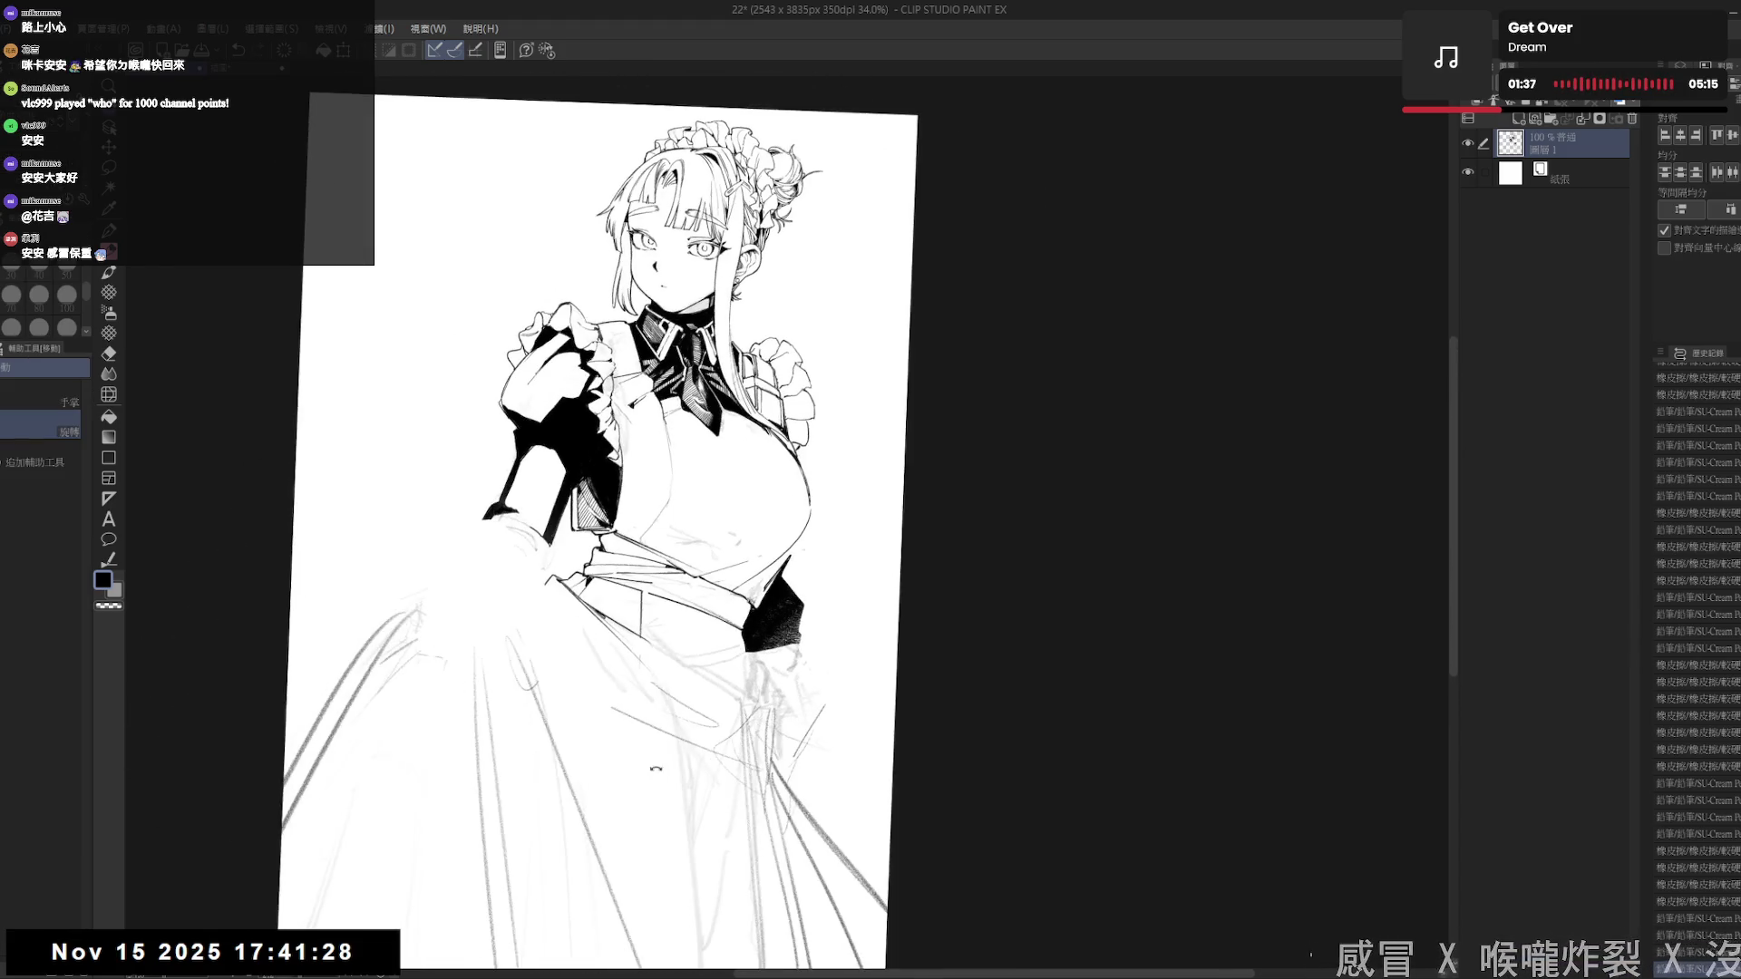
{"action": "key", "text": "e"}
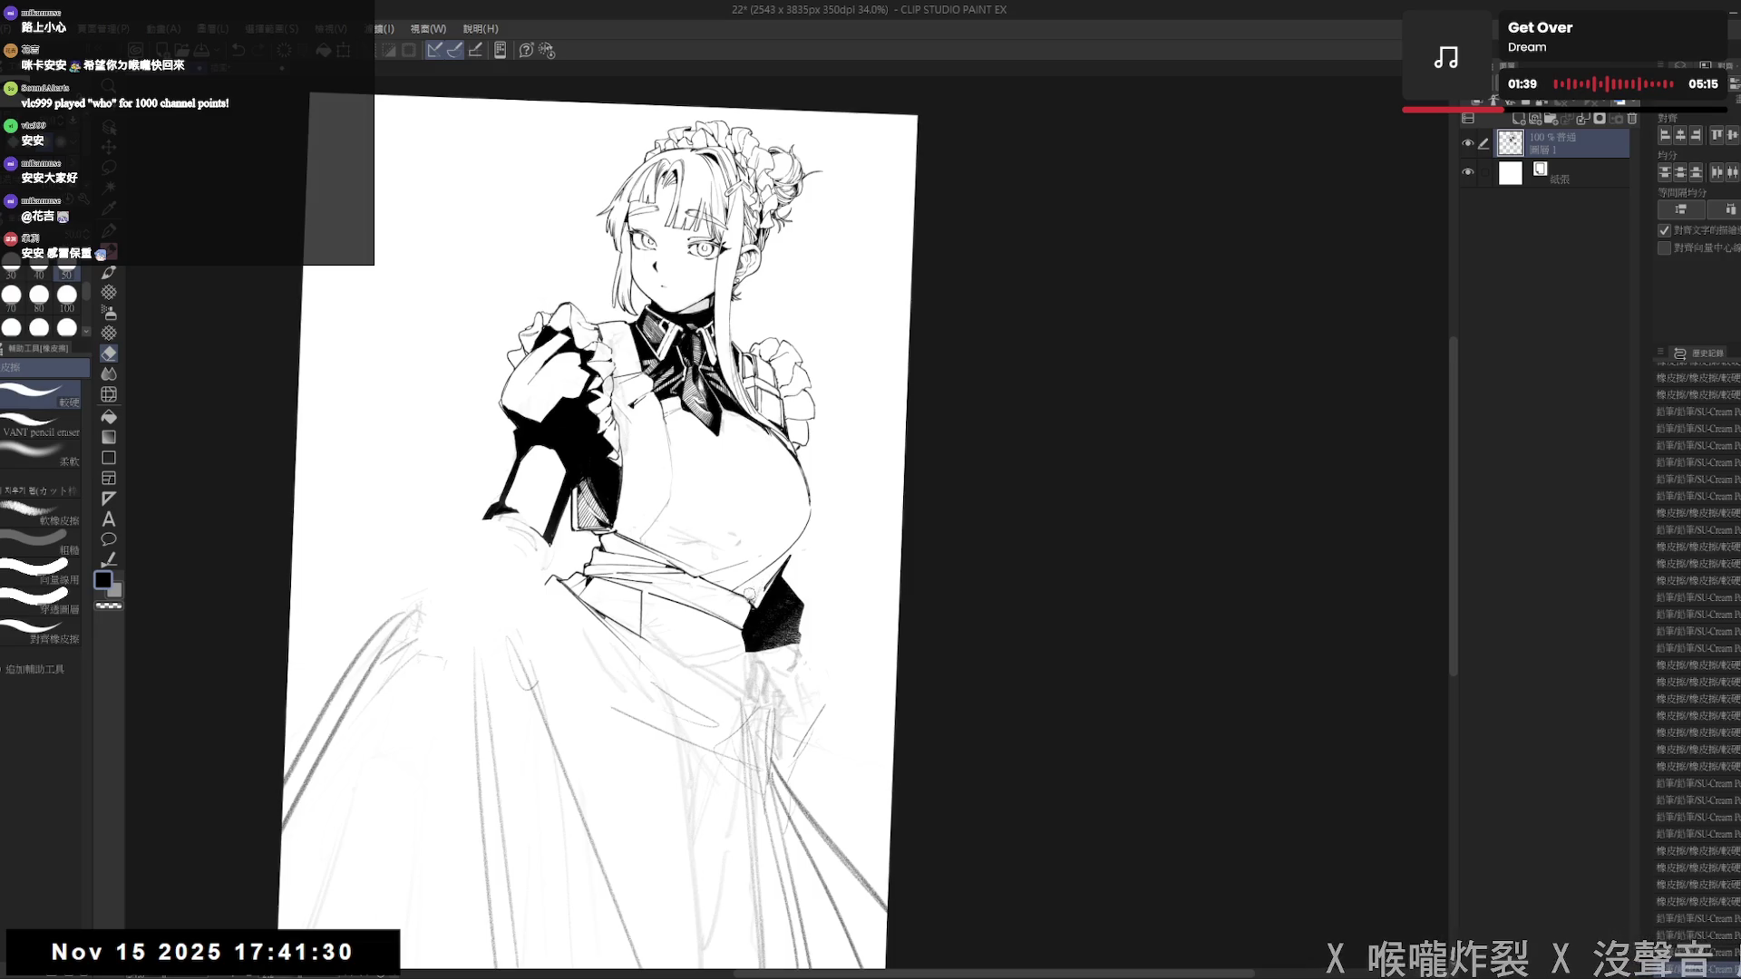
{"action": "key", "text": "r"}
{"action": "mouse_move", "coordinate": [748, 593]}
{"action": "left_mouse_down"}
{"action": "mouse_move", "coordinate": [736, 471]}
{"action": "mouse_move", "coordinate": [743, 494]}
{"action": "left_mouse_up"}
{"action": "key", "text": "p"}
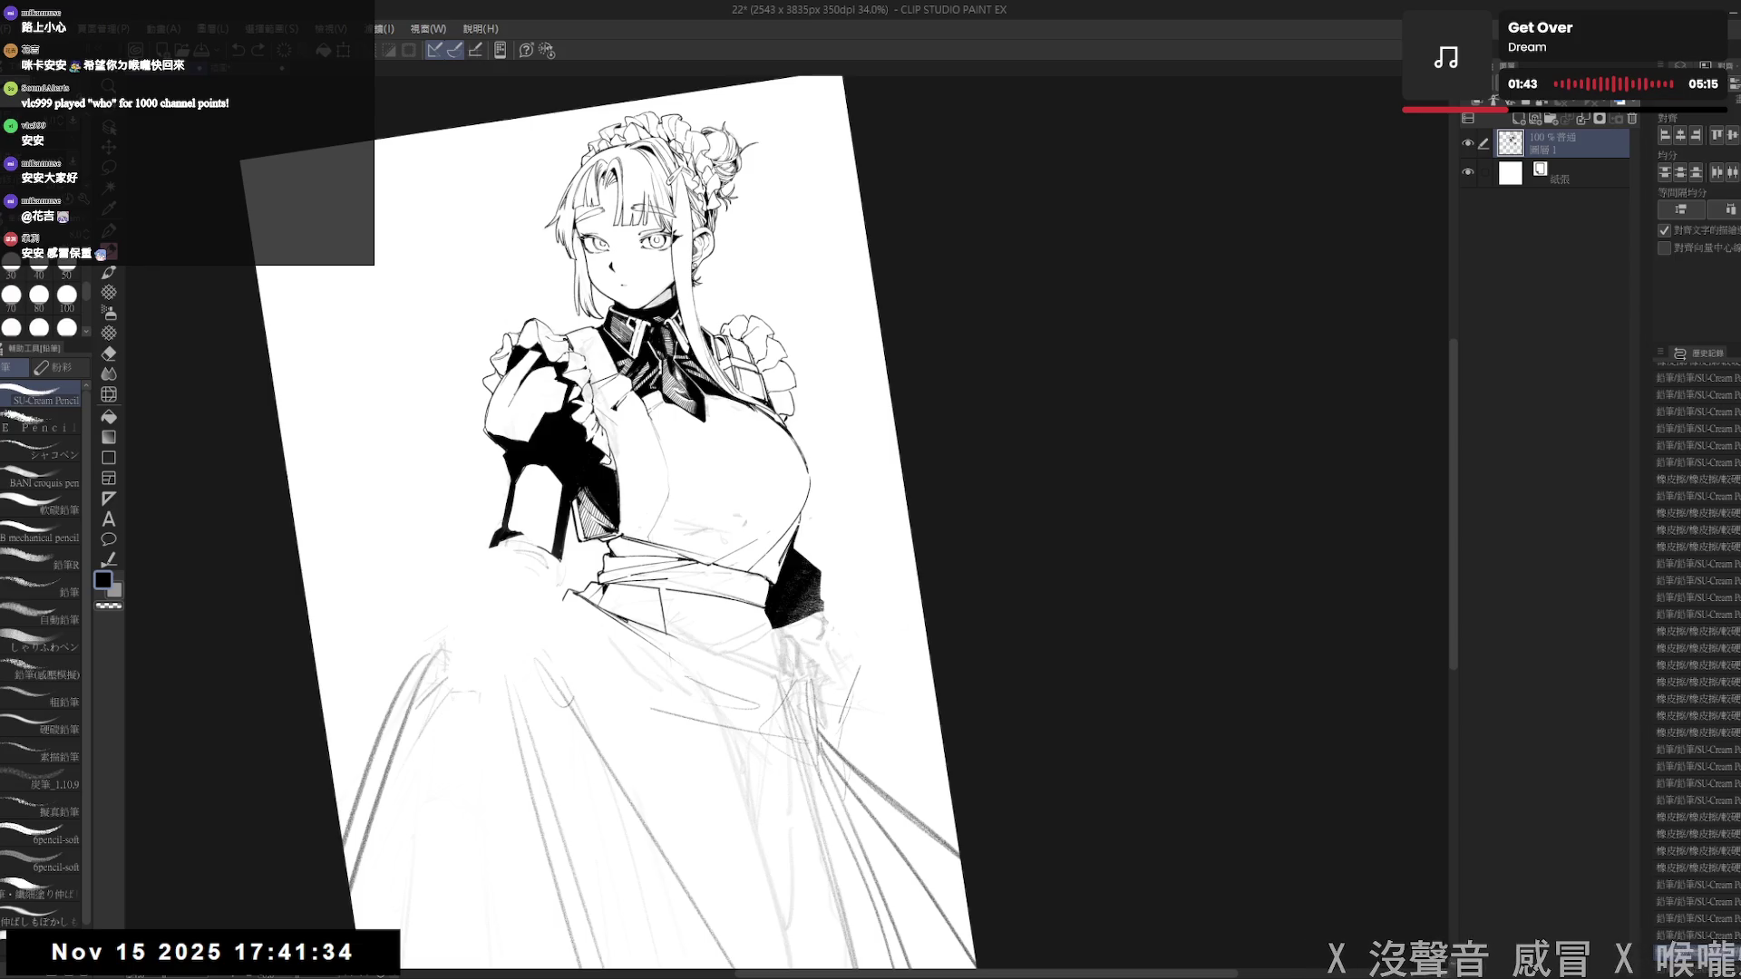
{"action": "mouse_move", "coordinate": [753, 507]}
{"action": "left_mouse_down"}
{"action": "mouse_move", "coordinate": [771, 530]}
{"action": "mouse_move", "coordinate": [706, 599]}
{"action": "mouse_move", "coordinate": [730, 657]}
{"action": "mouse_move", "coordinate": [795, 608]}
{"action": "left_mouse_up"}
- Pan the page, reset rotation, and re-tilt it about 7° clockwise with the Pencil active
{"action": "key", "text": "e"}
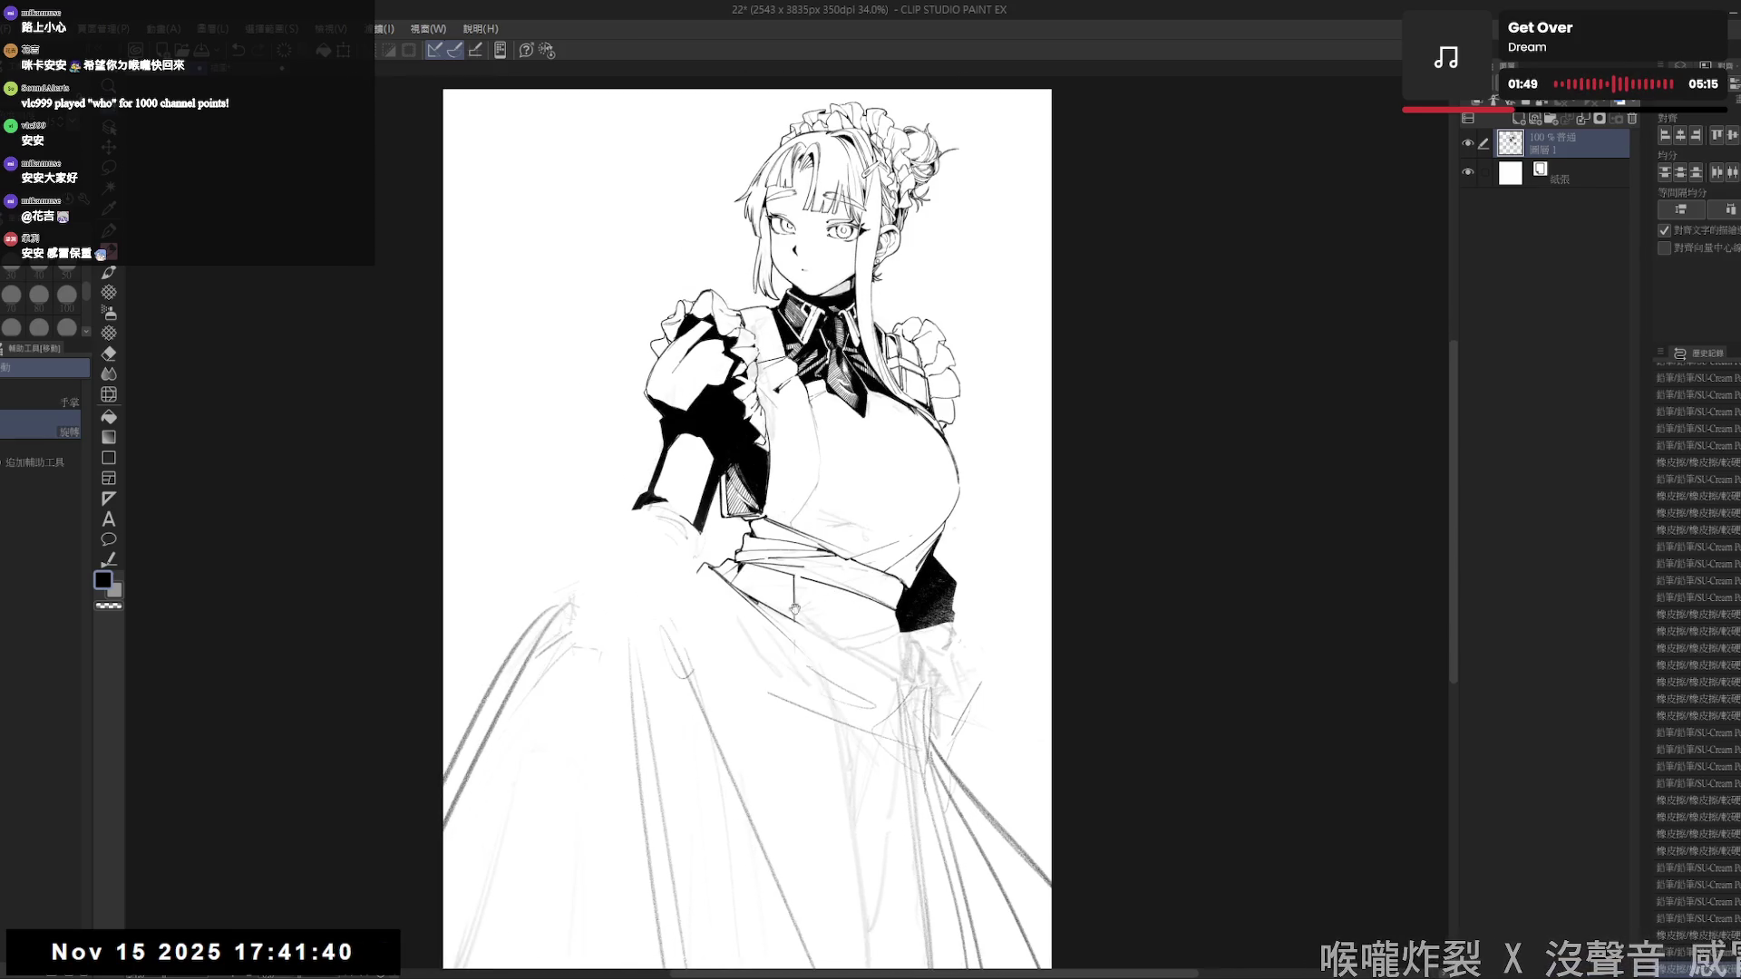
{"action": "left_click_drag", "start_coordinate": [643, 358], "coordinate": [657, 390]}
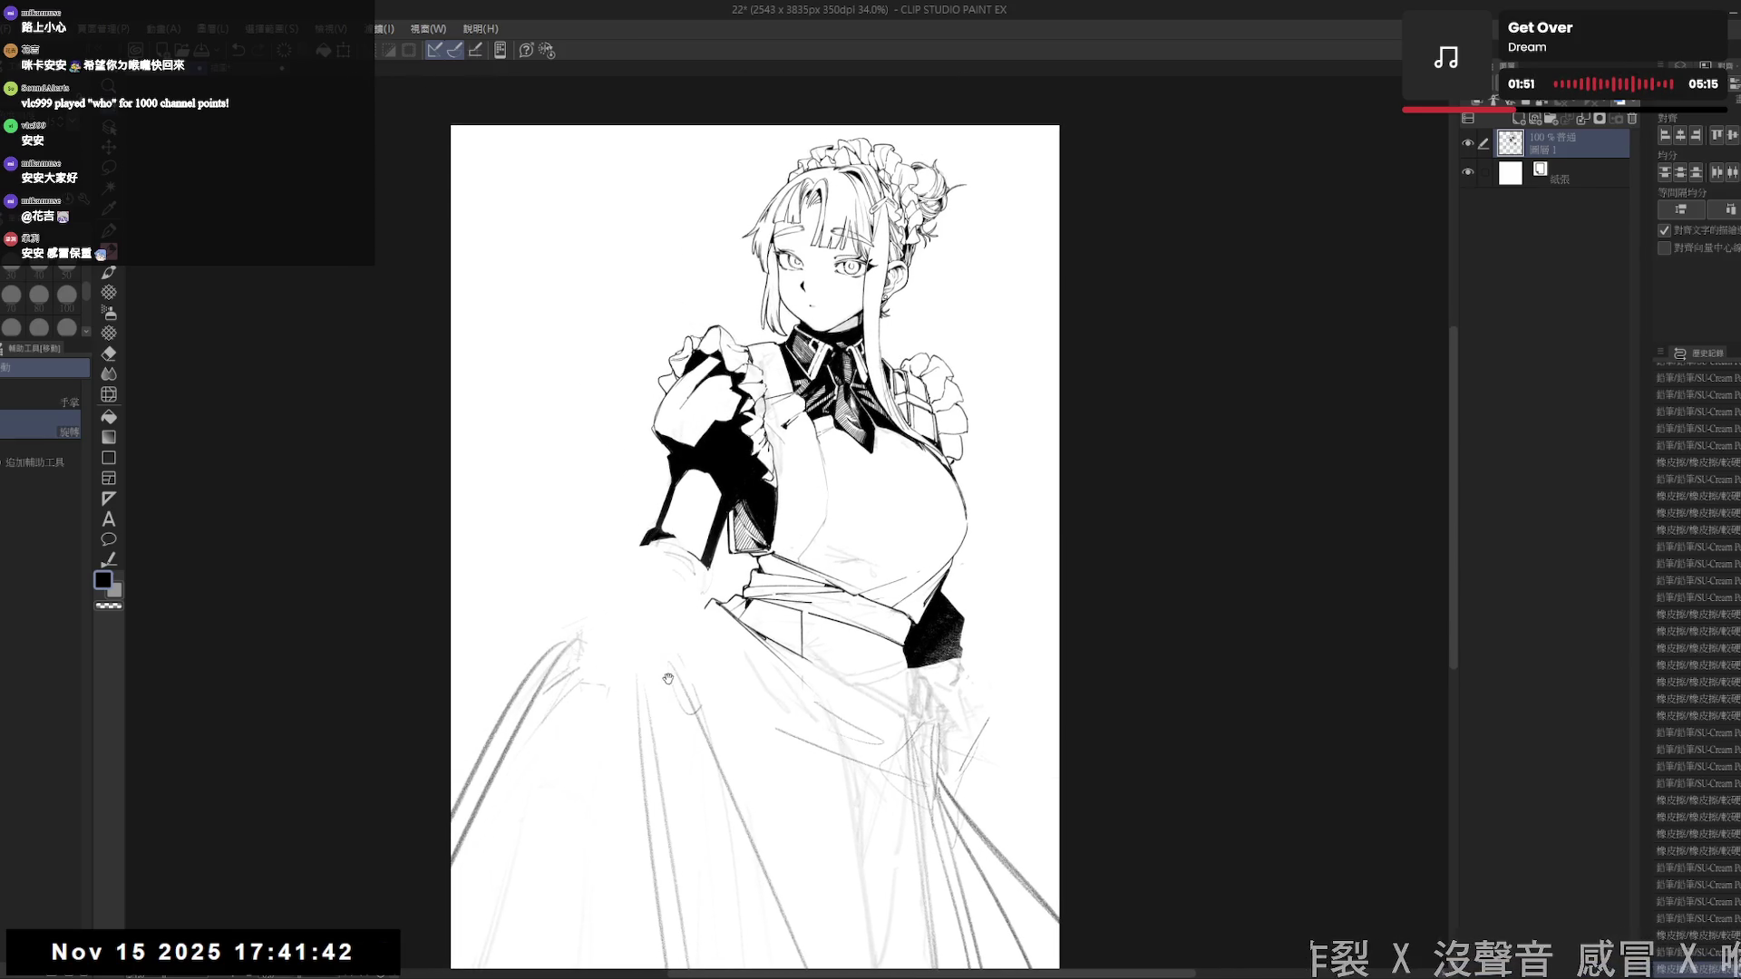
{"action": "left_click_drag", "start_coordinate": [667, 678], "coordinate": [670, 648]}
{"action": "mouse_move", "coordinate": [653, 521]}
{"action": "left_mouse_down"}
{"action": "mouse_move", "coordinate": [662, 590]}
{"action": "mouse_move", "coordinate": [689, 536]}
{"action": "left_mouse_up"}
{"action": "key", "text": "p"}
{"action": "key", "text": "ctrl+at"}
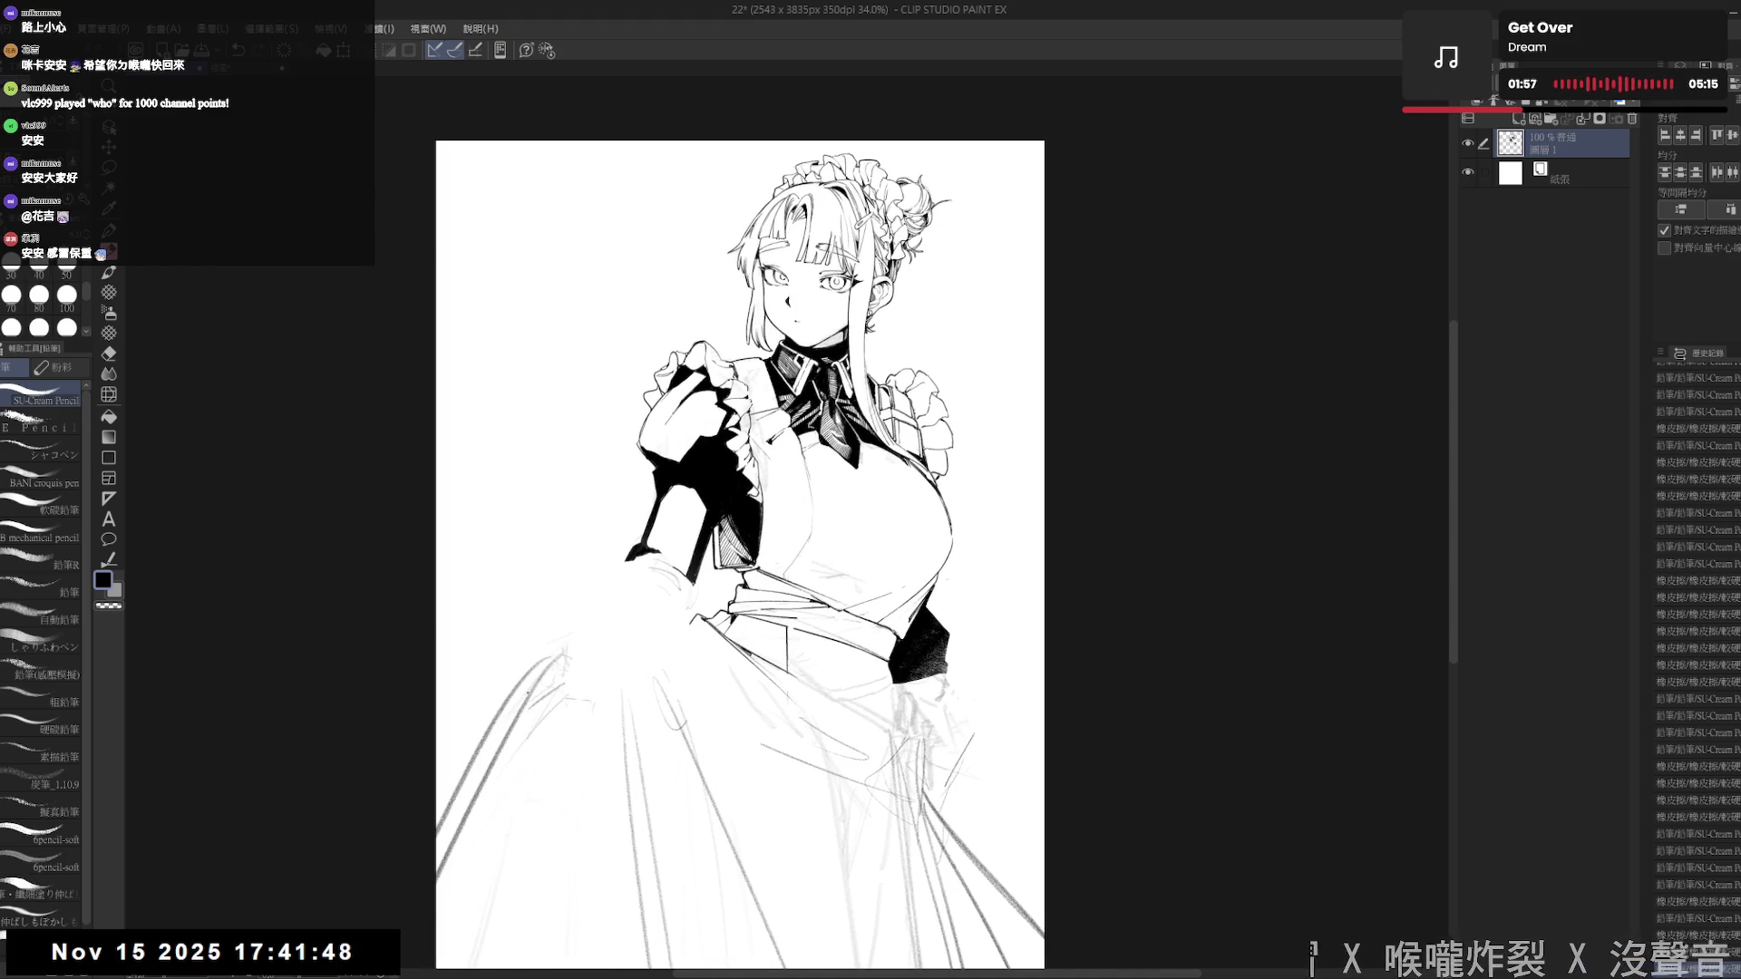
{"action": "mouse_move", "coordinate": [676, 707]}
{"action": "left_mouse_down"}
{"action": "mouse_move", "coordinate": [662, 725]}
{"action": "mouse_move", "coordinate": [609, 676]}
{"action": "left_mouse_up"}
{"action": "left_click", "coordinate": [711, 451]}
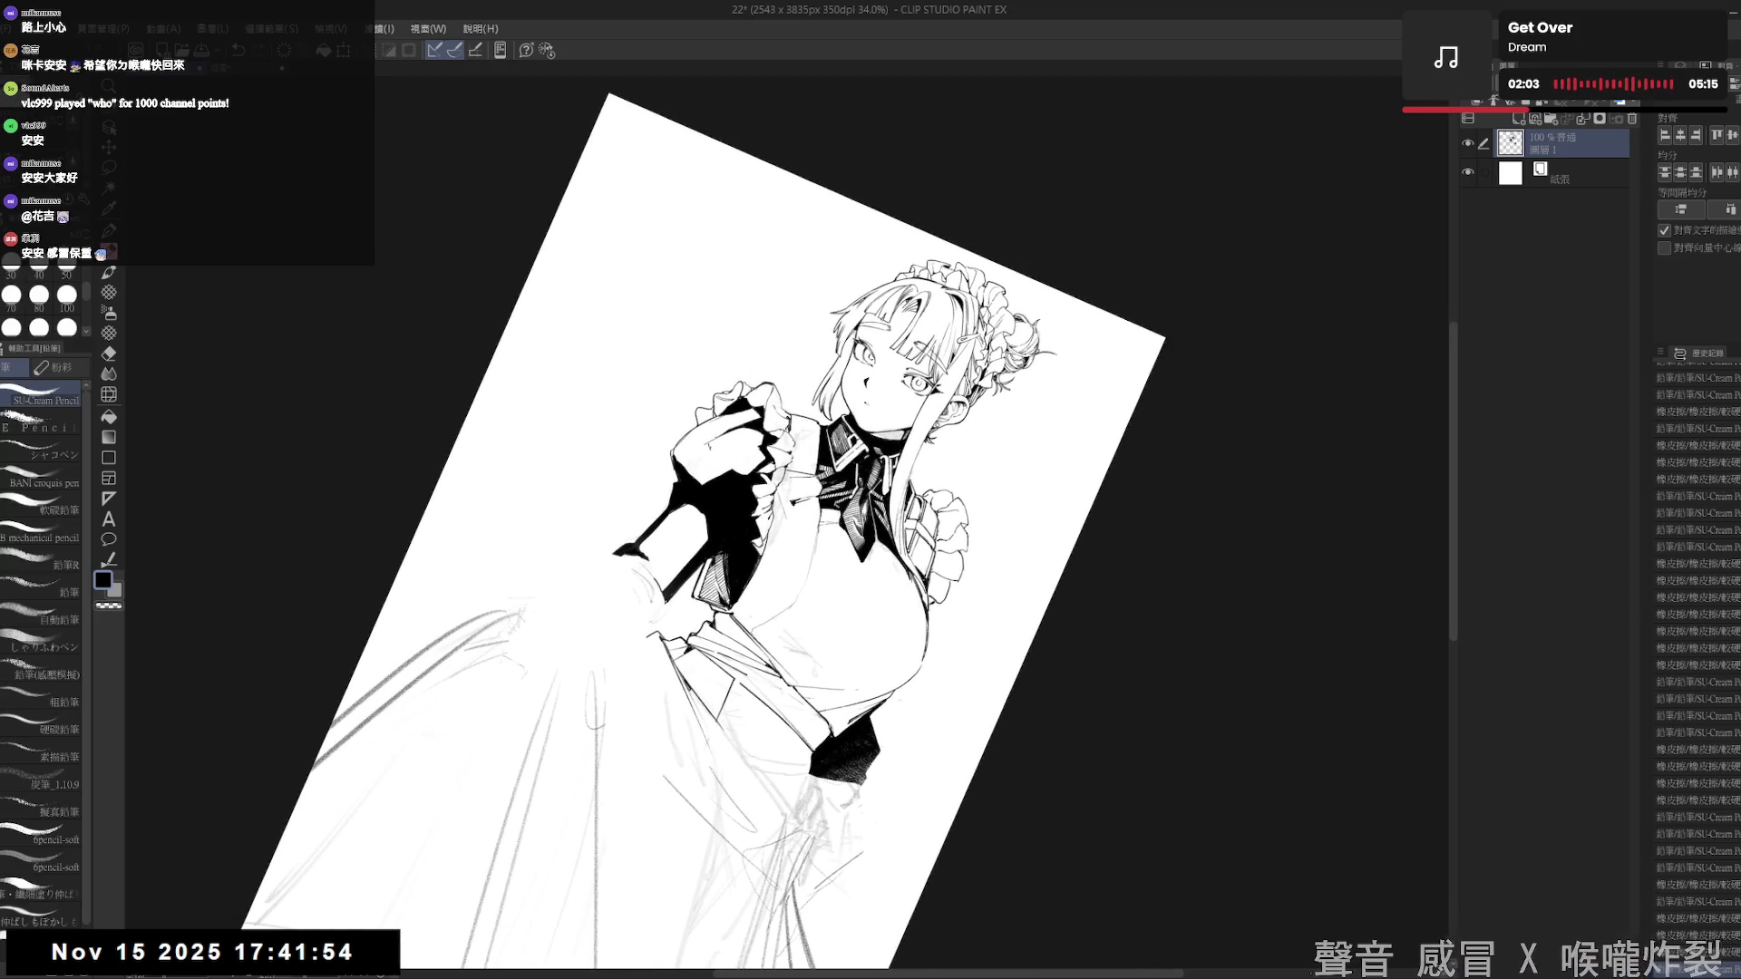
- Add short hatch strokes on the hand, tilt the canvas, and undo the last stroke
{"action": "scroll", "coordinate": [718, 431], "scroll_direction": "up", "scroll_amount": 2}
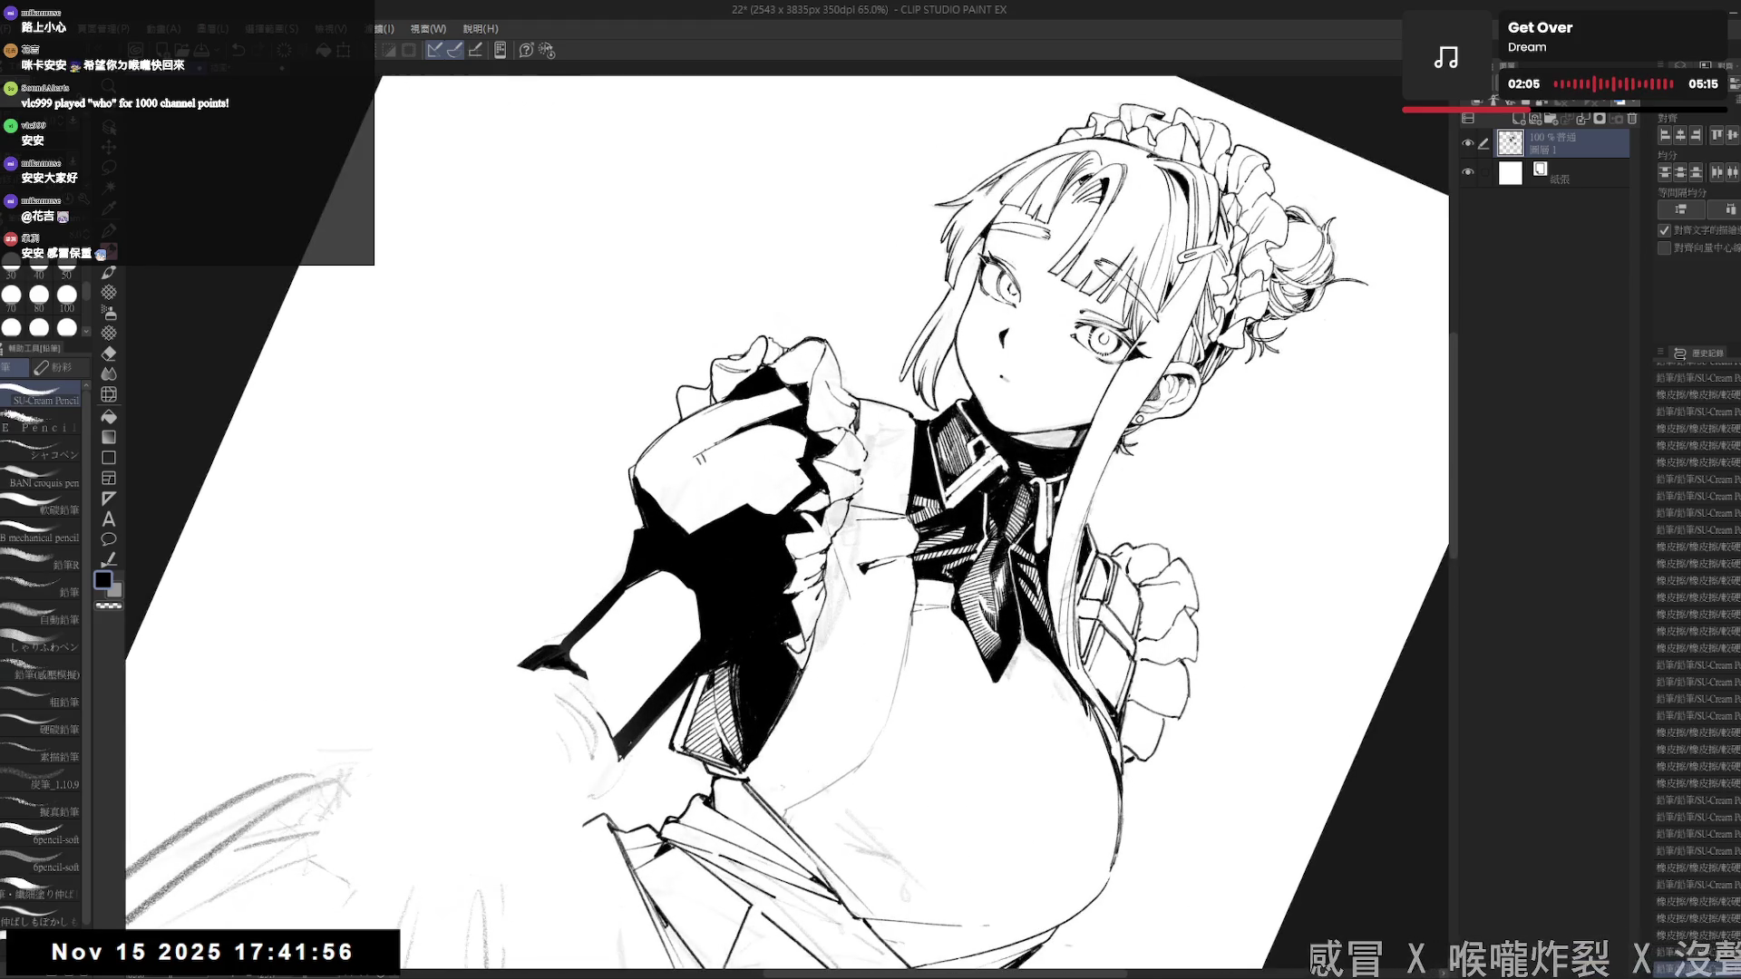
{"action": "mouse_move", "coordinate": [714, 463]}
{"action": "left_mouse_down"}
{"action": "mouse_move", "coordinate": [770, 420]}
{"action": "mouse_move", "coordinate": [804, 425]}
{"action": "left_mouse_up"}
{"action": "key", "text": "r"}
{"action": "mouse_move", "coordinate": [997, 272]}
{"action": "left_mouse_down"}
{"action": "mouse_move", "coordinate": [925, 236]}
{"action": "mouse_move", "coordinate": [1088, 344]}
{"action": "mouse_move", "coordinate": [1015, 272]}
{"action": "left_mouse_up"}
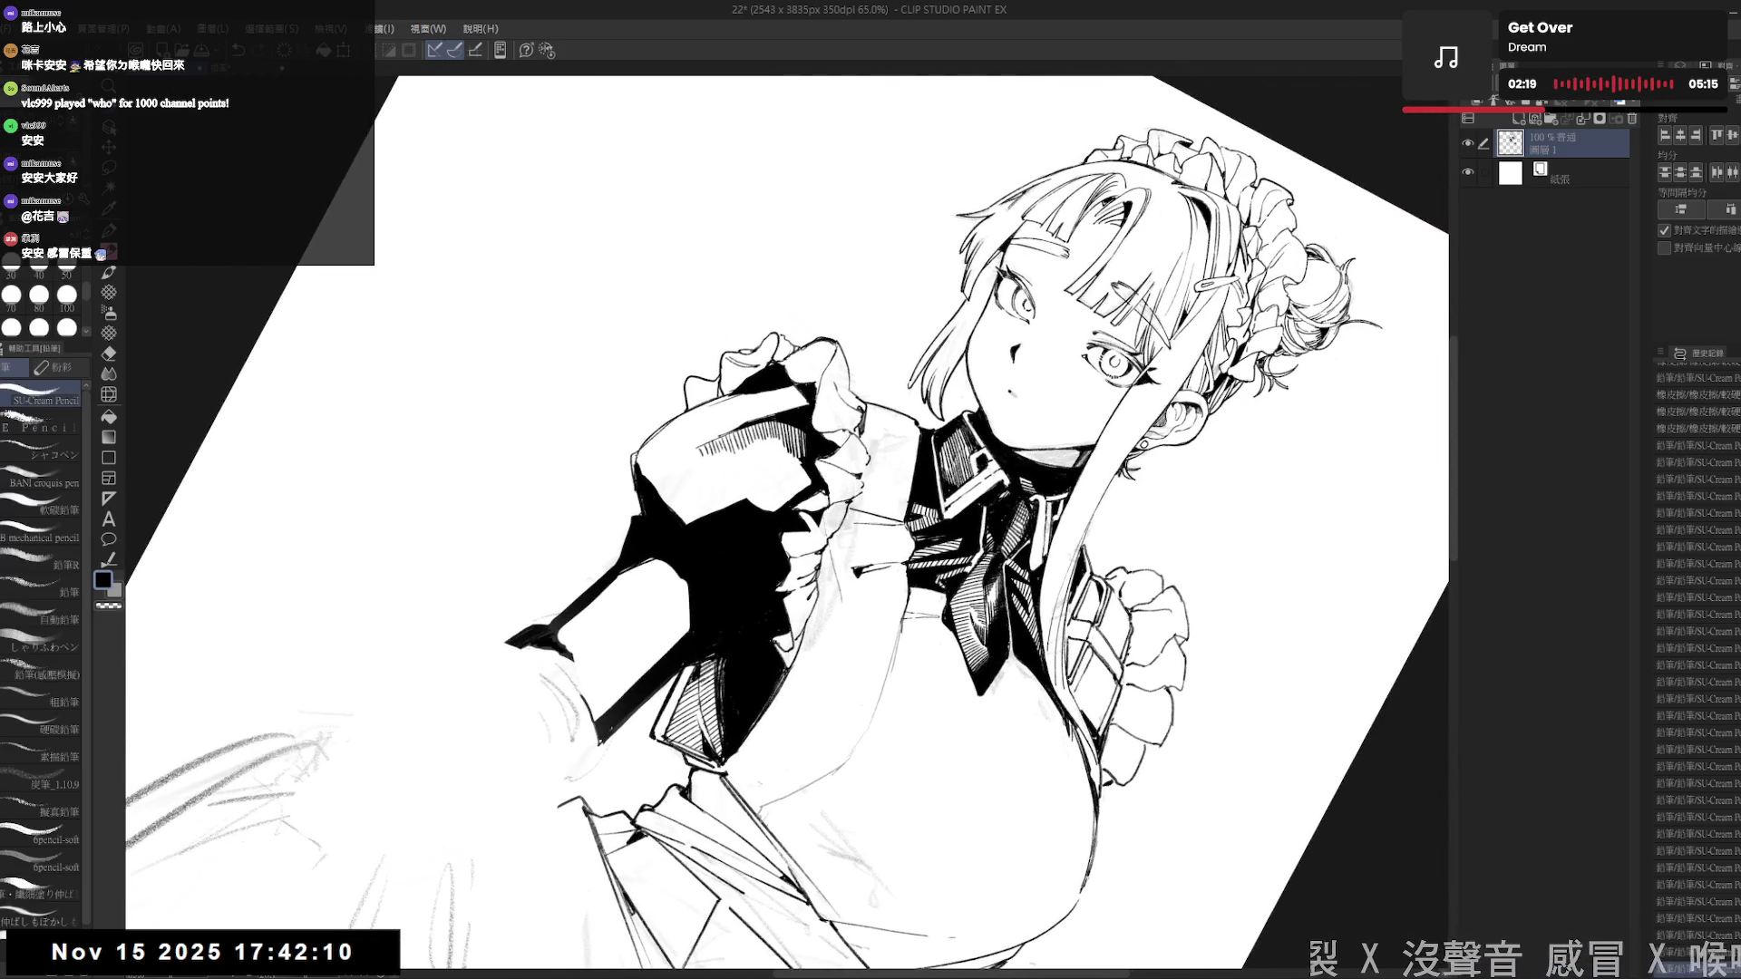
{"action": "key", "text": "r"}
{"action": "mouse_move", "coordinate": [816, 454]}
{"action": "left_mouse_down"}
{"action": "mouse_move", "coordinate": [771, 380]}
{"action": "mouse_move", "coordinate": [734, 567]}
{"action": "mouse_move", "coordinate": [703, 530]}
{"action": "left_mouse_up"}
{"action": "key", "text": "ctrl+z"}
- Hatch the raised black sleeve with several short dark strokes
{"action": "left_click_drag", "start_coordinate": [709, 443], "coordinate": [766, 465]}
{"action": "left_click_drag", "start_coordinate": [765, 444], "coordinate": [777, 464]}
{"action": "mouse_move", "coordinate": [778, 436]}
{"action": "left_mouse_down"}
{"action": "mouse_move", "coordinate": [804, 473]}
{"action": "mouse_move", "coordinate": [779, 563]}
{"action": "mouse_move", "coordinate": [684, 692]}
{"action": "mouse_move", "coordinate": [696, 659]}
{"action": "left_mouse_up"}
{"action": "key", "text": "p"}
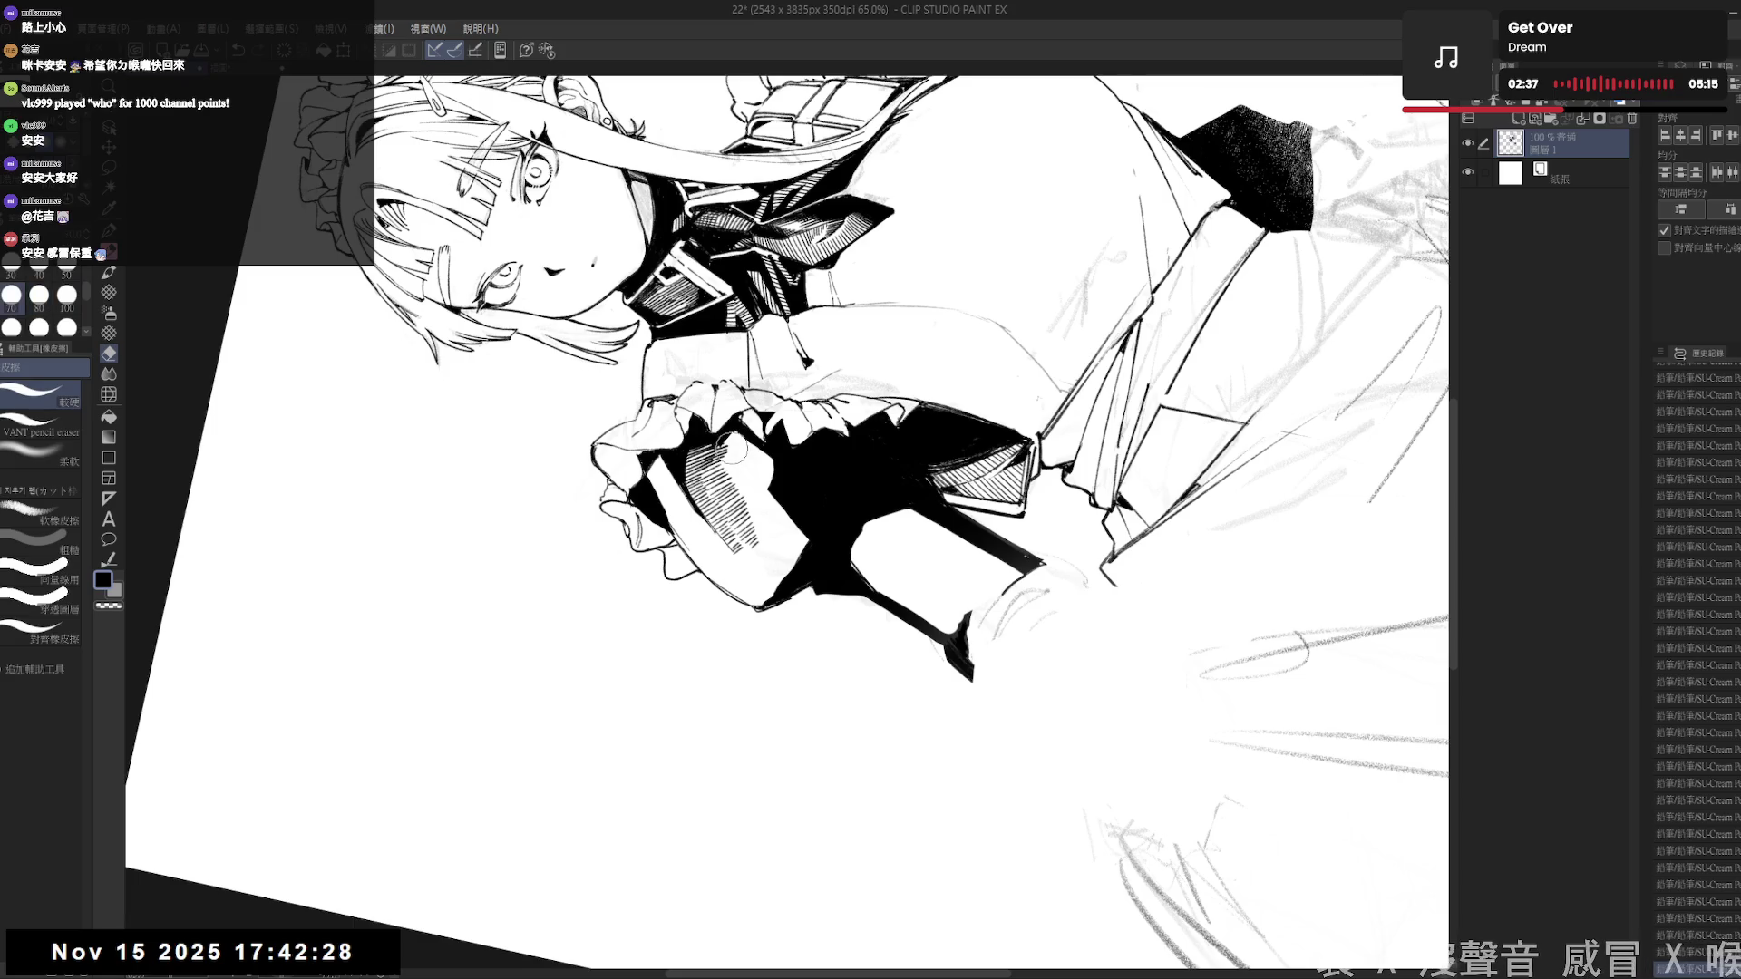
{"action": "mouse_move", "coordinate": [780, 544]}
{"action": "left_mouse_down"}
{"action": "mouse_move", "coordinate": [743, 489]}
{"action": "mouse_move", "coordinate": [689, 571]}
{"action": "left_mouse_up"}
{"action": "left_click", "coordinate": [791, 514]}
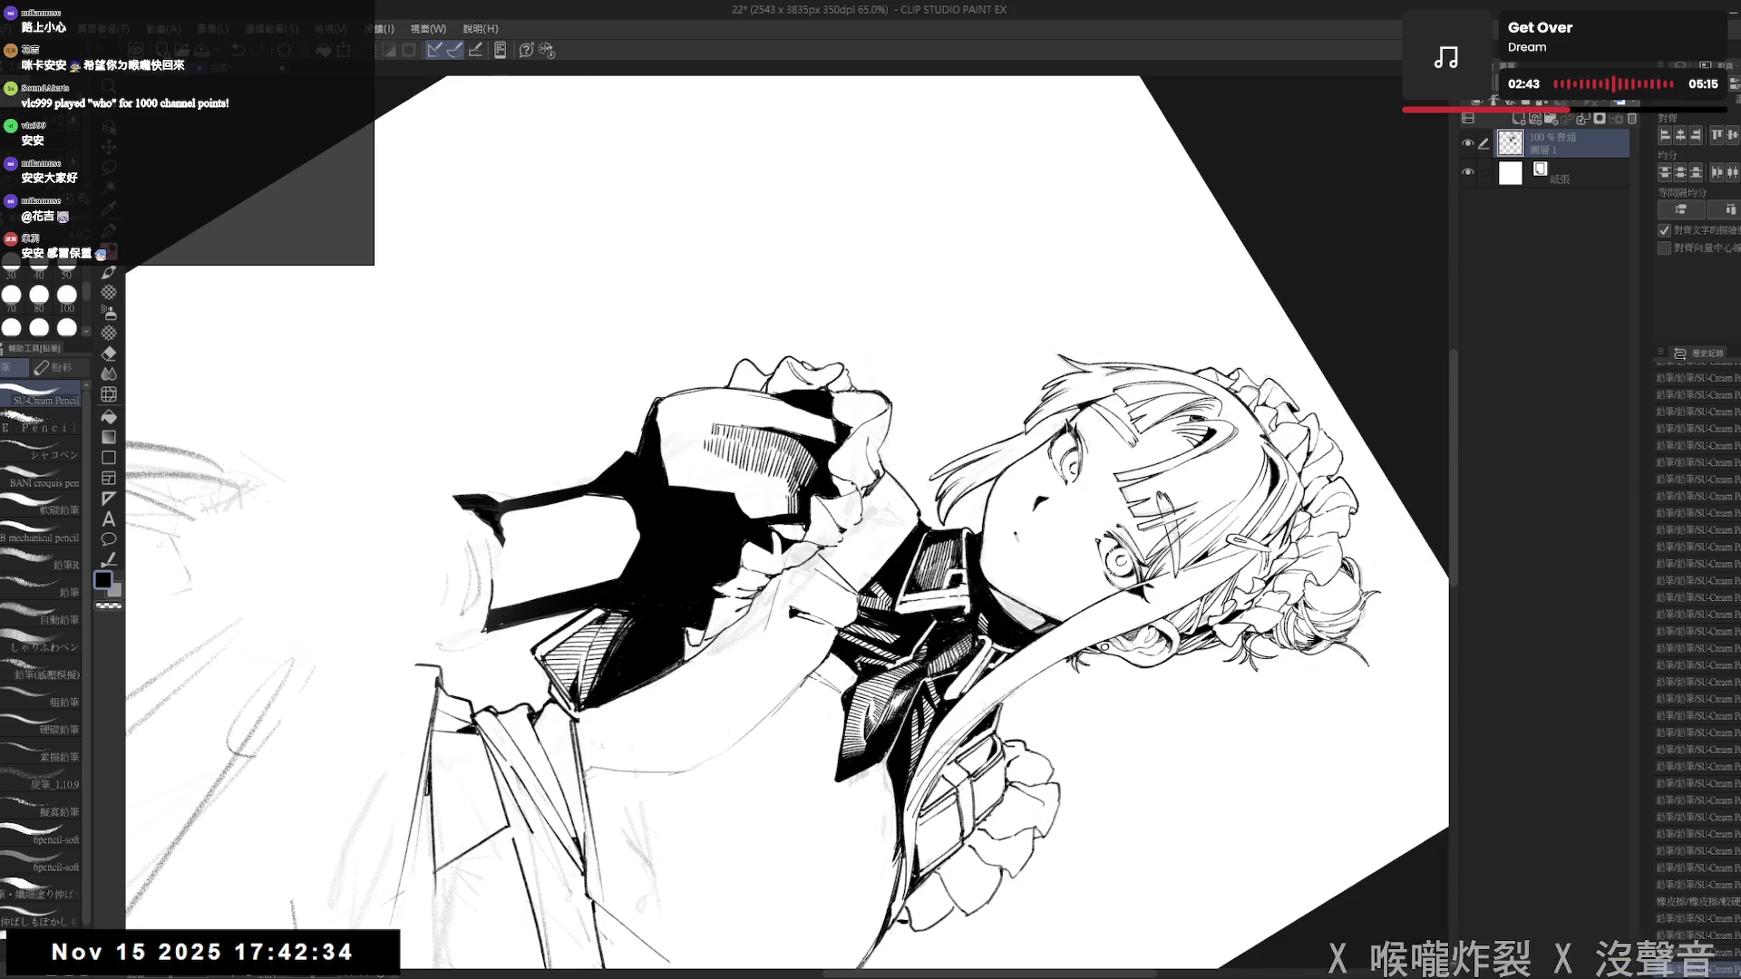
{"action": "mouse_move", "coordinate": [785, 495]}
{"action": "left_mouse_down"}
{"action": "mouse_move", "coordinate": [723, 672]}
{"action": "mouse_move", "coordinate": [779, 699]}
{"action": "mouse_move", "coordinate": [689, 635]}
{"action": "mouse_move", "coordinate": [716, 666]}
{"action": "left_mouse_up"}
- Undo a stray short sleeve stroke, then pan and rotate the canvas clockwise
{"action": "key", "text": "r"}
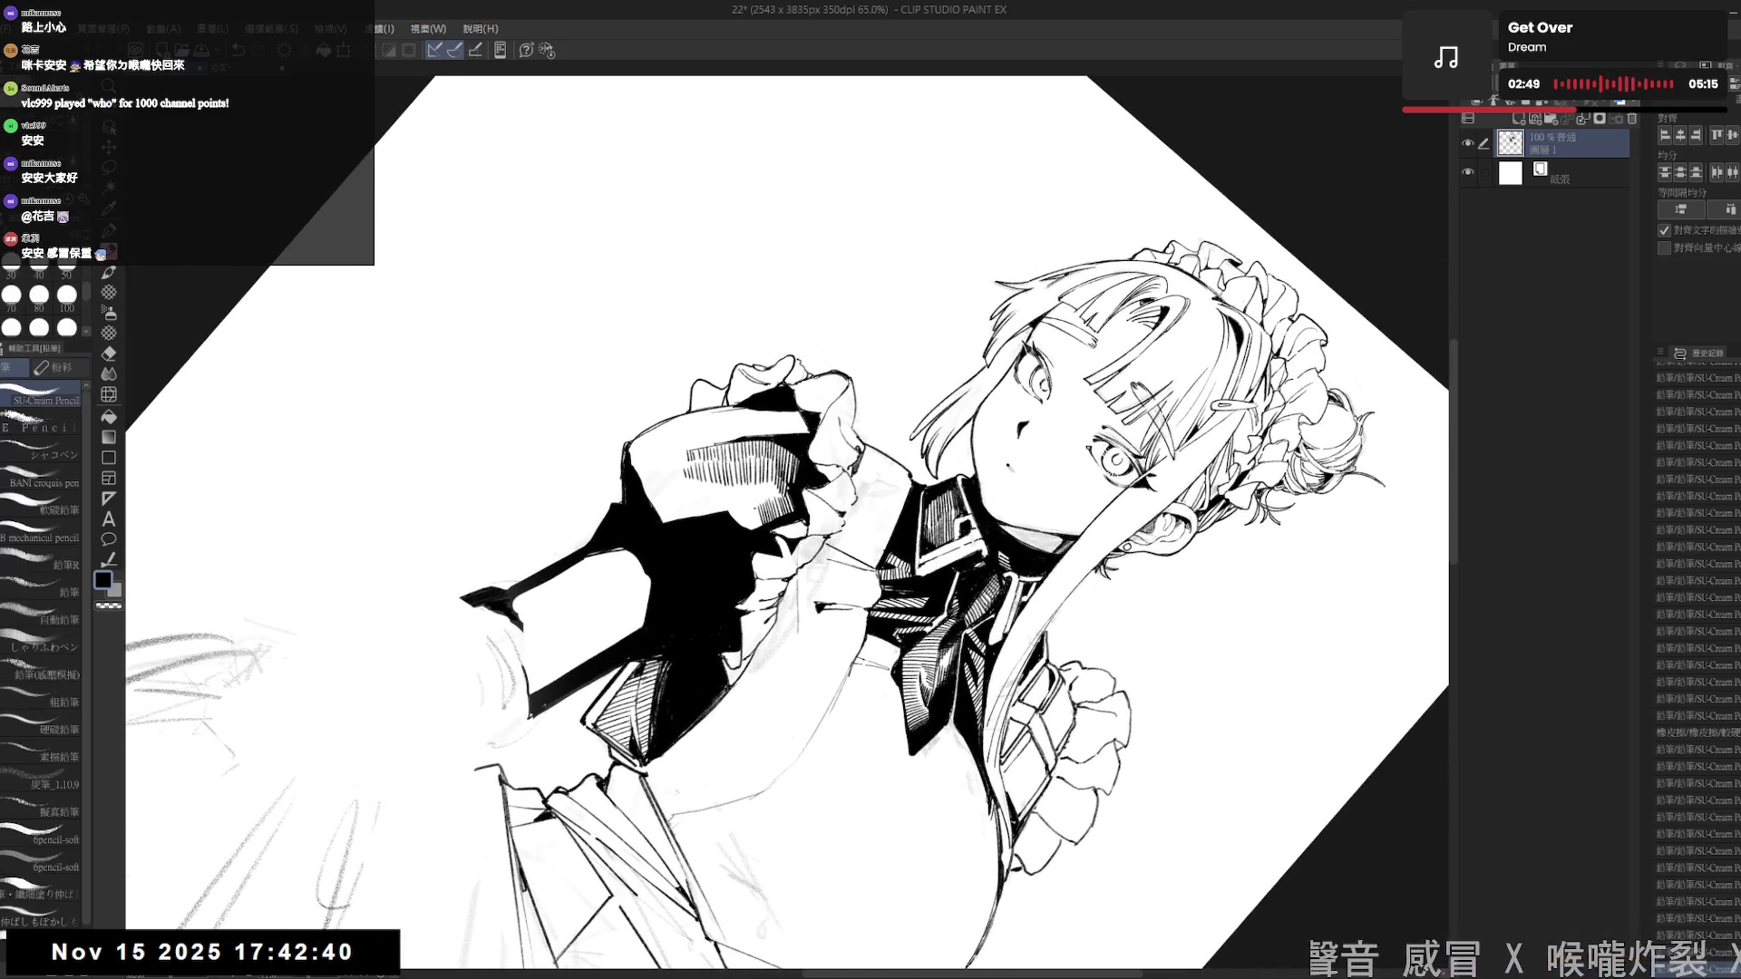
{"action": "mouse_move", "coordinate": [760, 503]}
{"action": "left_mouse_down"}
{"action": "mouse_move", "coordinate": [737, 533]}
{"action": "mouse_move", "coordinate": [722, 493]}
{"action": "left_mouse_up"}
{"action": "key", "text": "ctrl+z"}
{"action": "key", "text": "ctrl+z"}
{"action": "key", "text": "ctrl+z"}
{"action": "key", "text": "ctrl+z"}
{"action": "key", "text": "ctrl+at"}
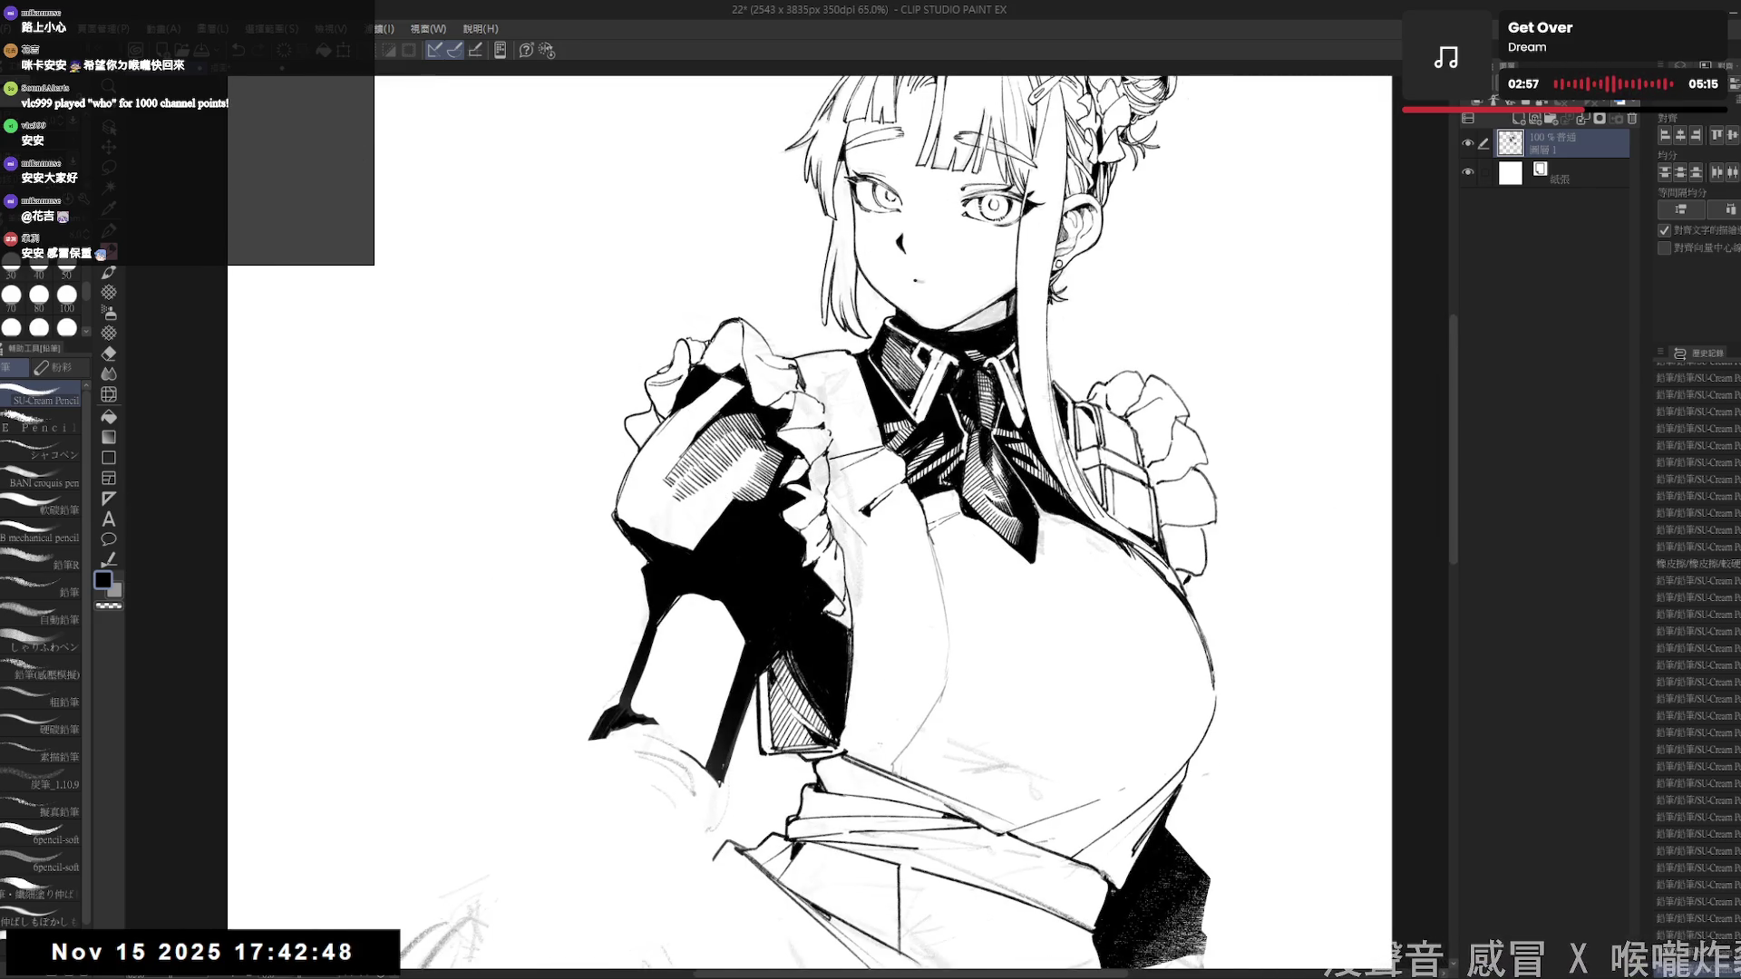
{"action": "scroll", "coordinate": [735, 384], "scroll_direction": "down", "scroll_amount": 1}
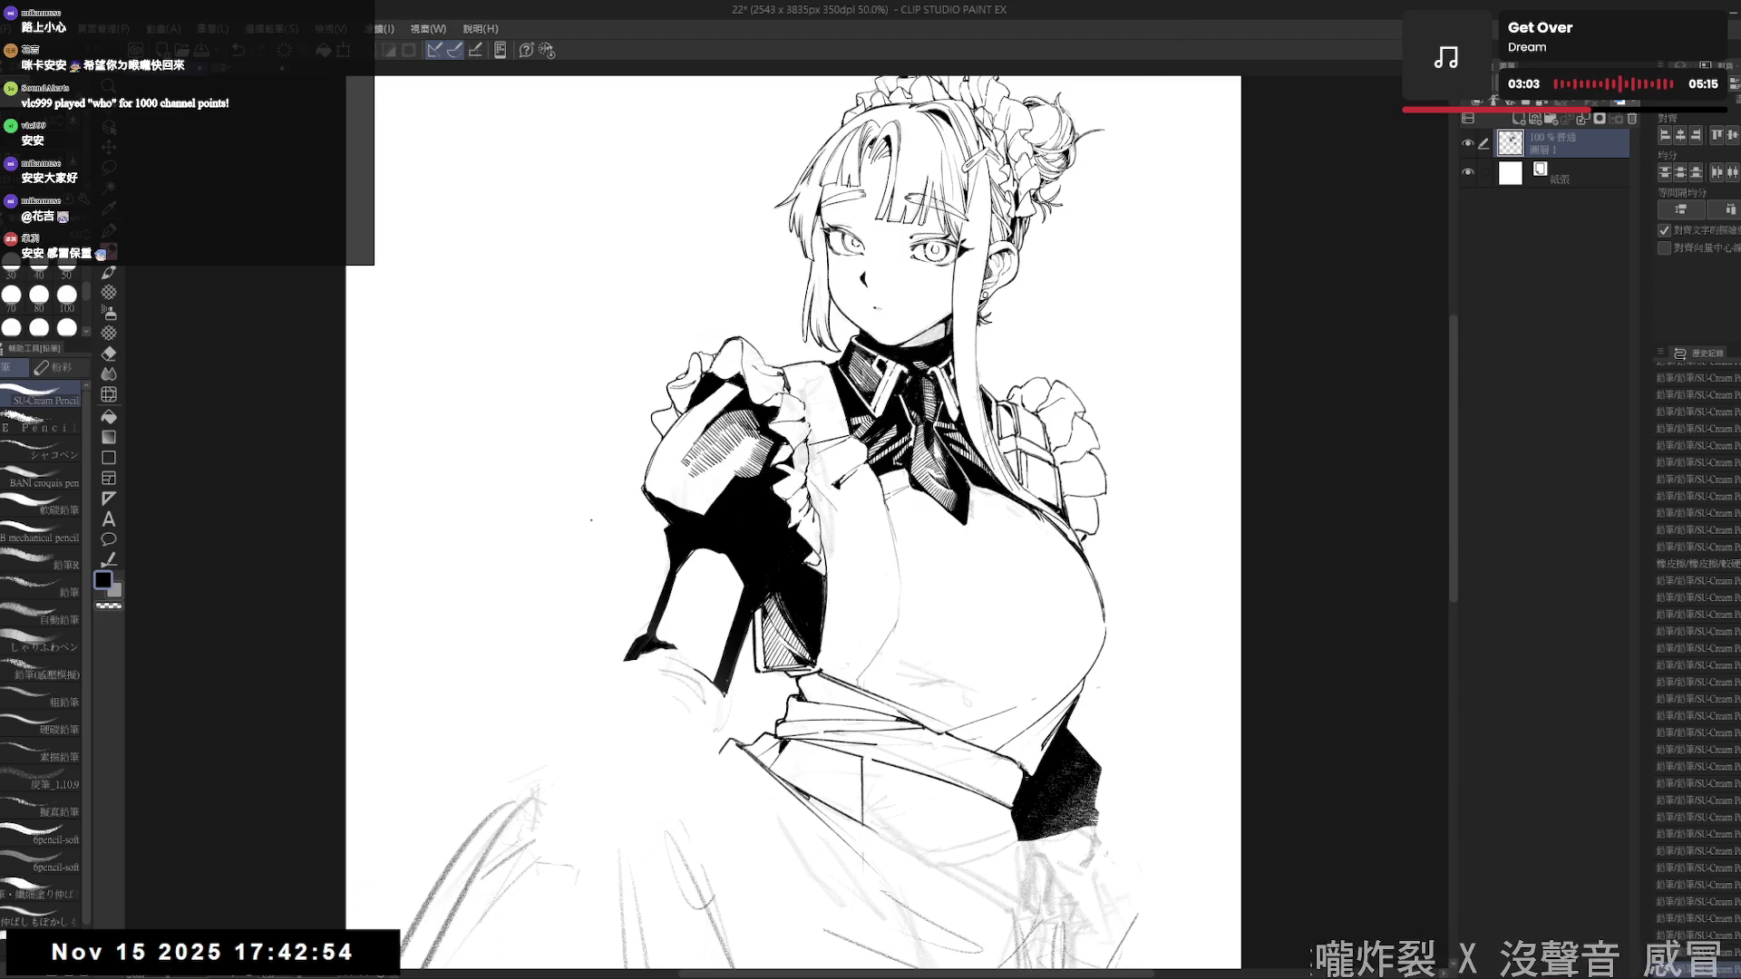
{"action": "left_click_drag", "start_coordinate": [784, 511], "coordinate": [793, 575]}
{"action": "key", "text": "asciicircum"}
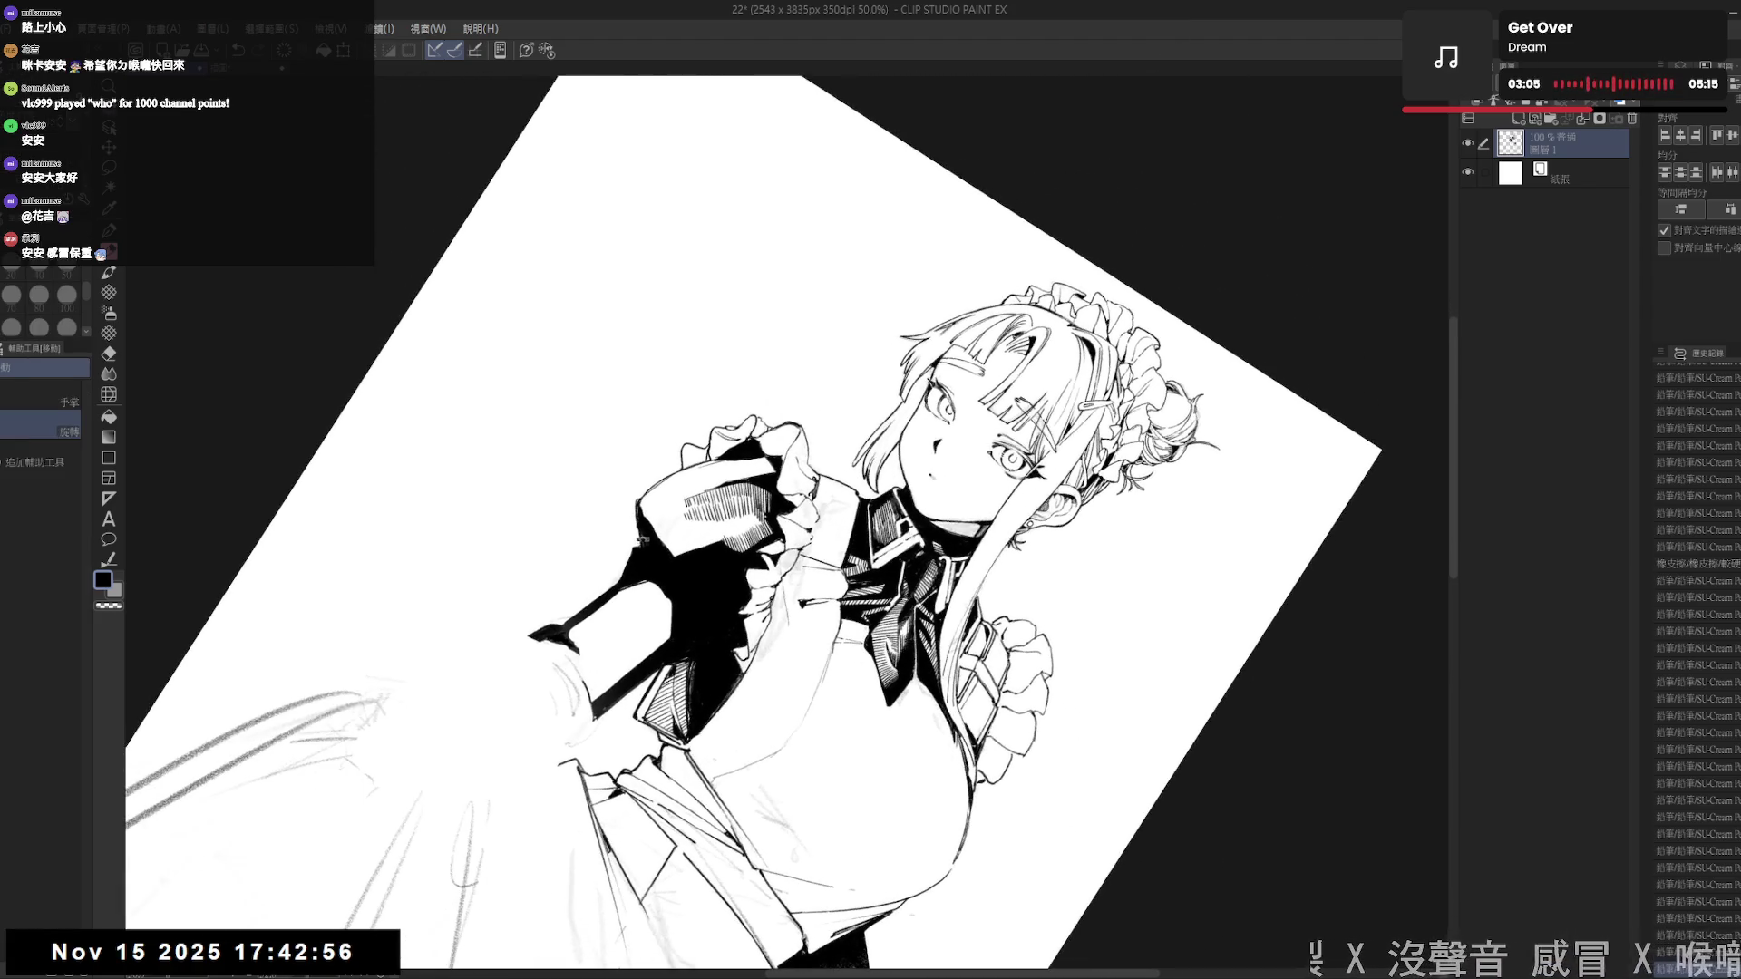
{"action": "key", "text": "p"}
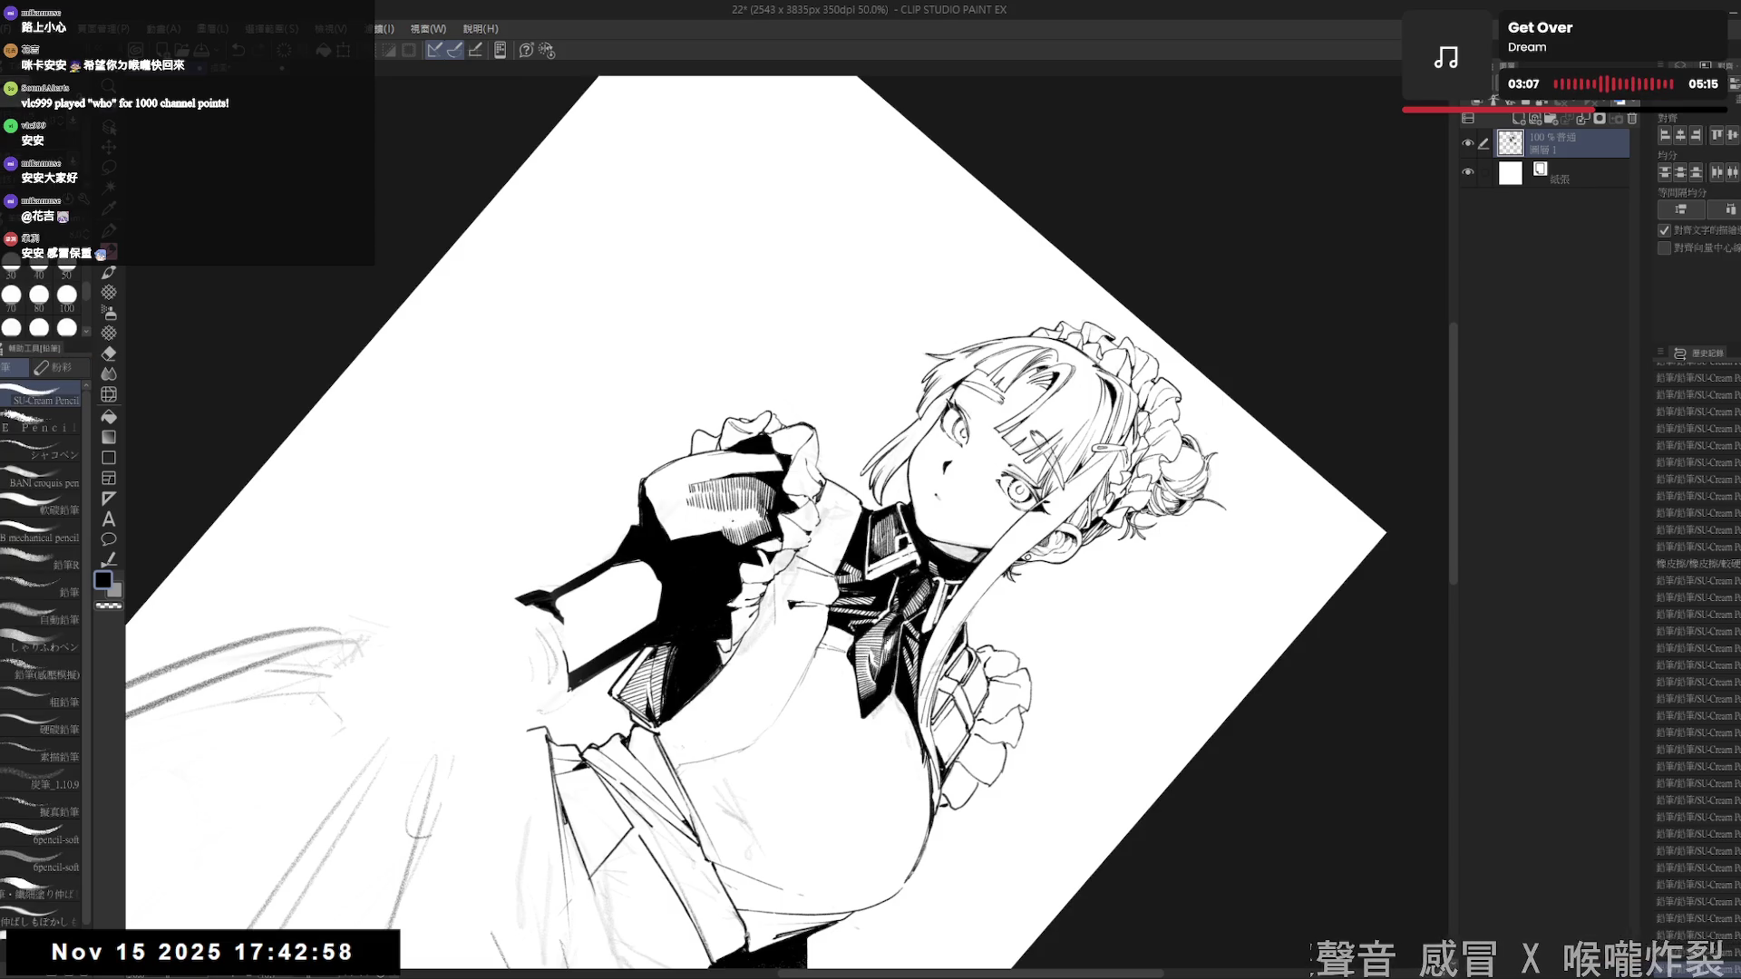
- Tilt the canvas about 30° clockwise, undo a tiny stroke, and straighten the view
{"action": "key", "text": "at"}
{"action": "key", "text": "asciicircum"}
{"action": "key", "text": "asciicircum"}
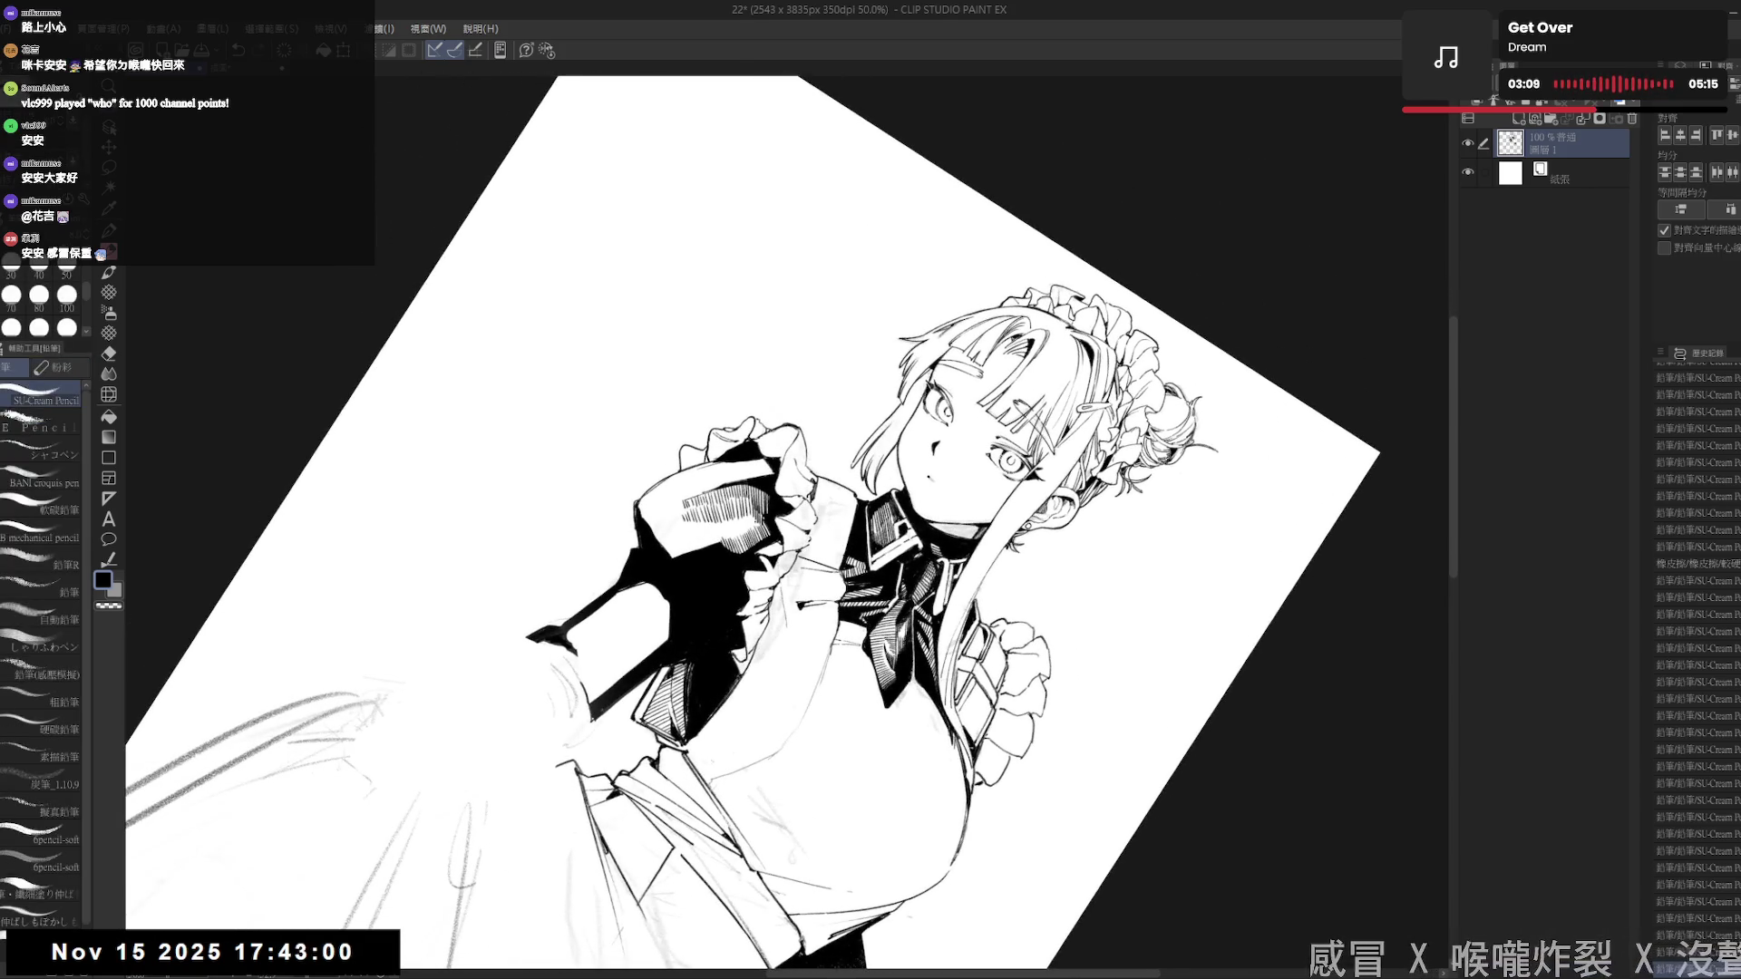
{"action": "key", "text": "asciicircum"}
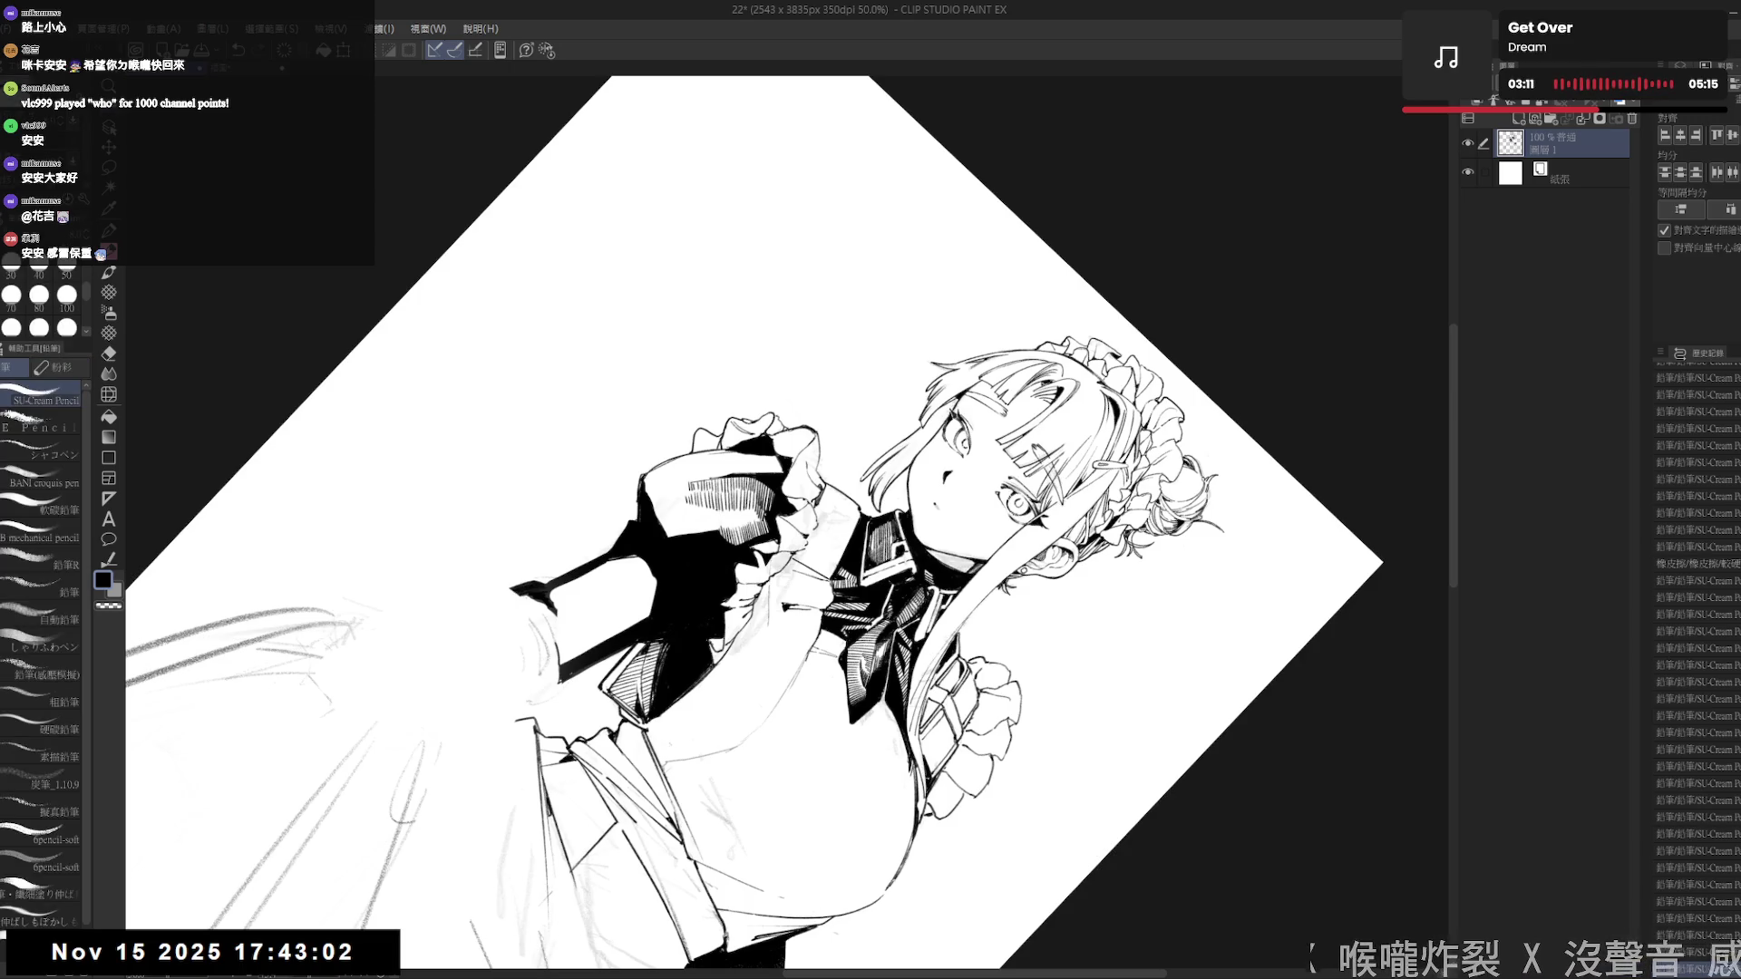
{"action": "mouse_move", "coordinate": [711, 513]}
{"action": "left_mouse_down"}
{"action": "mouse_move", "coordinate": [712, 532]}
{"action": "mouse_move", "coordinate": [744, 530]}
{"action": "left_mouse_up"}
{"action": "key", "text": "ctrl+z"}
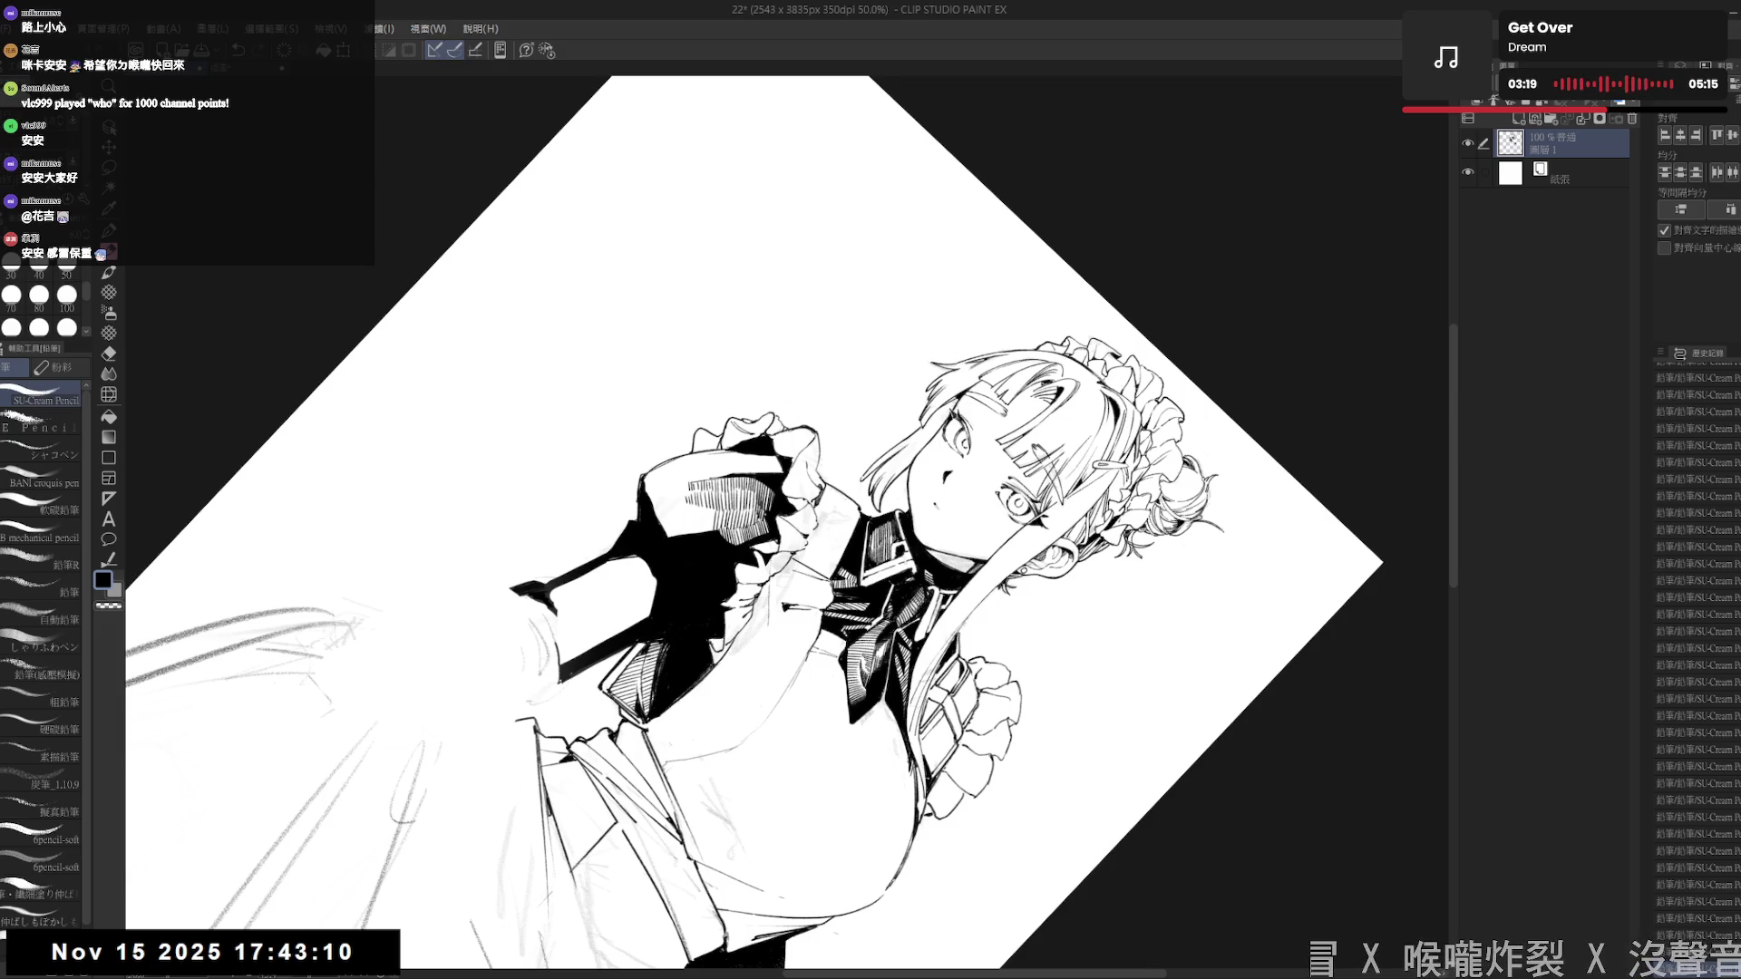
{"action": "key", "text": "r"}
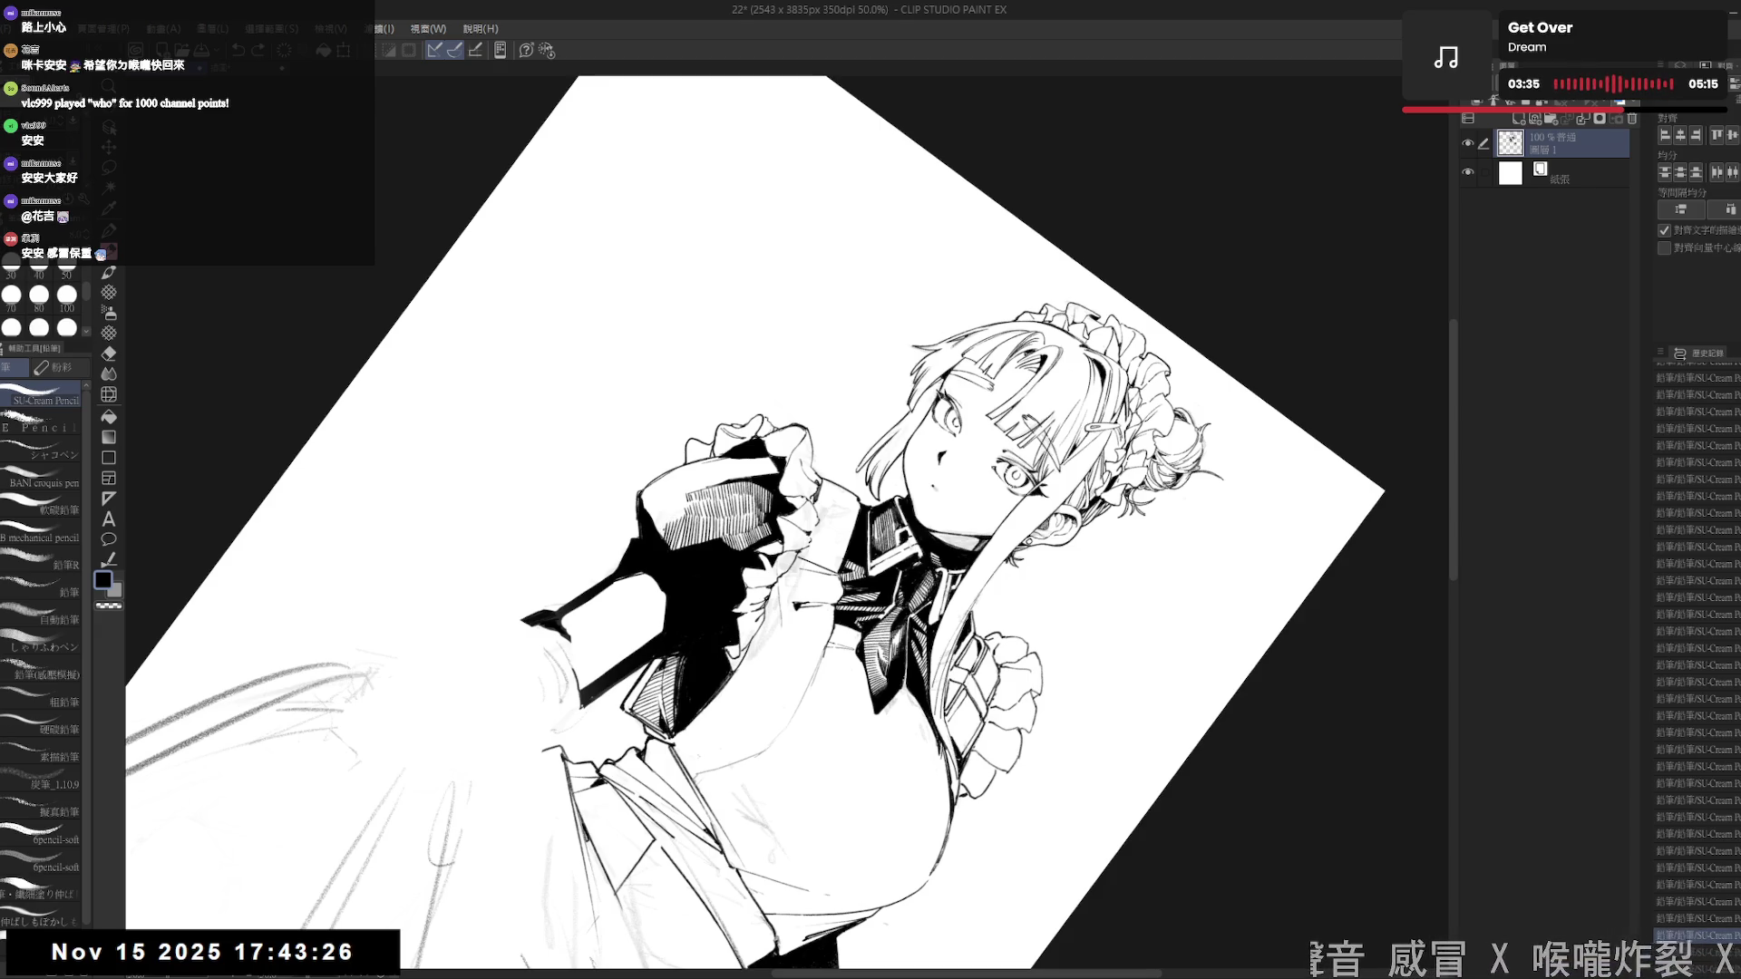
{"action": "key", "text": "ctrl+z"}
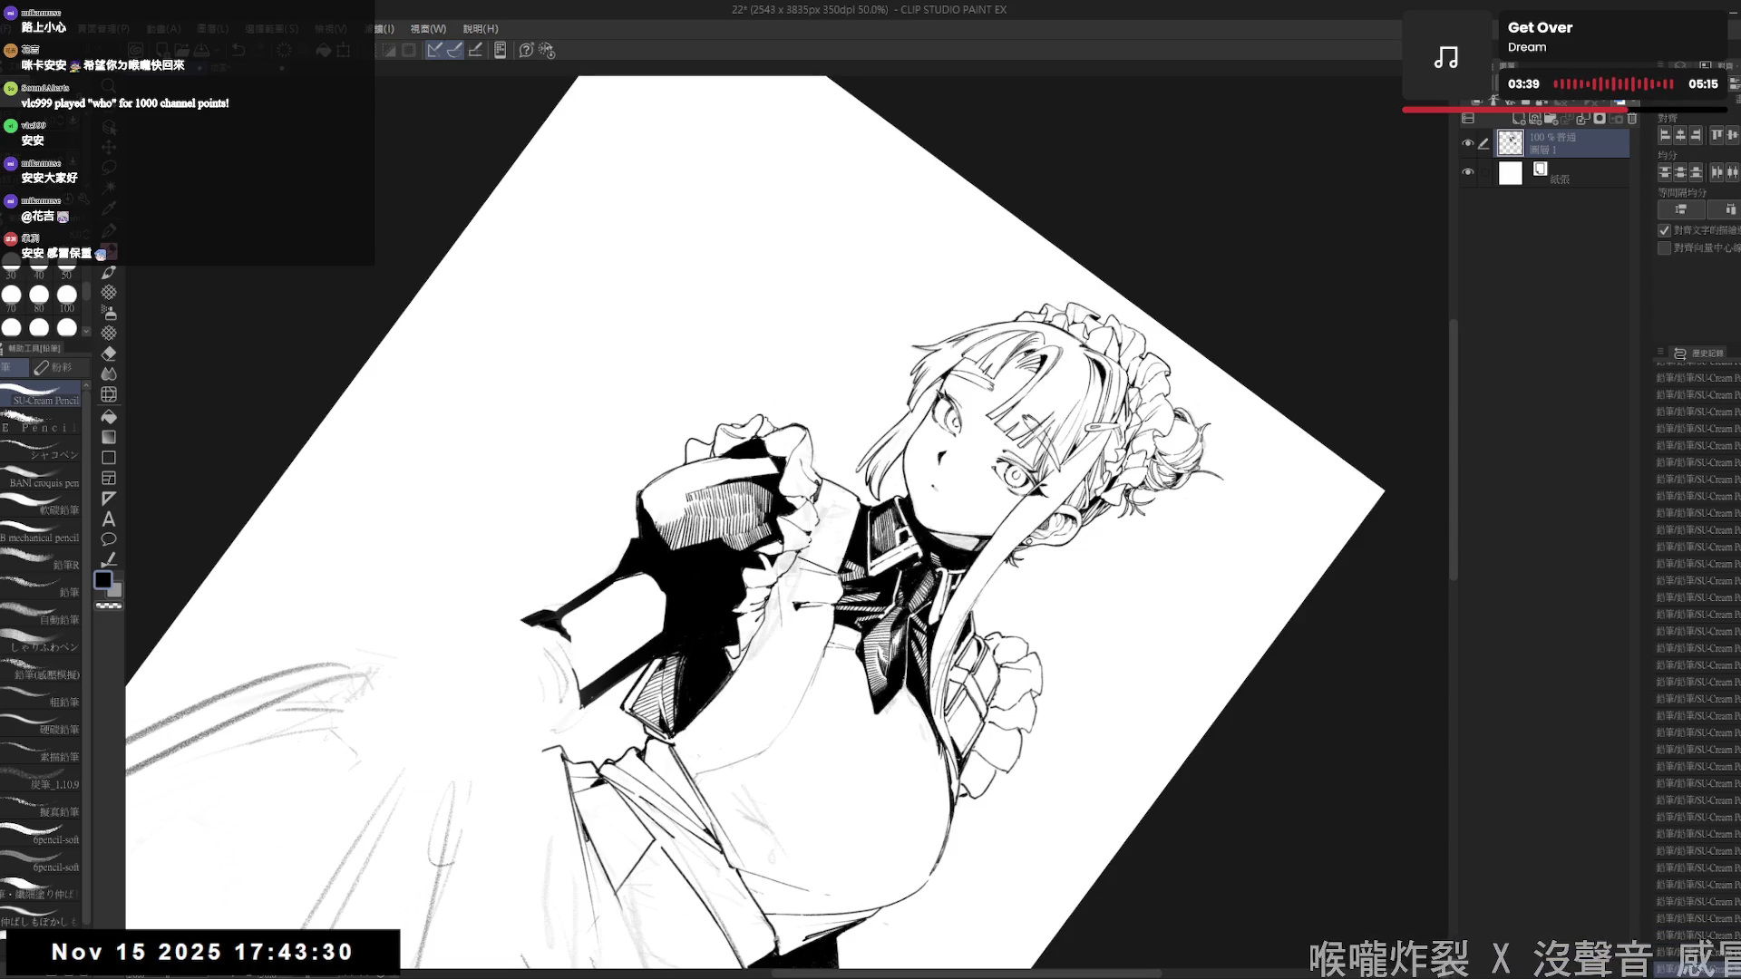
{"action": "key", "text": "ctrl+0"}
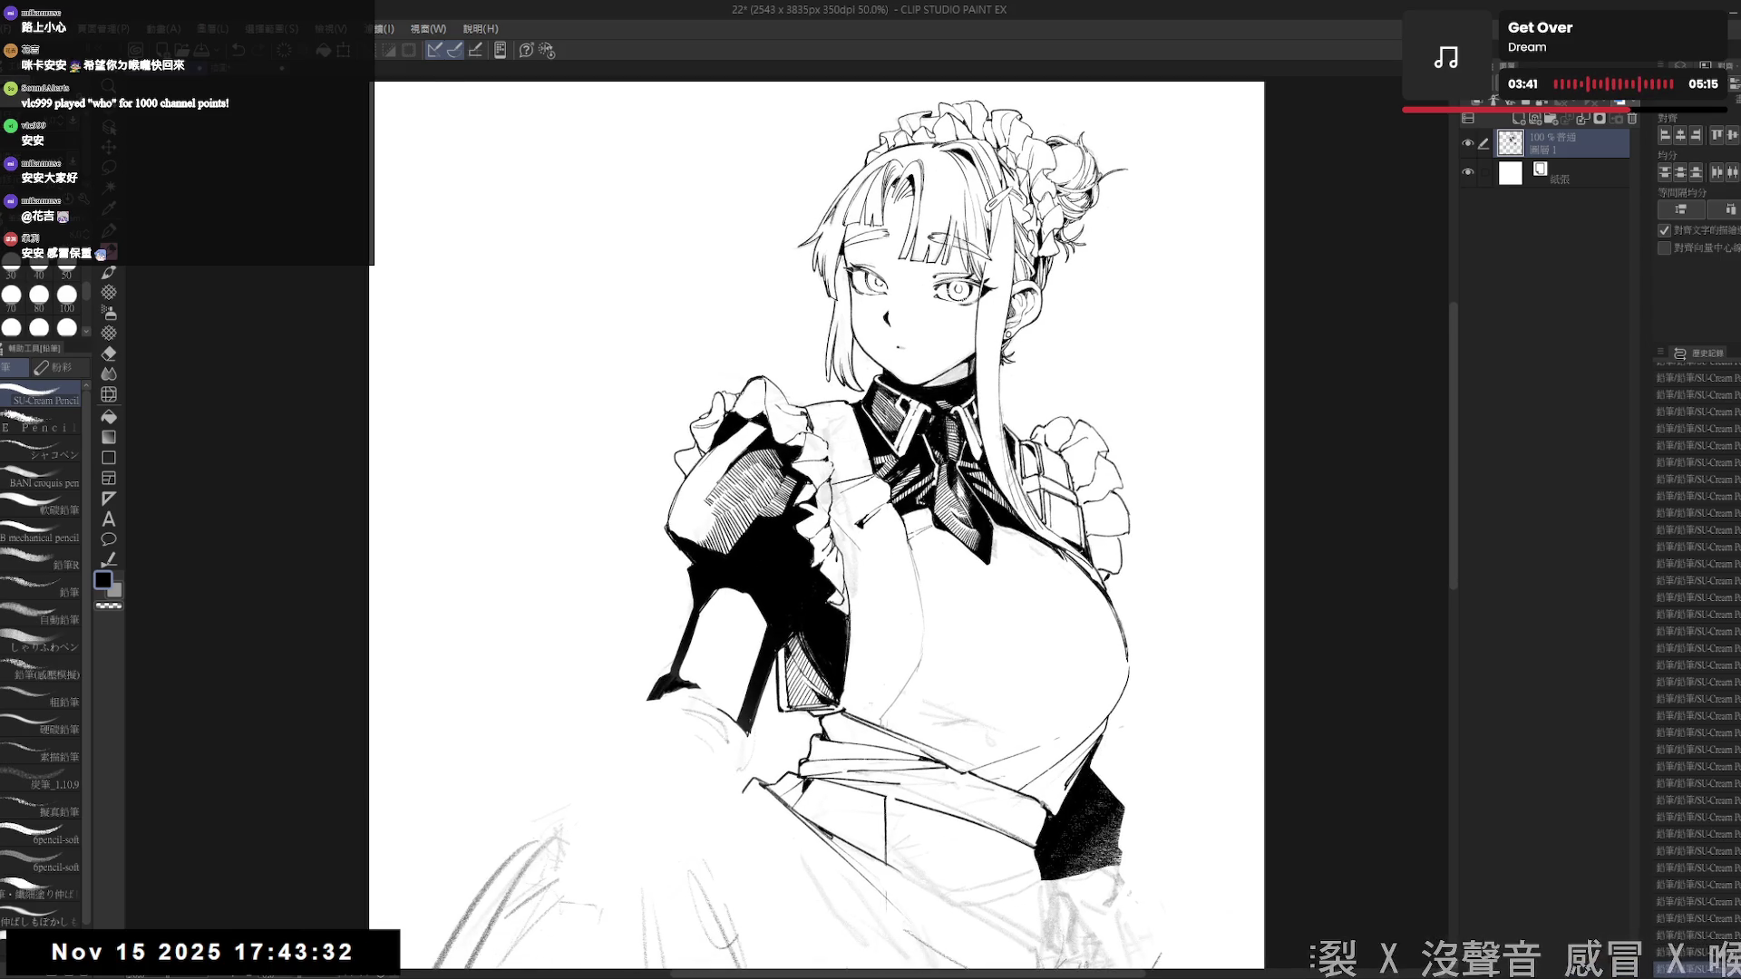
- Hatch the top of the raised sleeve near the fist with short dark pencil strokes
{"action": "key", "text": "ctrl+minus"}
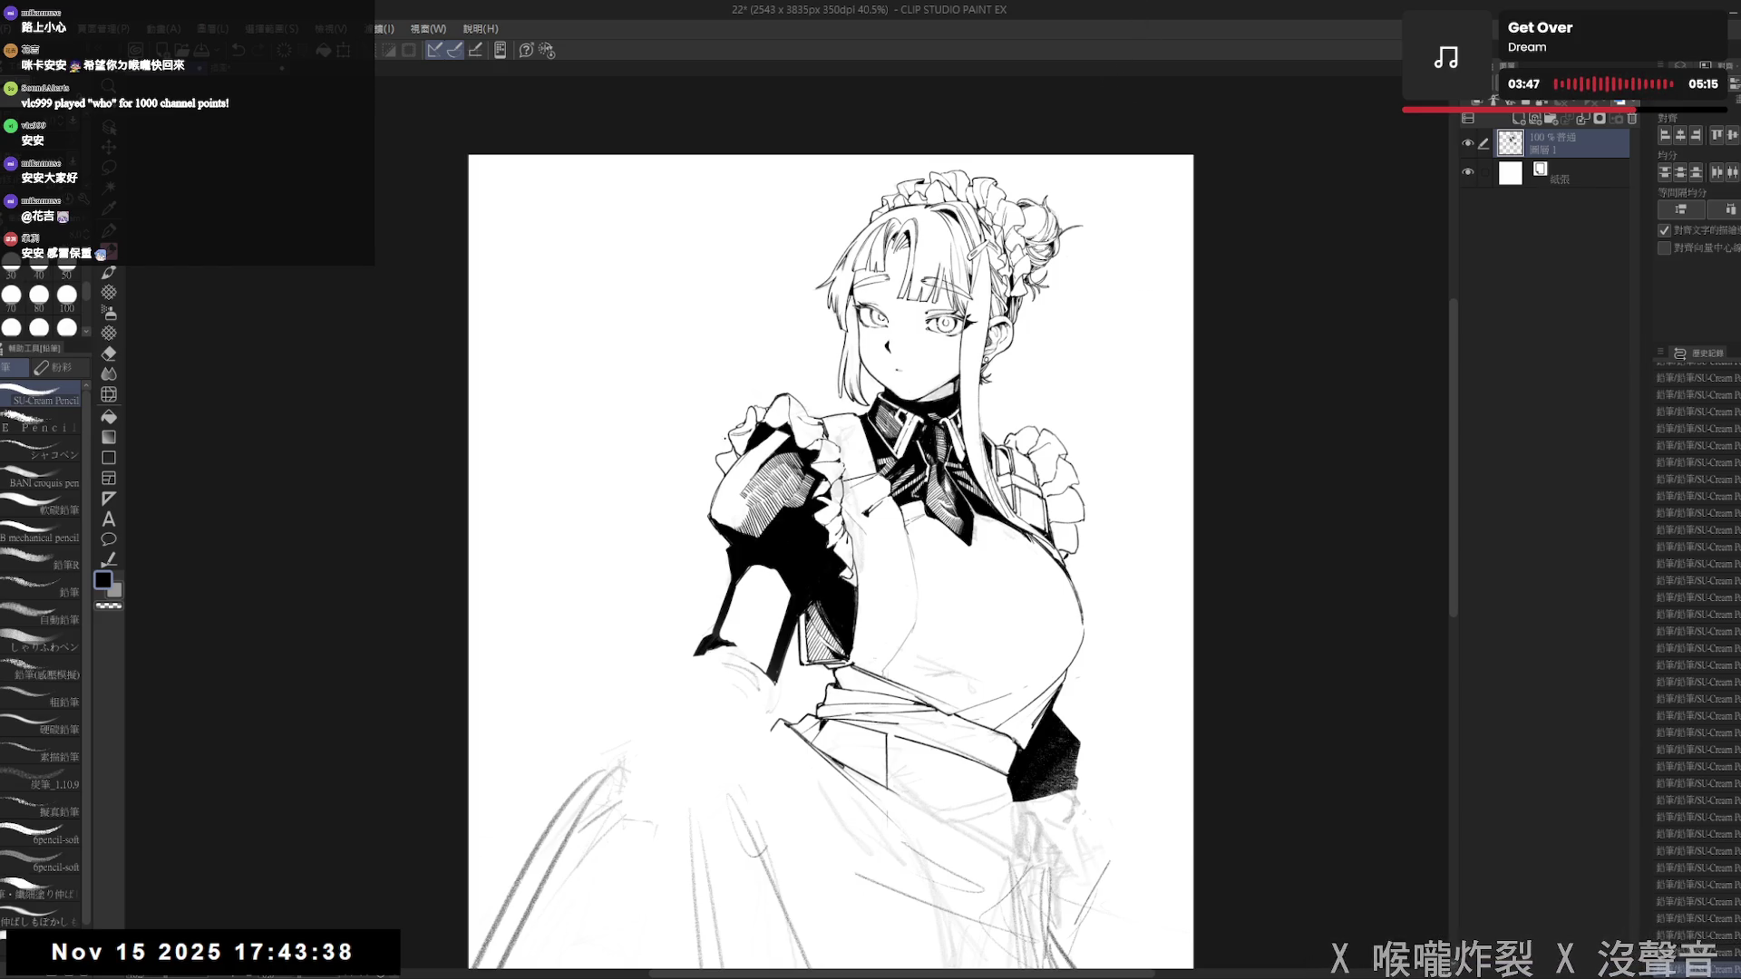
{"action": "mouse_move", "coordinate": [672, 636]}
{"action": "left_mouse_down"}
{"action": "mouse_move", "coordinate": [607, 654]}
{"action": "mouse_move", "coordinate": [635, 589]}
{"action": "mouse_move", "coordinate": [744, 544]}
{"action": "left_mouse_up"}
{"action": "scroll", "coordinate": [586, 621], "scroll_direction": "up", "scroll_amount": 3}
{"action": "left_click_drag", "start_coordinate": [465, 768], "coordinate": [798, 780]}
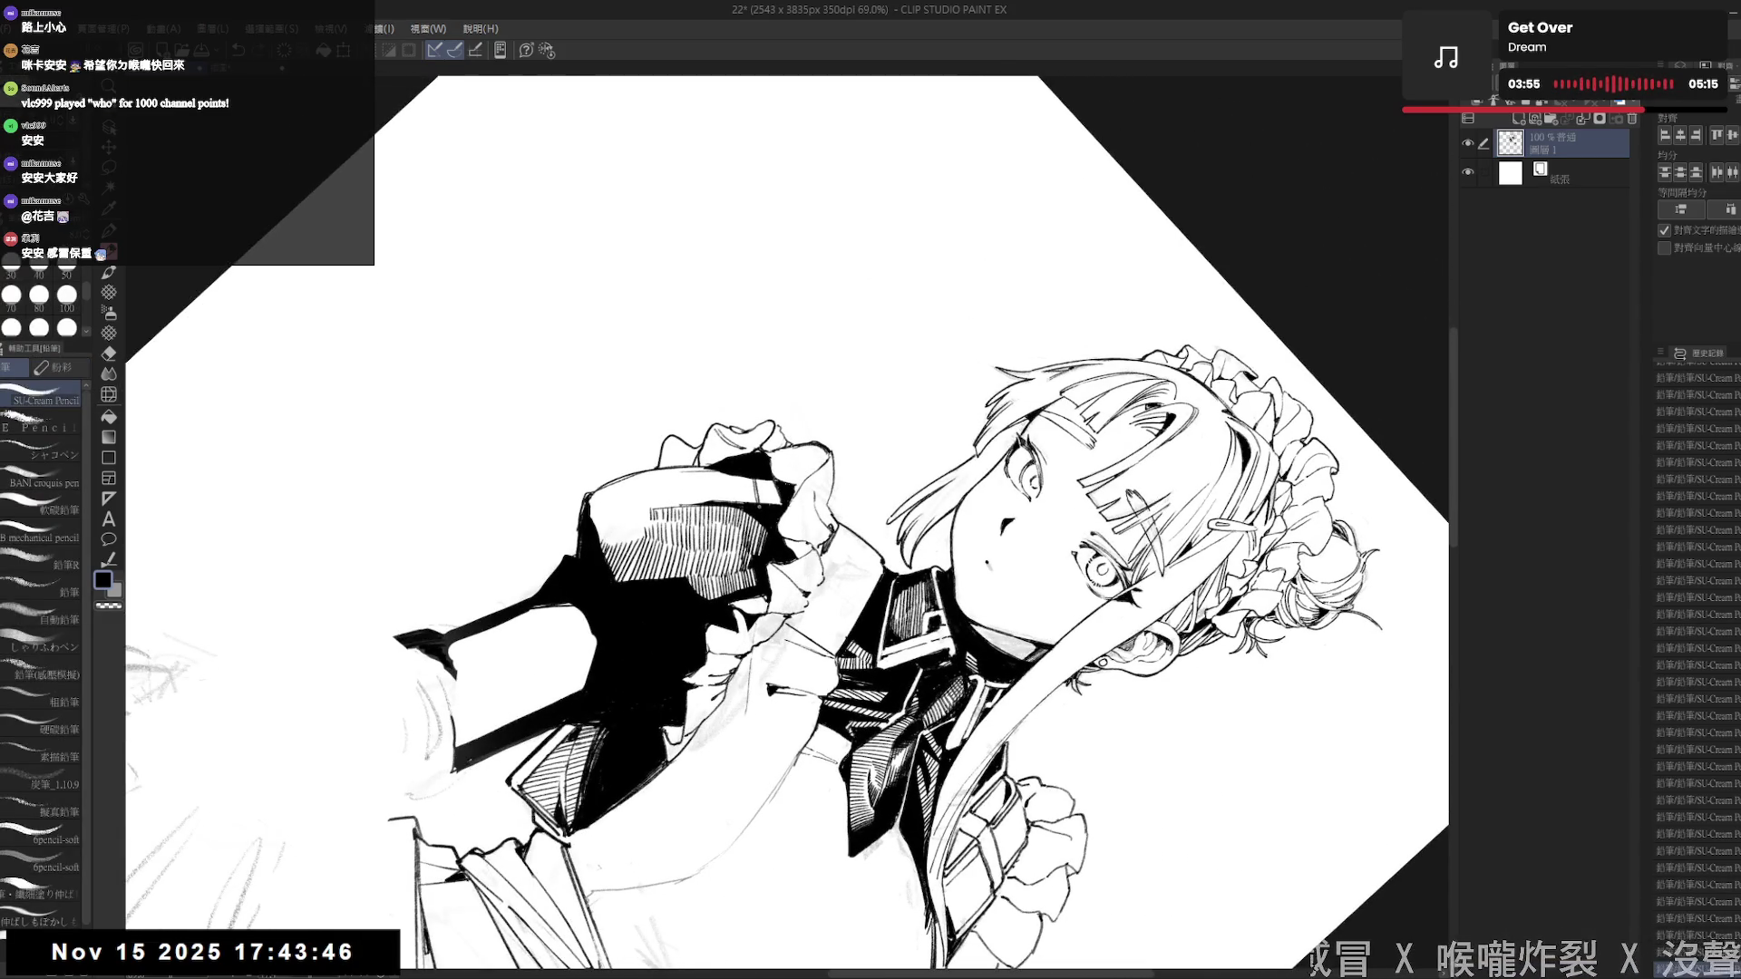
{"action": "mouse_move", "coordinate": [760, 479]}
{"action": "left_mouse_down"}
{"action": "mouse_move", "coordinate": [773, 511]}
{"action": "mouse_move", "coordinate": [680, 509]}
{"action": "left_mouse_up"}
{"action": "key", "text": "ctrl+at"}
{"action": "scroll", "coordinate": [755, 544], "scroll_direction": "down", "scroll_amount": 2}
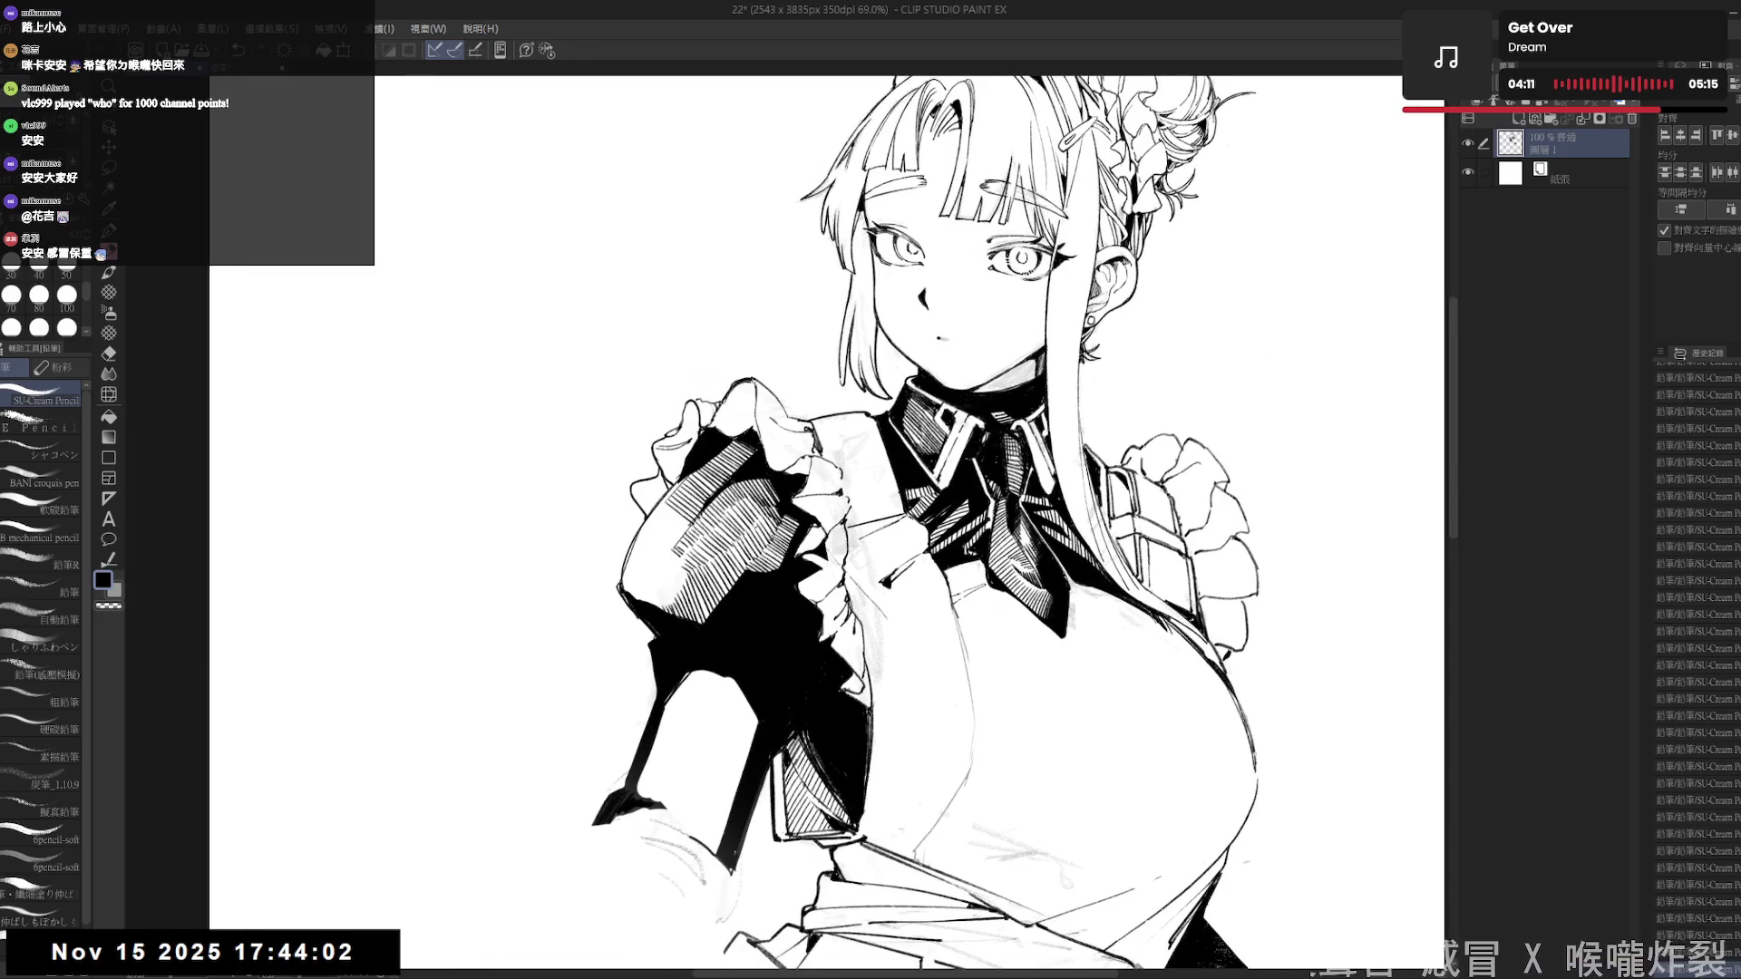
{"action": "scroll", "coordinate": [798, 544], "scroll_direction": "down", "scroll_amount": 3}
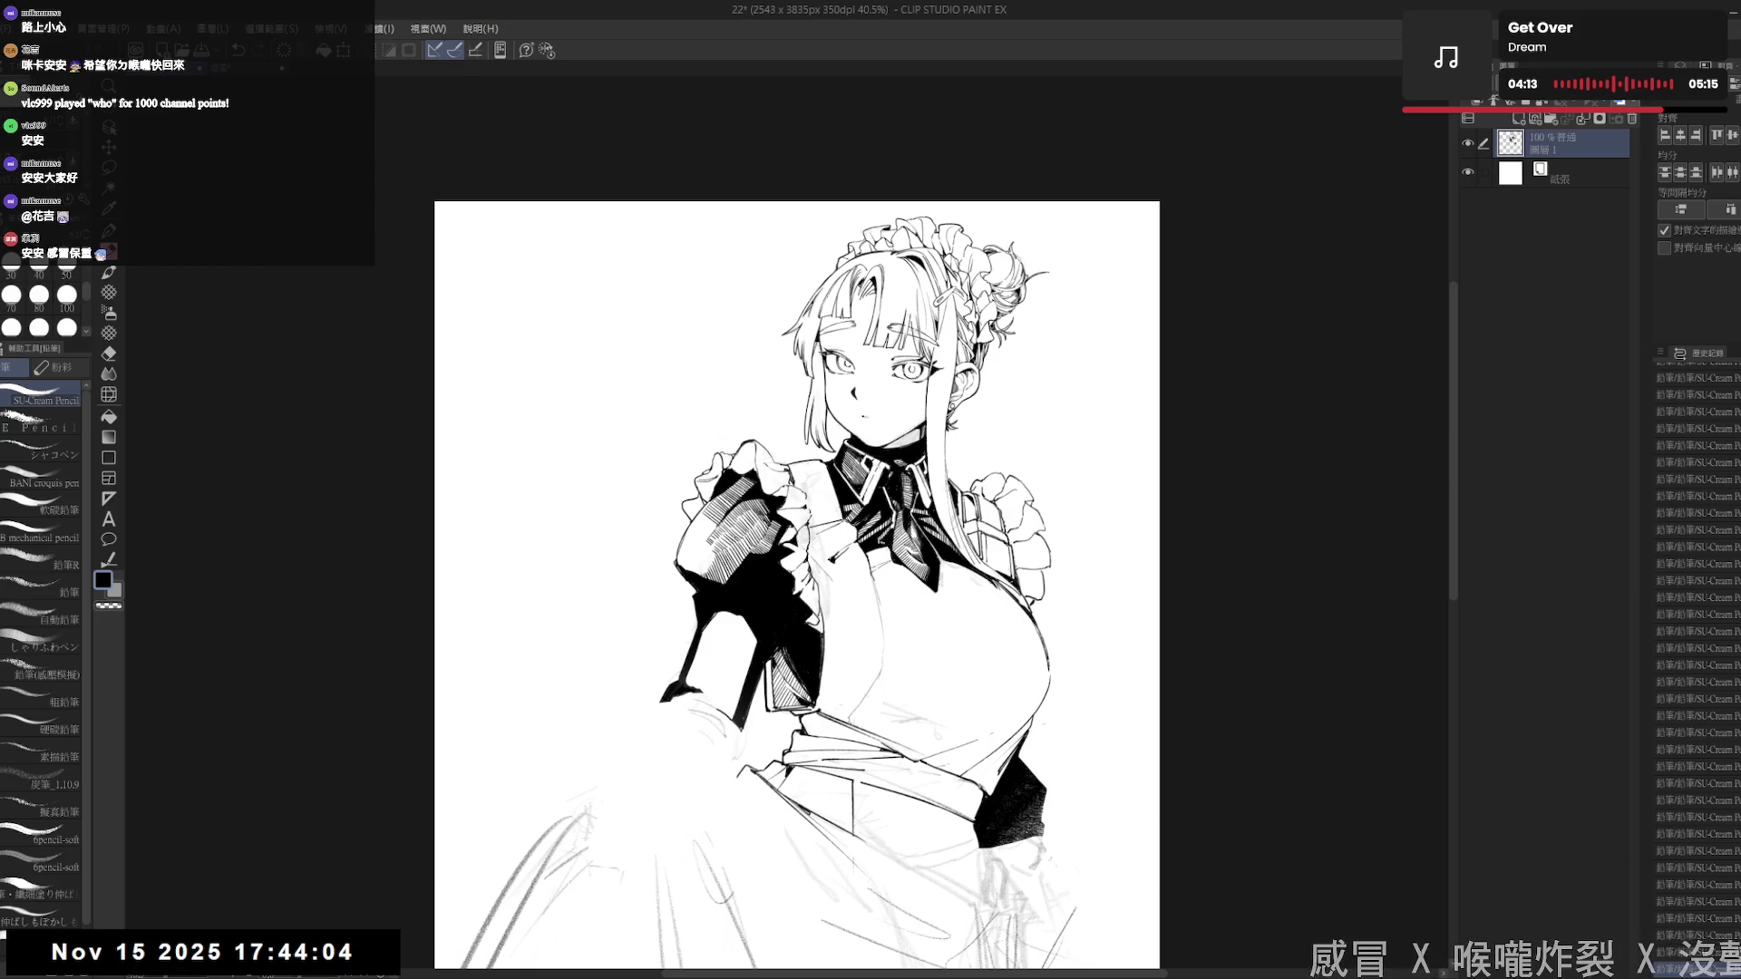
- Sketch pencil strokes on the left sleeve frill
{"action": "left_click_drag", "start_coordinate": [689, 604], "coordinate": [706, 600]}
{"action": "scroll", "coordinate": [716, 559], "scroll_direction": "up", "scroll_amount": 2}
{"action": "key", "text": "e"}
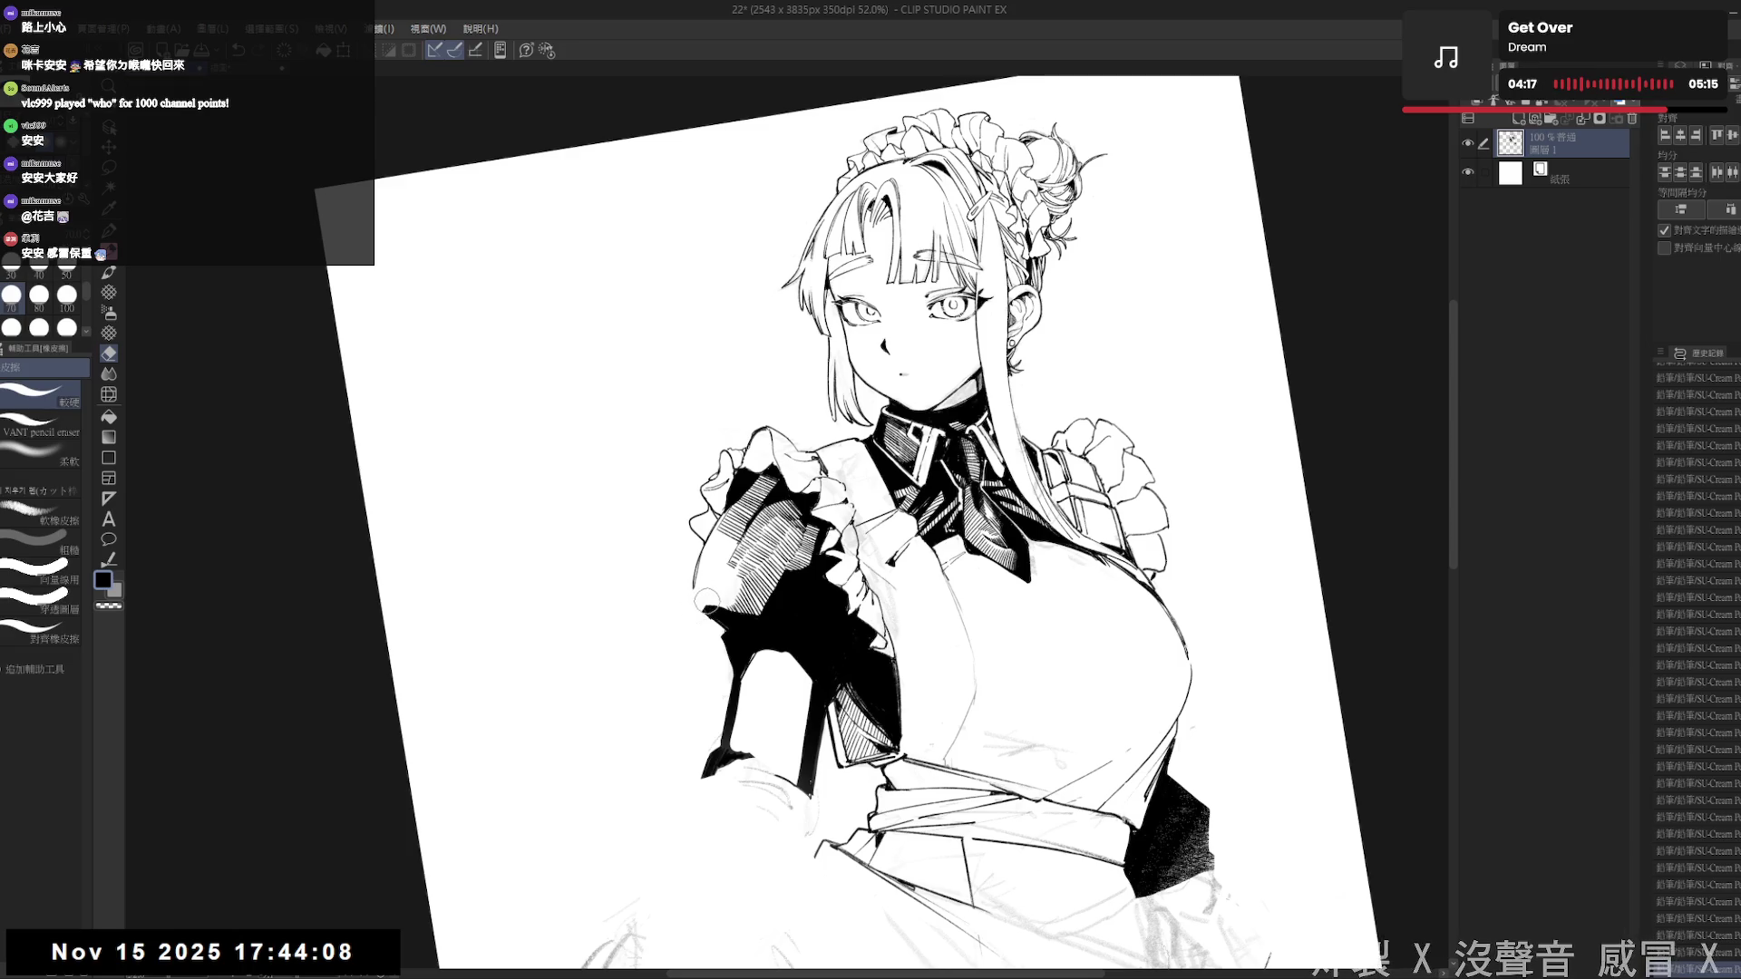
{"action": "key", "text": "r"}
{"action": "mouse_move", "coordinate": [642, 714]}
{"action": "left_mouse_down"}
{"action": "mouse_move", "coordinate": [574, 551]}
{"action": "mouse_move", "coordinate": [582, 453]}
{"action": "left_mouse_up"}
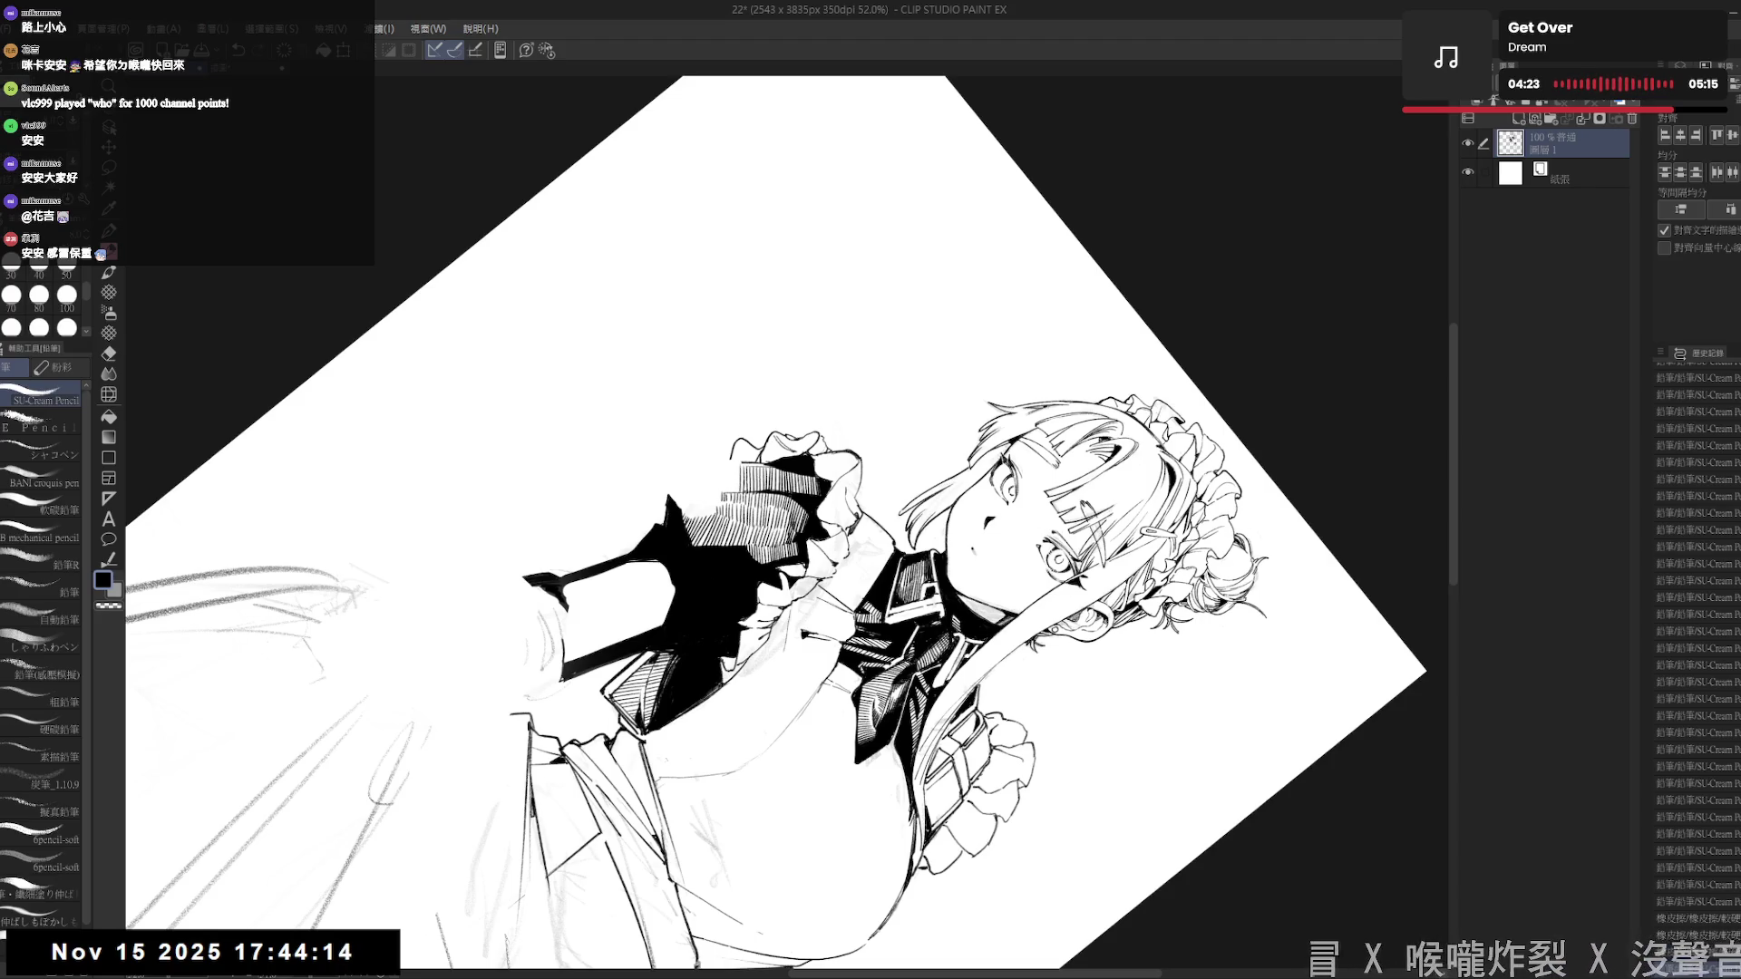
{"action": "key", "text": "shift+space"}
{"action": "mouse_move", "coordinate": [582, 453]}
{"action": "left_mouse_down"}
{"action": "mouse_move", "coordinate": [573, 552]}
{"action": "mouse_move", "coordinate": [642, 714]}
{"action": "left_mouse_up"}
{"action": "left_click_drag", "start_coordinate": [705, 536], "coordinate": [686, 576]}
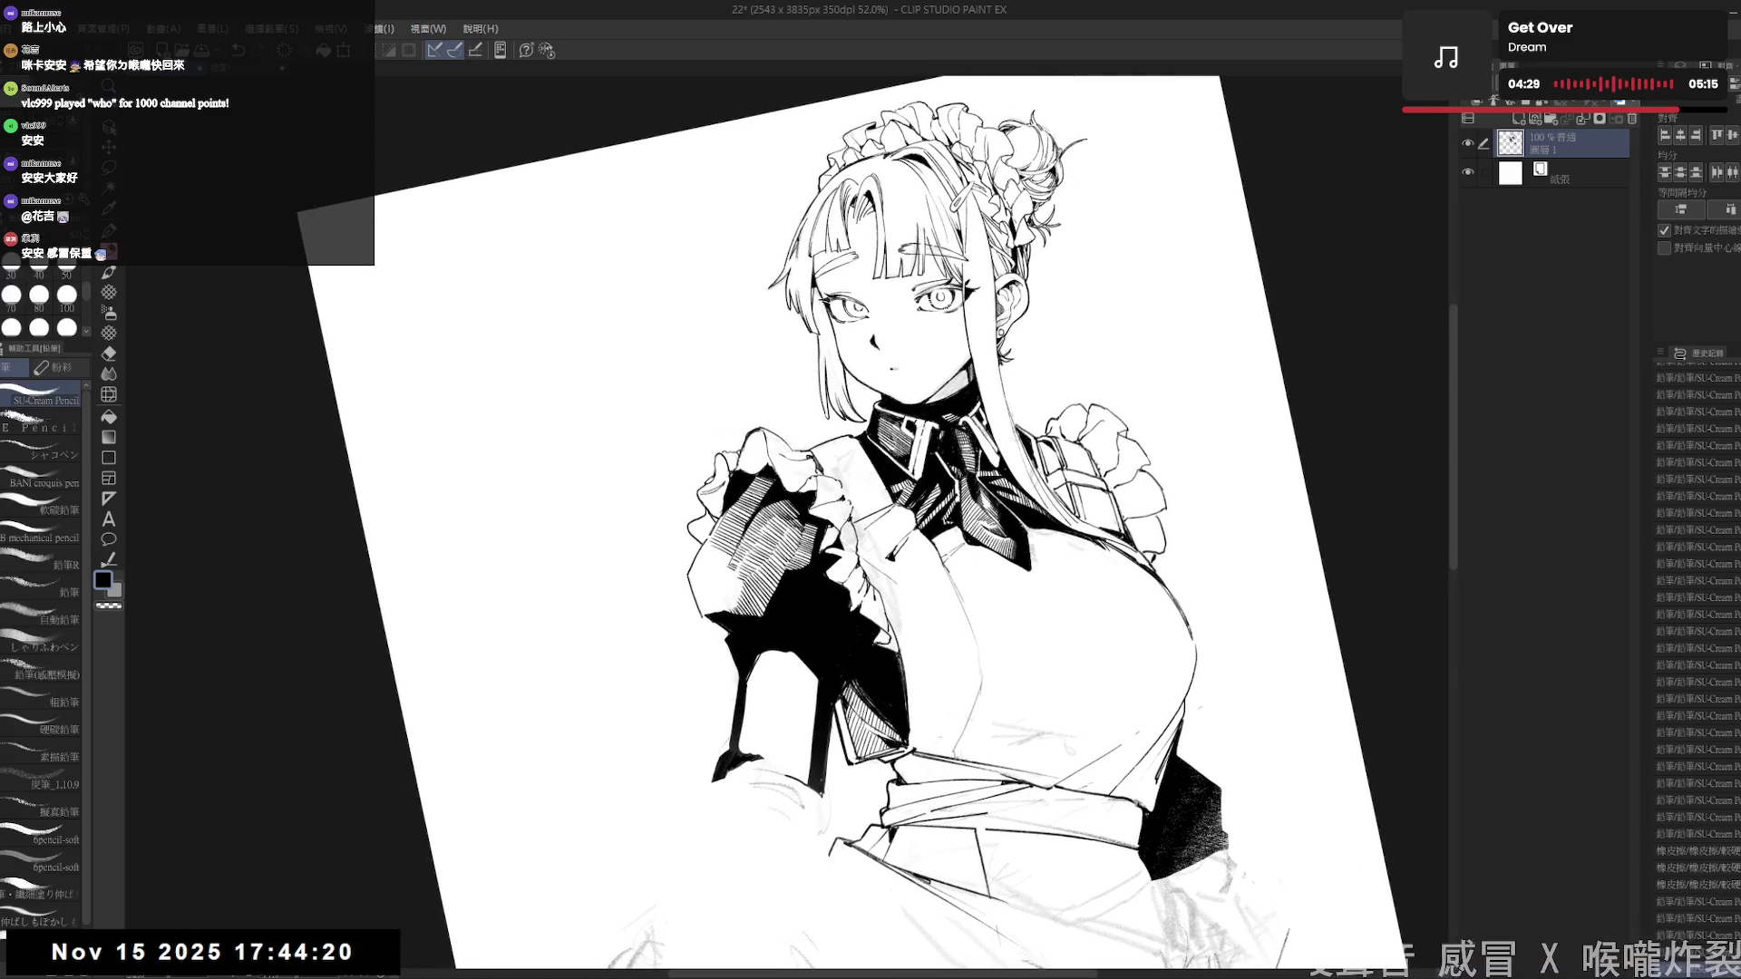
- Mirror the canvas to check the drawing, then erase a stray mark near the frill
{"action": "key", "text": "ctrl+@"}
{"action": "key", "text": "h"}
{"action": "key", "text": "h"}
{"action": "mouse_move", "coordinate": [808, 771]}
{"action": "left_mouse_down"}
{"action": "mouse_move", "coordinate": [665, 553]}
{"action": "mouse_move", "coordinate": [673, 573]}
{"action": "left_mouse_up"}
{"action": "key", "text": "e"}
{"action": "key", "text": "p"}
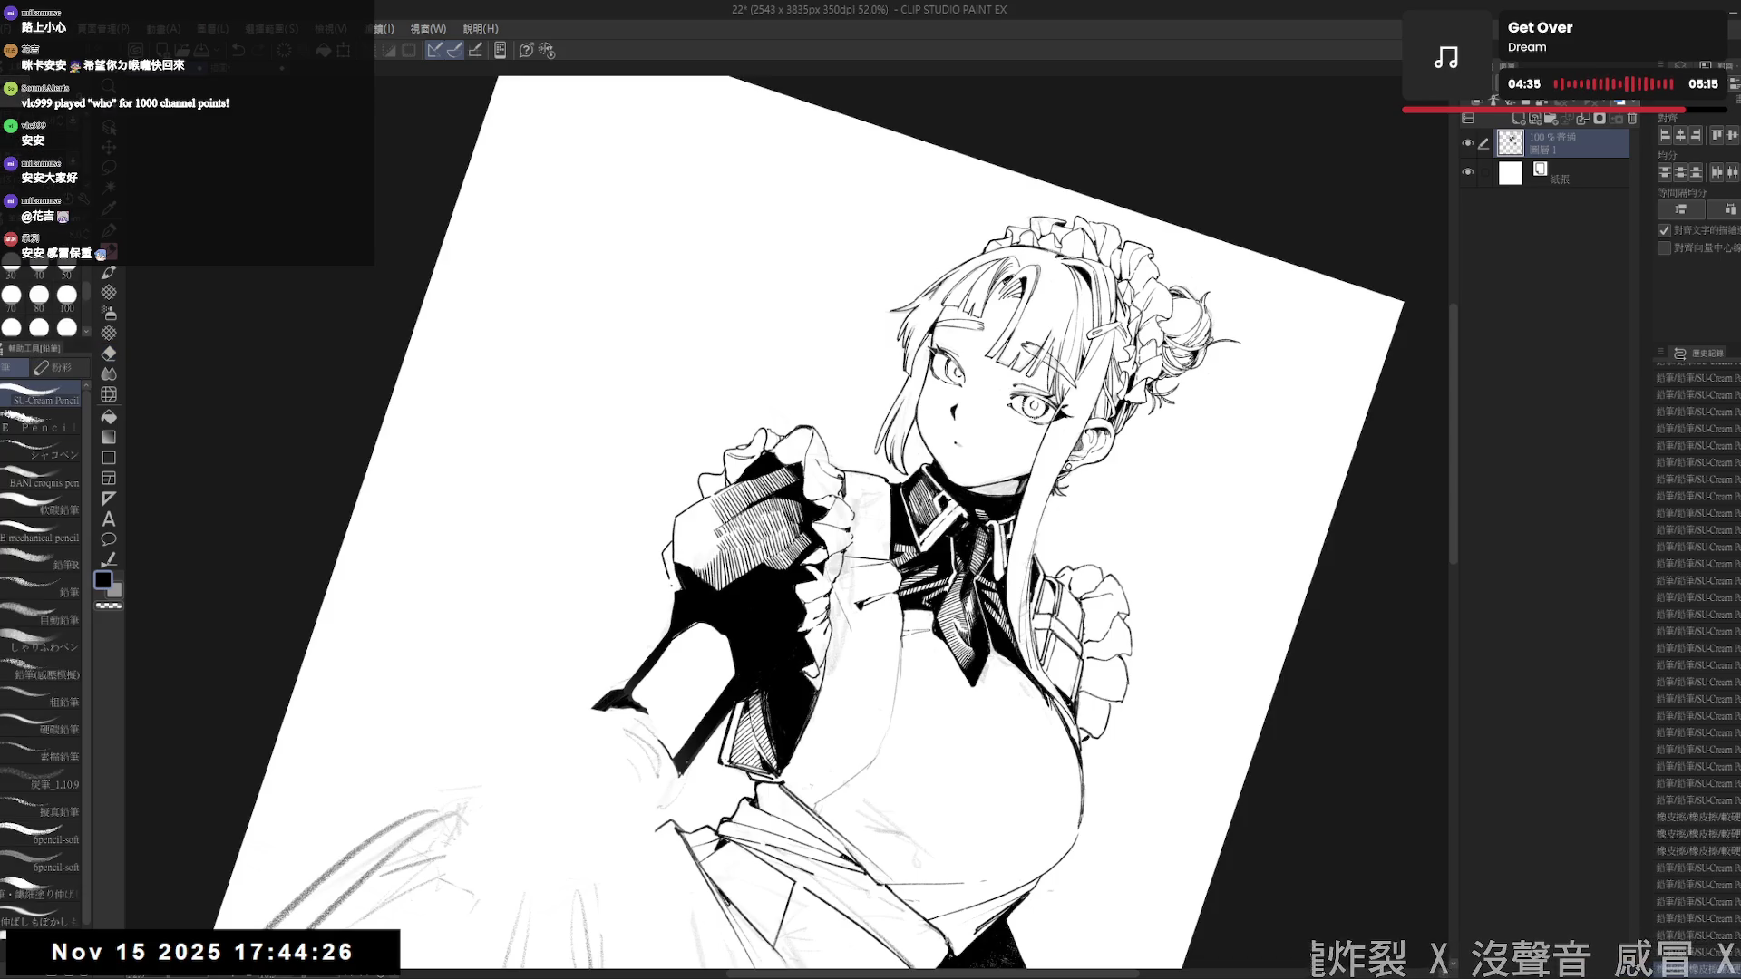
{"action": "key", "text": "e"}
{"action": "left_click_drag", "start_coordinate": [674, 553], "coordinate": [672, 539]}
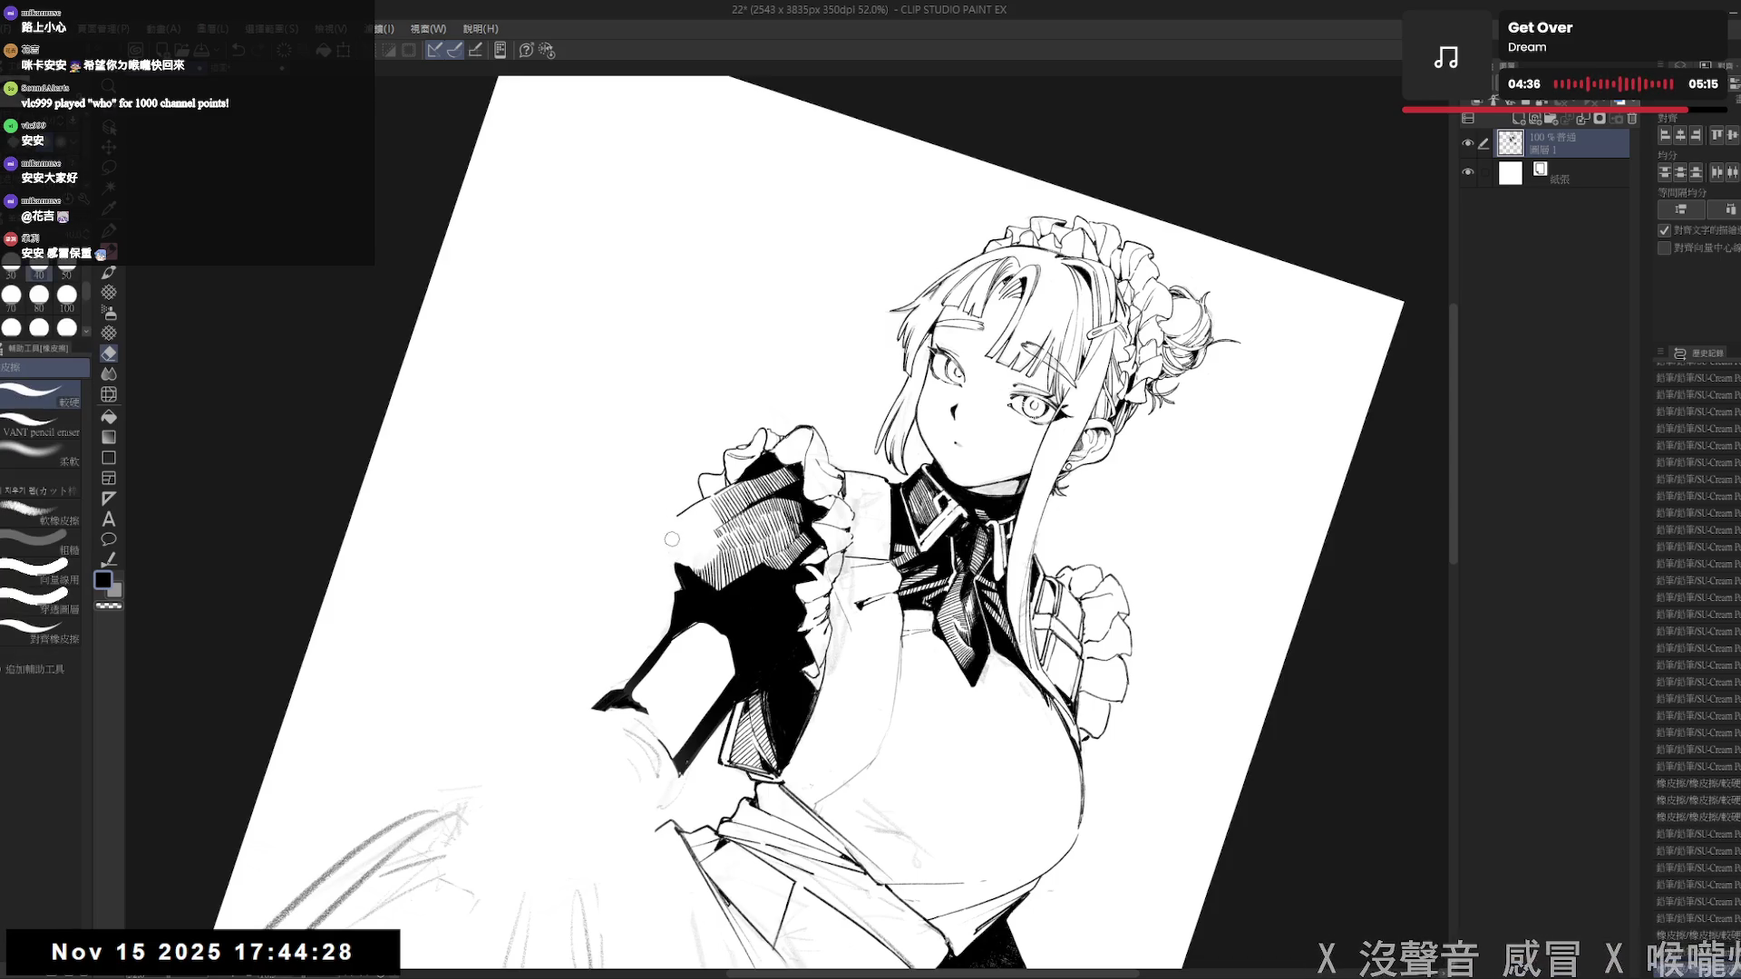
{"action": "key", "text": "p"}
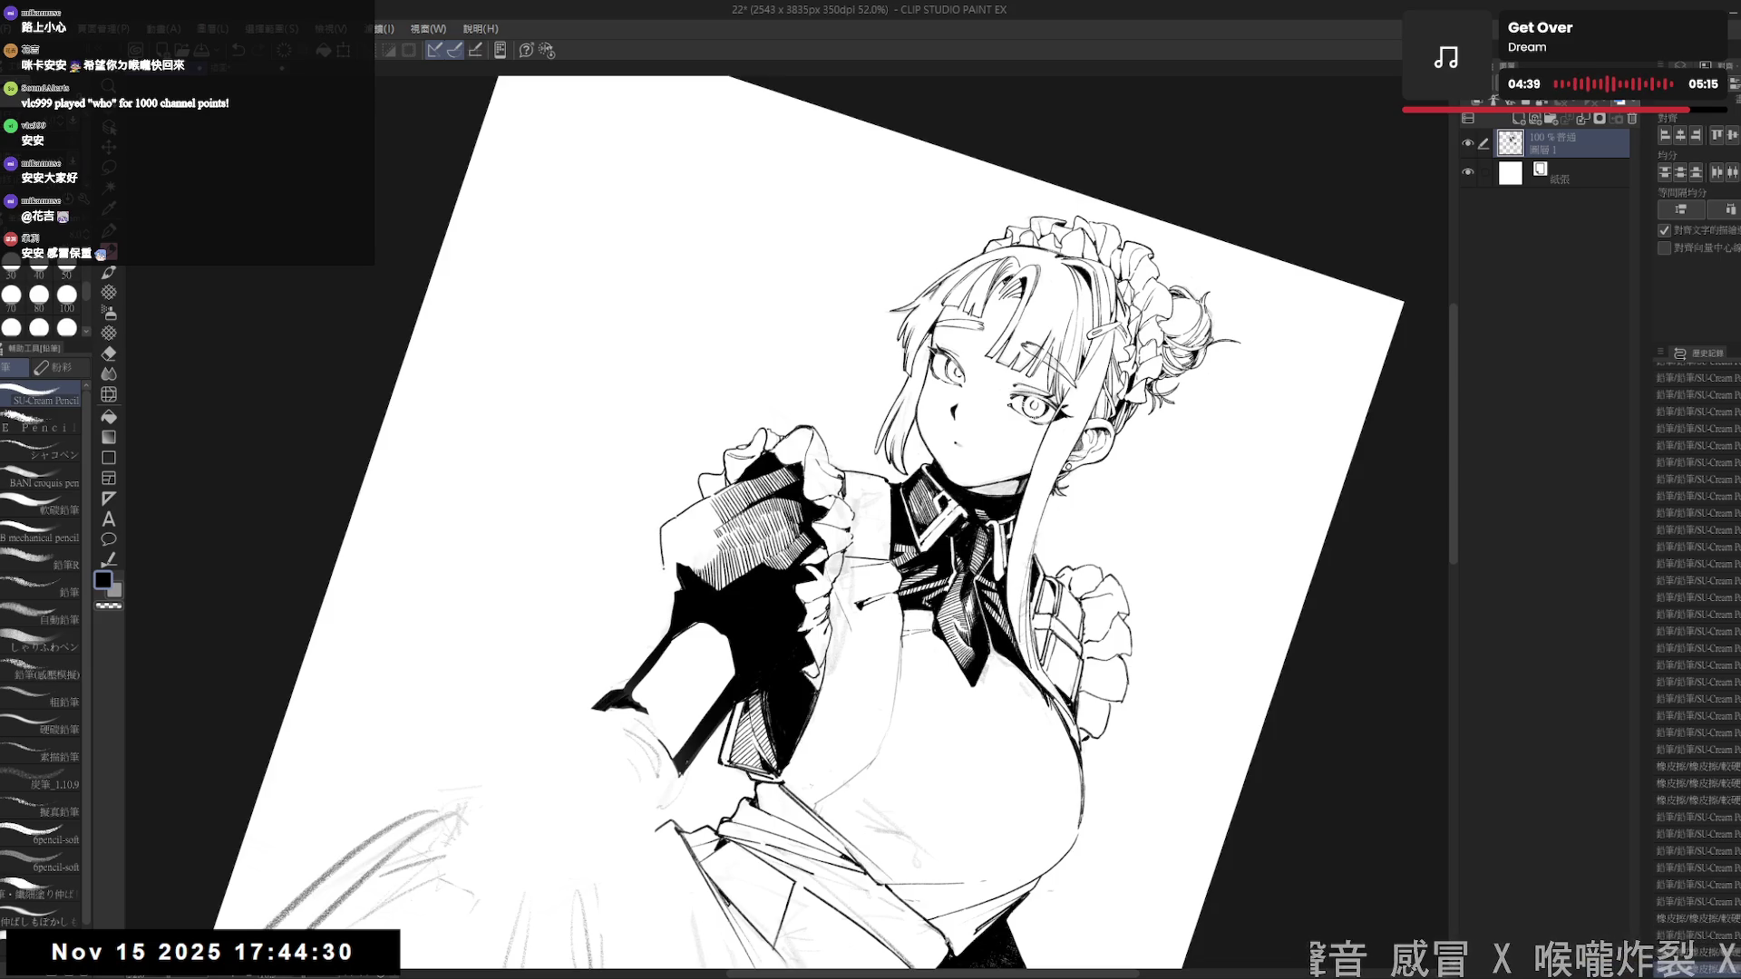
- Add short pencil hatching to the raised hand and cuff, undoing one small stroke
{"action": "key", "text": "shift+space"}
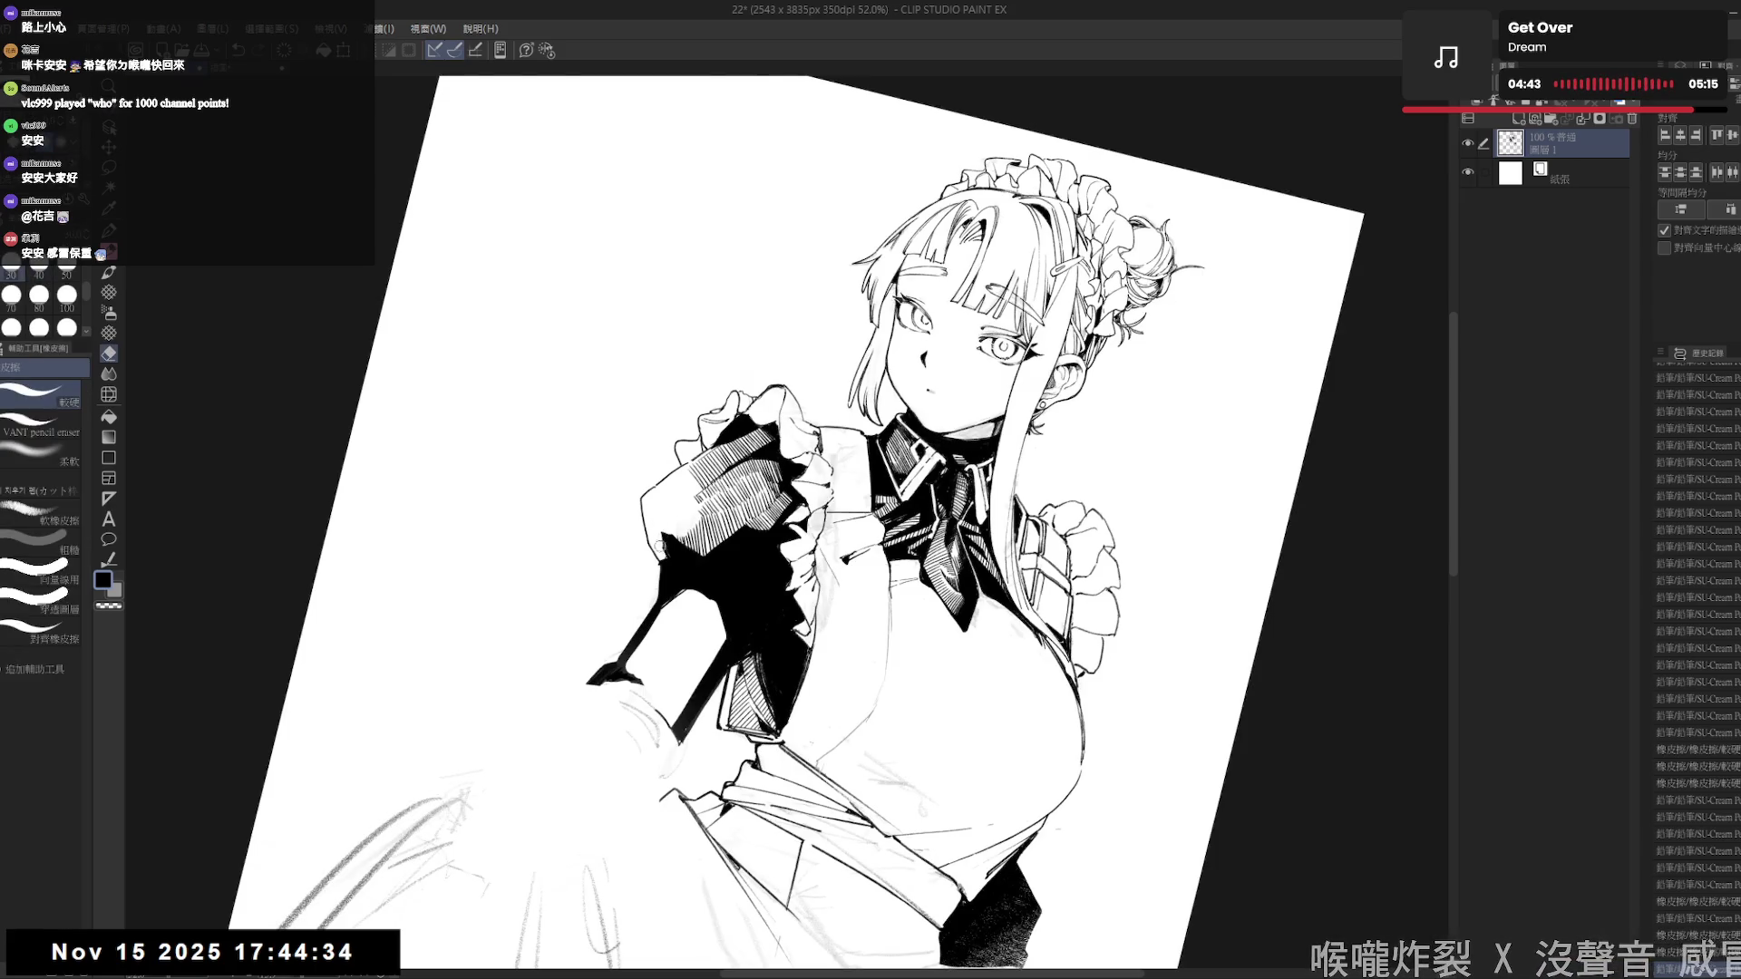
{"action": "left_click_drag", "start_coordinate": [634, 544], "coordinate": [680, 508]}
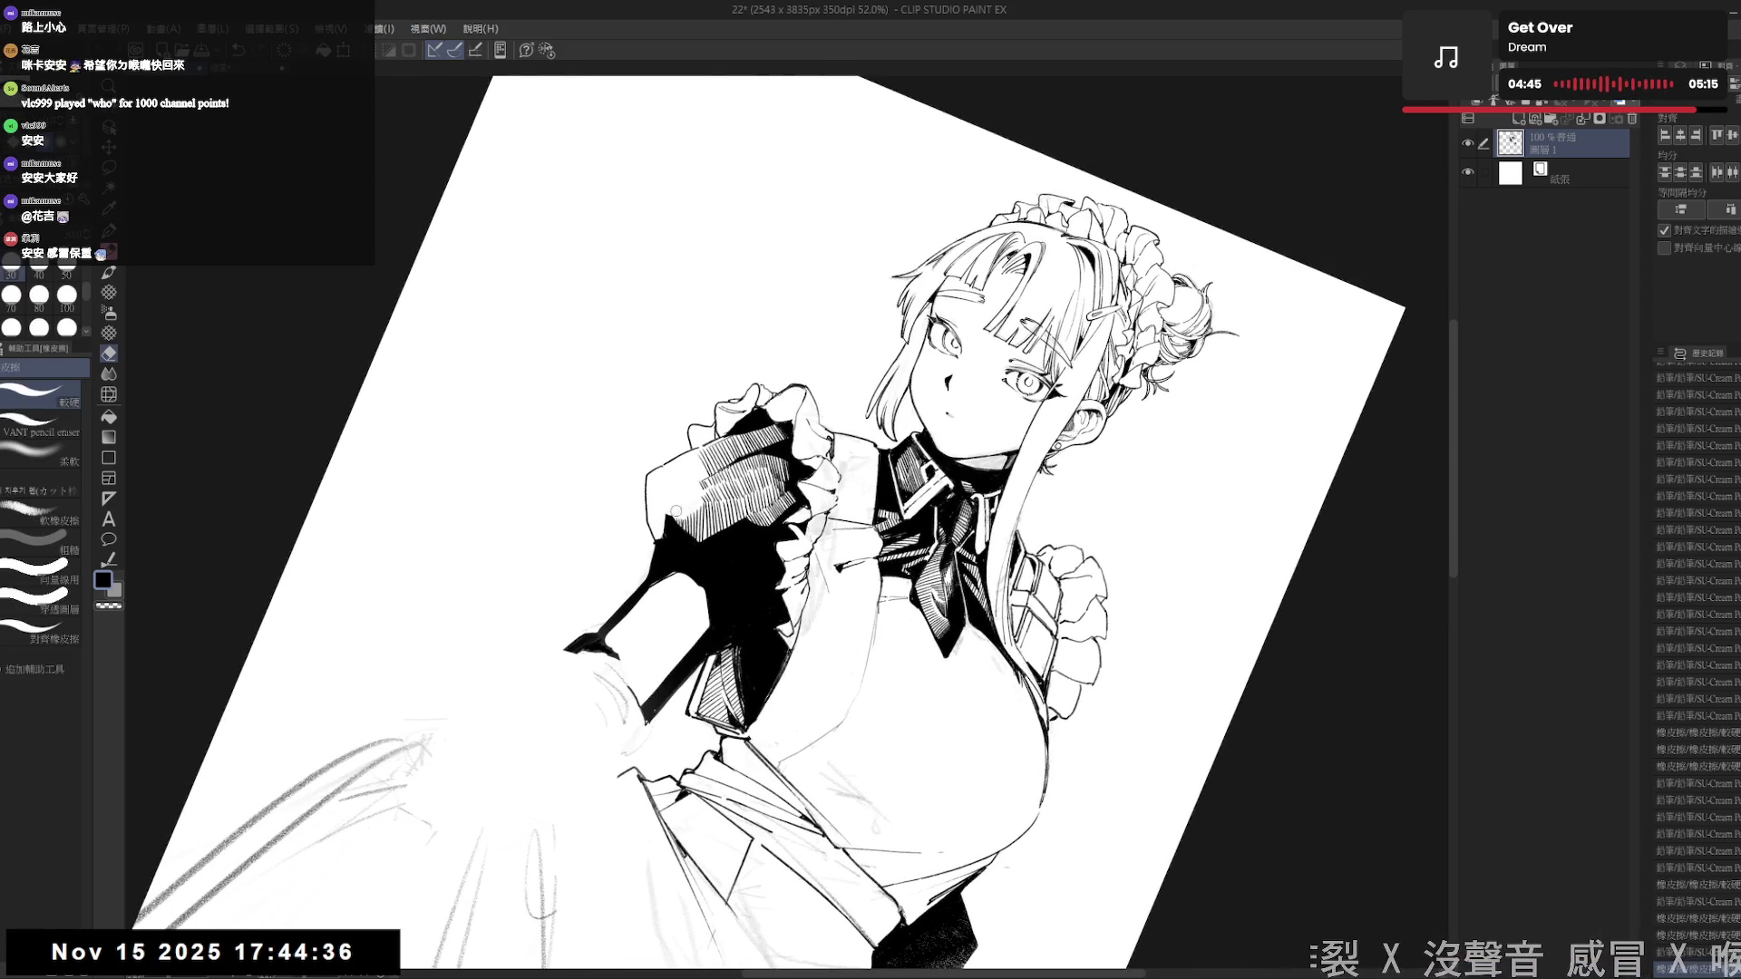
{"action": "mouse_move", "coordinate": [694, 446]}
{"action": "left_mouse_down"}
{"action": "mouse_move", "coordinate": [707, 532]}
{"action": "mouse_move", "coordinate": [642, 614]}
{"action": "left_mouse_up"}
{"action": "key", "text": "ctrl+z"}
{"action": "left_click_drag", "start_coordinate": [698, 480], "coordinate": [688, 502]}
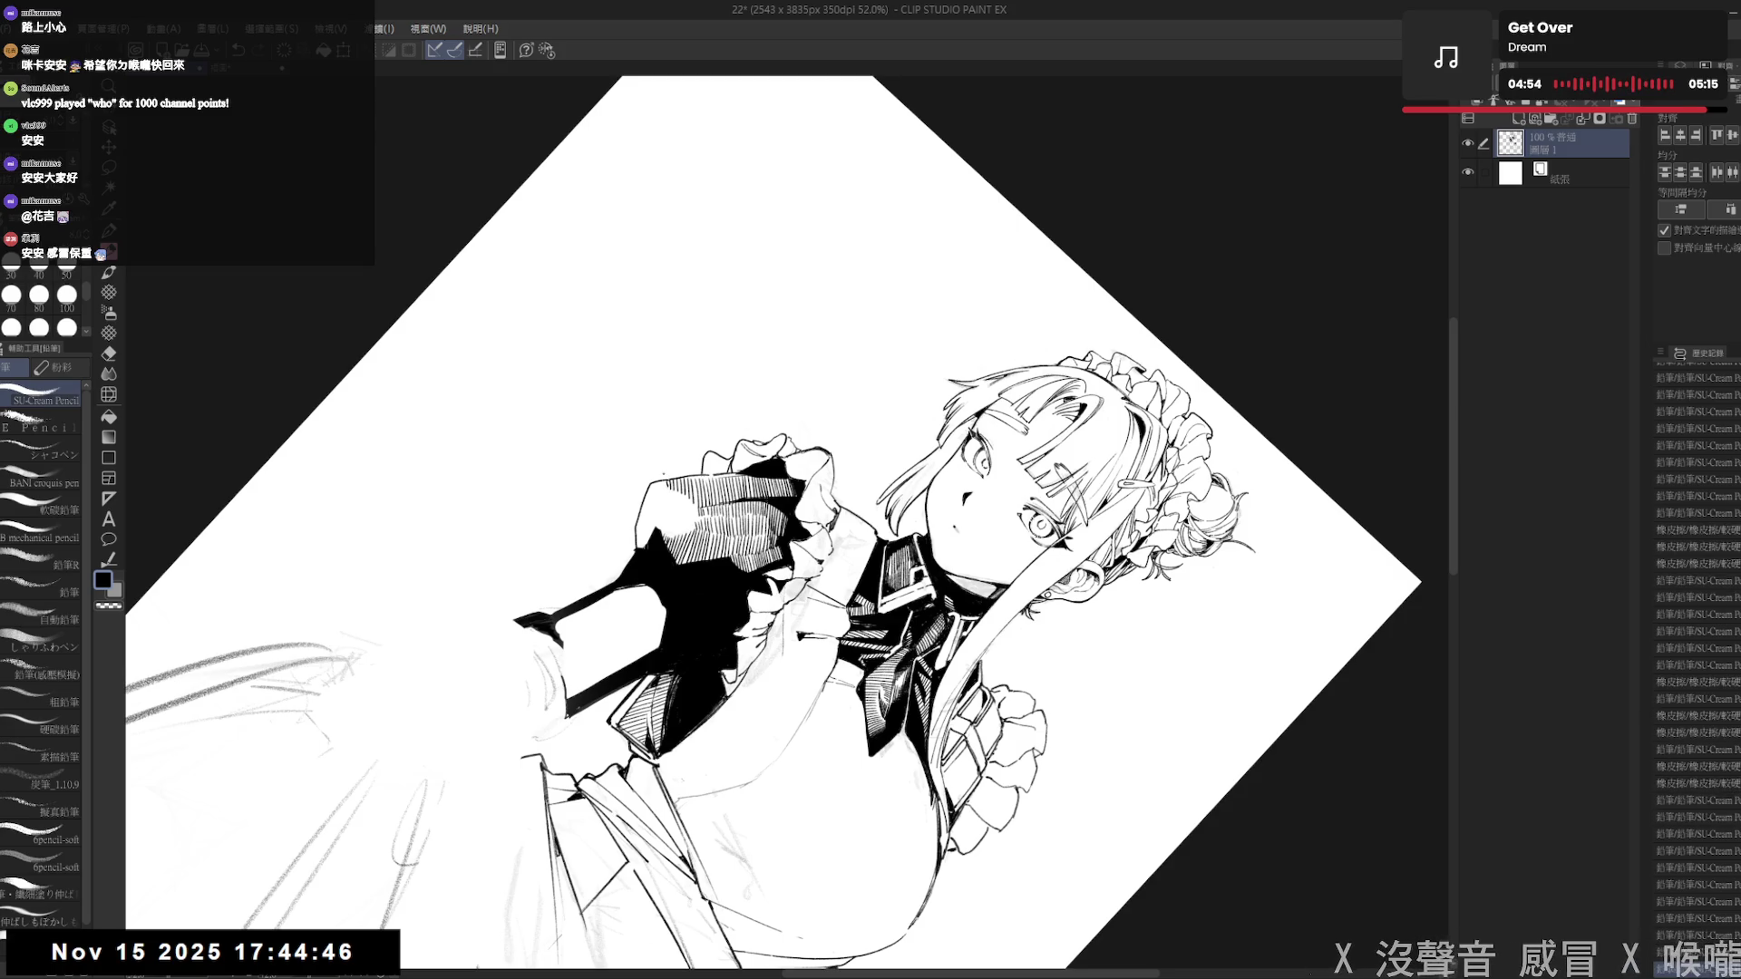
{"action": "key", "text": "ctrl+@"}
{"action": "left_click_drag", "start_coordinate": [692, 748], "coordinate": [708, 696]}
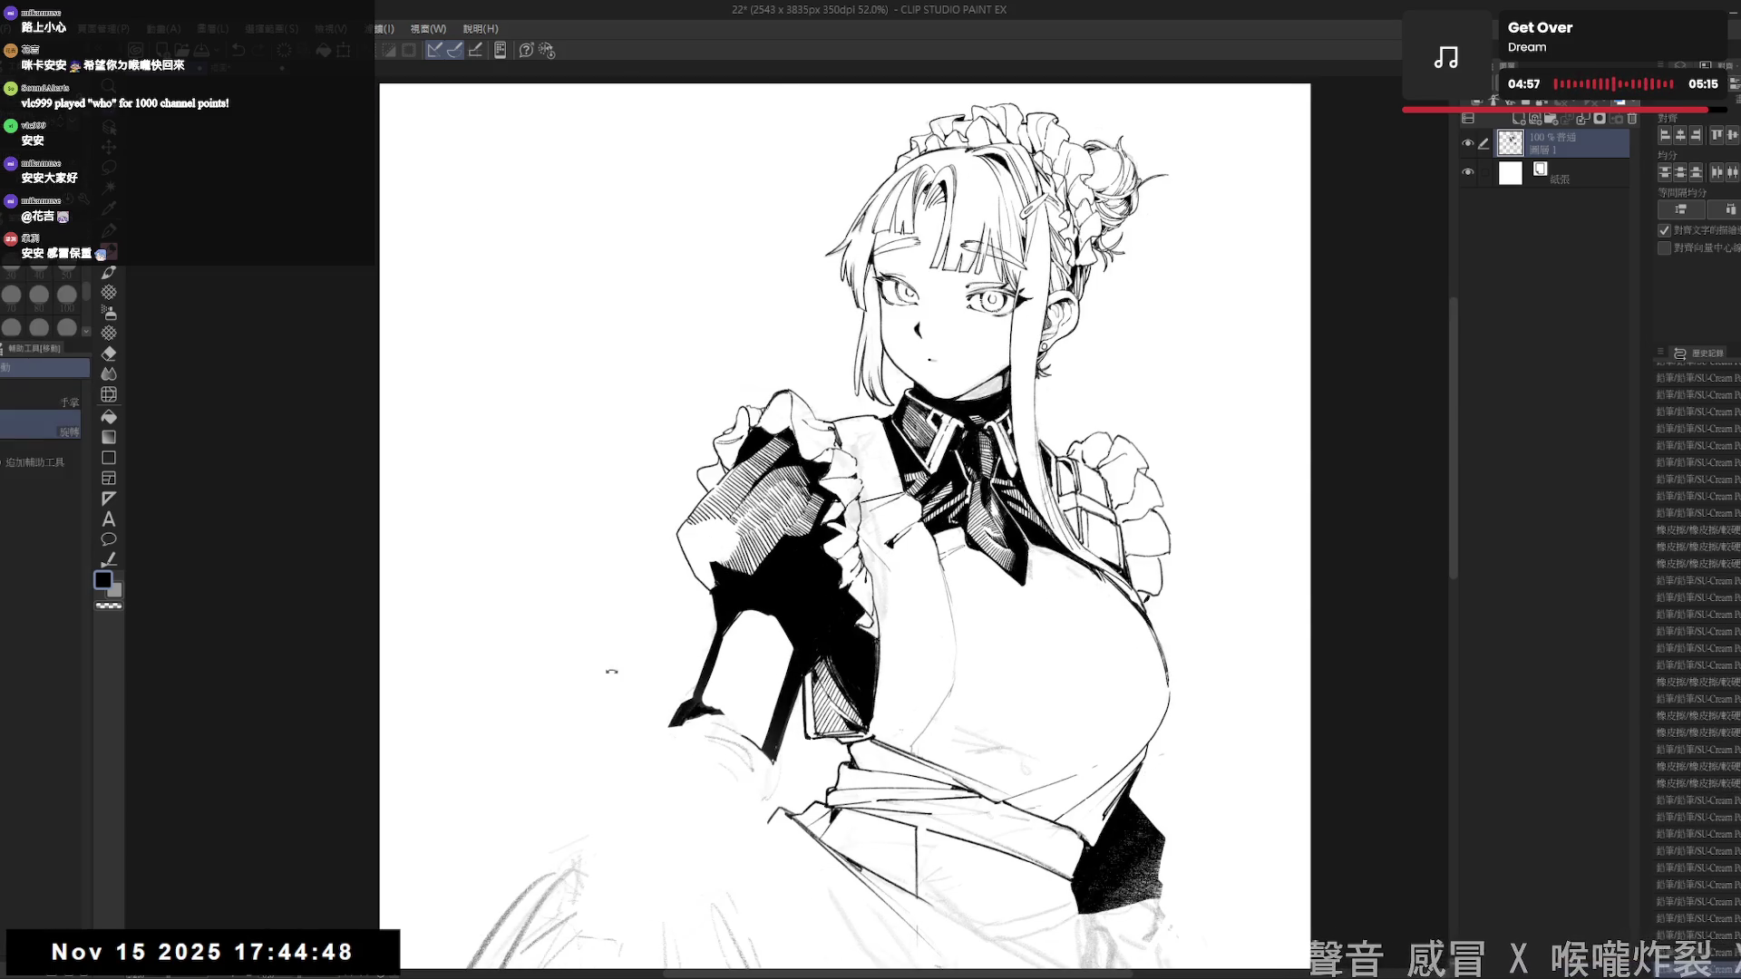
- Add pencil hatching strokes to the raised puffed sleeve at a tilted angle
{"action": "left_click_drag", "start_coordinate": [610, 556], "coordinate": [639, 508]}
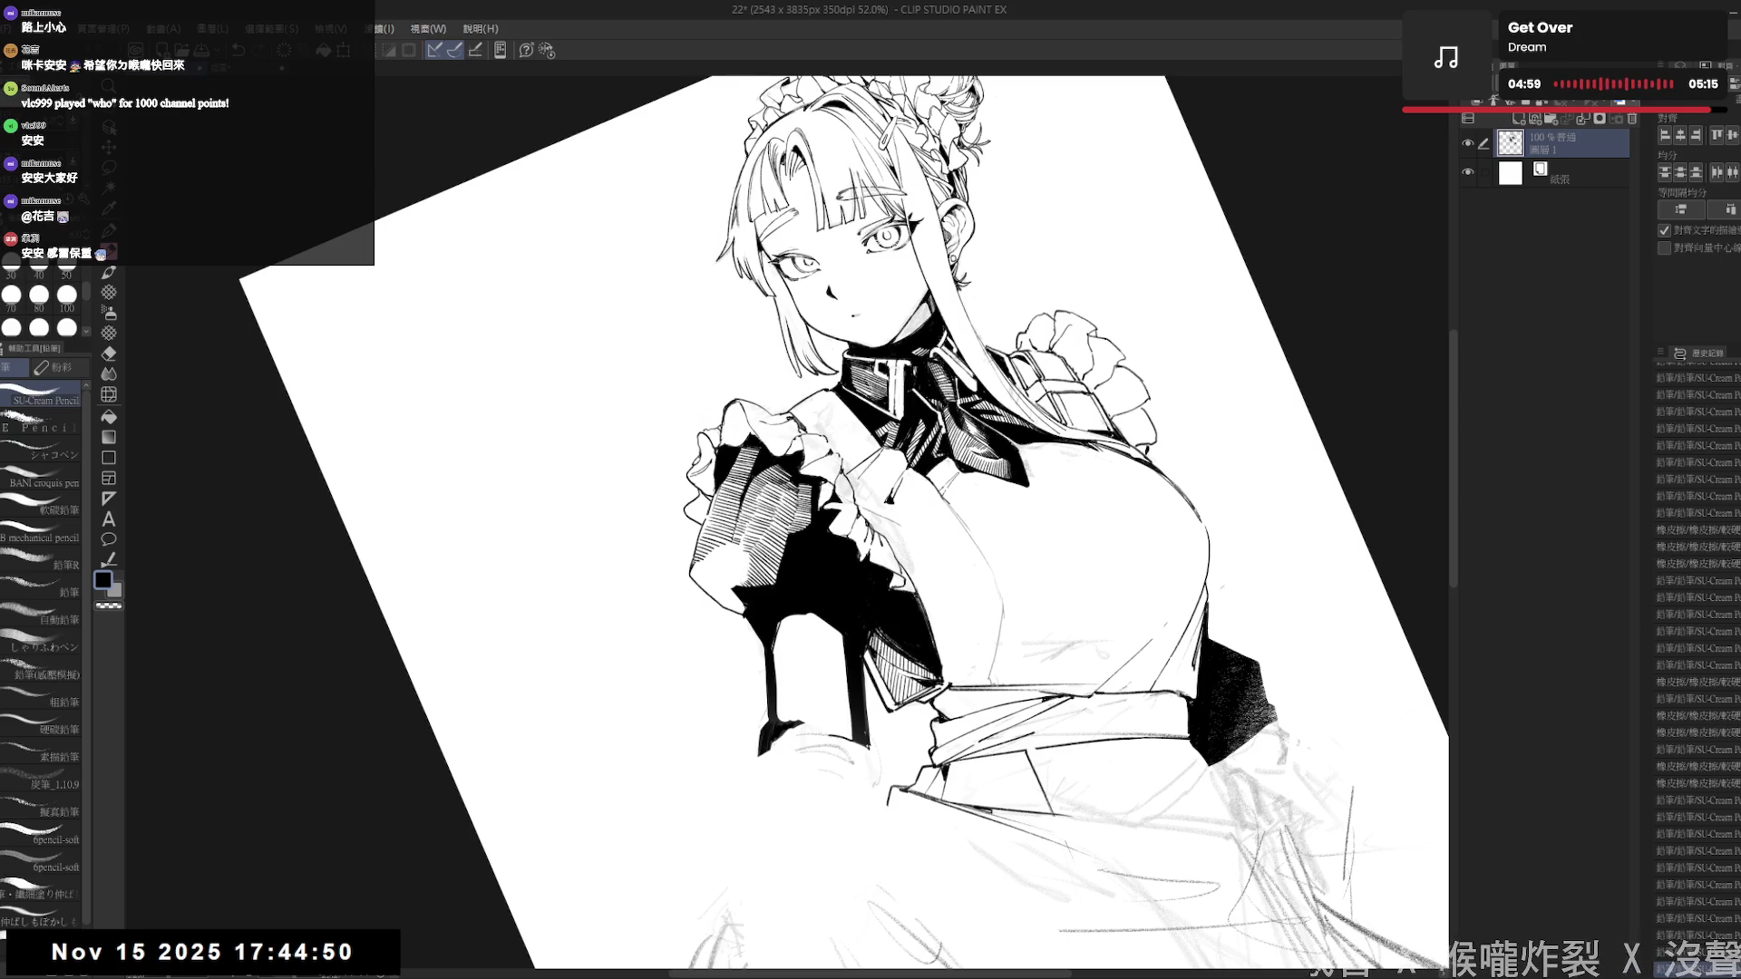
{"action": "key", "text": "ctrl+@"}
{"action": "key", "text": "ctrl+minus"}
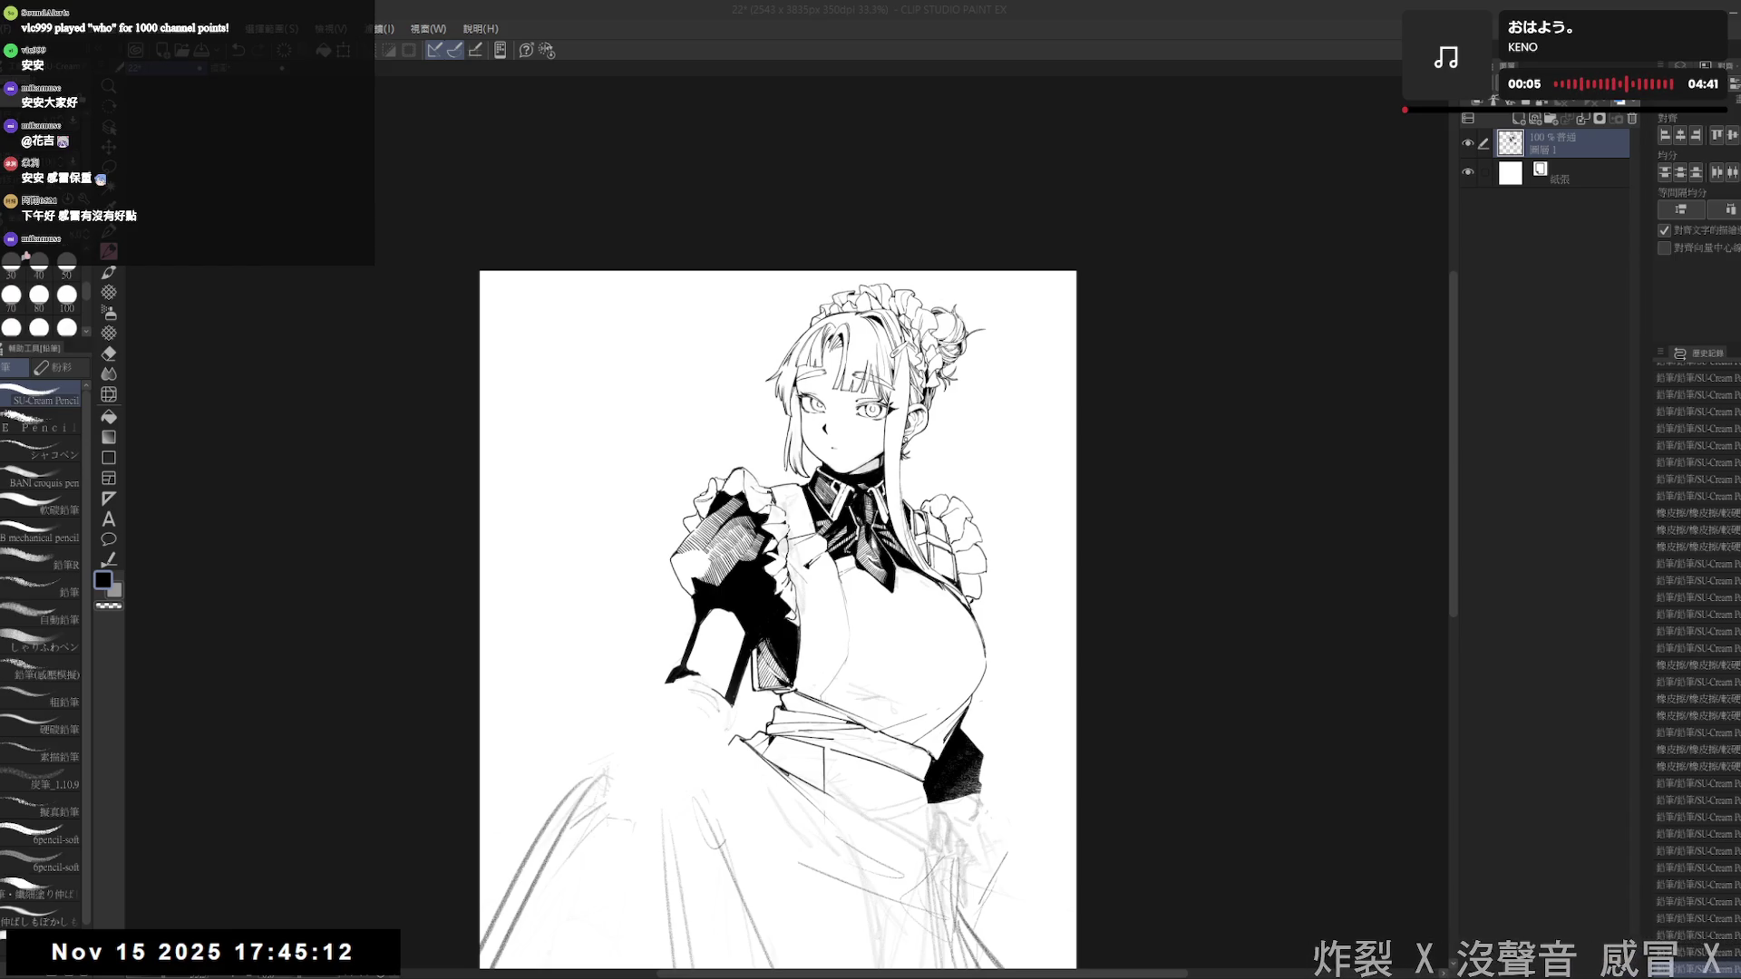
{"action": "scroll", "coordinate": [705, 567], "scroll_direction": "up", "scroll_amount": 2}
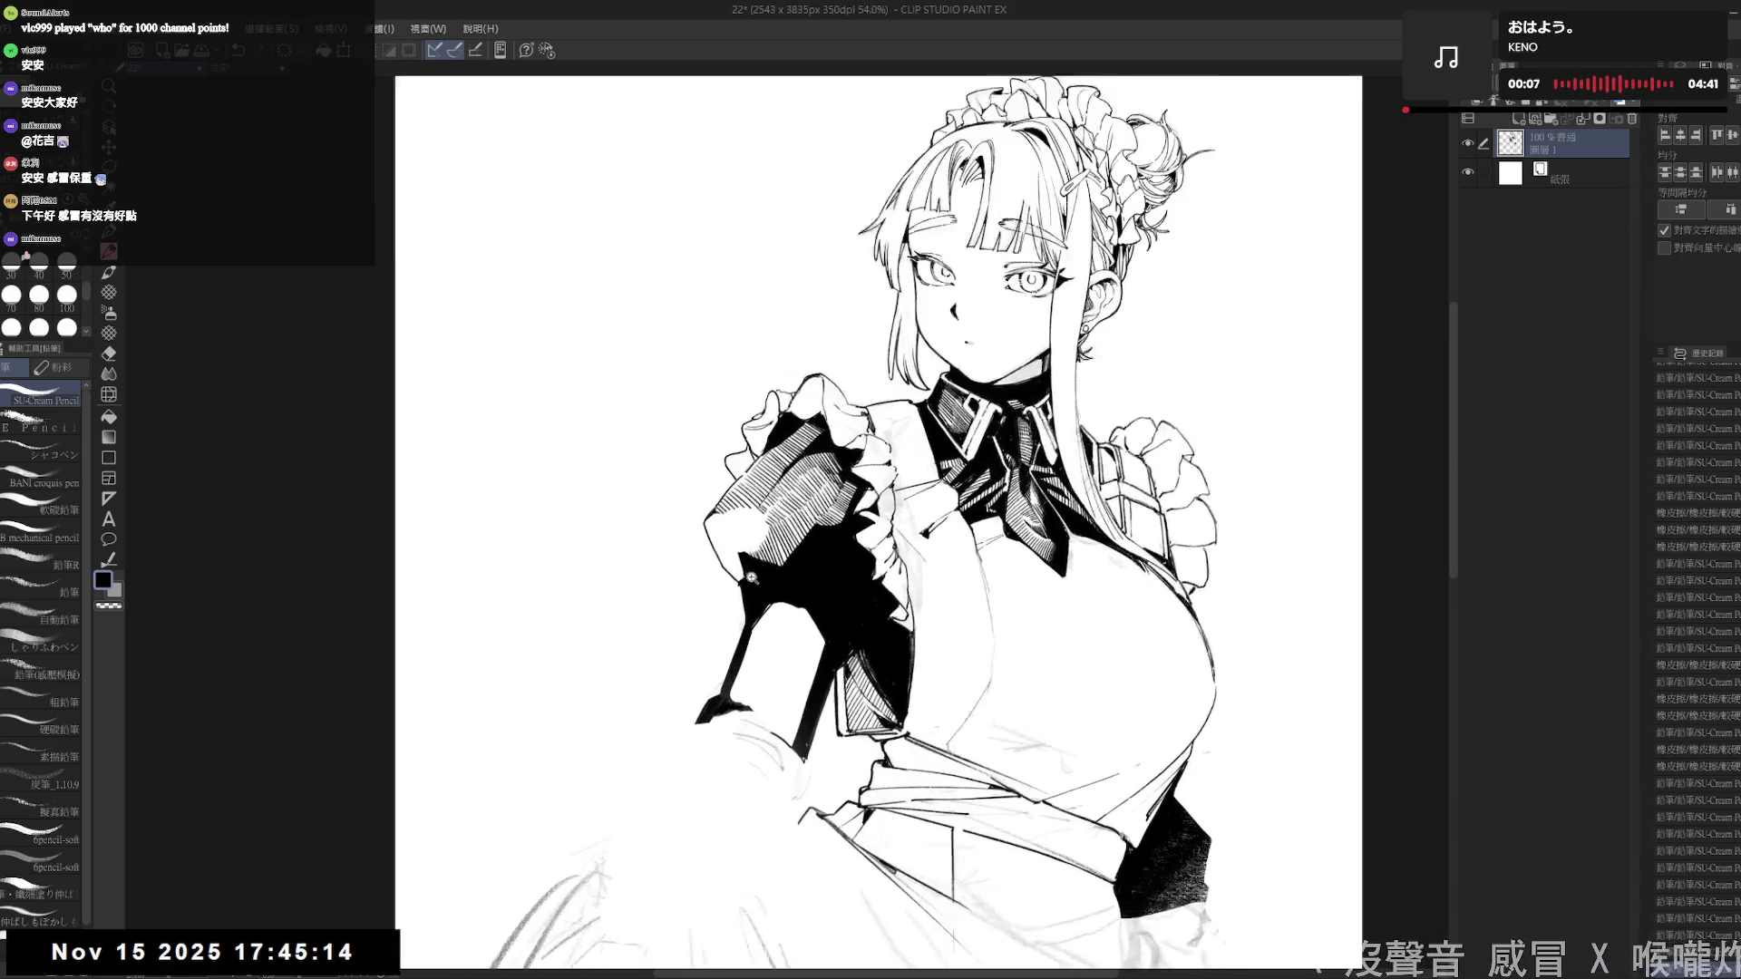
{"action": "scroll", "coordinate": [751, 577], "scroll_direction": "up", "scroll_amount": 1}
{"action": "key", "text": "r"}
{"action": "mouse_move", "coordinate": [750, 578]}
{"action": "left_mouse_down"}
{"action": "mouse_move", "coordinate": [548, 634]}
{"action": "mouse_move", "coordinate": [651, 748]}
{"action": "left_mouse_up"}
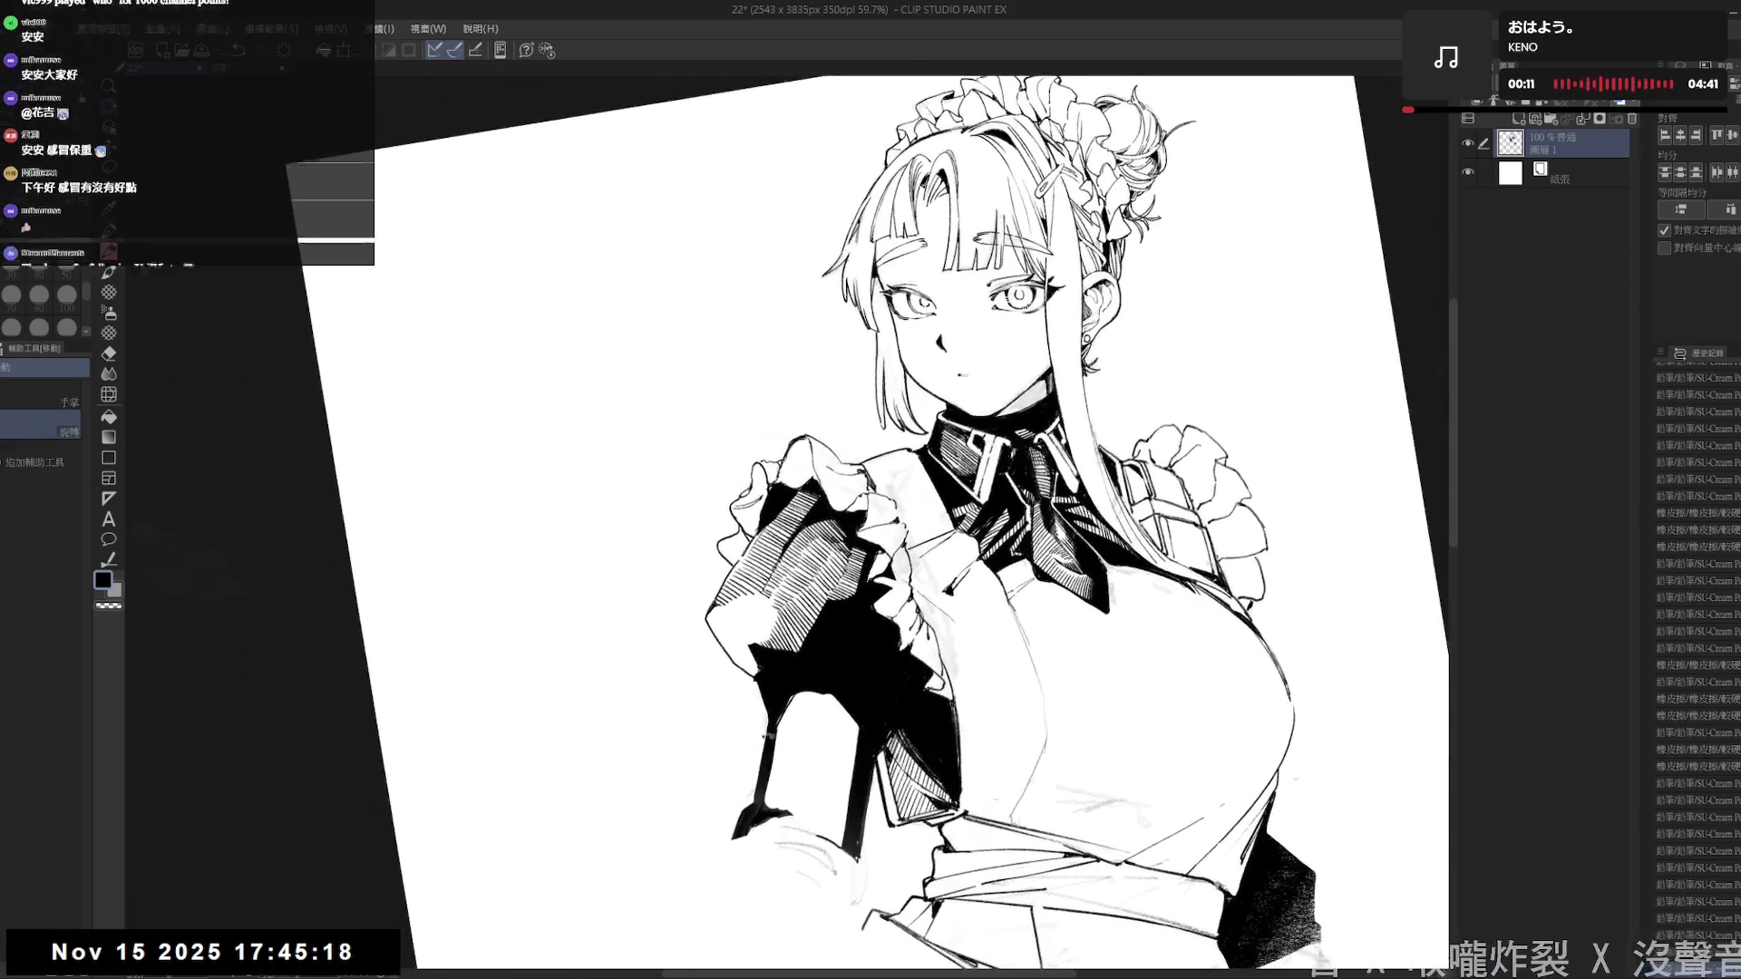
{"action": "key", "text": "p"}
{"action": "left_click_drag", "start_coordinate": [730, 639], "coordinate": [719, 626]}
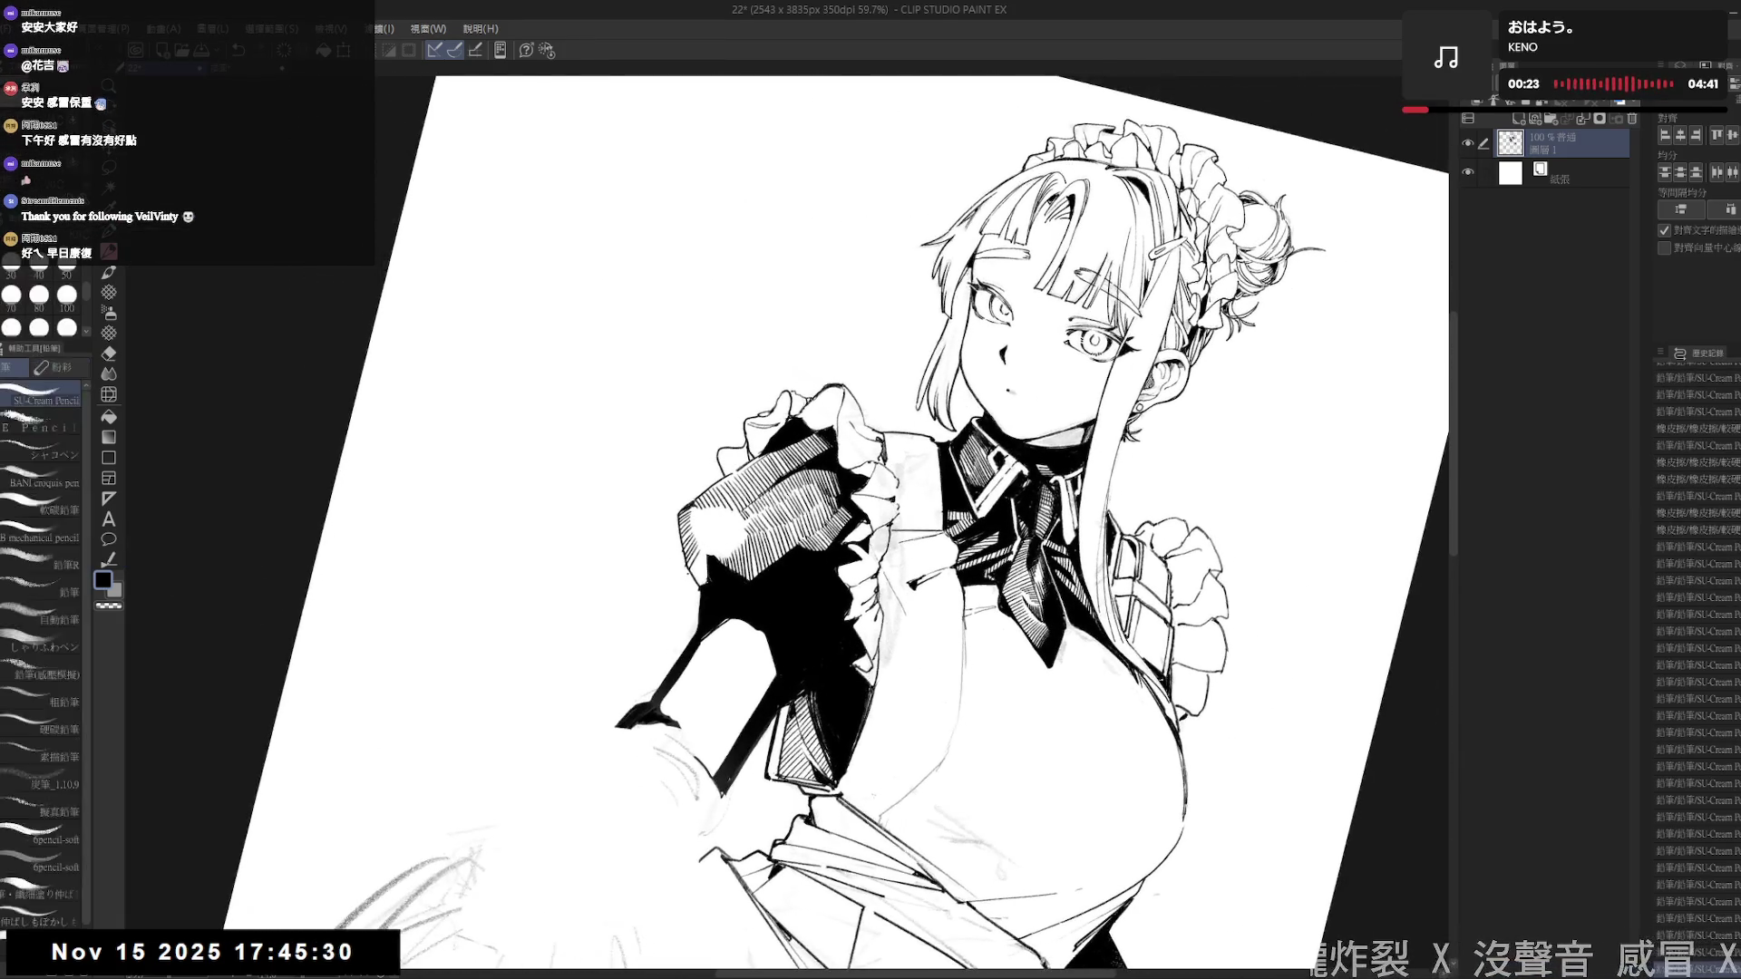
- Erase a small stray mark, leaving a highlight, and add one more pencil stroke to the sleeve
{"action": "key", "text": "e"}
{"action": "left_click_drag", "start_coordinate": [682, 554], "coordinate": [682, 544]}
{"action": "key", "text": "e"}
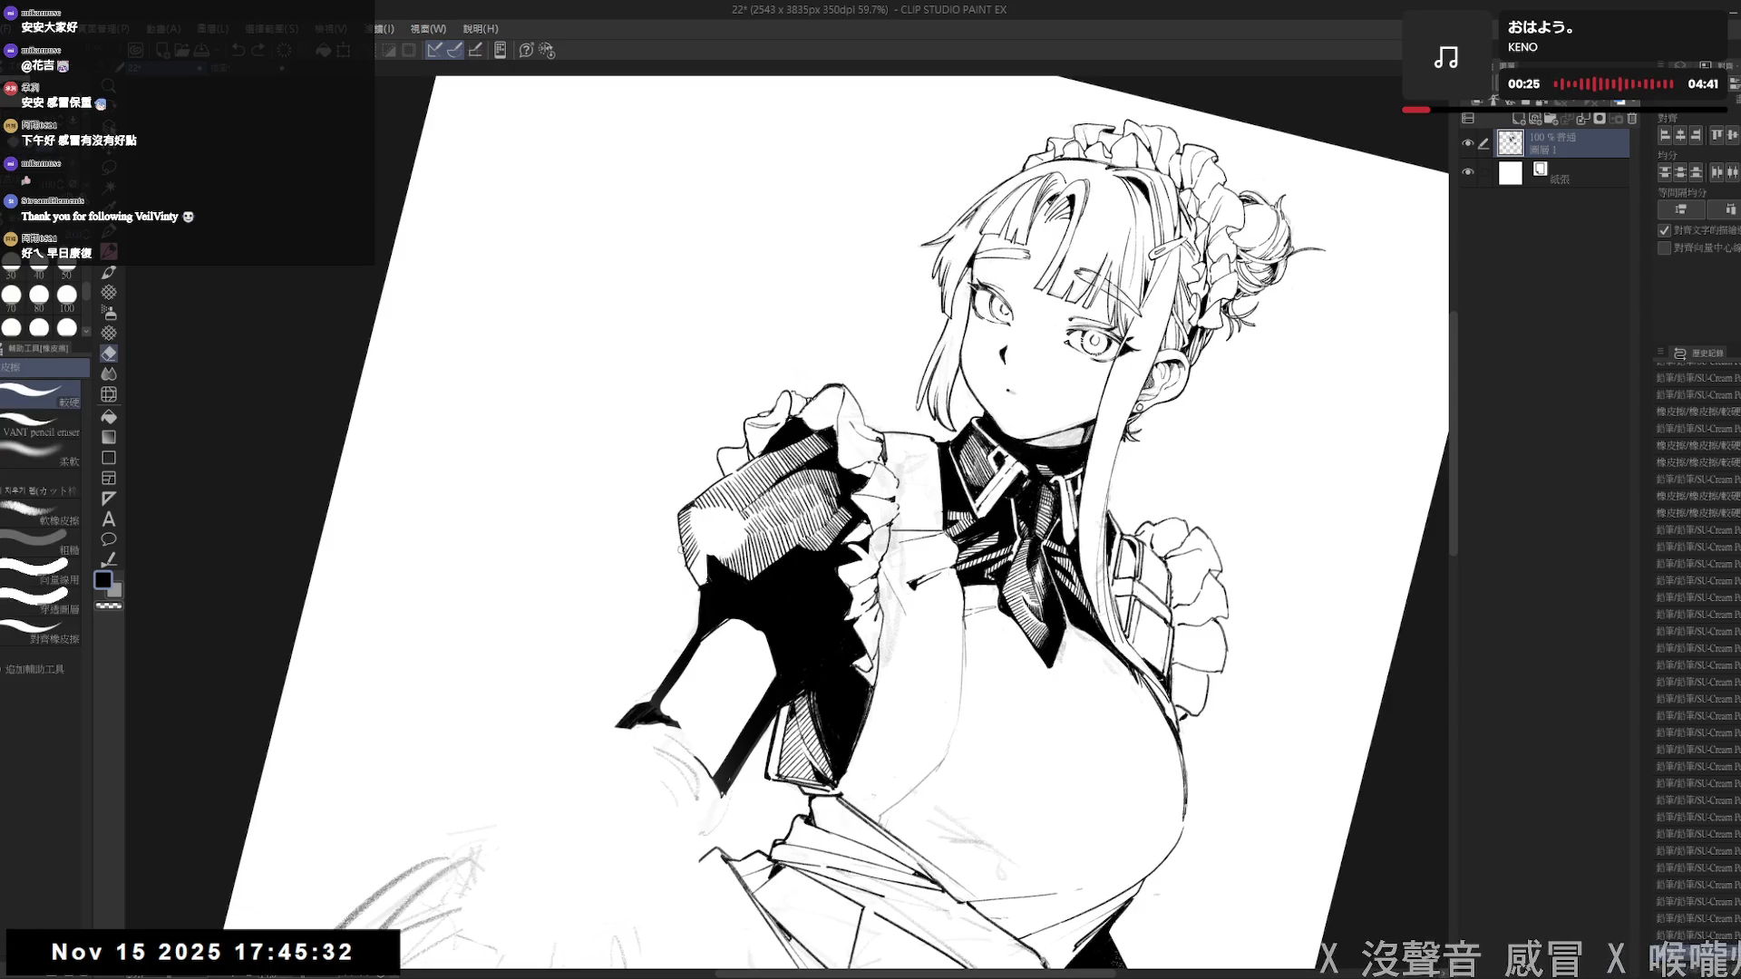
{"action": "key", "text": "p"}
{"action": "left_click_drag", "start_coordinate": [714, 576], "coordinate": [722, 608]}
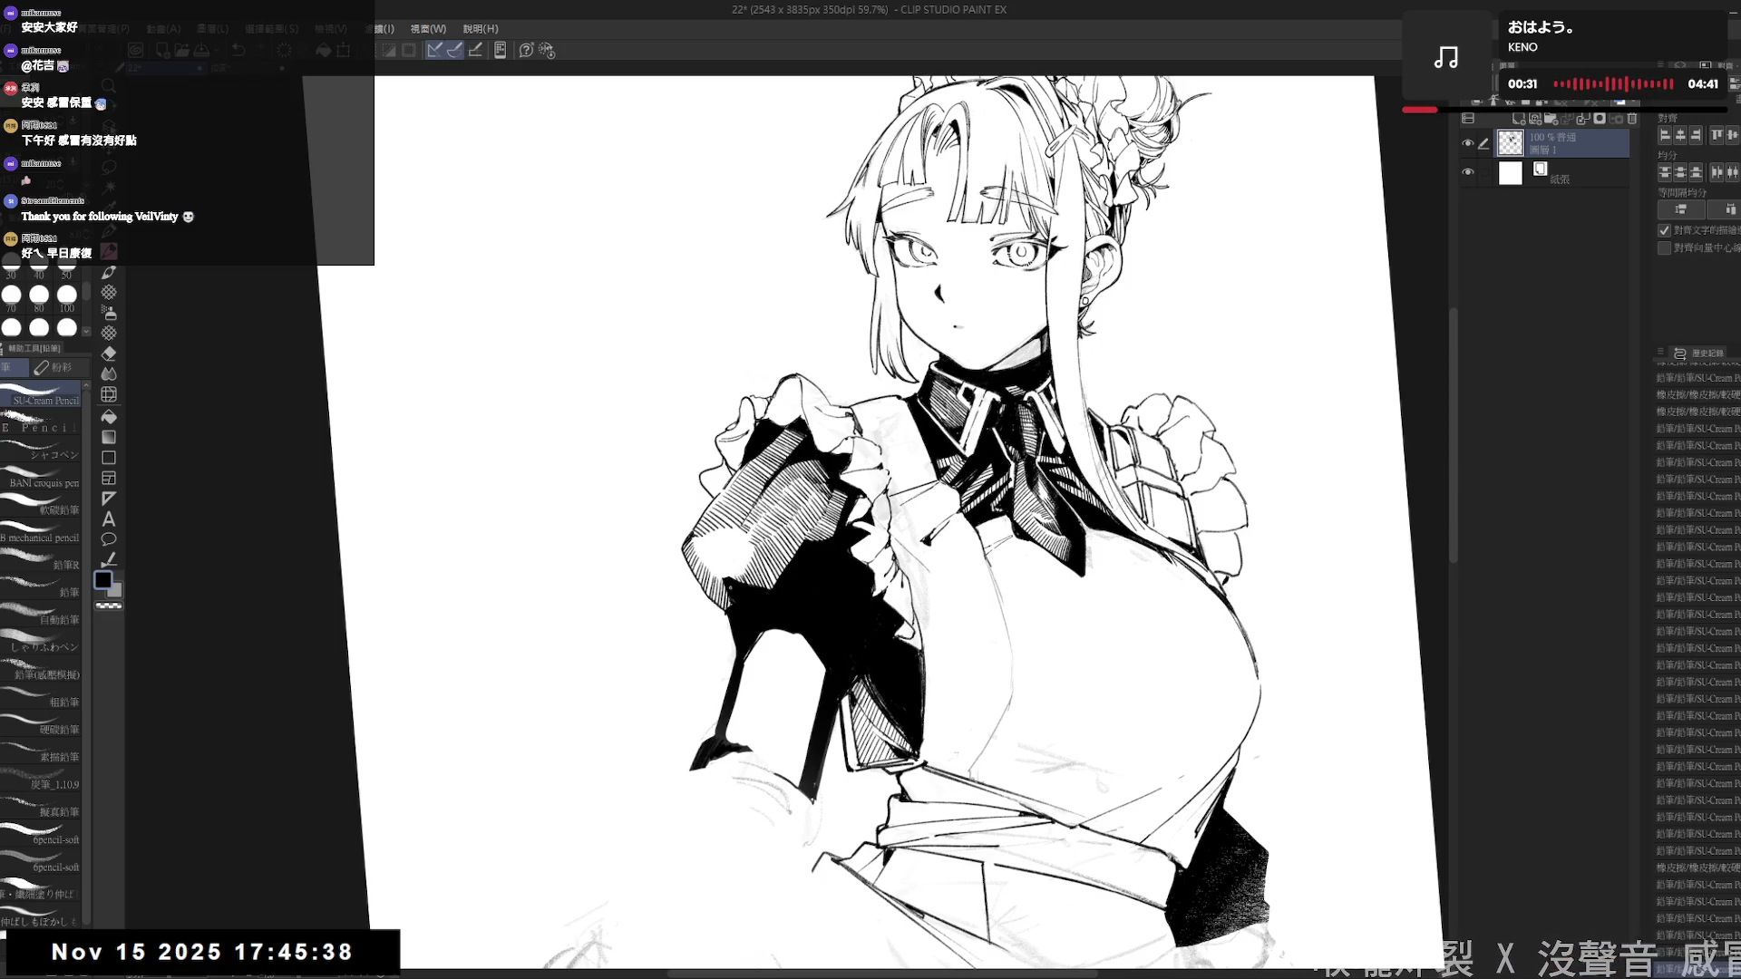
{"action": "key", "text": "ctrl+minus"}
{"action": "key", "text": "ctrl+minus"}
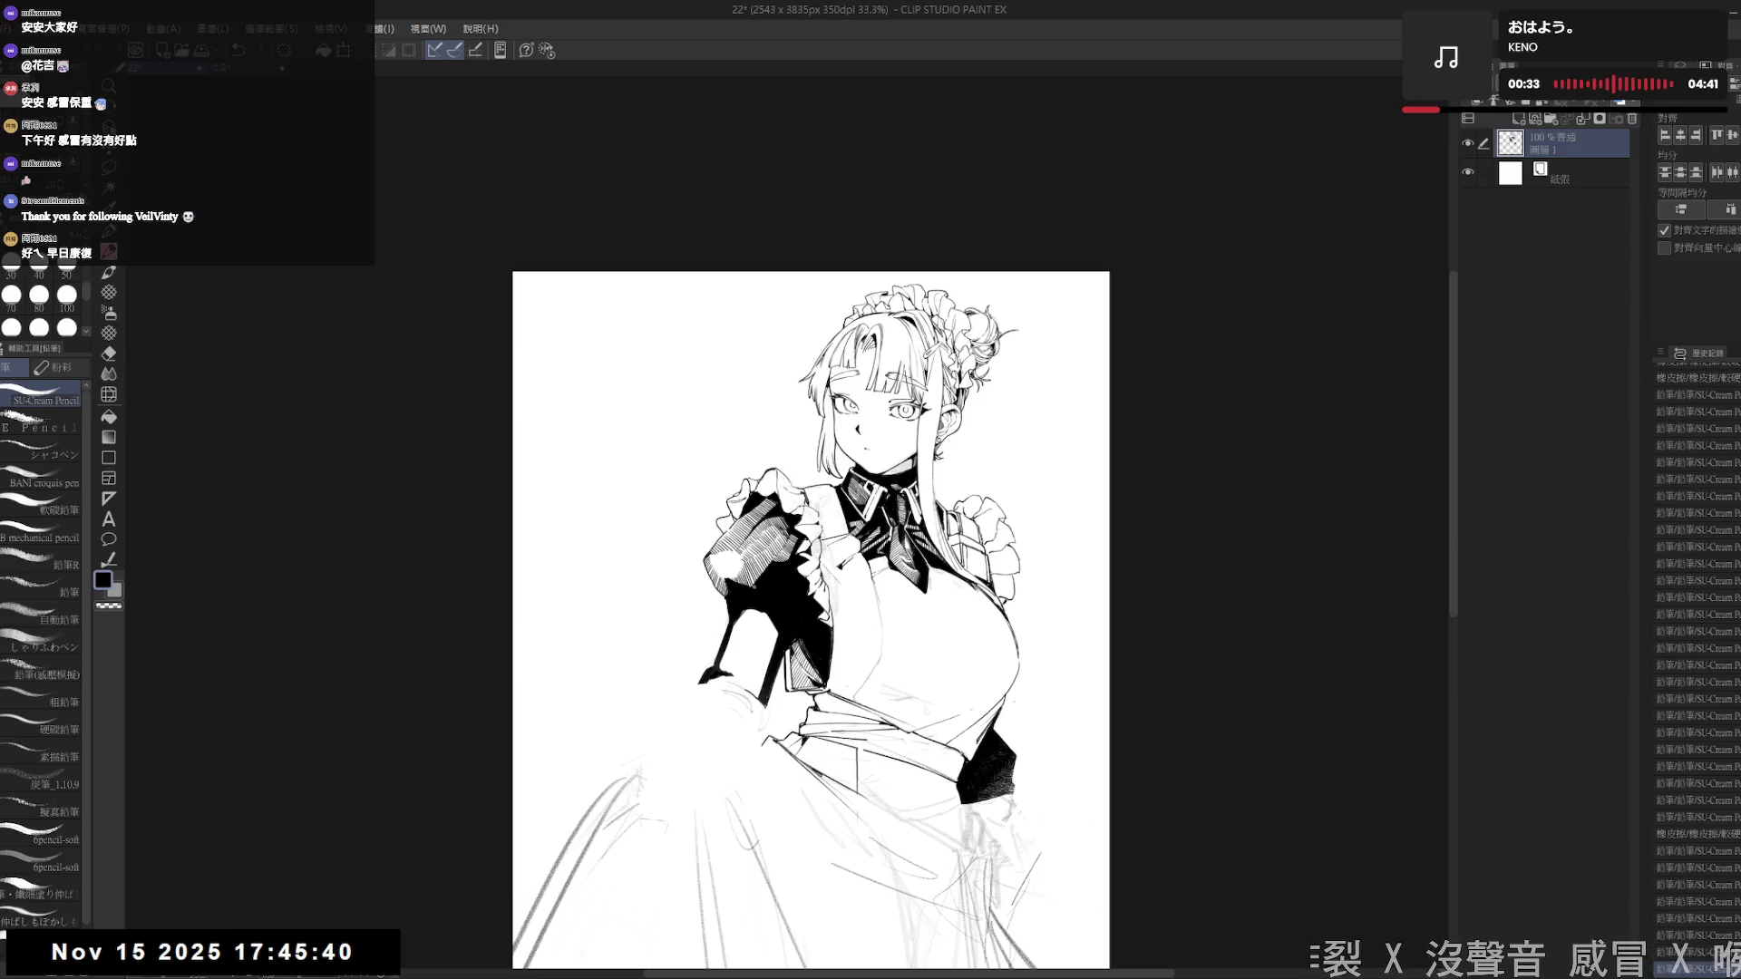
- Build up short hatching strokes across the left sleeve on a tilted canvas
{"action": "scroll", "coordinate": [761, 540], "scroll_direction": "up", "scroll_amount": 1}
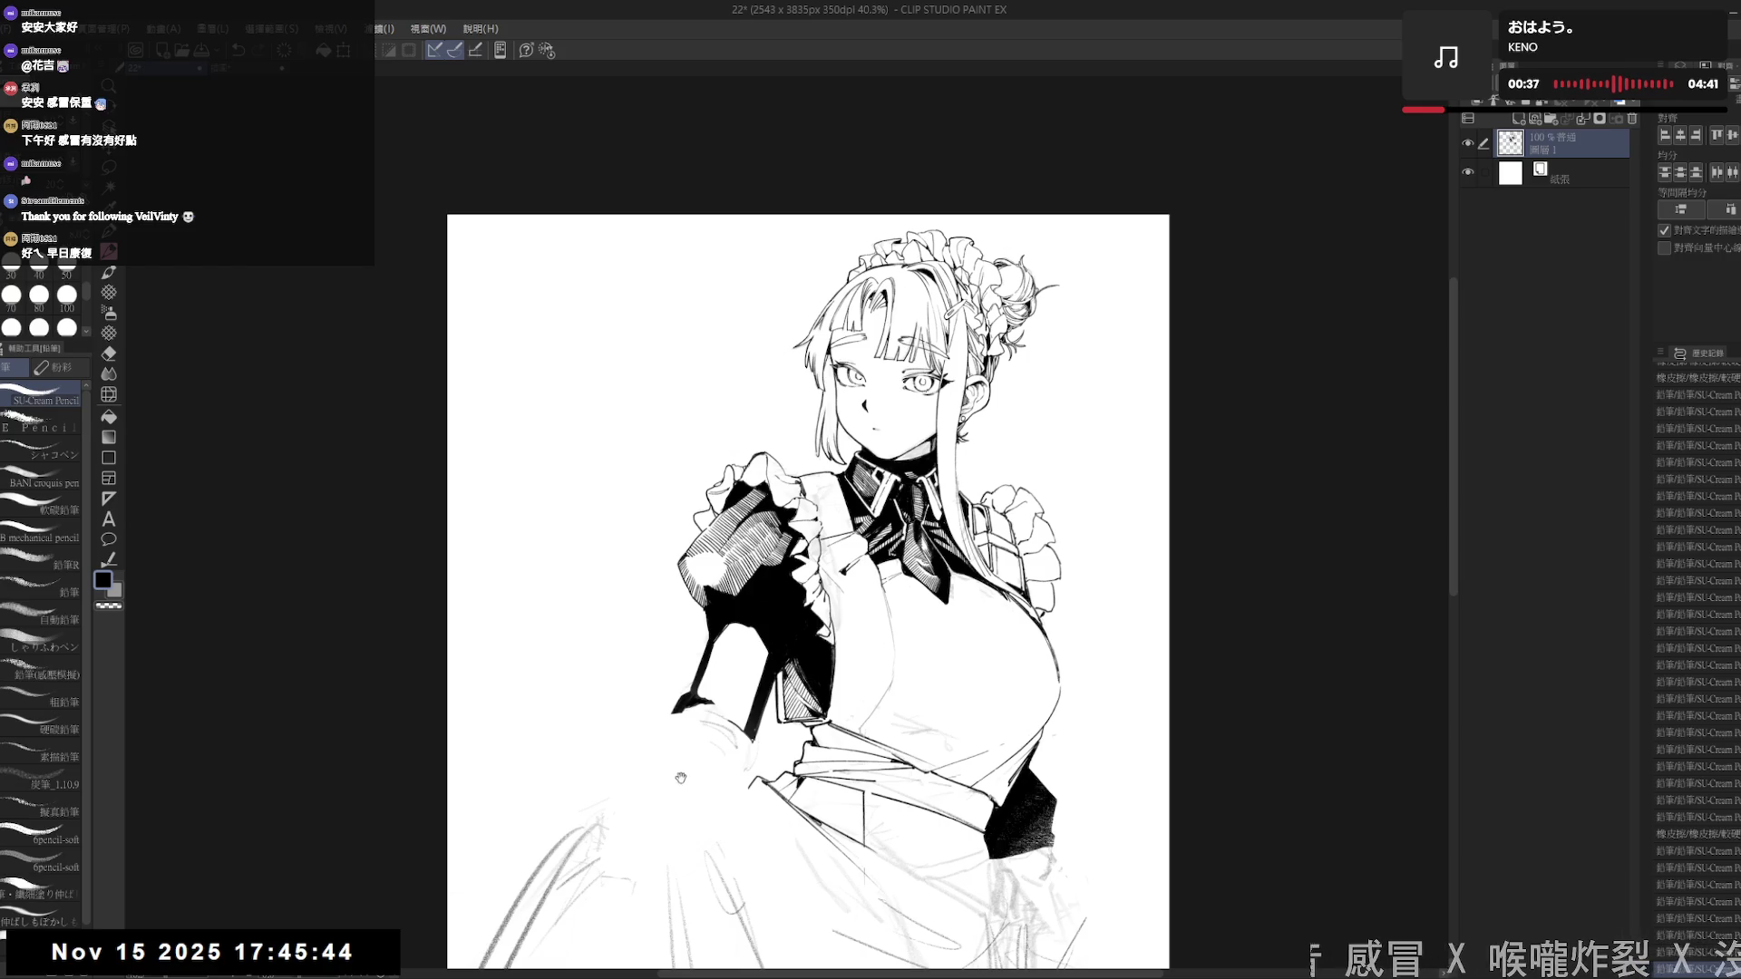
{"action": "scroll", "coordinate": [929, 336], "scroll_direction": "up", "scroll_amount": 2}
{"action": "mouse_move", "coordinate": [635, 653]}
{"action": "left_mouse_down"}
{"action": "mouse_move", "coordinate": [617, 625]}
{"action": "mouse_move", "coordinate": [554, 615]}
{"action": "mouse_move", "coordinate": [490, 526]}
{"action": "mouse_move", "coordinate": [598, 671]}
{"action": "mouse_move", "coordinate": [610, 616]}
{"action": "mouse_move", "coordinate": [605, 639]}
{"action": "mouse_move", "coordinate": [623, 628]}
{"action": "left_mouse_up"}
{"action": "left_click_drag", "start_coordinate": [631, 651], "coordinate": [603, 628]}
{"action": "left_click_drag", "start_coordinate": [637, 662], "coordinate": [602, 625]}
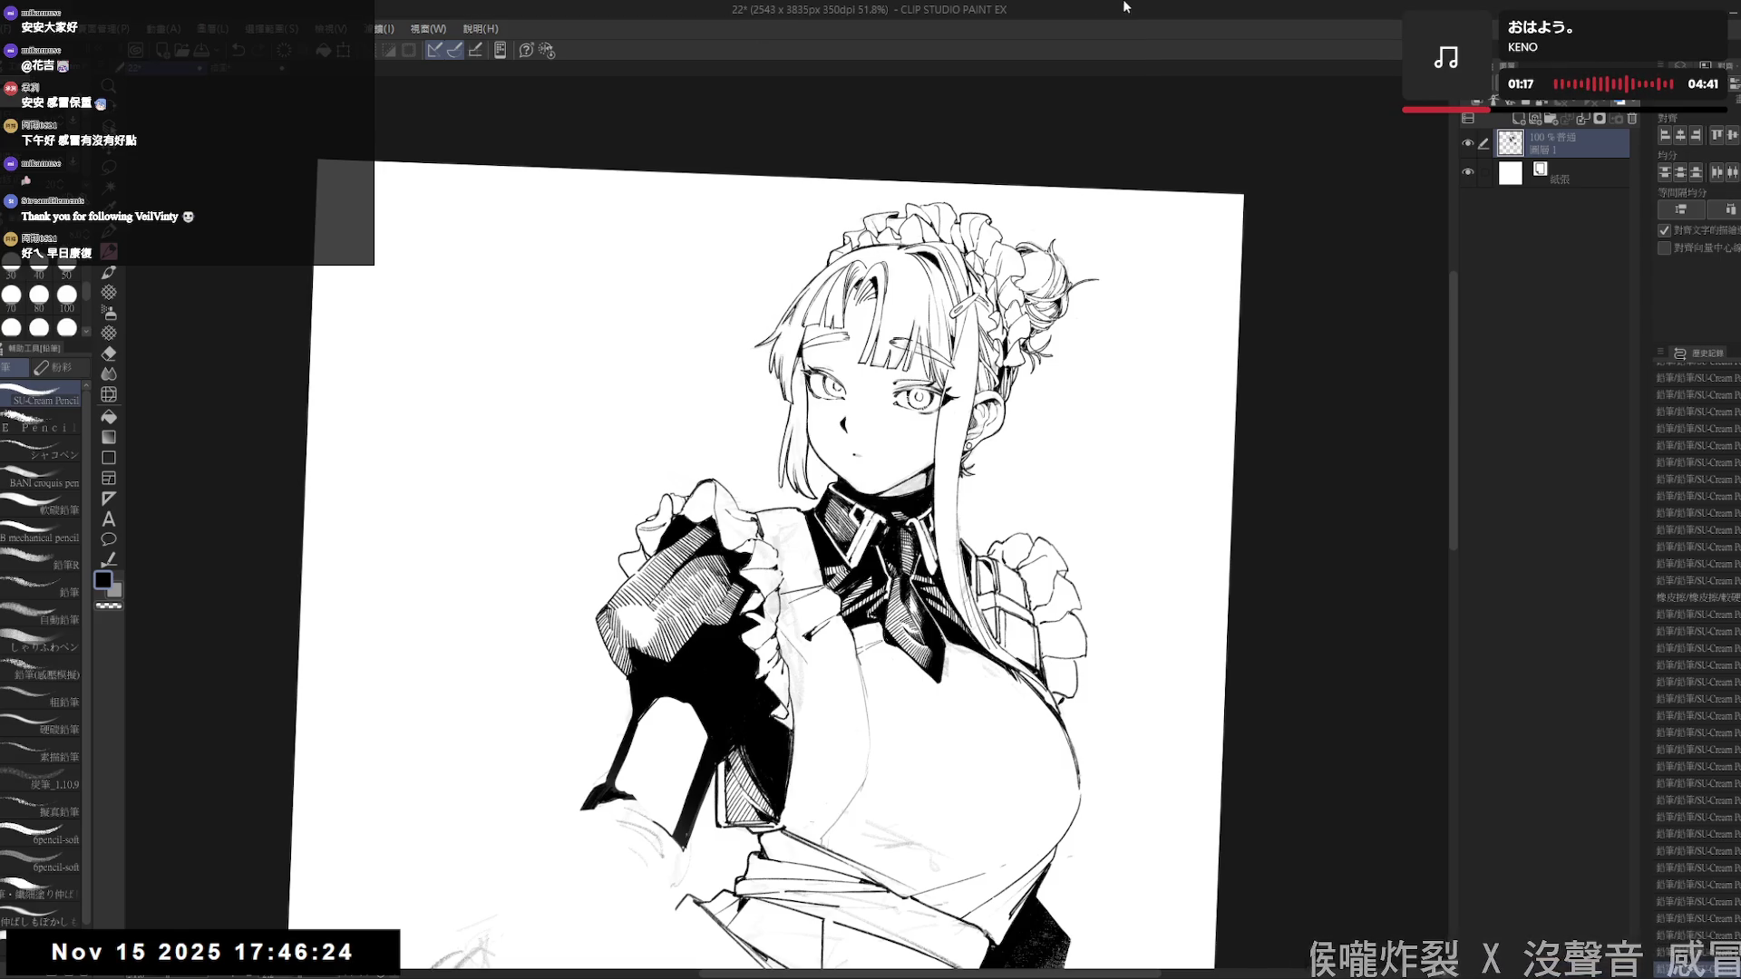
{"action": "mouse_move", "coordinate": [638, 623]}
{"action": "left_mouse_down"}
{"action": "mouse_move", "coordinate": [580, 612]}
{"action": "mouse_move", "coordinate": [541, 644]}
{"action": "mouse_move", "coordinate": [531, 659]}
{"action": "mouse_move", "coordinate": [580, 689]}
{"action": "mouse_move", "coordinate": [590, 675]}
{"action": "mouse_move", "coordinate": [565, 646]}
{"action": "left_mouse_up"}
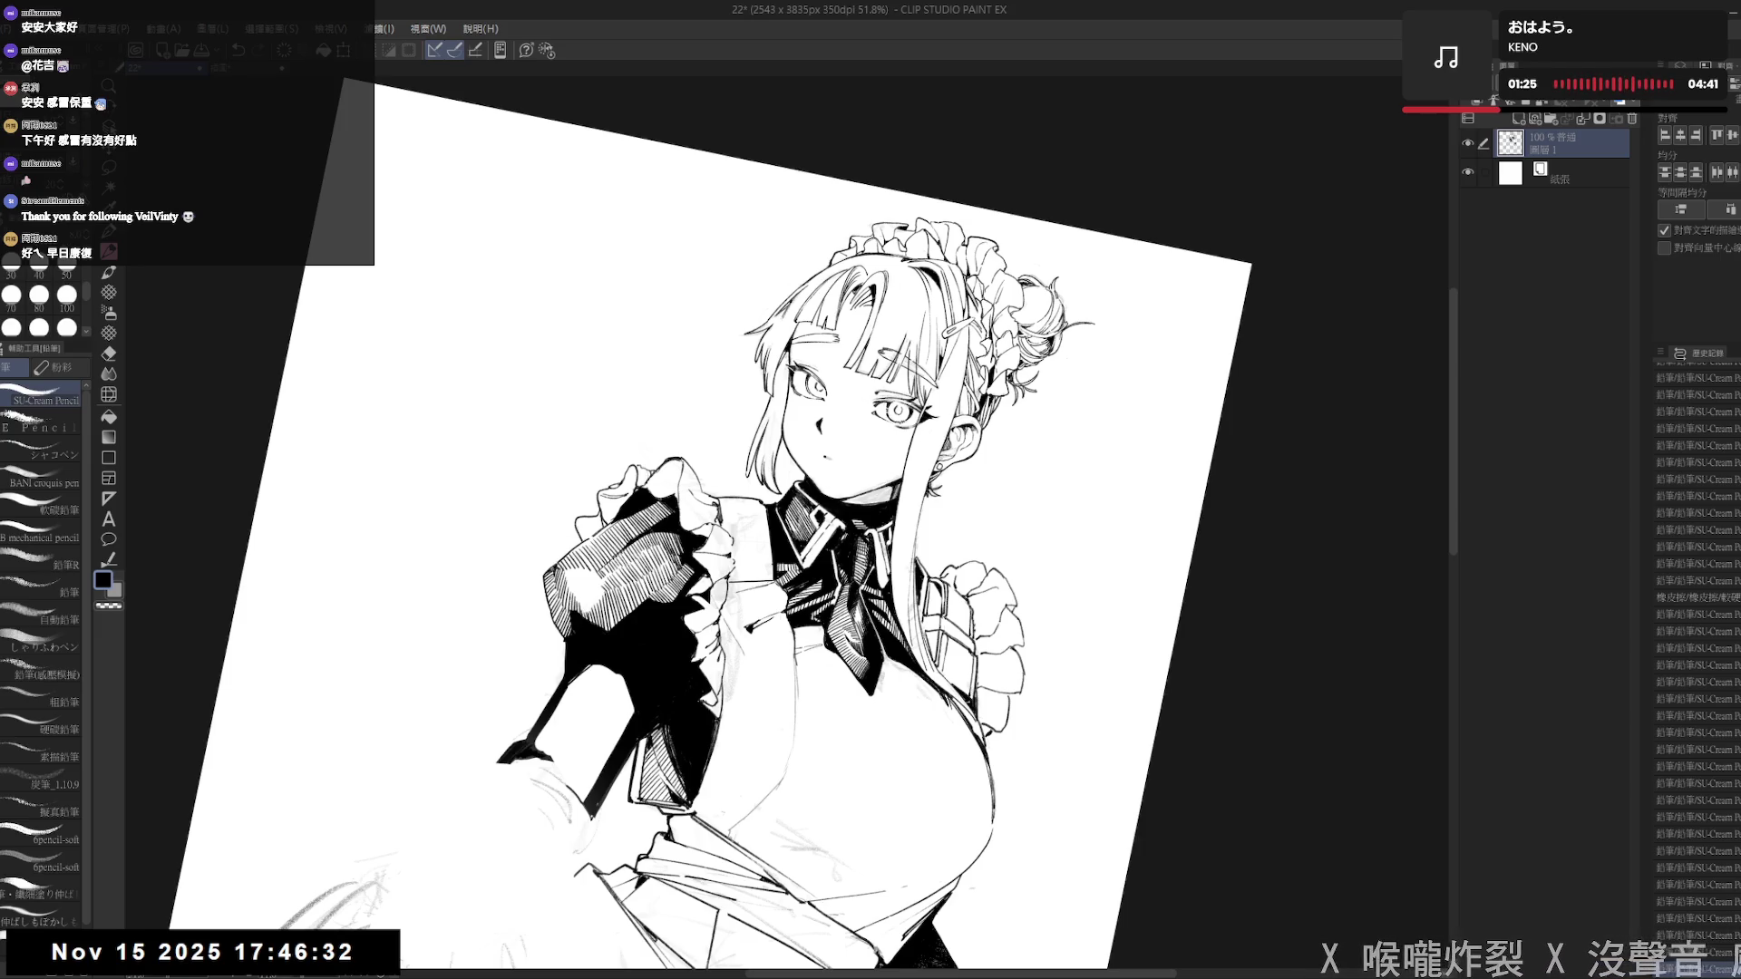
{"action": "key", "text": "ctrl+@"}
{"action": "scroll", "coordinate": [548, 569], "scroll_direction": "down", "scroll_amount": 1}
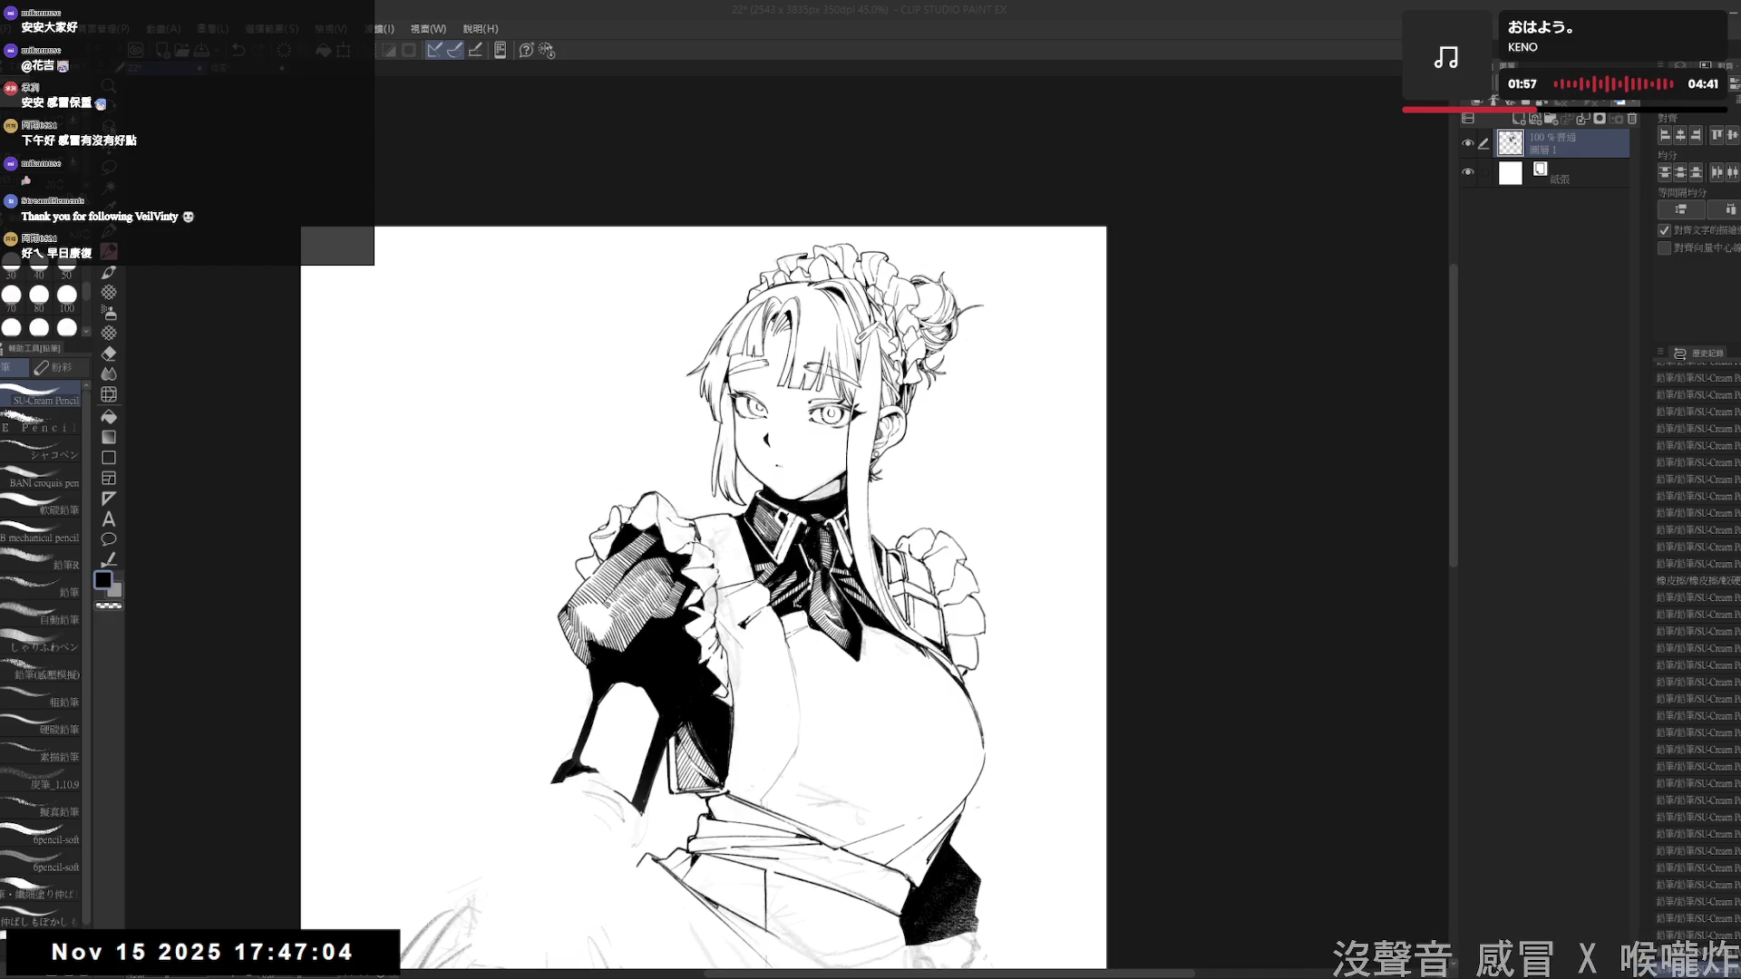
- Zoom in and add a few more pencil strokes to the sleeve around its highlight
{"action": "left_click", "coordinate": [1458, 6]}
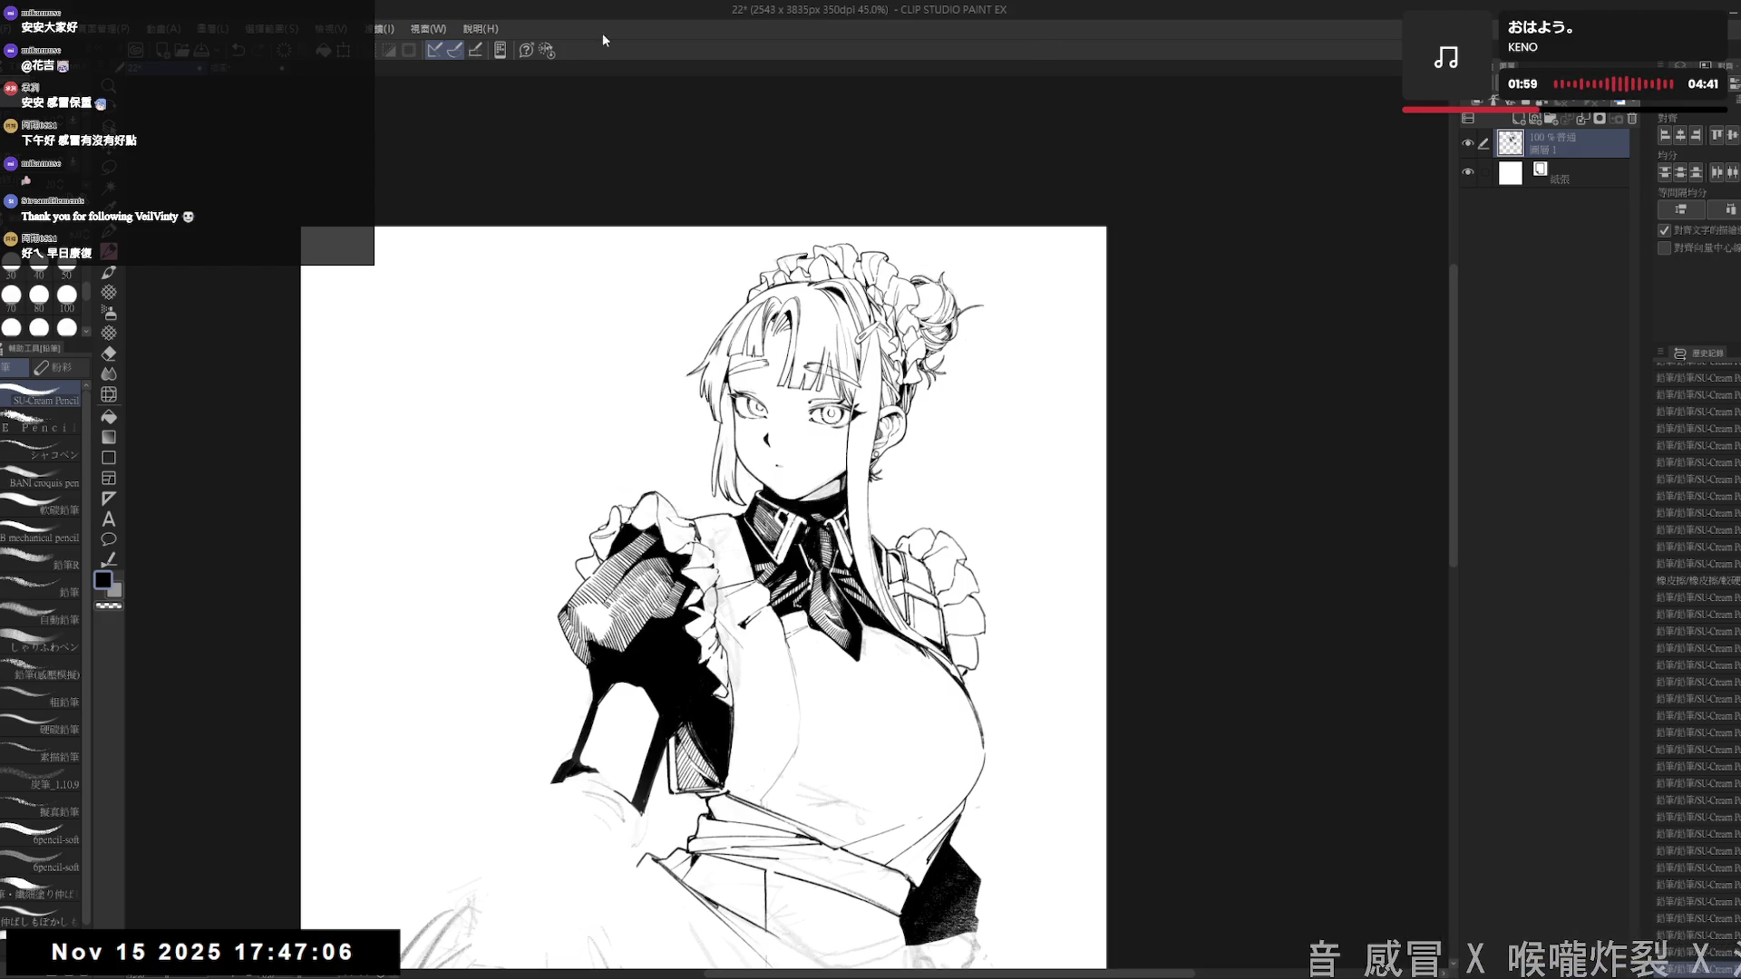
{"action": "left_click_drag", "start_coordinate": [834, 705], "coordinate": [794, 617]}
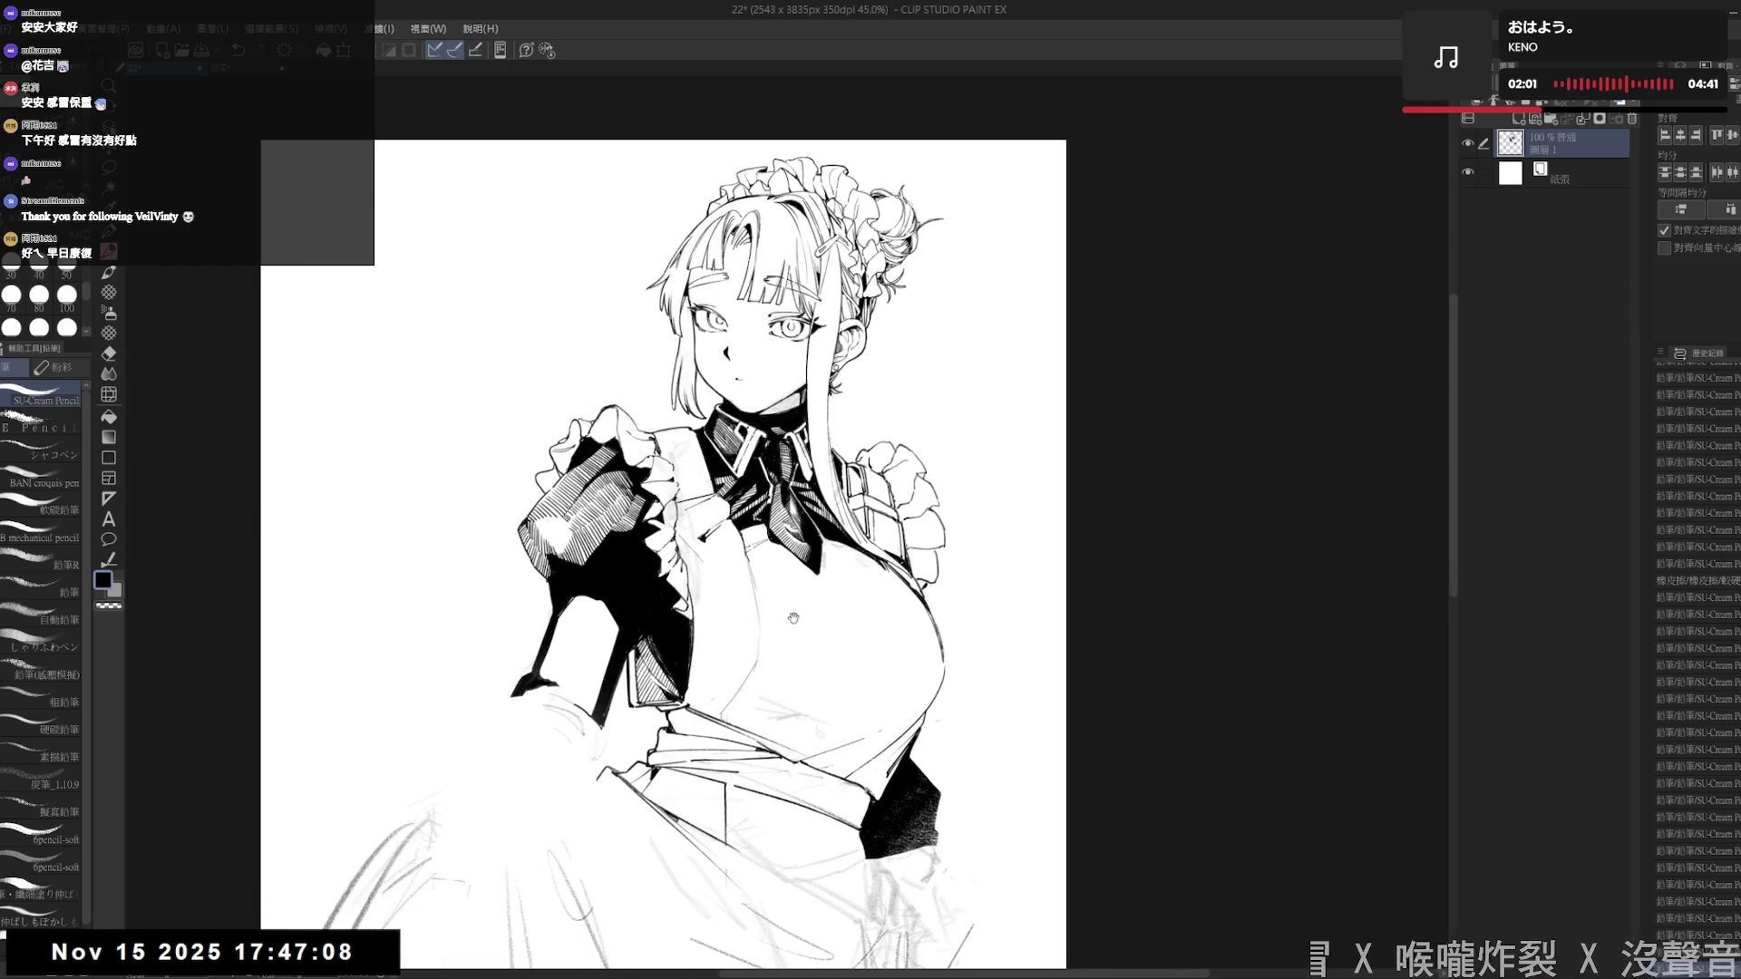
{"action": "scroll", "coordinate": [635, 680], "scroll_direction": "up", "scroll_amount": 2}
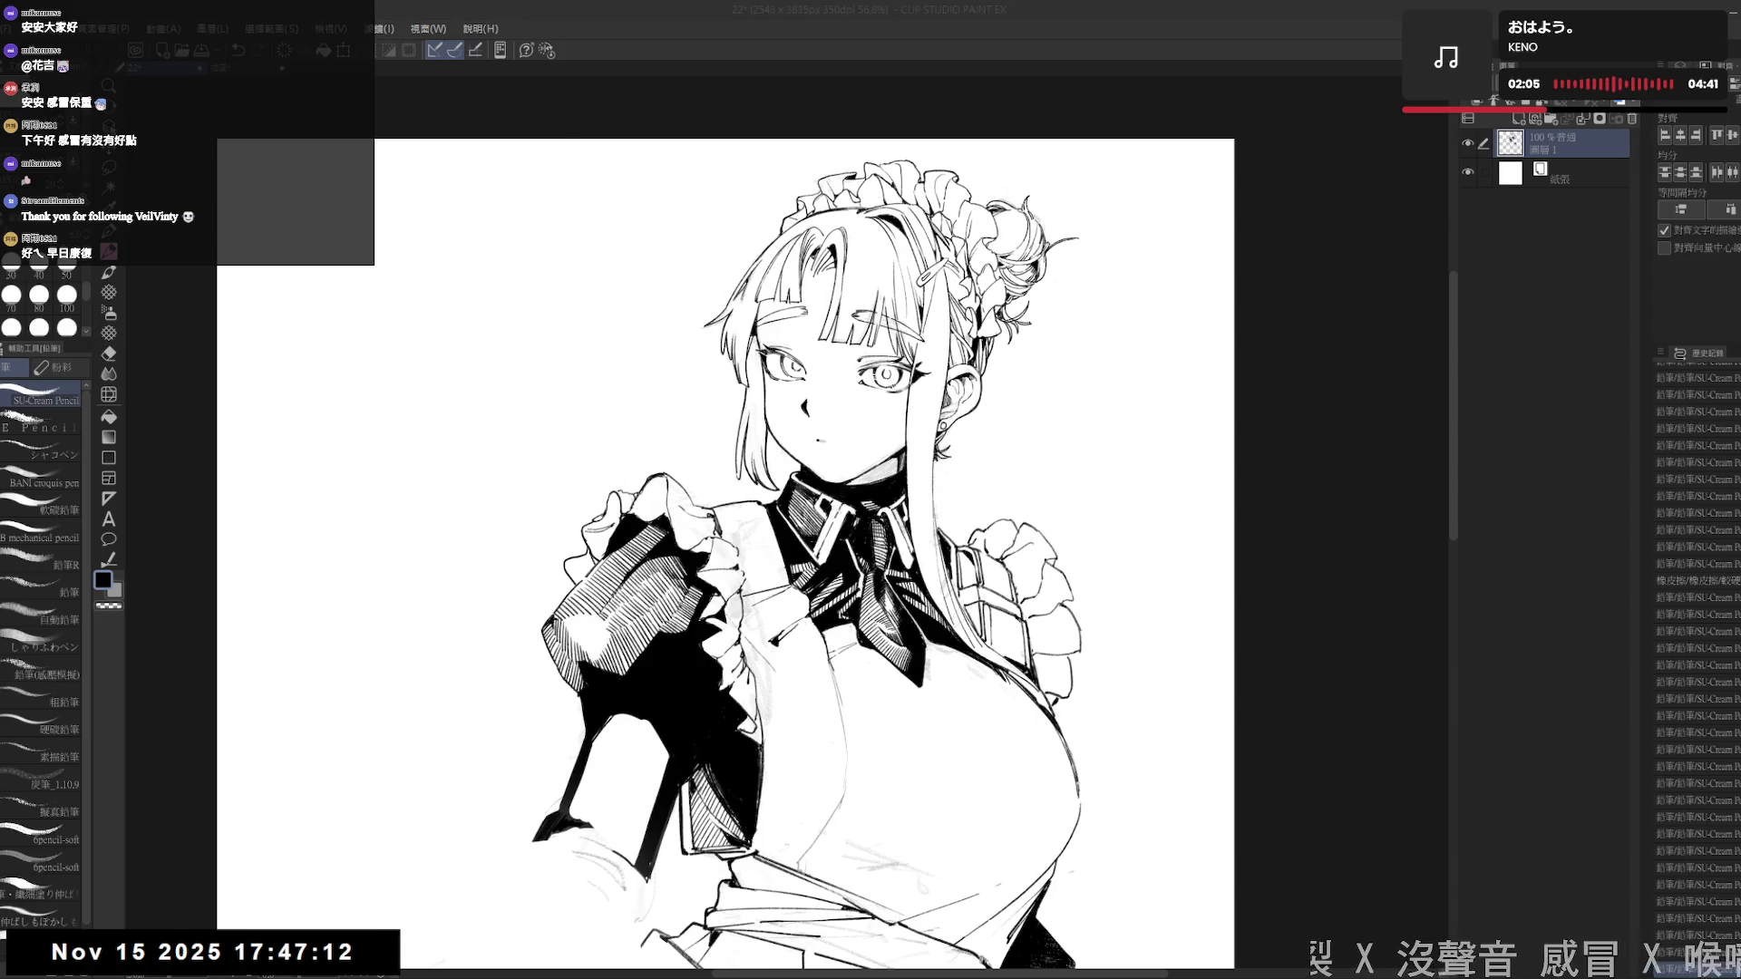
{"action": "left_click", "coordinate": [1205, 405]}
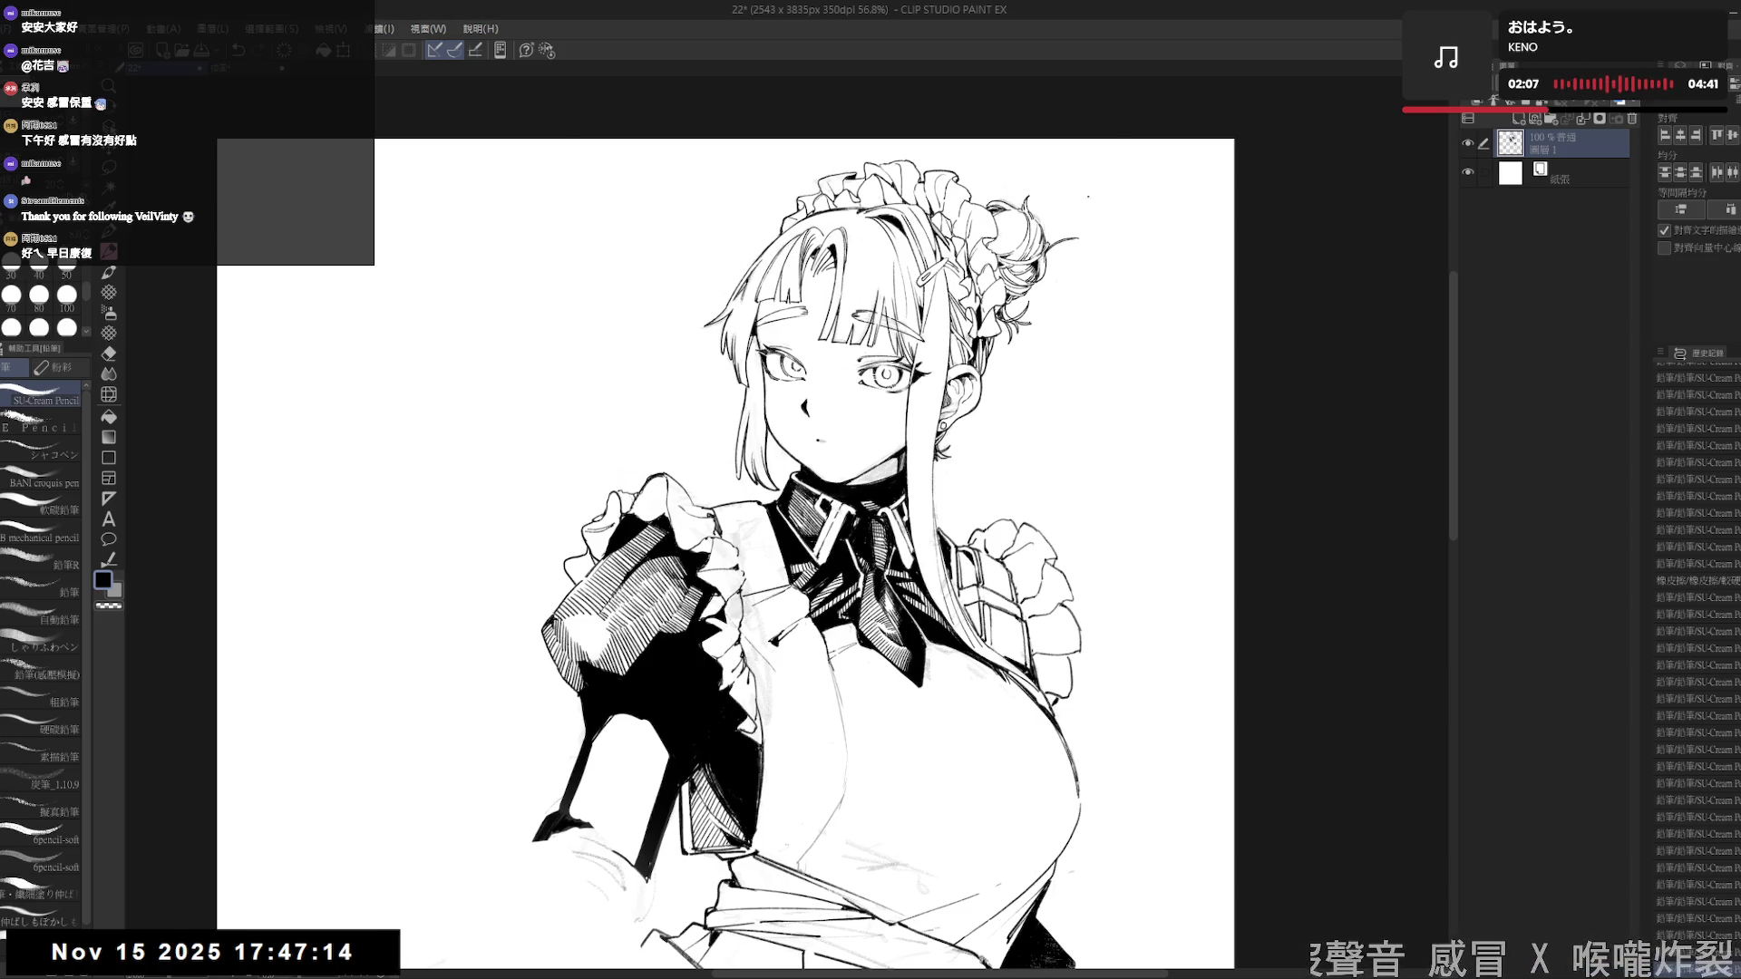
{"action": "key", "text": "ctrl+plus"}
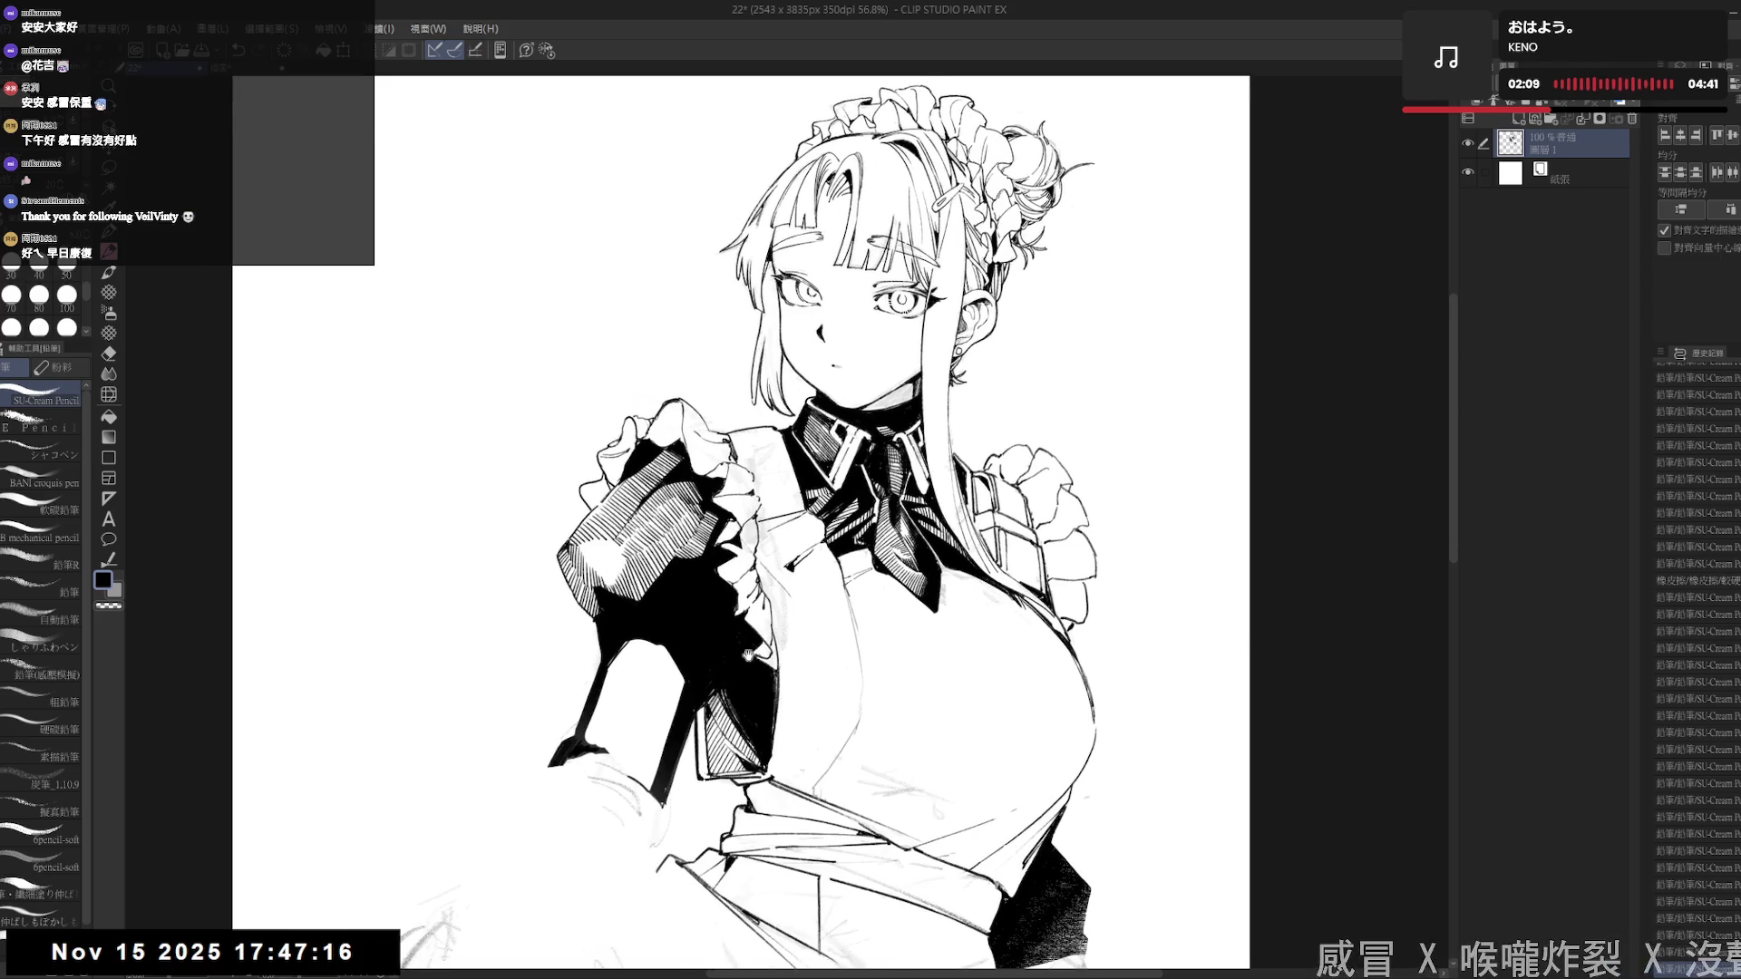
{"action": "key", "text": "r"}
{"action": "left_click_drag", "start_coordinate": [748, 656], "coordinate": [816, 648]}
{"action": "key", "text": "p"}
{"action": "left_click_drag", "start_coordinate": [589, 587], "coordinate": [598, 591]}
{"action": "left_click_drag", "start_coordinate": [589, 585], "coordinate": [626, 621]}
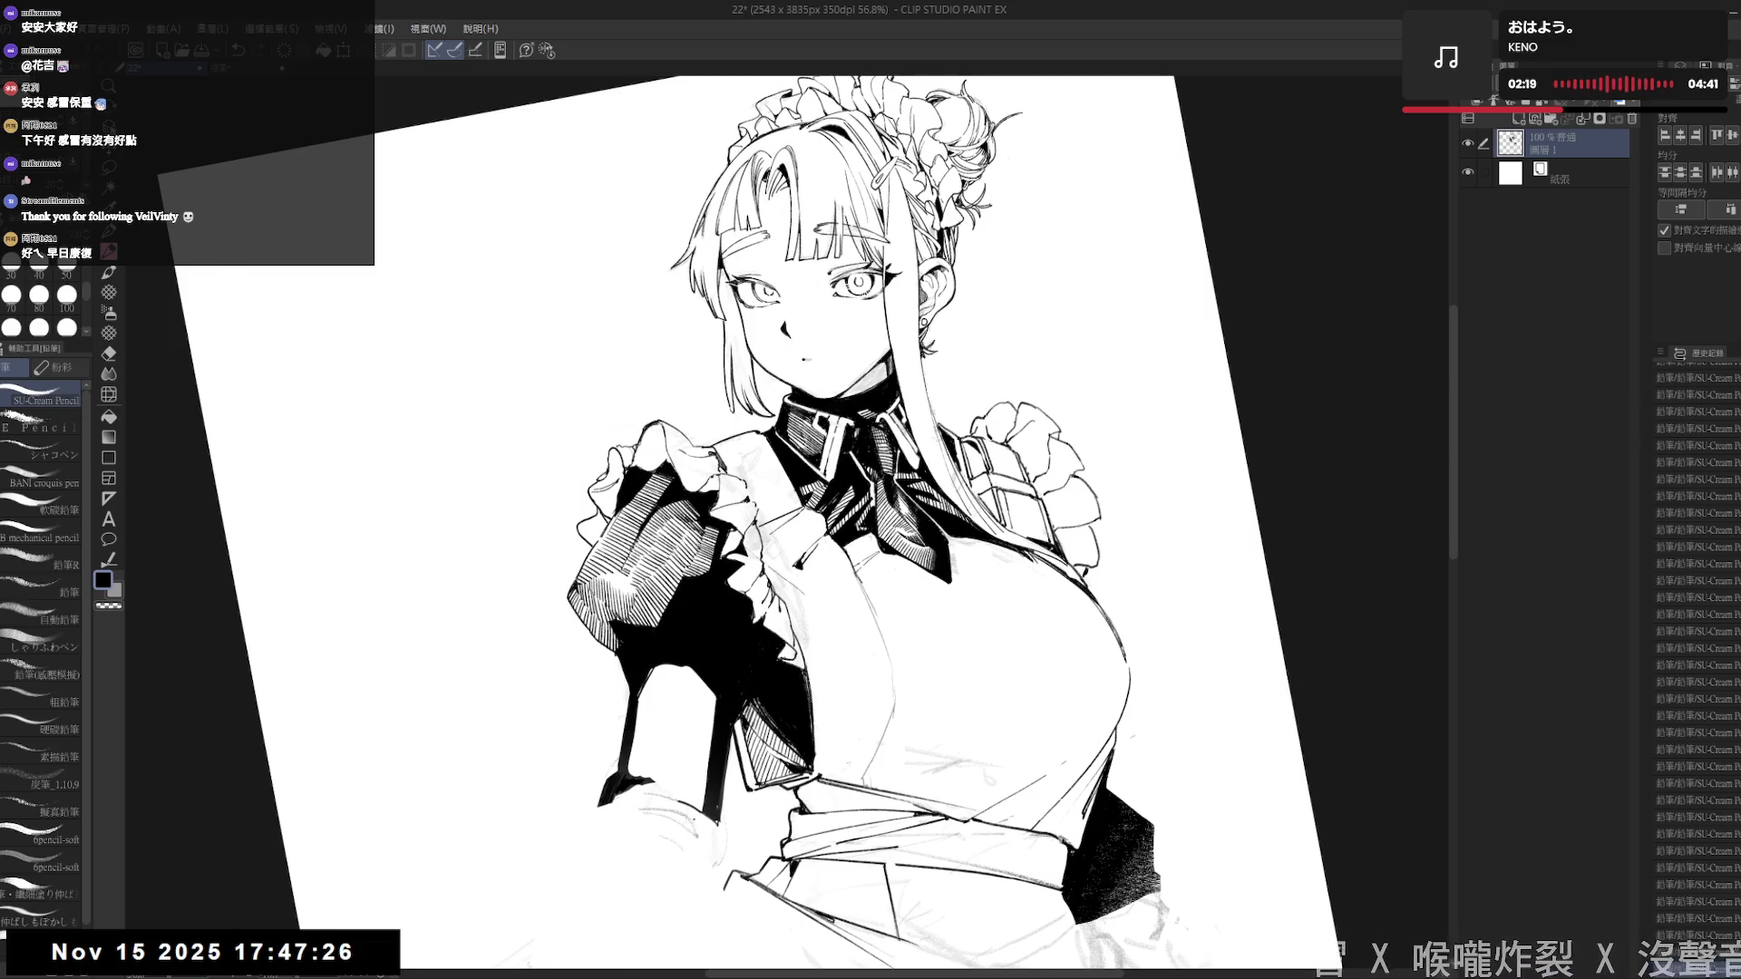
{"action": "key", "text": "e"}
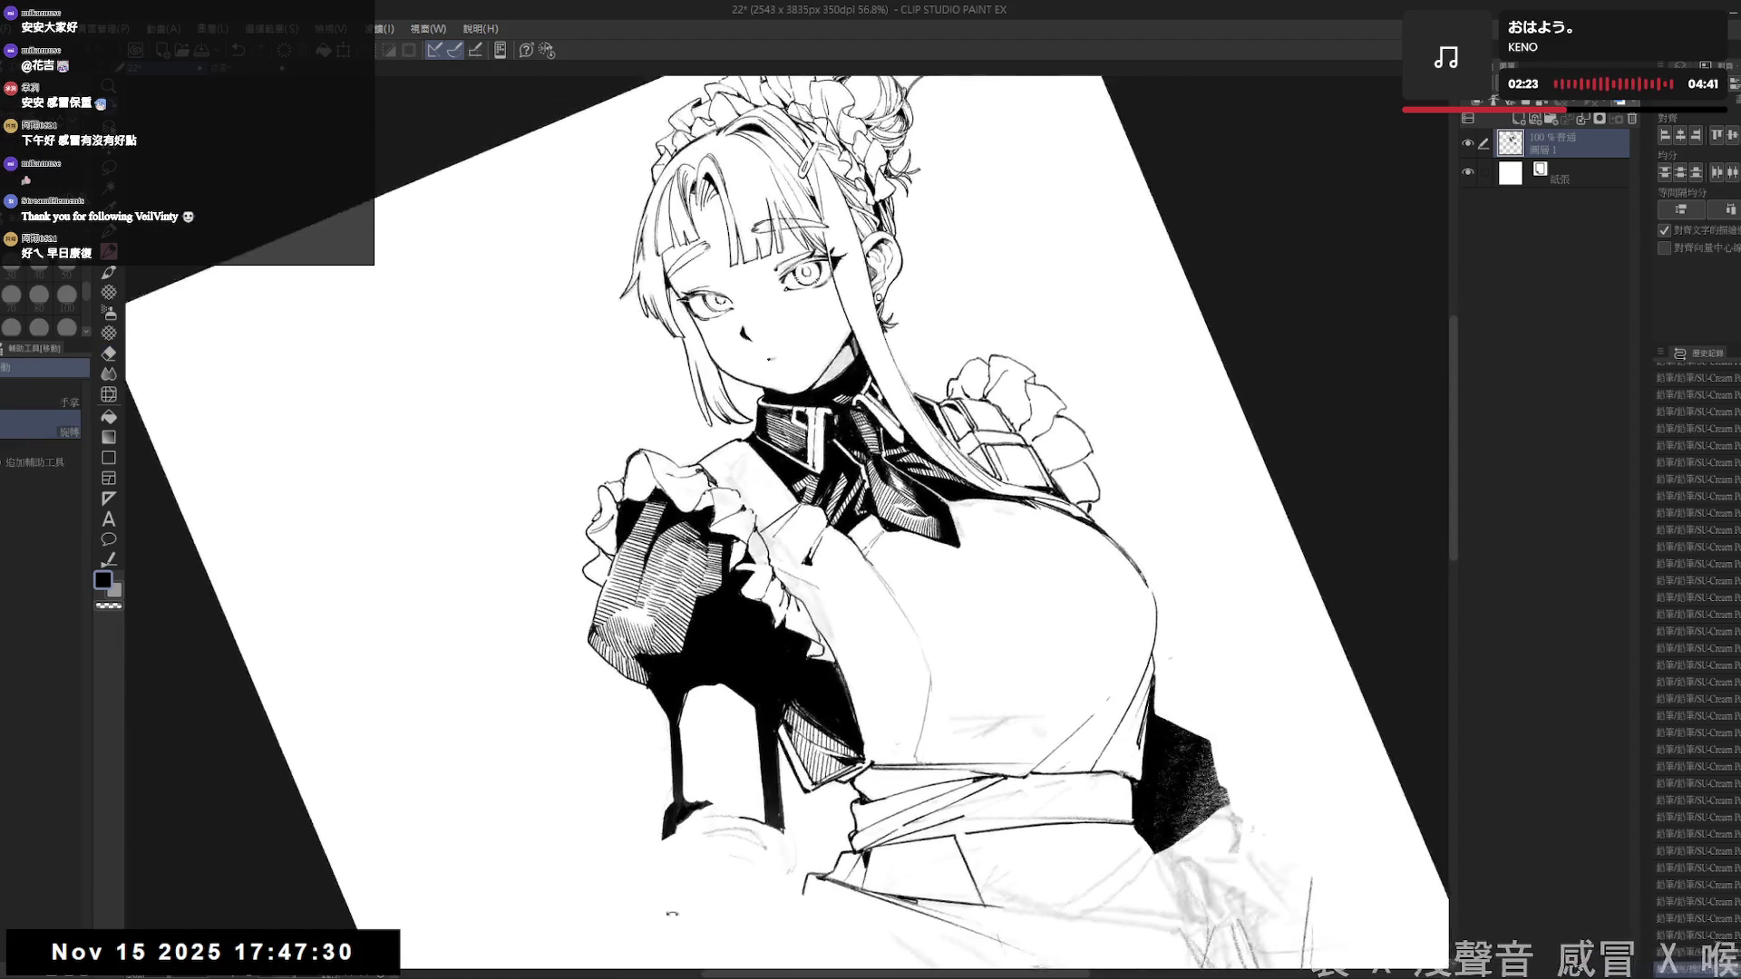
{"action": "key", "text": "p"}
{"action": "key", "text": "ctrl+0"}
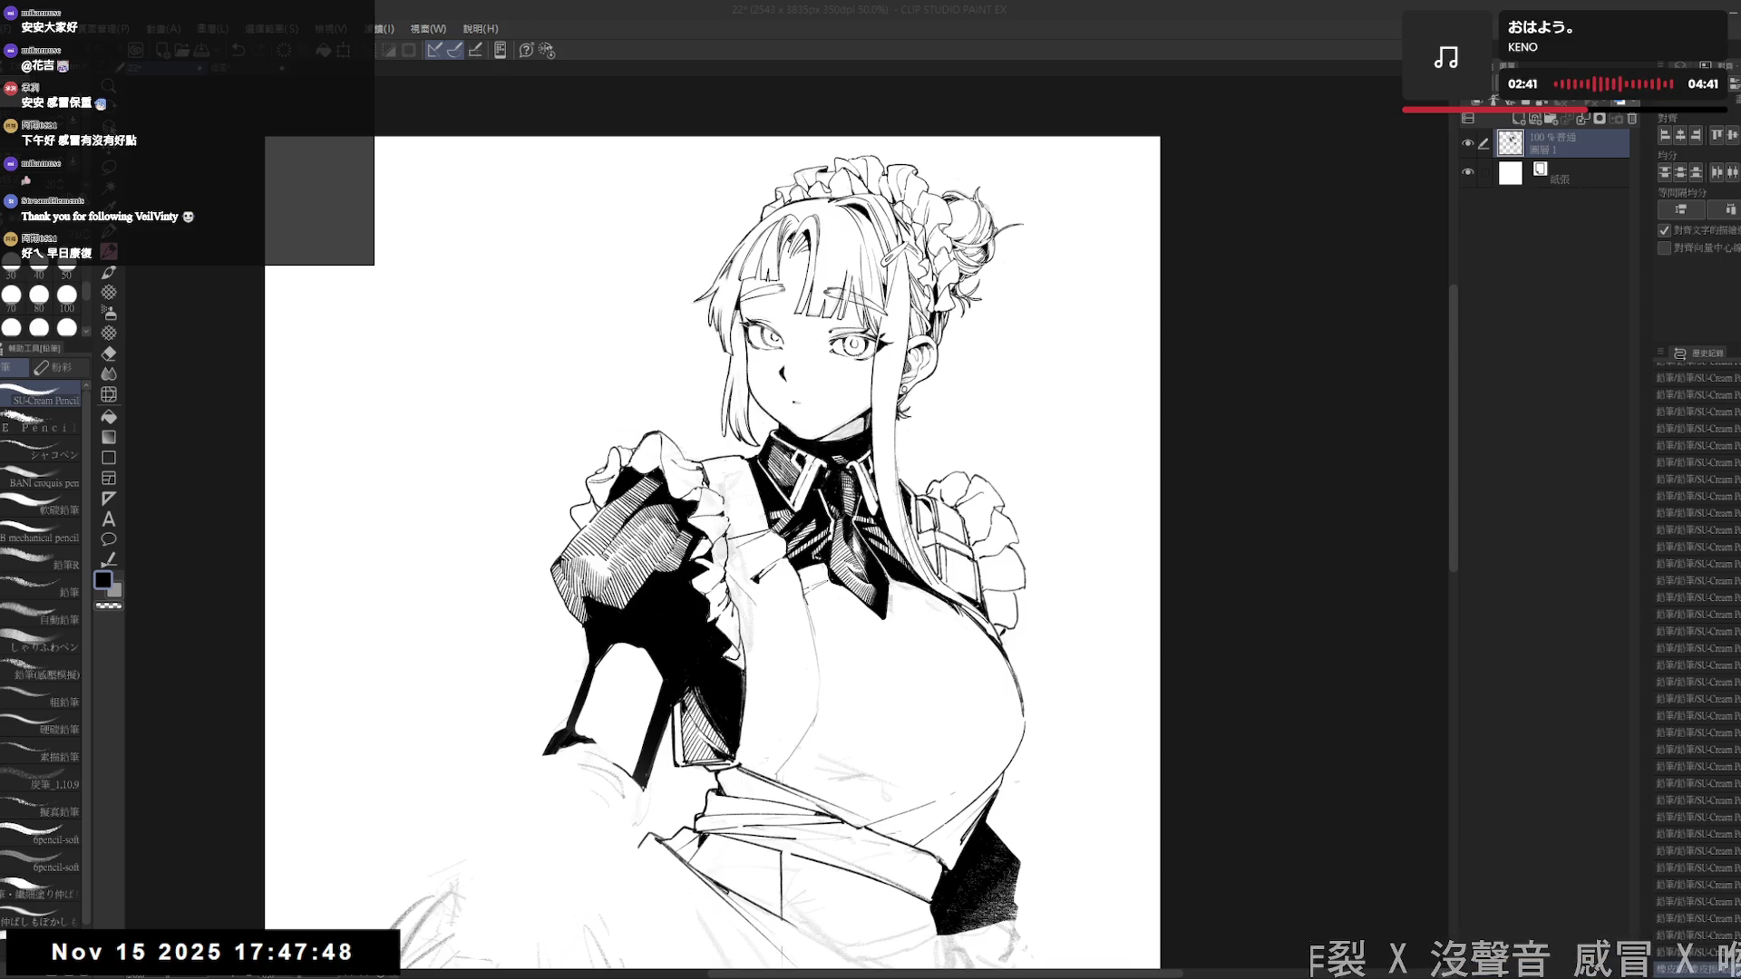
{"action": "left_click", "coordinate": [1322, 42]}
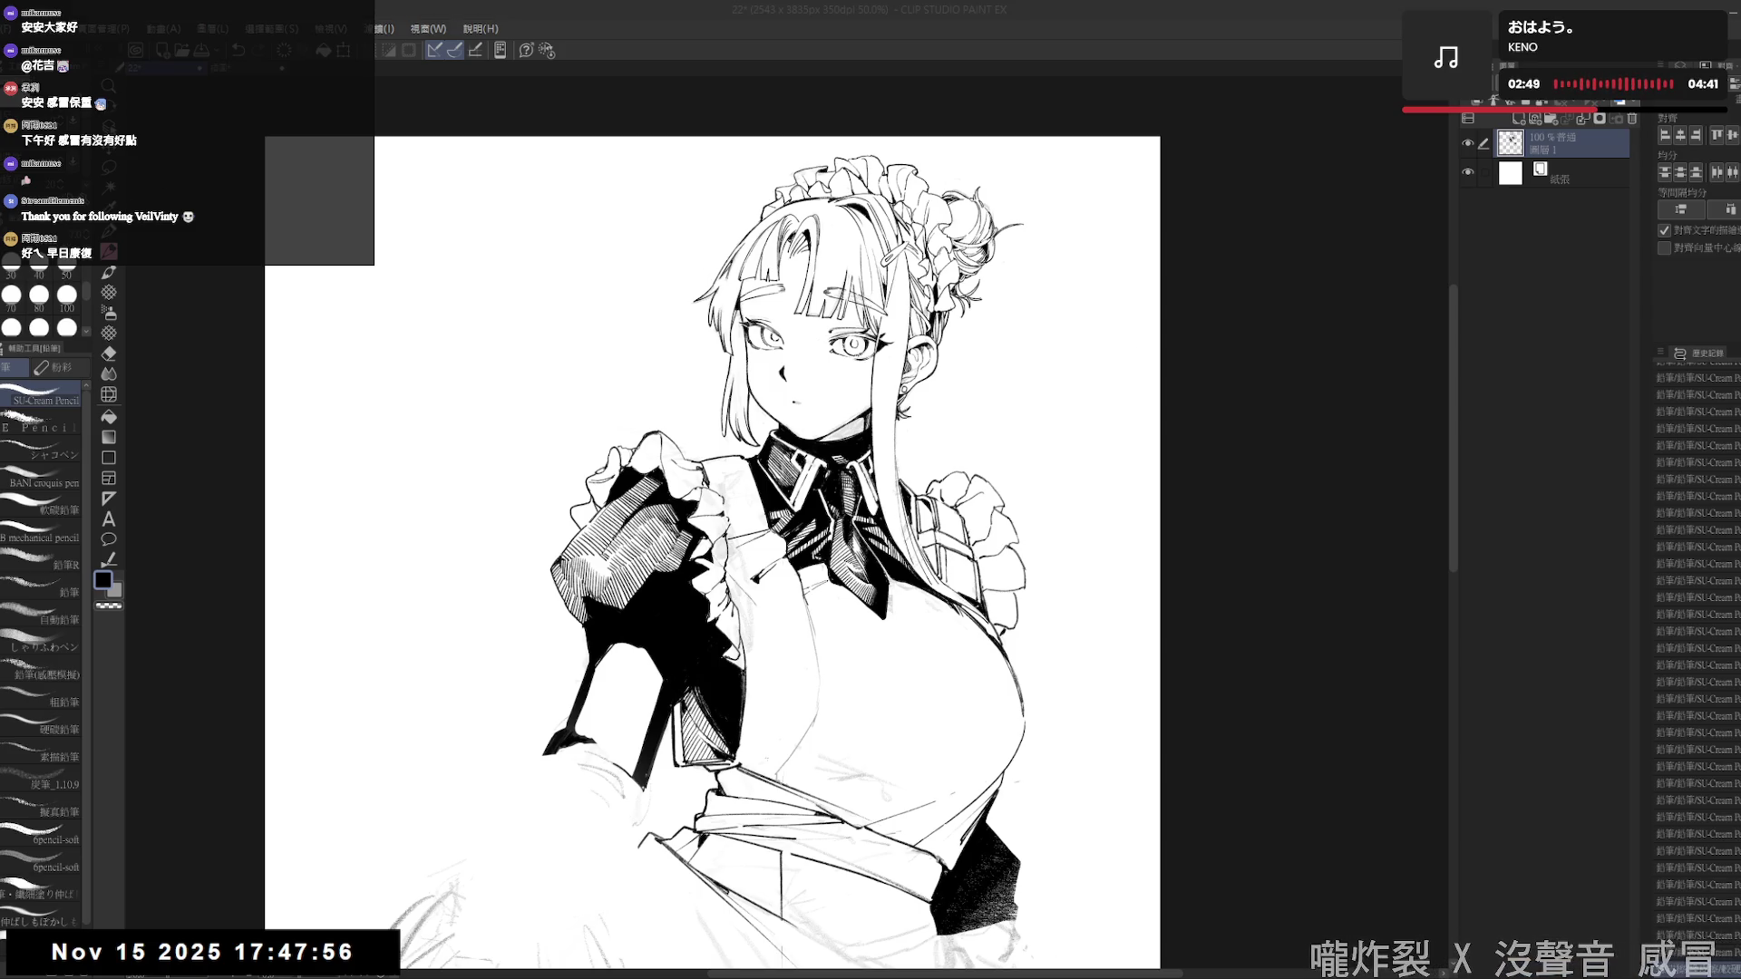
{"action": "left_click", "coordinate": [1266, 38]}
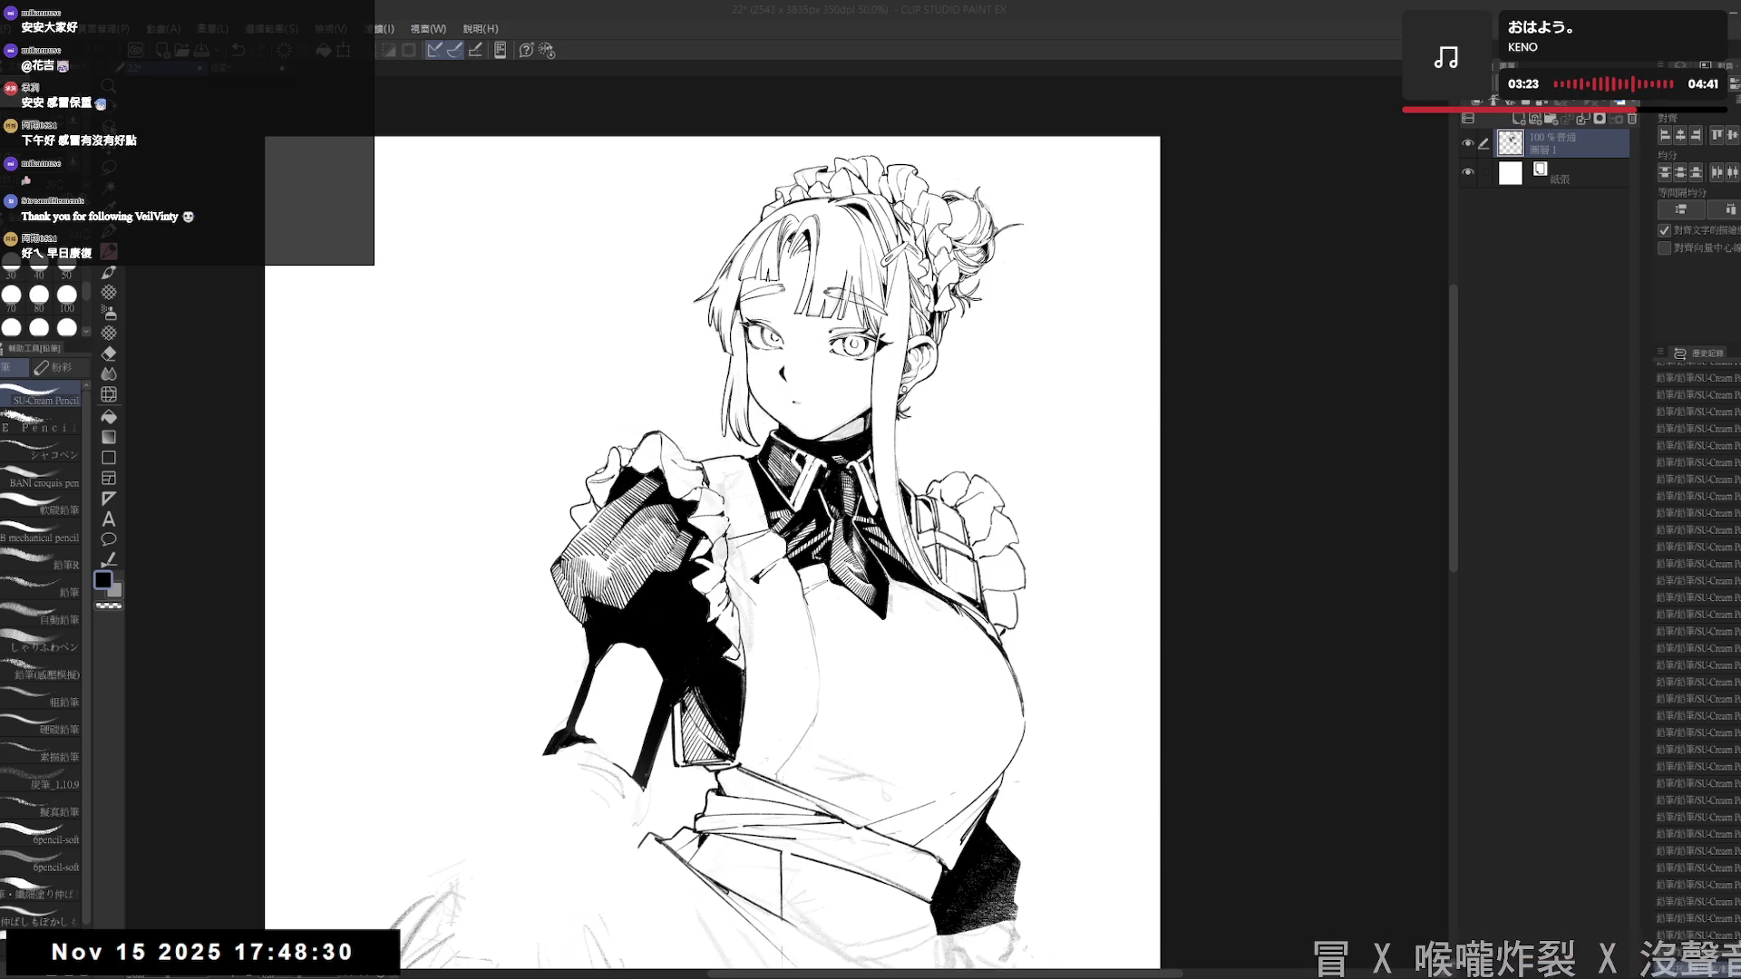
- Erase stray marks near the raised sleeve with the VANT pencil eraser at size 70
{"action": "left_click_drag", "start_coordinate": [1124, 75], "coordinate": [1079, 64]}
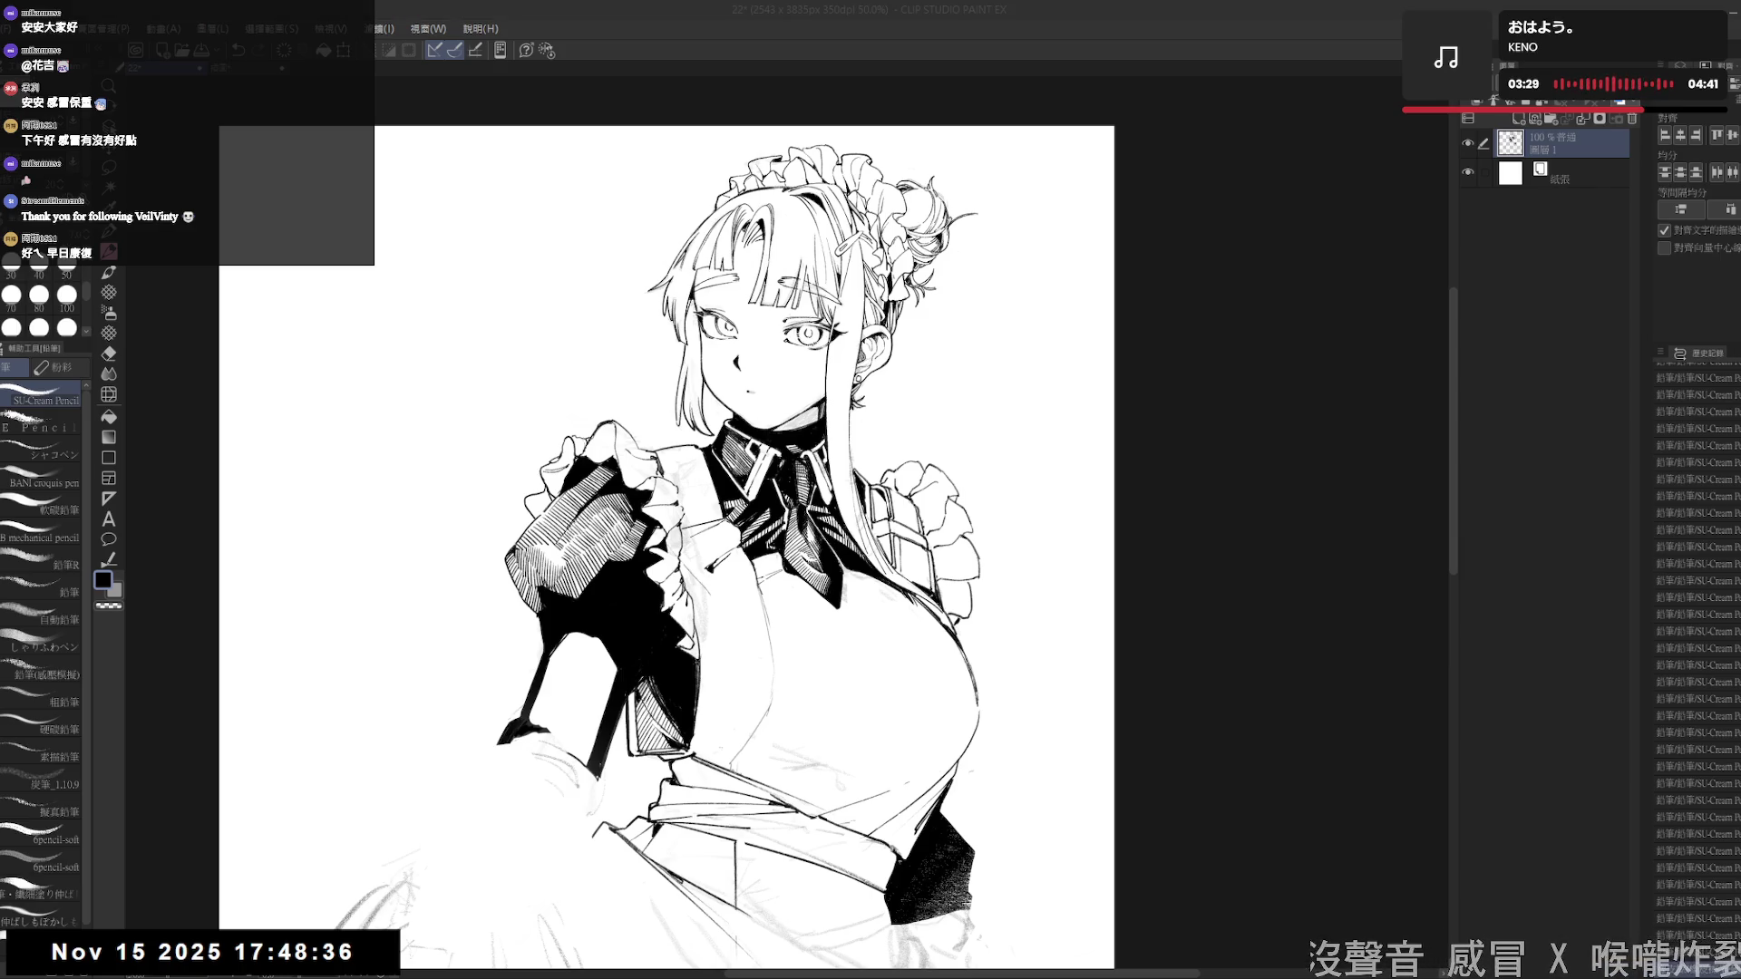
{"action": "mouse_move", "coordinate": [623, 732]}
{"action": "left_mouse_down"}
{"action": "mouse_move", "coordinate": [641, 683]}
{"action": "mouse_move", "coordinate": [671, 683]}
{"action": "mouse_move", "coordinate": [591, 539]}
{"action": "left_mouse_up"}
{"action": "key", "text": "e"}
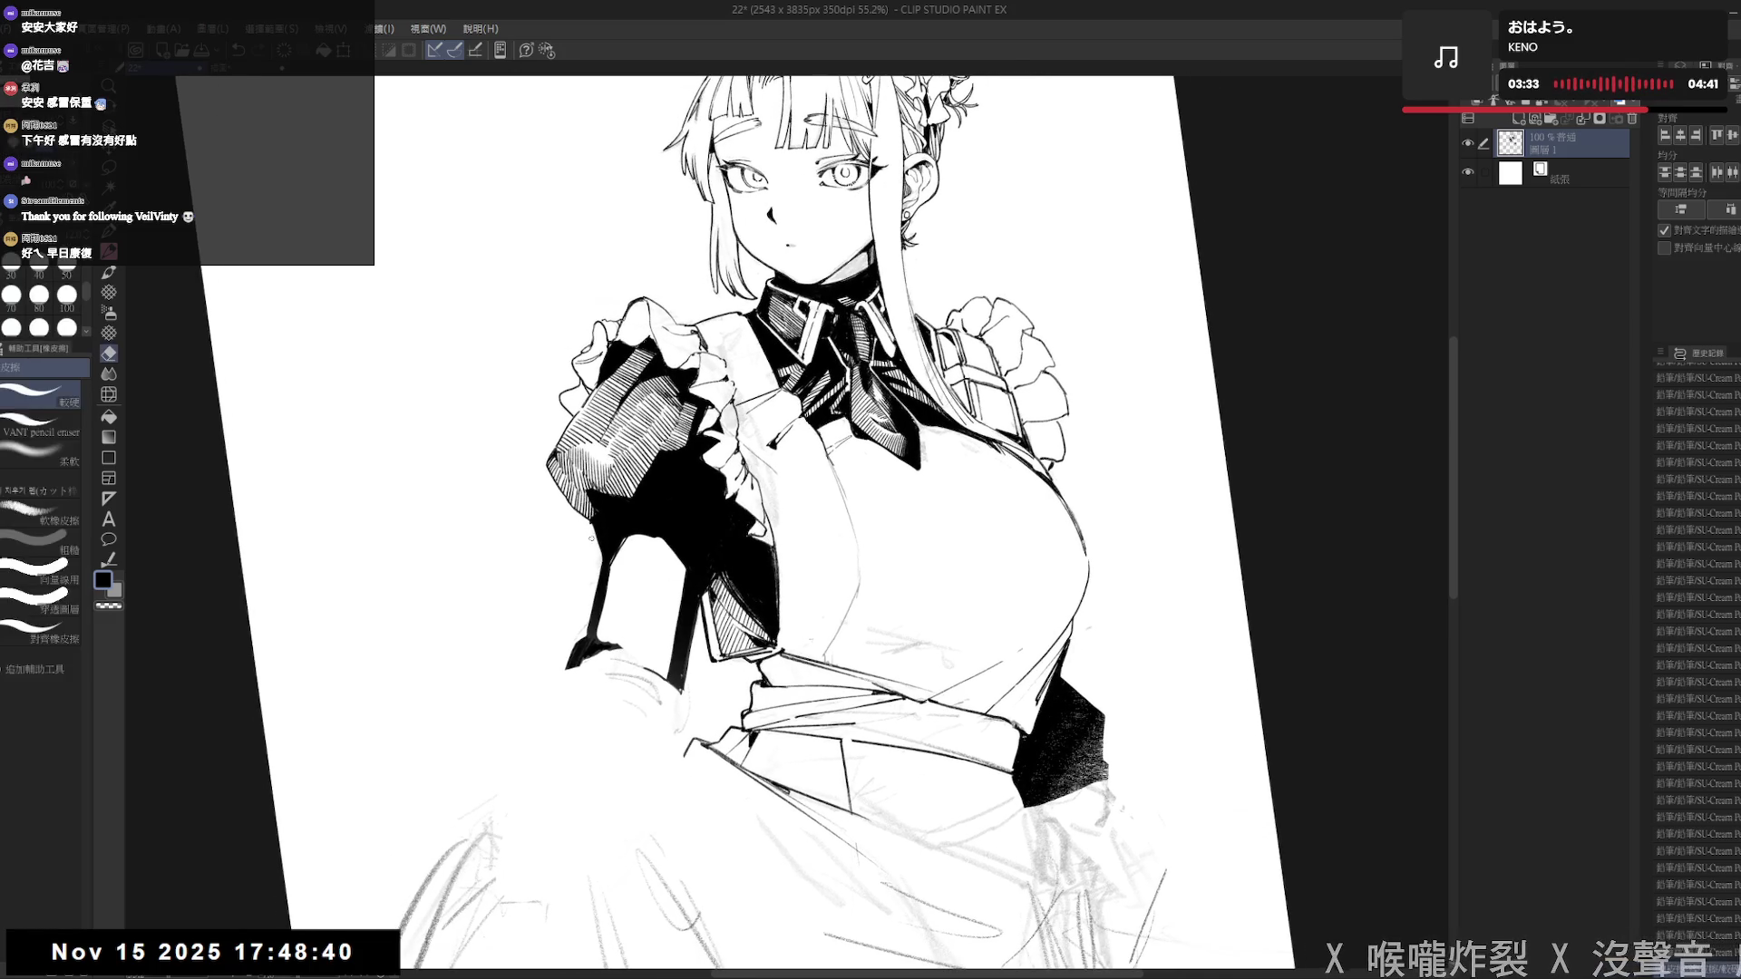
{"action": "key", "text": "bracketright"}
{"action": "key", "text": "bracketright"}
{"action": "key", "text": "bracketright"}
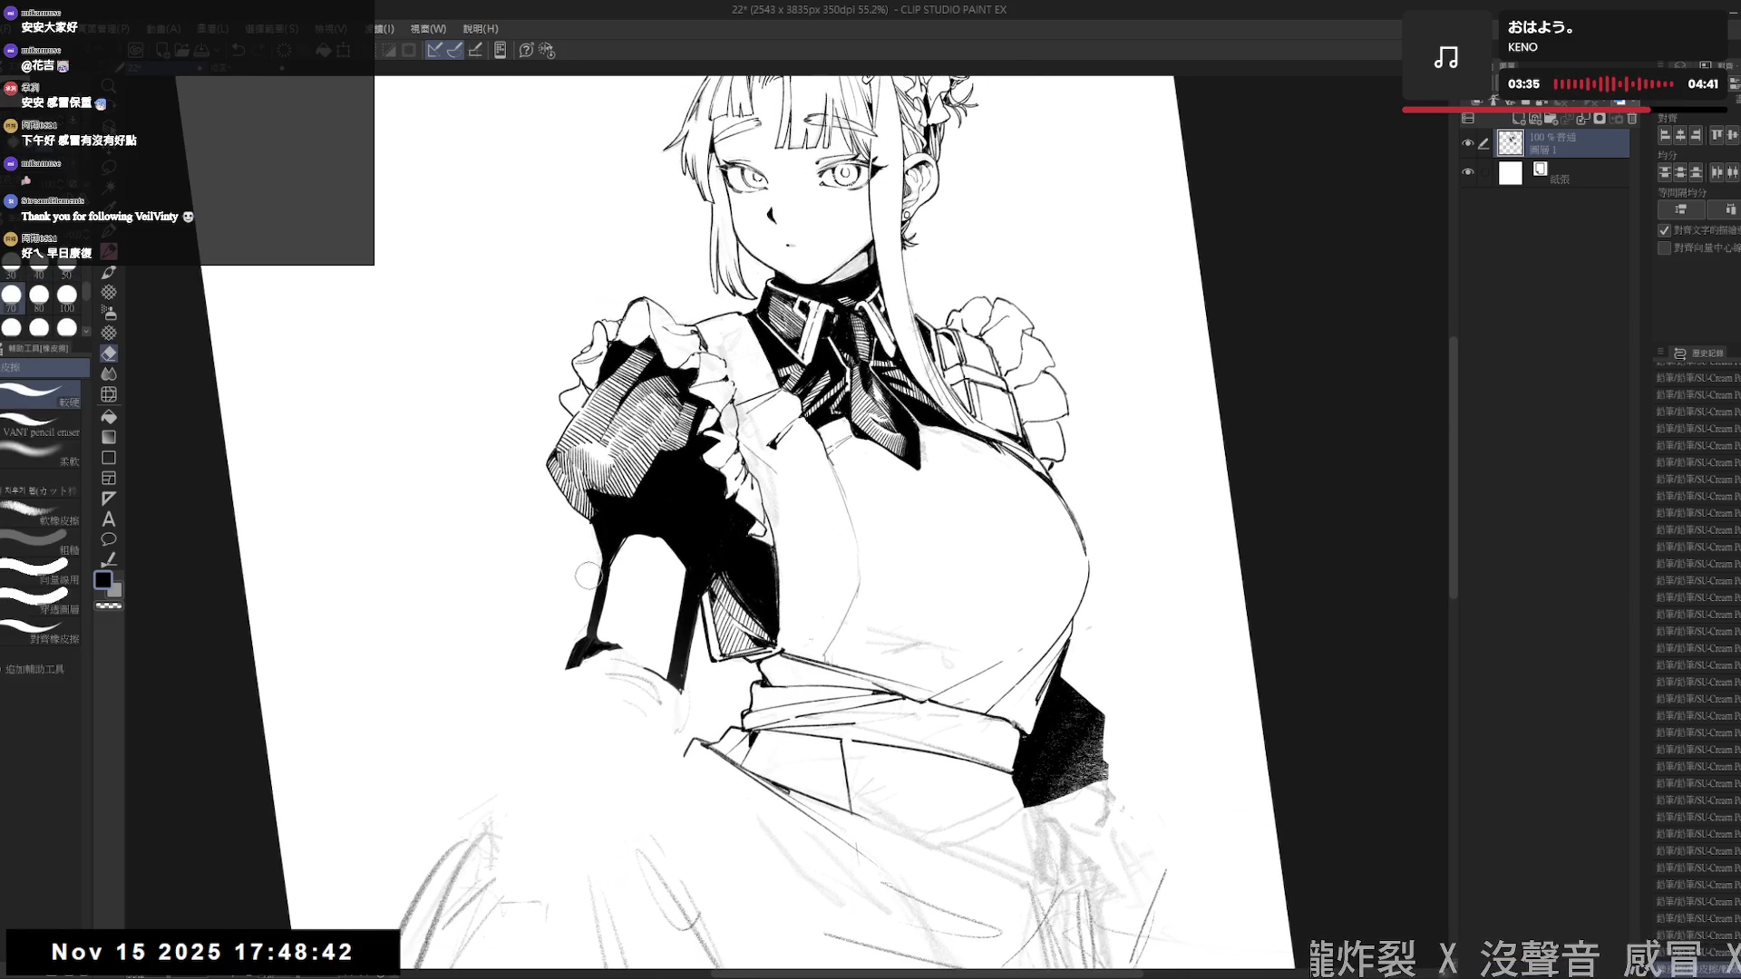
{"action": "key", "text": "r"}
{"action": "left_click_drag", "start_coordinate": [591, 571], "coordinate": [615, 830]}
{"action": "key", "text": "p"}
{"action": "left_click_drag", "start_coordinate": [608, 659], "coordinate": [600, 630]}
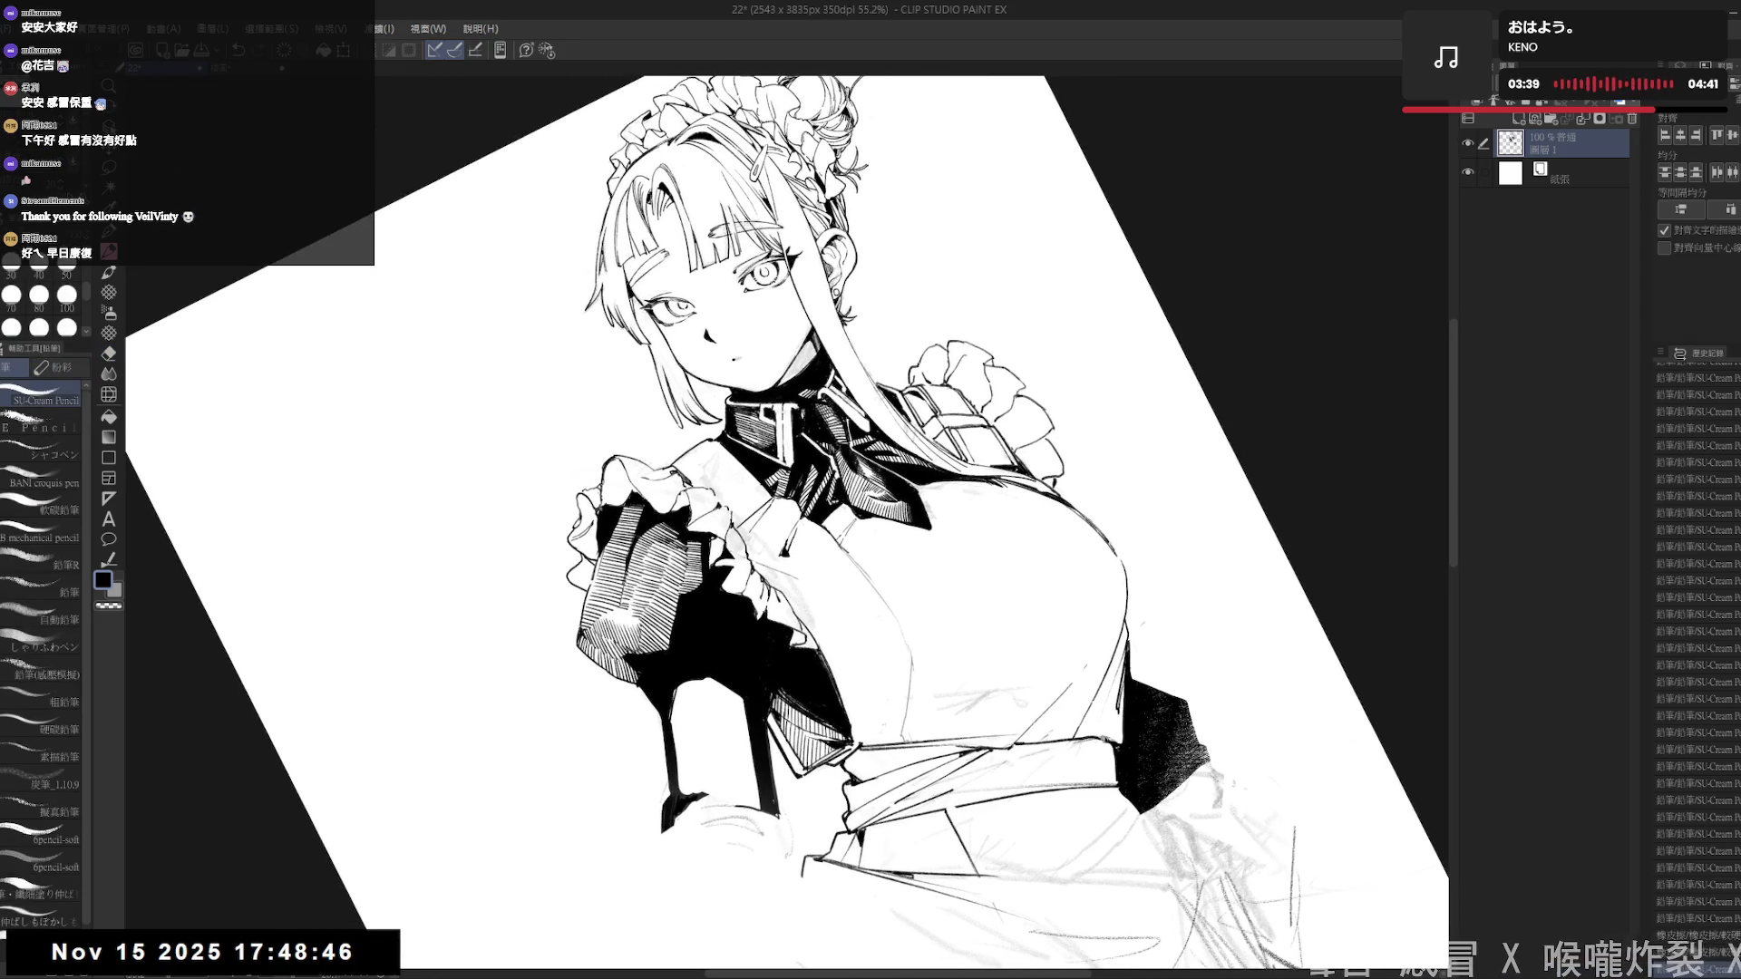
{"action": "key", "text": "e"}
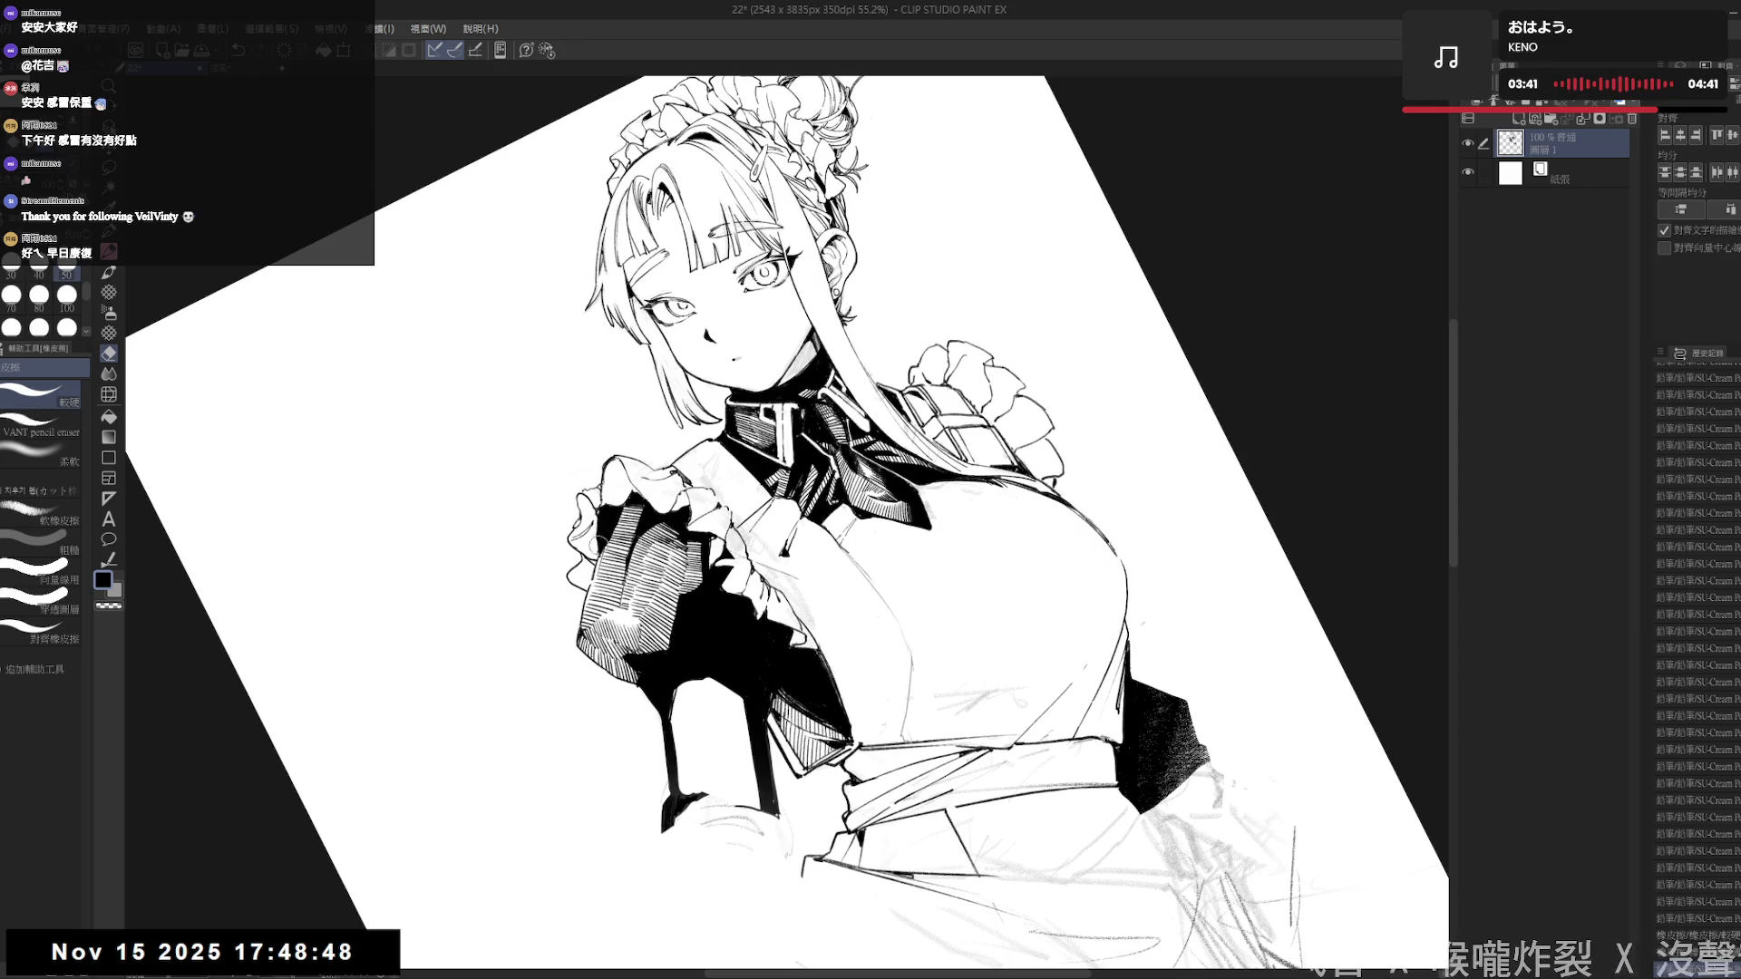
{"action": "left_click", "coordinate": [36, 433]}
{"action": "mouse_move", "coordinate": [605, 570]}
{"action": "left_mouse_down"}
{"action": "mouse_move", "coordinate": [591, 539]}
{"action": "mouse_move", "coordinate": [555, 528]}
{"action": "mouse_move", "coordinate": [578, 487]}
{"action": "left_mouse_up"}
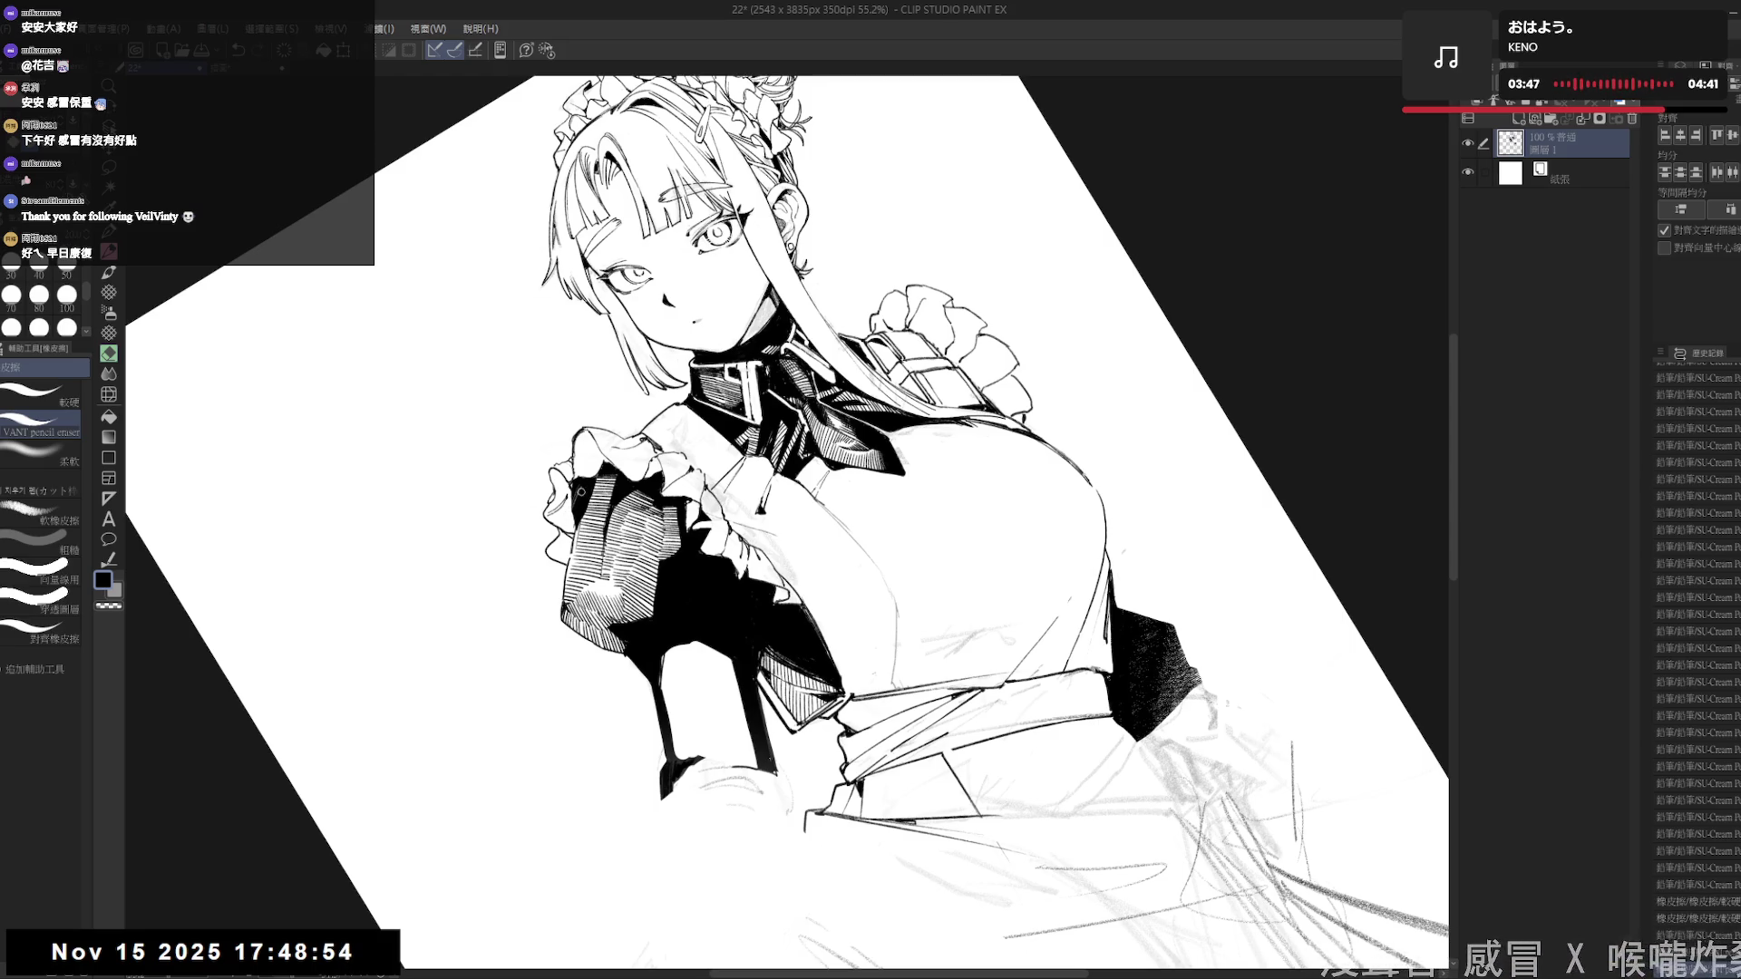
{"action": "left_click_drag", "start_coordinate": [578, 500], "coordinate": [584, 490]}
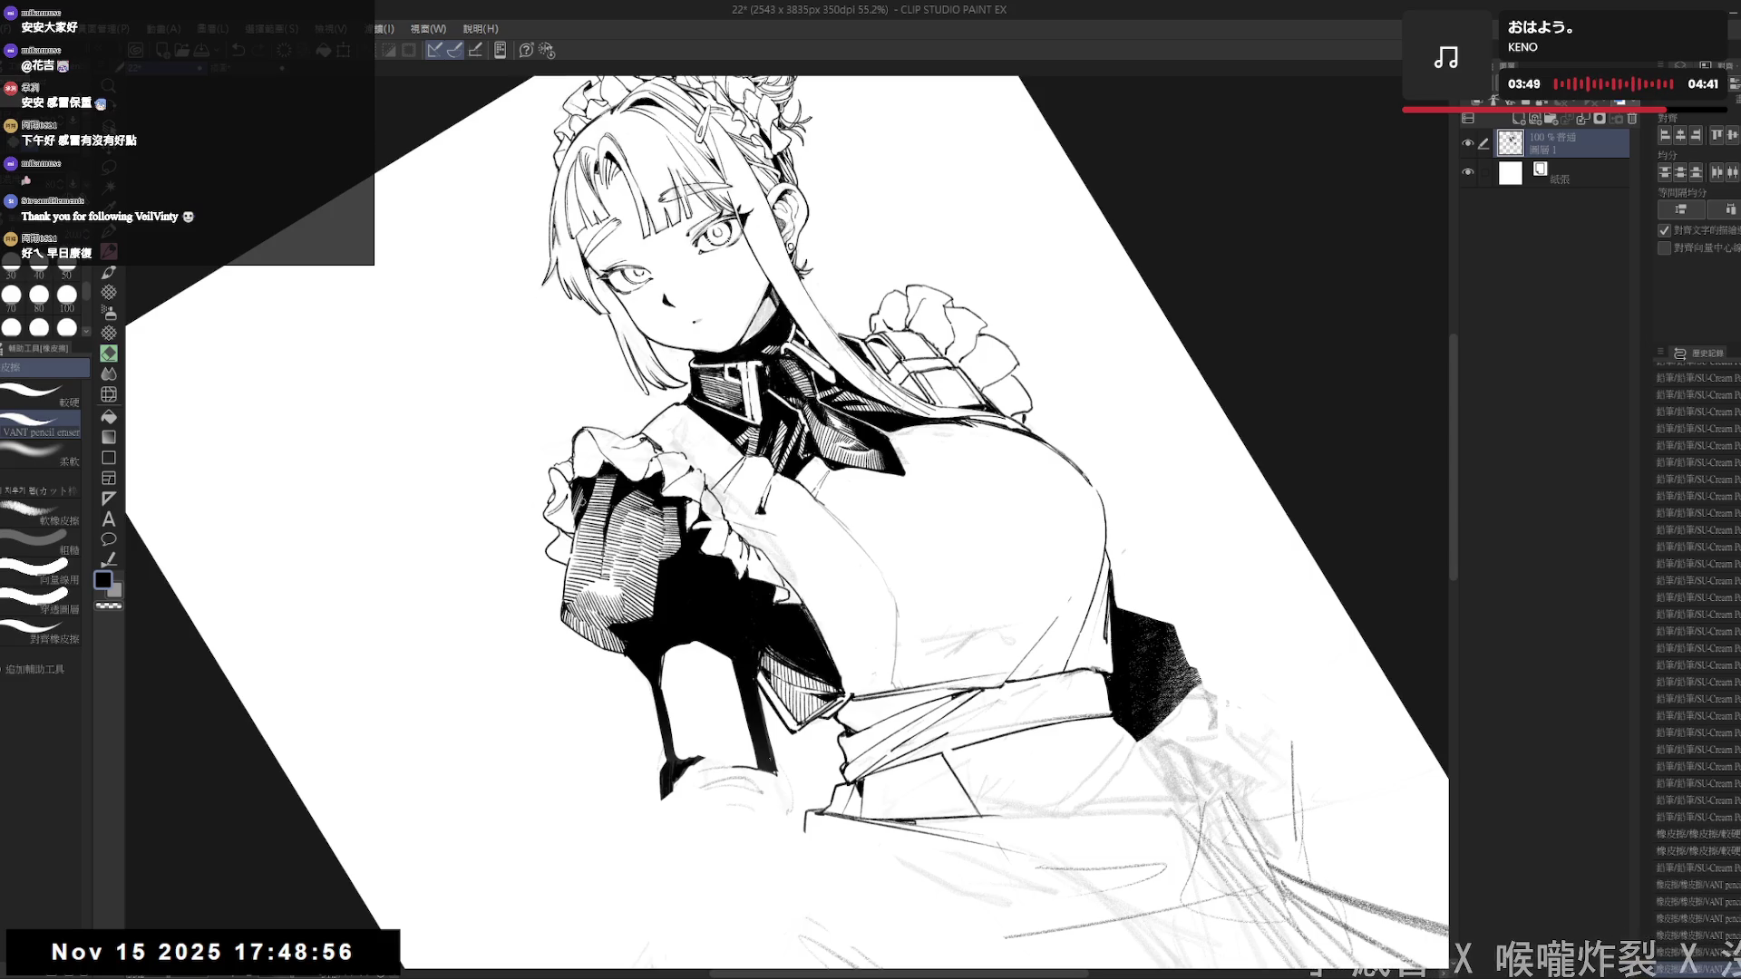
- Switch back to the SU-Cream Pencil in black and reset the view upright and zoom
{"action": "key", "text": "r"}
{"action": "mouse_move", "coordinate": [559, 801]}
{"action": "left_mouse_down"}
{"action": "mouse_move", "coordinate": [456, 634]}
{"action": "mouse_move", "coordinate": [560, 801]}
{"action": "left_mouse_up"}
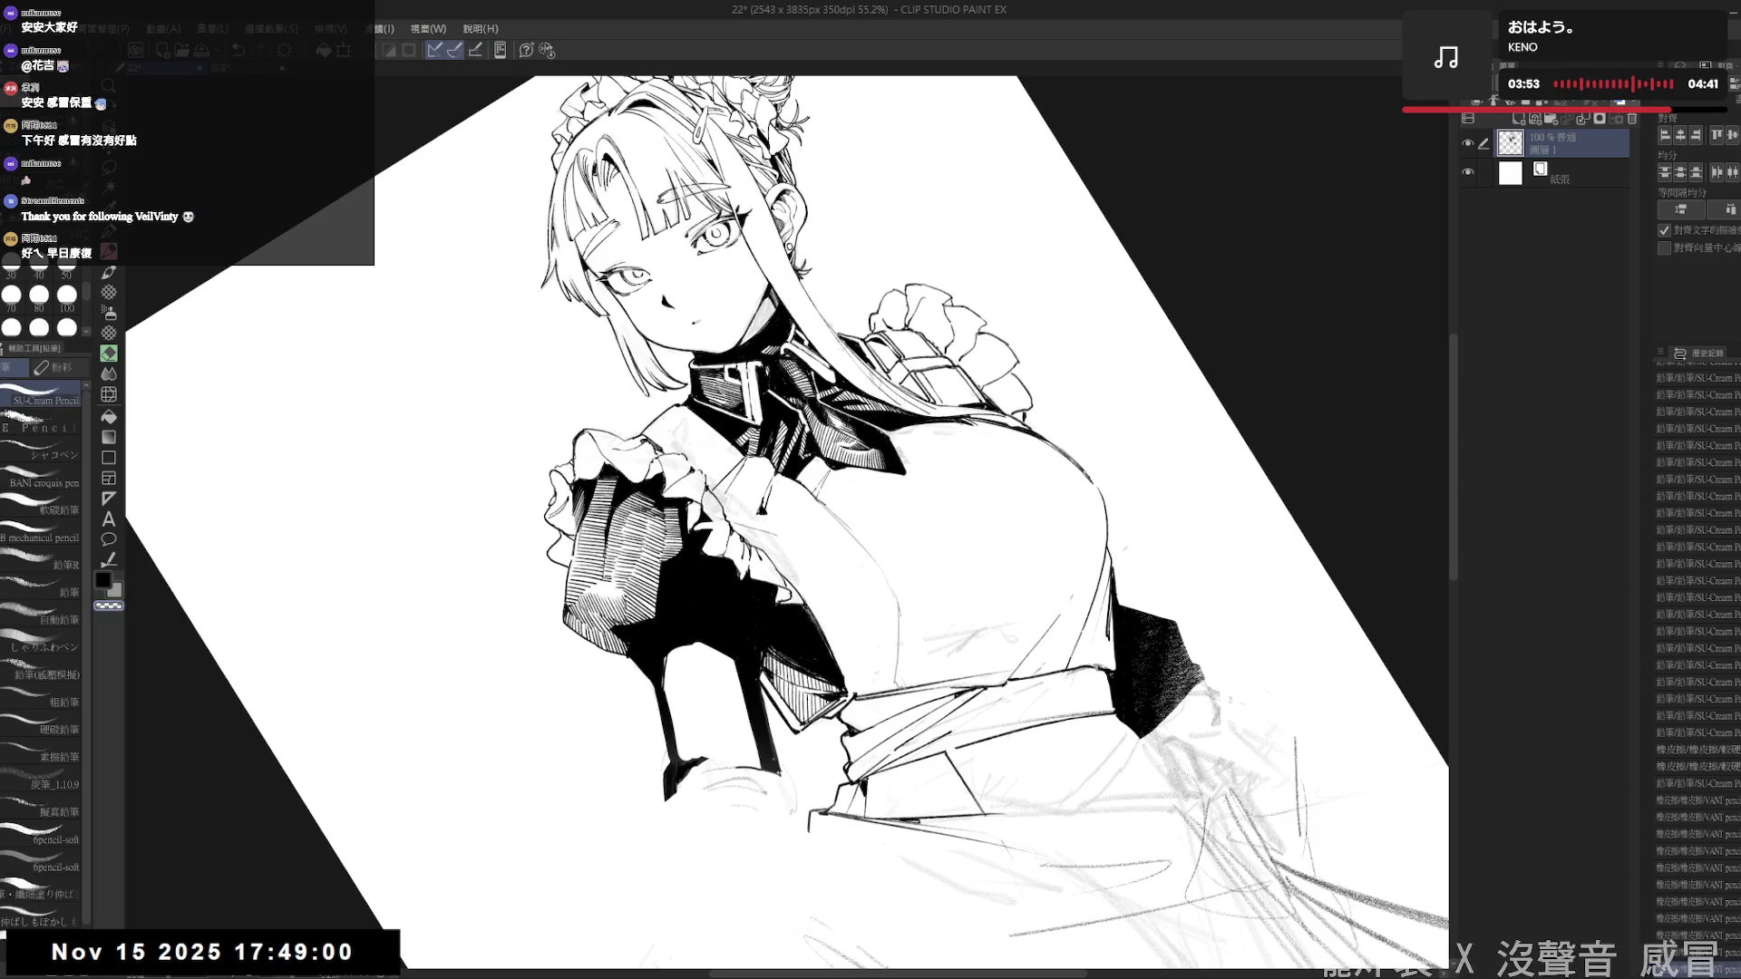
{"action": "key", "text": "e"}
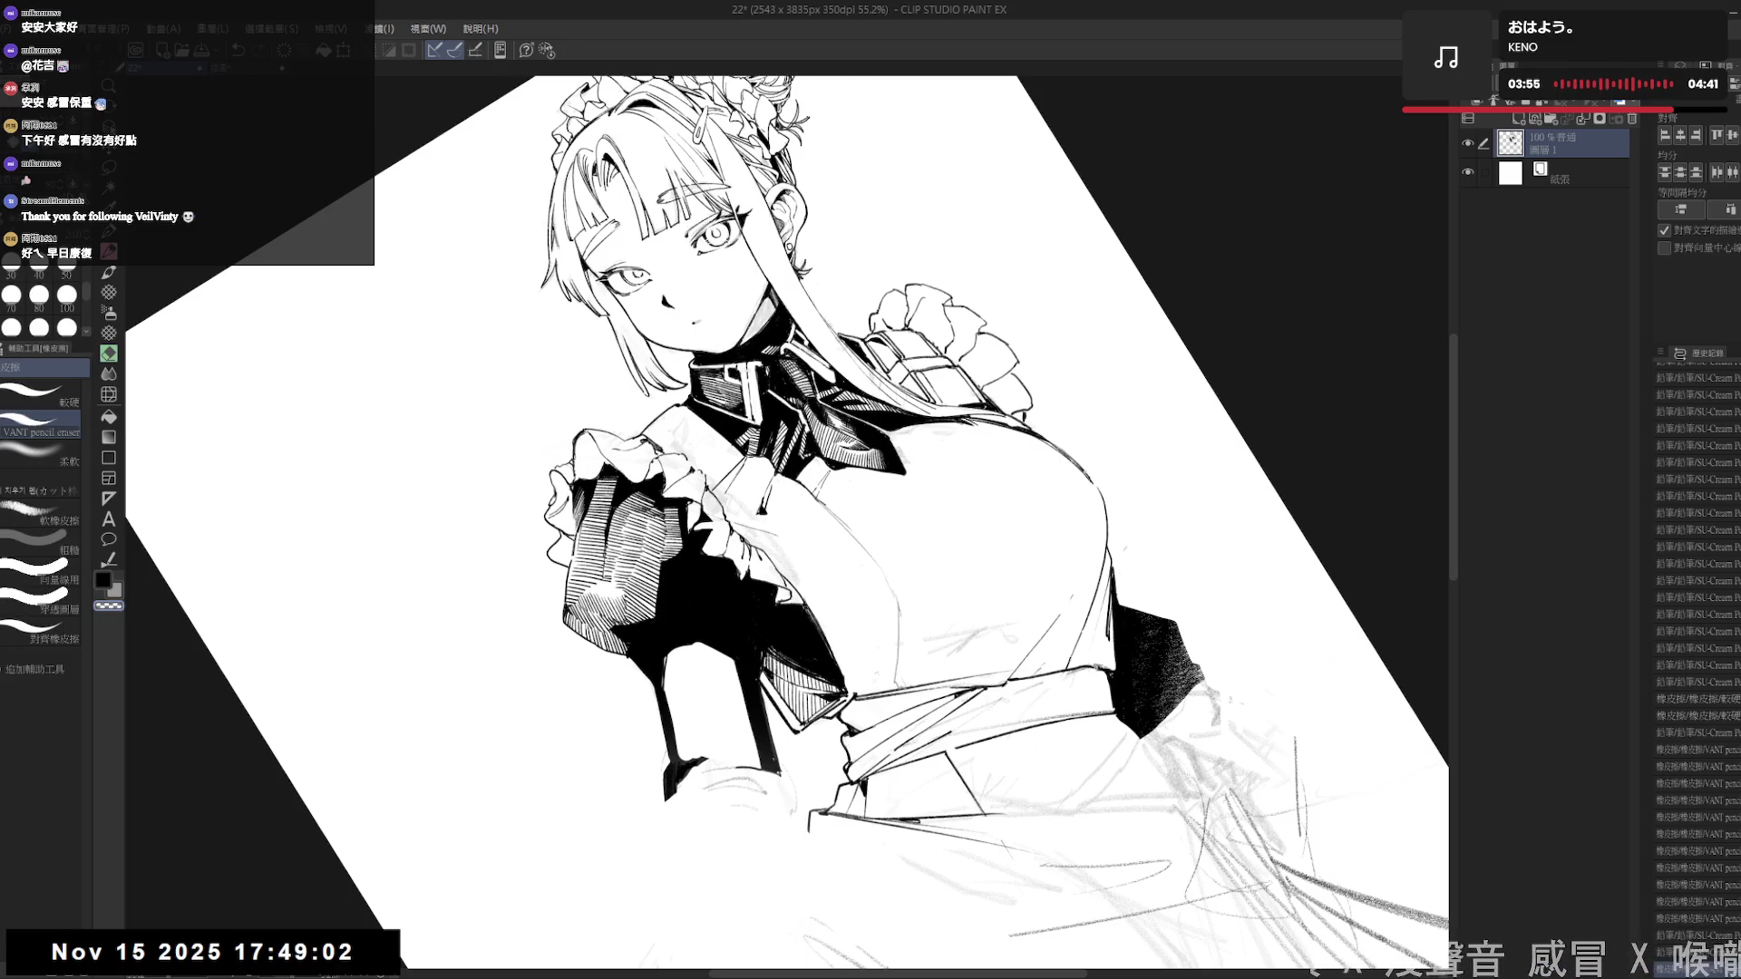
{"action": "key", "text": "p"}
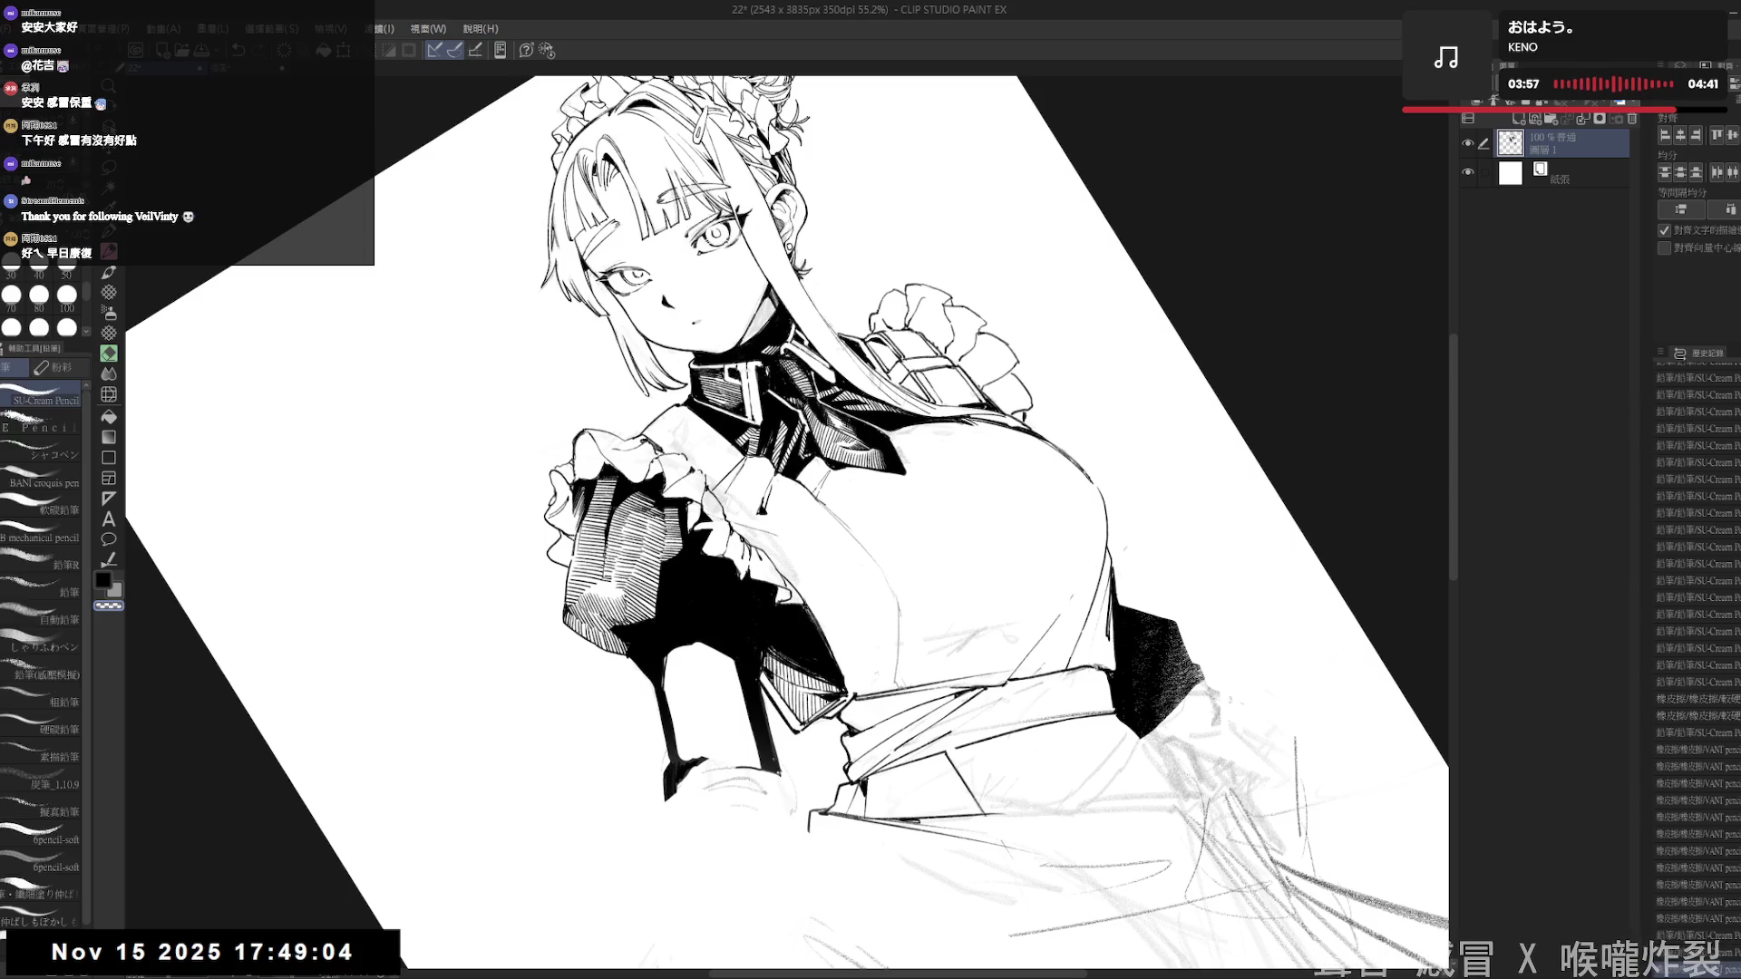
{"action": "key", "text": "c"}
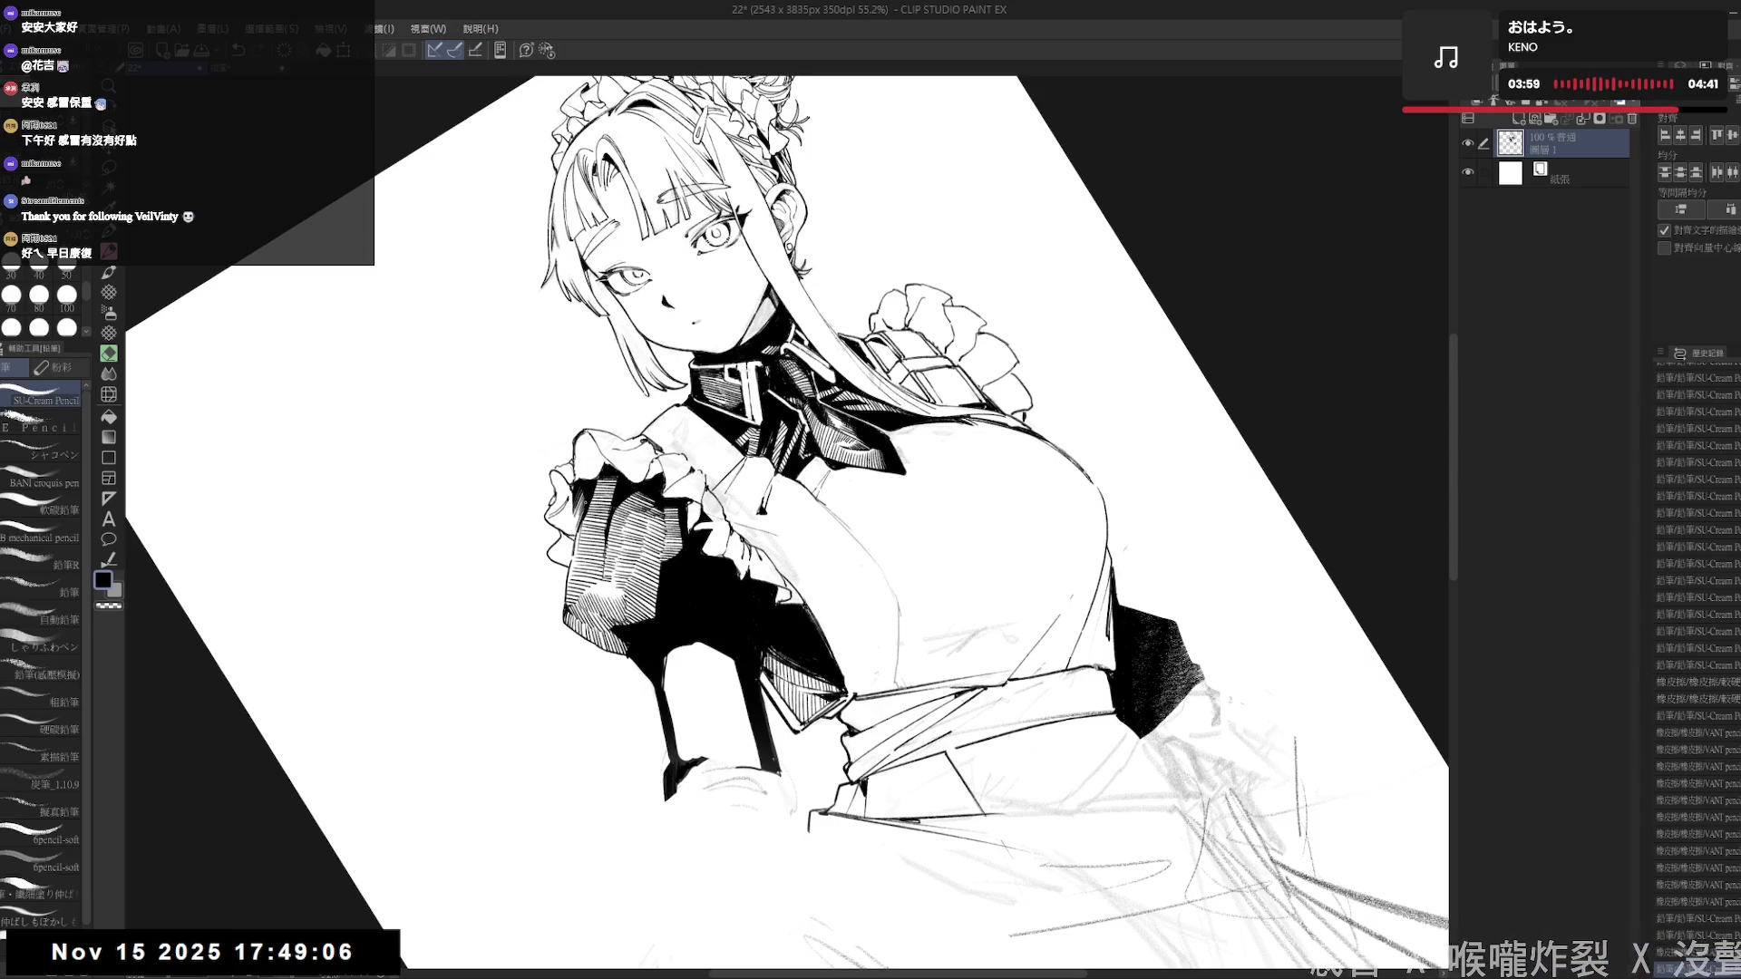
{"action": "key", "text": "ctrl+at"}
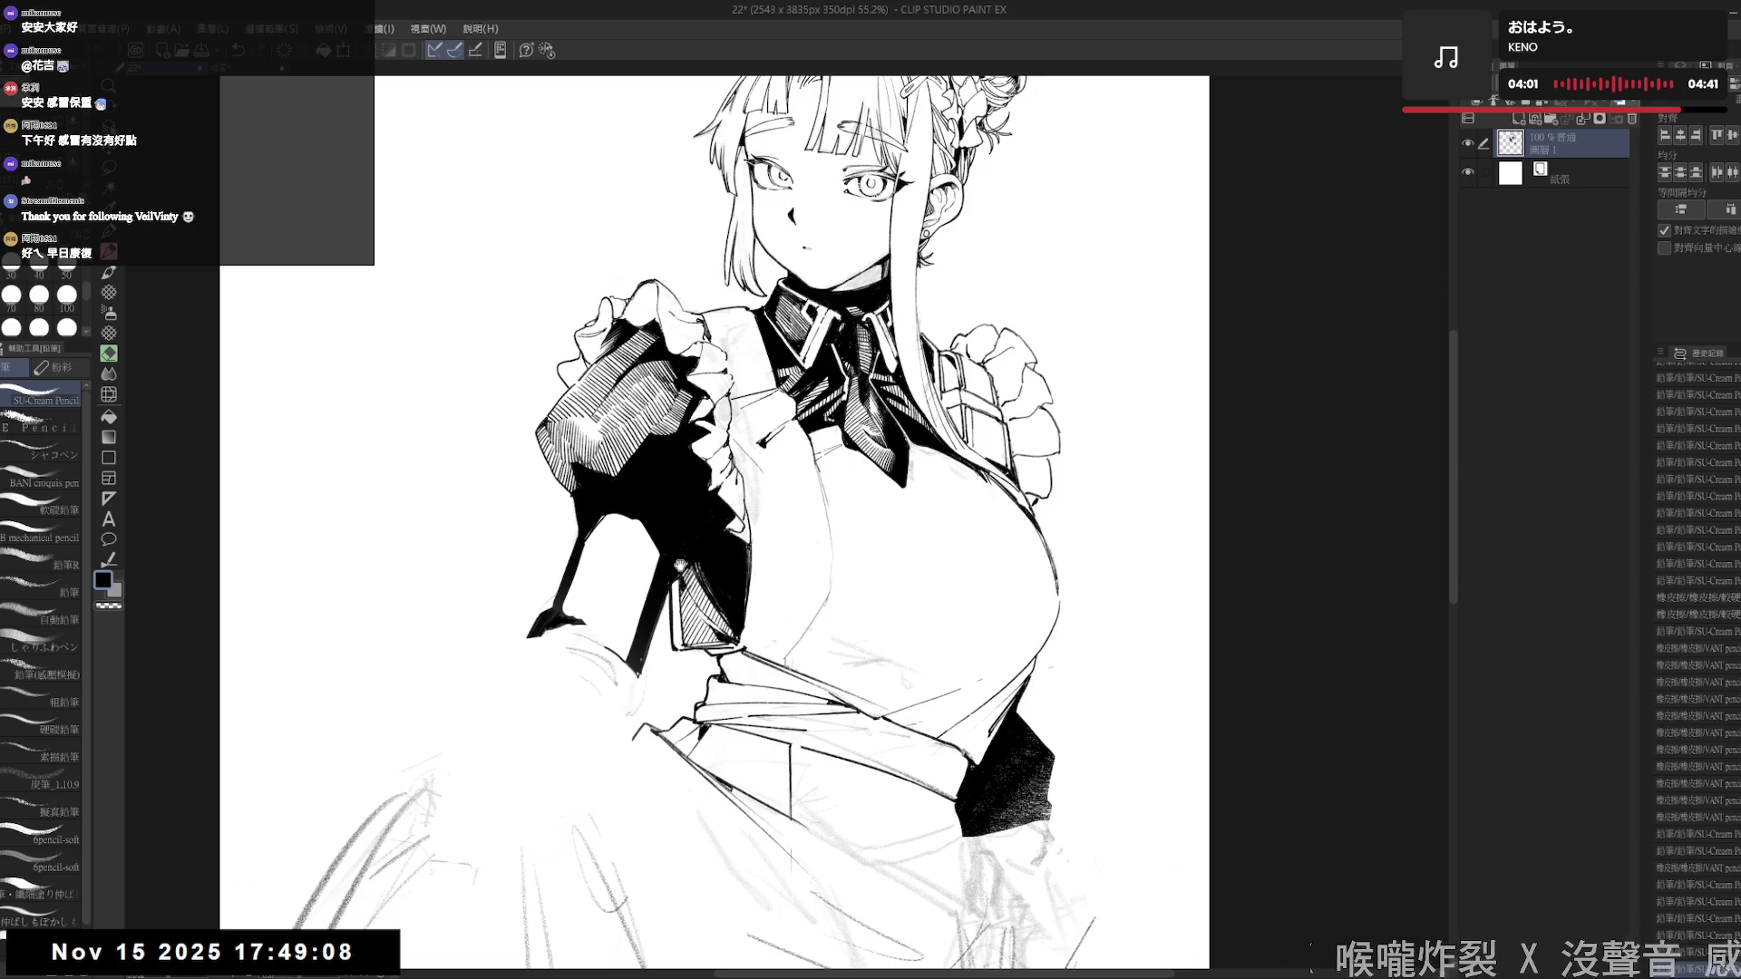
{"action": "key", "text": "ctrl+minus"}
{"action": "key", "text": "ctrl+plus"}
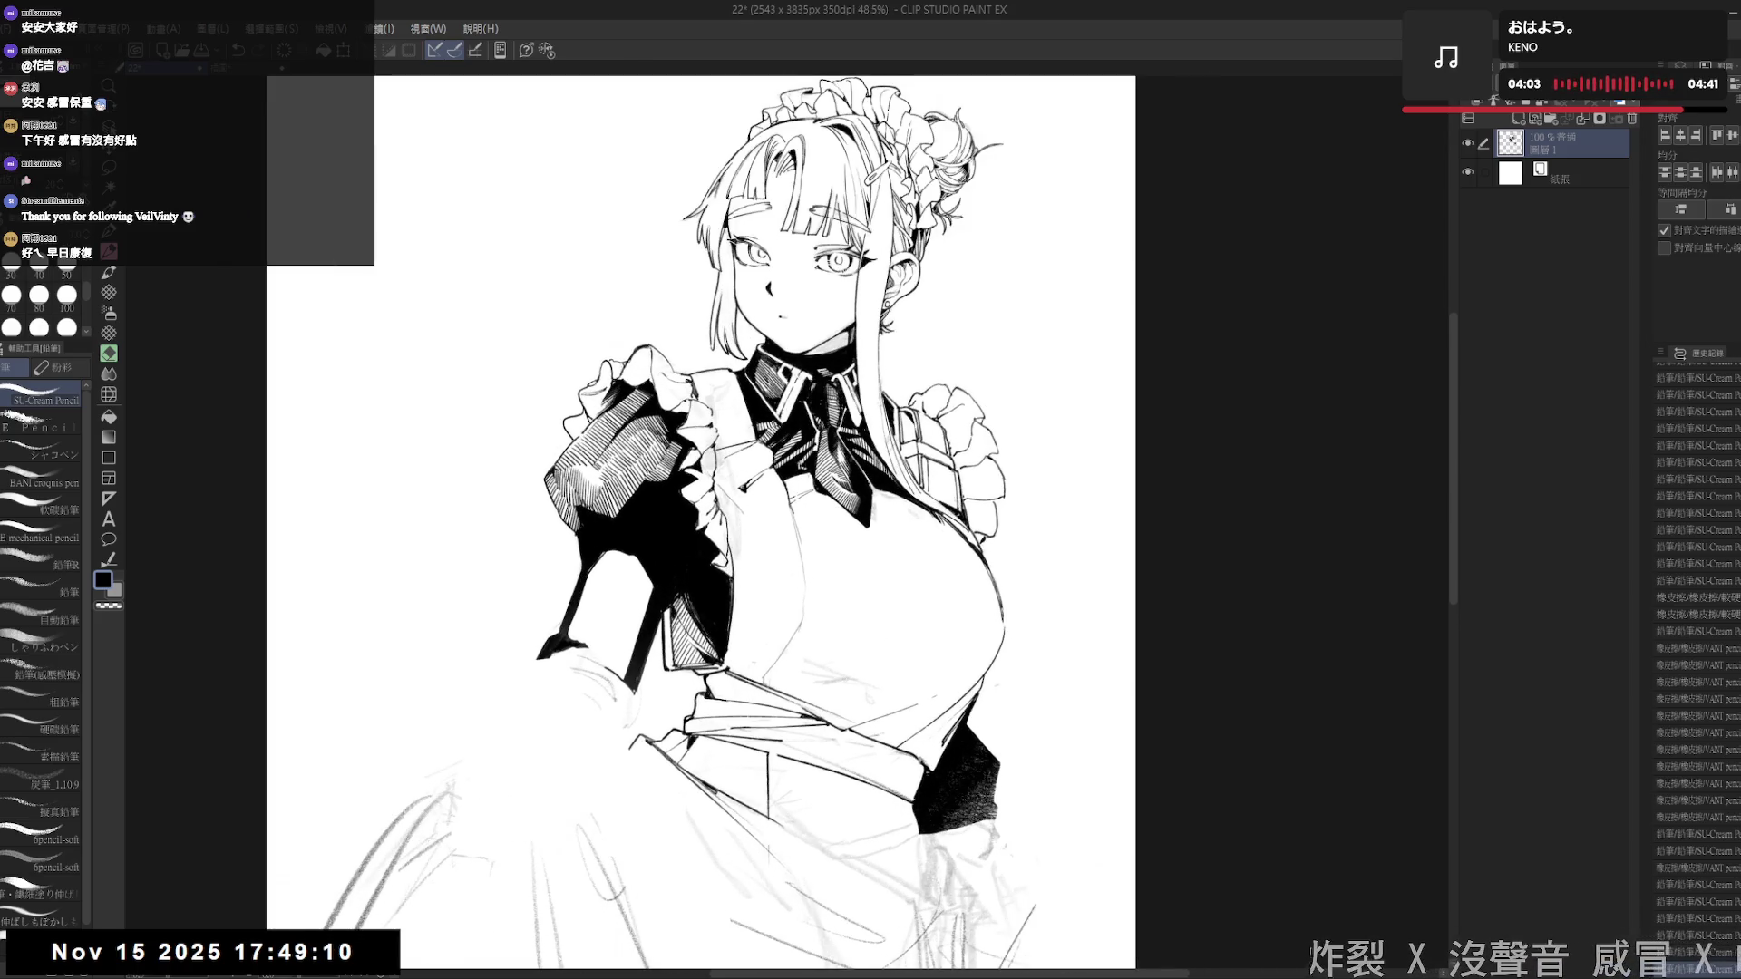
- Tilt the view clockwise, undo the trial strokes and start a stroke on the cuff
{"action": "key", "text": "asciicircum"}
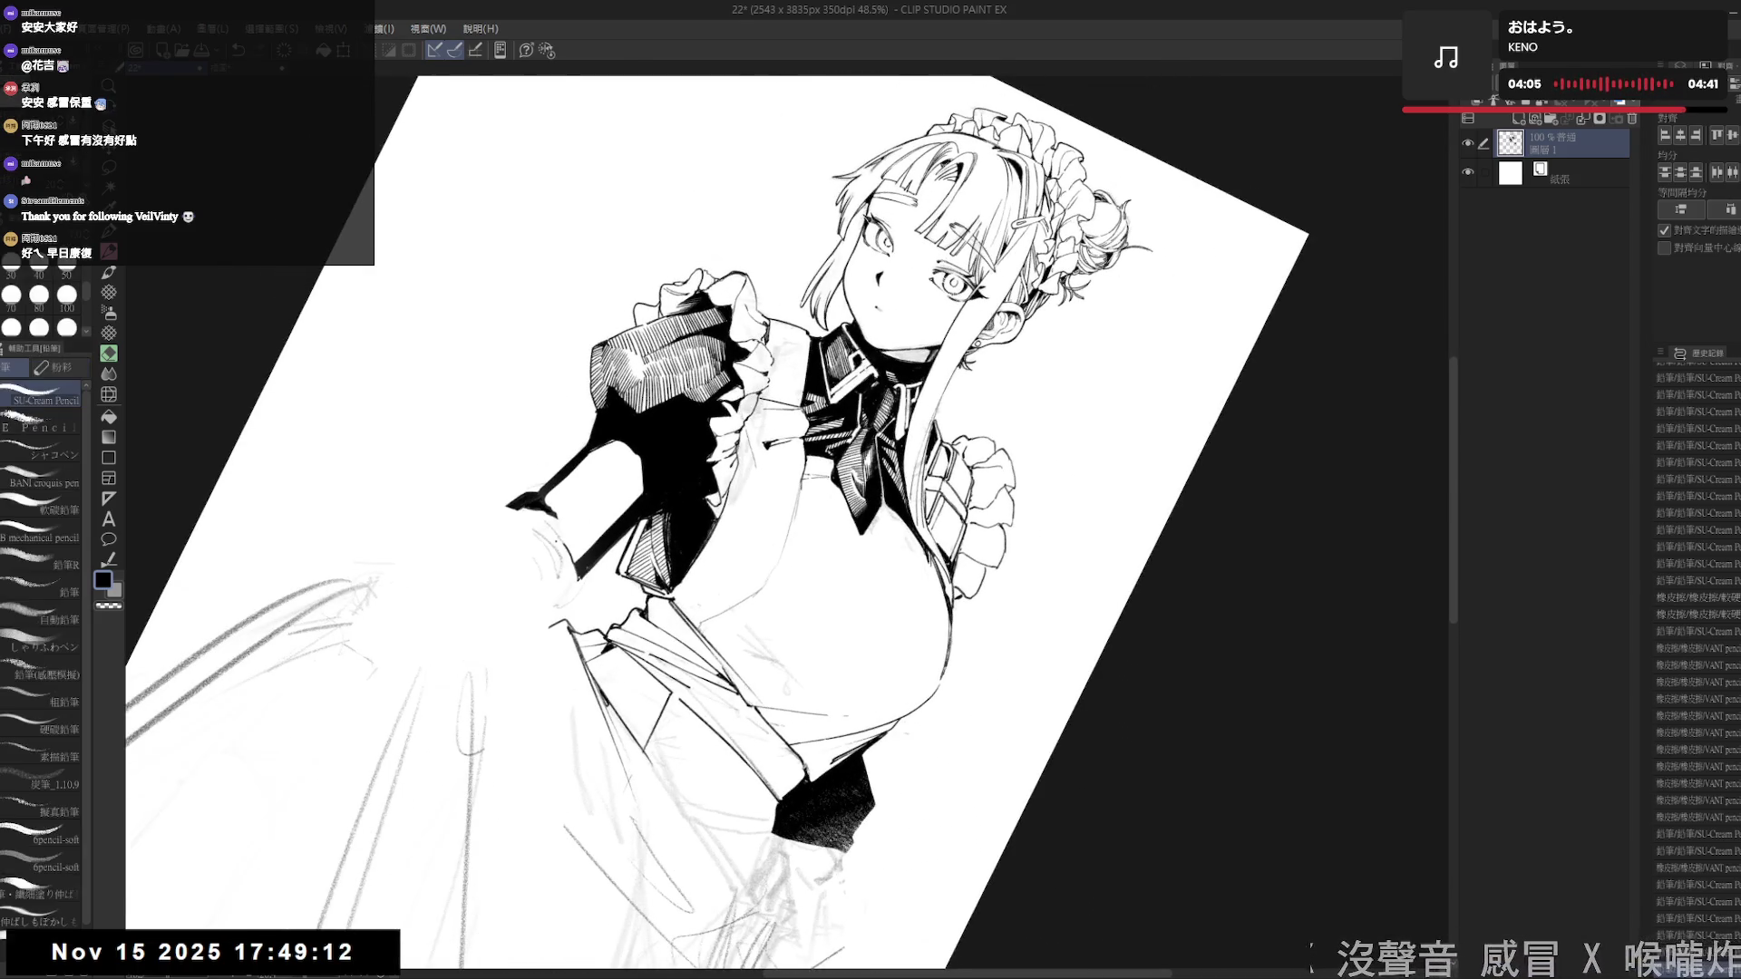
{"action": "key", "text": "ctrl+z"}
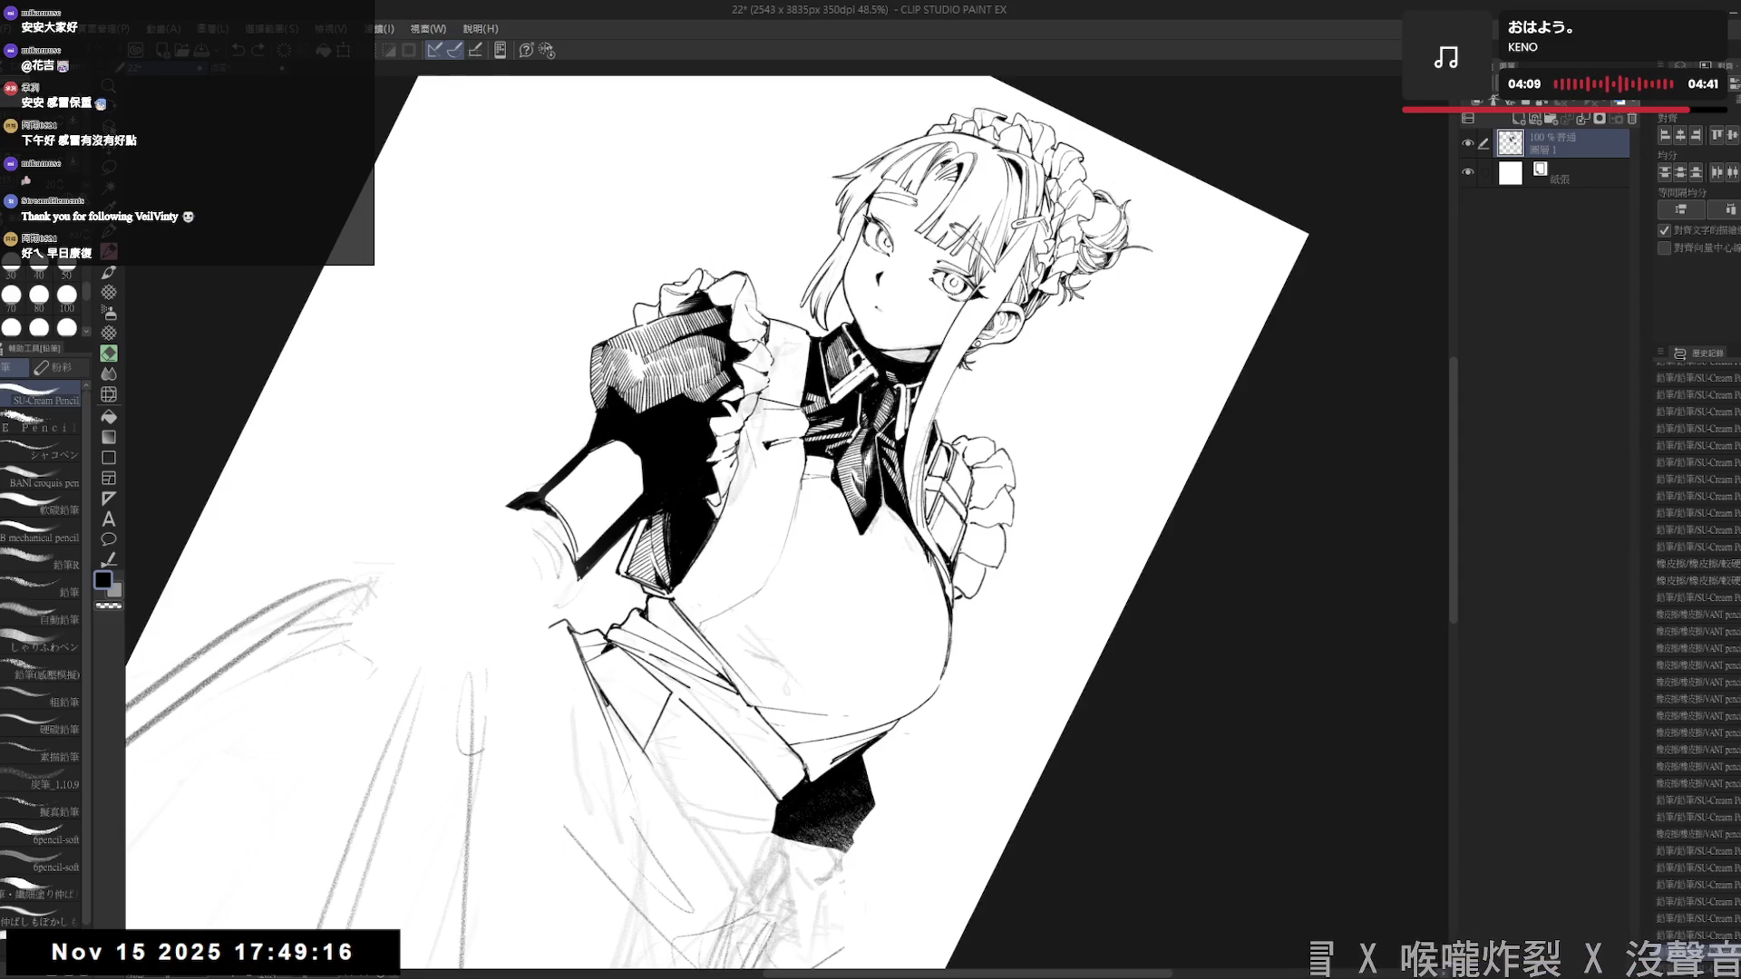
{"action": "key", "text": "asciicircum"}
{"action": "key", "text": "p"}
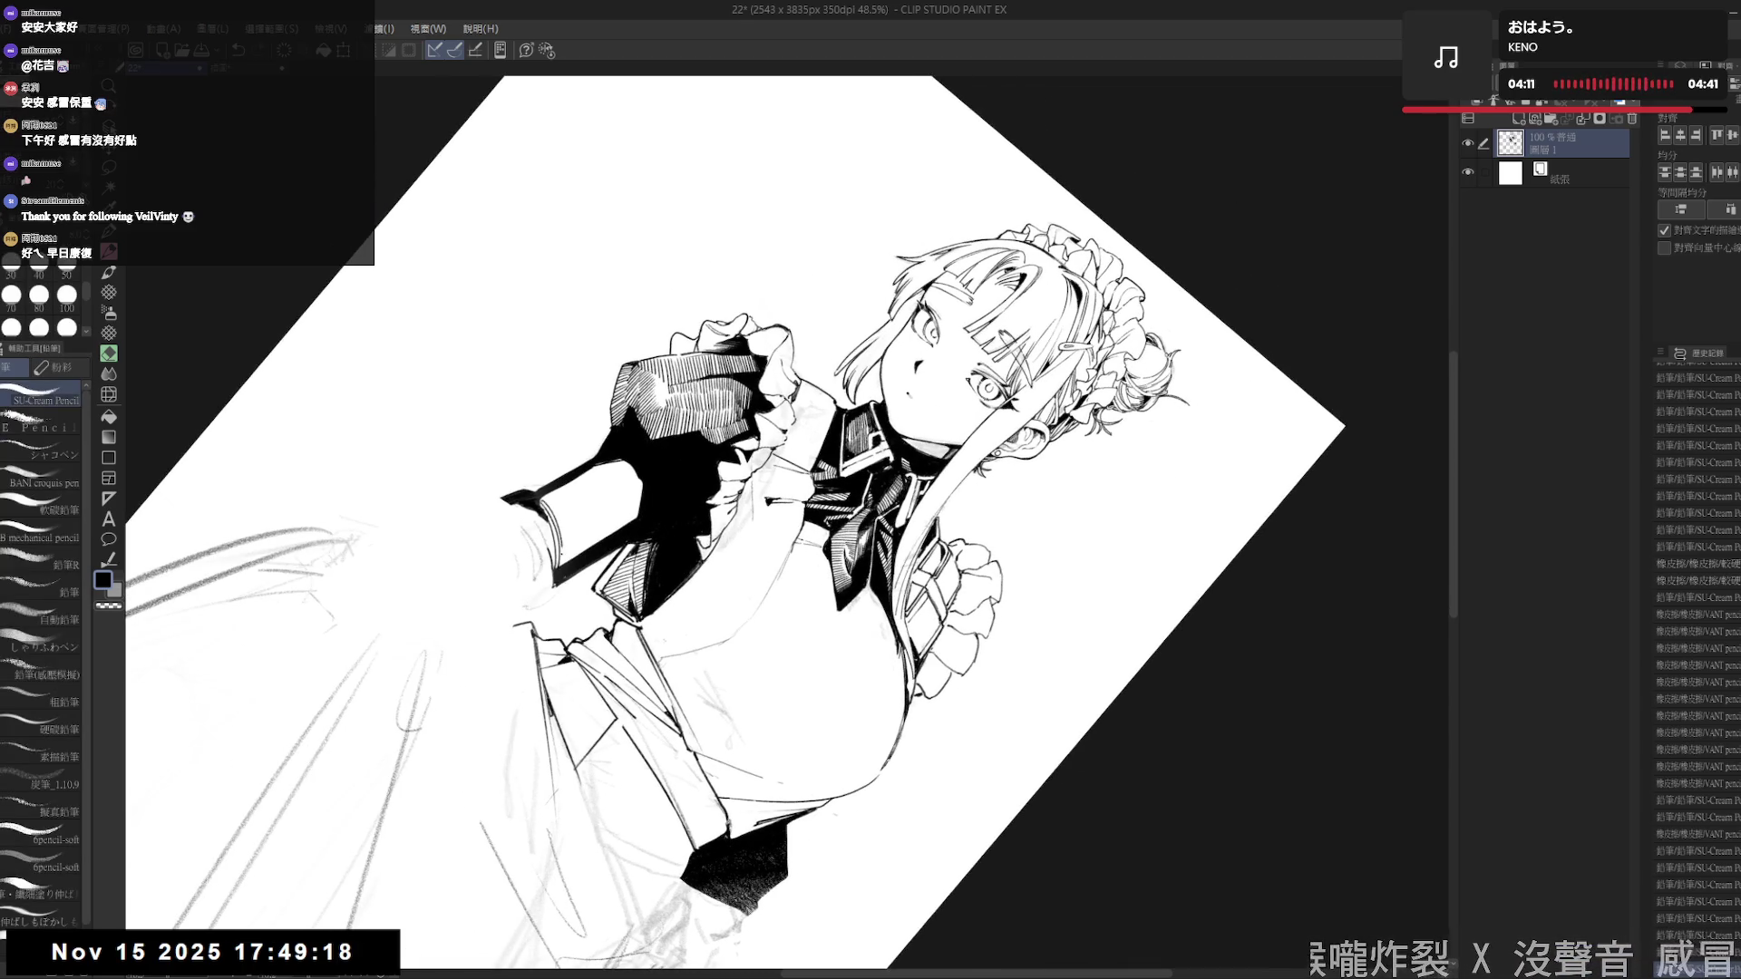
{"action": "left_click_drag", "start_coordinate": [560, 547], "coordinate": [562, 566]}
{"action": "left_click_drag", "start_coordinate": [547, 495], "coordinate": [569, 571]}
{"action": "key", "text": "ctrl+z"}
{"action": "mouse_move", "coordinate": [547, 499]}
{"action": "left_mouse_down"}
{"action": "mouse_move", "coordinate": [570, 568]}
{"action": "mouse_move", "coordinate": [564, 520]}
{"action": "left_mouse_up"}
- Fill the cuff band with dense short hatching strokes, then return the view upright
{"action": "left_click_drag", "start_coordinate": [561, 513], "coordinate": [571, 566]}
{"action": "mouse_move", "coordinate": [549, 493]}
{"action": "left_mouse_down"}
{"action": "mouse_move", "coordinate": [573, 551]}
{"action": "mouse_move", "coordinate": [572, 504]}
{"action": "mouse_move", "coordinate": [585, 554]}
{"action": "mouse_move", "coordinate": [591, 498]}
{"action": "left_mouse_up"}
{"action": "left_click_drag", "start_coordinate": [595, 499], "coordinate": [597, 526]}
{"action": "left_click_drag", "start_coordinate": [584, 466], "coordinate": [609, 514]}
{"action": "left_click_drag", "start_coordinate": [604, 514], "coordinate": [610, 538]}
{"action": "left_click_drag", "start_coordinate": [595, 462], "coordinate": [619, 534]}
{"action": "left_click_drag", "start_coordinate": [612, 464], "coordinate": [621, 526]}
{"action": "mouse_move", "coordinate": [614, 459]}
{"action": "left_mouse_down"}
{"action": "mouse_move", "coordinate": [639, 523]}
{"action": "mouse_move", "coordinate": [644, 501]}
{"action": "mouse_move", "coordinate": [536, 610]}
{"action": "mouse_move", "coordinate": [584, 547]}
{"action": "mouse_move", "coordinate": [581, 482]}
{"action": "left_mouse_up"}
{"action": "key", "text": "r"}
{"action": "key", "text": "e"}
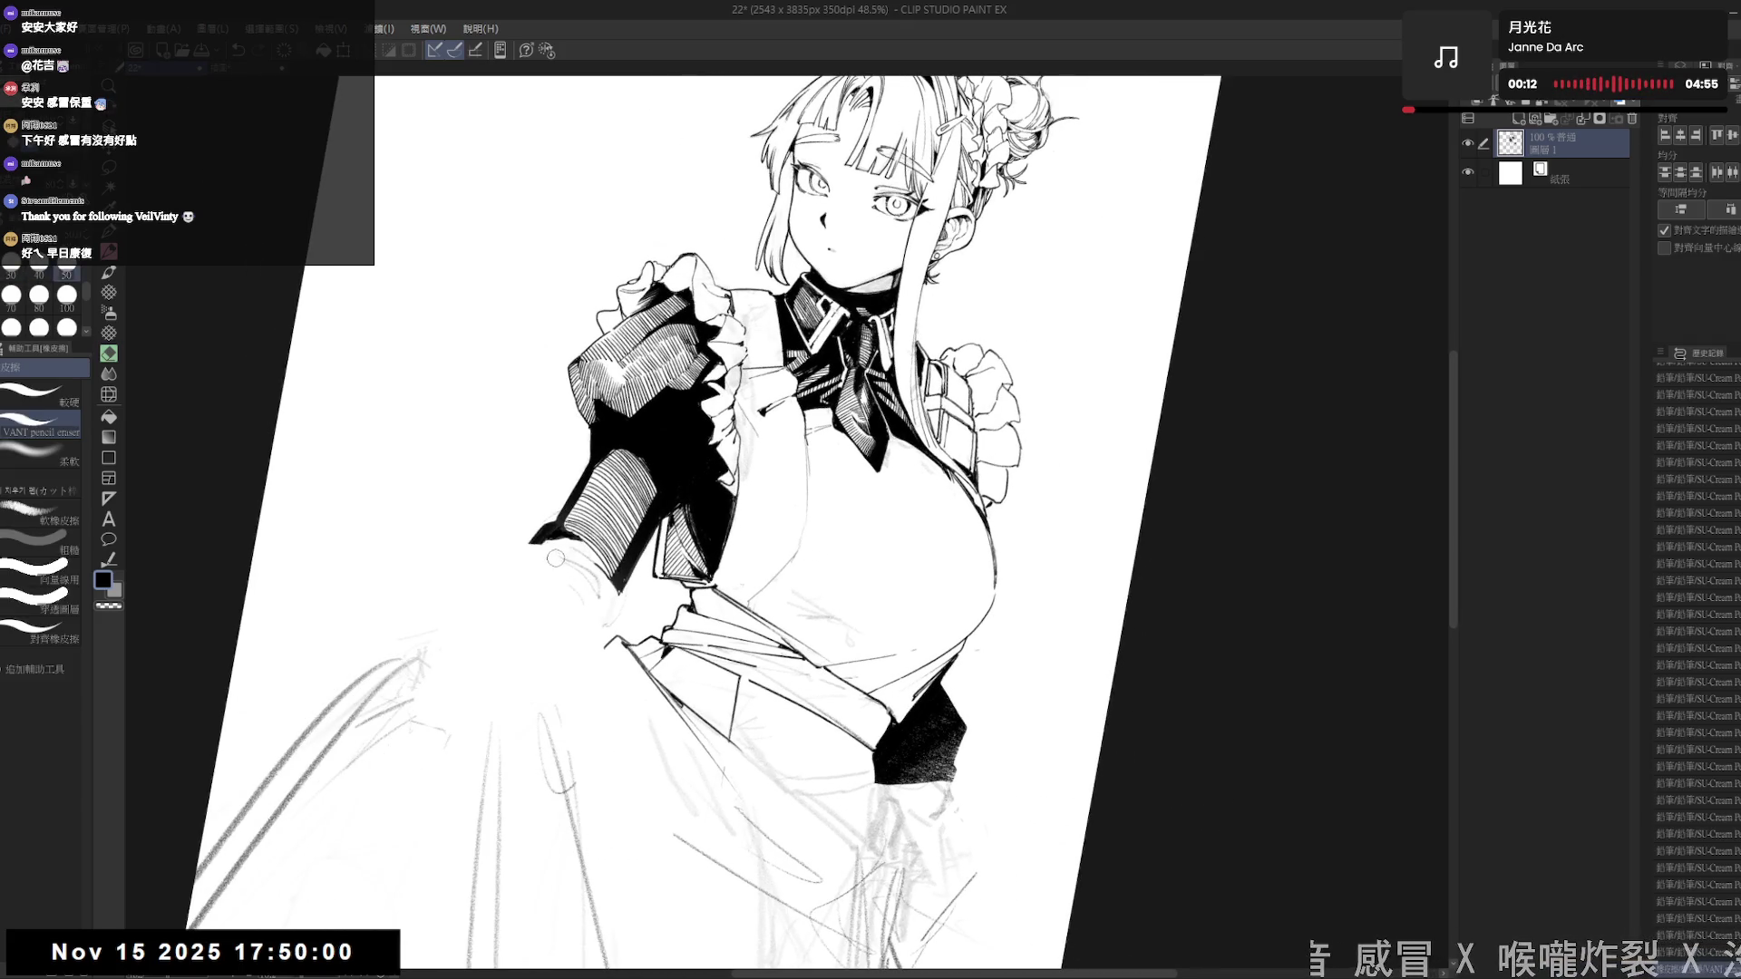
{"action": "key", "text": "r"}
{"action": "left_click_drag", "start_coordinate": [562, 564], "coordinate": [542, 563]}
{"action": "scroll", "coordinate": [543, 563], "scroll_direction": "down", "scroll_amount": 1}
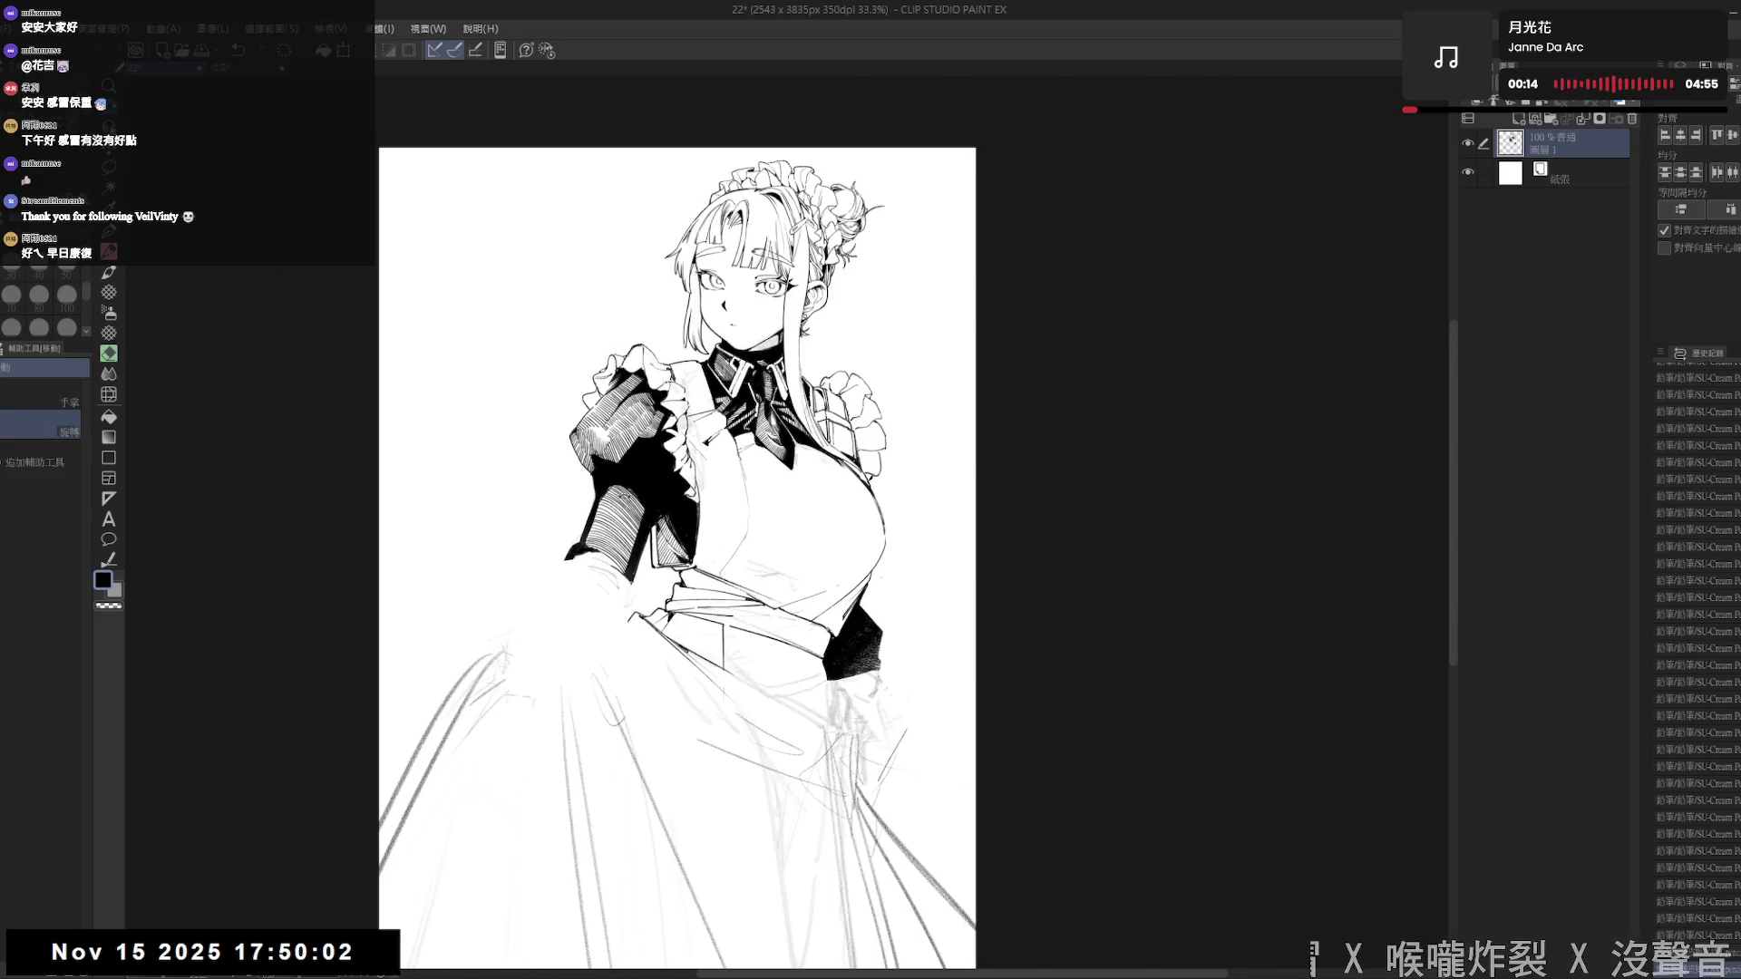
- Add a small pencil touch-up stroke to the inking
{"action": "left_click_drag", "start_coordinate": [722, 470], "coordinate": [687, 483]}
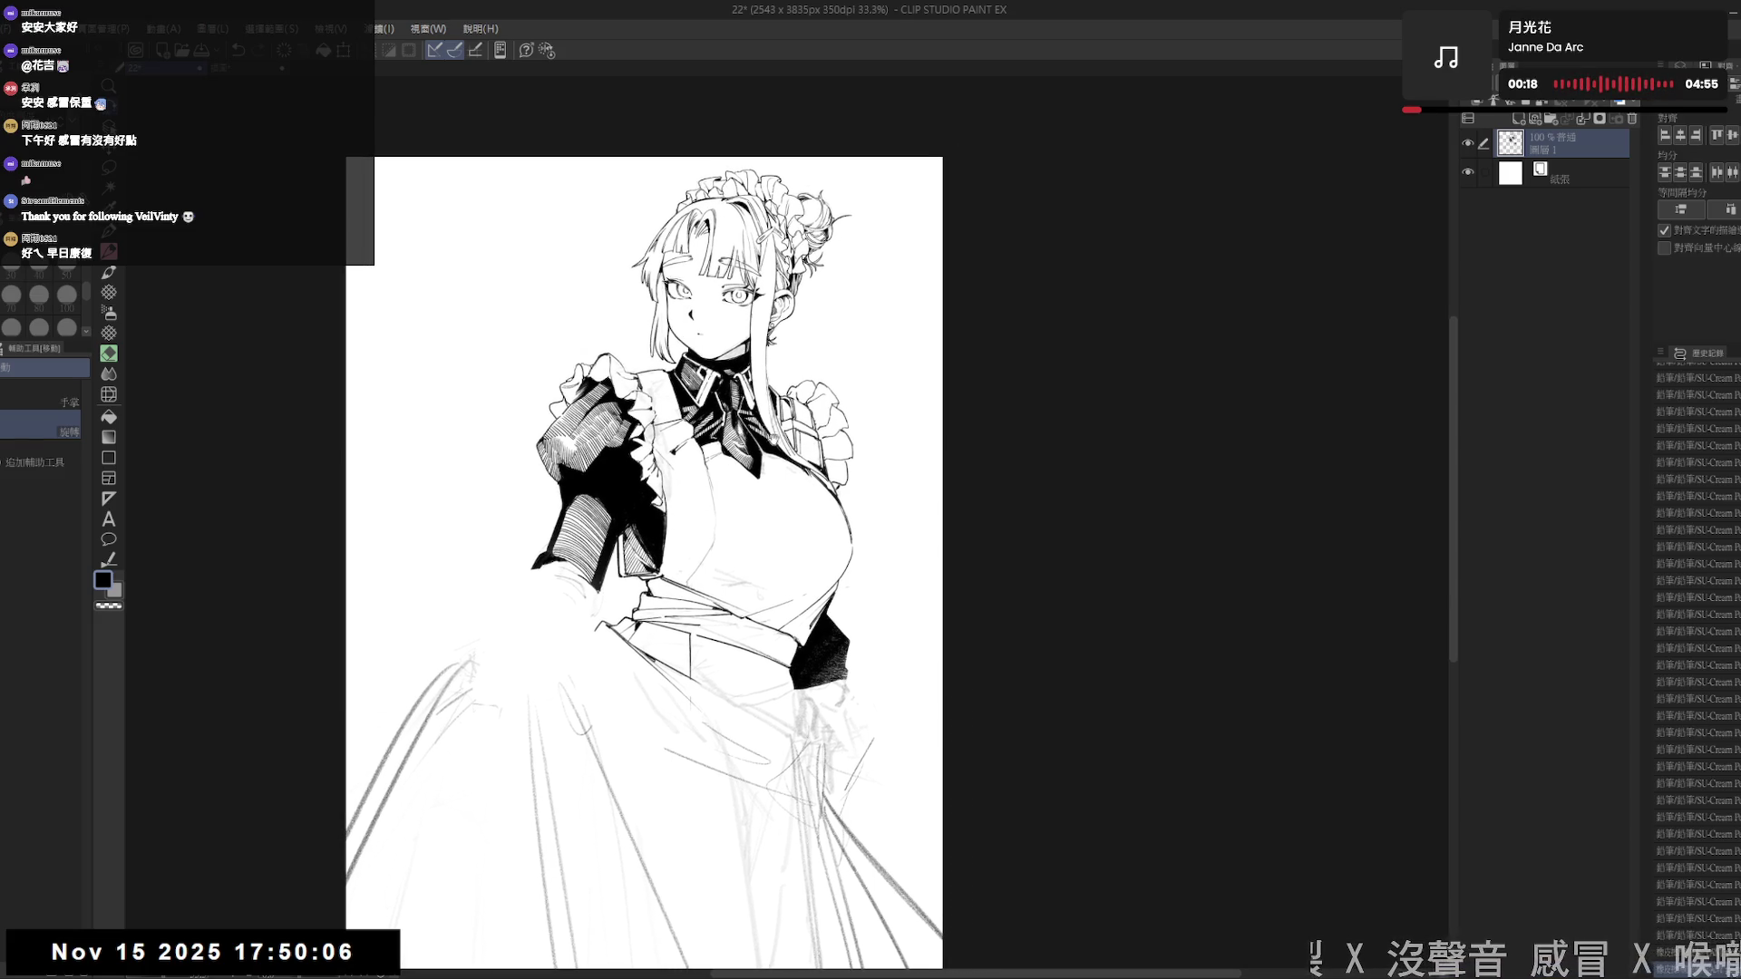
{"action": "scroll", "coordinate": [687, 483], "scroll_direction": "up", "scroll_amount": 3}
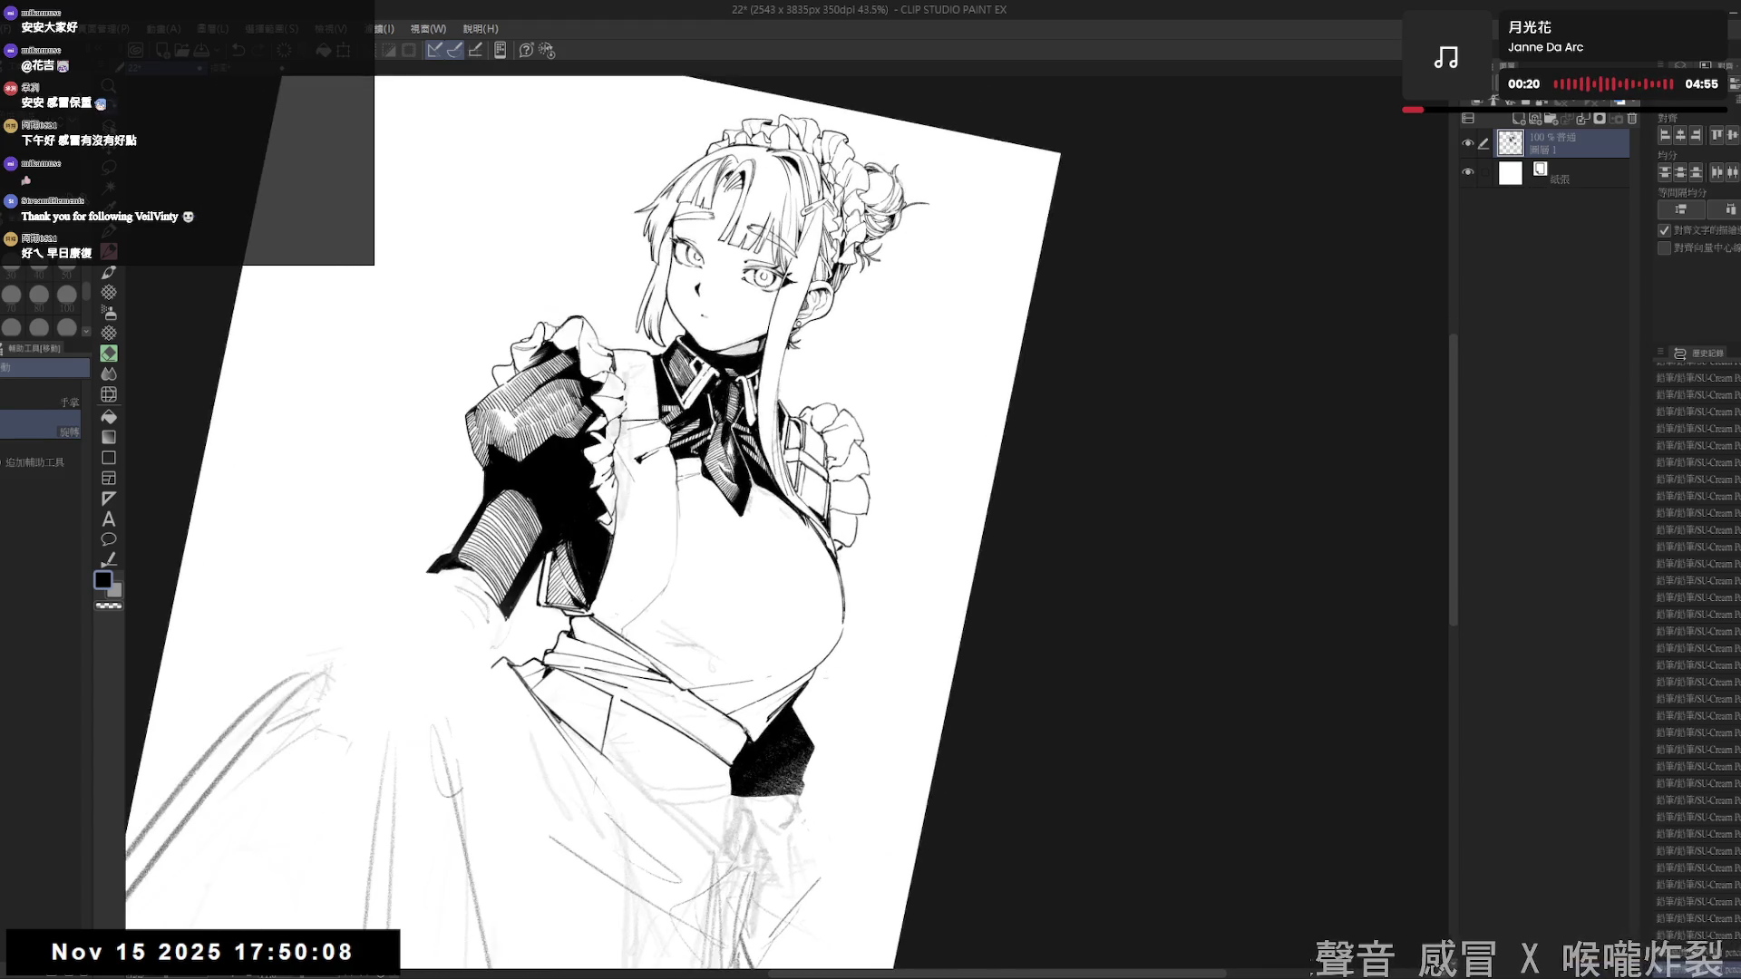
{"action": "key", "text": "e"}
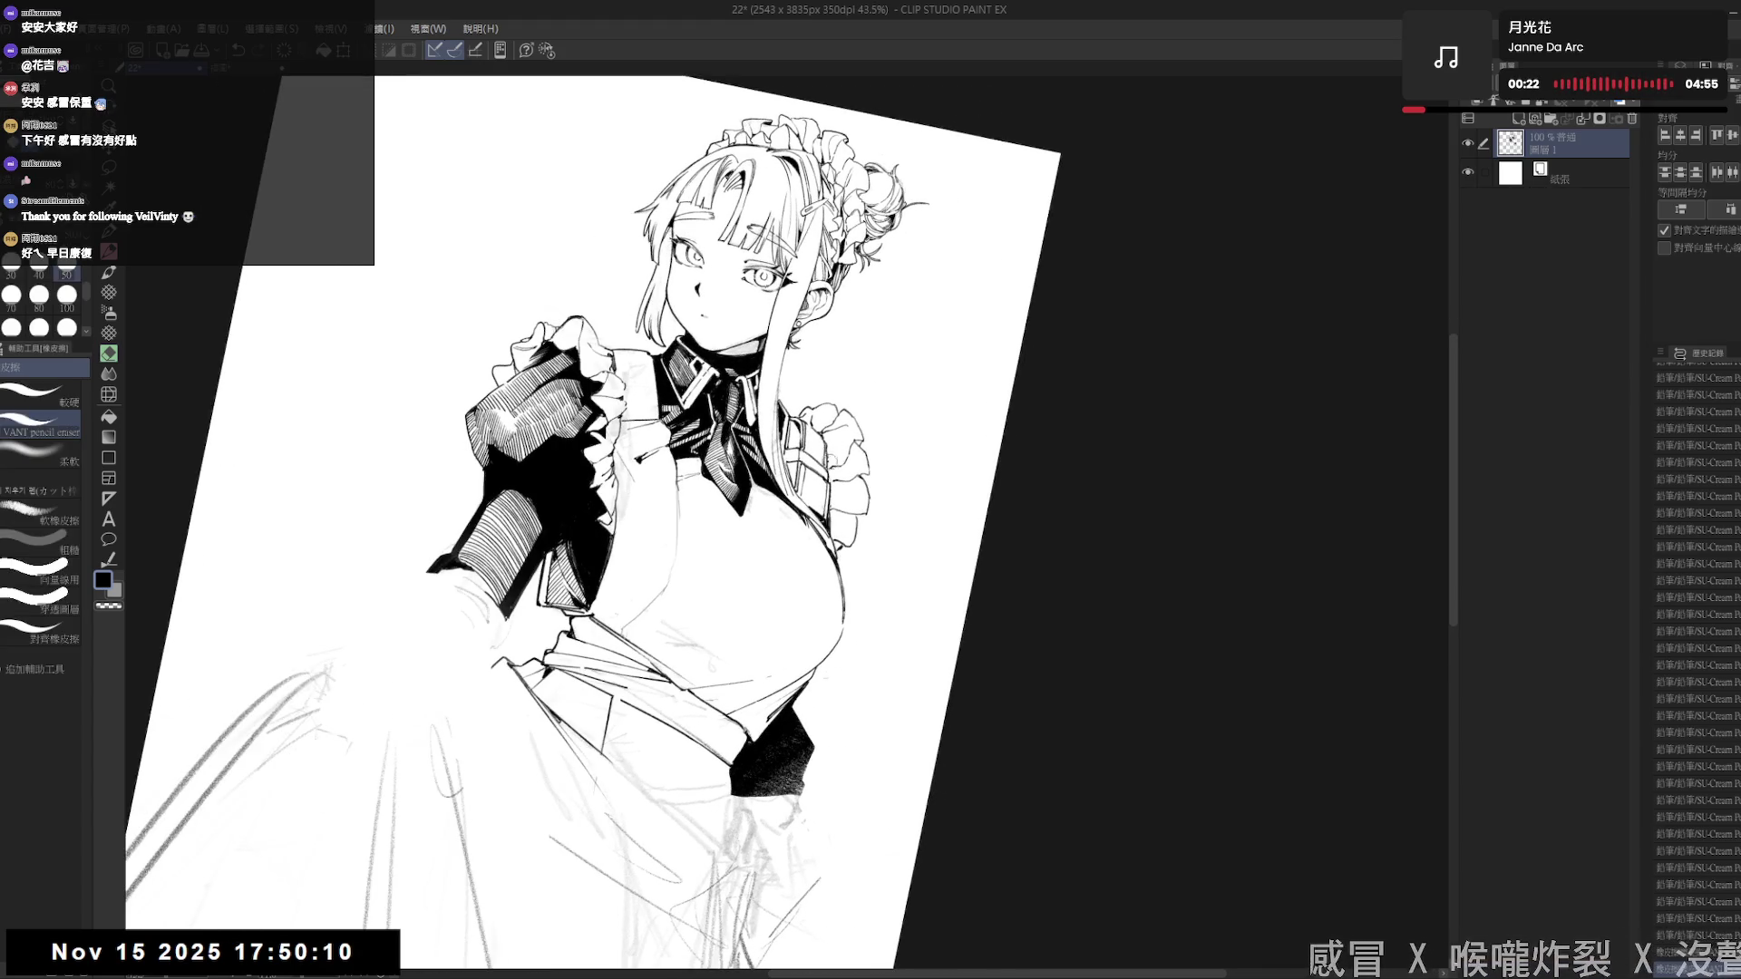
{"action": "key", "text": "p"}
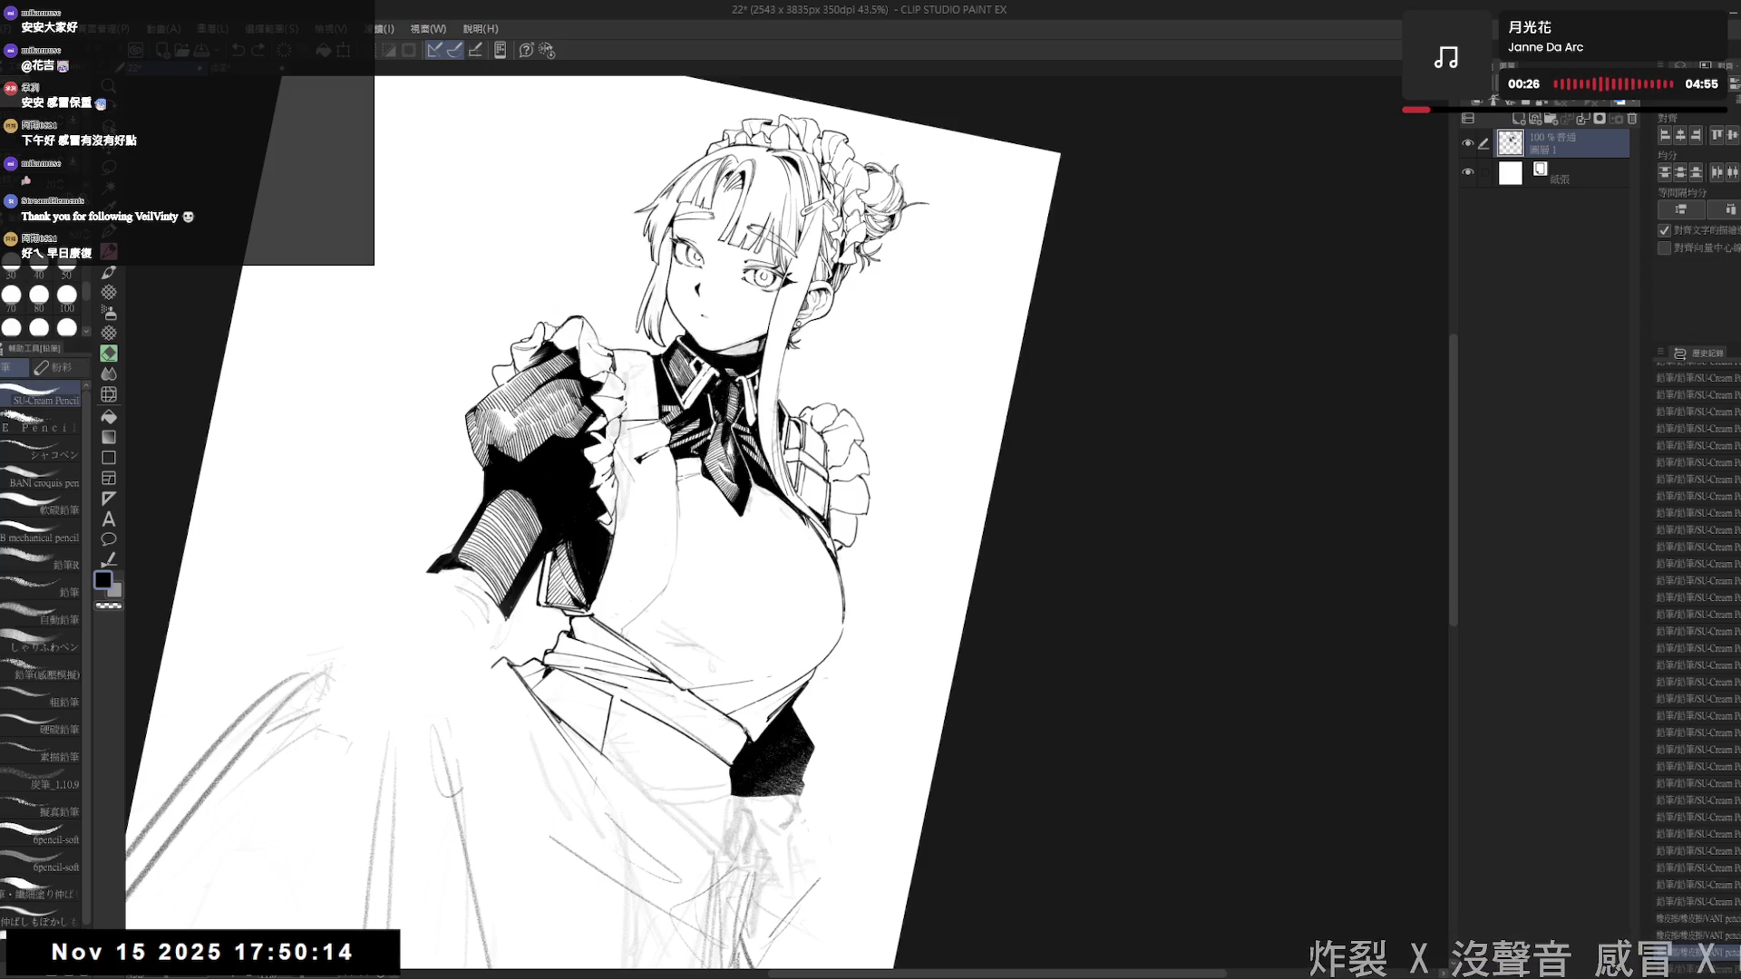
{"action": "left_click_drag", "start_coordinate": [824, 446], "coordinate": [828, 453]}
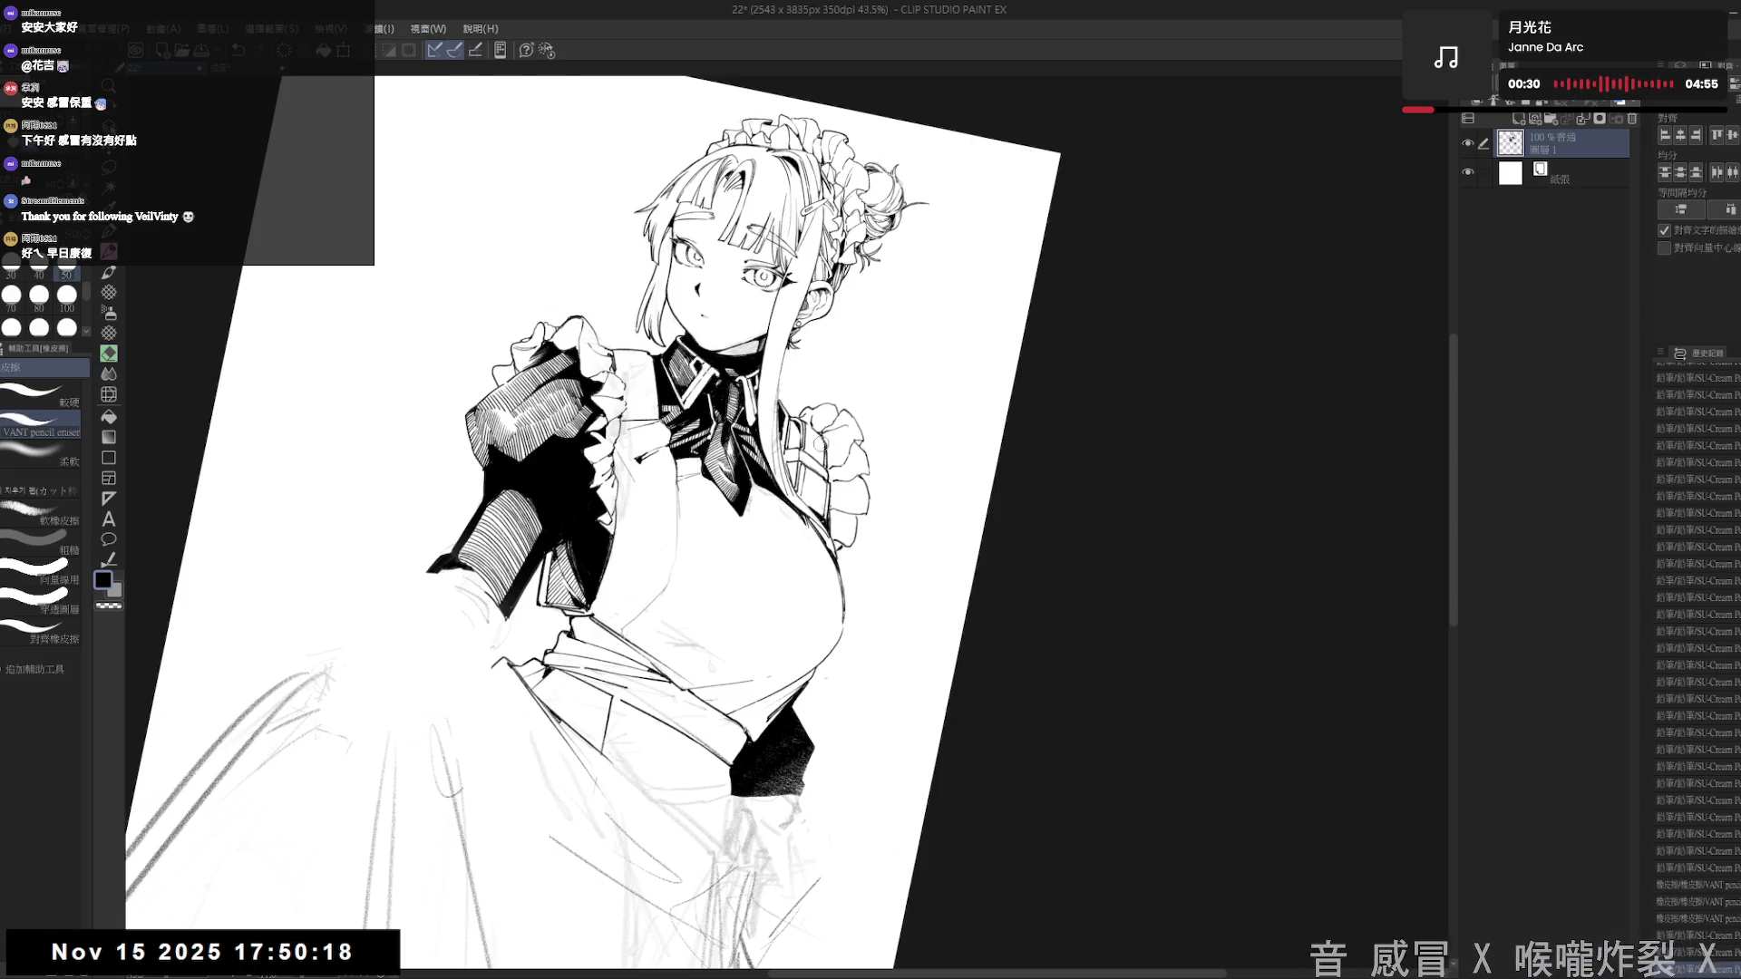
{"action": "key", "text": "ctrl+0"}
- Erase stray marks near the collar with the VANT pencil eraser and enlarge the eraser
{"action": "key", "text": "r"}
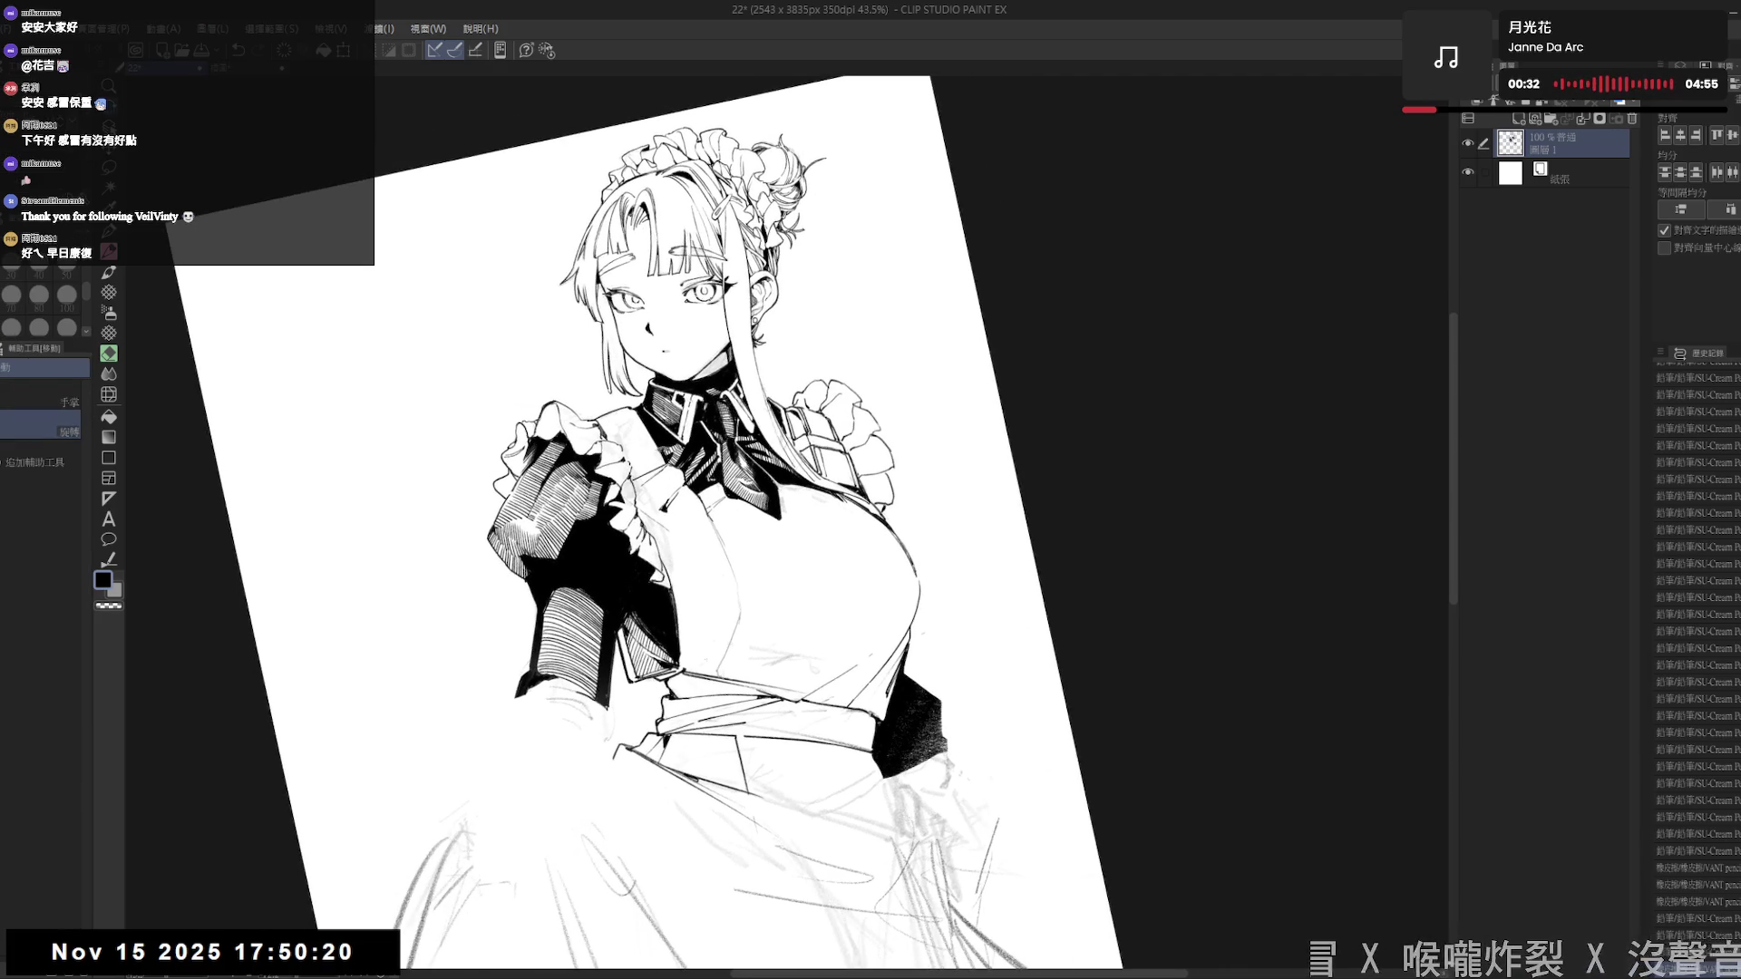
{"action": "key", "text": "e"}
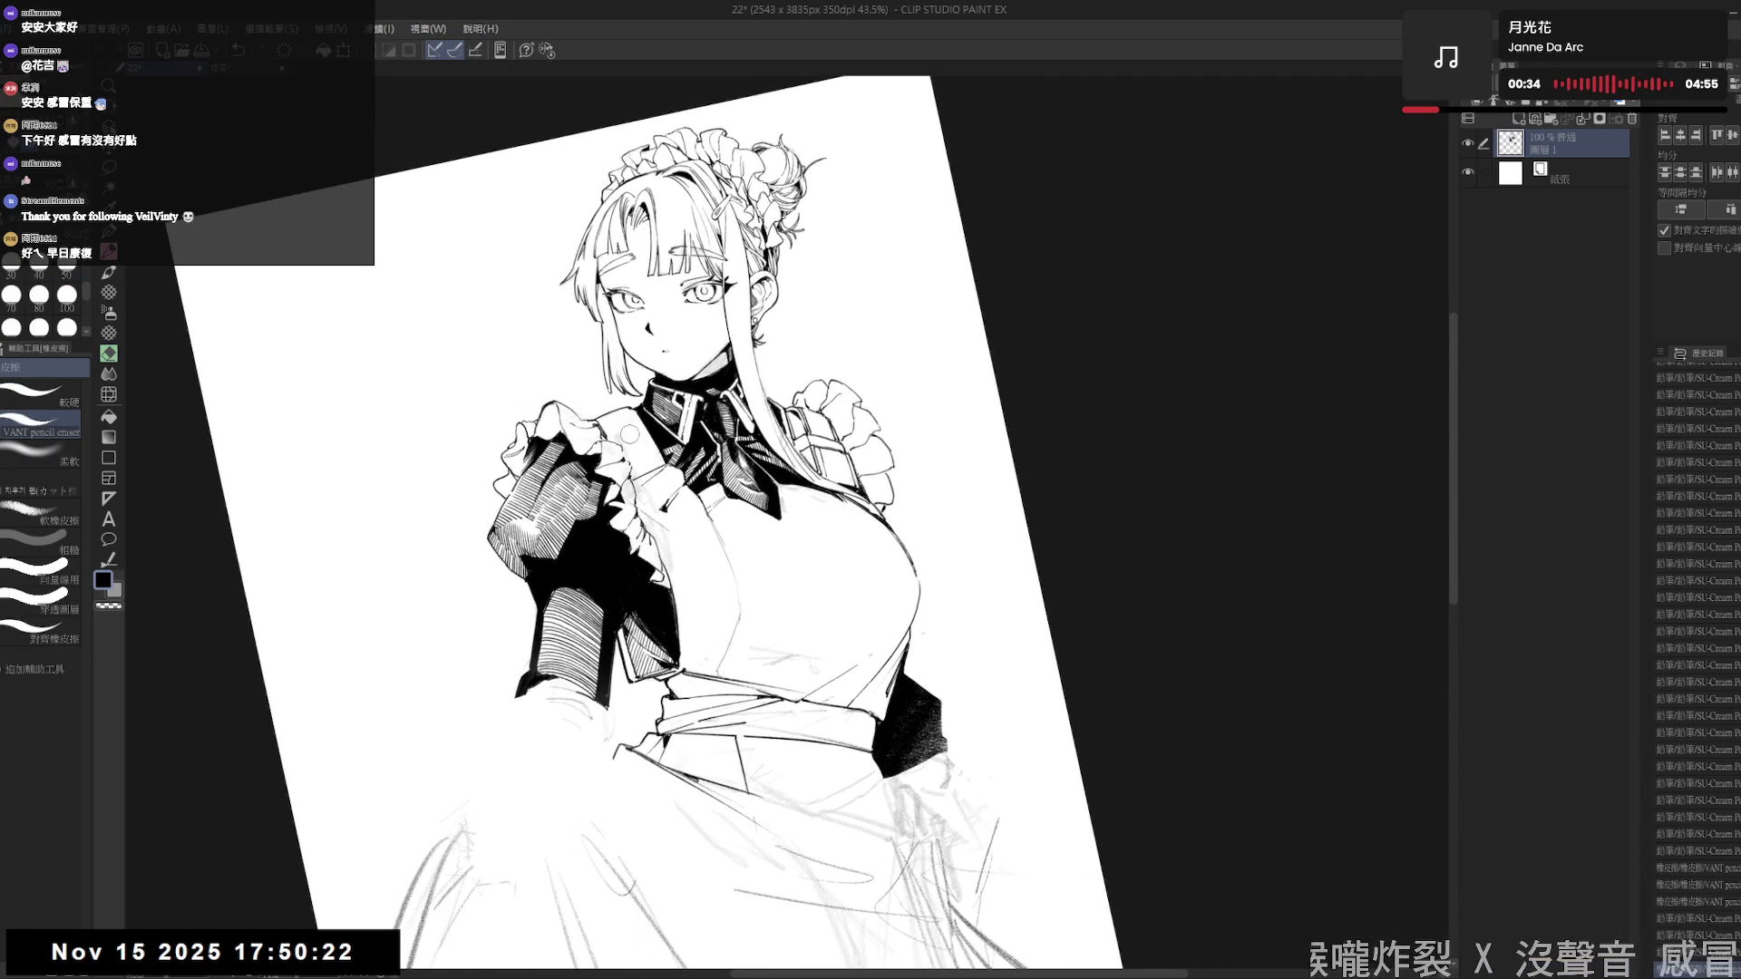
{"action": "left_click_drag", "start_coordinate": [639, 443], "coordinate": [651, 454]}
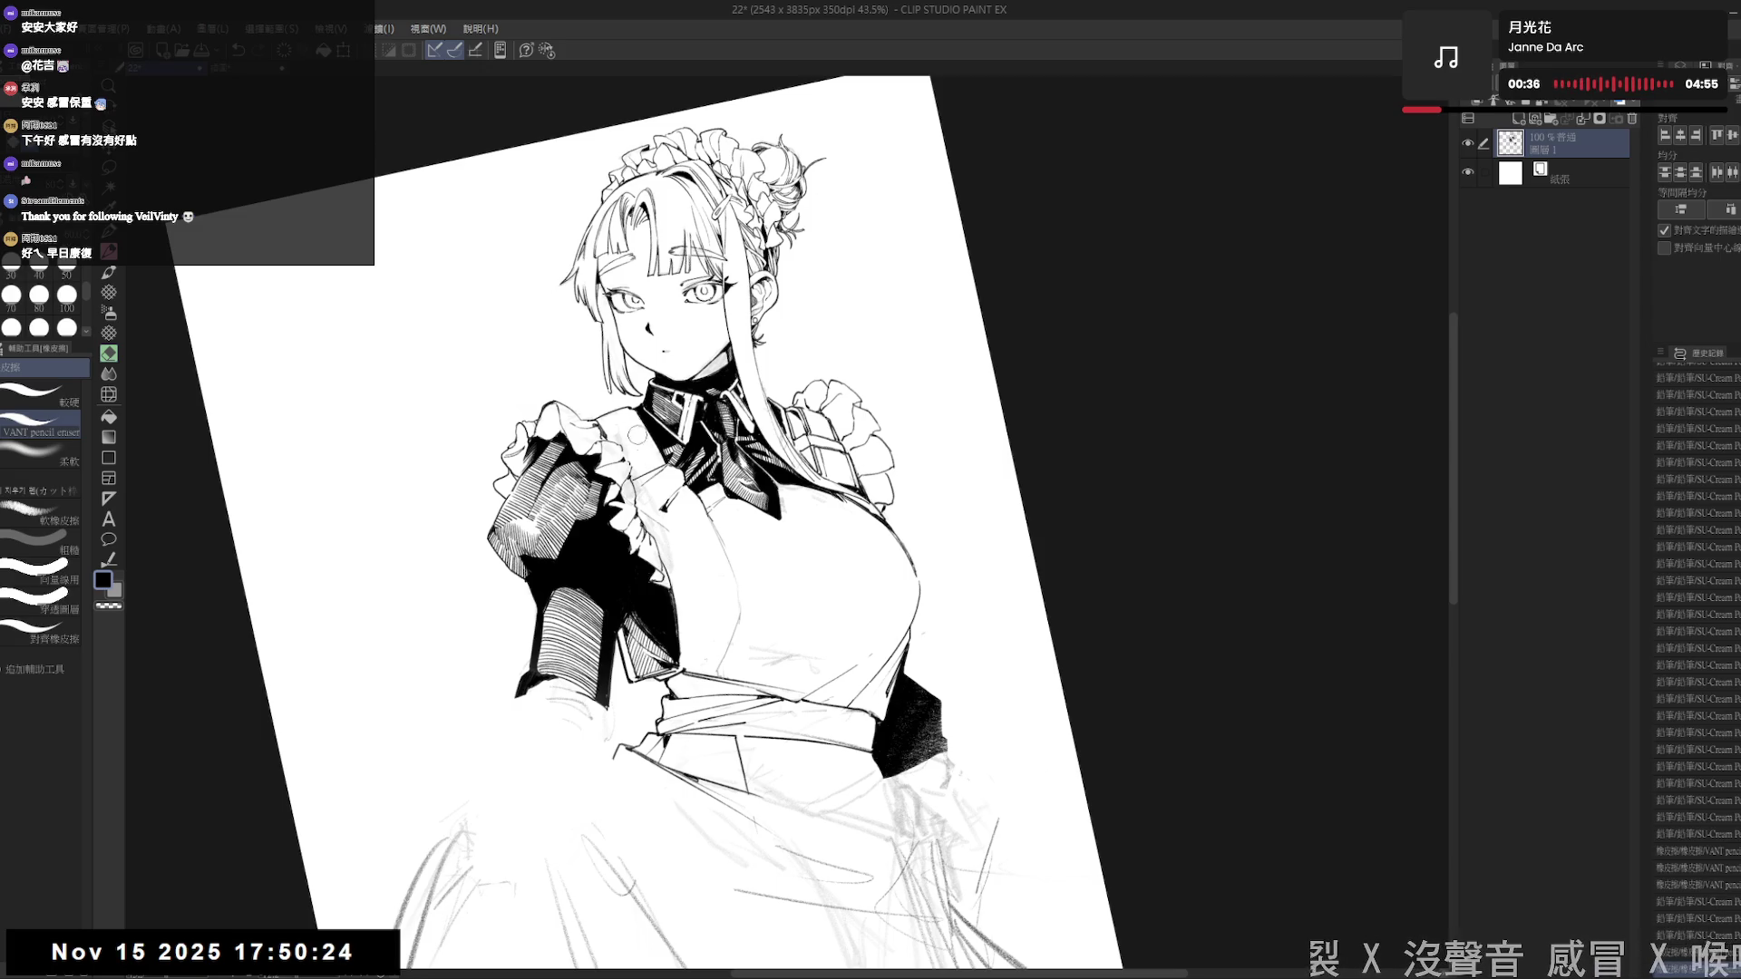
{"action": "left_click_drag", "start_coordinate": [630, 562], "coordinate": [639, 580]}
{"action": "key", "text": "p"}
{"action": "key", "text": "at"}
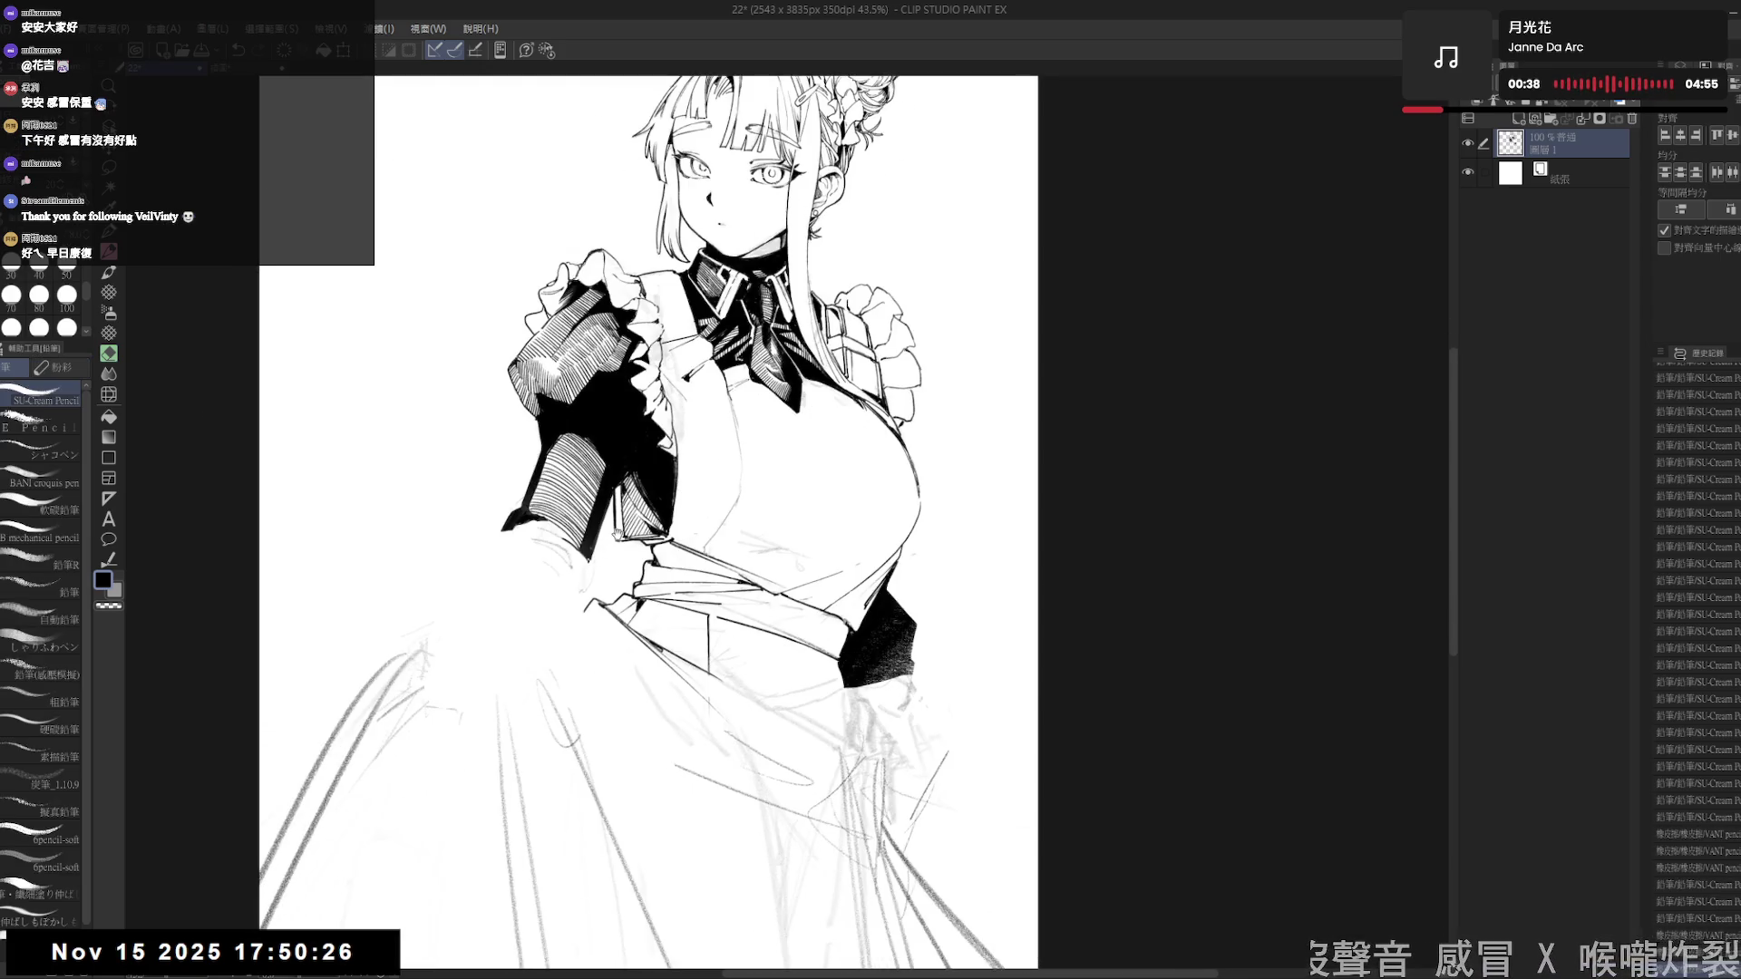
{"action": "scroll", "coordinate": [617, 533], "scroll_direction": "down", "scroll_amount": 2}
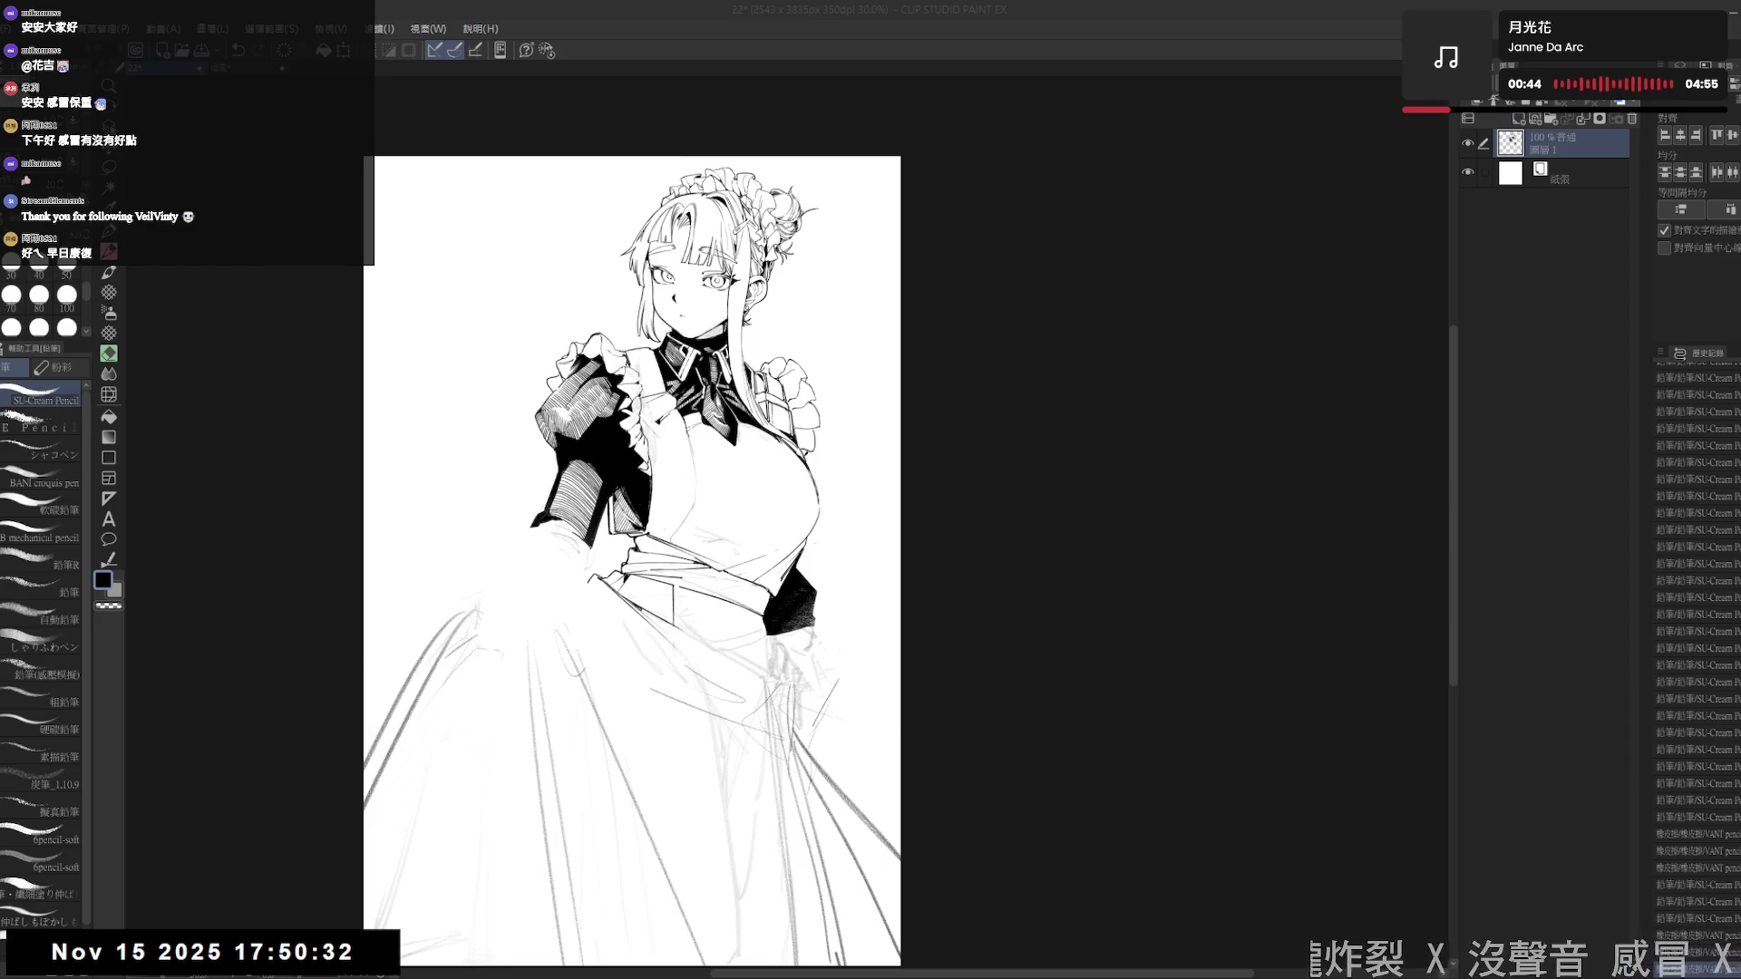
{"action": "scroll", "coordinate": [589, 608], "scroll_direction": "up", "scroll_amount": 2}
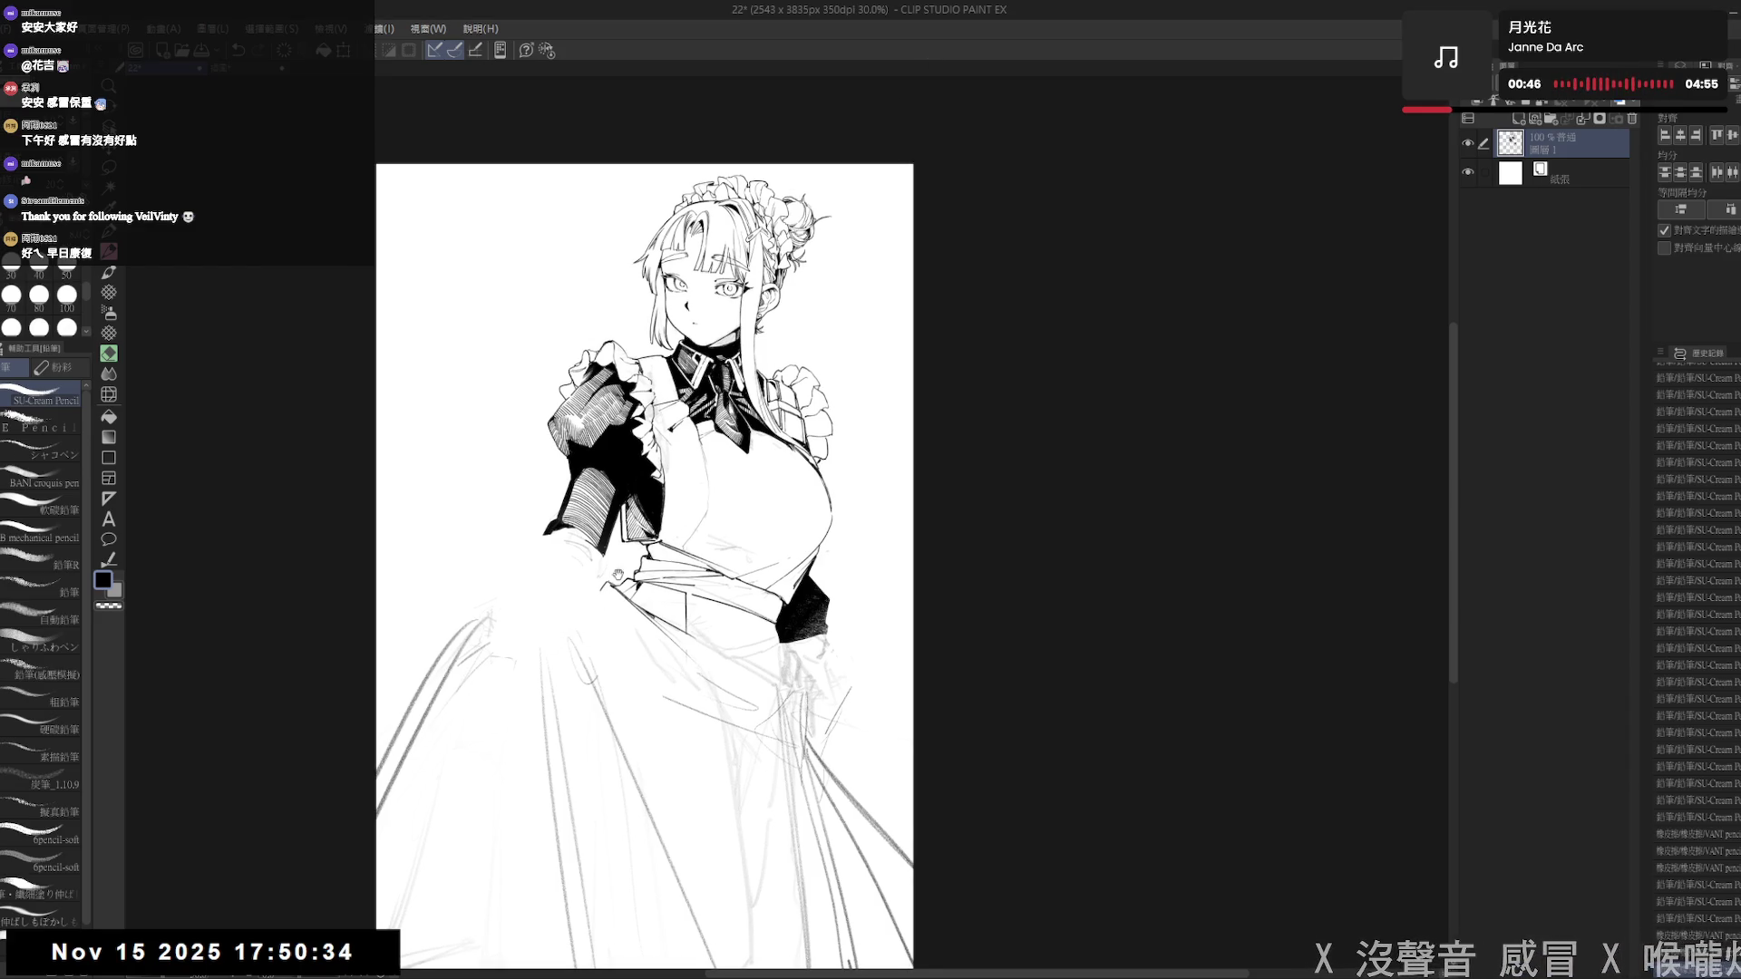
{"action": "key", "text": "e"}
{"action": "key", "text": "bracketright"}
{"action": "key", "text": "bracketright"}
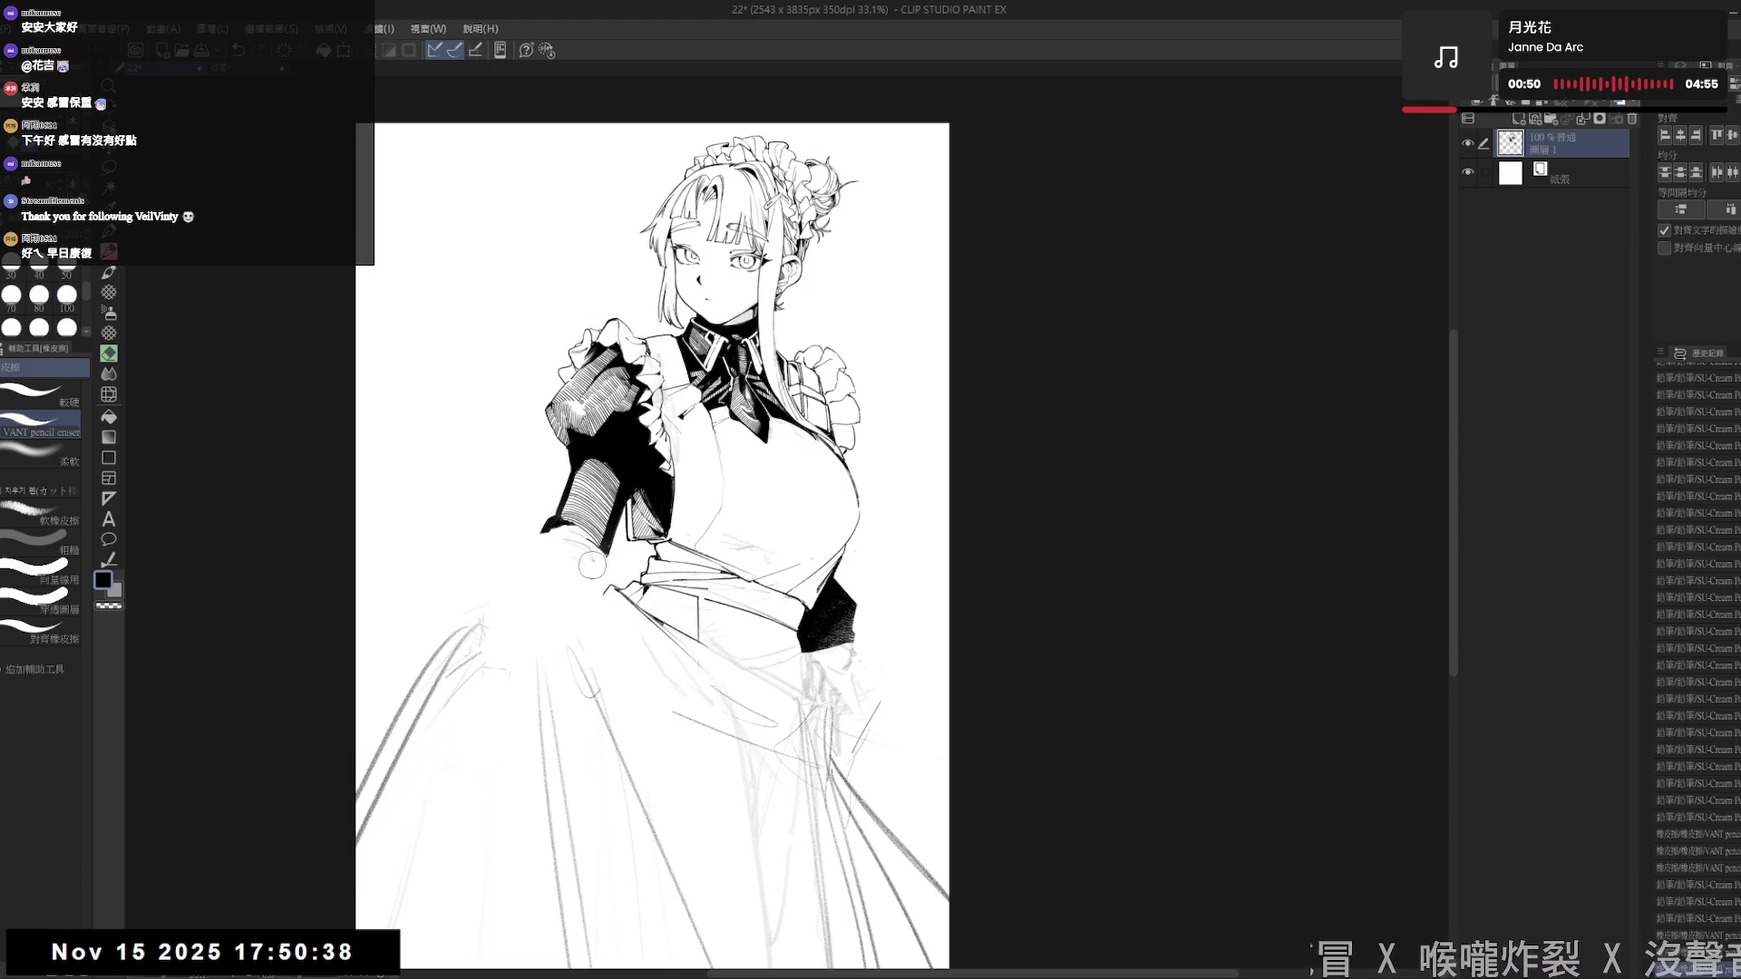
{"action": "key", "text": "p"}
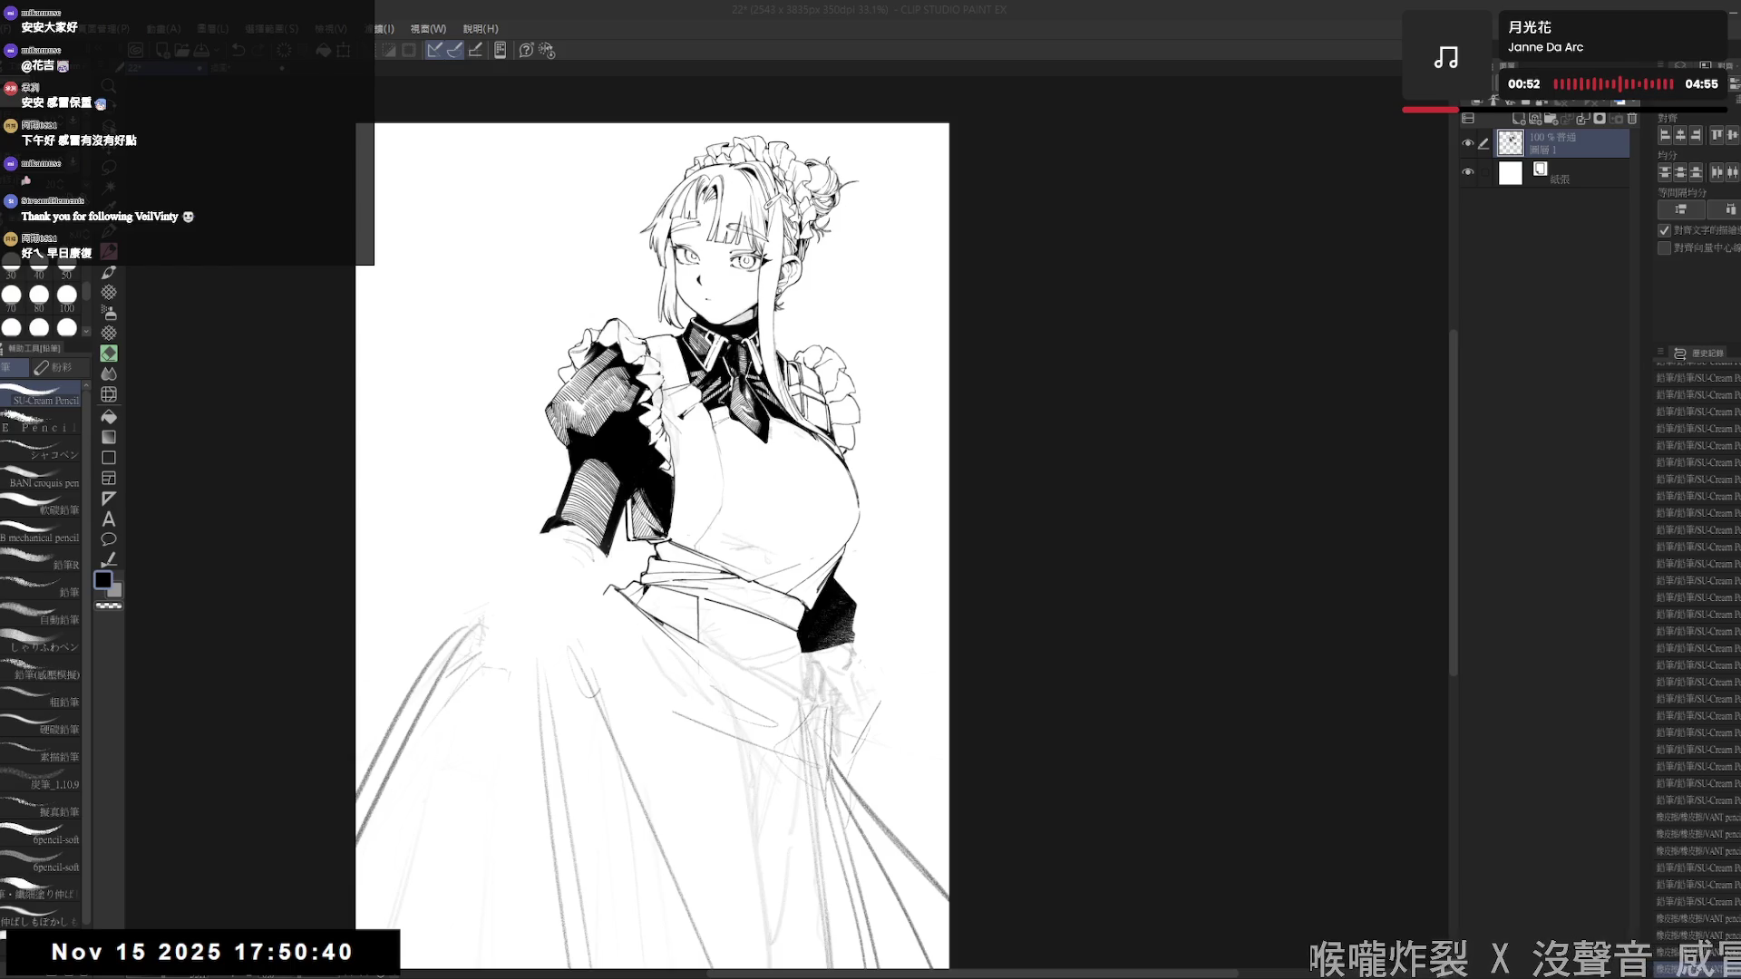
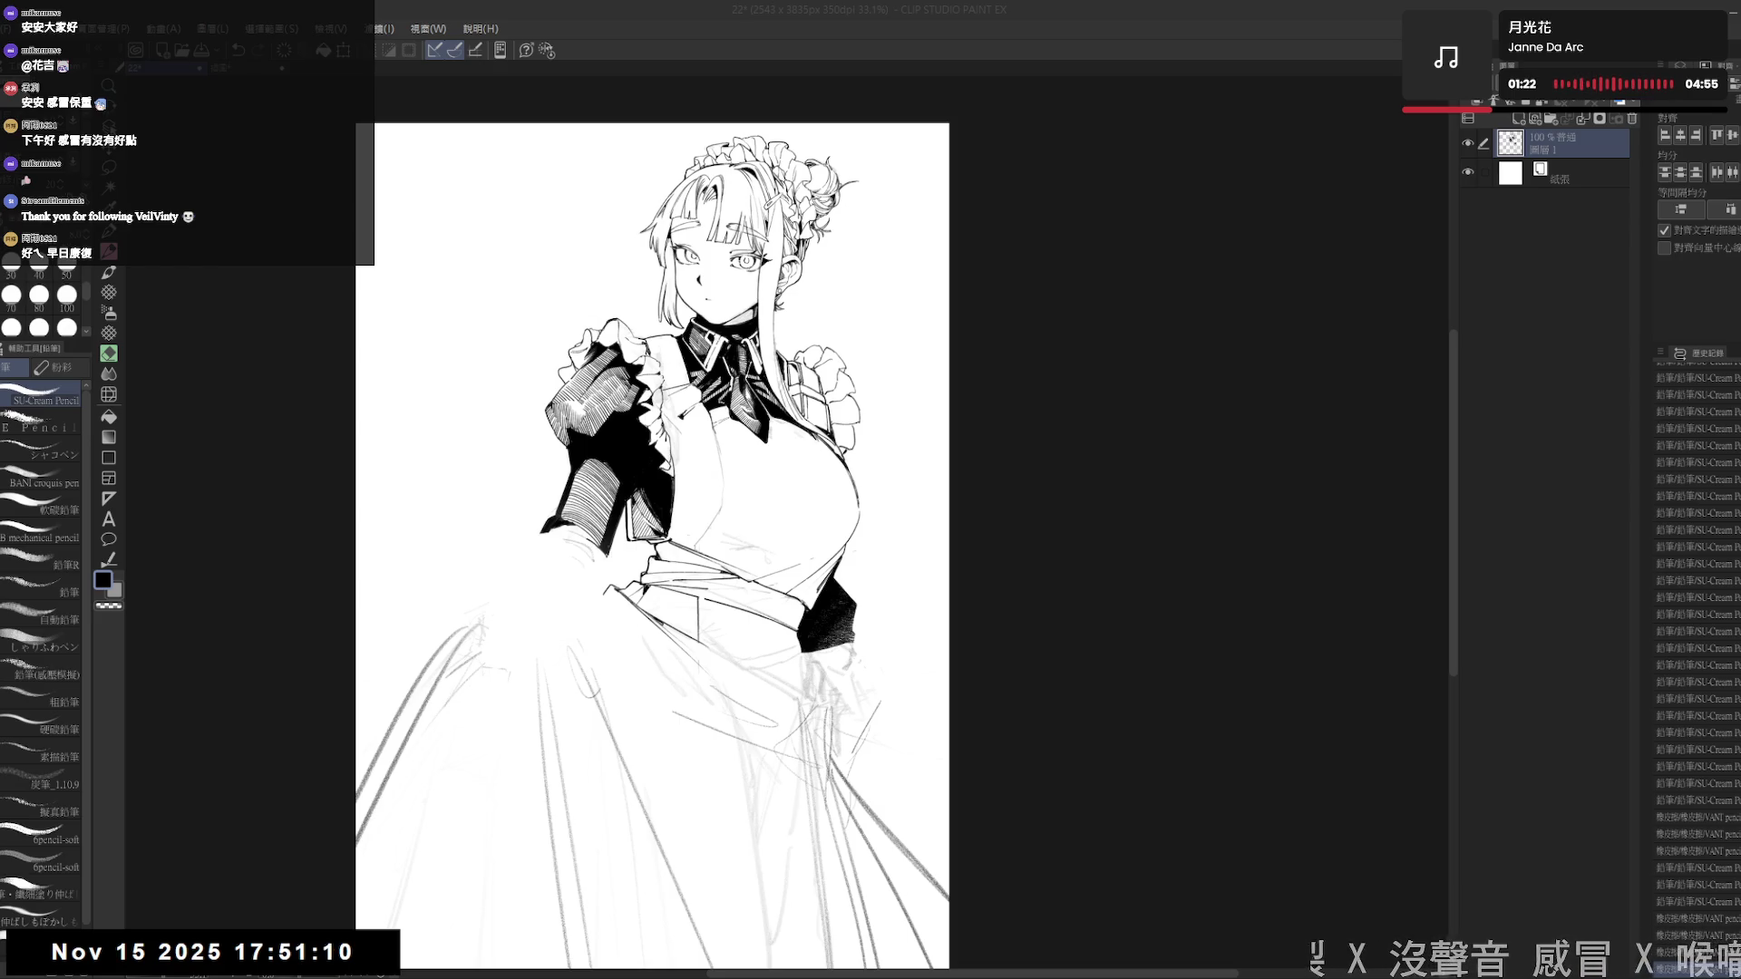
- Reframe the canvas upright and try a first arc for the hand over the skirt, then undo it
{"action": "mouse_move", "coordinate": [643, 592]}
{"action": "left_mouse_down"}
{"action": "mouse_move", "coordinate": [615, 550]}
{"action": "mouse_move", "coordinate": [624, 464]}
{"action": "left_mouse_up"}
{"action": "key", "text": "e"}
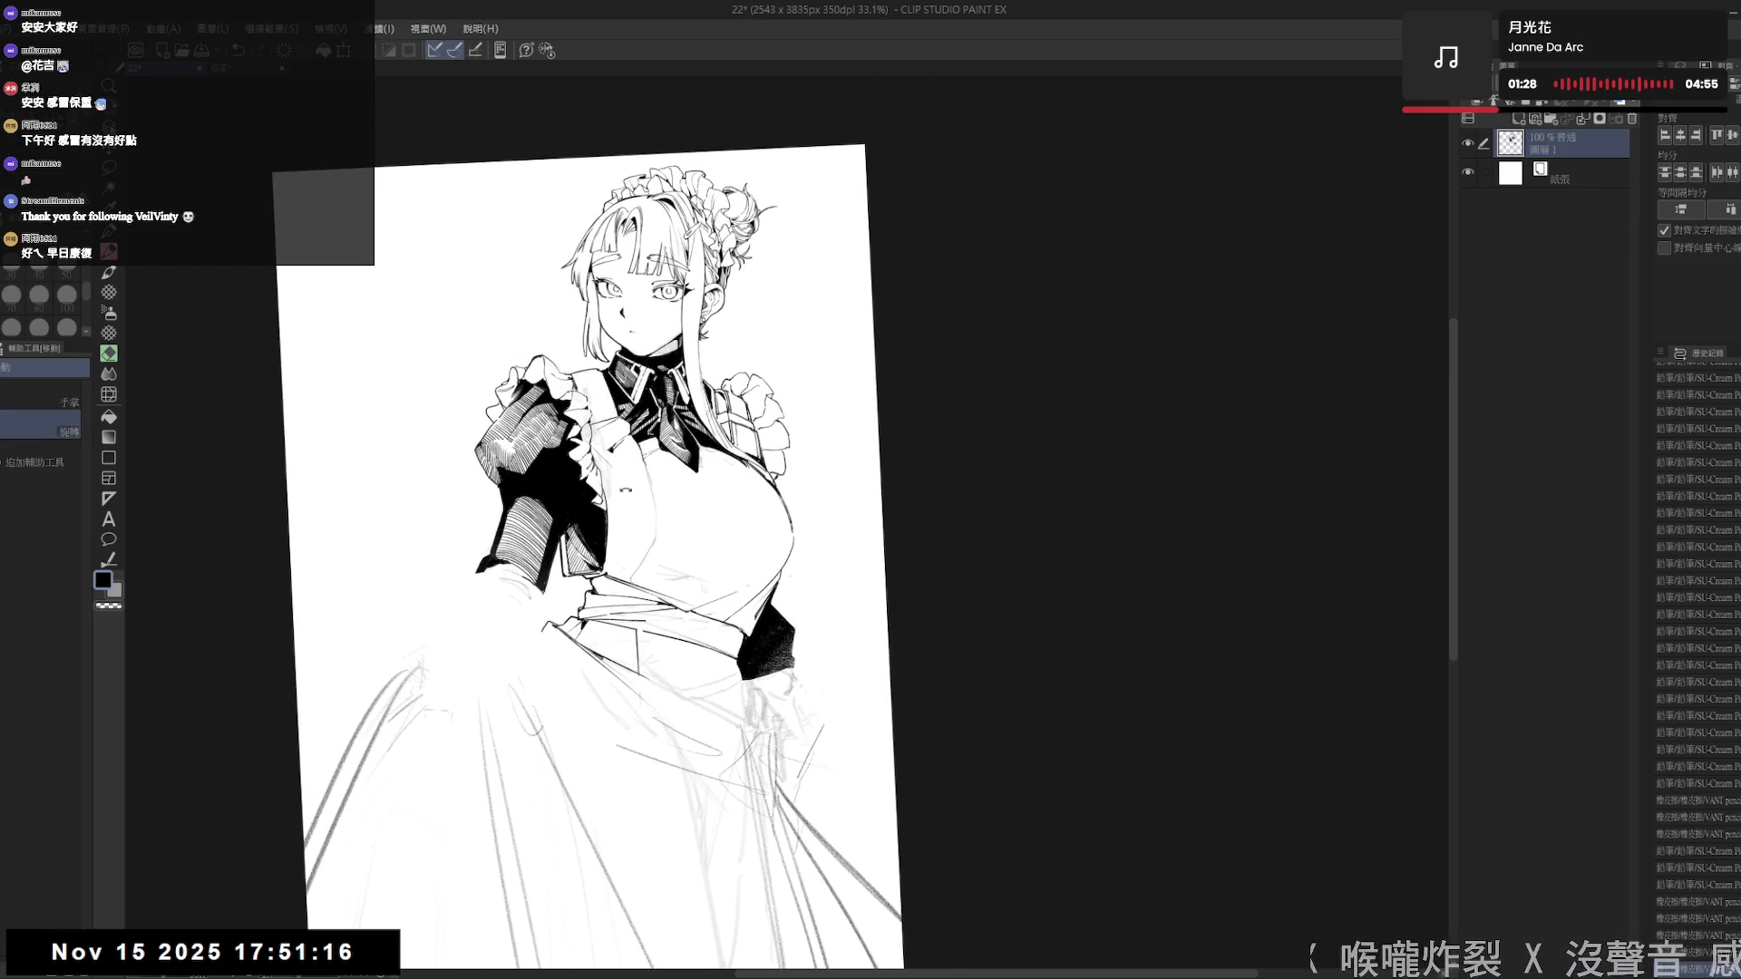
{"action": "key", "text": "["}
{"action": "key", "text": "["}
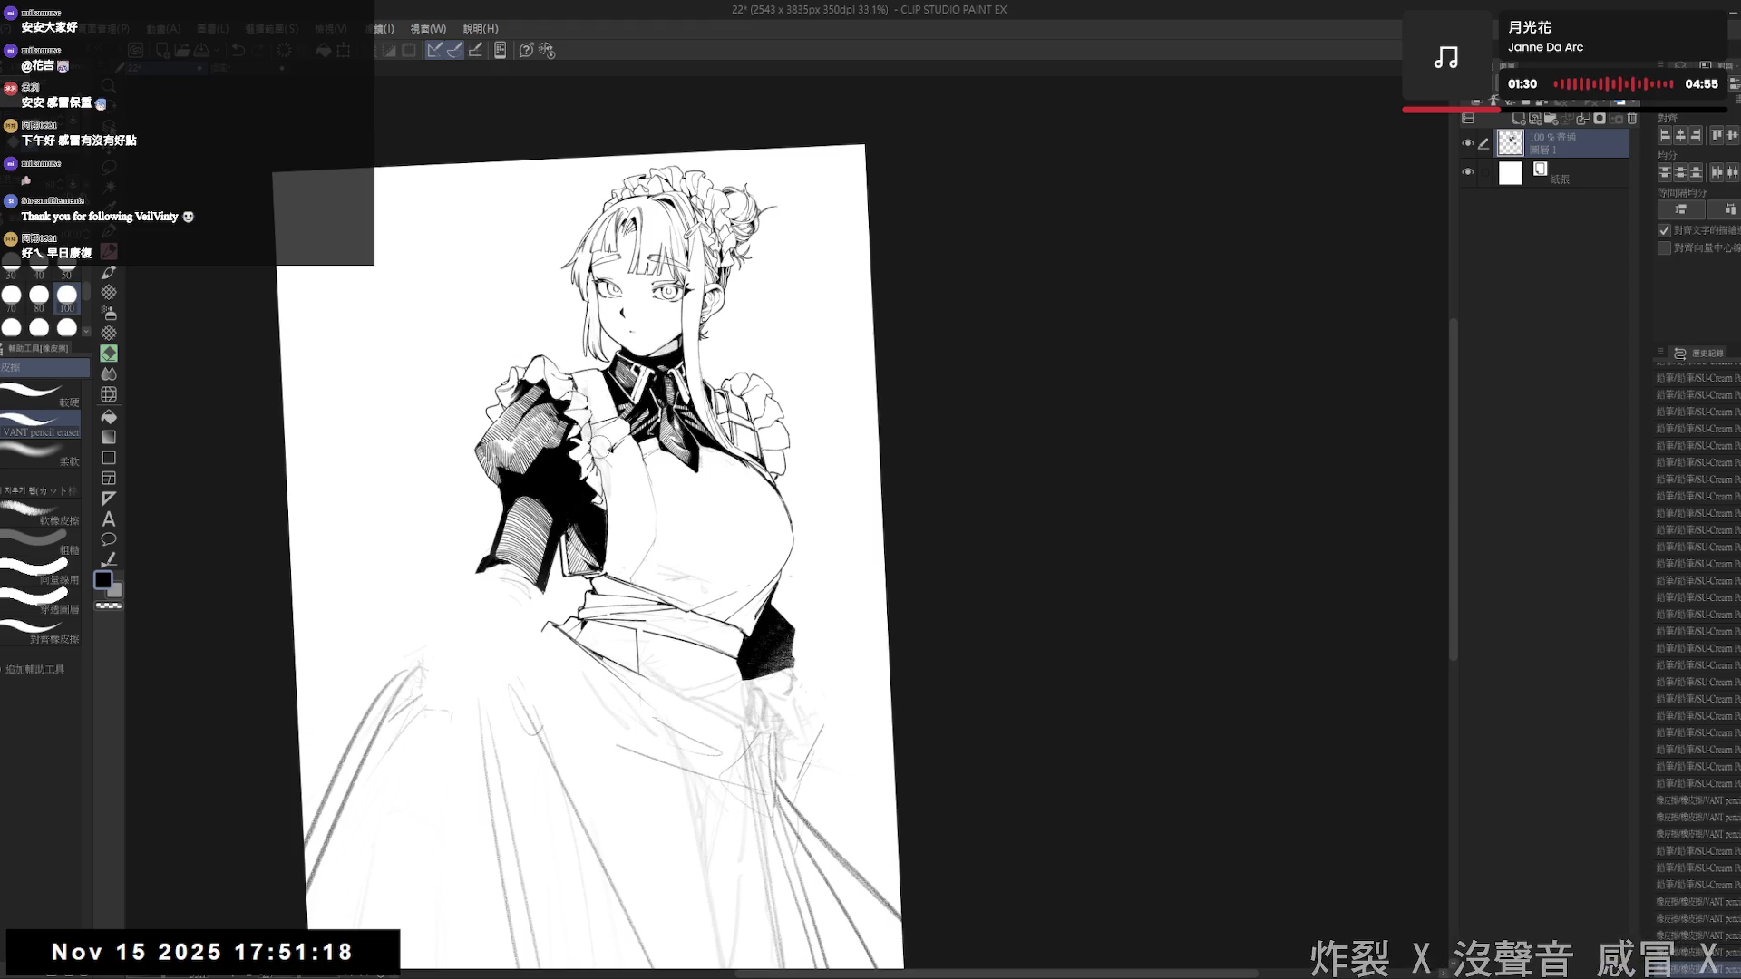
{"action": "key", "text": "r"}
{"action": "left_click_drag", "start_coordinate": [600, 440], "coordinate": [606, 444]}
{"action": "left_click_drag", "start_coordinate": [508, 568], "coordinate": [563, 494]}
{"action": "scroll", "coordinate": [531, 544], "scroll_direction": "up", "scroll_amount": 2}
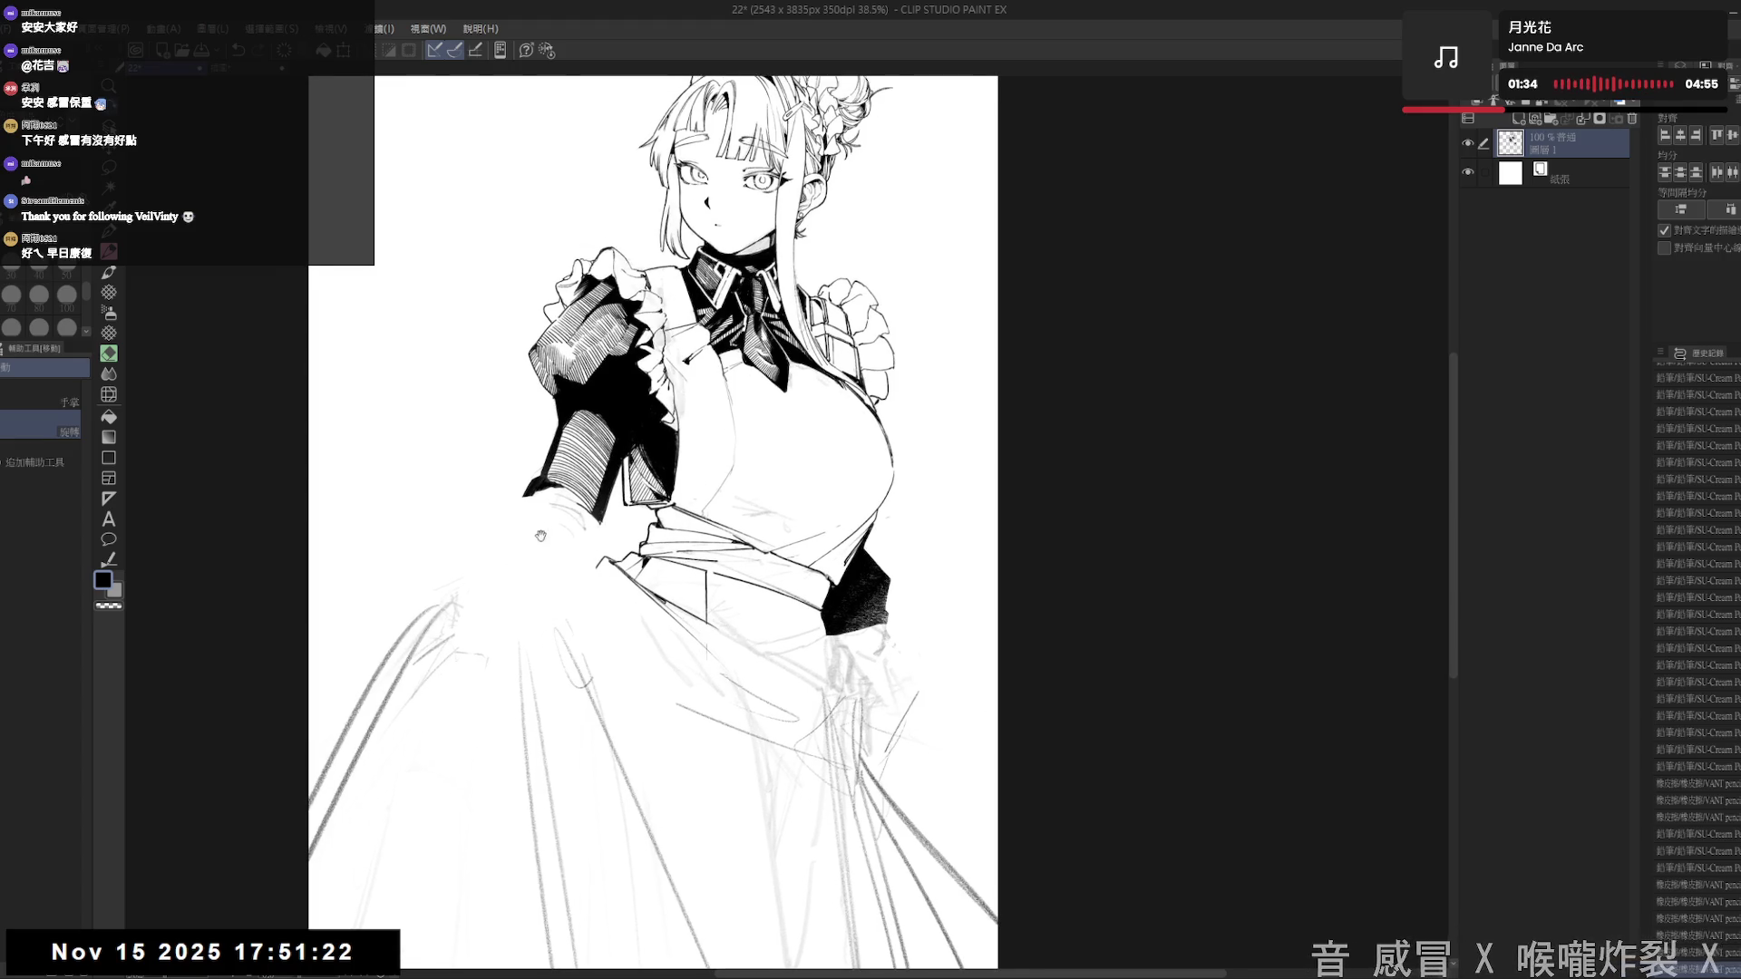
{"action": "key", "text": "p"}
{"action": "left_click_drag", "start_coordinate": [505, 586], "coordinate": [553, 570]}
{"action": "key", "text": "ctrl+z"}
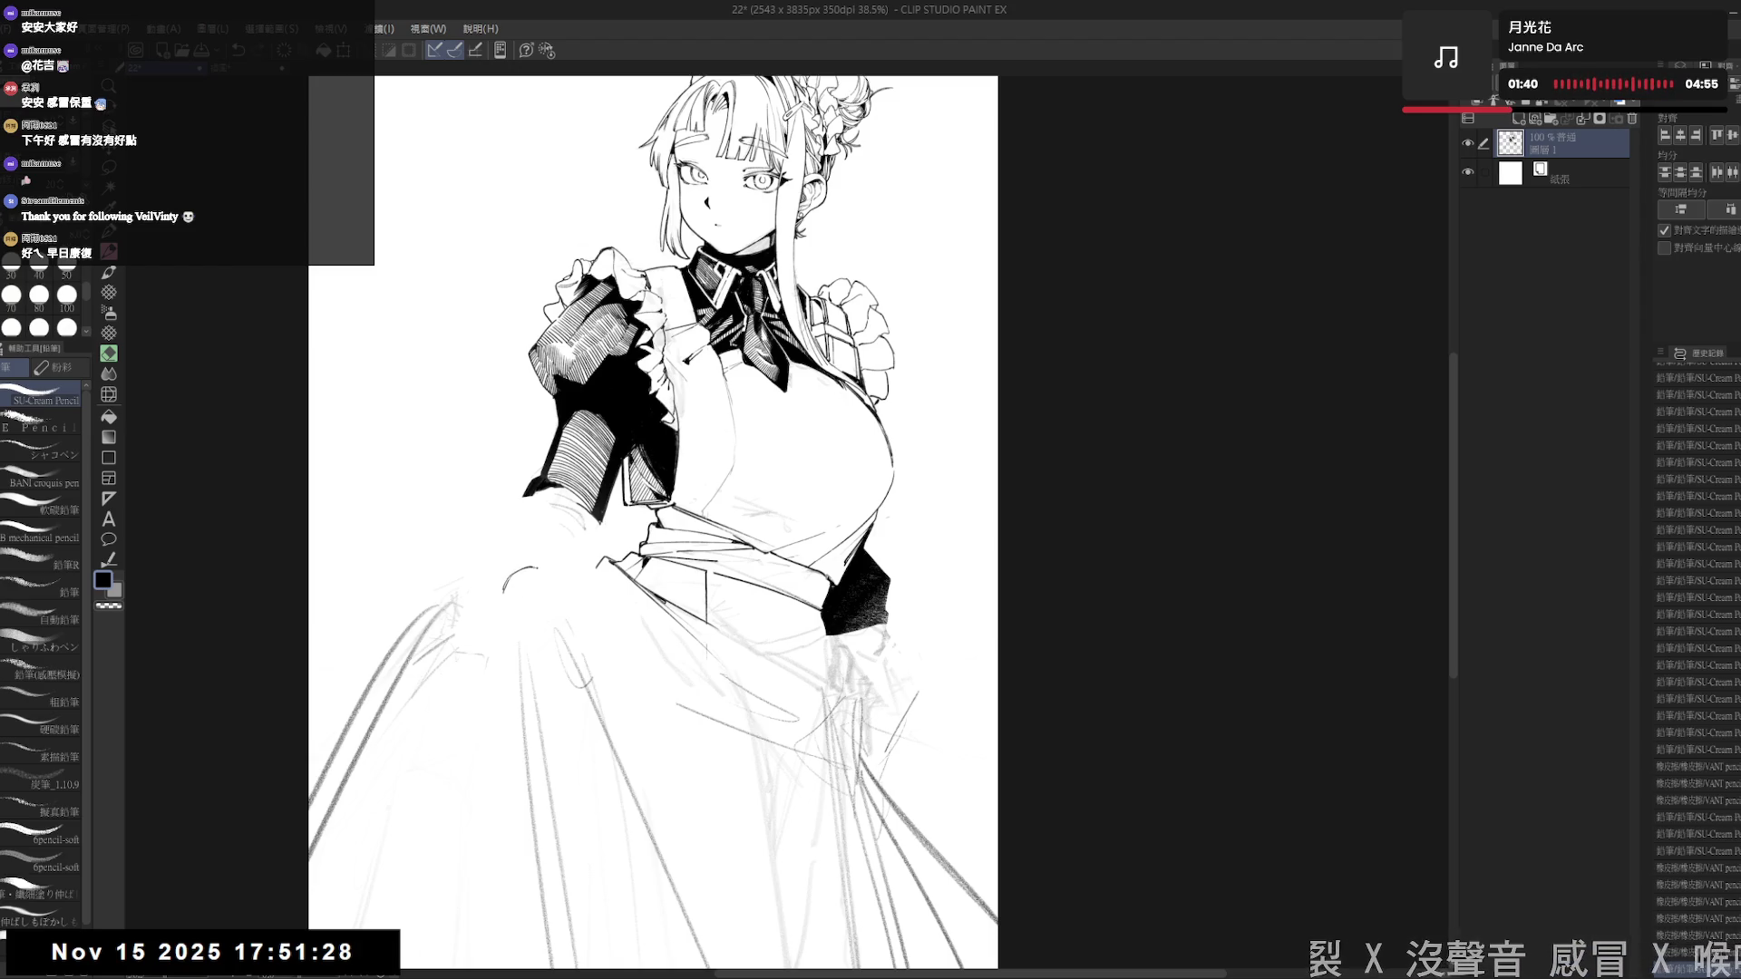
- Redraw the hand's arc over the skirt and erase part of it
{"action": "left_click_drag", "start_coordinate": [653, 521], "coordinate": [642, 524]}
{"action": "left_click_drag", "start_coordinate": [541, 566], "coordinate": [536, 572]}
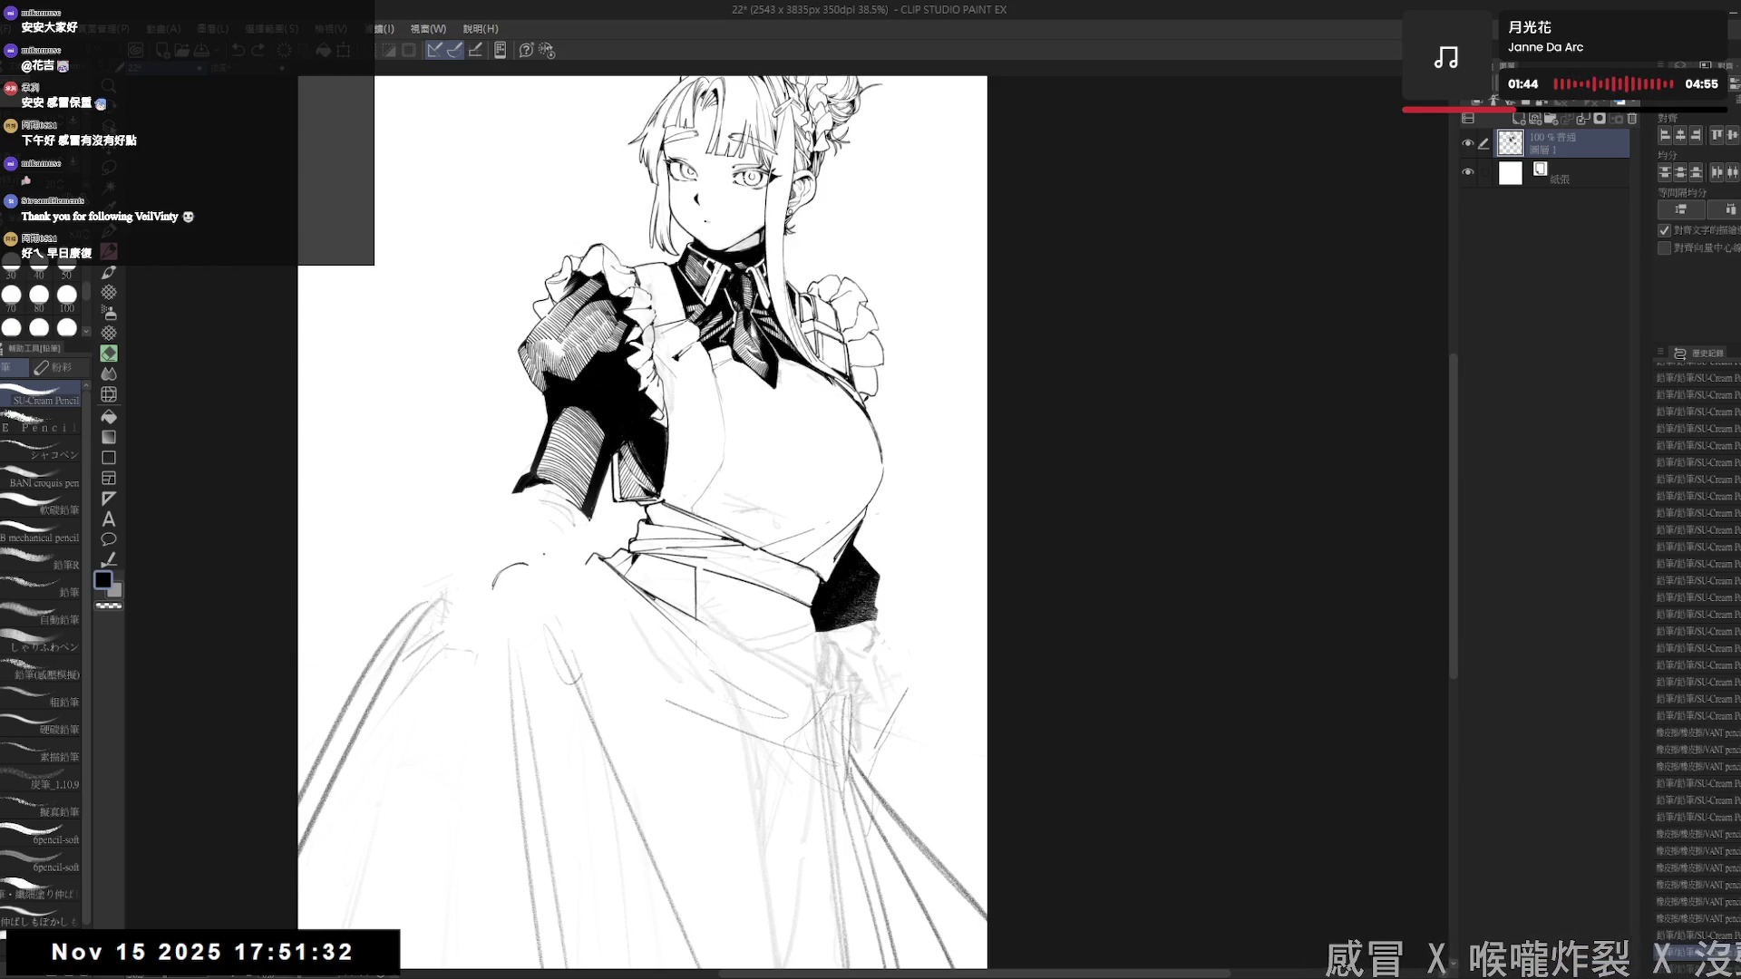
{"action": "key", "text": "e"}
{"action": "mouse_move", "coordinate": [523, 563]}
{"action": "left_mouse_down"}
{"action": "mouse_move", "coordinate": [509, 568]}
{"action": "mouse_move", "coordinate": [553, 564]}
{"action": "mouse_move", "coordinate": [495, 616]}
{"action": "left_mouse_up"}
{"action": "key", "text": "p"}
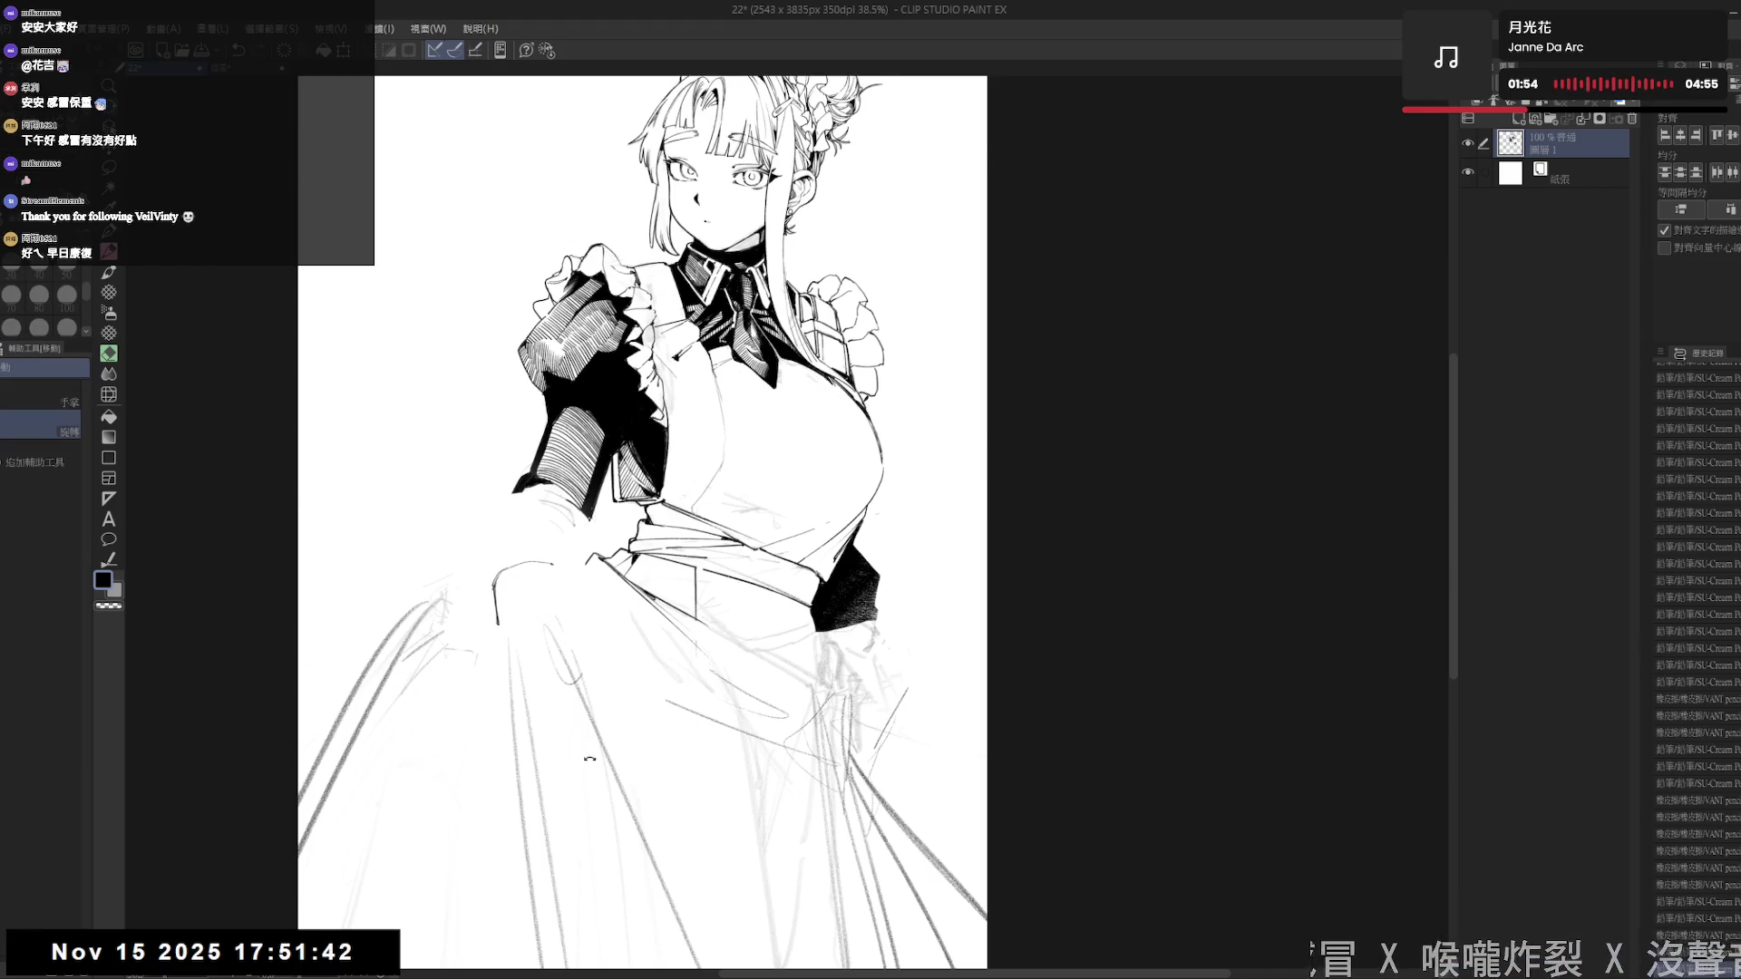
- Try a short downward finger line, undo it, and bring the view nearly upright
{"action": "key", "text": "^"}
{"action": "left_click_drag", "start_coordinate": [541, 524], "coordinate": [547, 550]}
{"action": "key", "text": "ctrl+z"}
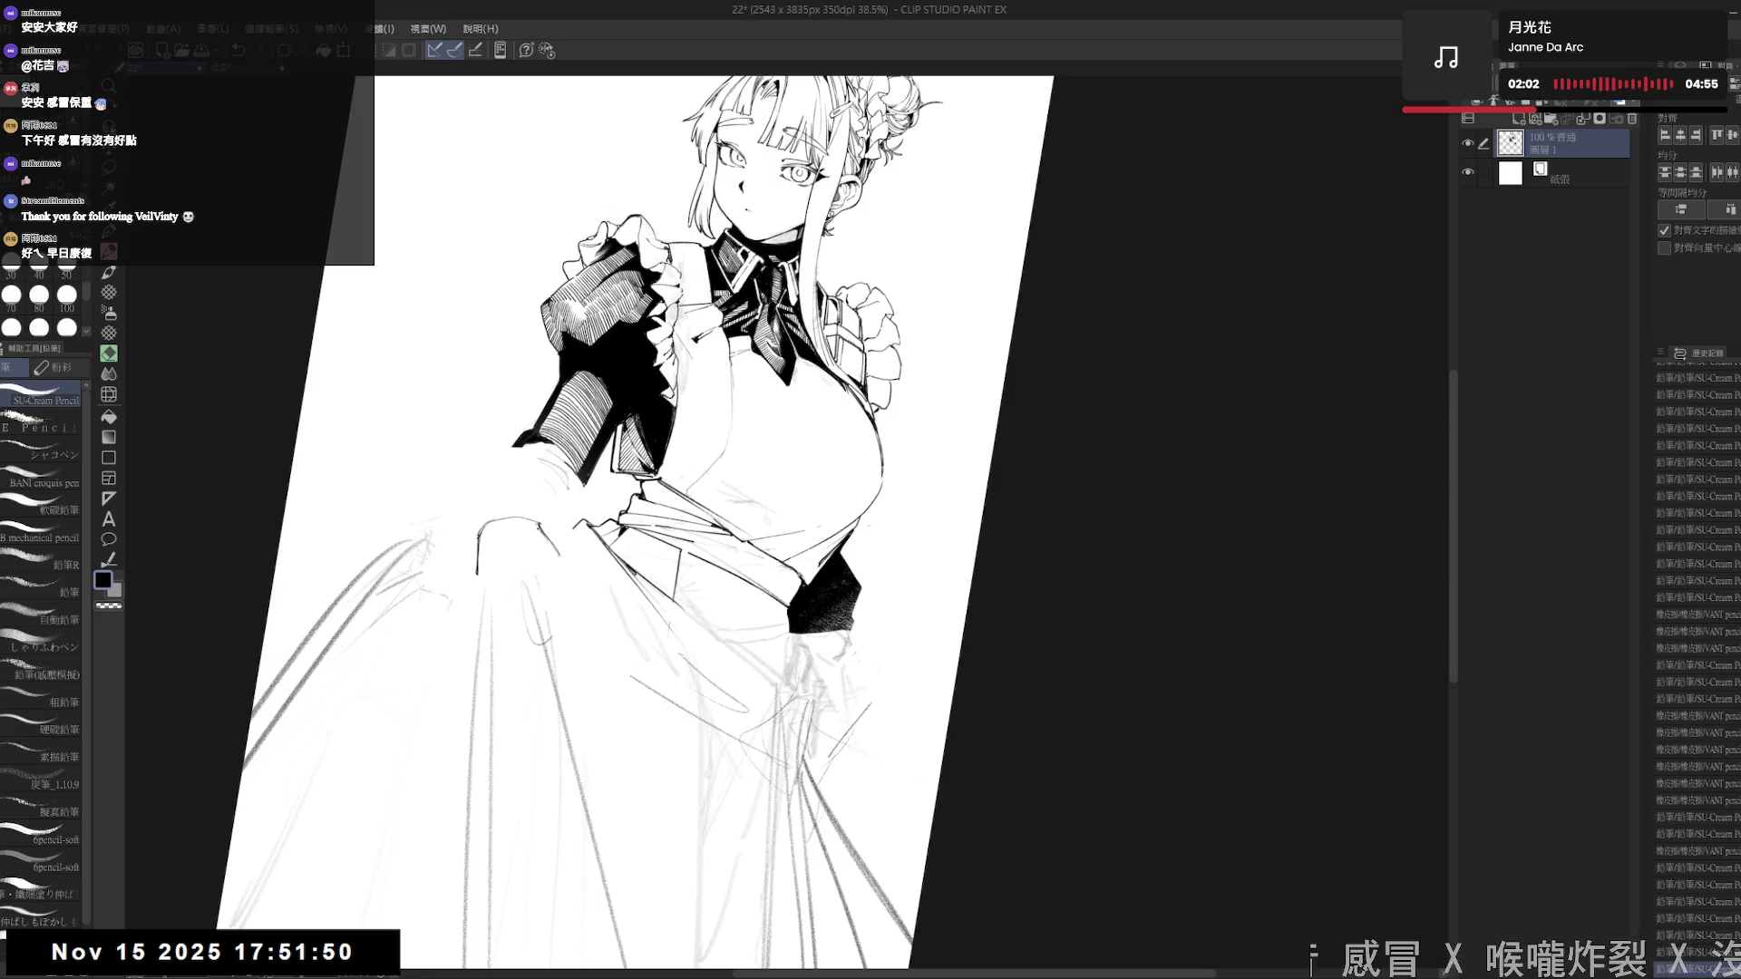
{"action": "key", "text": "r"}
{"action": "mouse_move", "coordinate": [490, 770]}
{"action": "left_mouse_down"}
{"action": "mouse_move", "coordinate": [515, 795]}
{"action": "mouse_move", "coordinate": [483, 762]}
{"action": "left_mouse_up"}
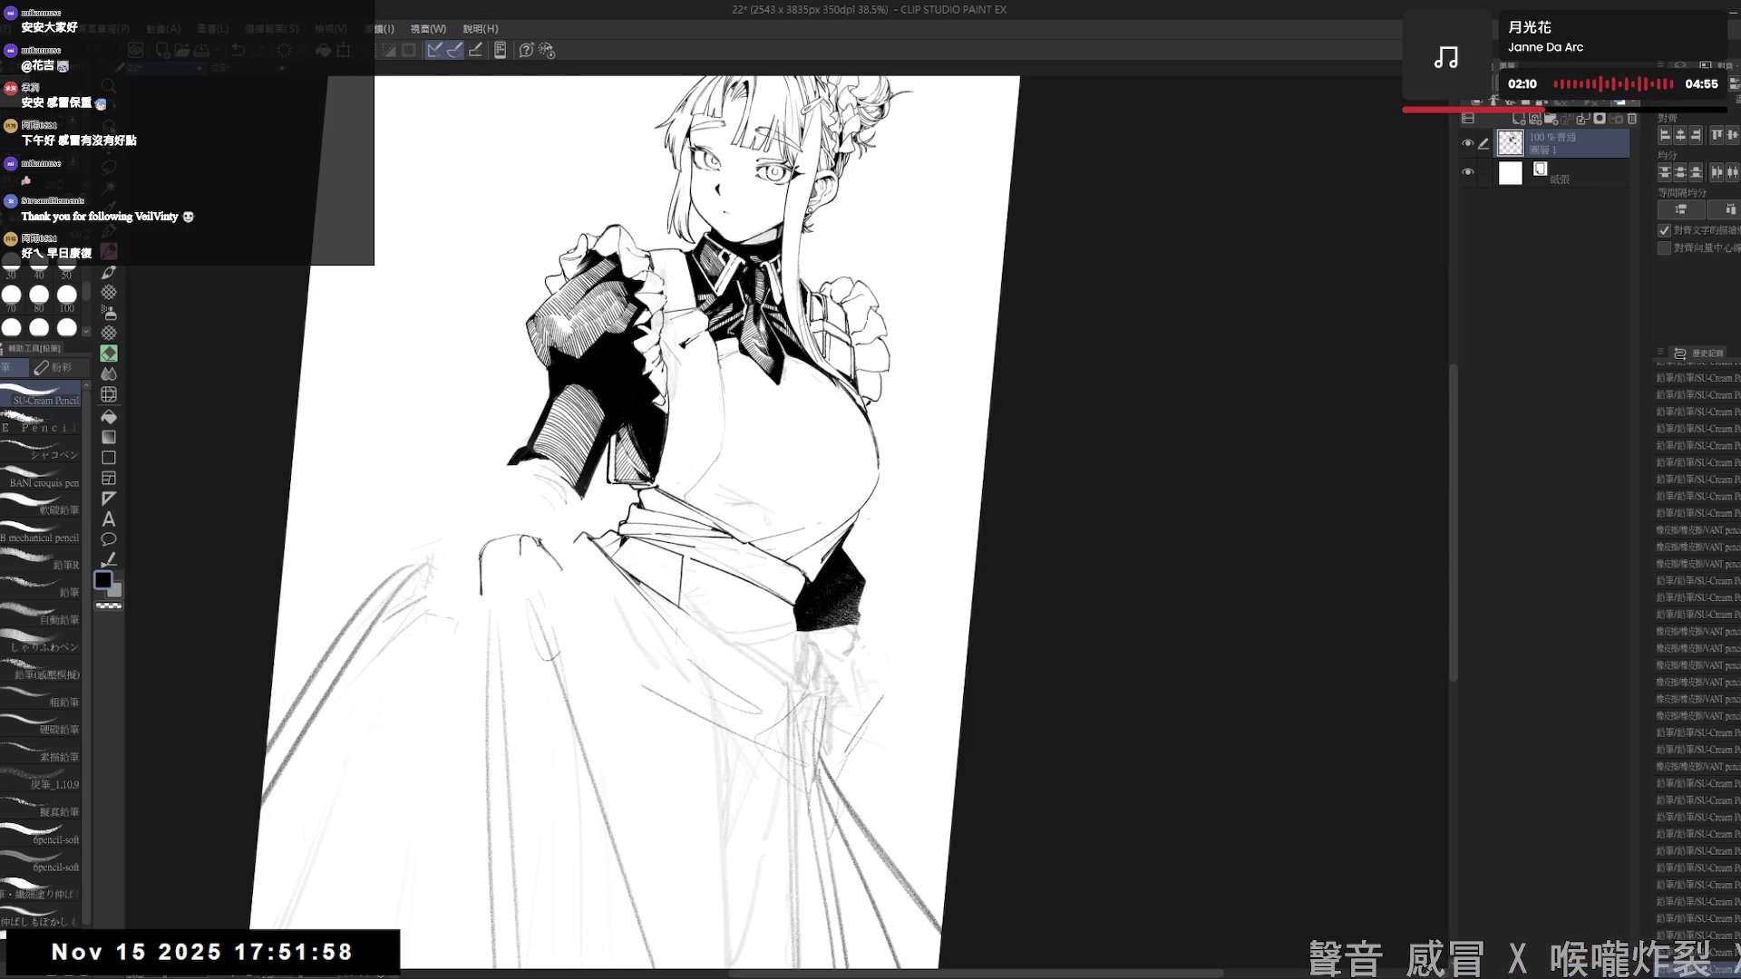
- On a tilted view, add finger strokes and a skirt-fold stroke around the gripping hand
{"action": "key", "text": "r"}
{"action": "left_click_drag", "start_coordinate": [816, 272], "coordinate": [906, 381]}
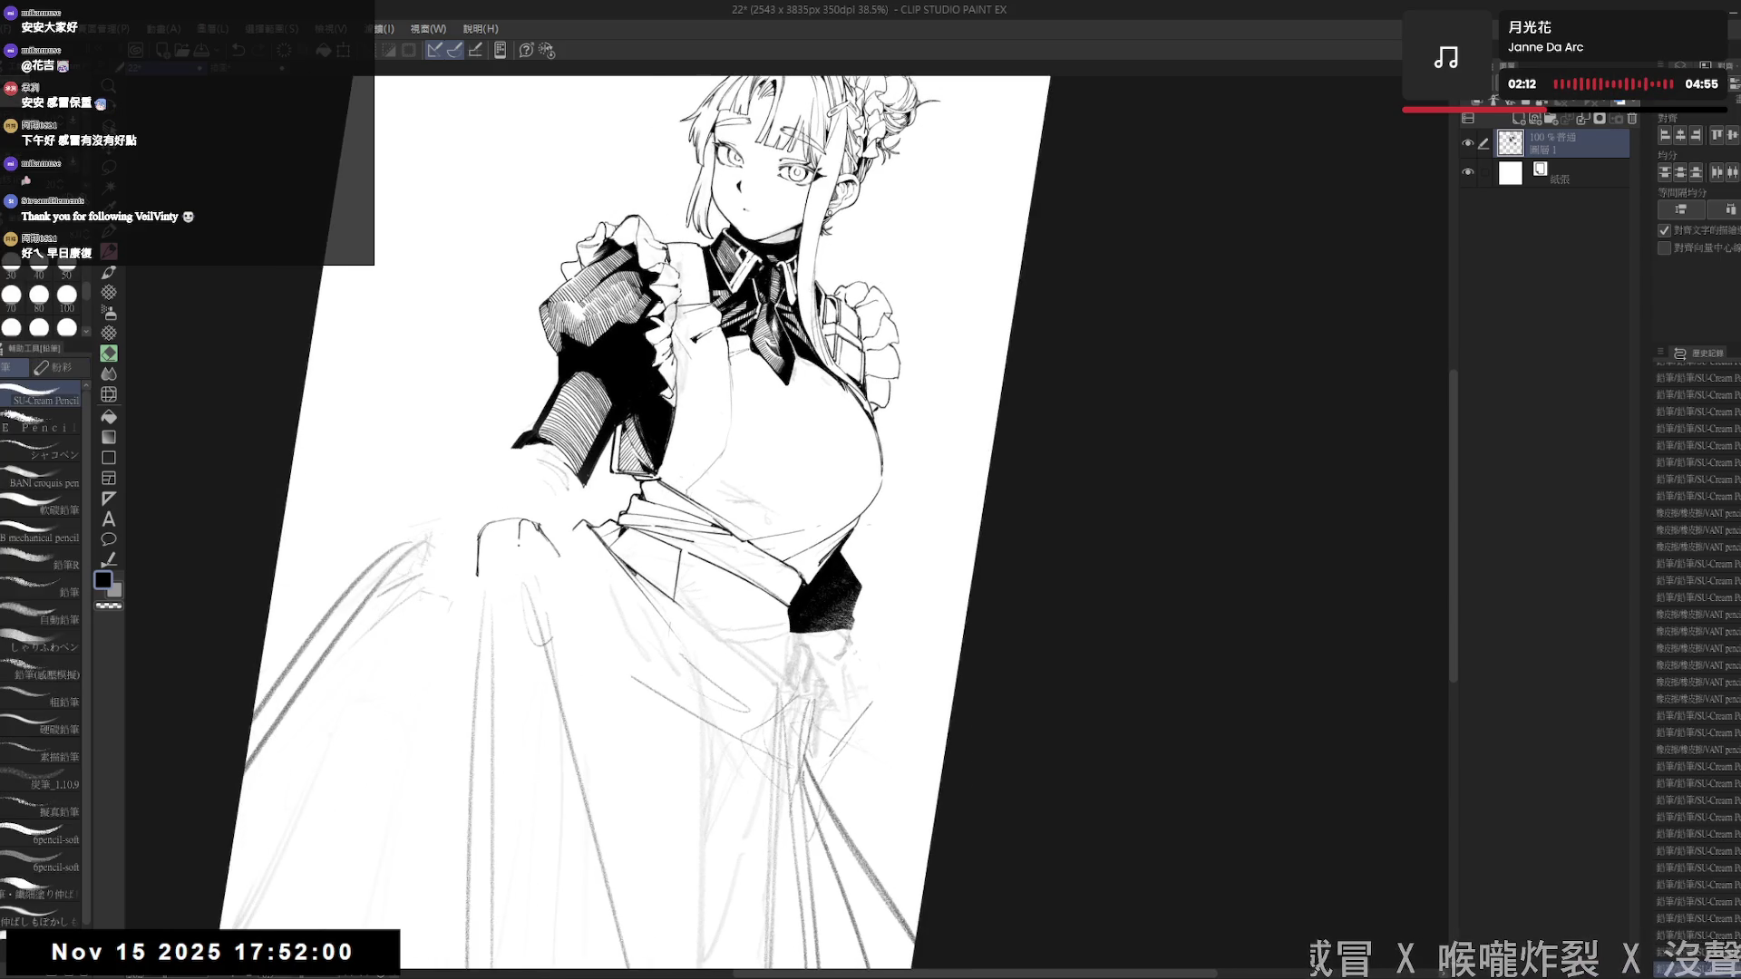
{"action": "key", "text": "ctrl+z"}
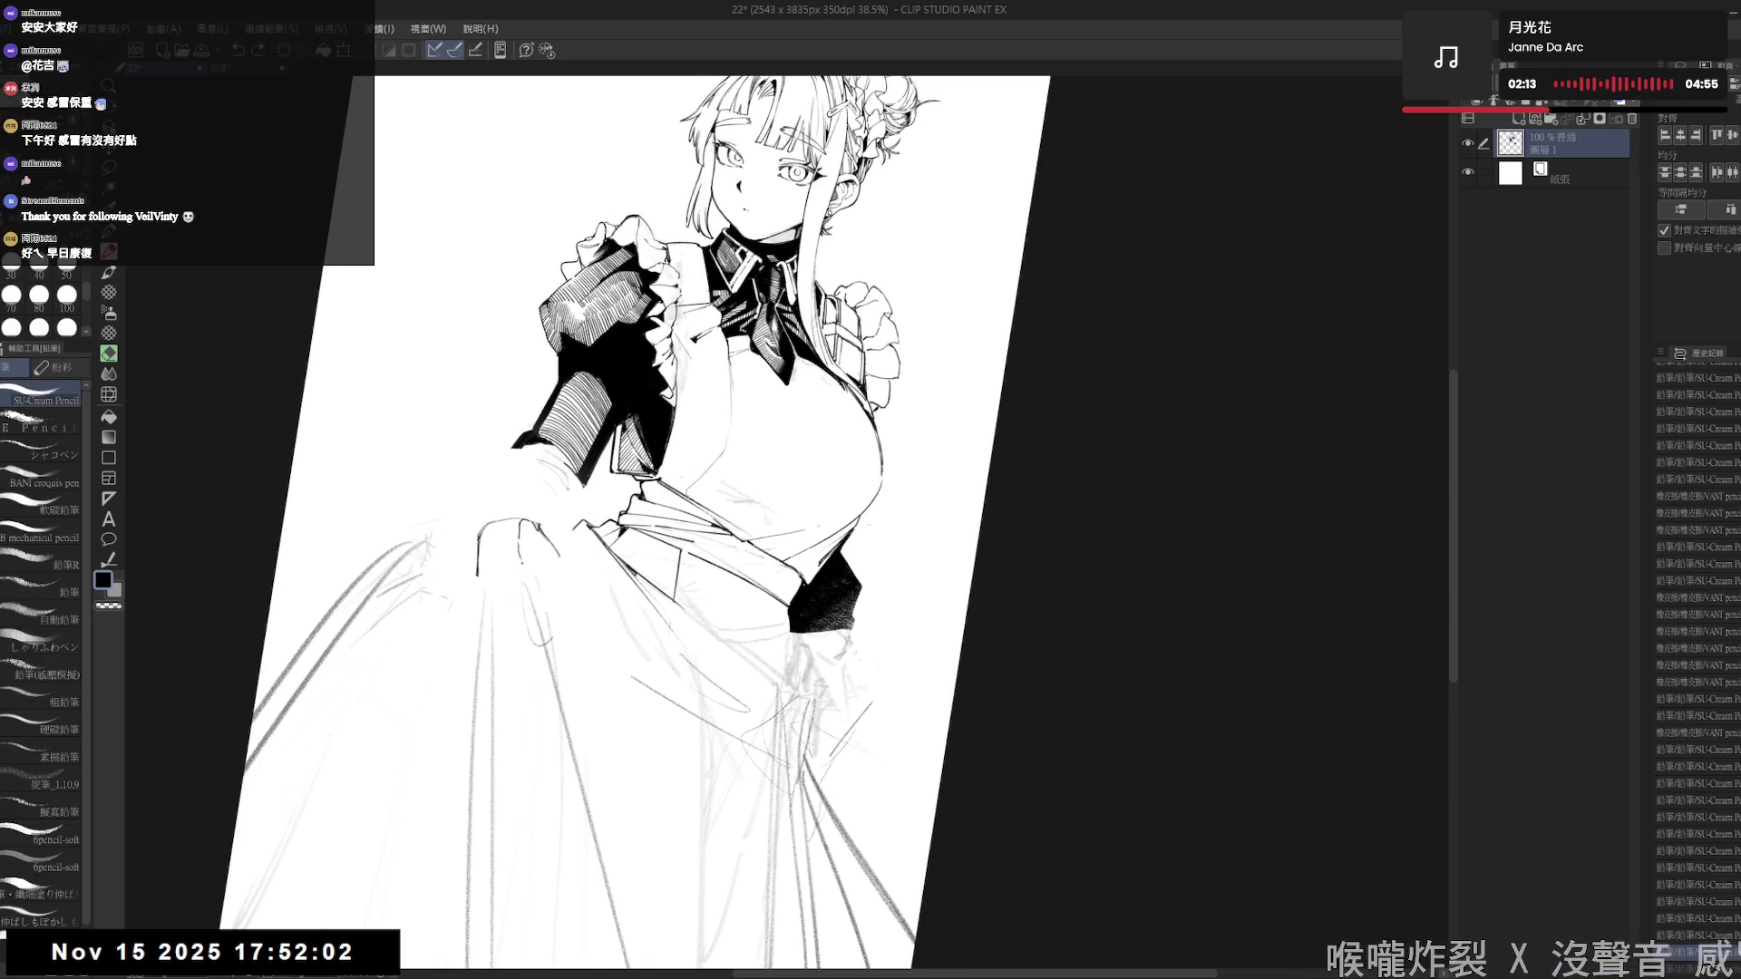
{"action": "left_click_drag", "start_coordinate": [524, 573], "coordinate": [512, 605]}
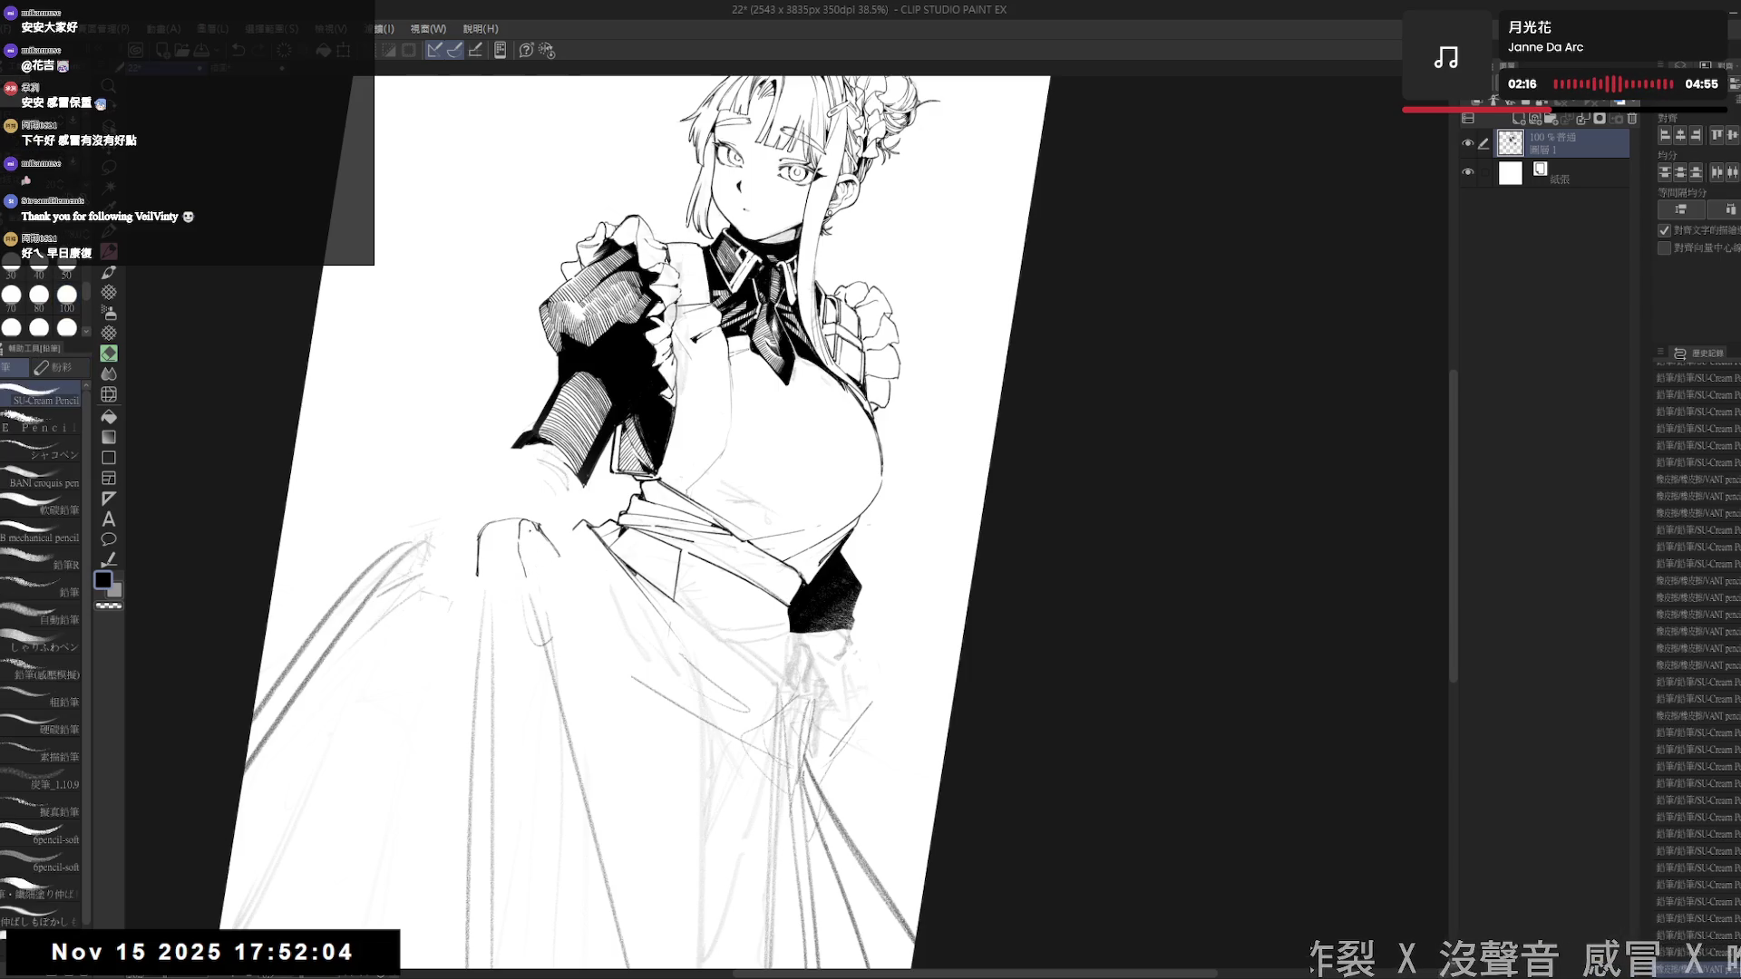
{"action": "mouse_move", "coordinate": [520, 521]}
{"action": "left_mouse_down"}
{"action": "mouse_move", "coordinate": [526, 575]}
{"action": "mouse_move", "coordinate": [555, 548]}
{"action": "left_mouse_up"}
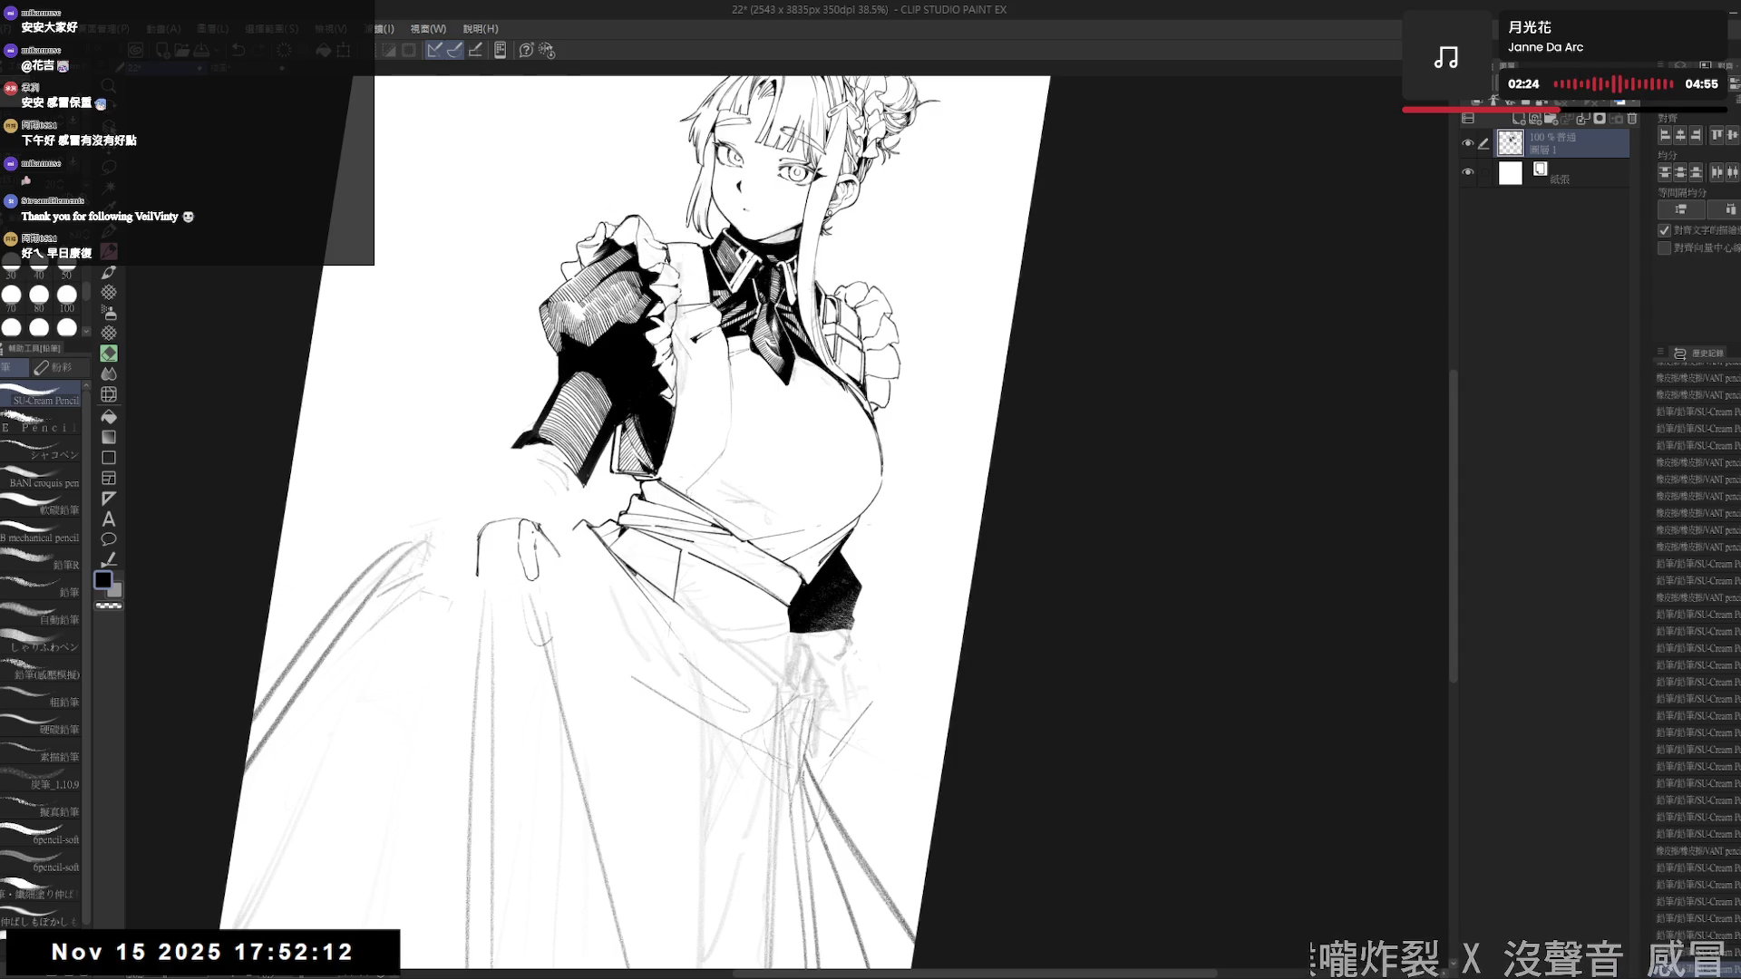
{"action": "mouse_move", "coordinate": [542, 528]}
{"action": "left_mouse_down"}
{"action": "mouse_move", "coordinate": [555, 548]}
{"action": "mouse_move", "coordinate": [516, 555]}
{"action": "left_mouse_up"}
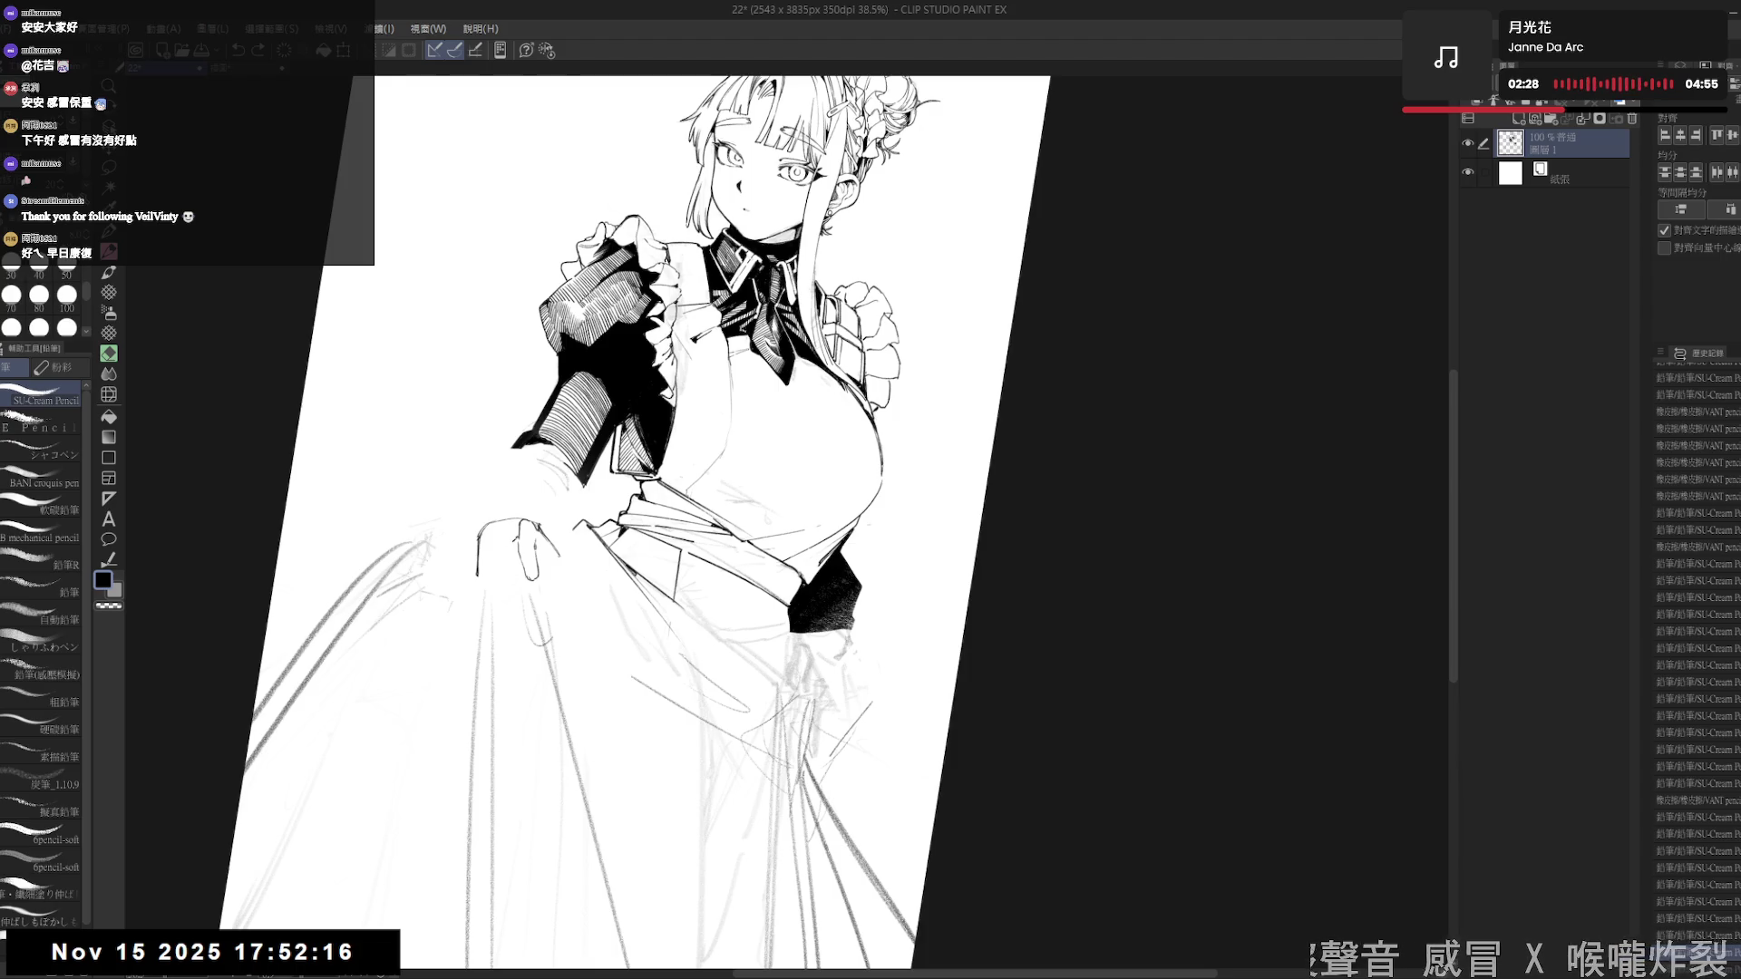
{"action": "left_click_drag", "start_coordinate": [501, 542], "coordinate": [502, 580]}
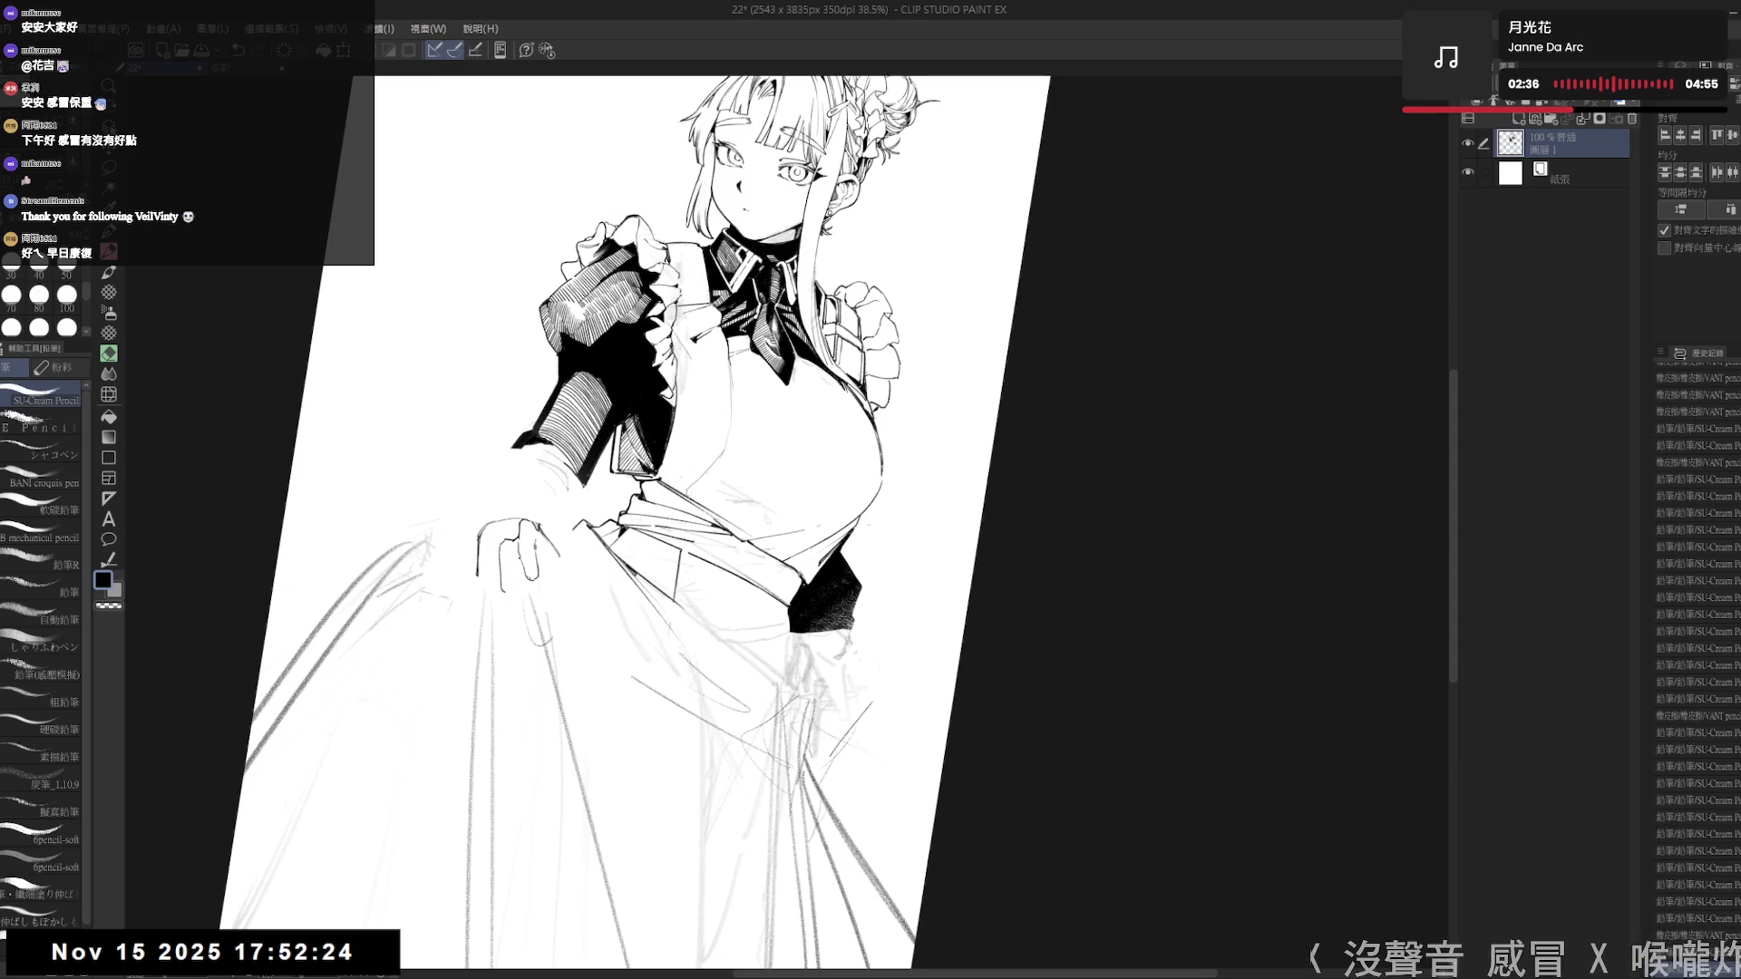
{"action": "left_click_drag", "start_coordinate": [526, 424], "coordinate": [531, 428]}
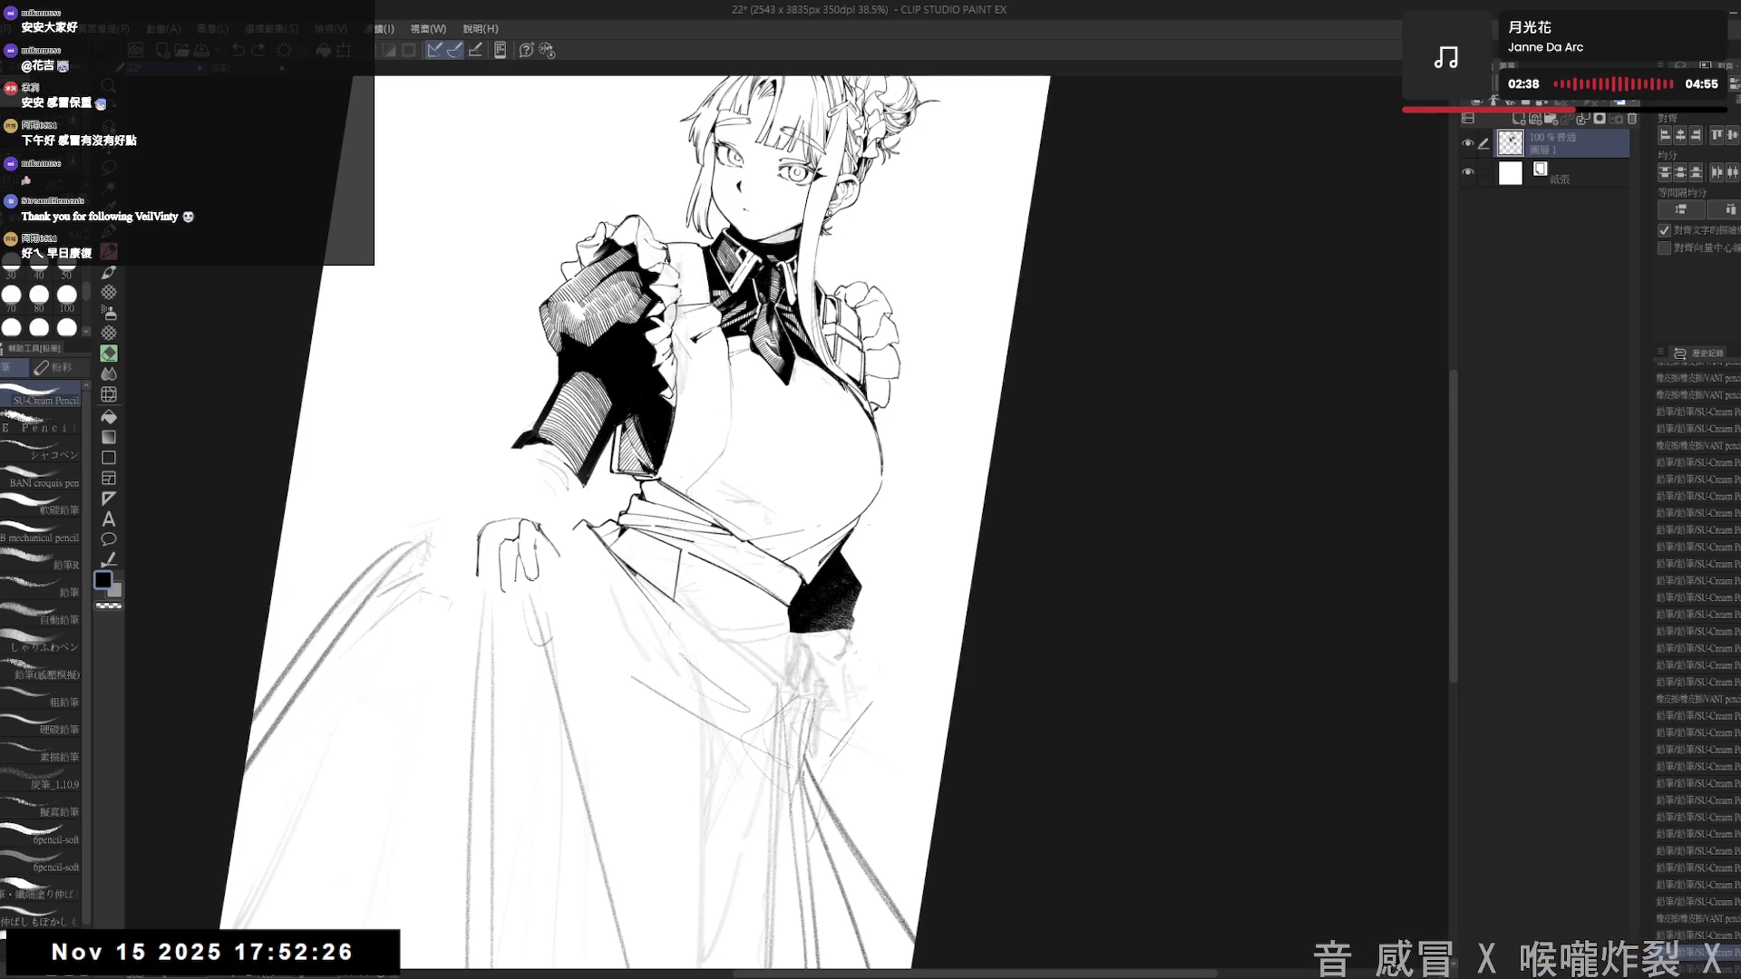
{"action": "left_click_drag", "start_coordinate": [512, 591], "coordinate": [517, 605]}
- Fit the page upright, add faint skirt strokes, and redraw a stroke near the hand
{"action": "key", "text": "ctrl+shift+0"}
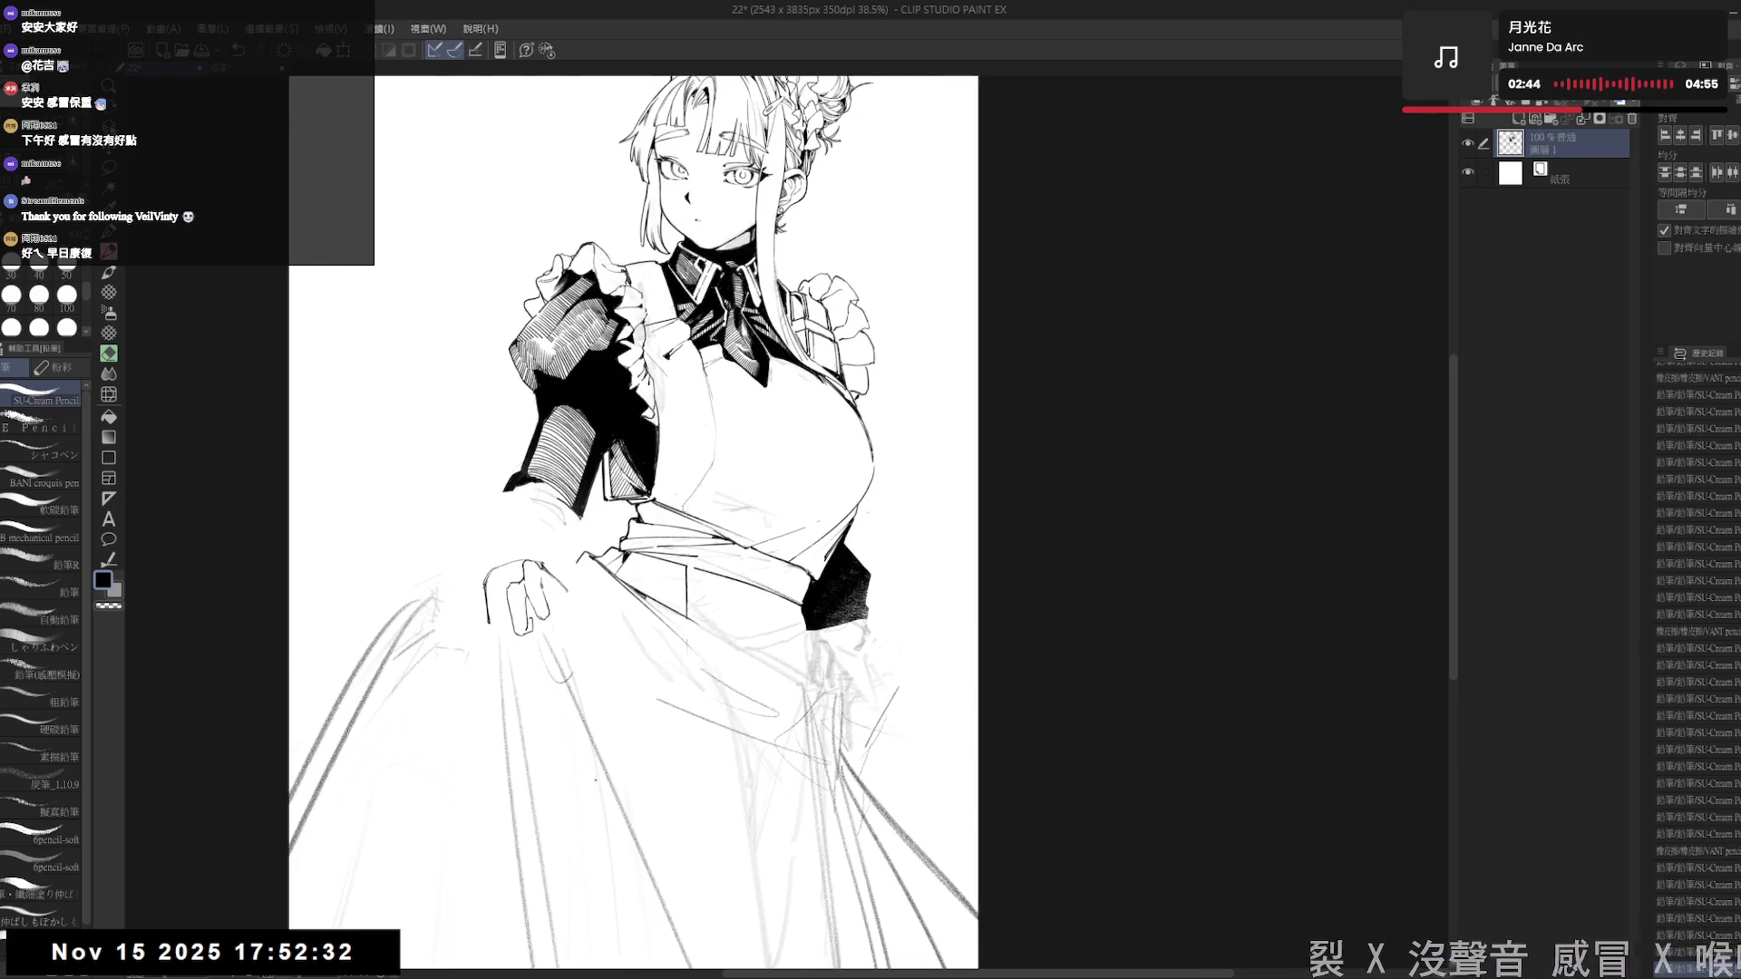
{"action": "key", "text": "ctrl+0"}
{"action": "scroll", "coordinate": [604, 774], "scroll_direction": "up", "scroll_amount": 1}
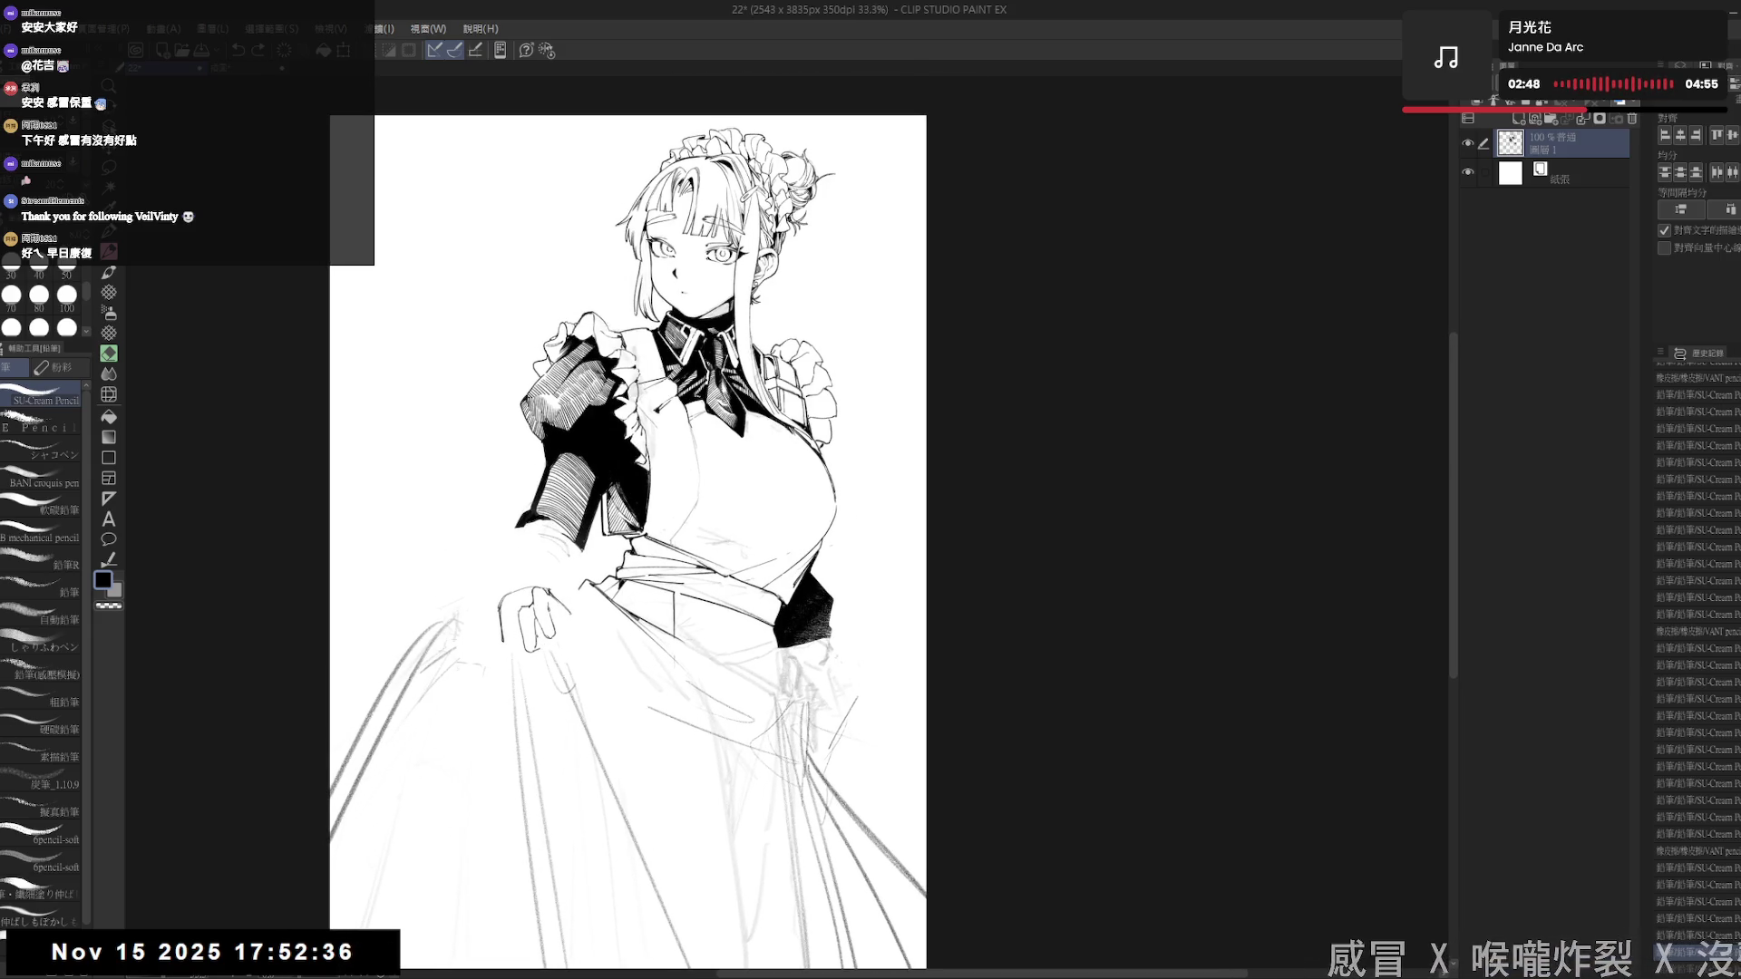
{"action": "left_click_drag", "start_coordinate": [522, 707], "coordinate": [533, 798]}
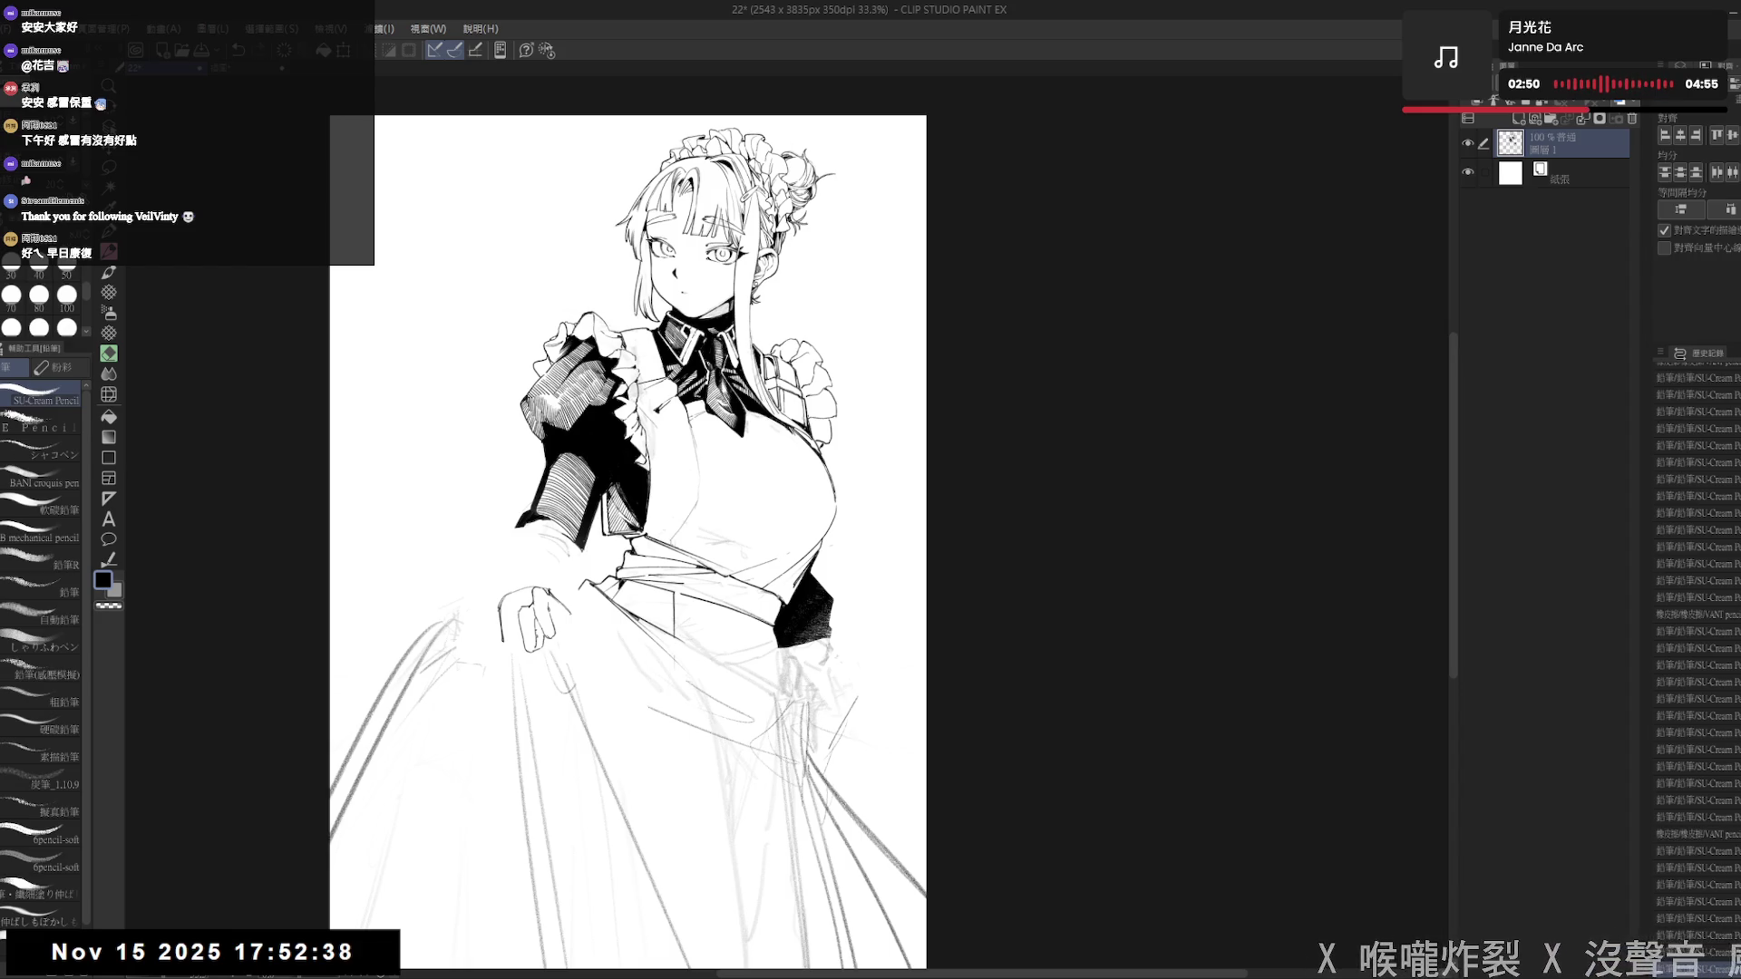
{"action": "mouse_move", "coordinate": [518, 716]}
{"action": "left_mouse_down"}
{"action": "mouse_move", "coordinate": [529, 771]}
{"action": "mouse_move", "coordinate": [490, 723]}
{"action": "mouse_move", "coordinate": [569, 614]}
{"action": "left_mouse_up"}
{"action": "key", "text": "asciicircum"}
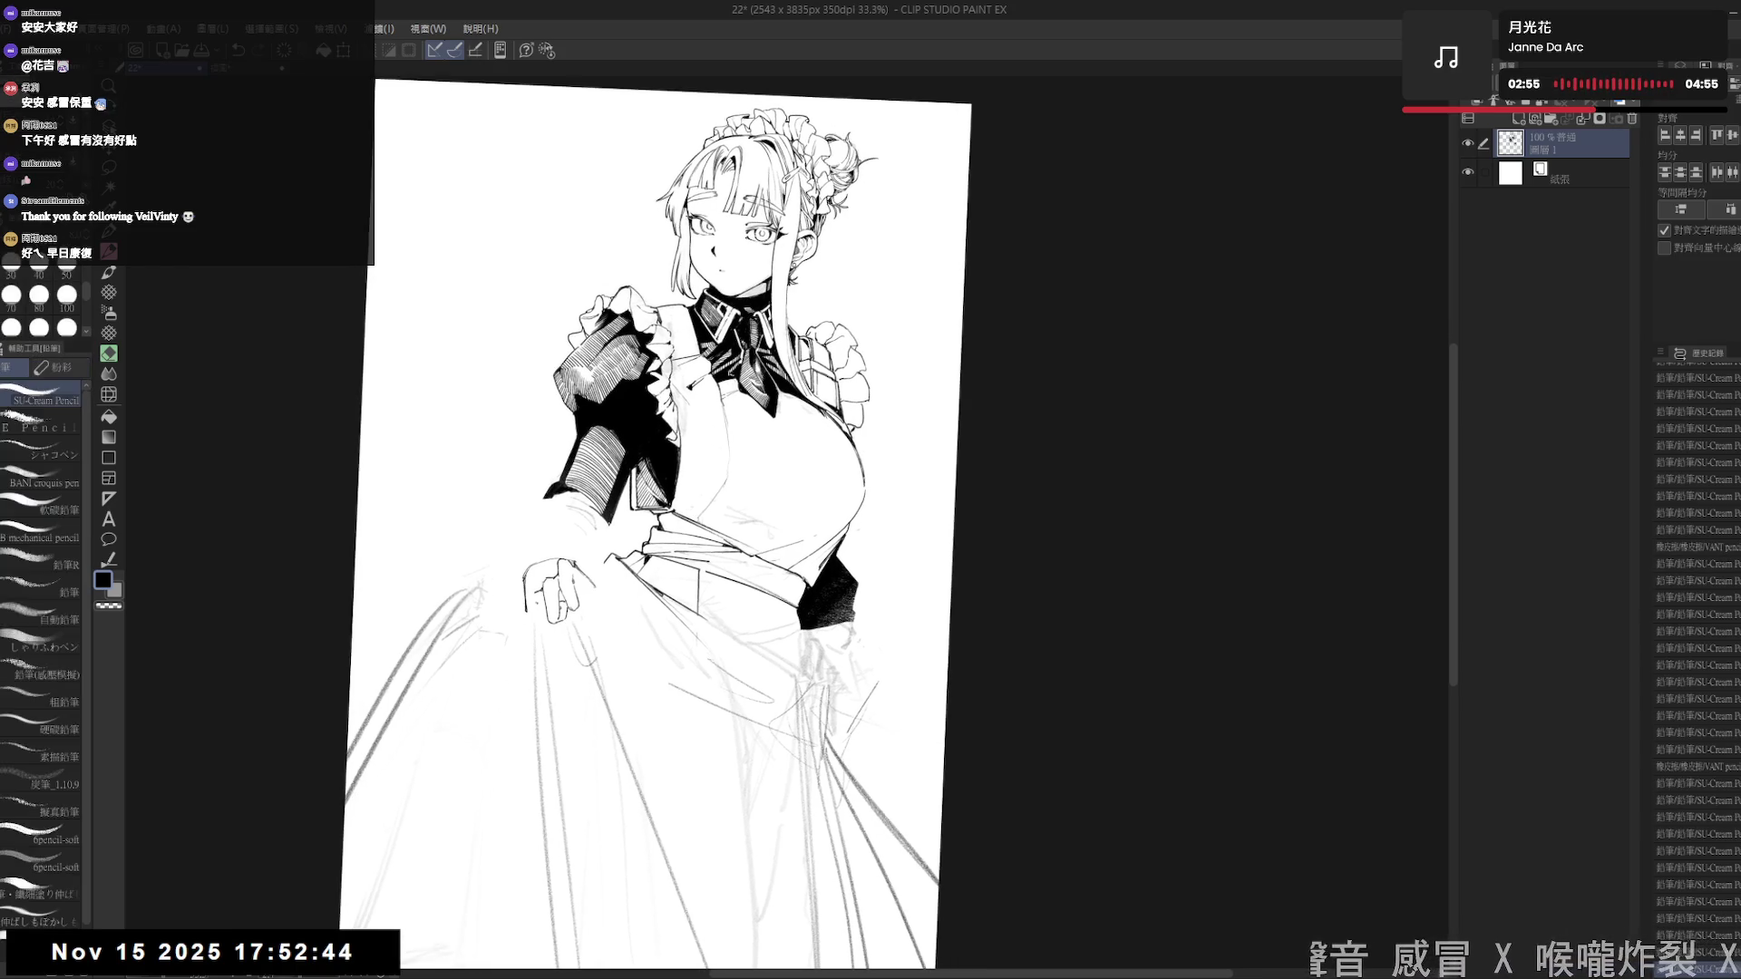
{"action": "key", "text": "ctrl+z"}
{"action": "mouse_move", "coordinate": [535, 598]}
{"action": "left_mouse_down"}
{"action": "mouse_move", "coordinate": [557, 616]}
{"action": "mouse_move", "coordinate": [542, 626]}
{"action": "left_mouse_up"}
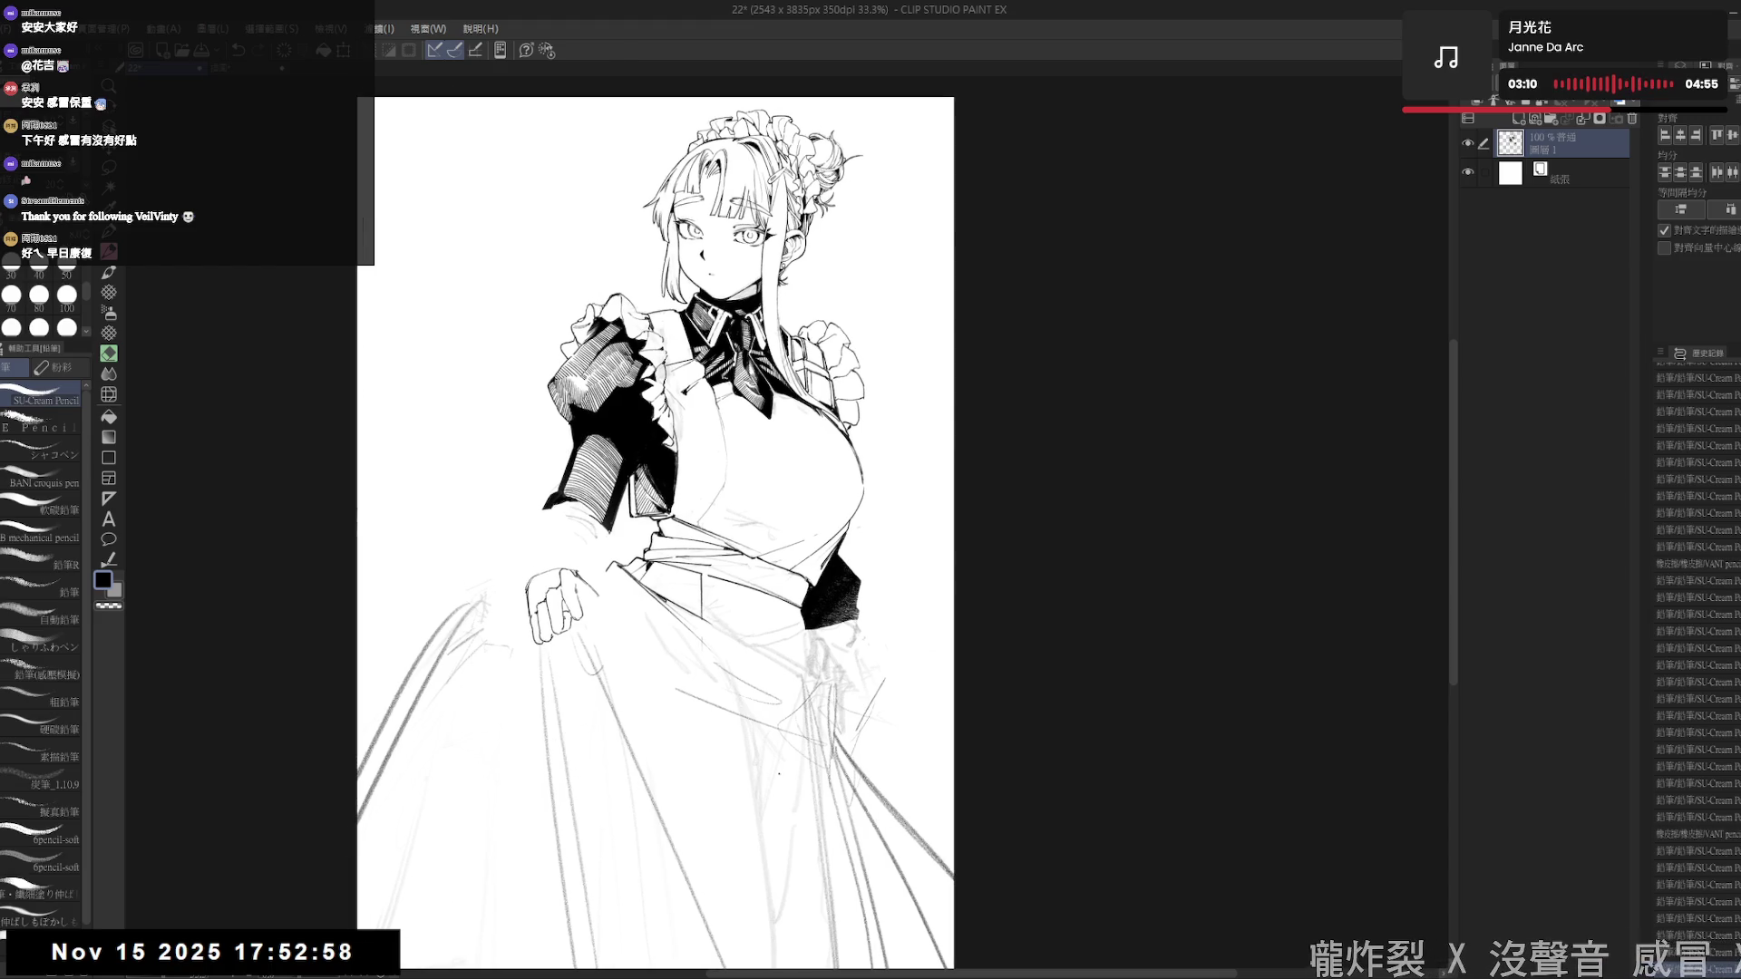
- Mirror and reposition the canvas view to check the hand area
{"action": "key", "text": "h"}
{"action": "key", "text": "h"}
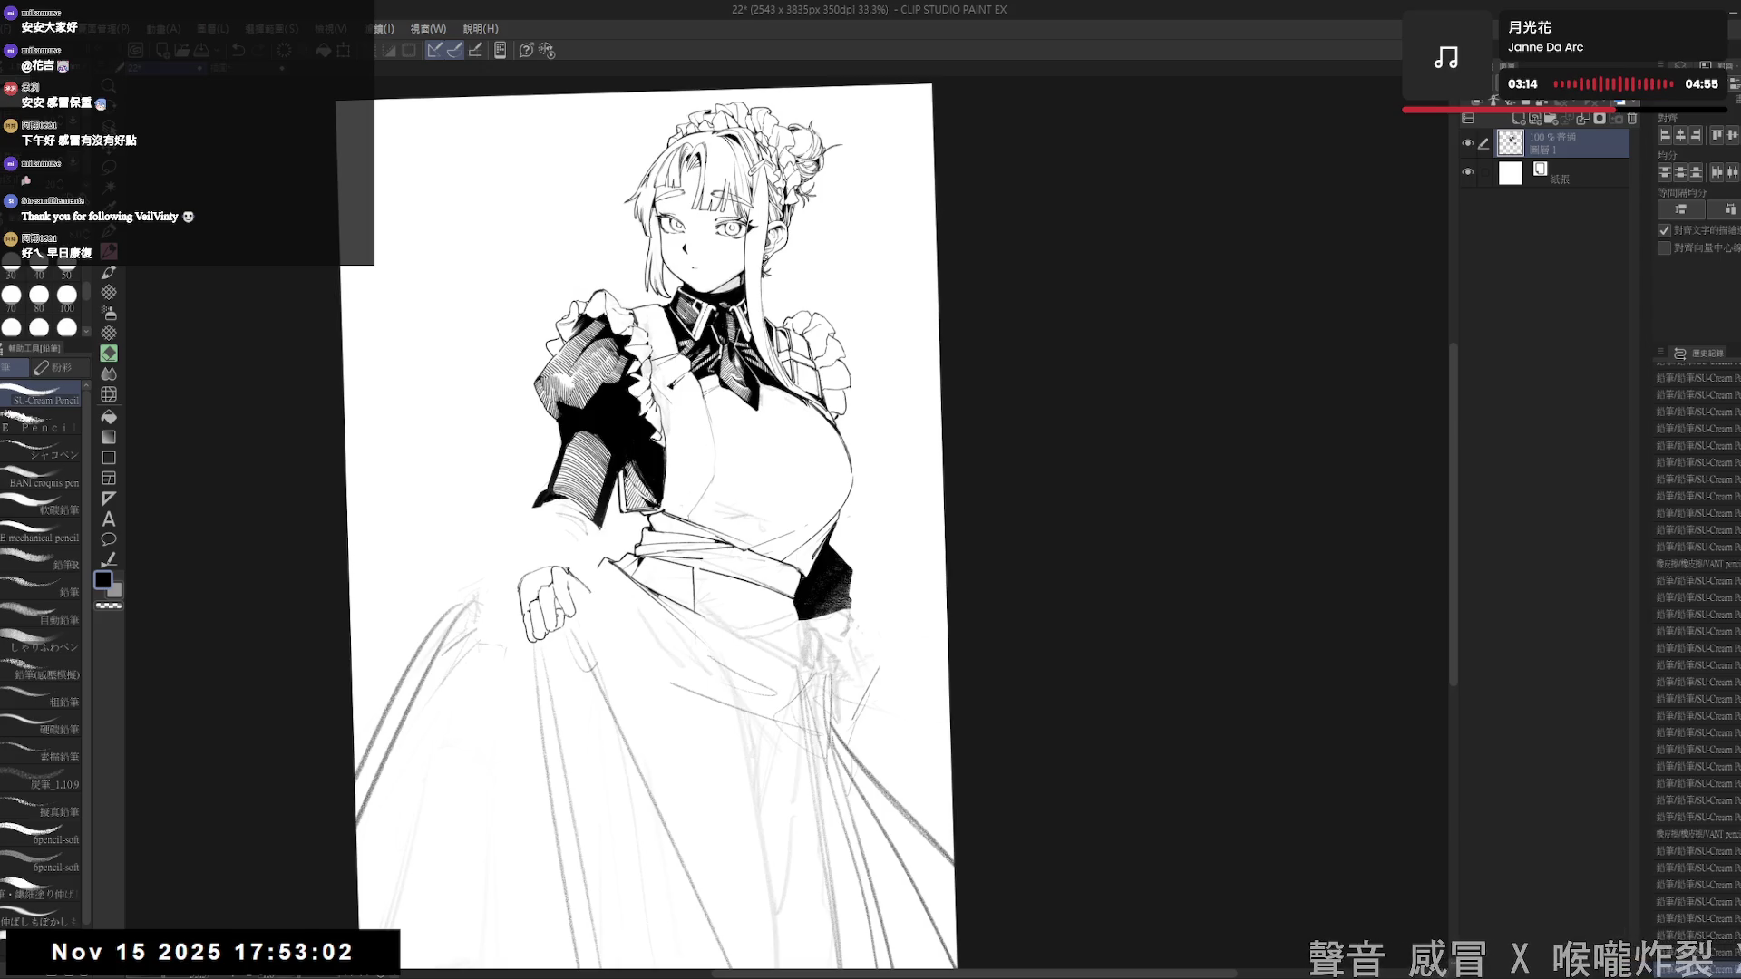
{"action": "left_click_drag", "start_coordinate": [615, 647], "coordinate": [593, 655]}
{"action": "scroll", "coordinate": [584, 653], "scroll_direction": "down", "scroll_amount": 1}
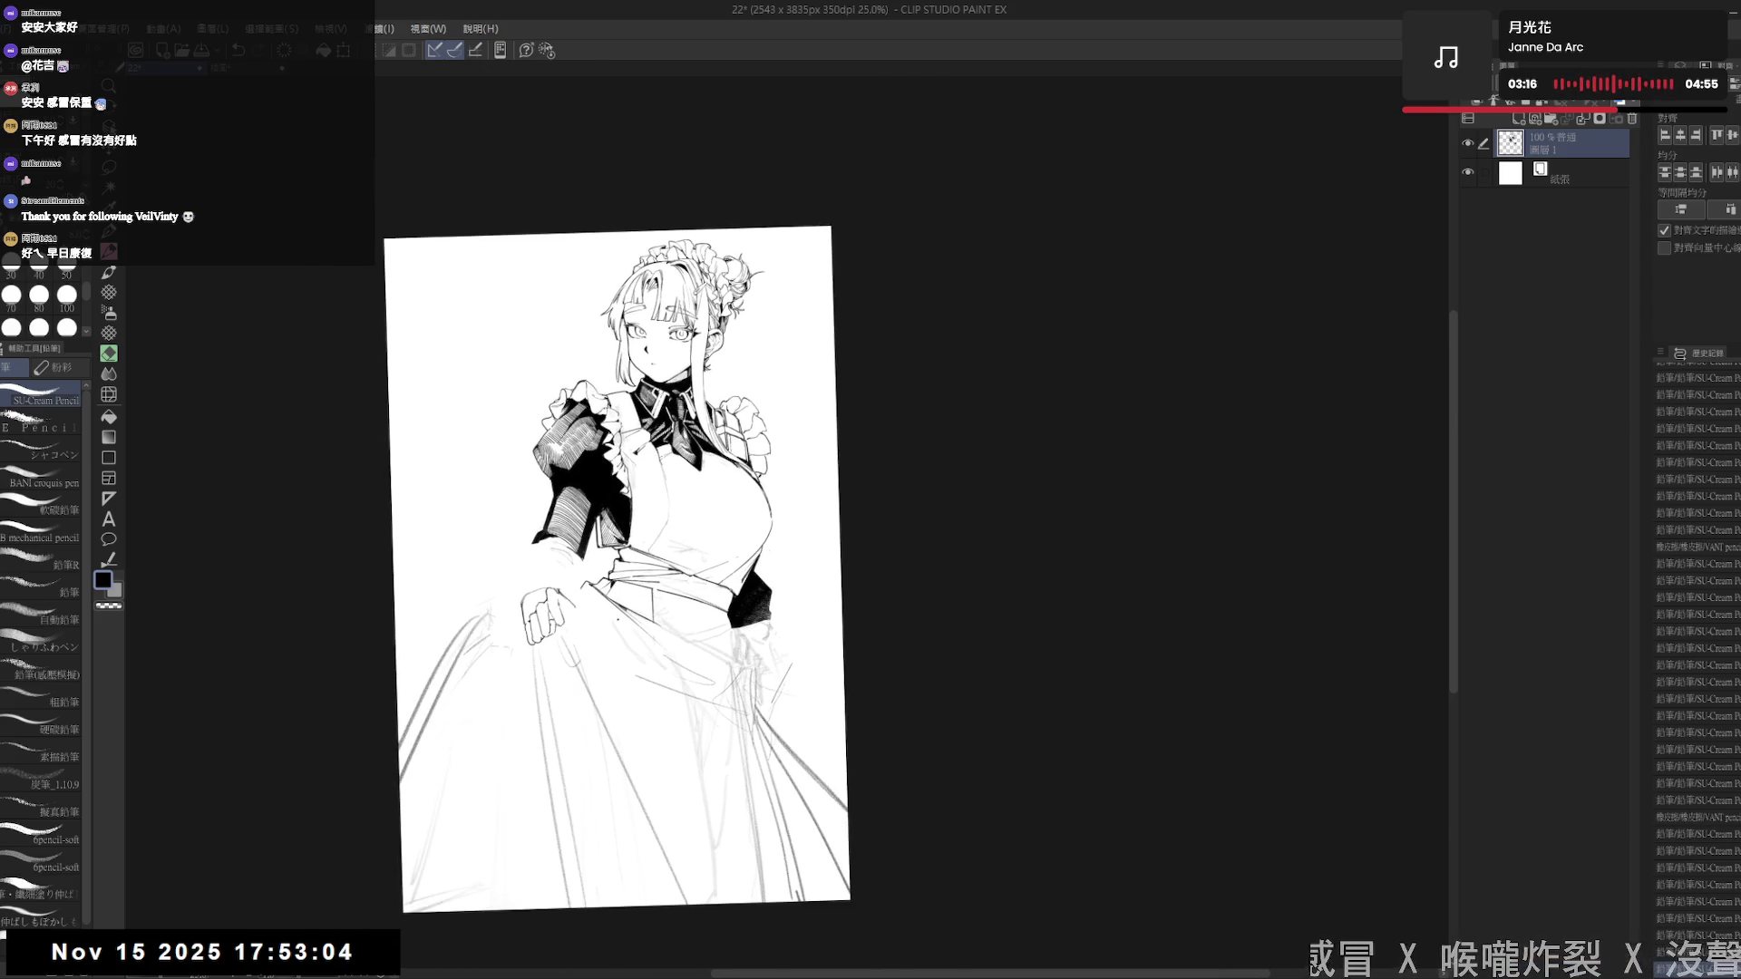
{"action": "scroll", "coordinate": [616, 635], "scroll_direction": "up", "scroll_amount": 1}
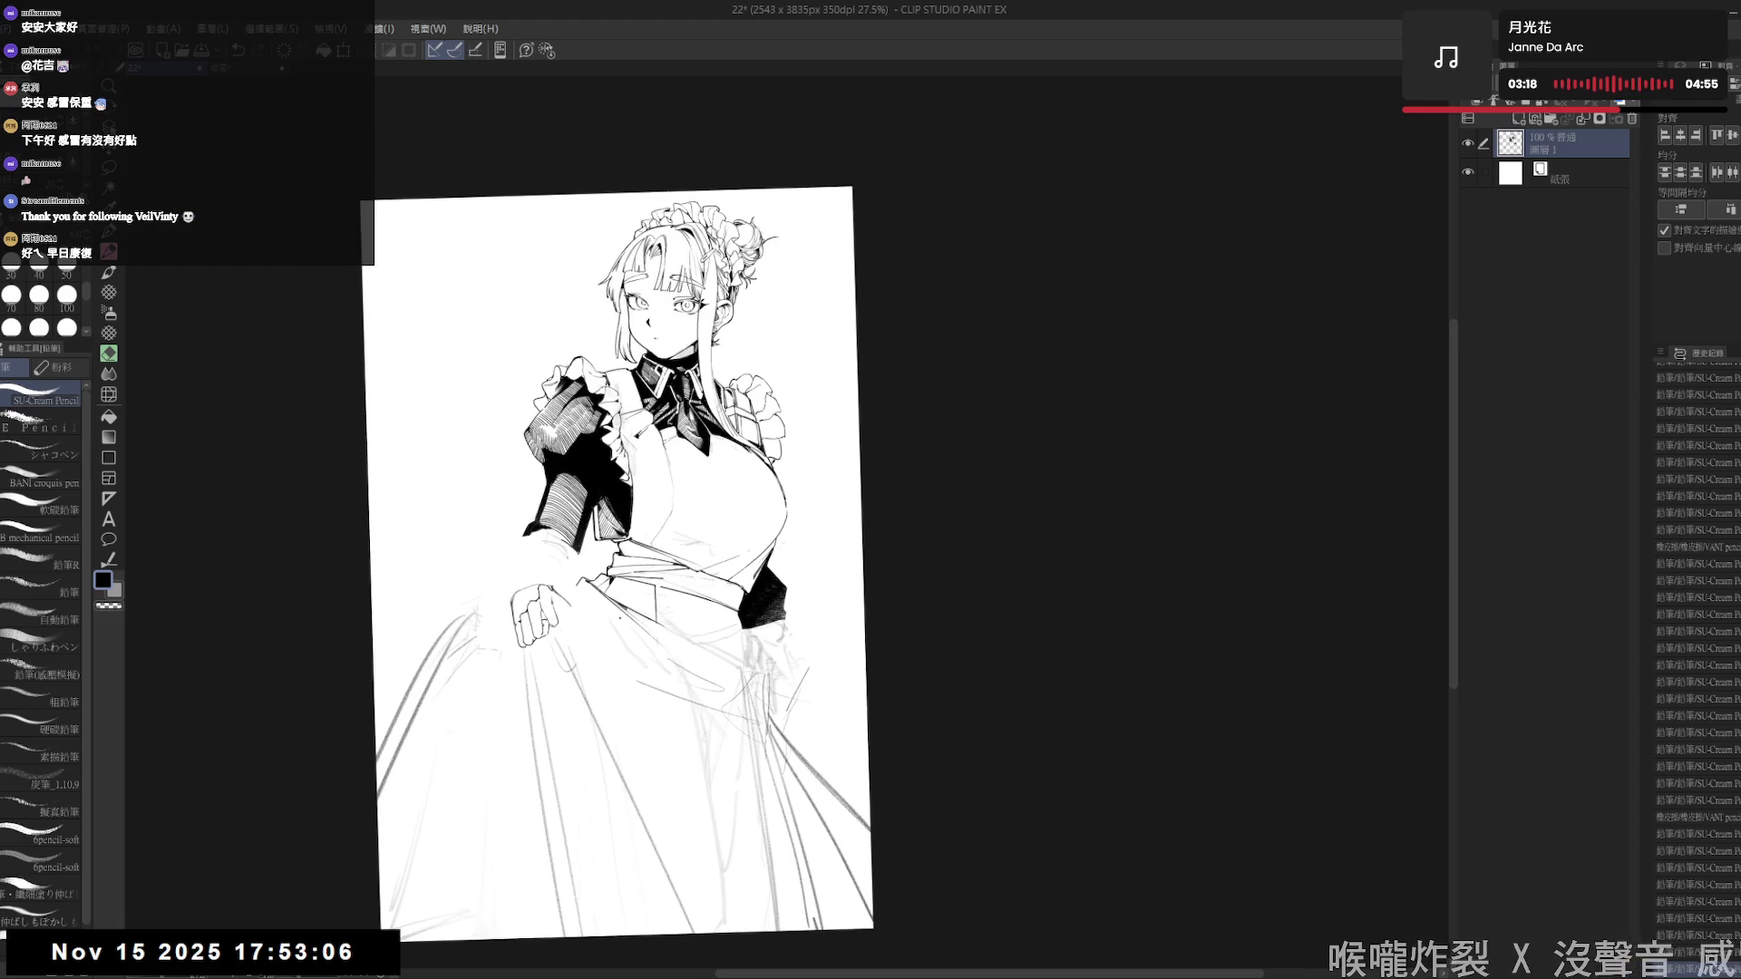
{"action": "left_click_drag", "start_coordinate": [555, 601], "coordinate": [538, 606]}
{"action": "left_click_drag", "start_coordinate": [545, 665], "coordinate": [530, 549]}
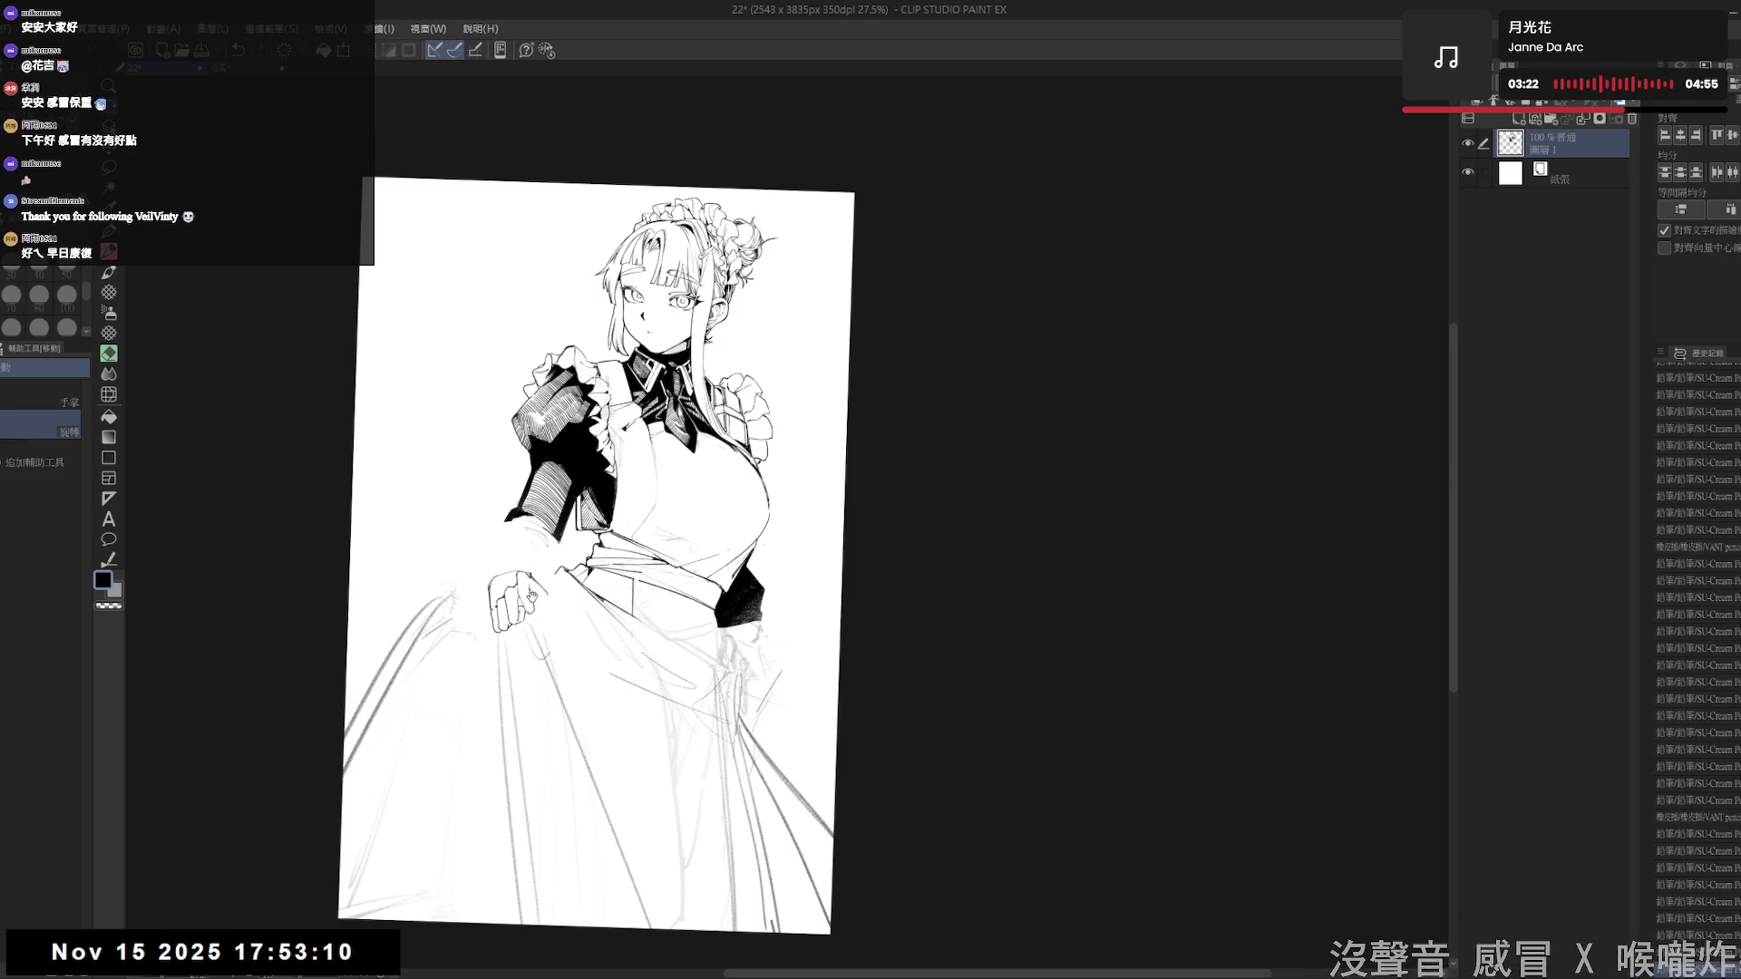
{"action": "scroll", "coordinate": [533, 599], "scroll_direction": "up", "scroll_amount": 1}
- Erase small bits around the hand, then reset and mirror the view to check proportions
{"action": "key", "text": "e"}
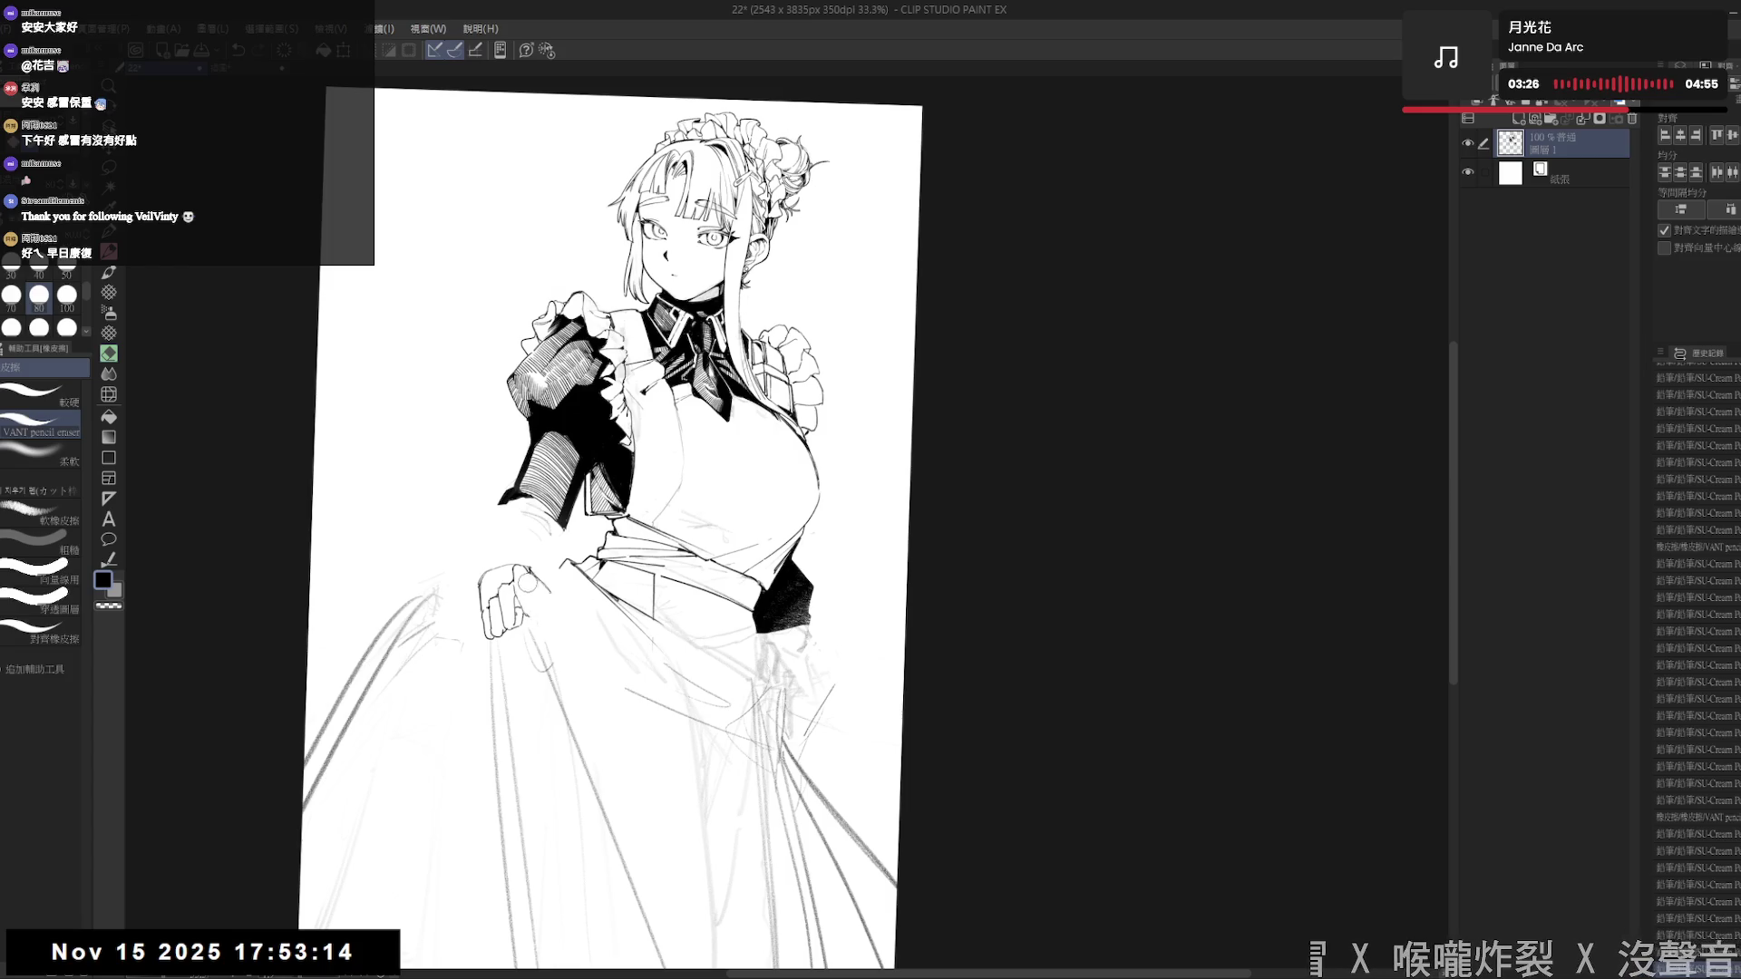
{"action": "key", "text": "p"}
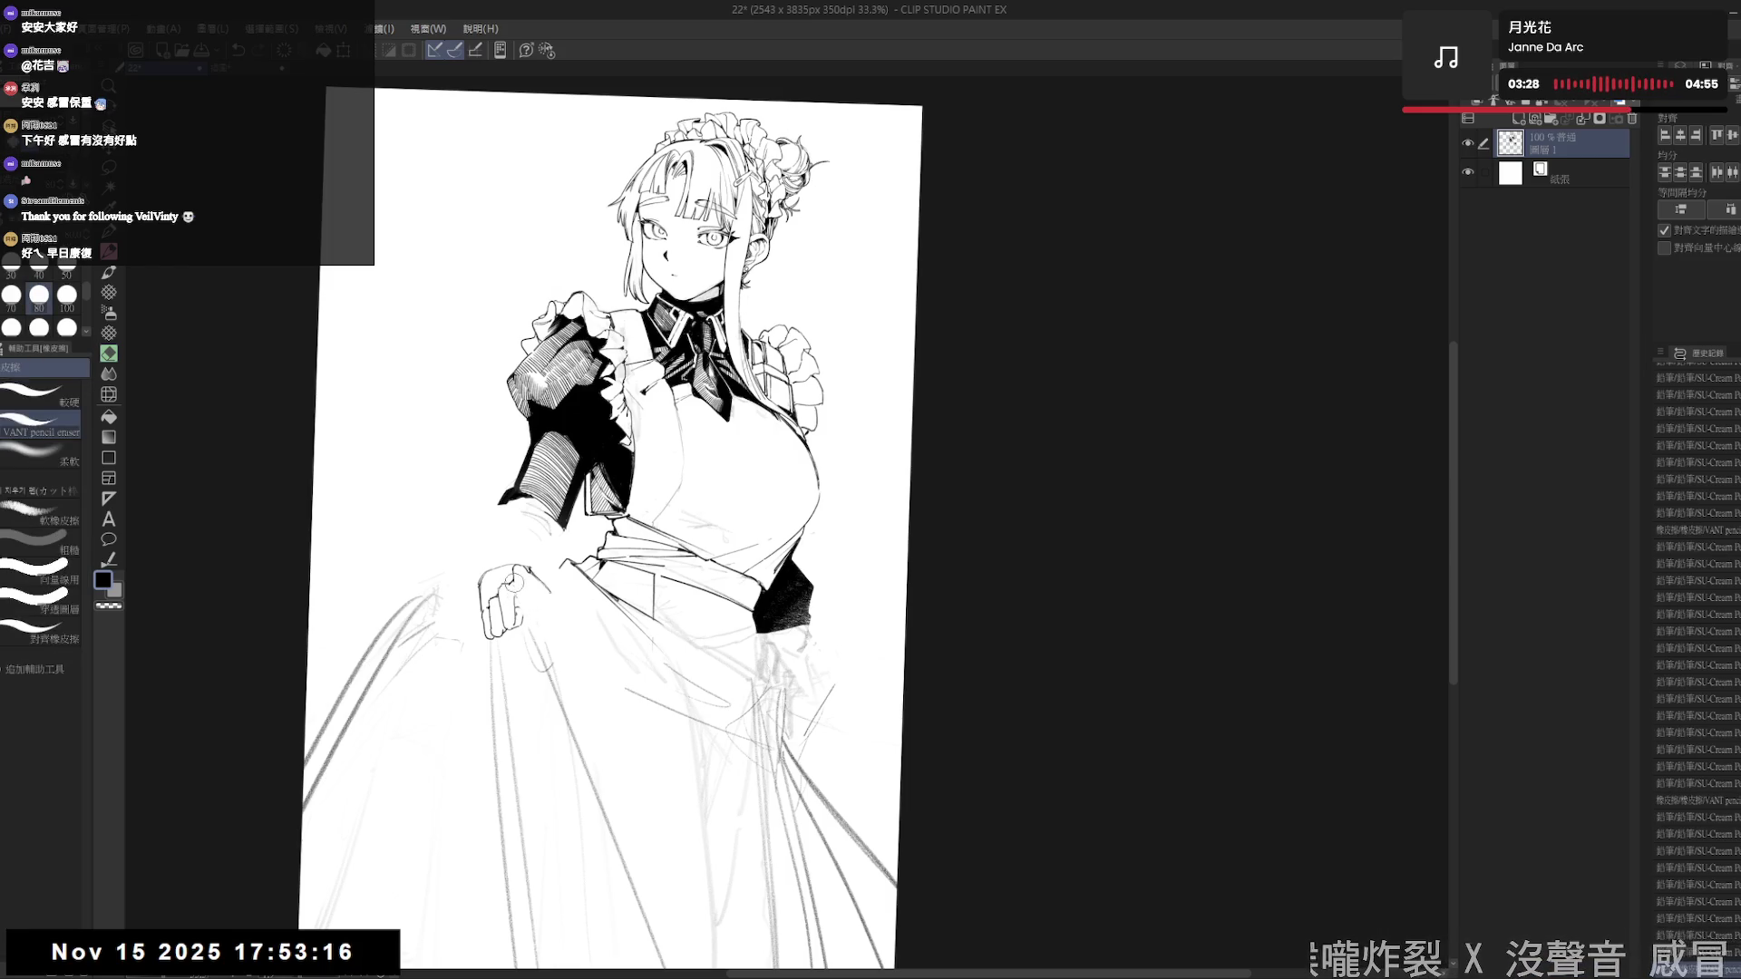
{"action": "key", "text": "ctrl+z"}
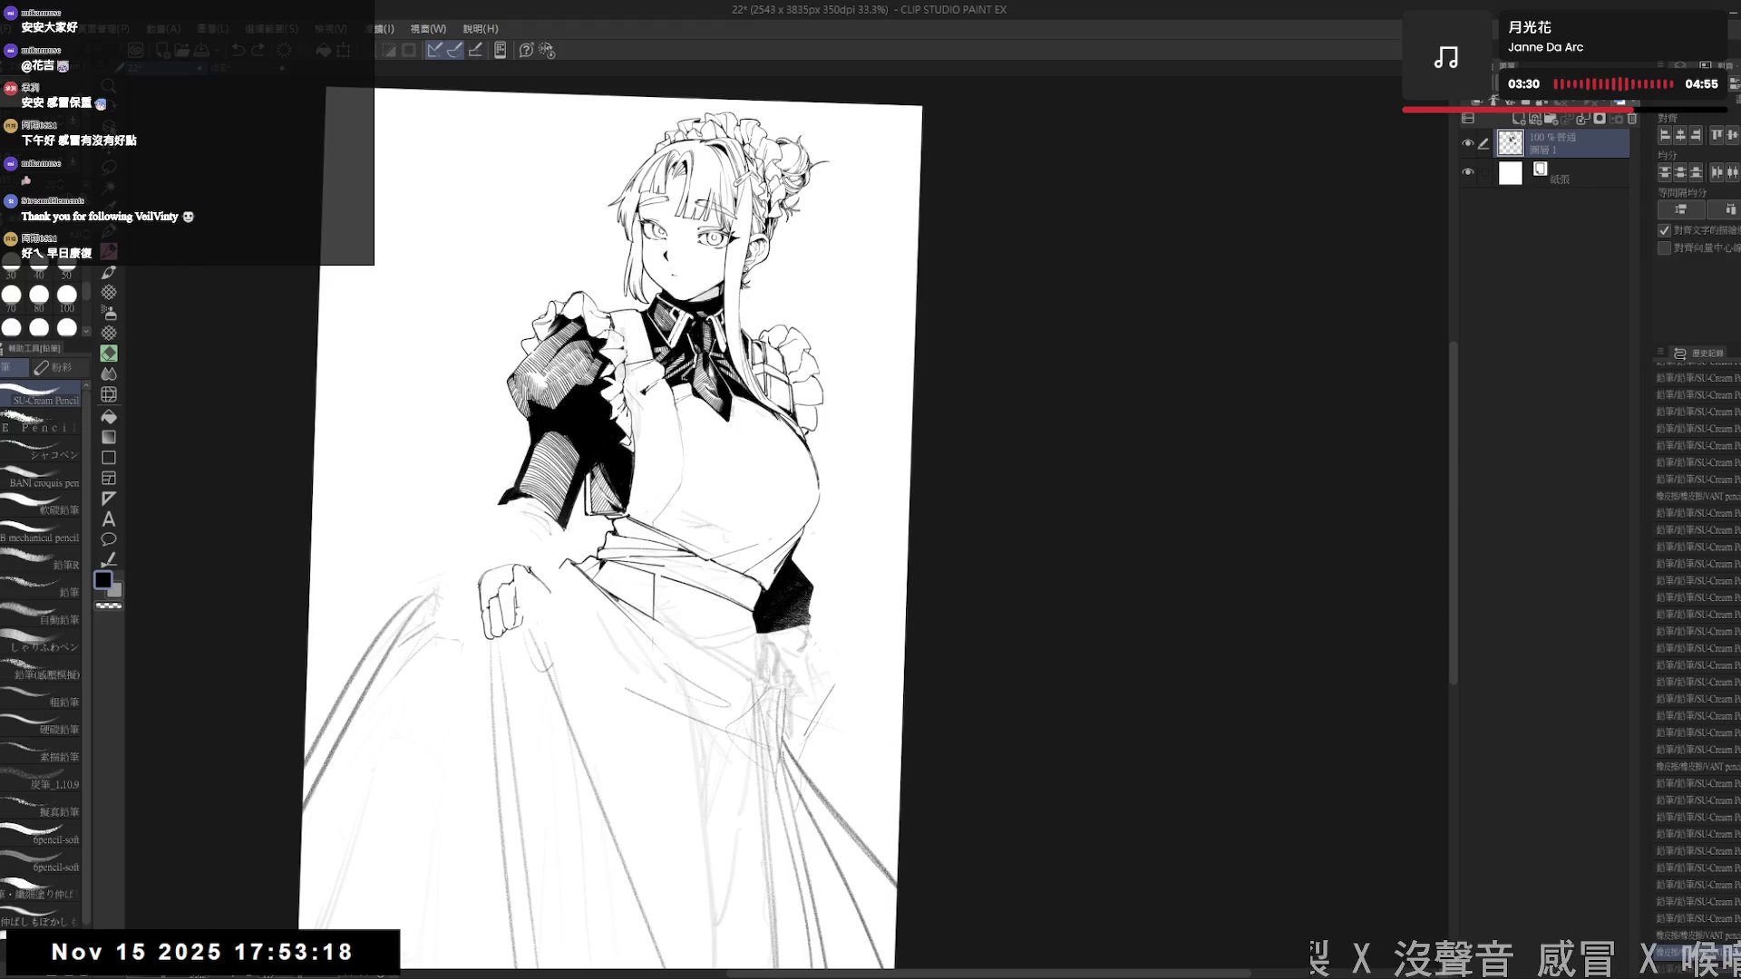
{"action": "key", "text": "e"}
{"action": "left_click_drag", "start_coordinate": [513, 606], "coordinate": [529, 631]}
{"action": "key", "text": "p"}
{"action": "key", "text": "e"}
{"action": "key", "text": "p"}
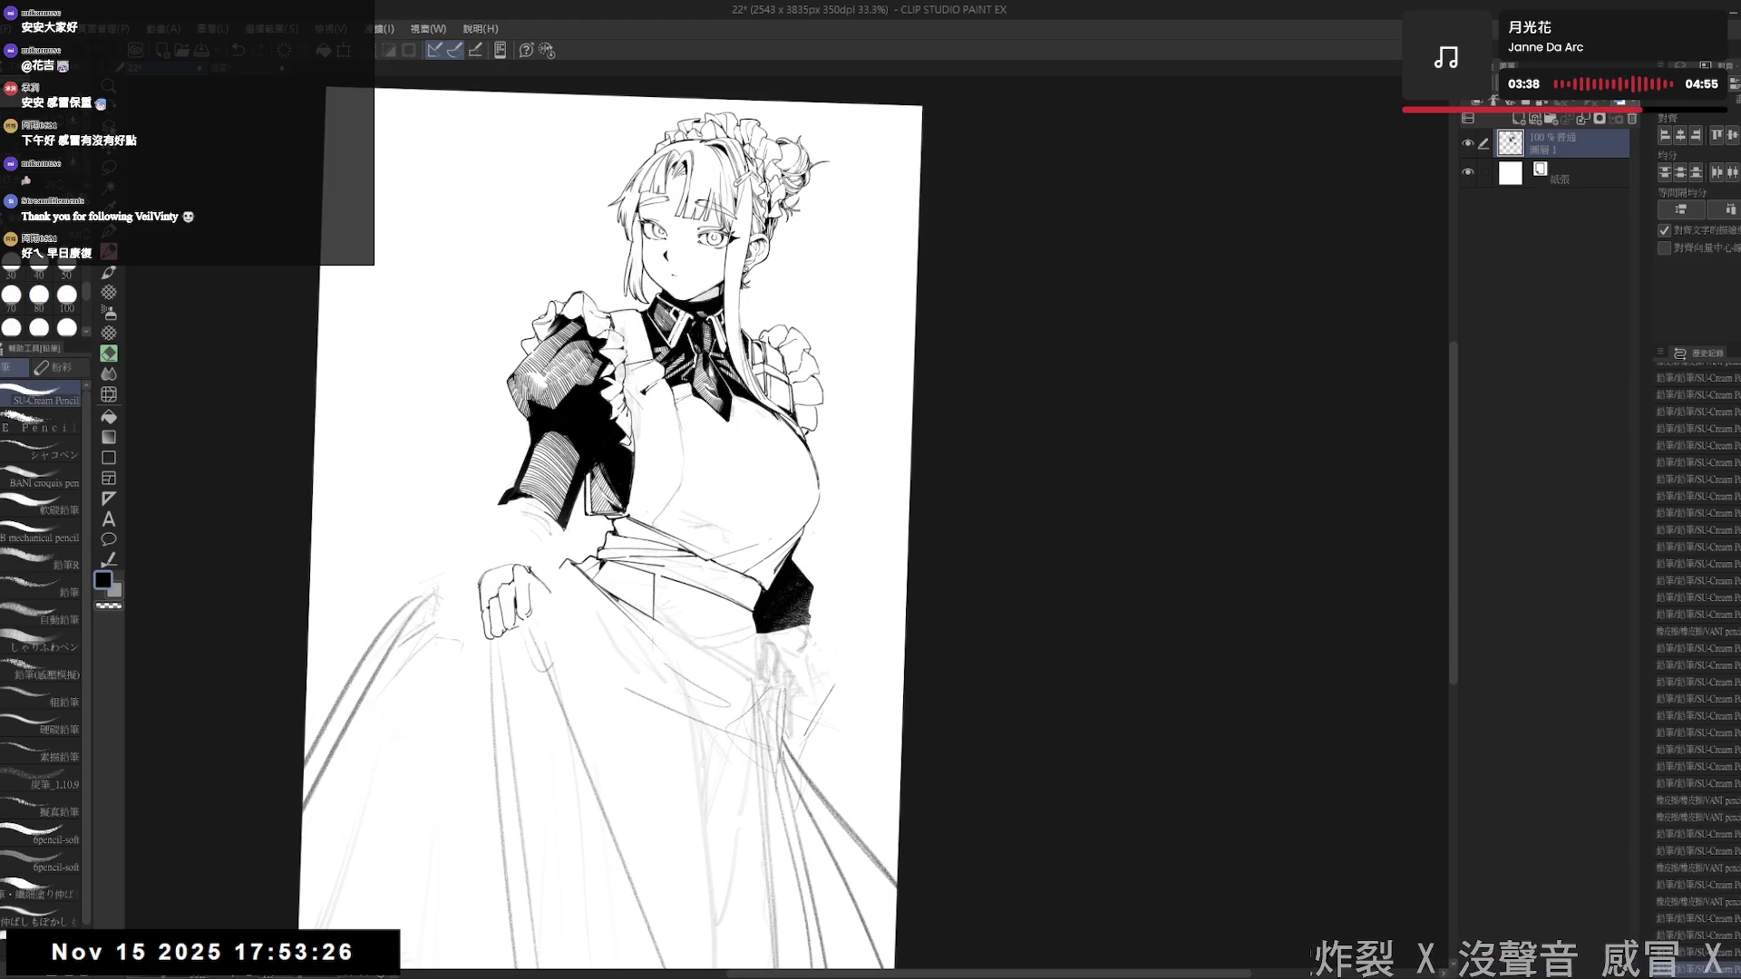
{"action": "key", "text": "ctrl+@"}
{"action": "key", "text": "h"}
{"action": "key", "text": "h"}
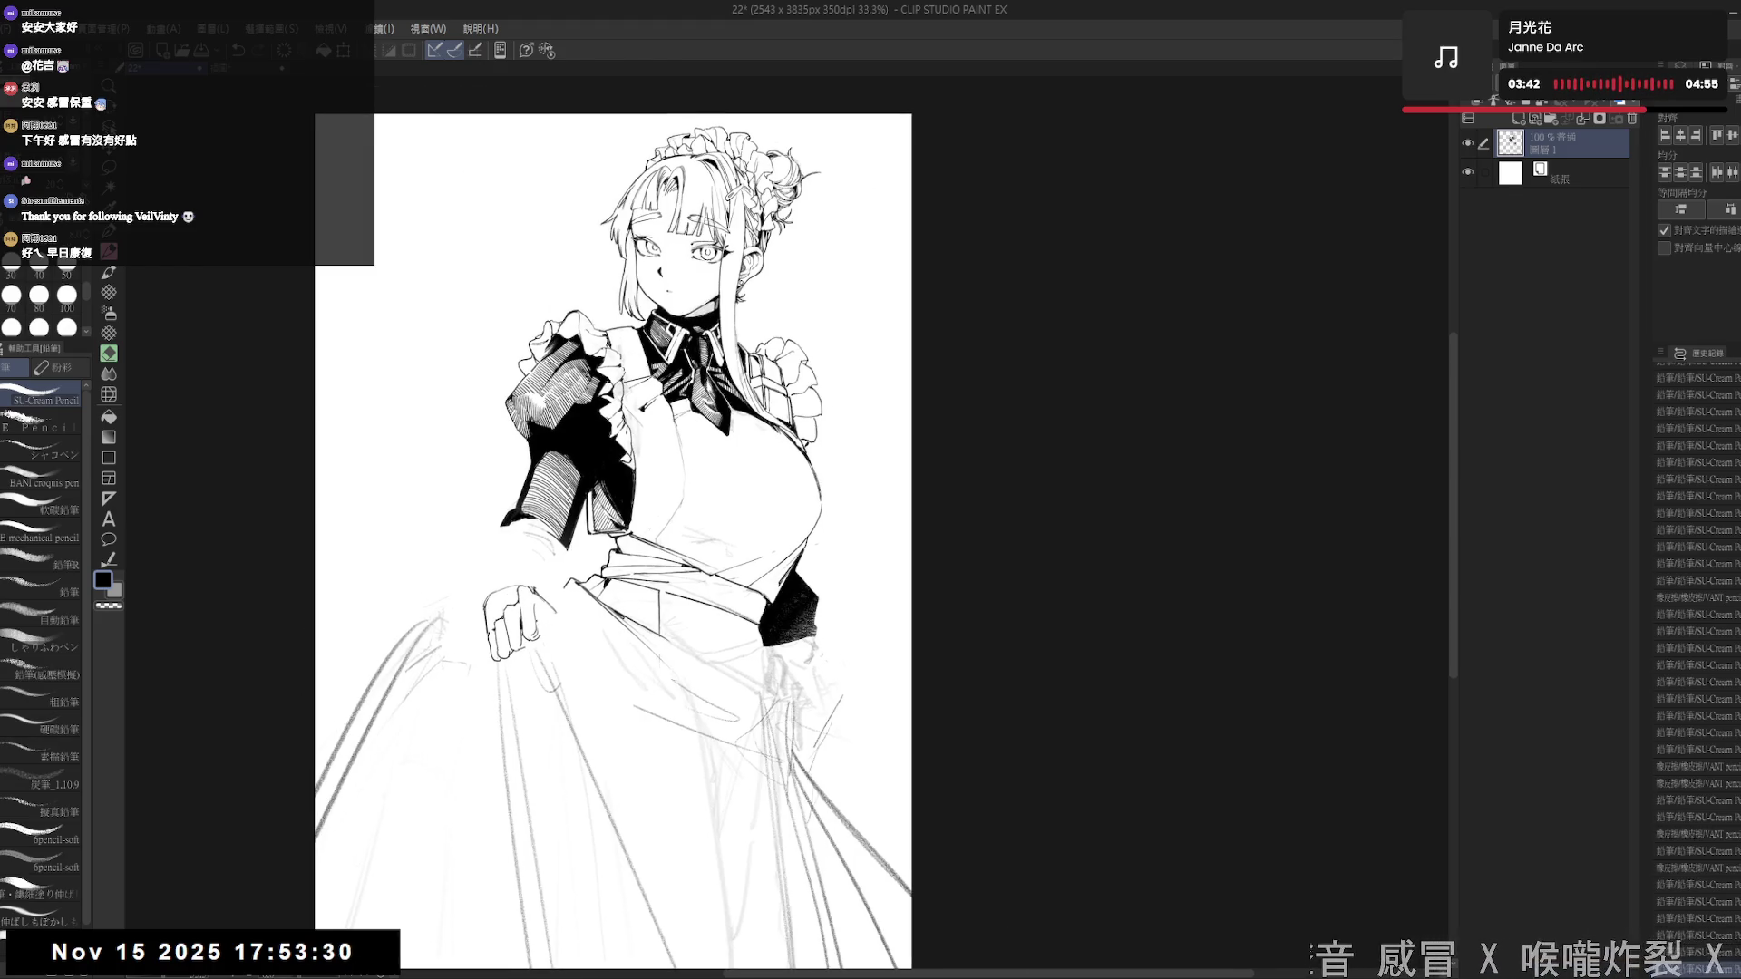
{"action": "mouse_move", "coordinate": [625, 557]}
{"action": "left_mouse_down"}
{"action": "mouse_move", "coordinate": [583, 613]}
{"action": "mouse_move", "coordinate": [580, 526]}
{"action": "mouse_move", "coordinate": [467, 599]}
{"action": "mouse_move", "coordinate": [466, 618]}
{"action": "left_mouse_up"}
- Darken the fingertip and erase stray sketch lines between the hand and skirt
{"action": "key", "text": "e"}
{"action": "key", "text": "p"}
{"action": "key", "text": "p"}
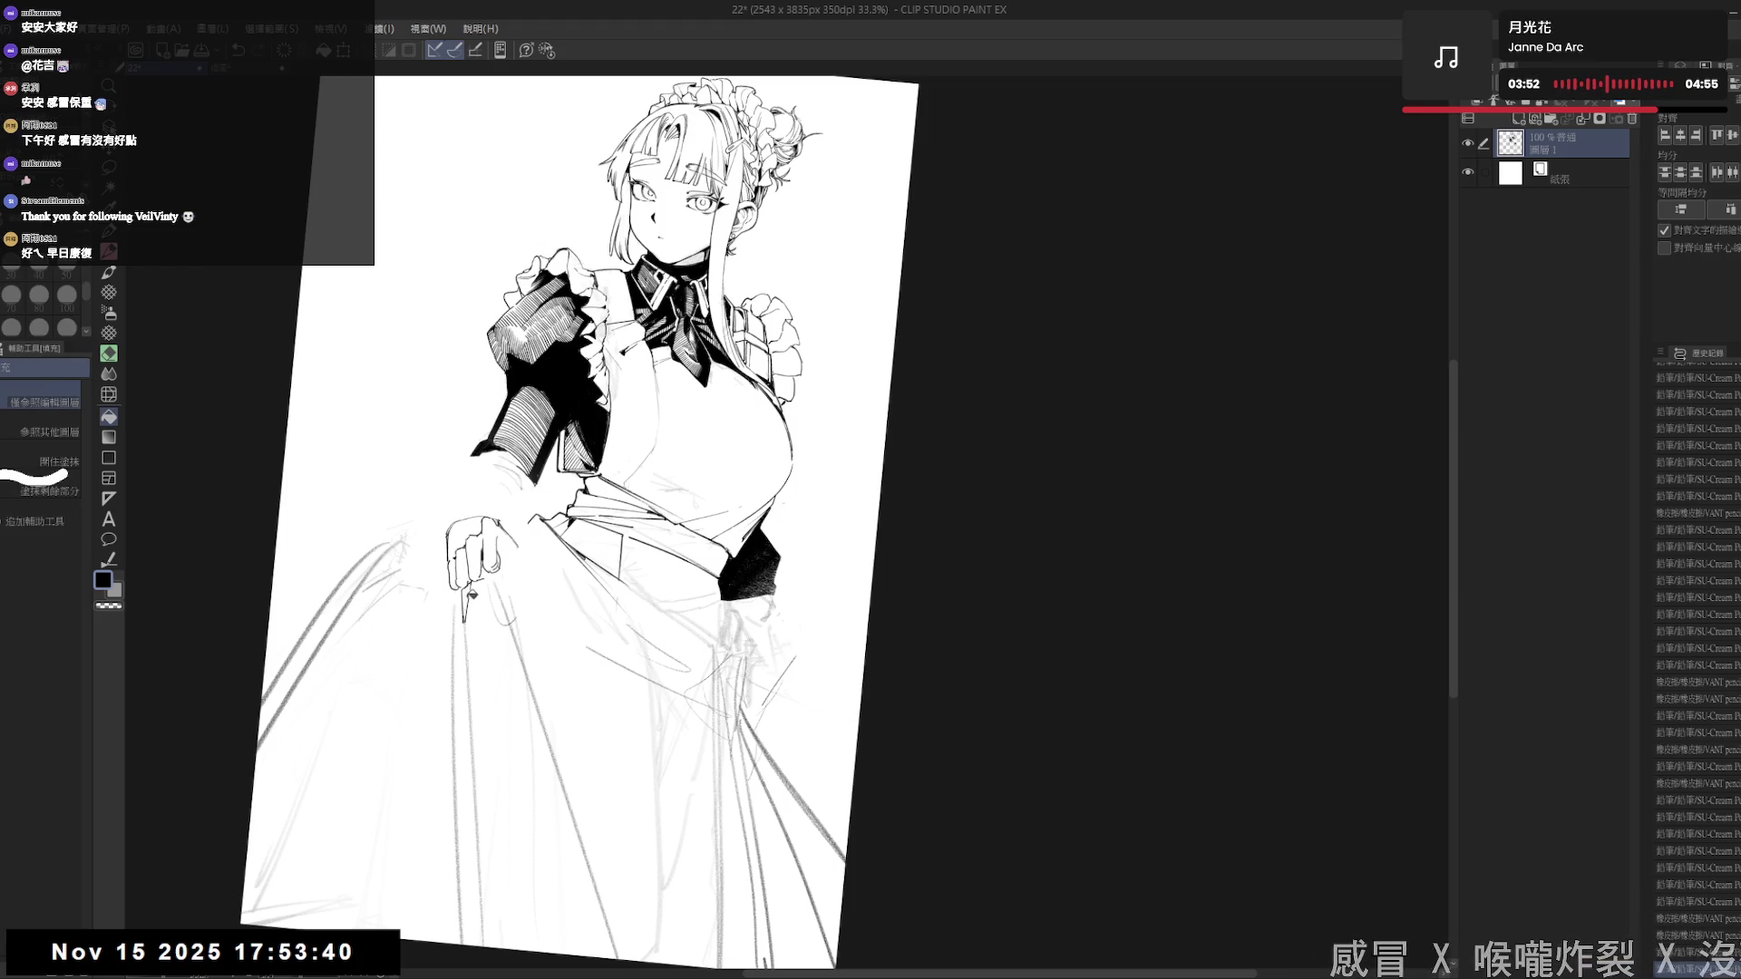
{"action": "key", "text": "p"}
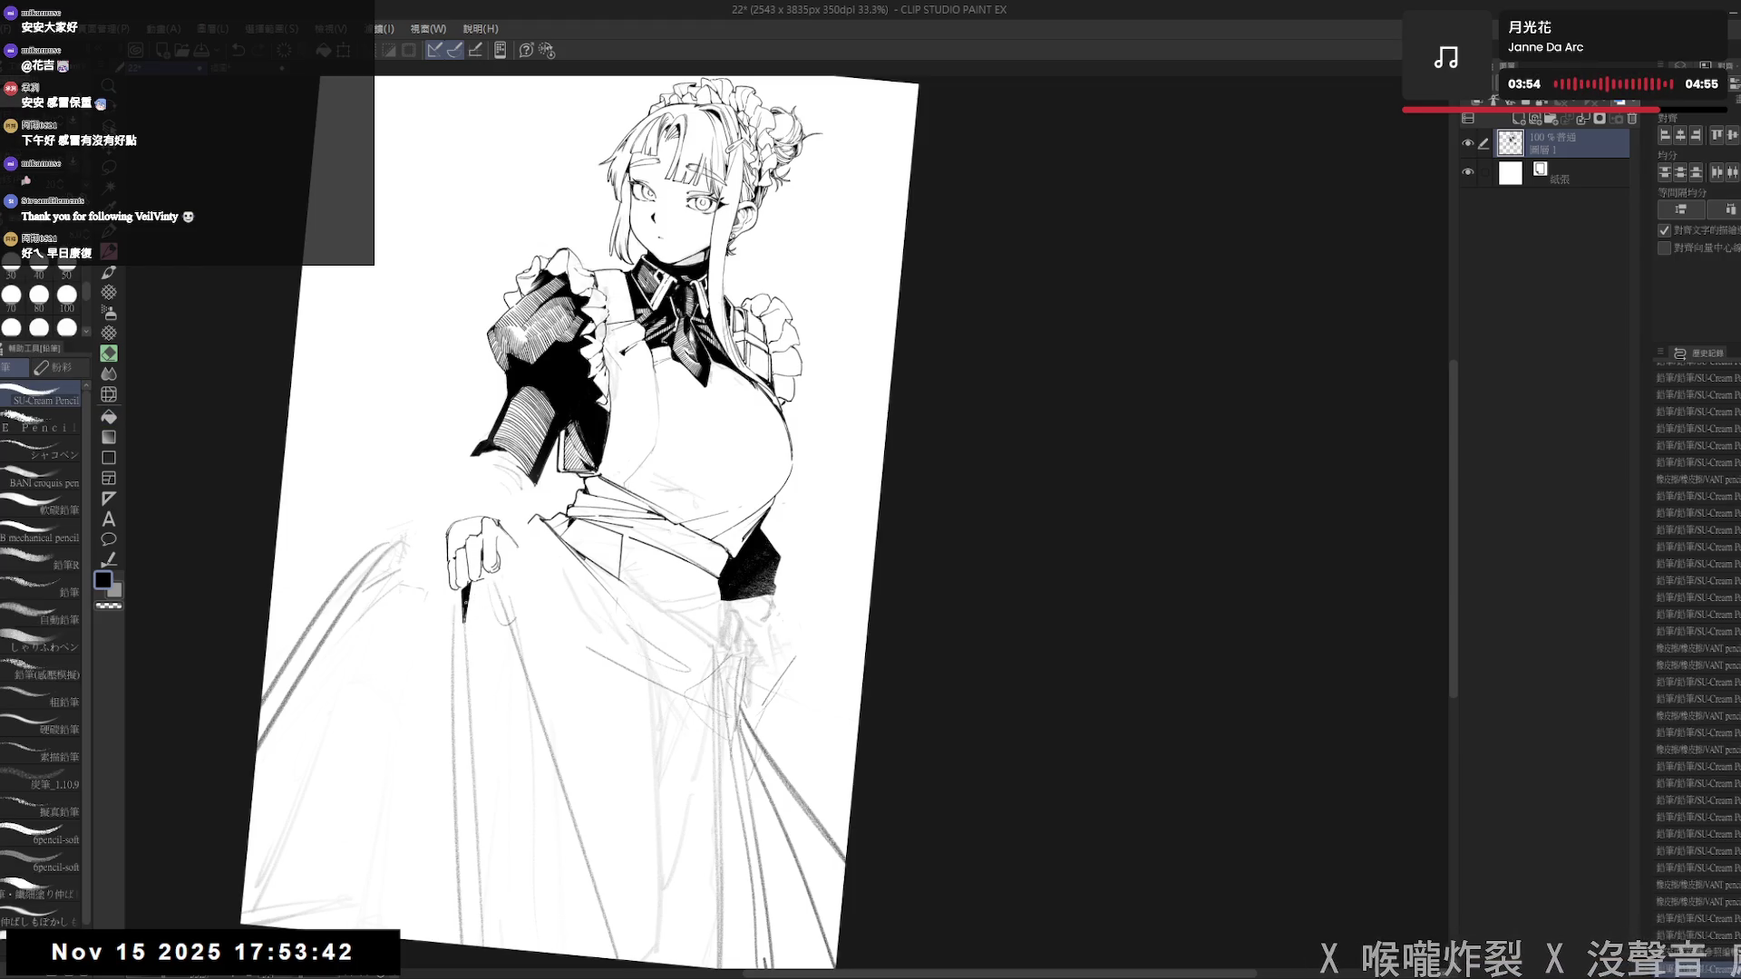
{"action": "key", "text": "e"}
{"action": "left_click_drag", "start_coordinate": [494, 600], "coordinate": [509, 649]}
{"action": "key", "text": "p"}
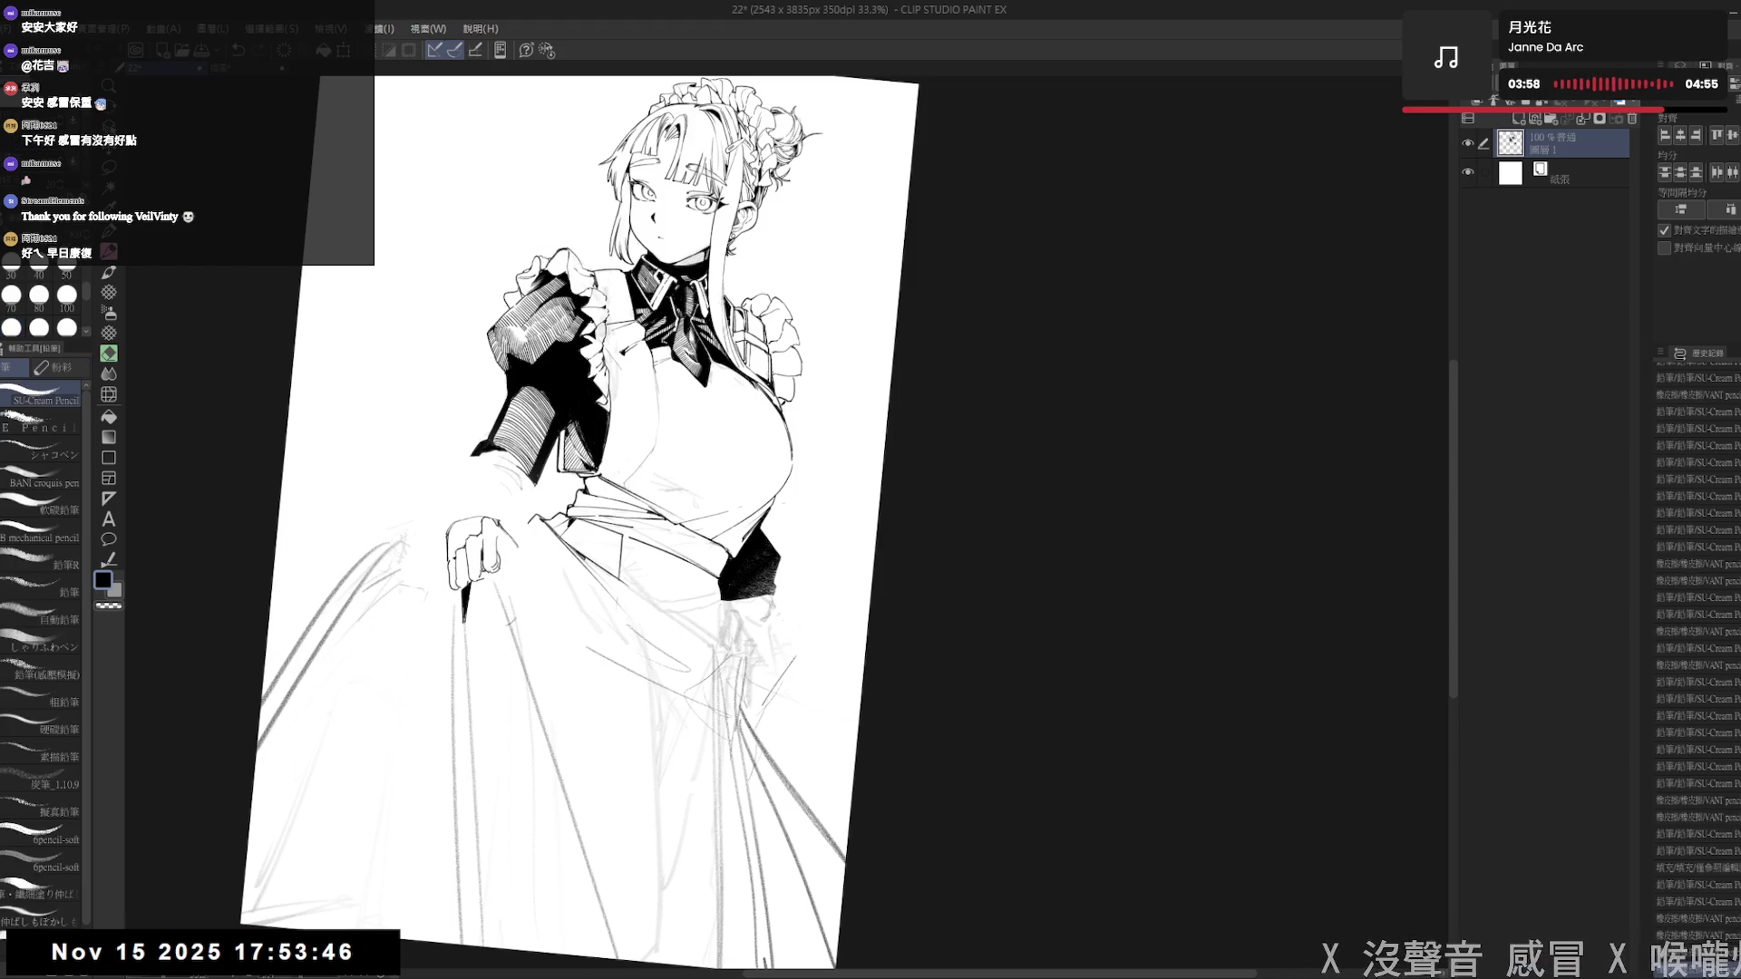
{"action": "key", "text": "e"}
{"action": "mouse_move", "coordinate": [467, 590]}
{"action": "left_mouse_down"}
{"action": "mouse_move", "coordinate": [500, 560]}
{"action": "mouse_move", "coordinate": [487, 697]}
{"action": "left_mouse_up"}
{"action": "key", "text": "p"}
- Add small dark strokes near the hand and fill a small enclosed spot there
{"action": "left_click_drag", "start_coordinate": [485, 621], "coordinate": [488, 653]}
{"action": "left_click_drag", "start_coordinate": [481, 588], "coordinate": [484, 629]}
{"action": "key", "text": "g"}
{"action": "left_click", "coordinate": [484, 599]}
- Erase the skirt sketch below the hand, enlarging the eraser to size 100
{"action": "key", "text": "p"}
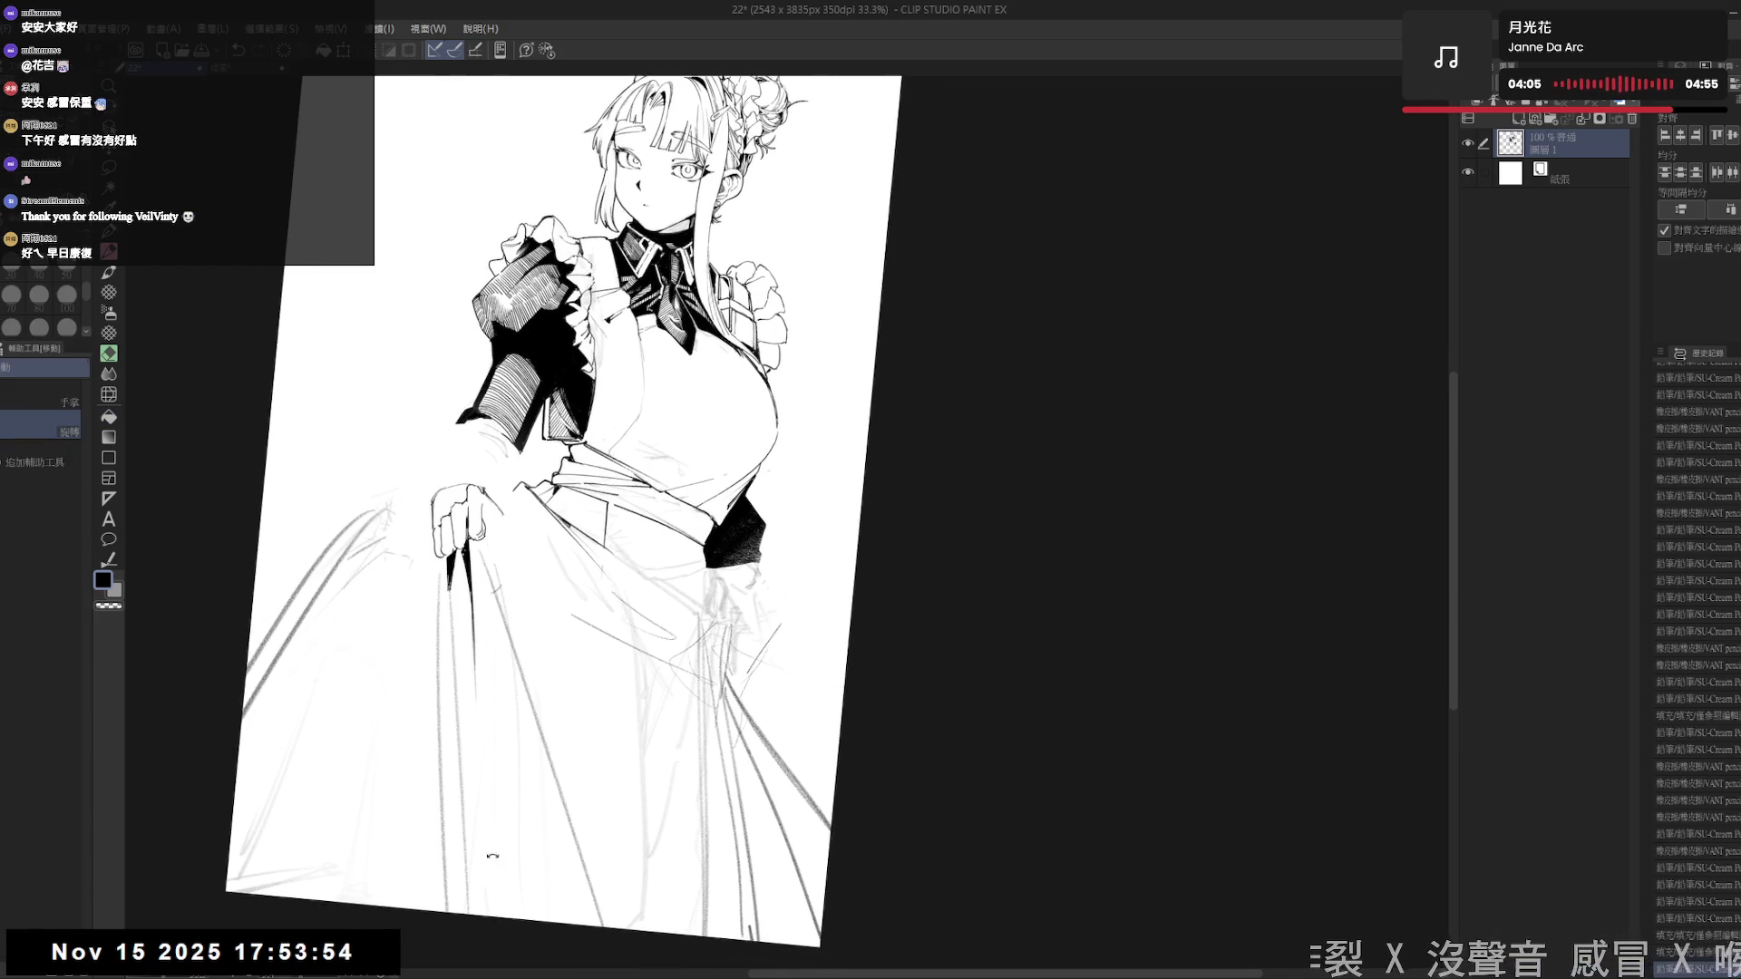
{"action": "key", "text": "e"}
{"action": "mouse_move", "coordinate": [461, 640]}
{"action": "left_mouse_down"}
{"action": "mouse_move", "coordinate": [479, 673]}
{"action": "mouse_move", "coordinate": [479, 865]}
{"action": "left_mouse_up"}
{"action": "key", "text": "p"}
{"action": "key", "text": "e"}
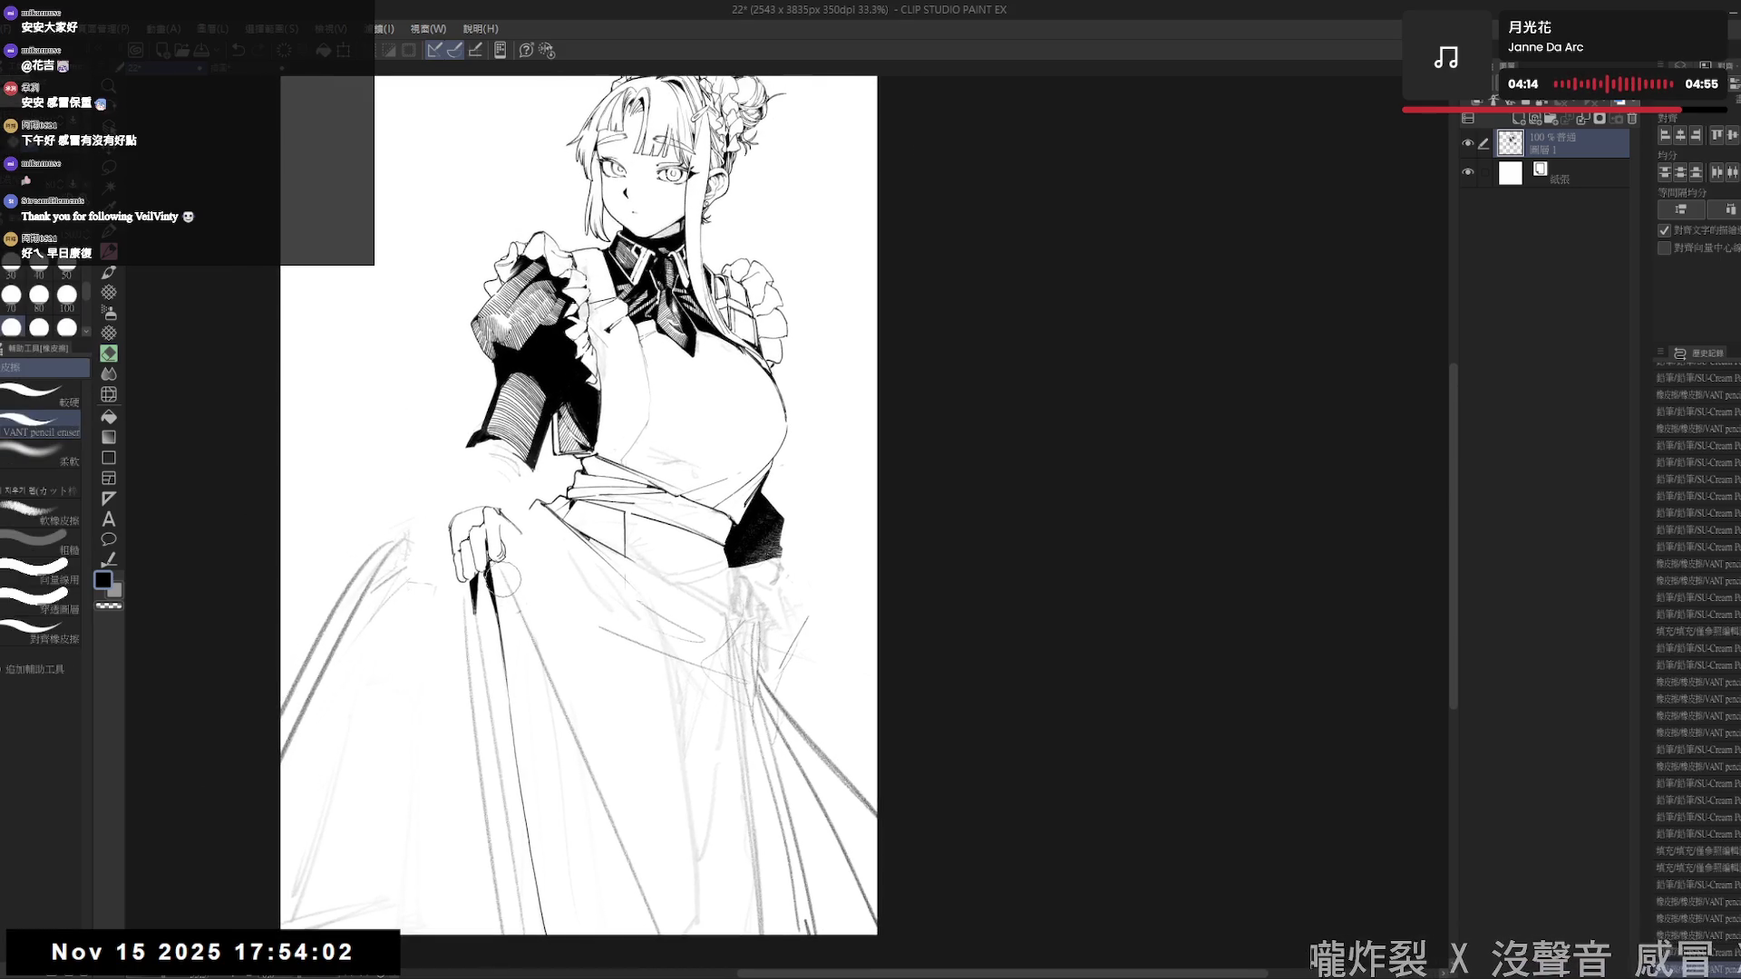
{"action": "key", "text": "bracketright"}
{"action": "left_click_drag", "start_coordinate": [512, 598], "coordinate": [507, 571]}
- Draw short fold lines on the skirt below the hand
{"action": "key", "text": "p"}
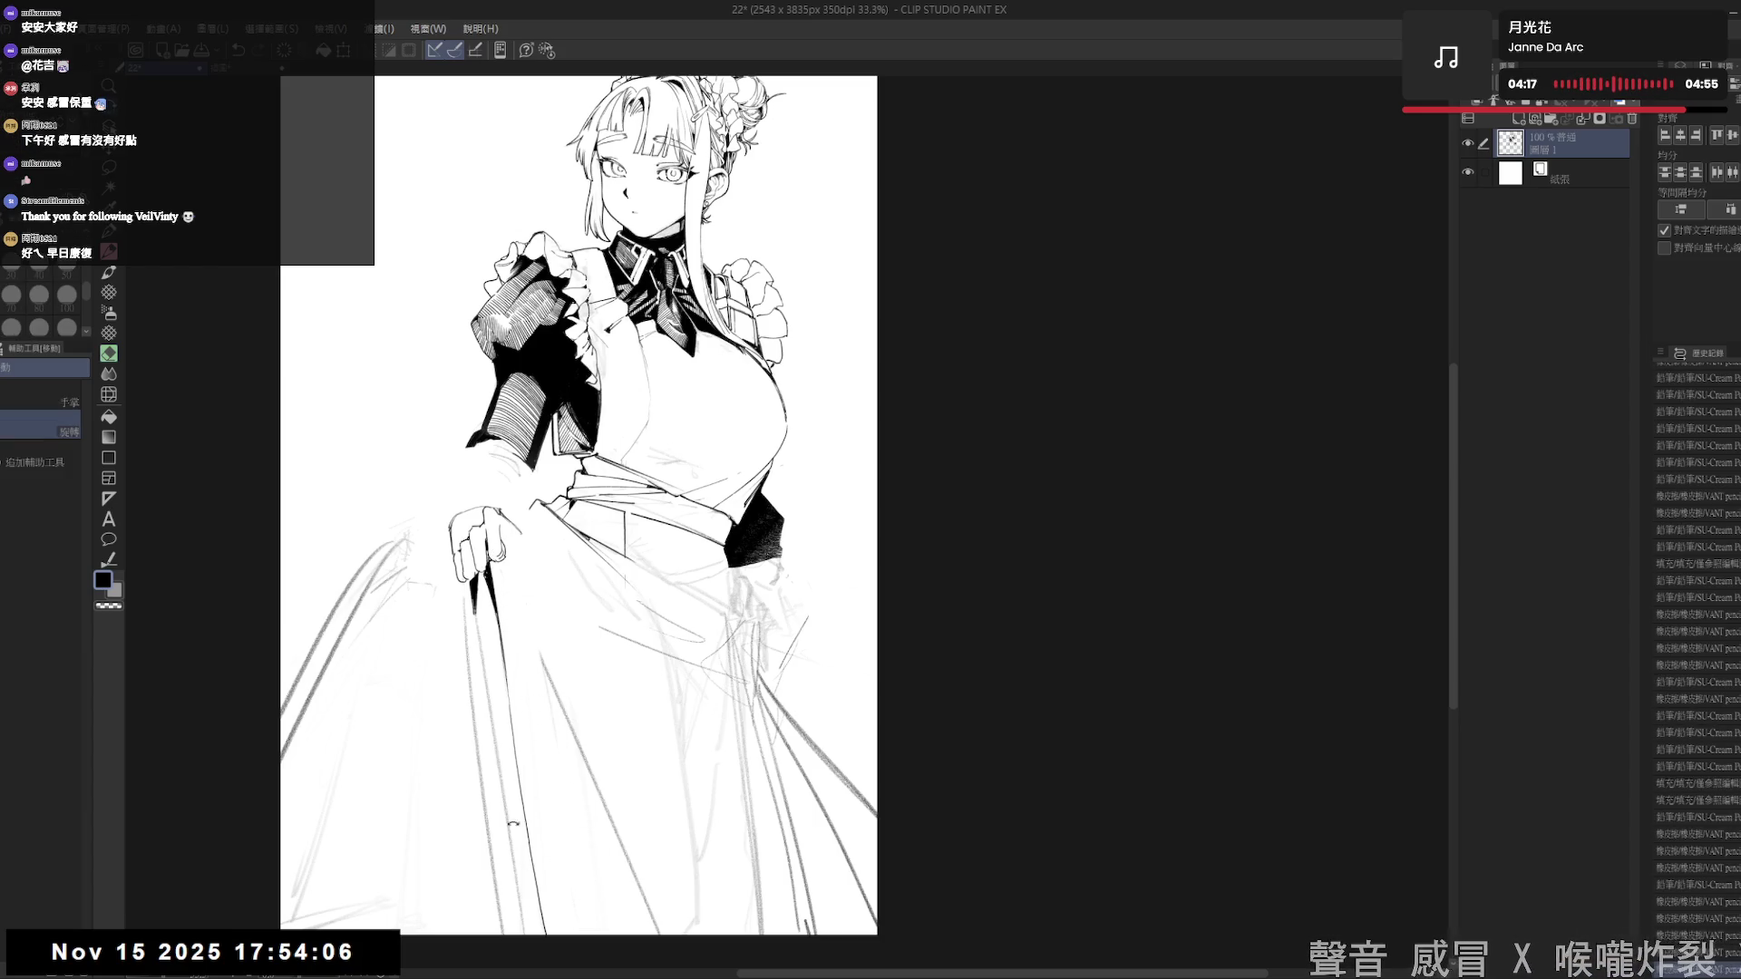
{"action": "left_click_drag", "start_coordinate": [510, 540], "coordinate": [517, 559]}
{"action": "left_click_drag", "start_coordinate": [518, 572], "coordinate": [526, 604]}
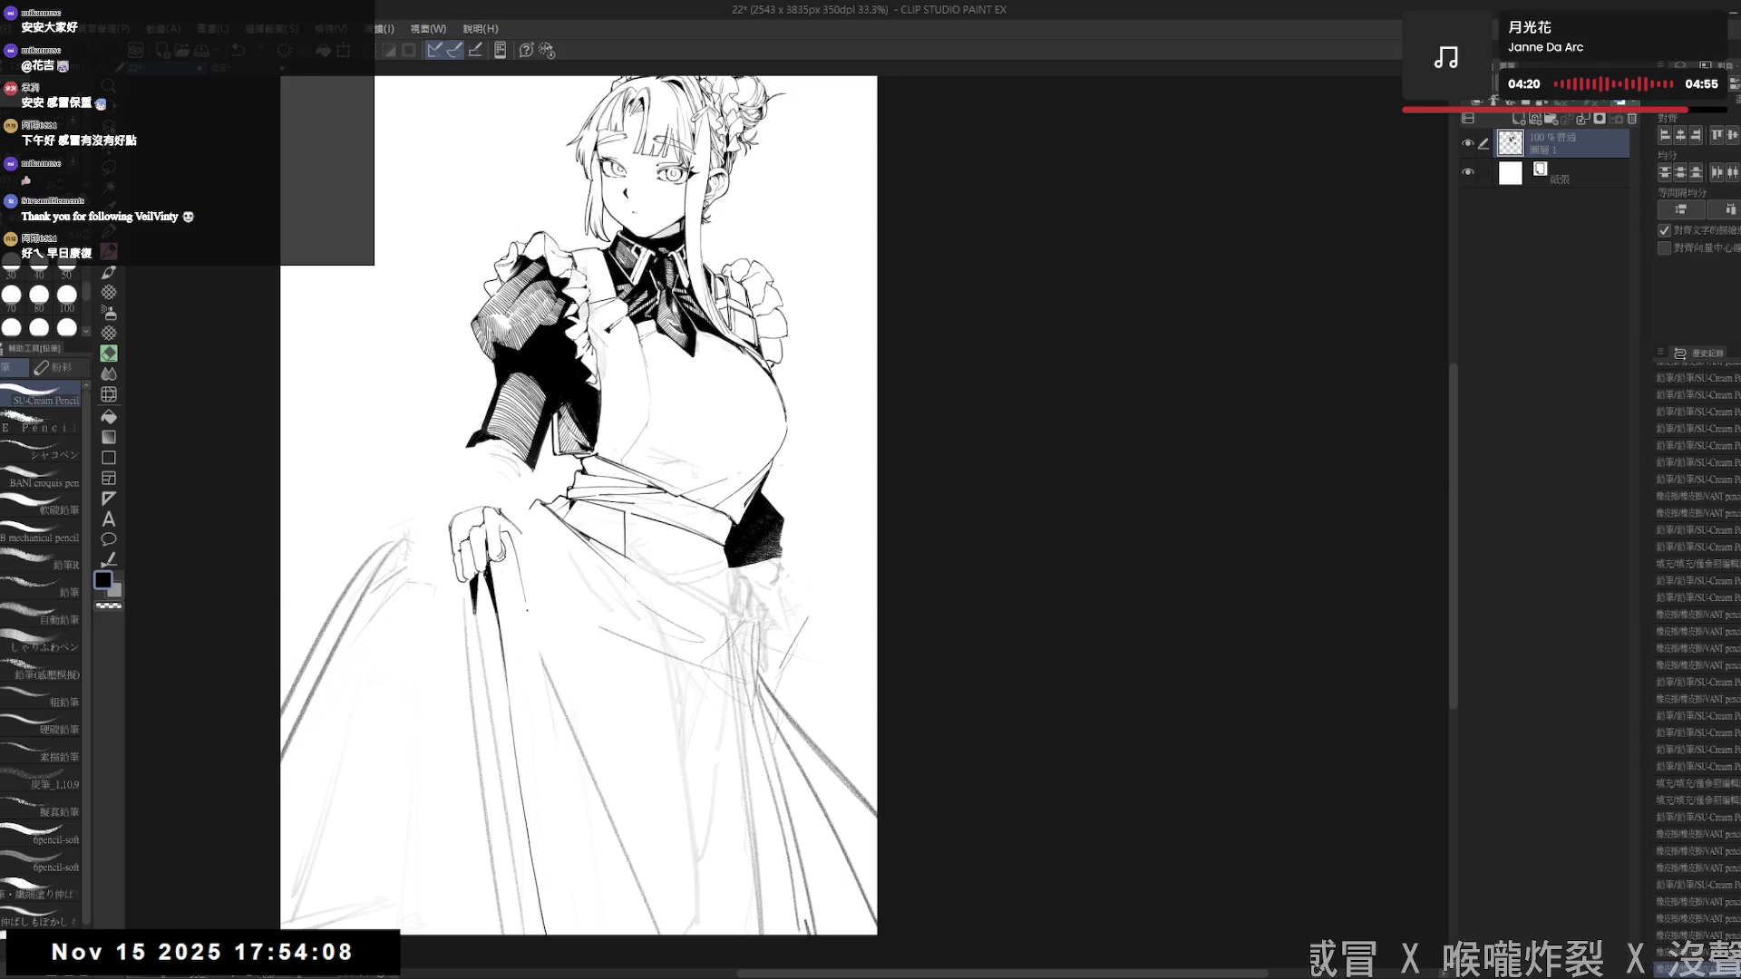
{"action": "key", "text": "asciicircum"}
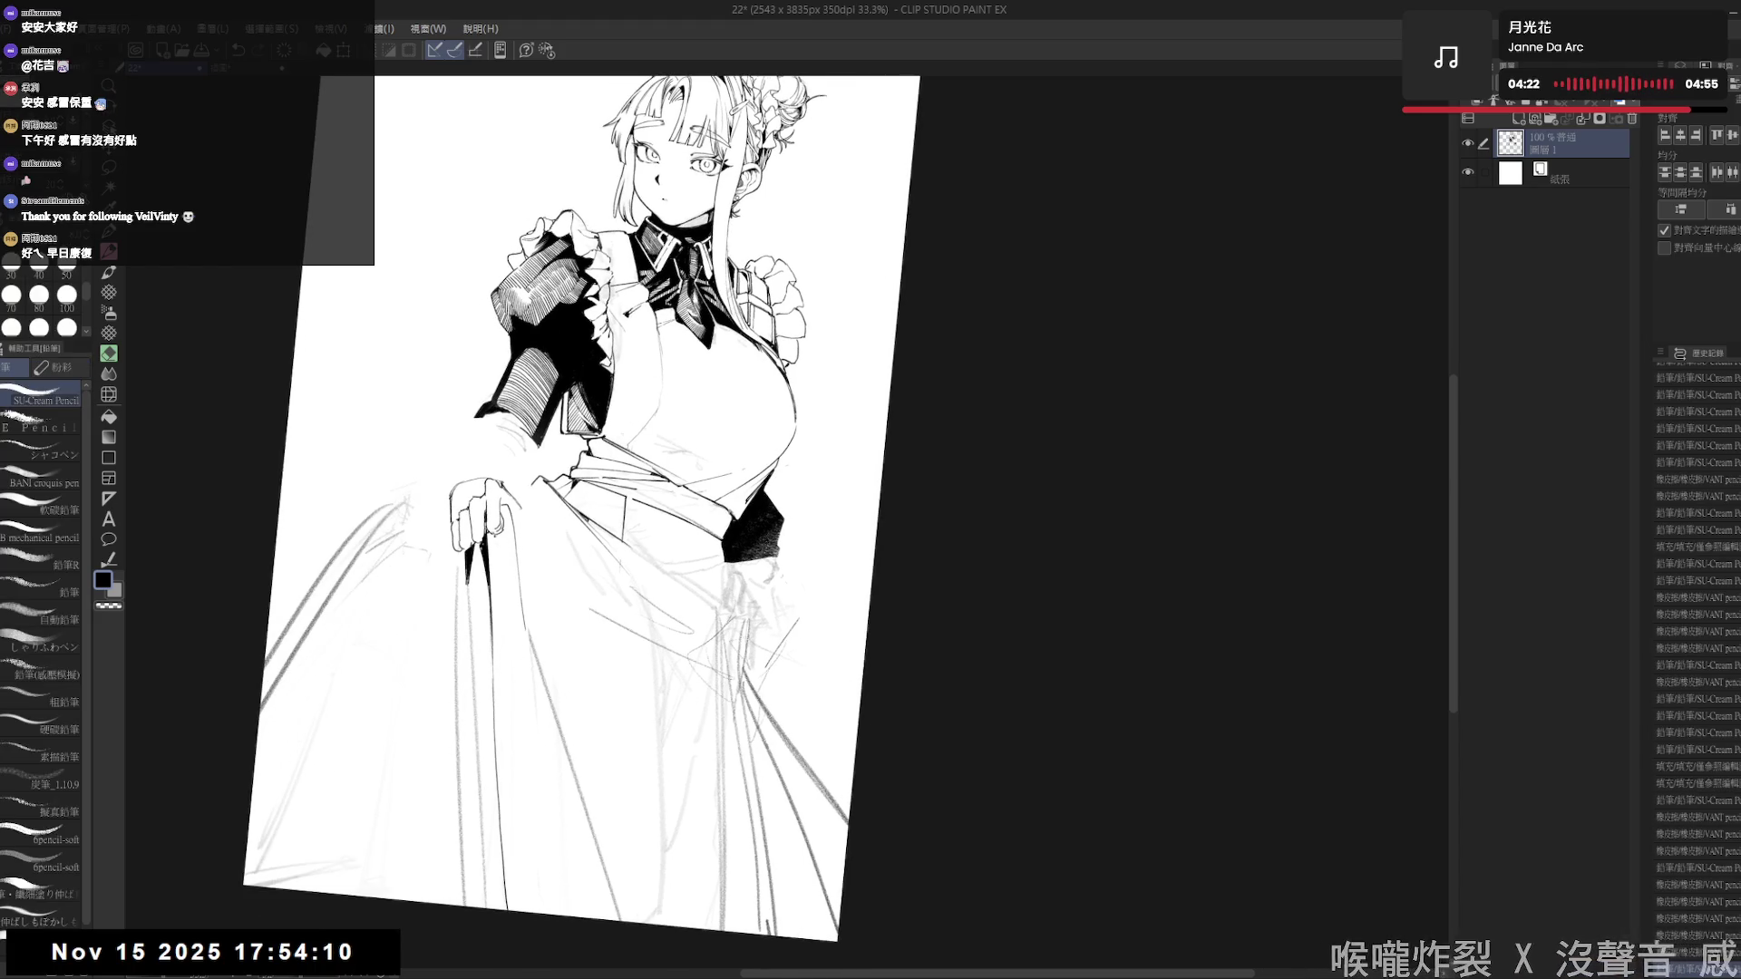
{"action": "left_click_drag", "start_coordinate": [498, 612], "coordinate": [498, 648]}
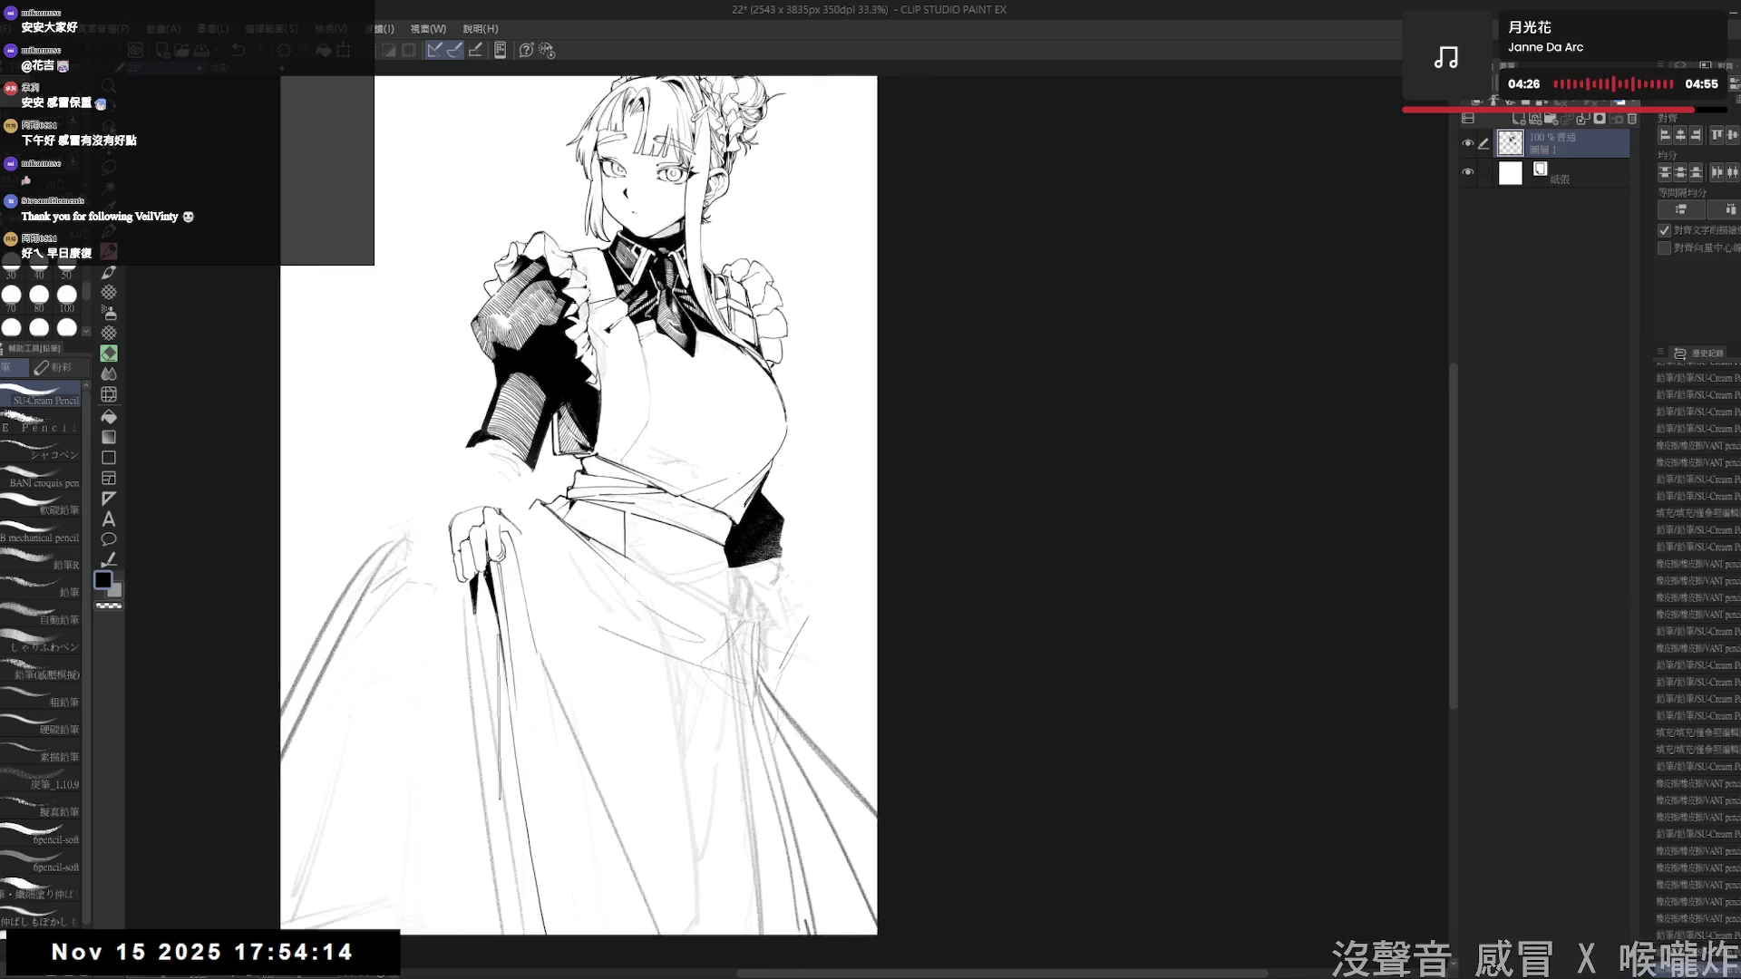
{"action": "key", "text": "e"}
{"action": "key", "text": "p"}
{"action": "left_click_drag", "start_coordinate": [506, 626], "coordinate": [514, 661]}
{"action": "left_click_drag", "start_coordinate": [520, 746], "coordinate": [529, 811]}
{"action": "key", "text": "e"}
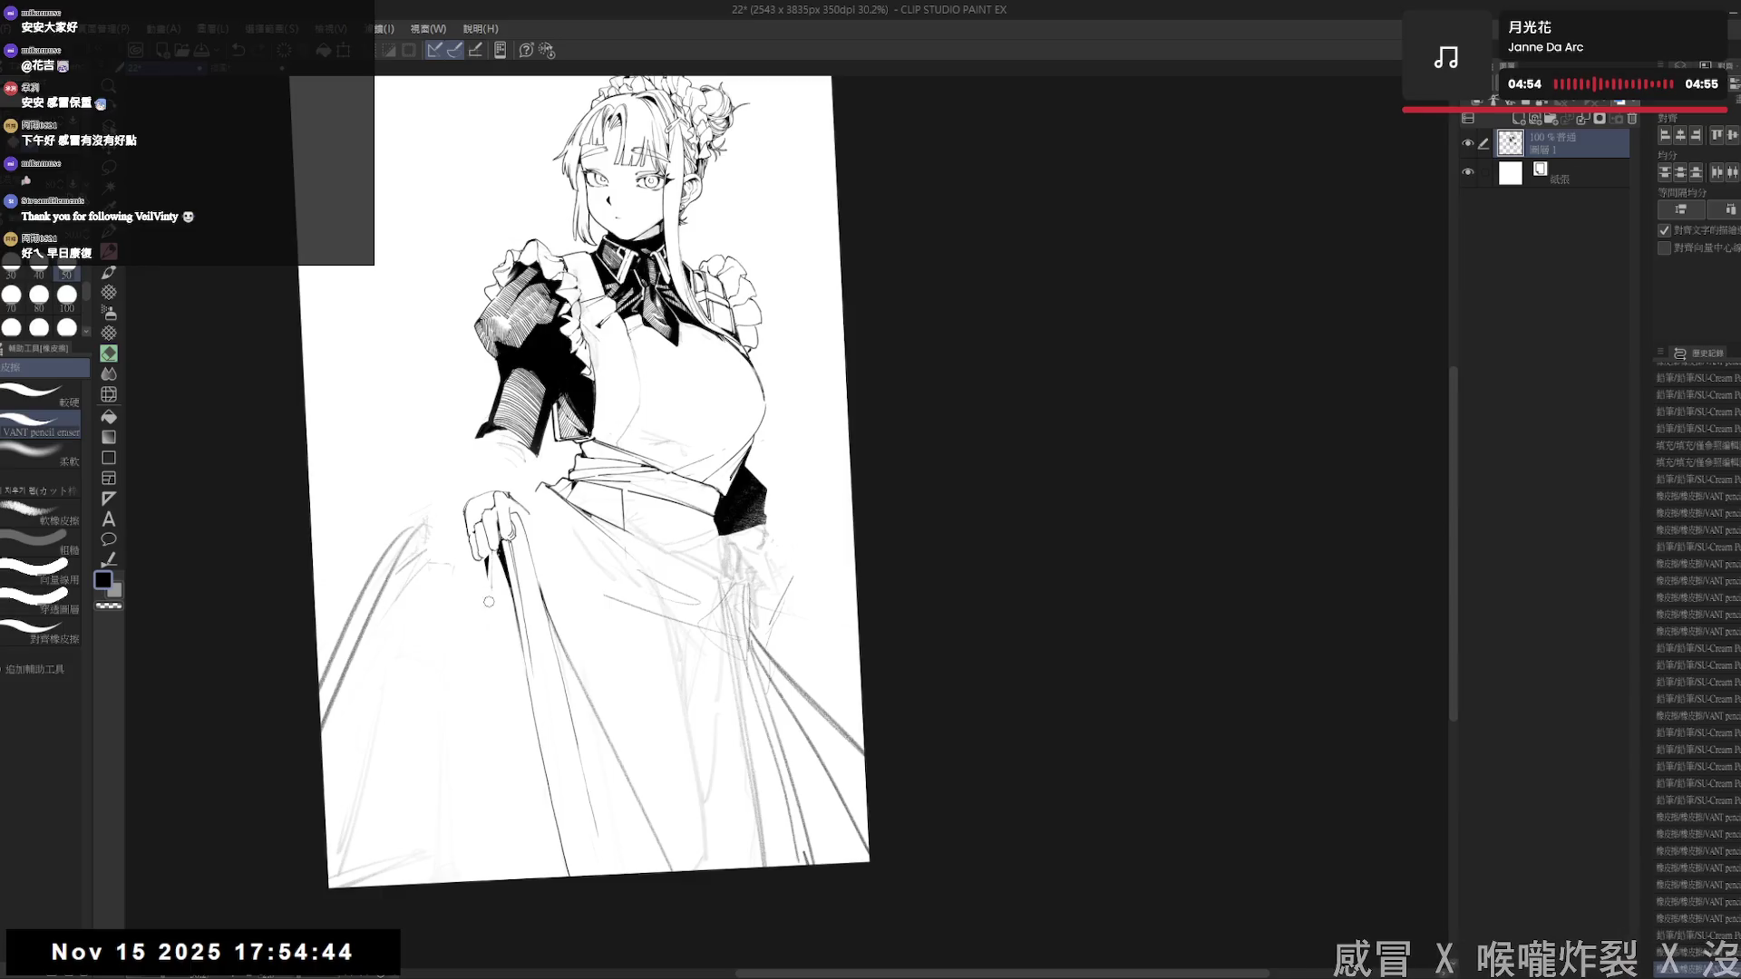
{"action": "key", "text": "p"}
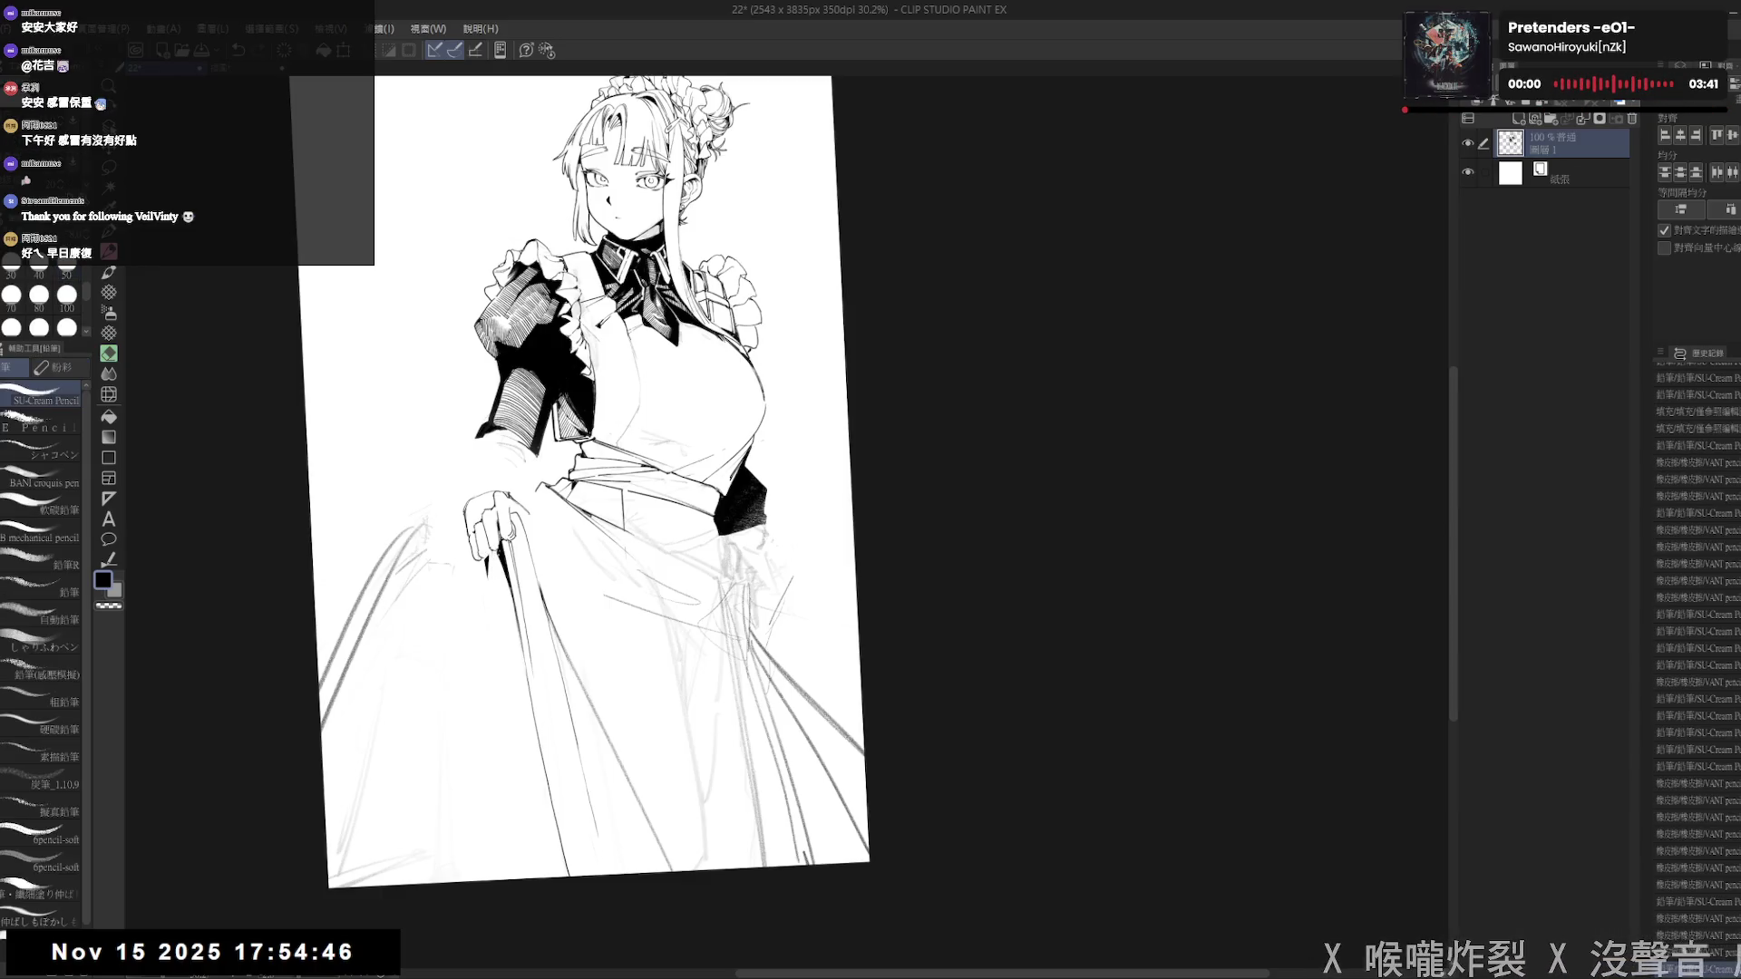
- Reset rotation, zoom out to recentre the drawing, and make small eraser and pencil touch-ups
{"action": "key", "text": "ctrl+shift+6"}
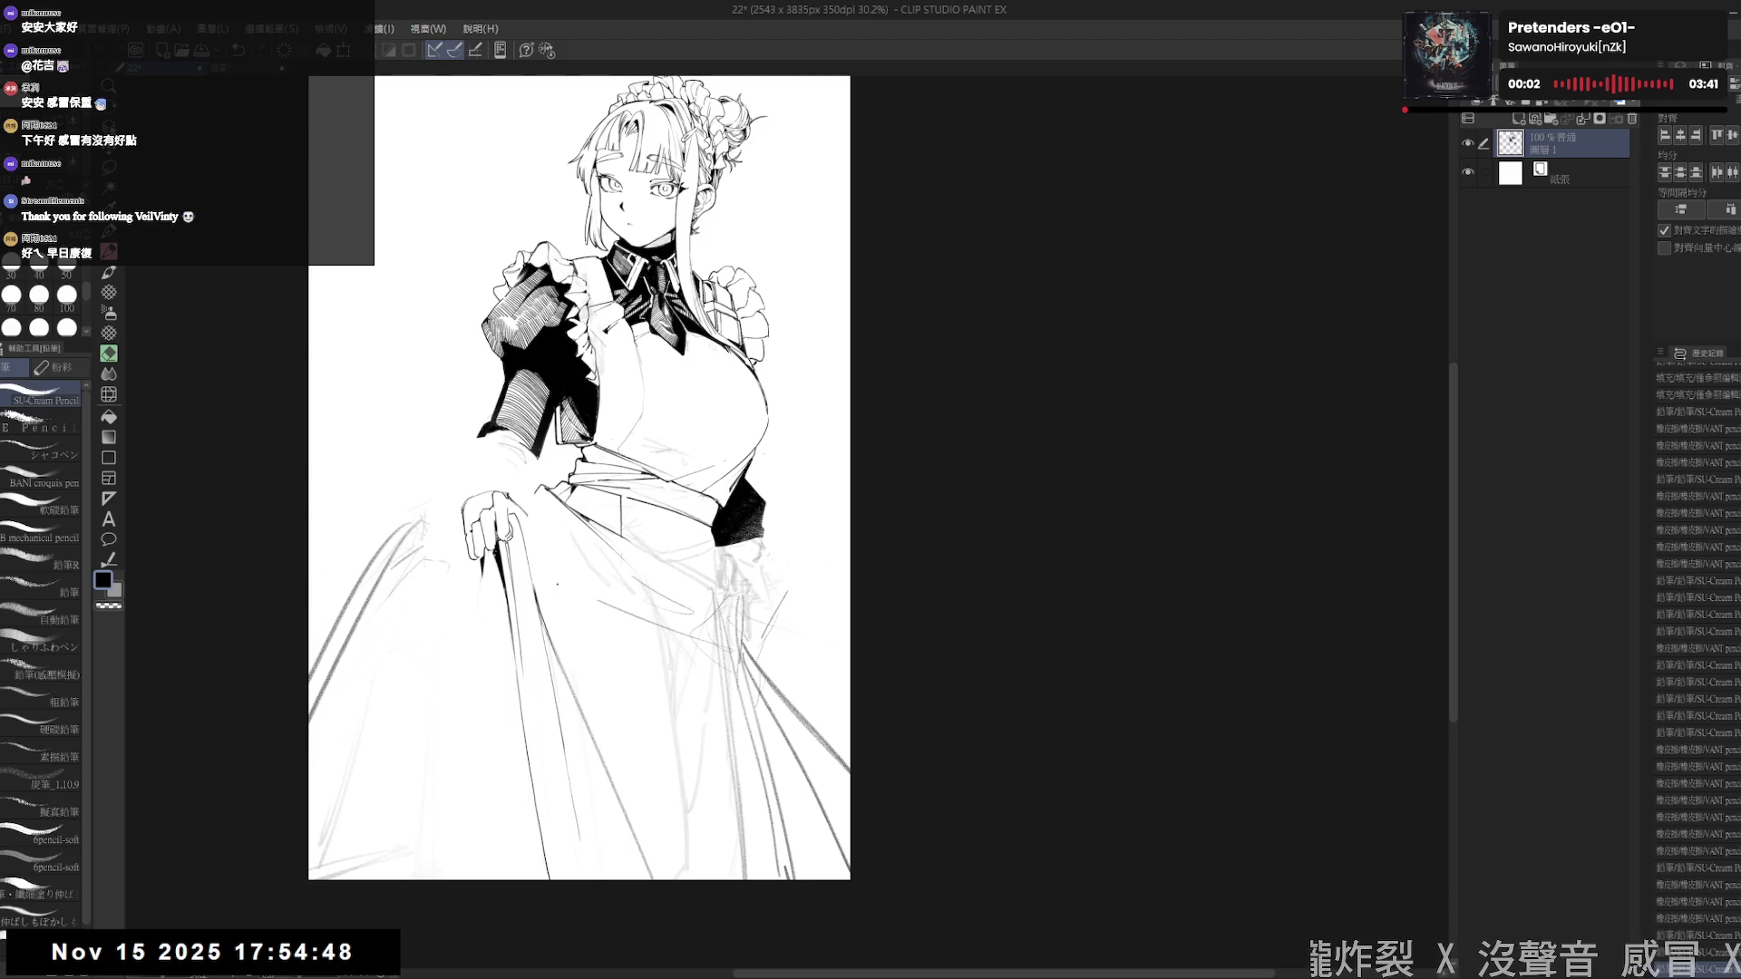
{"action": "key", "text": "ctrl+minus"}
{"action": "left_click_drag", "start_coordinate": [439, 656], "coordinate": [428, 662]}
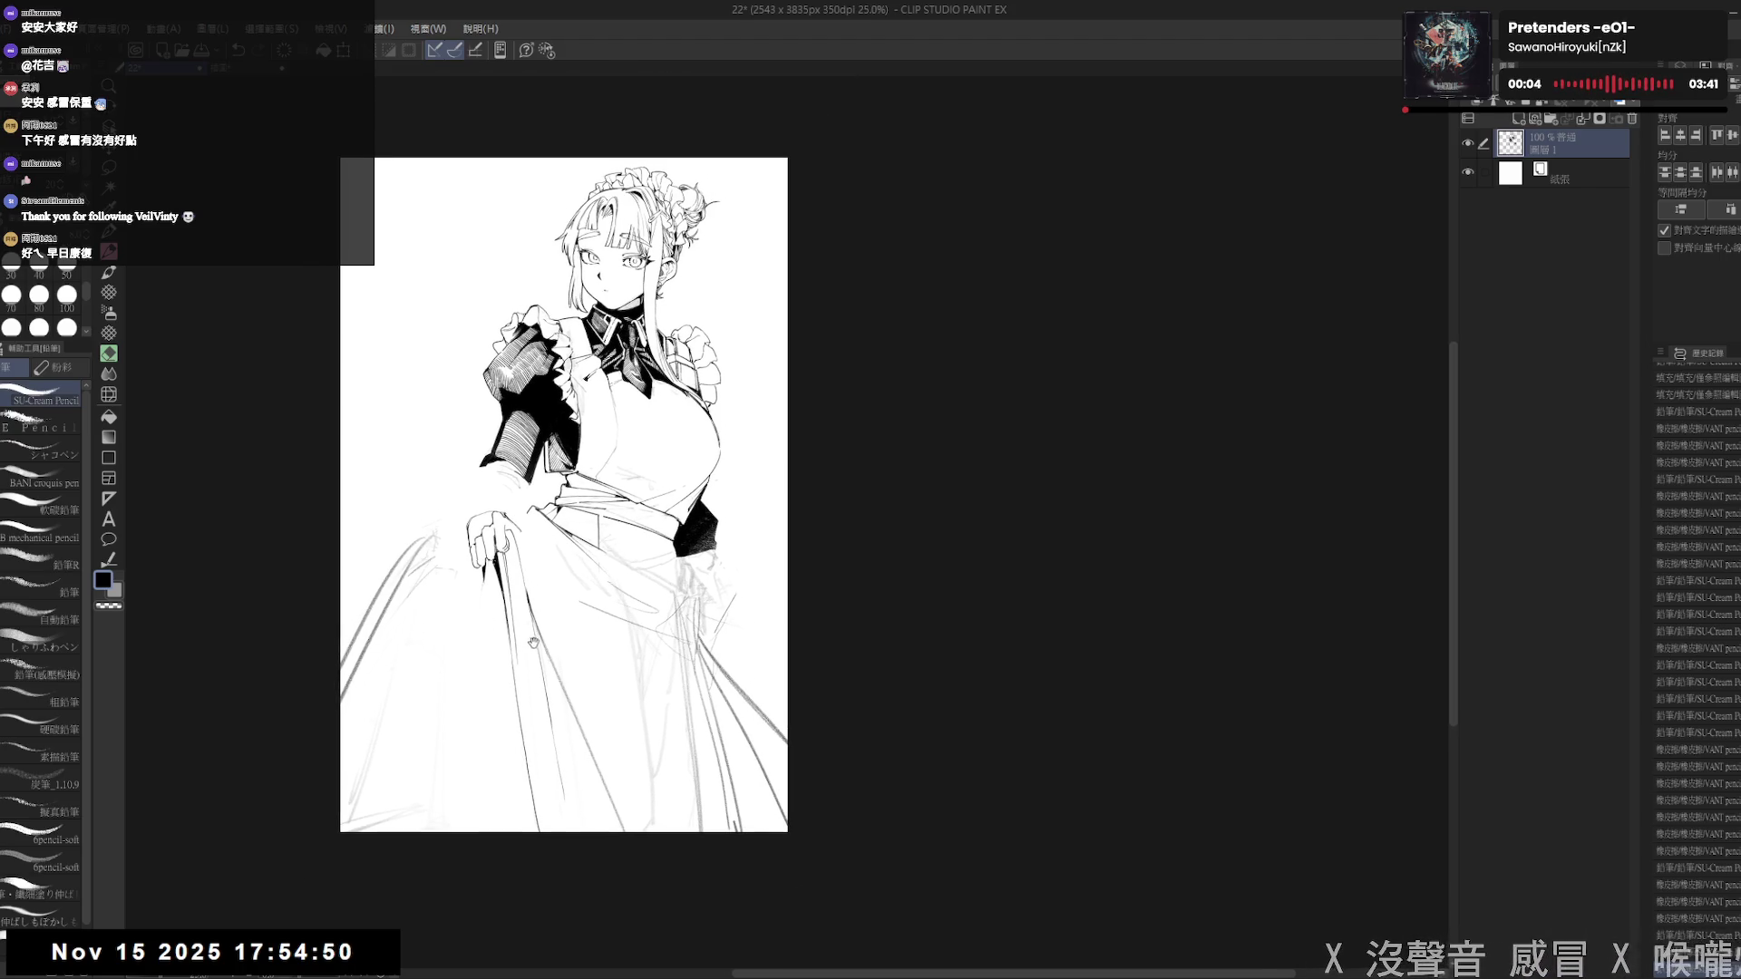
{"action": "scroll", "coordinate": [487, 519], "scroll_direction": "up", "scroll_amount": 1}
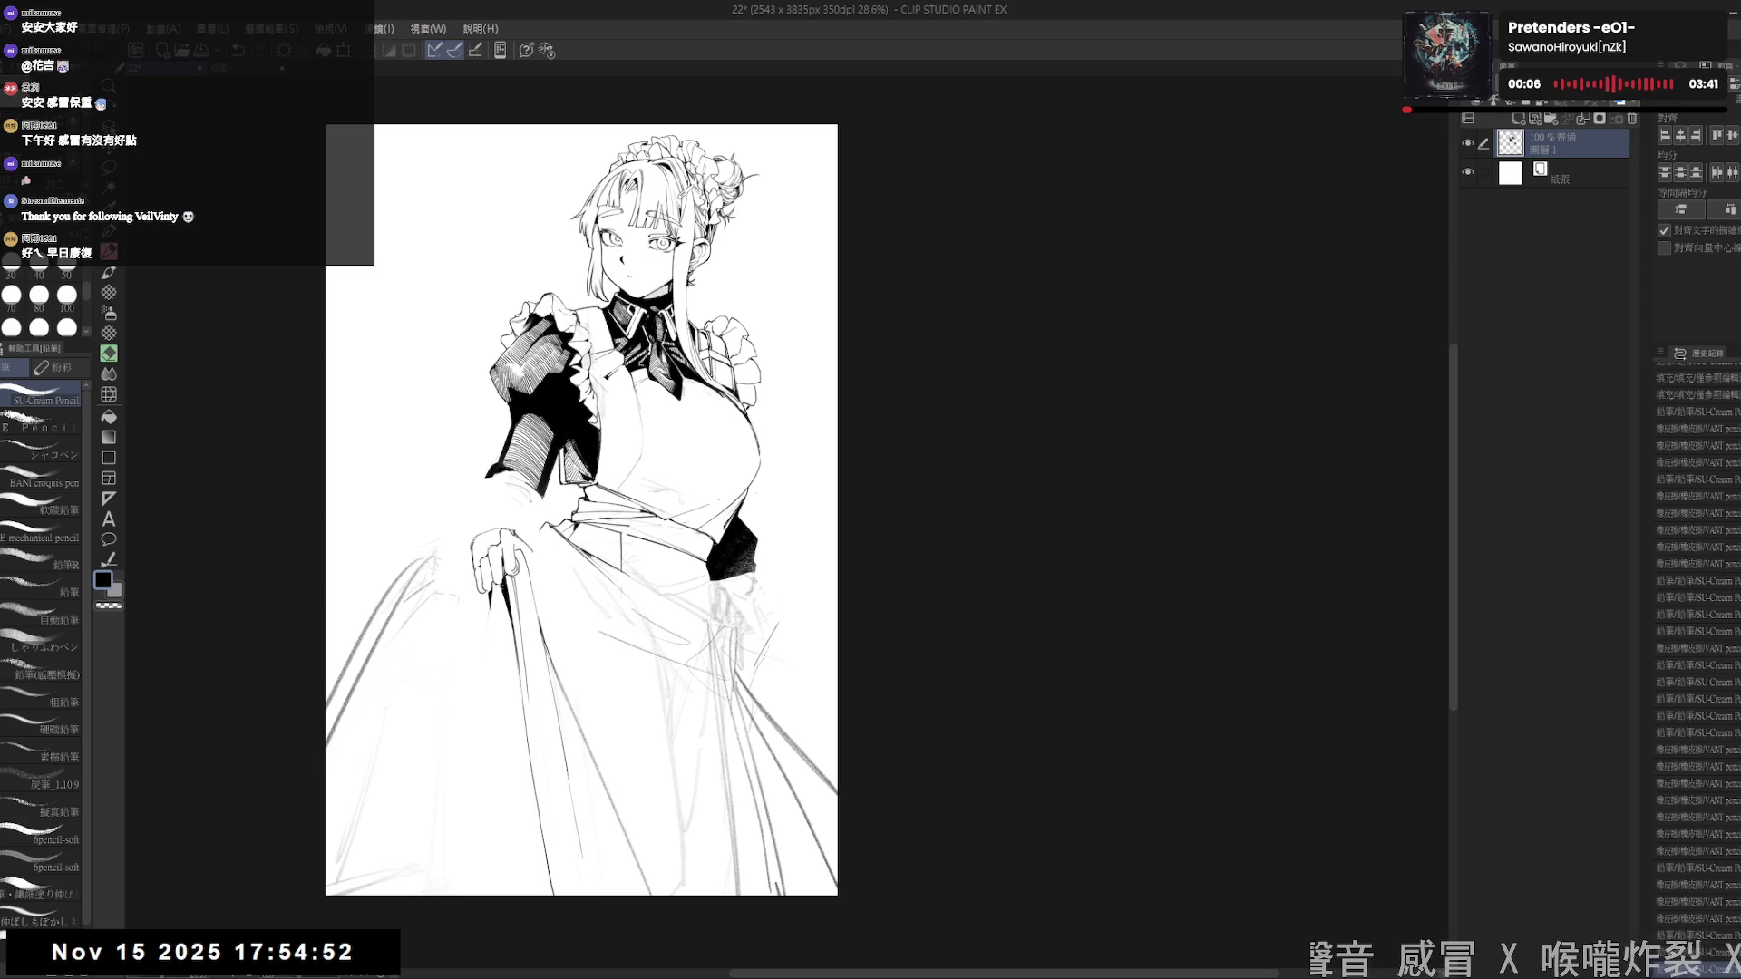
{"action": "mouse_move", "coordinate": [580, 508]}
{"action": "left_mouse_down"}
{"action": "mouse_move", "coordinate": [600, 518]}
{"action": "mouse_move", "coordinate": [571, 553]}
{"action": "left_mouse_up"}
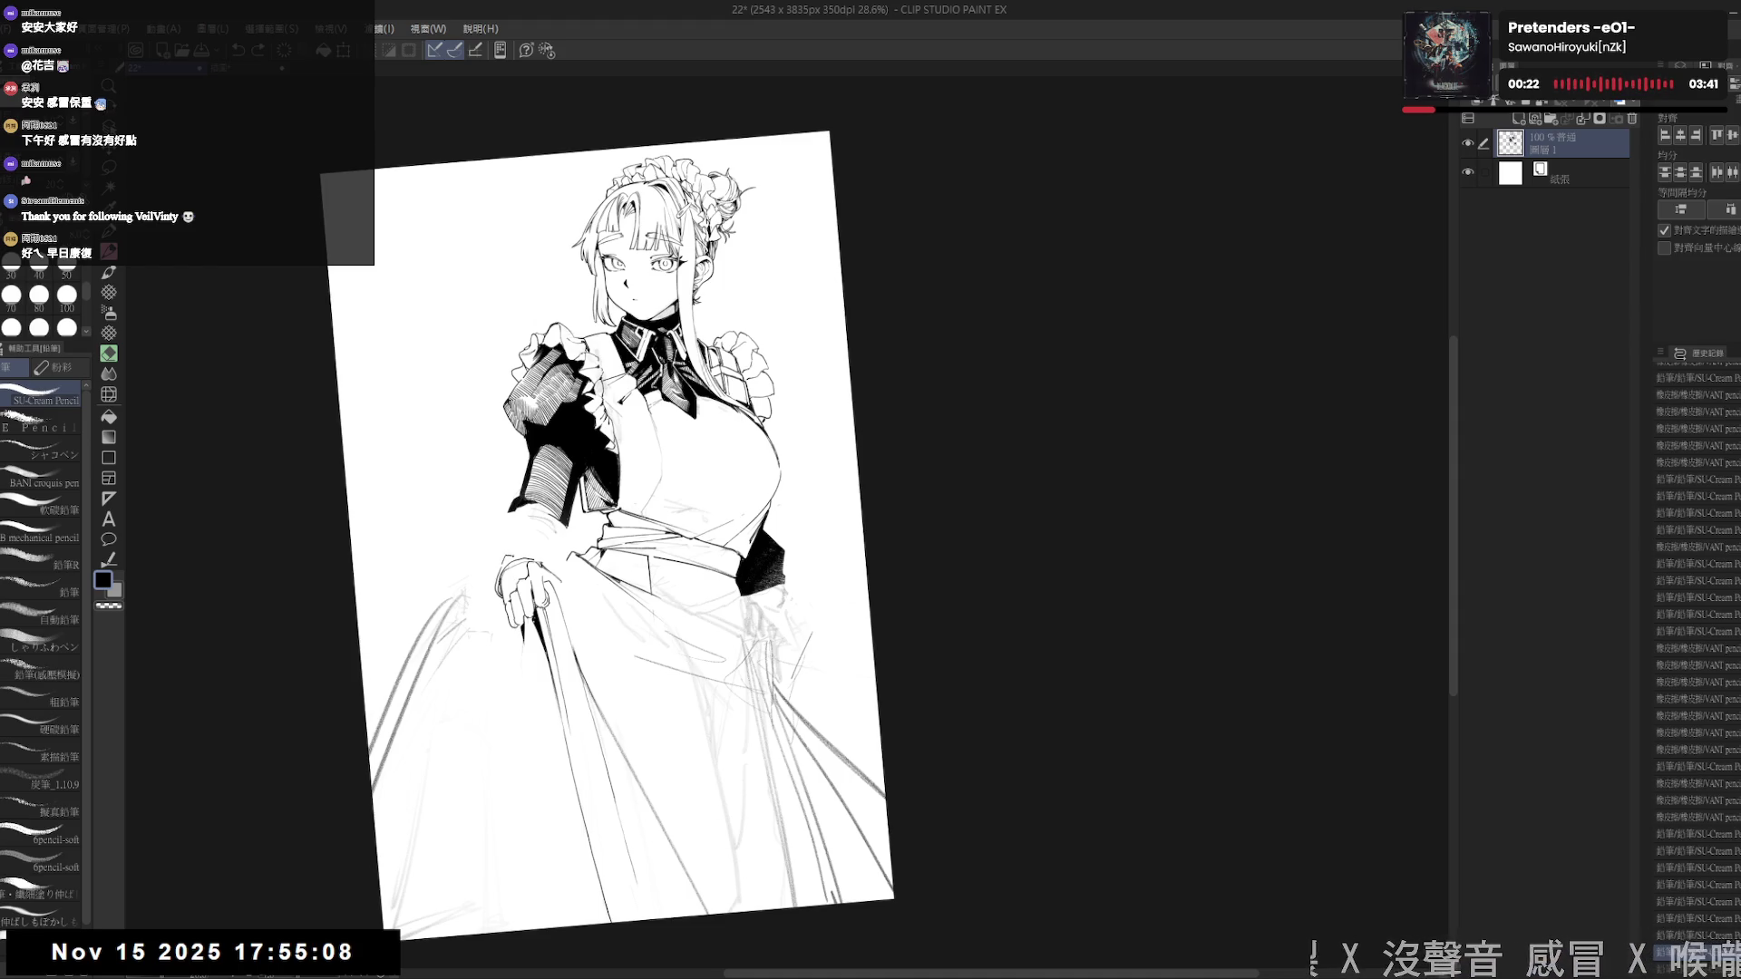
{"action": "scroll", "coordinate": [498, 535], "scroll_direction": "up", "scroll_amount": 3}
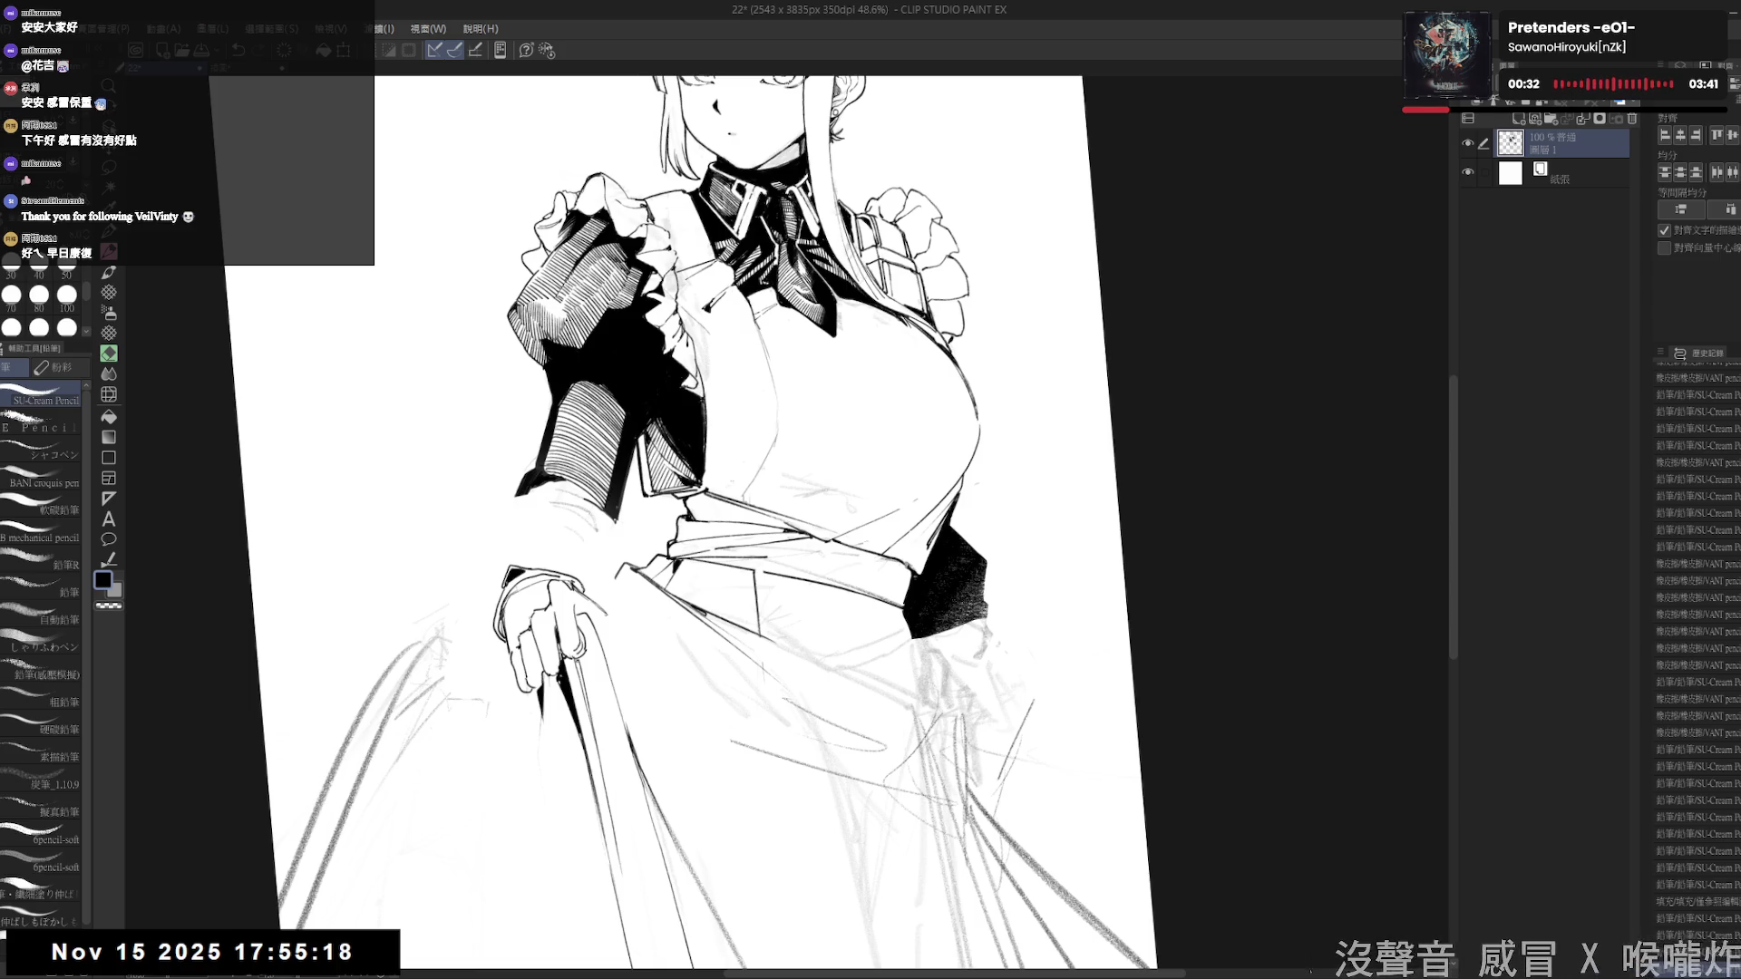
{"action": "key", "text": "e"}
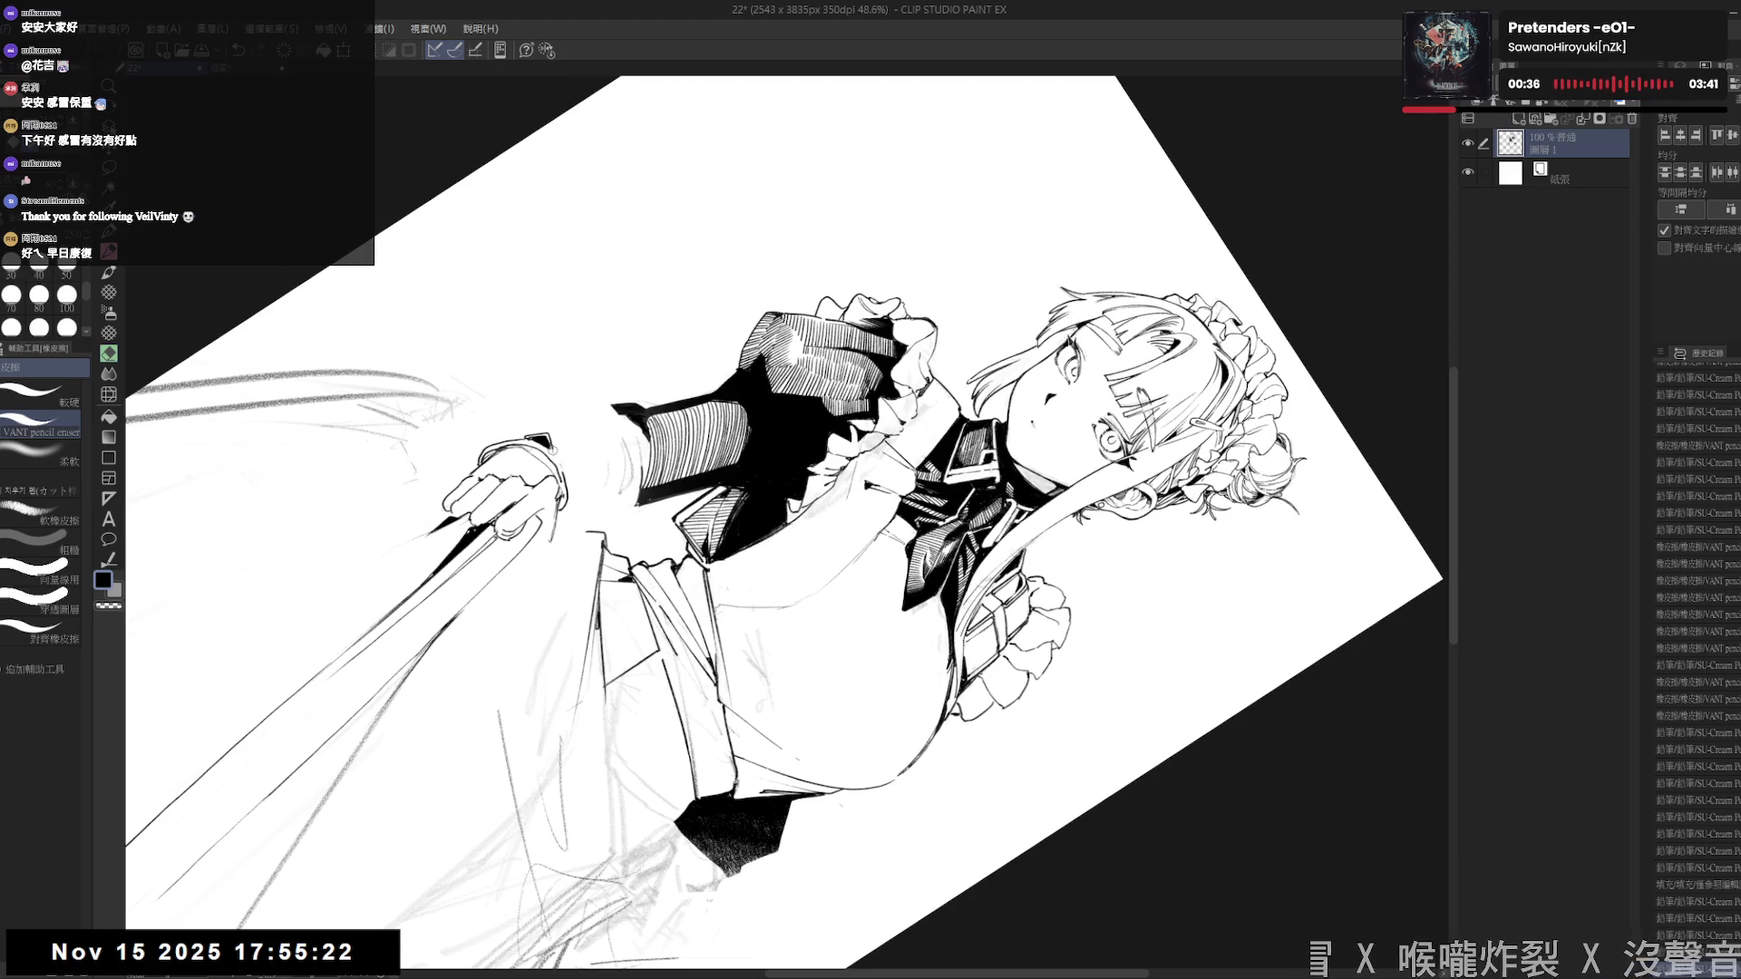
{"action": "key", "text": "p"}
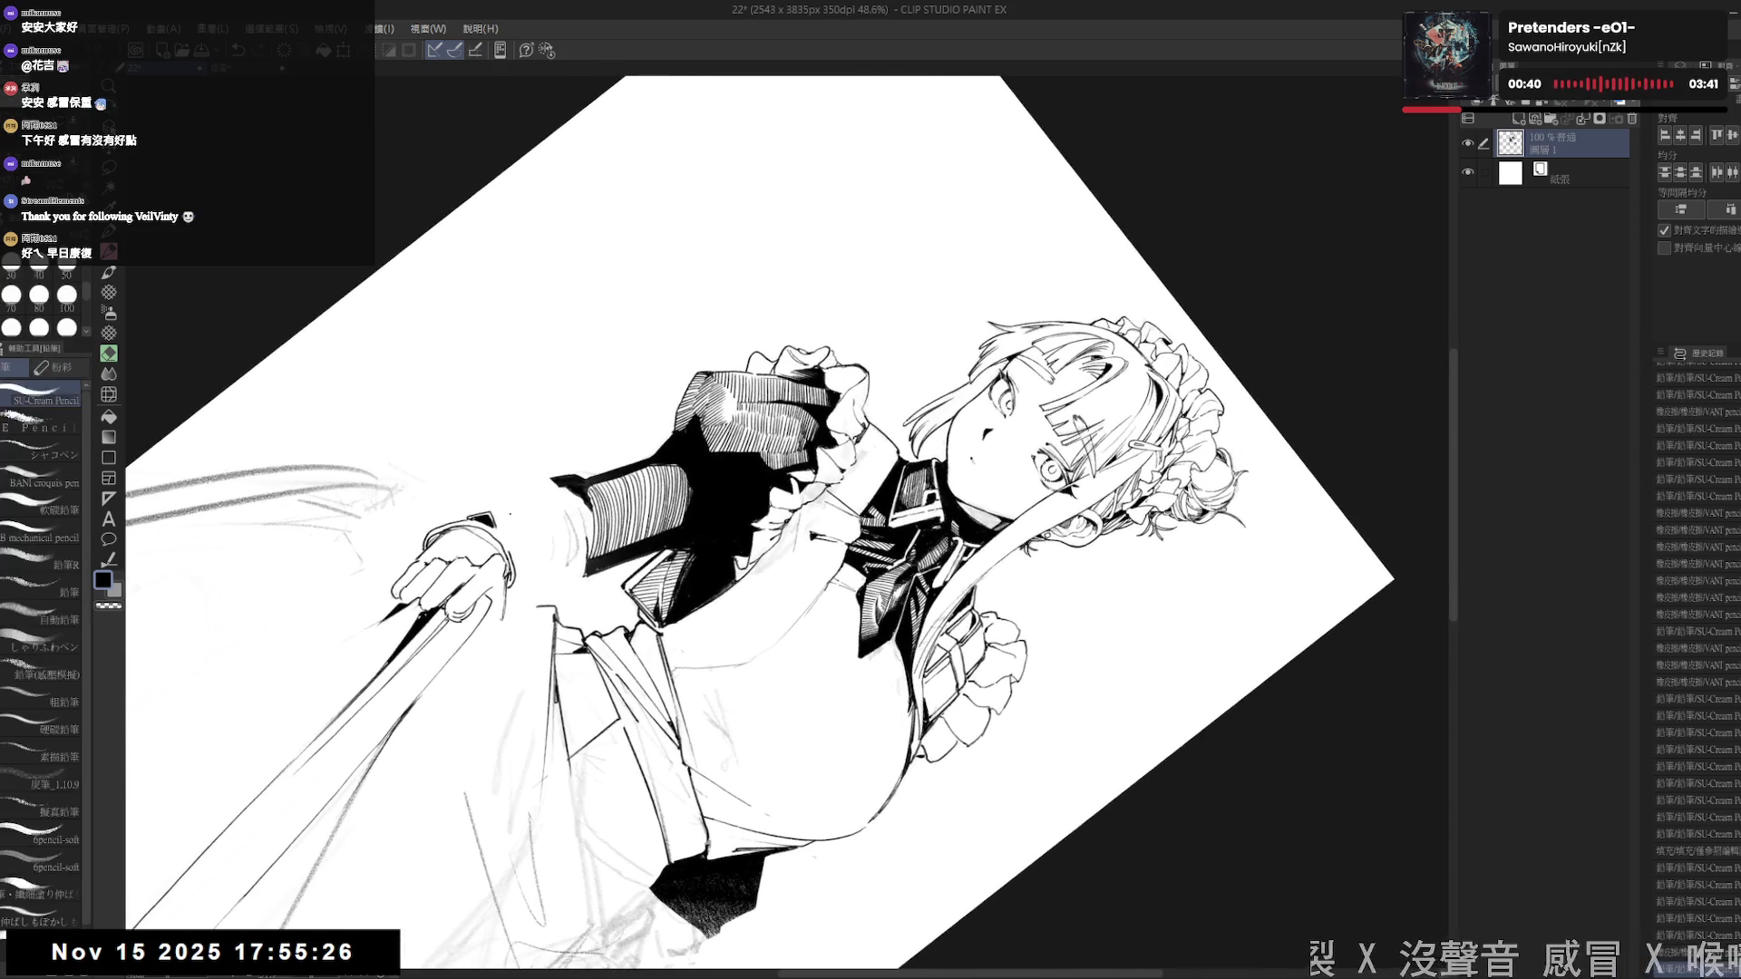
{"action": "key", "text": "e"}
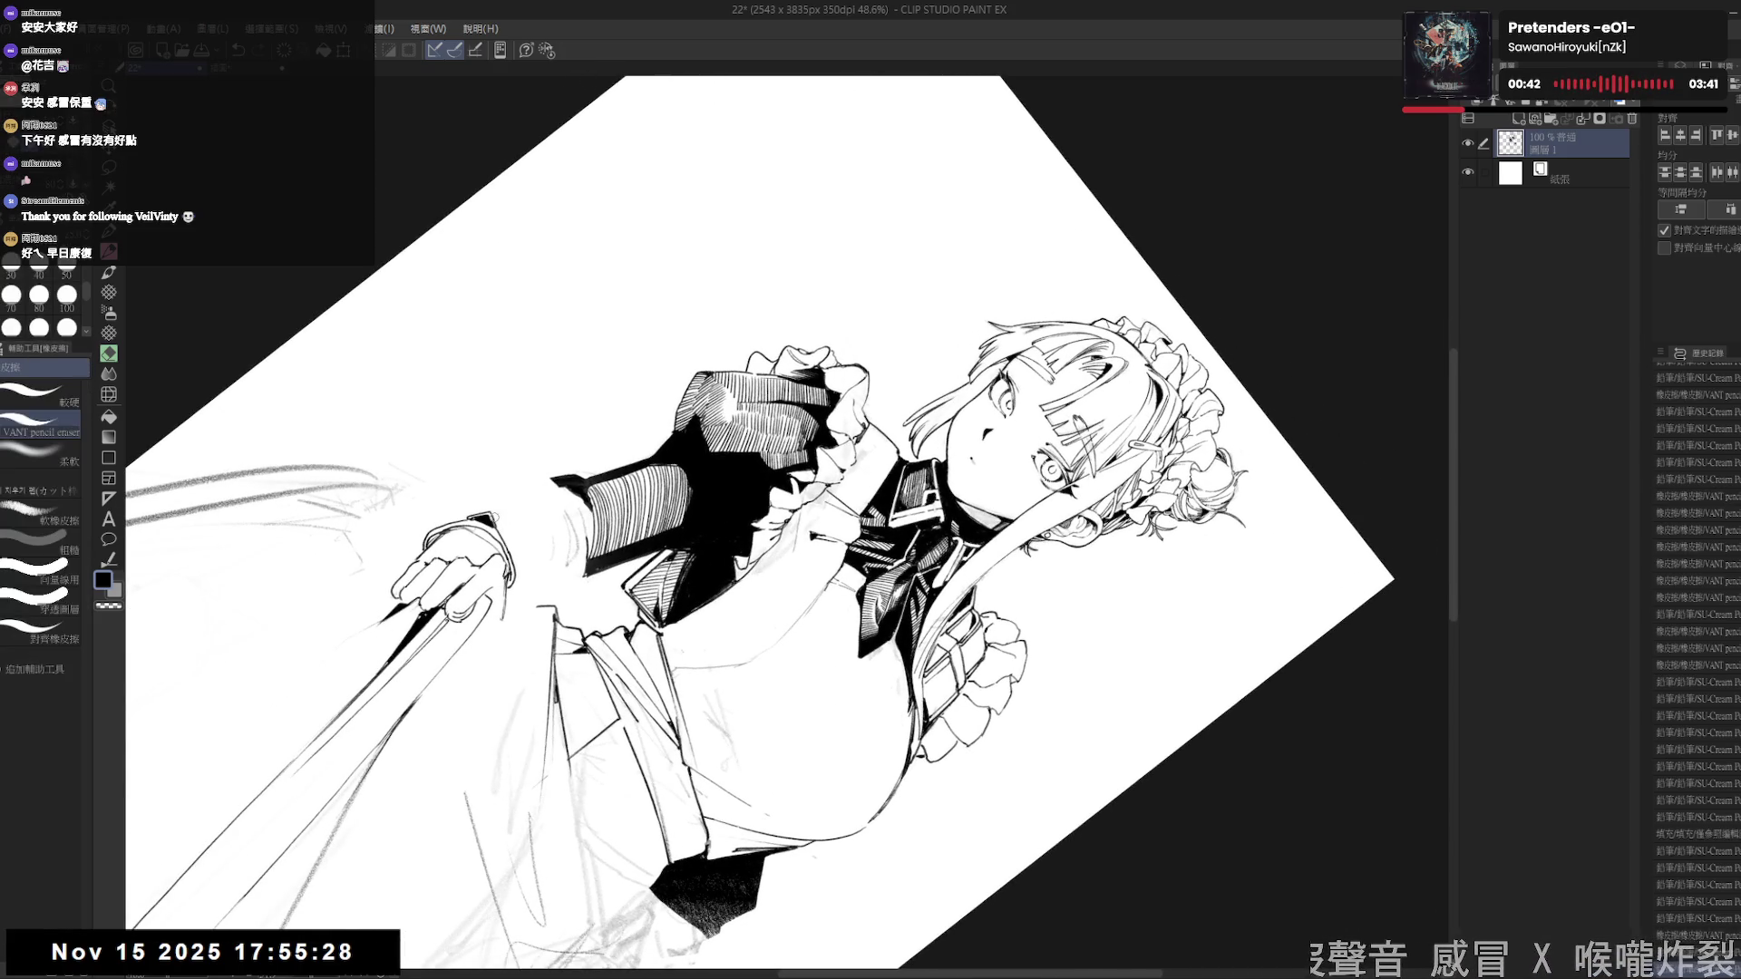
{"action": "key", "text": "p"}
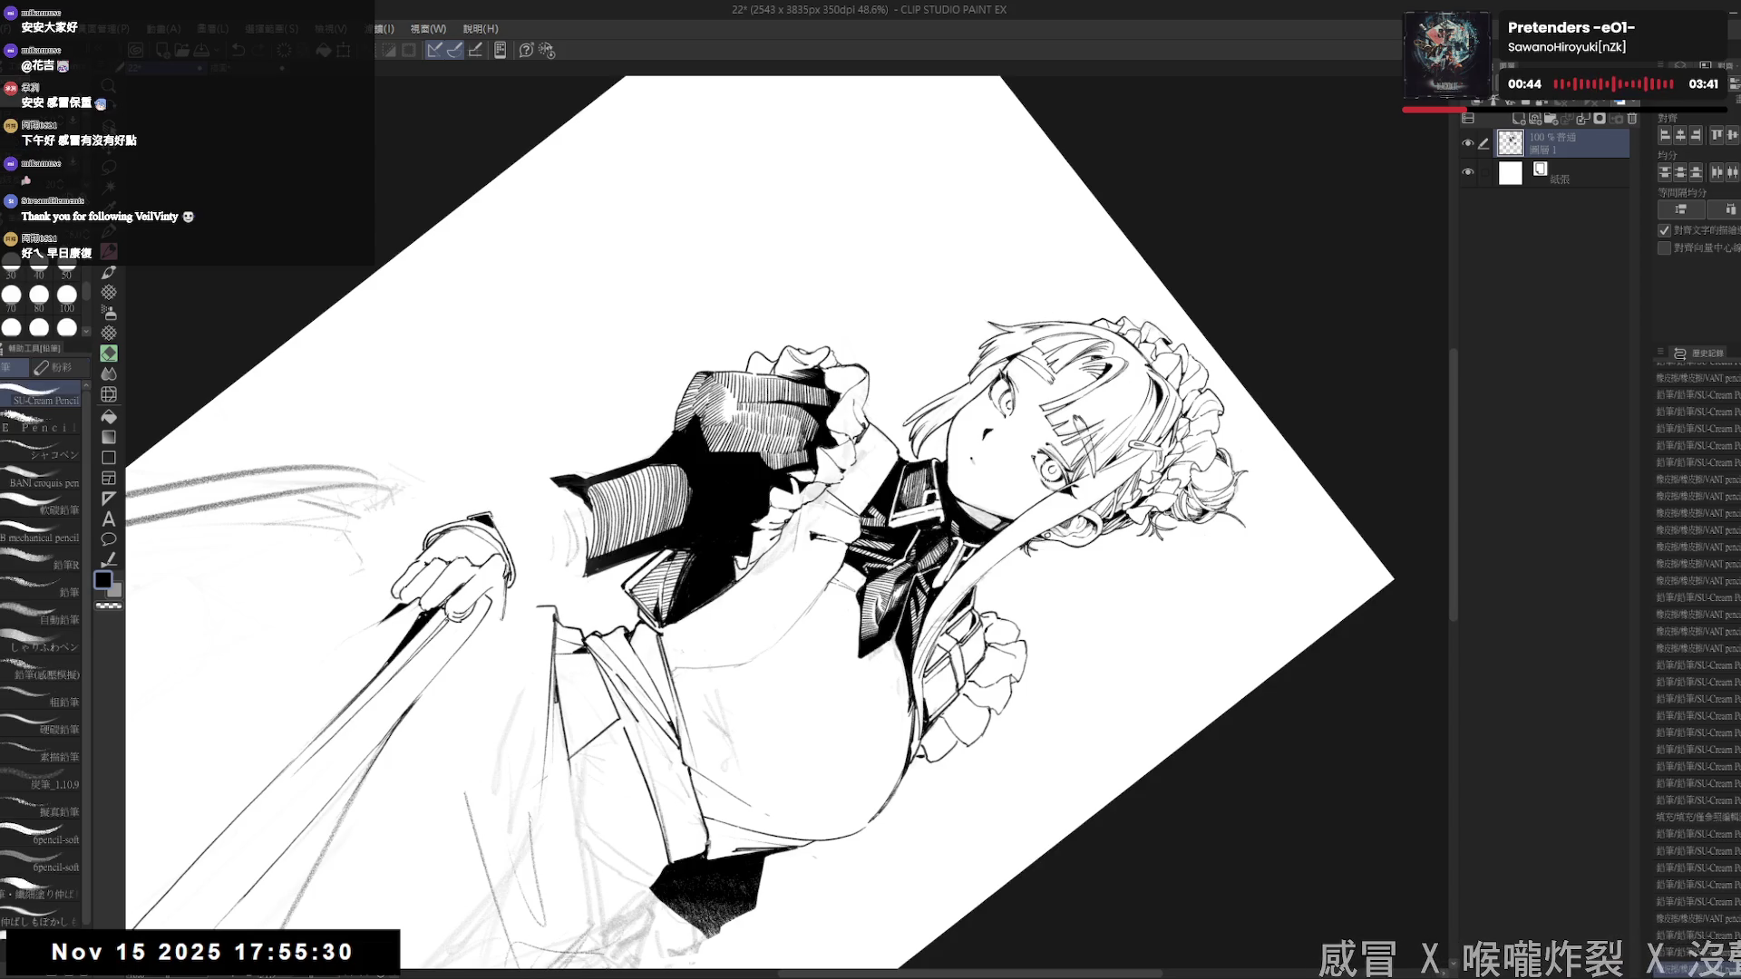
- Replace the small scribbled oval with a larger curved mark, then straighten and zoom out
{"action": "key", "text": "ctrl+at"}
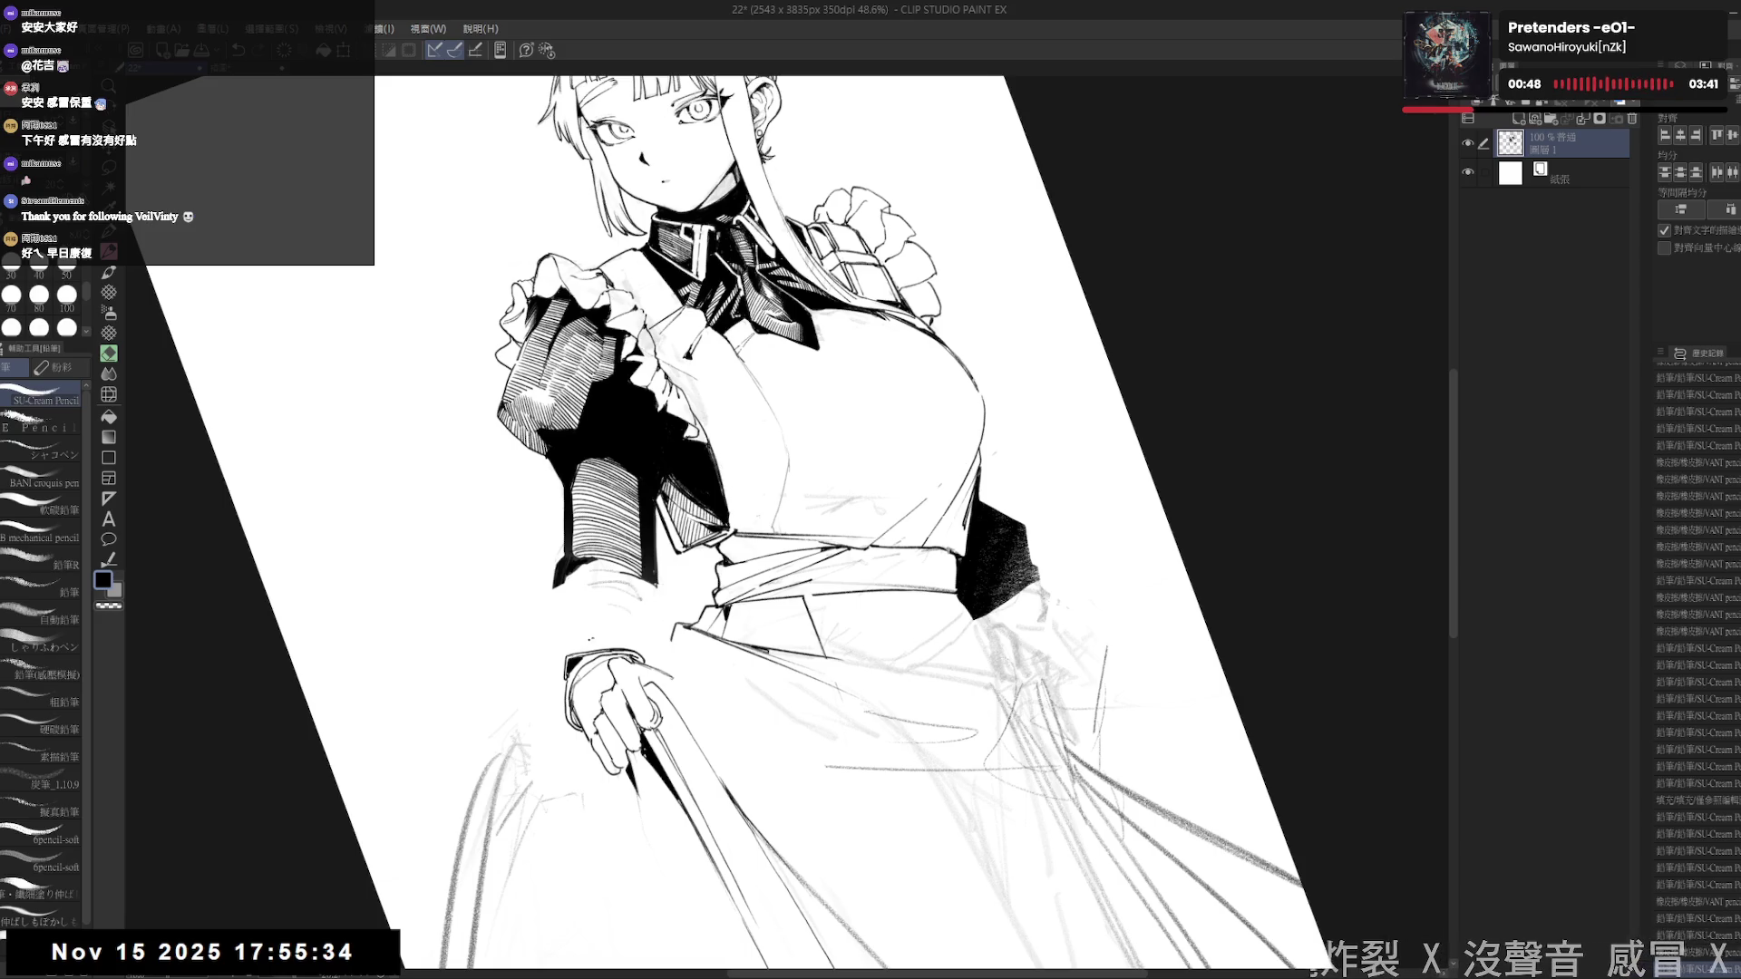
{"action": "key", "text": "ctrl+z"}
{"action": "key", "text": "ctrl+z"}
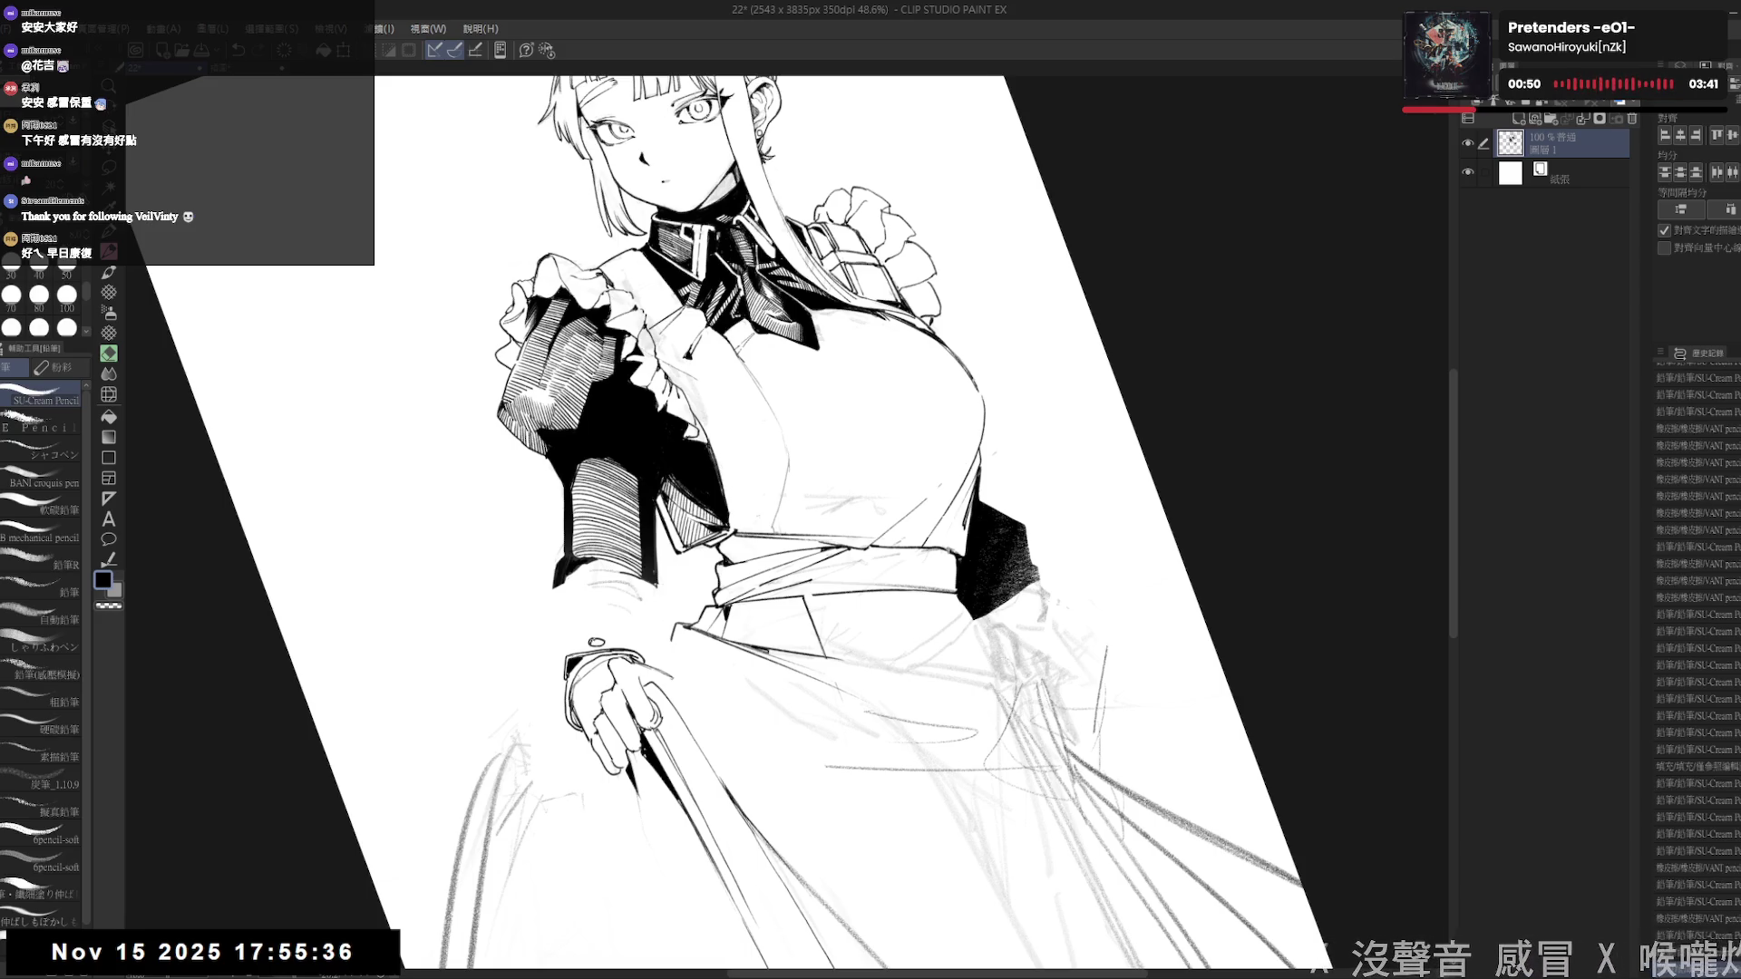
{"action": "left_click_drag", "start_coordinate": [589, 643], "coordinate": [601, 645]}
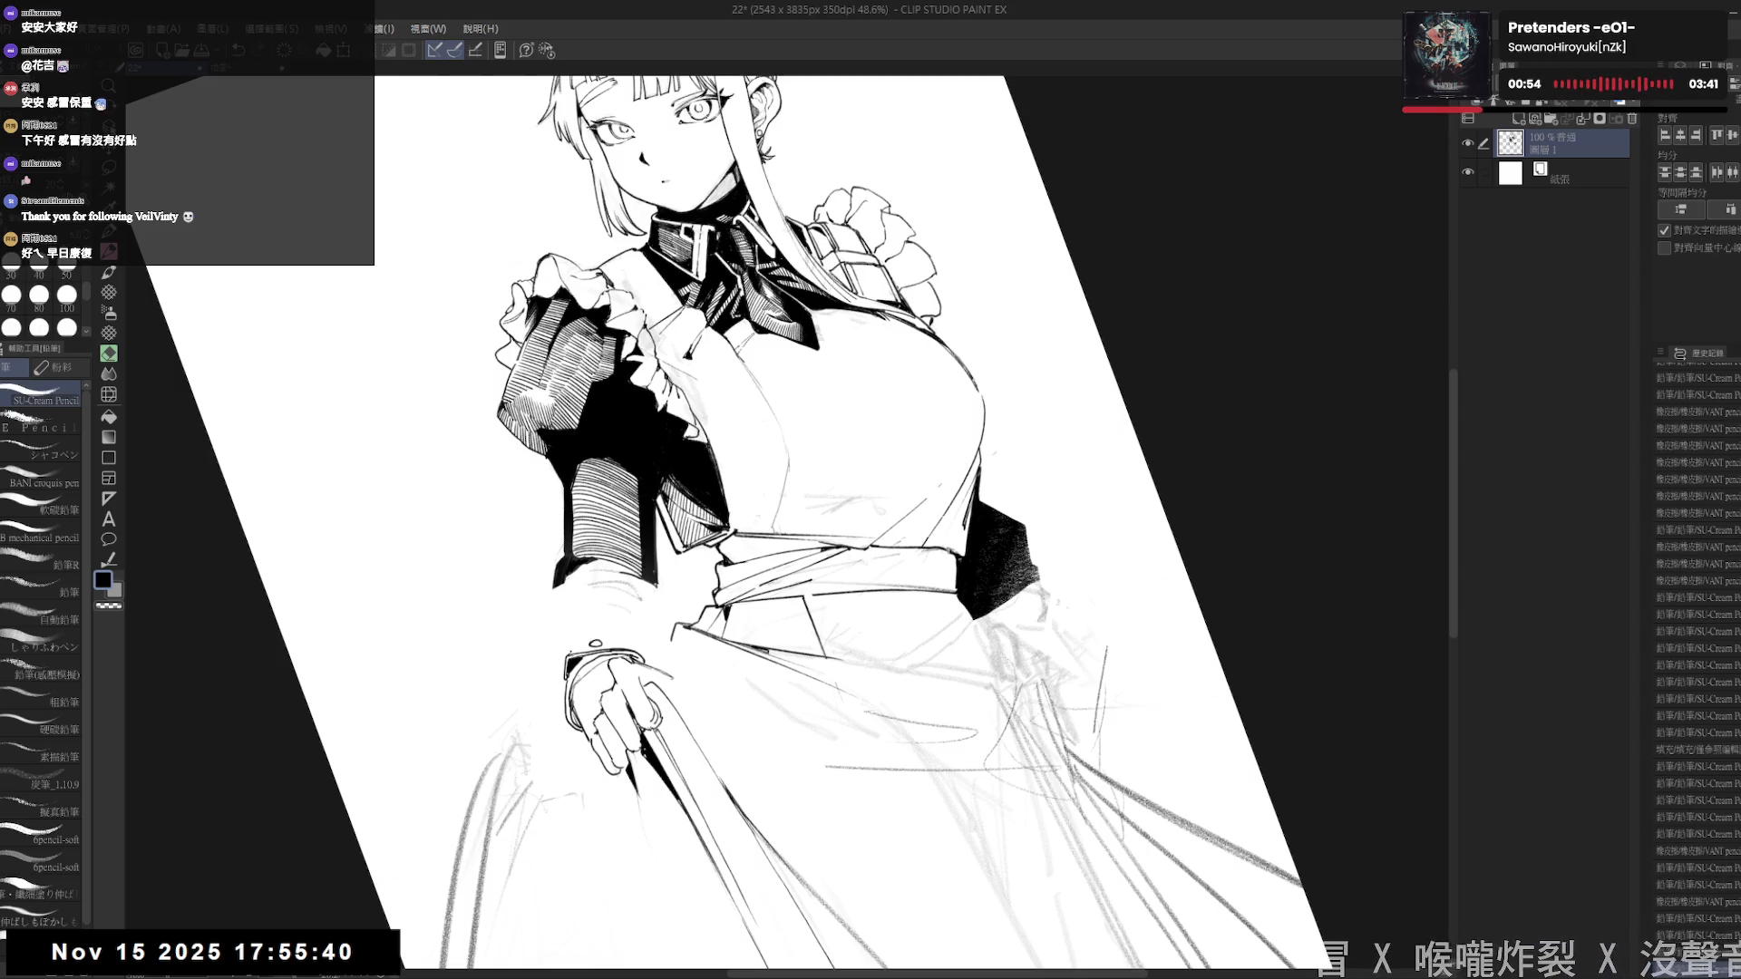
{"action": "mouse_move", "coordinate": [907, 272]}
{"action": "left_mouse_down"}
{"action": "mouse_move", "coordinate": [1043, 363]}
{"action": "mouse_move", "coordinate": [1133, 471]}
{"action": "mouse_move", "coordinate": [1178, 590]}
{"action": "left_mouse_up"}
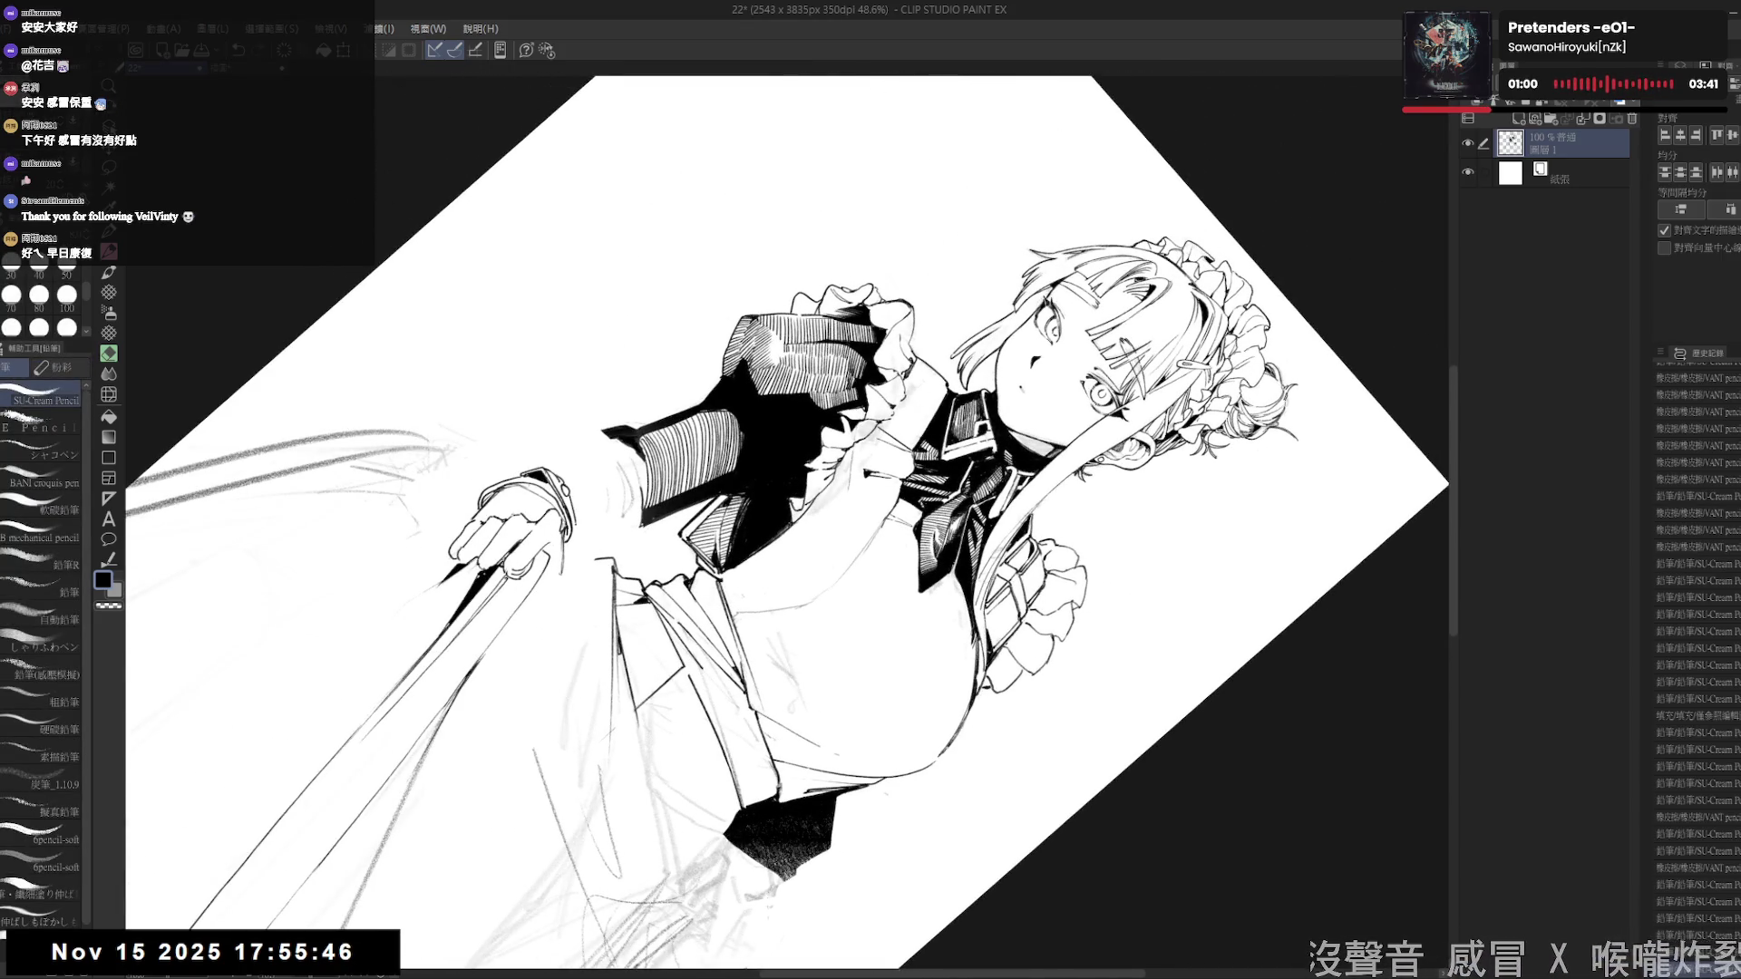
{"action": "key", "text": "ctrl+0"}
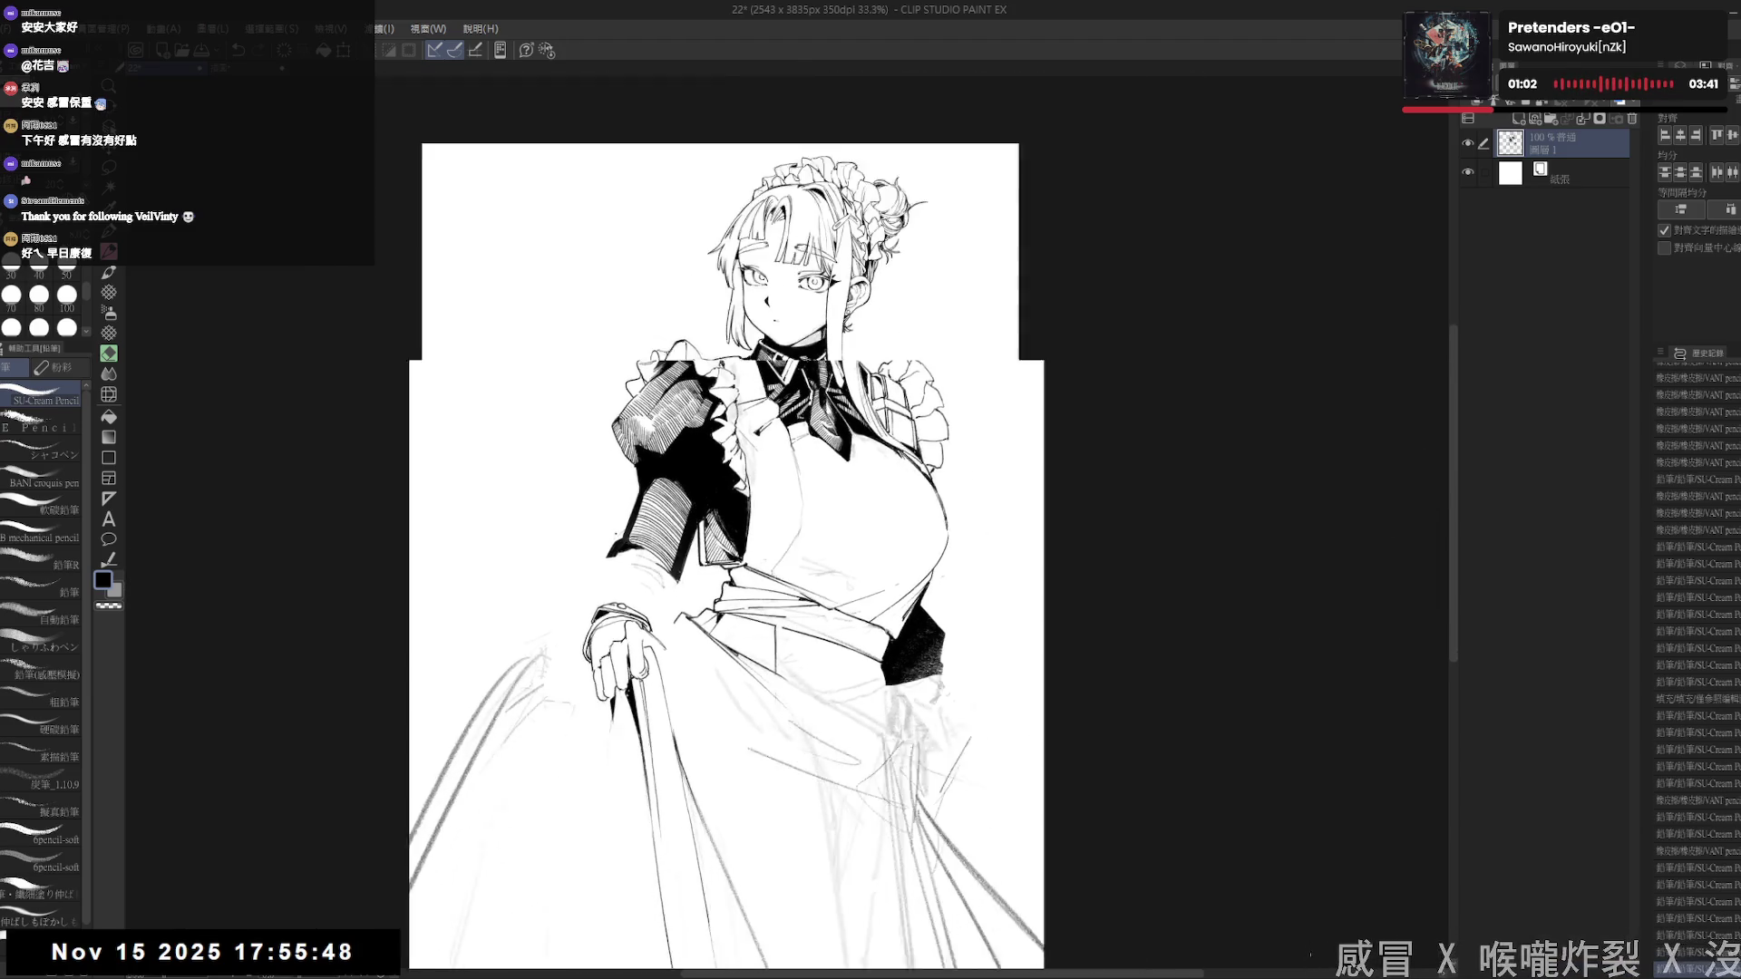
- Draw long fold lines from the hand down to the skirt hem, redoing weak strokes
{"action": "scroll", "coordinate": [725, 544], "scroll_direction": "down", "scroll_amount": 1}
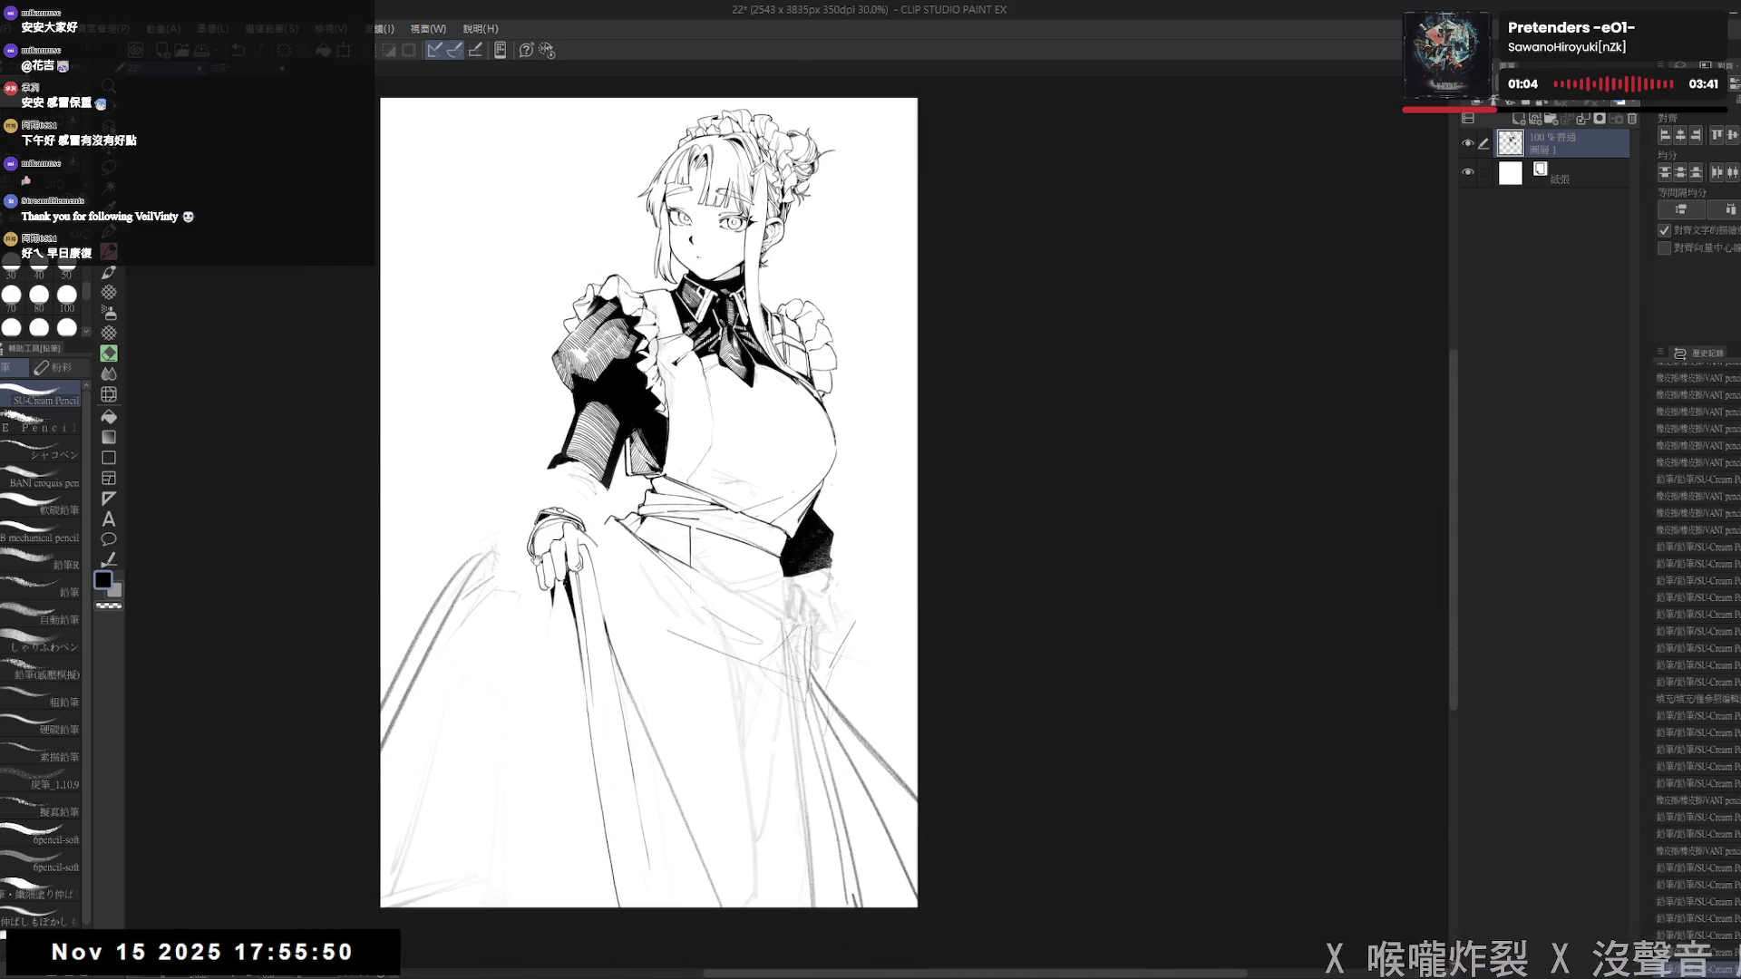
{"action": "scroll", "coordinate": [569, 651], "scroll_direction": "up", "scroll_amount": 1}
{"action": "key", "text": "e"}
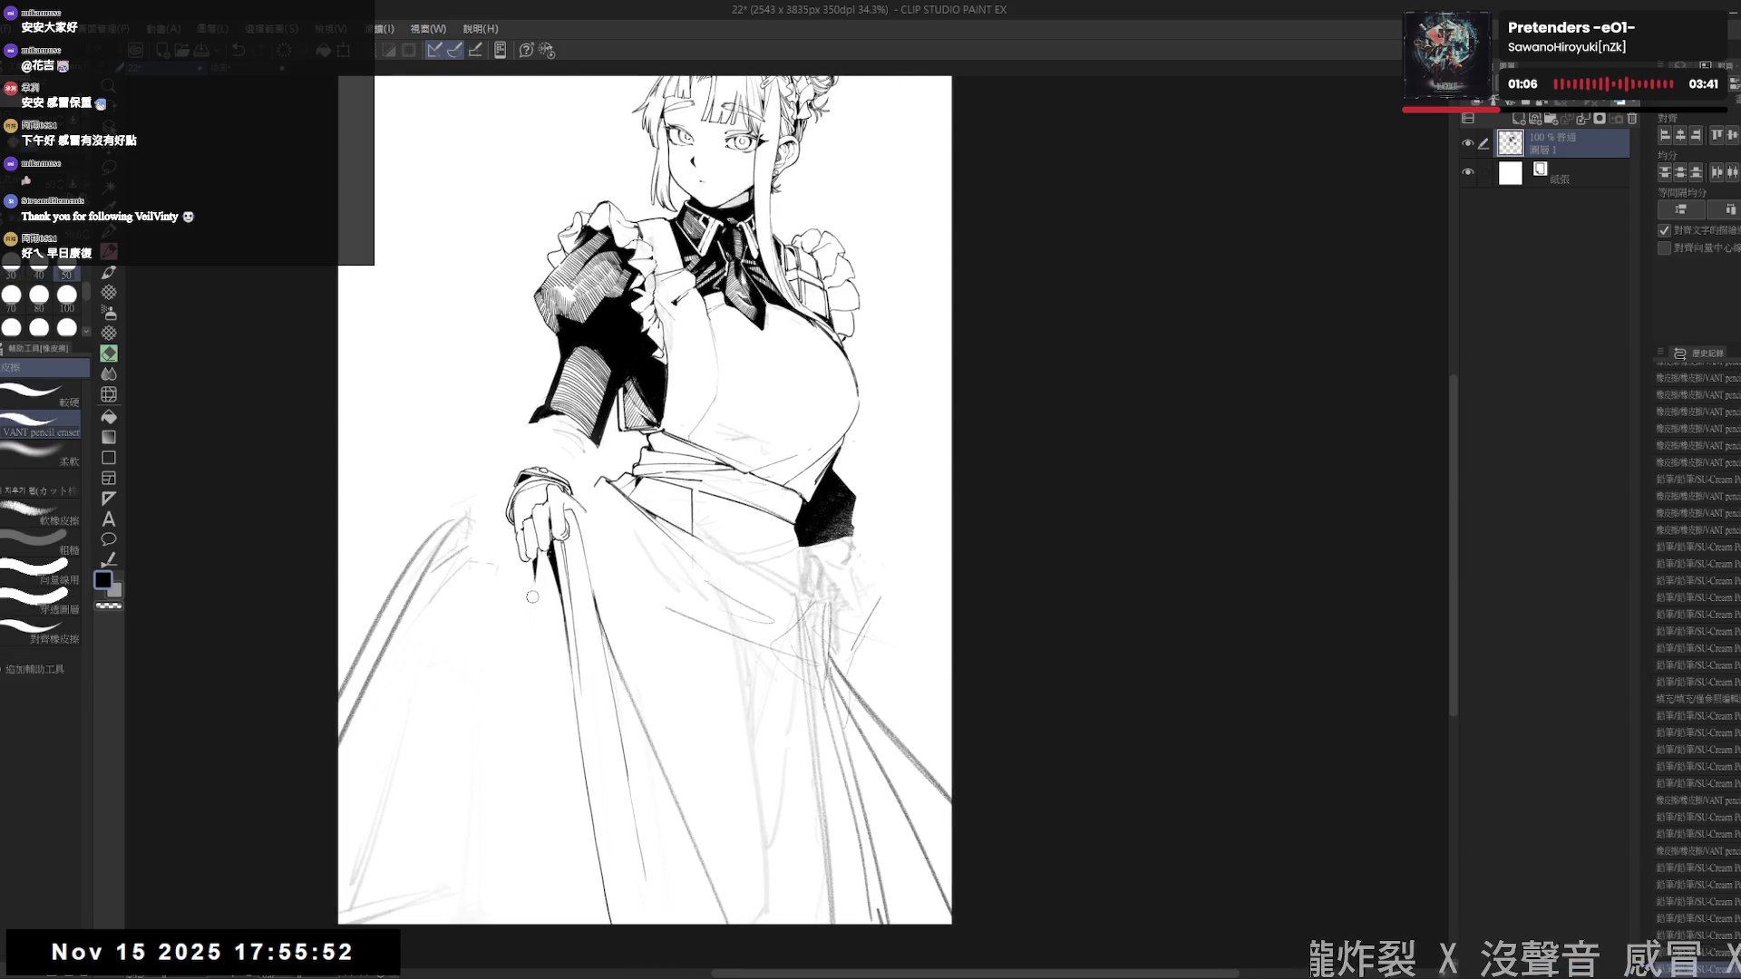
{"action": "key", "text": "p"}
{"action": "left_click_drag", "start_coordinate": [529, 557], "coordinate": [524, 716]}
{"action": "key", "text": "ctrl+z"}
{"action": "left_click_drag", "start_coordinate": [541, 532], "coordinate": [530, 769]}
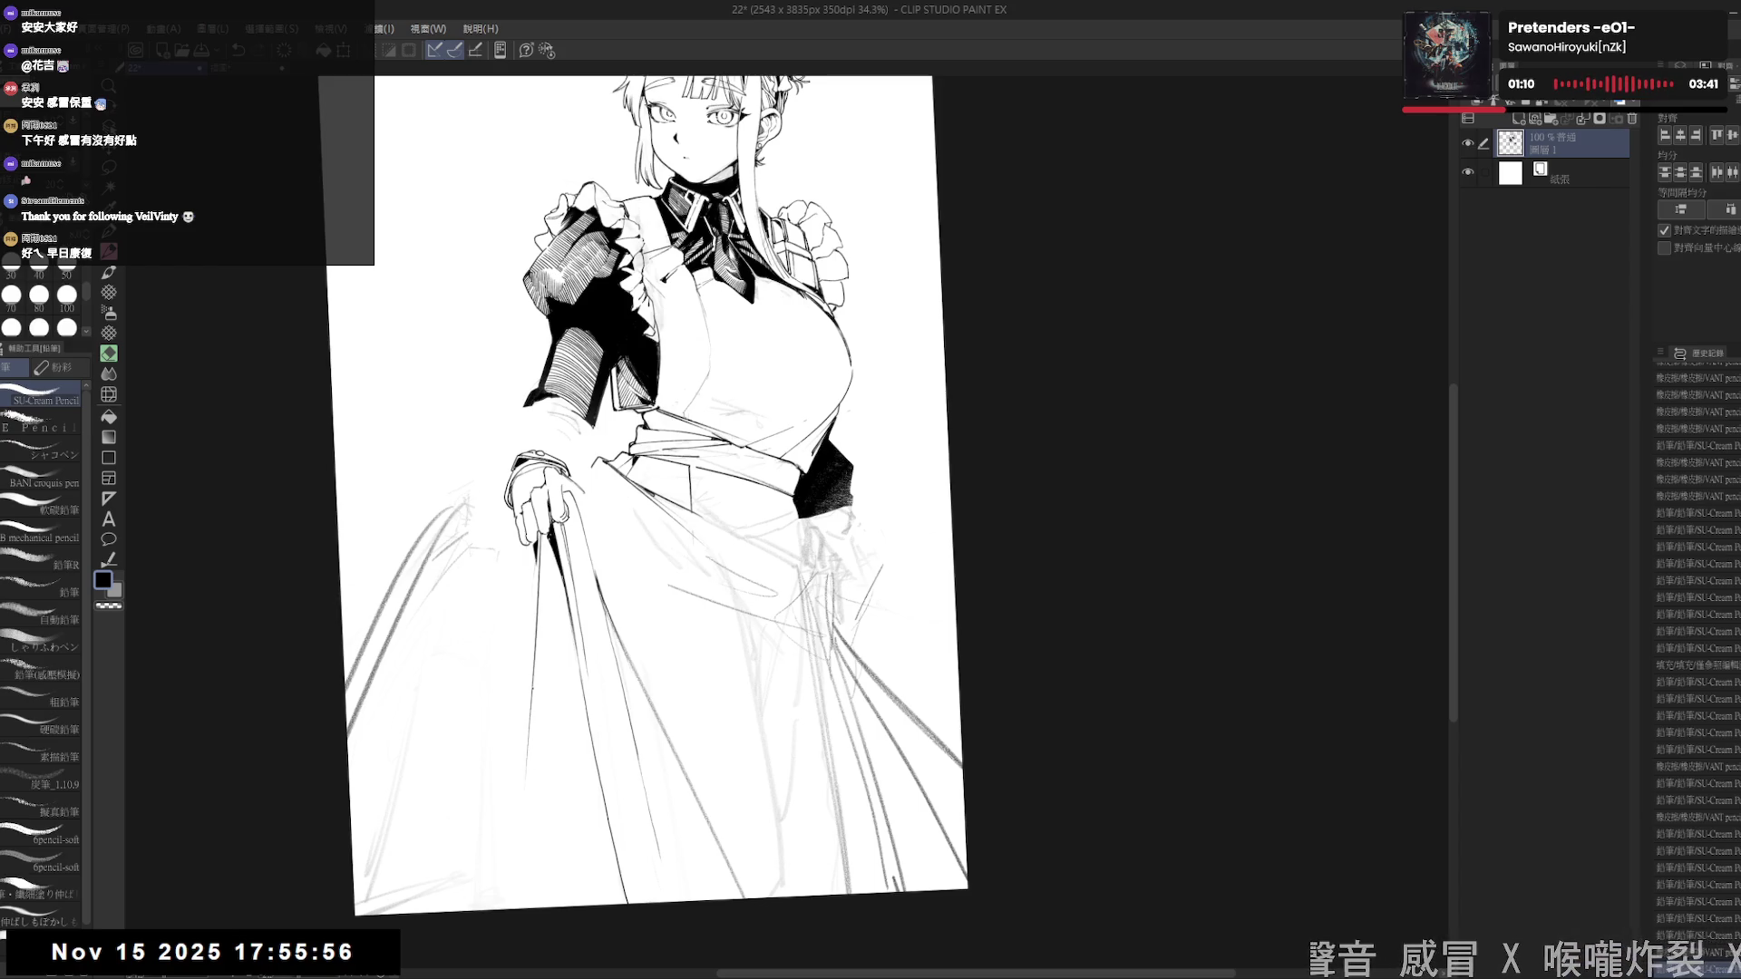
{"action": "left_click_drag", "start_coordinate": [531, 691], "coordinate": [501, 911]}
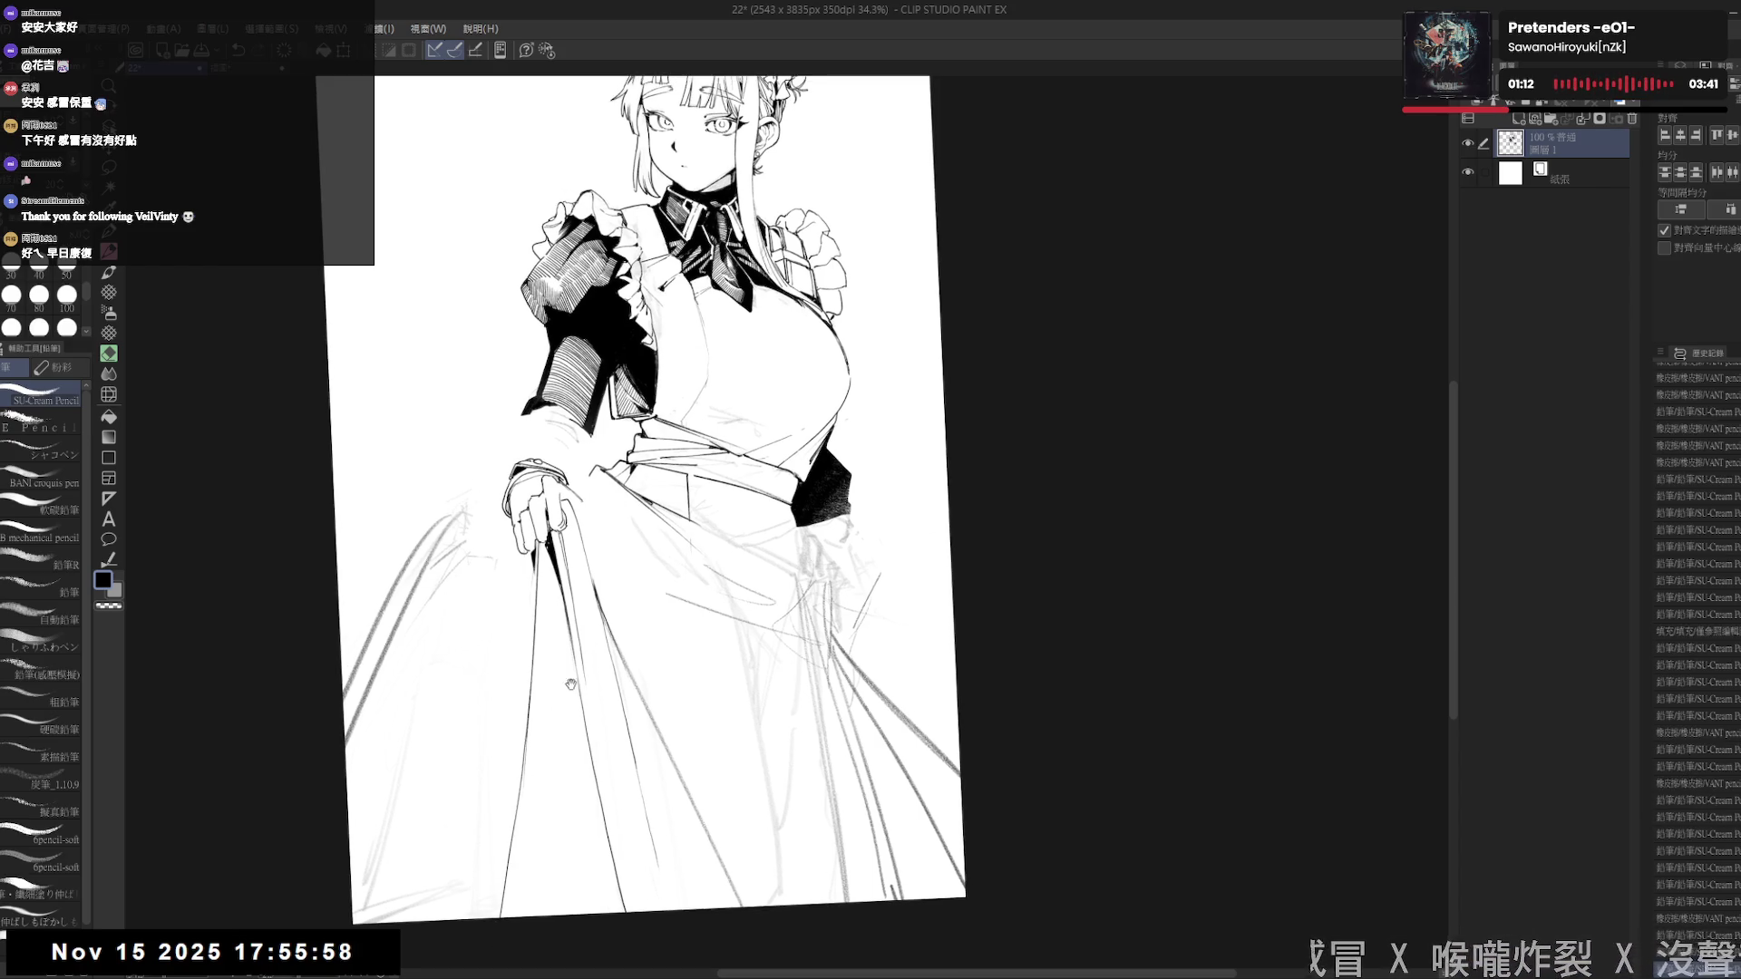
{"action": "key", "text": "ctrl+z"}
{"action": "left_click_drag", "start_coordinate": [527, 691], "coordinate": [514, 919]}
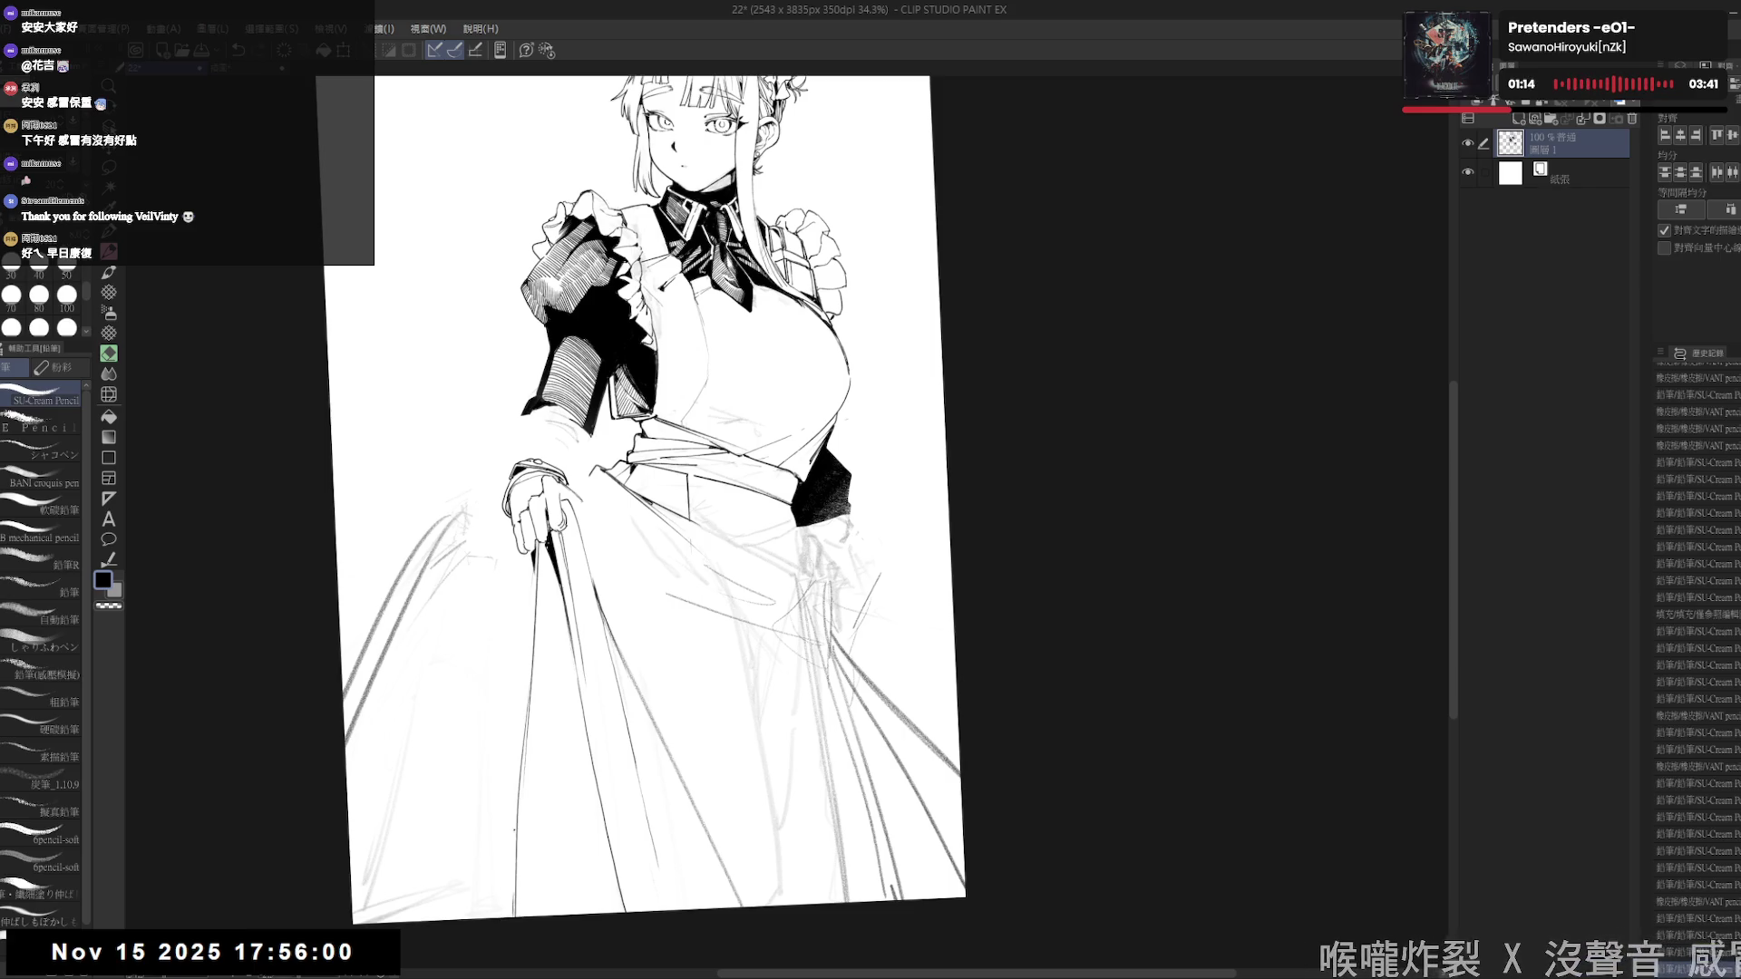
- Undo the long diagonal line, zoom out, and erase faint sketch lines on the lower-left skirt
{"action": "key", "text": "ctrl+0"}
{"action": "key", "text": "ctrl+z"}
{"action": "key", "text": "ctrl+minus"}
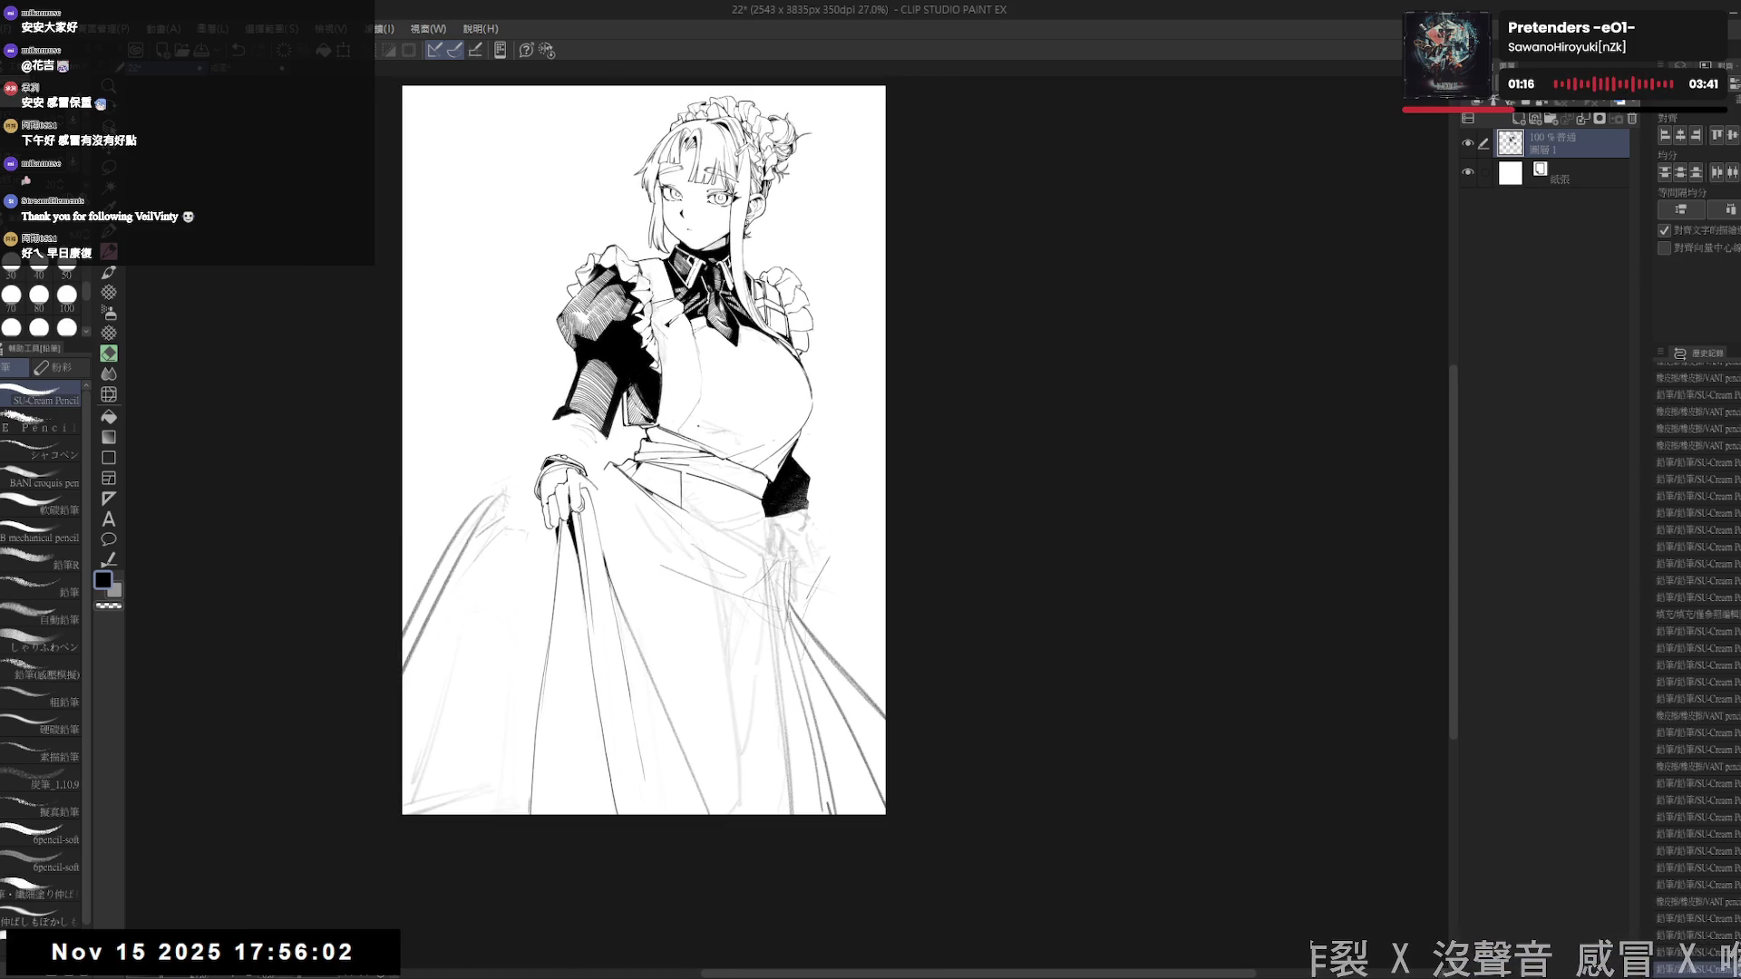
{"action": "scroll", "coordinate": [644, 453], "scroll_direction": "up", "scroll_amount": 2}
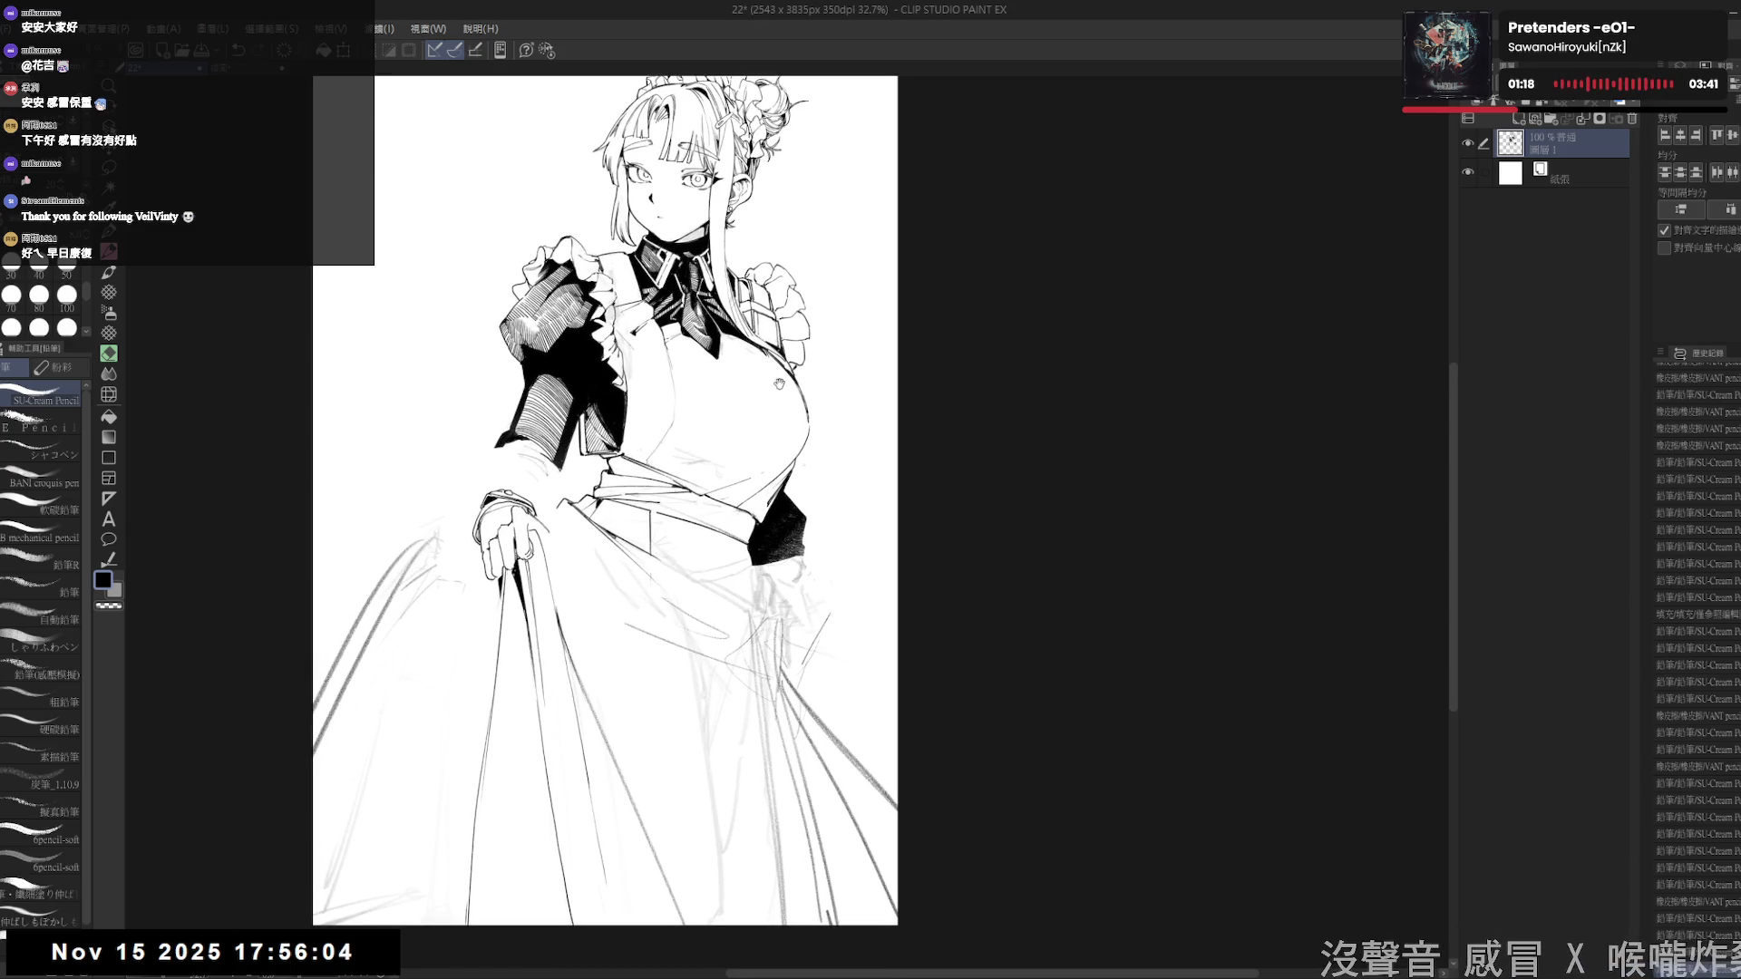
{"action": "left_click_drag", "start_coordinate": [672, 776], "coordinate": [641, 694]}
{"action": "key", "text": "e"}
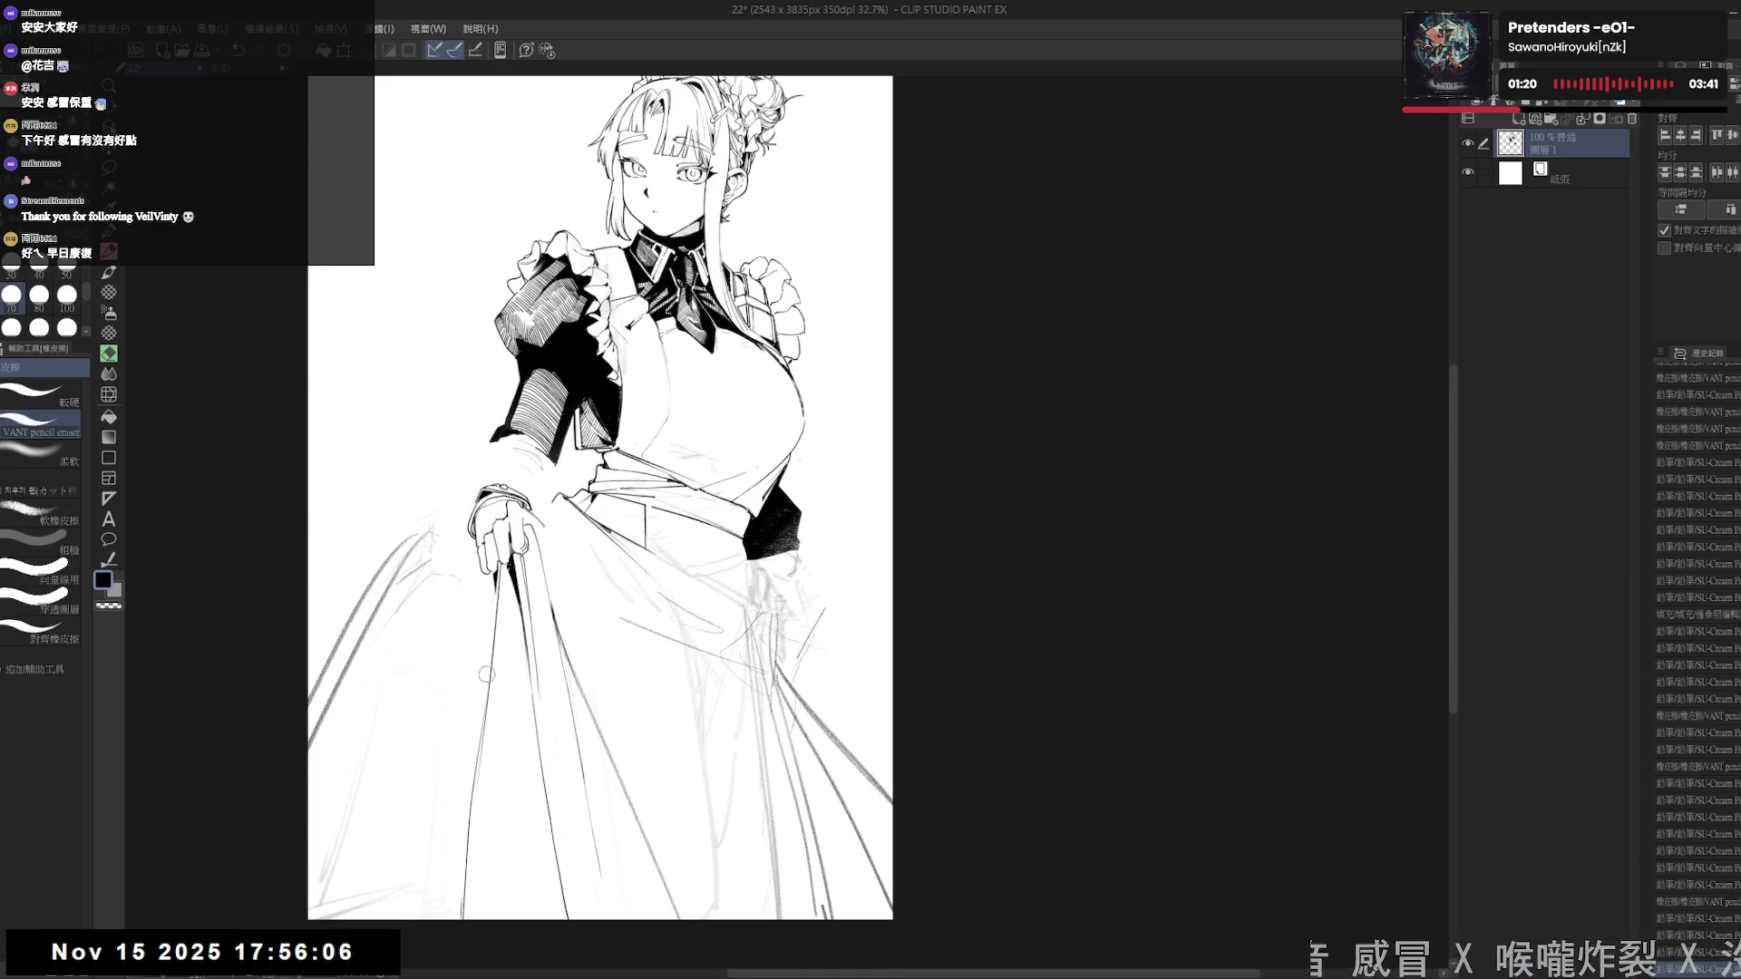
{"action": "mouse_move", "coordinate": [432, 562]}
{"action": "left_mouse_down"}
{"action": "mouse_move", "coordinate": [427, 613]}
{"action": "mouse_move", "coordinate": [439, 595]}
{"action": "left_mouse_up"}
{"action": "mouse_move", "coordinate": [394, 697]}
{"action": "left_mouse_down"}
{"action": "mouse_move", "coordinate": [486, 762]}
{"action": "mouse_move", "coordinate": [389, 760]}
{"action": "left_mouse_up"}
{"action": "key", "text": "p"}
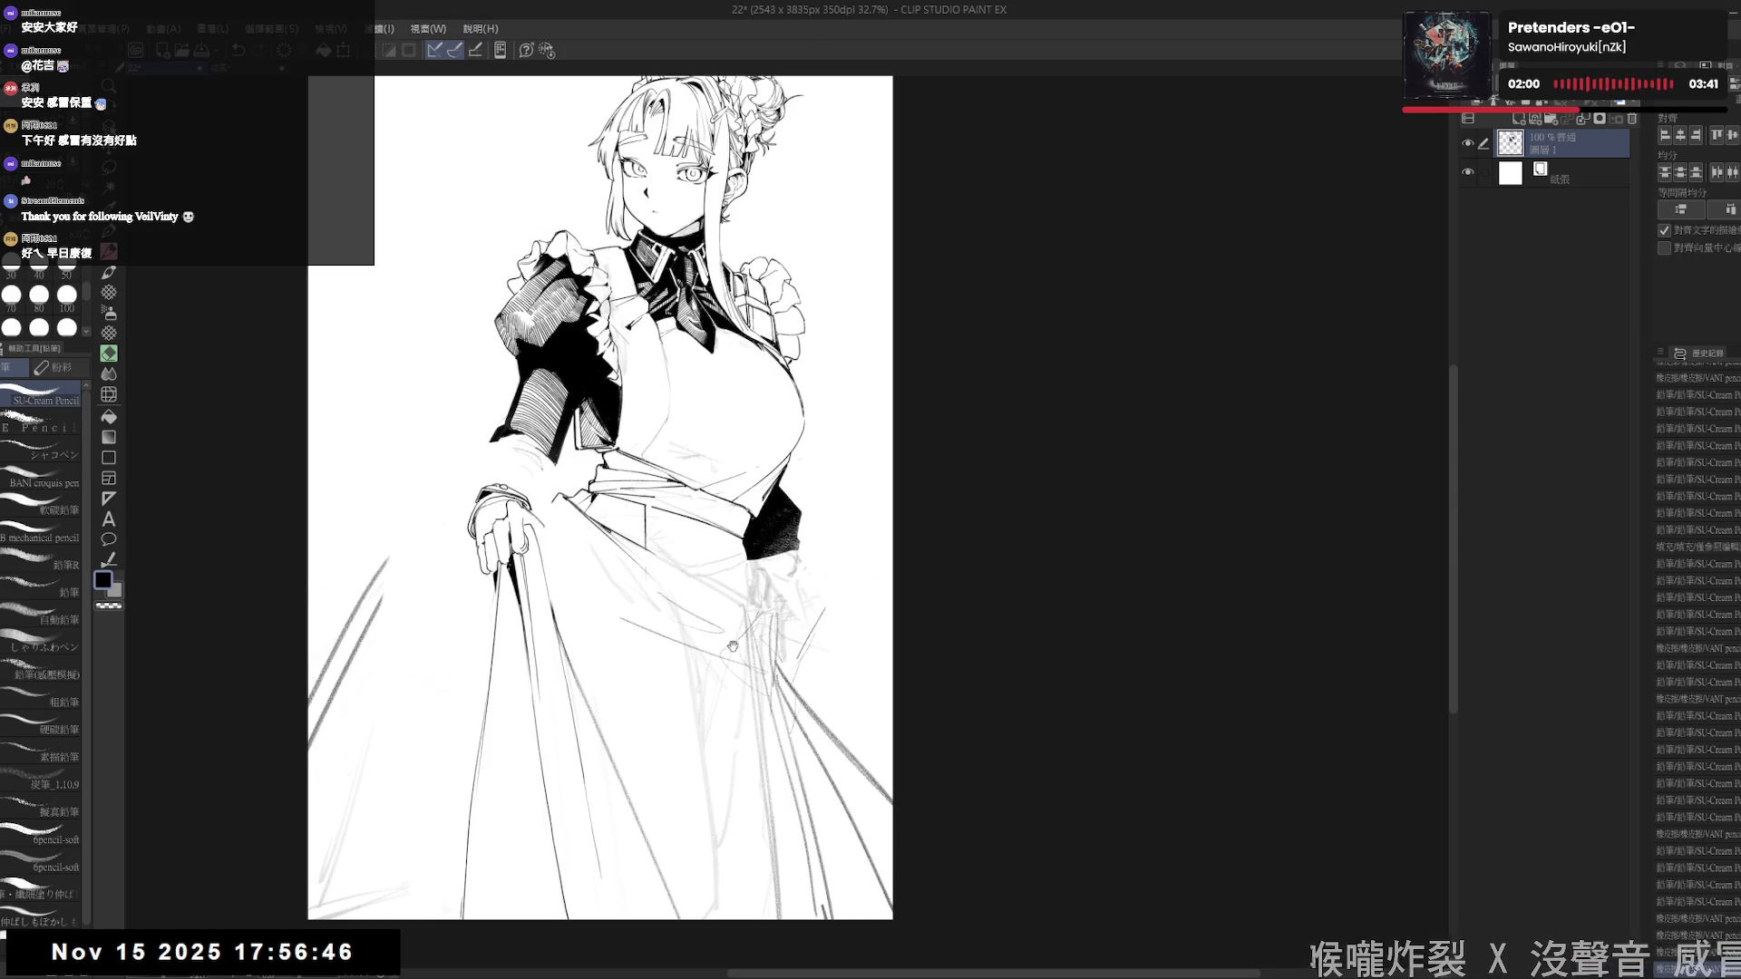
- Erase stray bottom skirt lines and pencil the first fold lines down the lifted skirt
{"action": "left_click_drag", "start_coordinate": [471, 728], "coordinate": [447, 703]}
{"action": "key", "text": "e"}
{"action": "mouse_move", "coordinate": [450, 882]}
{"action": "left_mouse_down"}
{"action": "mouse_move", "coordinate": [449, 798]}
{"action": "mouse_move", "coordinate": [493, 867]}
{"action": "mouse_move", "coordinate": [428, 821]}
{"action": "left_mouse_up"}
{"action": "key", "text": "p"}
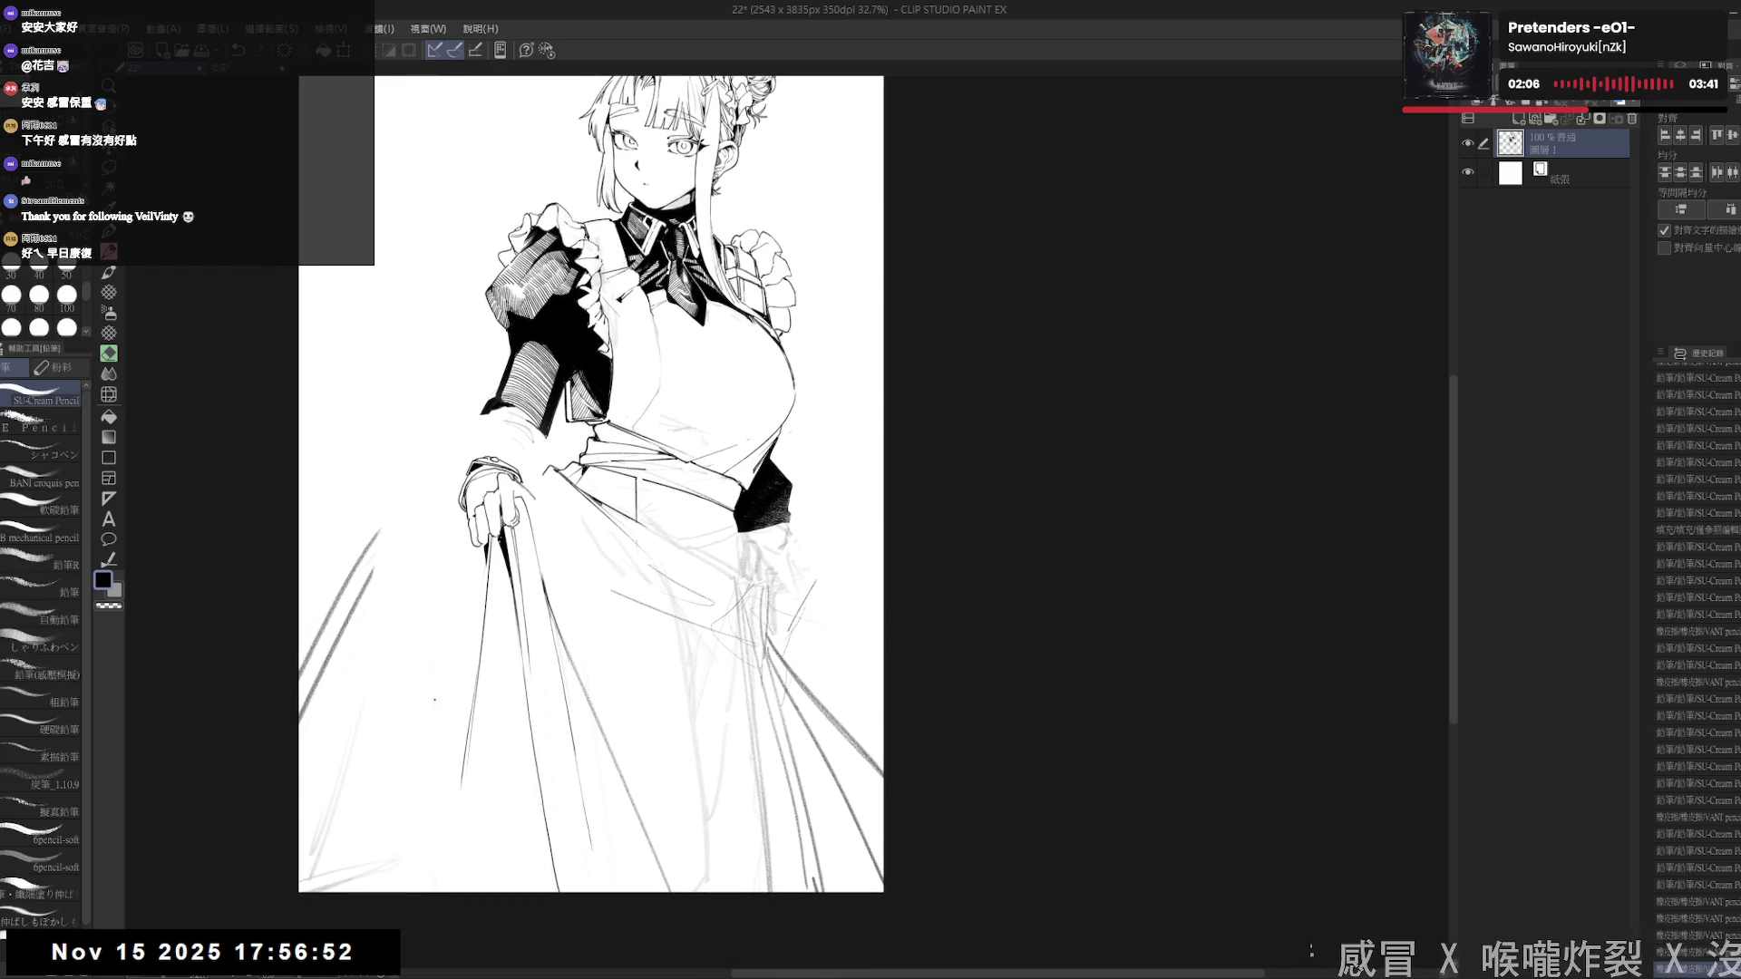
{"action": "left_click_drag", "start_coordinate": [481, 562], "coordinate": [472, 653]}
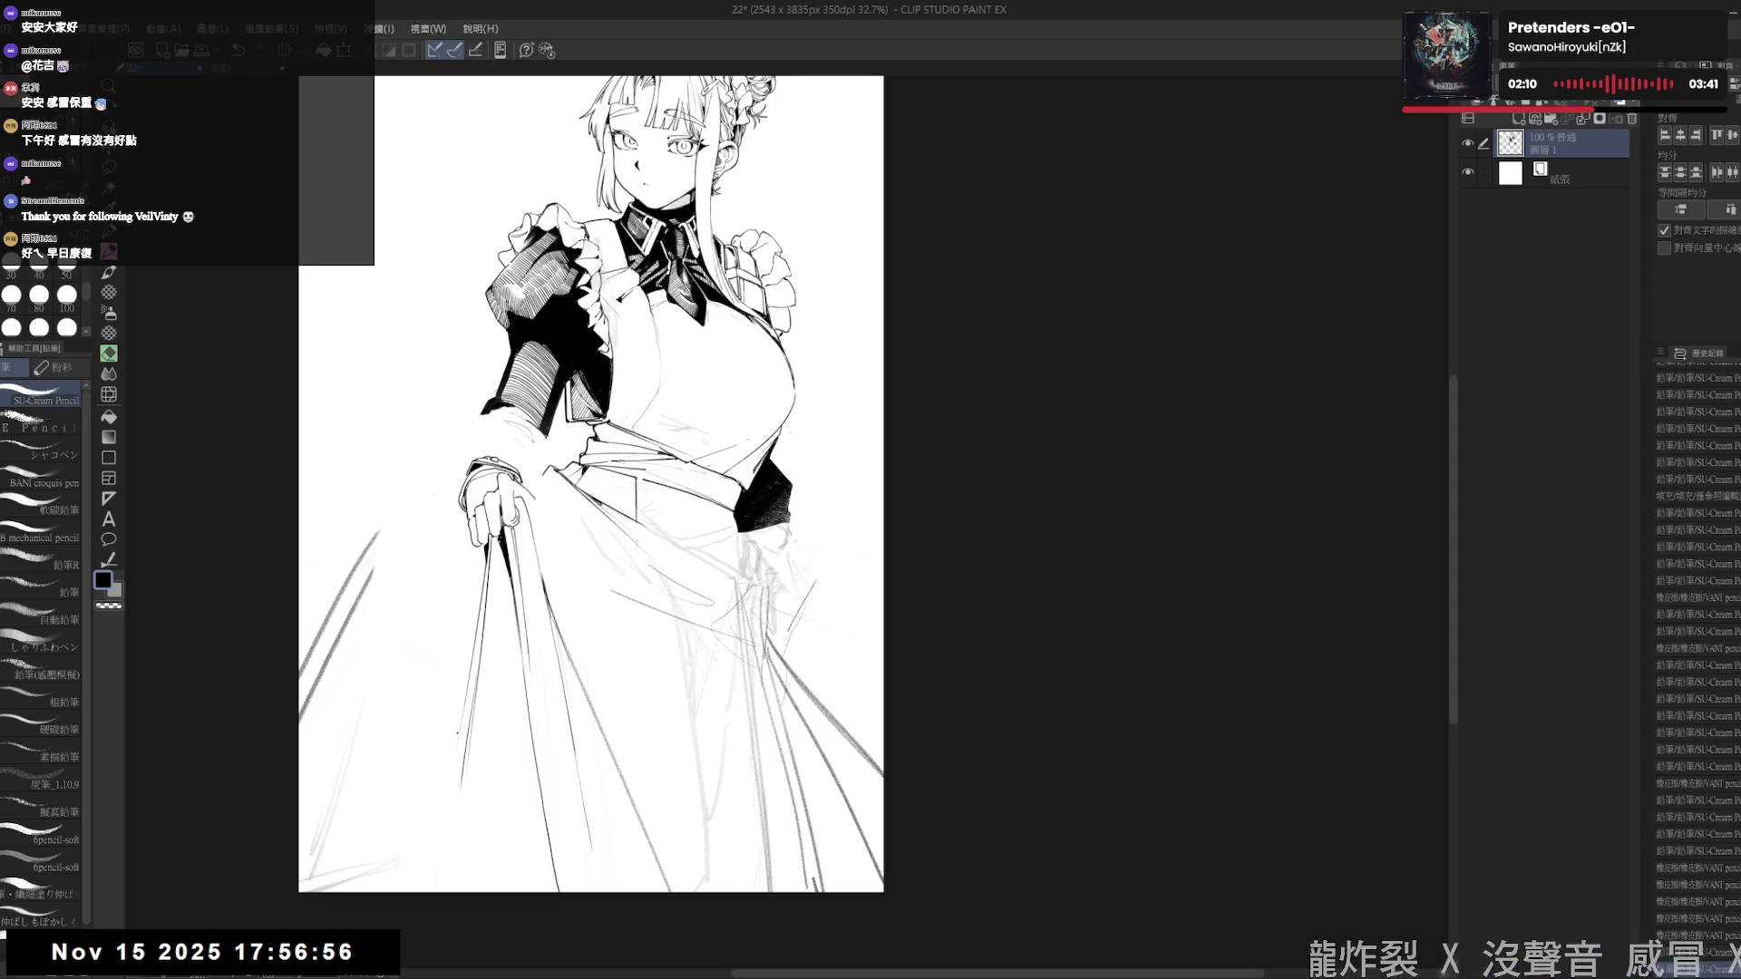
{"action": "left_click", "coordinate": [473, 618]}
{"action": "left_click_drag", "start_coordinate": [478, 580], "coordinate": [477, 624]}
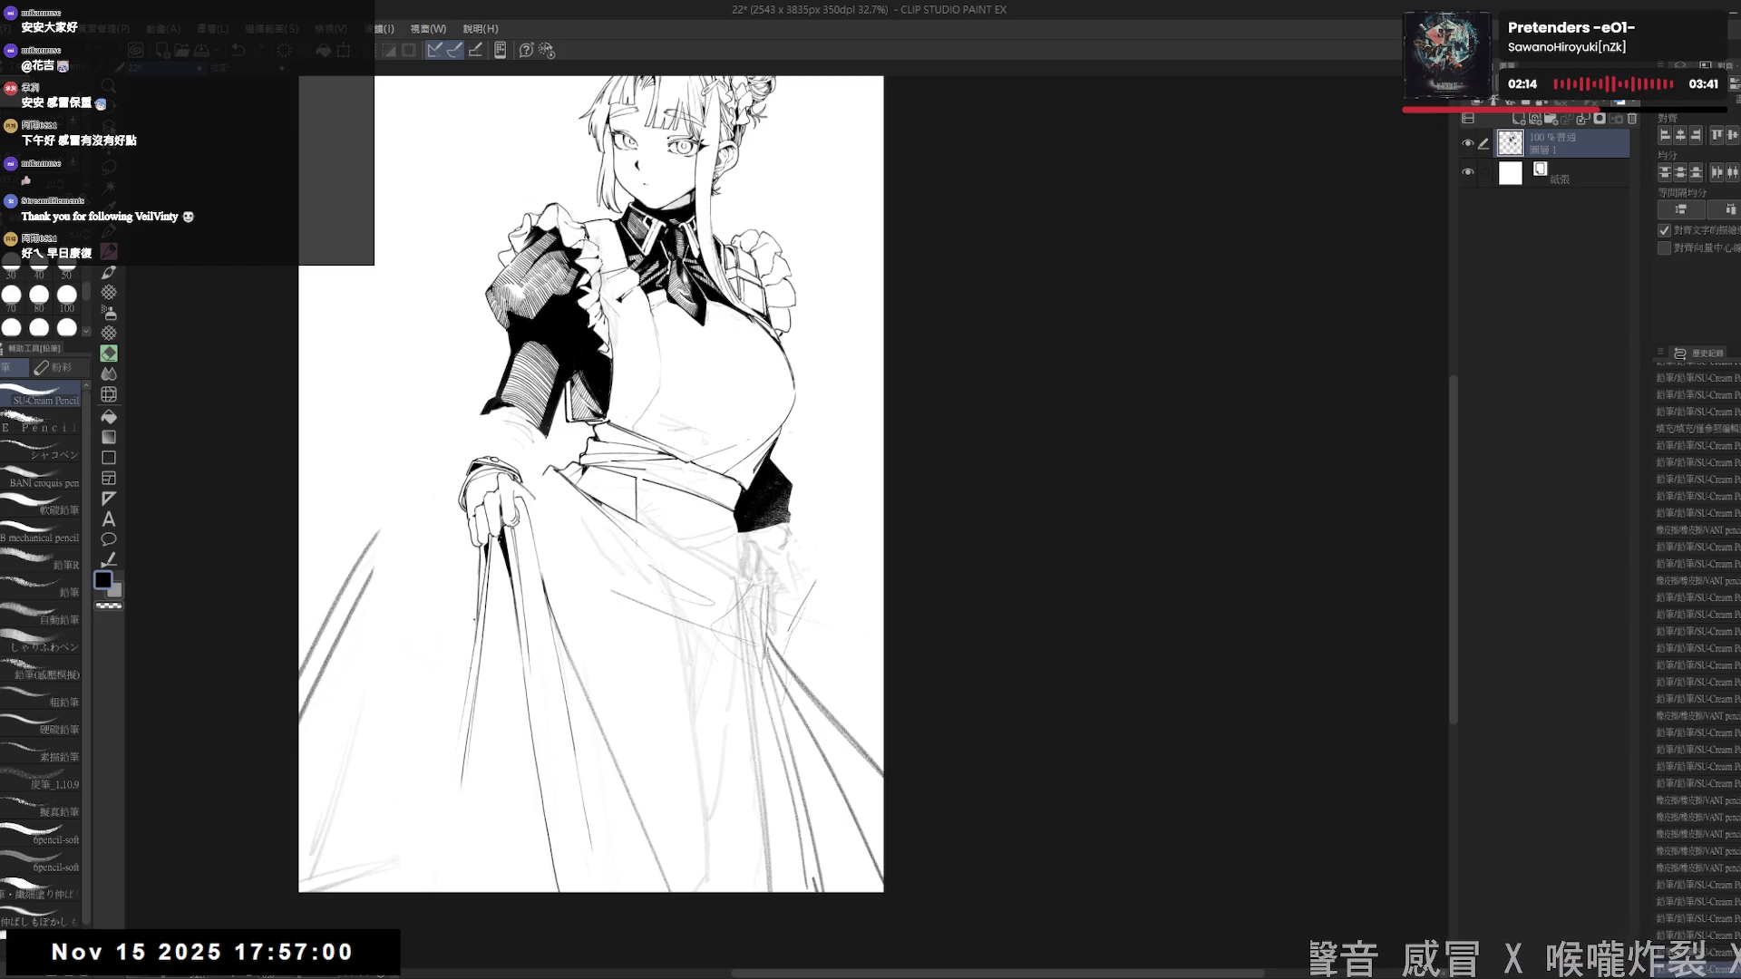
- Add short fold strokes and small marks lower on the gathered skirt, trimming one fold line
{"action": "key", "text": "e"}
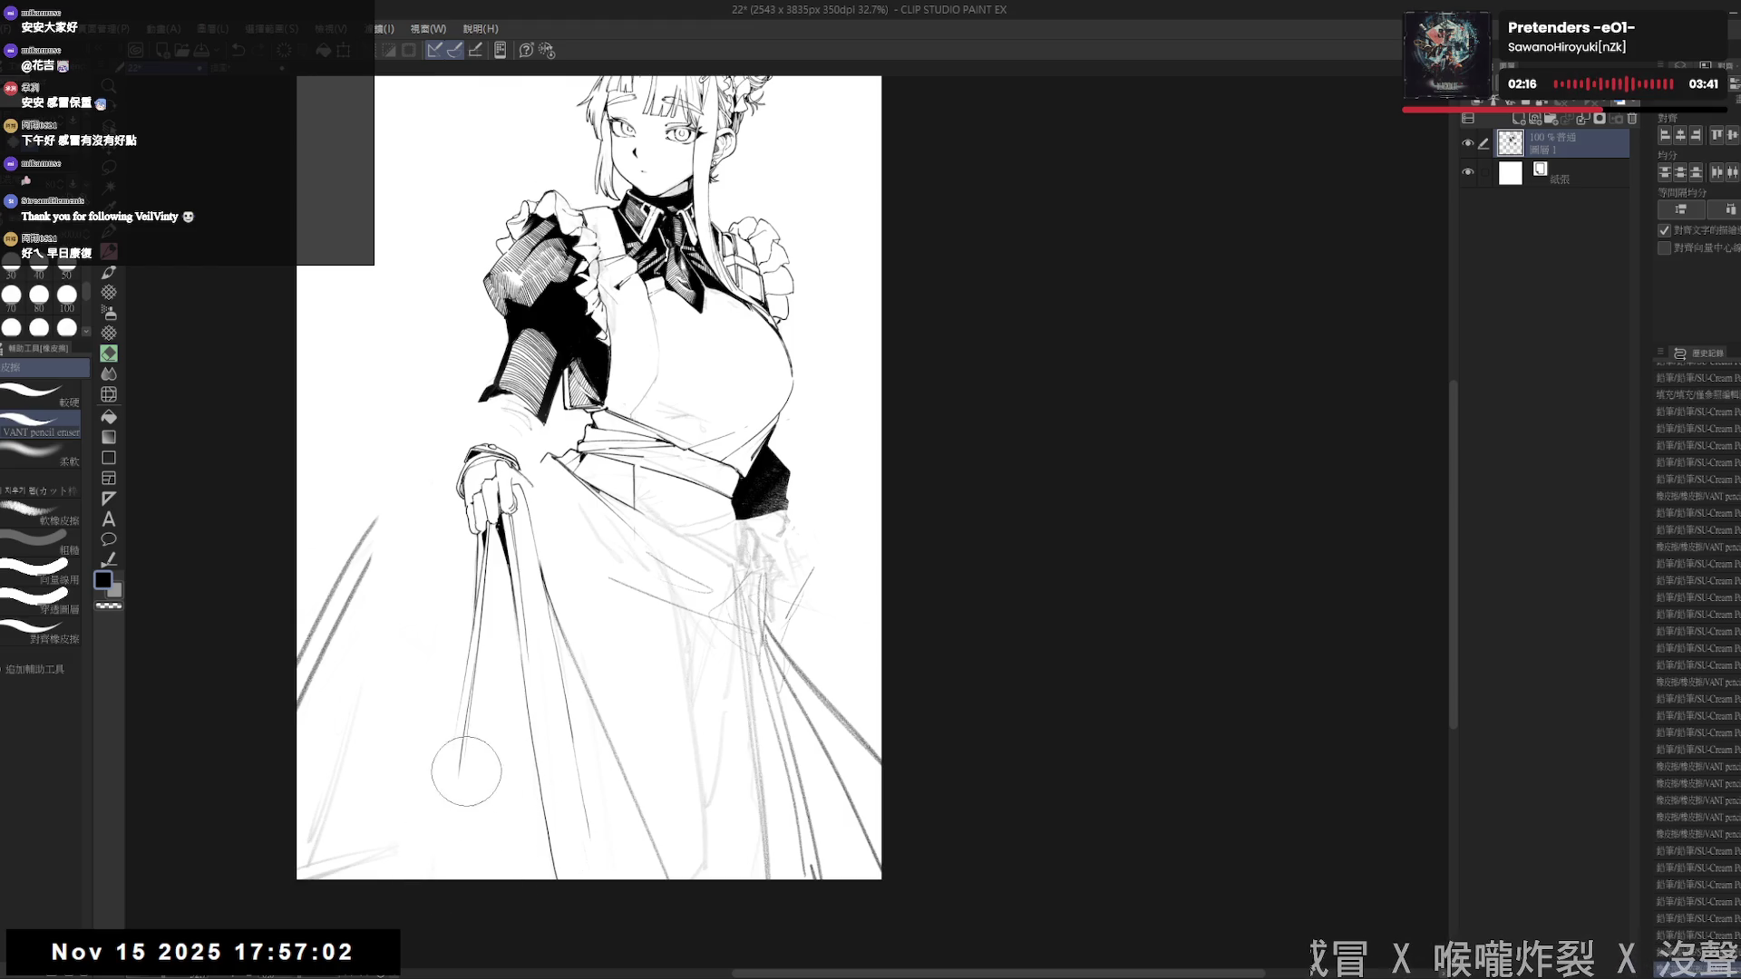
{"action": "key", "text": "p"}
{"action": "mouse_move", "coordinate": [458, 744]}
{"action": "left_mouse_down"}
{"action": "mouse_move", "coordinate": [458, 714]}
{"action": "mouse_move", "coordinate": [451, 760]}
{"action": "mouse_move", "coordinate": [483, 784]}
{"action": "left_mouse_up"}
{"action": "left_click", "coordinate": [496, 679]}
{"action": "left_click_drag", "start_coordinate": [499, 724], "coordinate": [488, 783]}
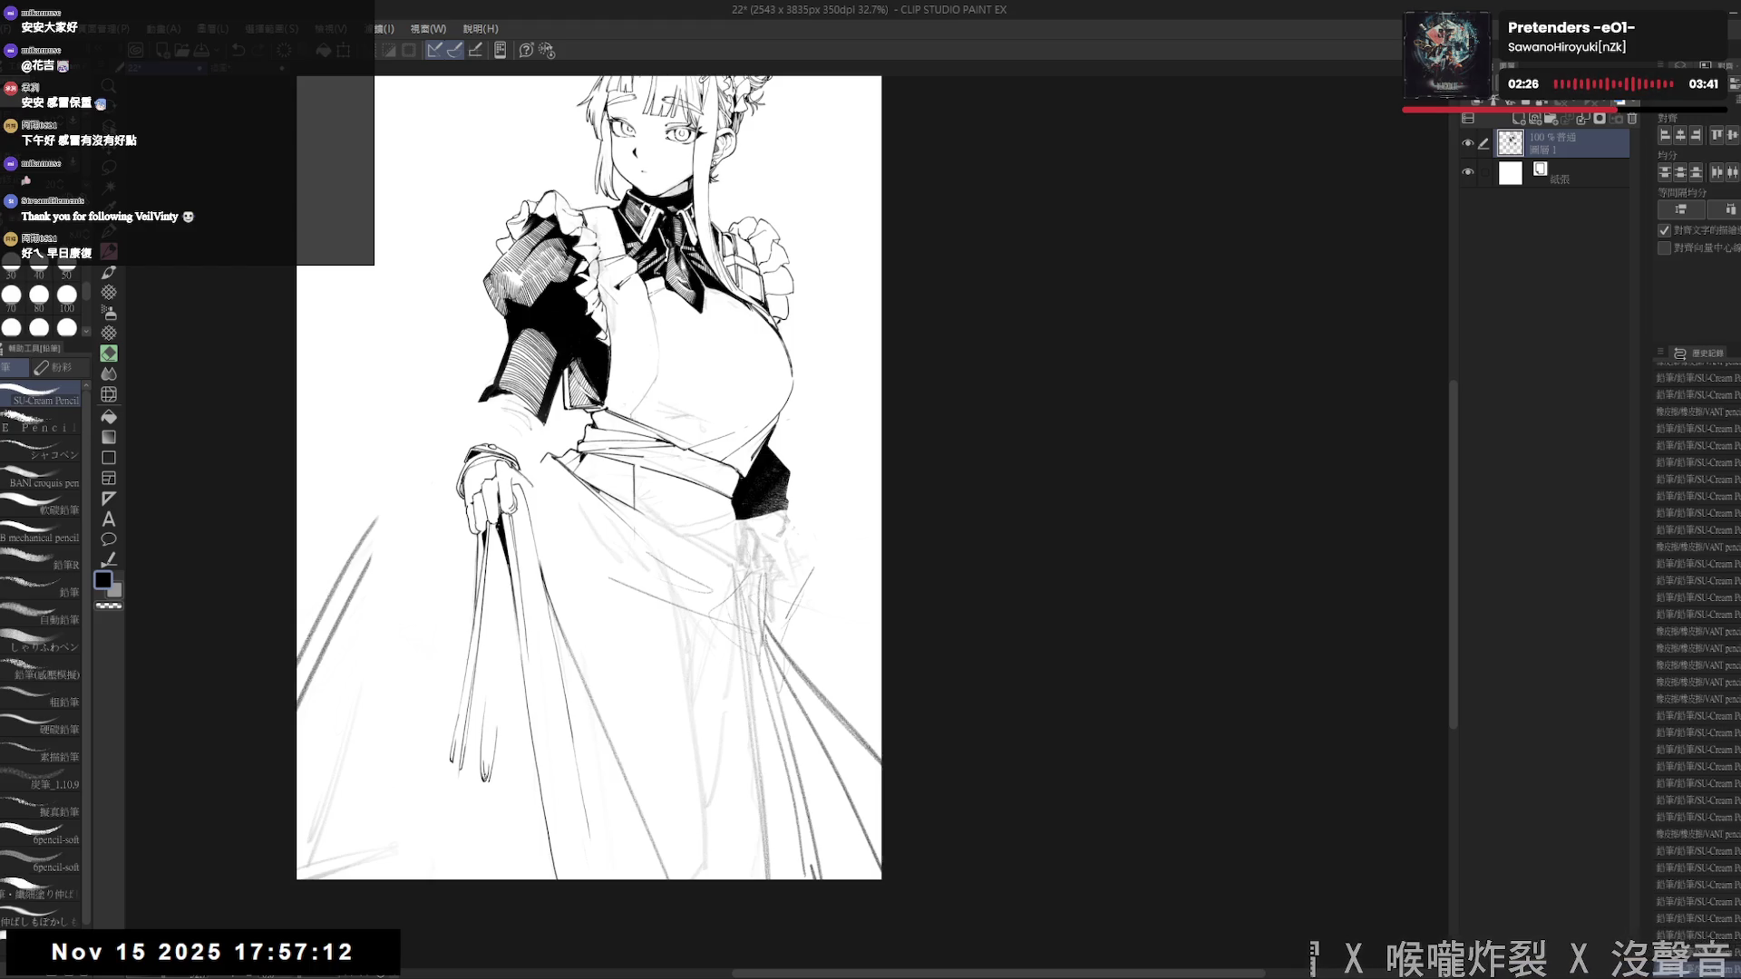
{"action": "left_click", "coordinate": [515, 717]}
{"action": "mouse_move", "coordinate": [512, 713]}
{"action": "left_mouse_down"}
{"action": "mouse_move", "coordinate": [502, 776]}
{"action": "mouse_move", "coordinate": [521, 781]}
{"action": "left_mouse_up"}
- Ink the left skirt hem, a short stroke near the left hand, and the skirt's left edge
{"action": "left_click_drag", "start_coordinate": [580, 472], "coordinate": [562, 426]}
{"action": "left_click_drag", "start_coordinate": [452, 736], "coordinate": [455, 748]}
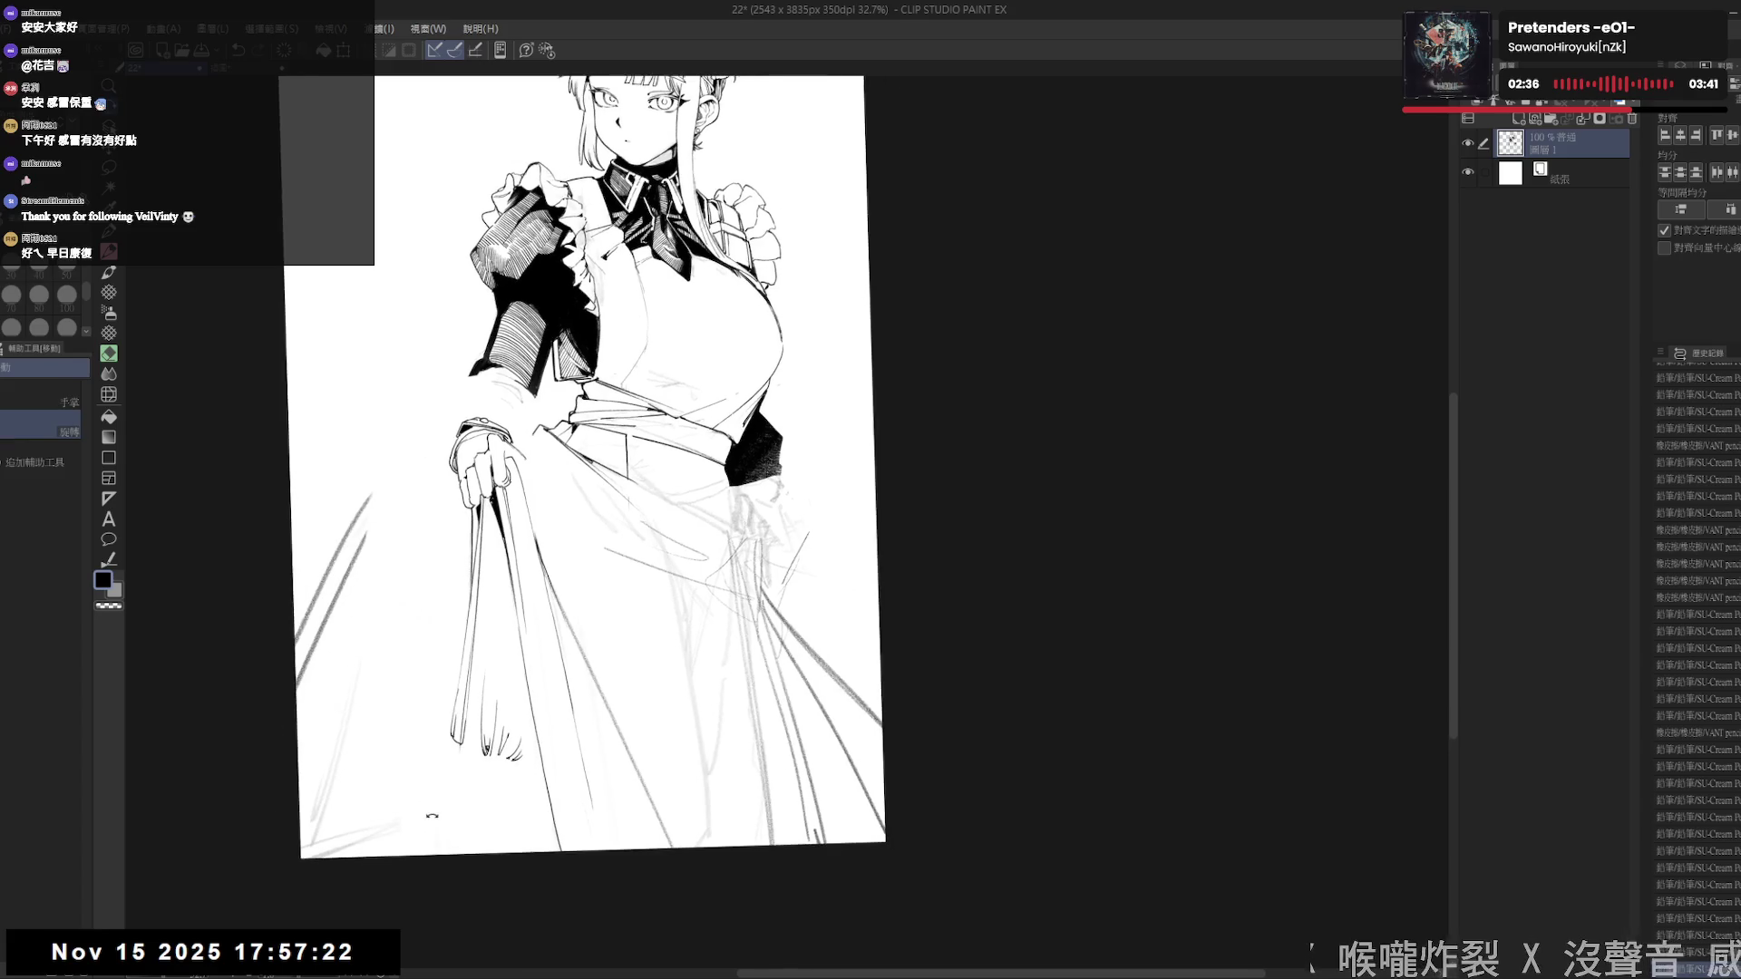
{"action": "left_click_drag", "start_coordinate": [469, 510], "coordinate": [464, 530]}
{"action": "left_click_drag", "start_coordinate": [444, 613], "coordinate": [437, 650]}
{"action": "mouse_move", "coordinate": [439, 642]}
{"action": "left_mouse_down"}
{"action": "mouse_move", "coordinate": [452, 739]}
{"action": "mouse_move", "coordinate": [444, 701]}
{"action": "left_mouse_up"}
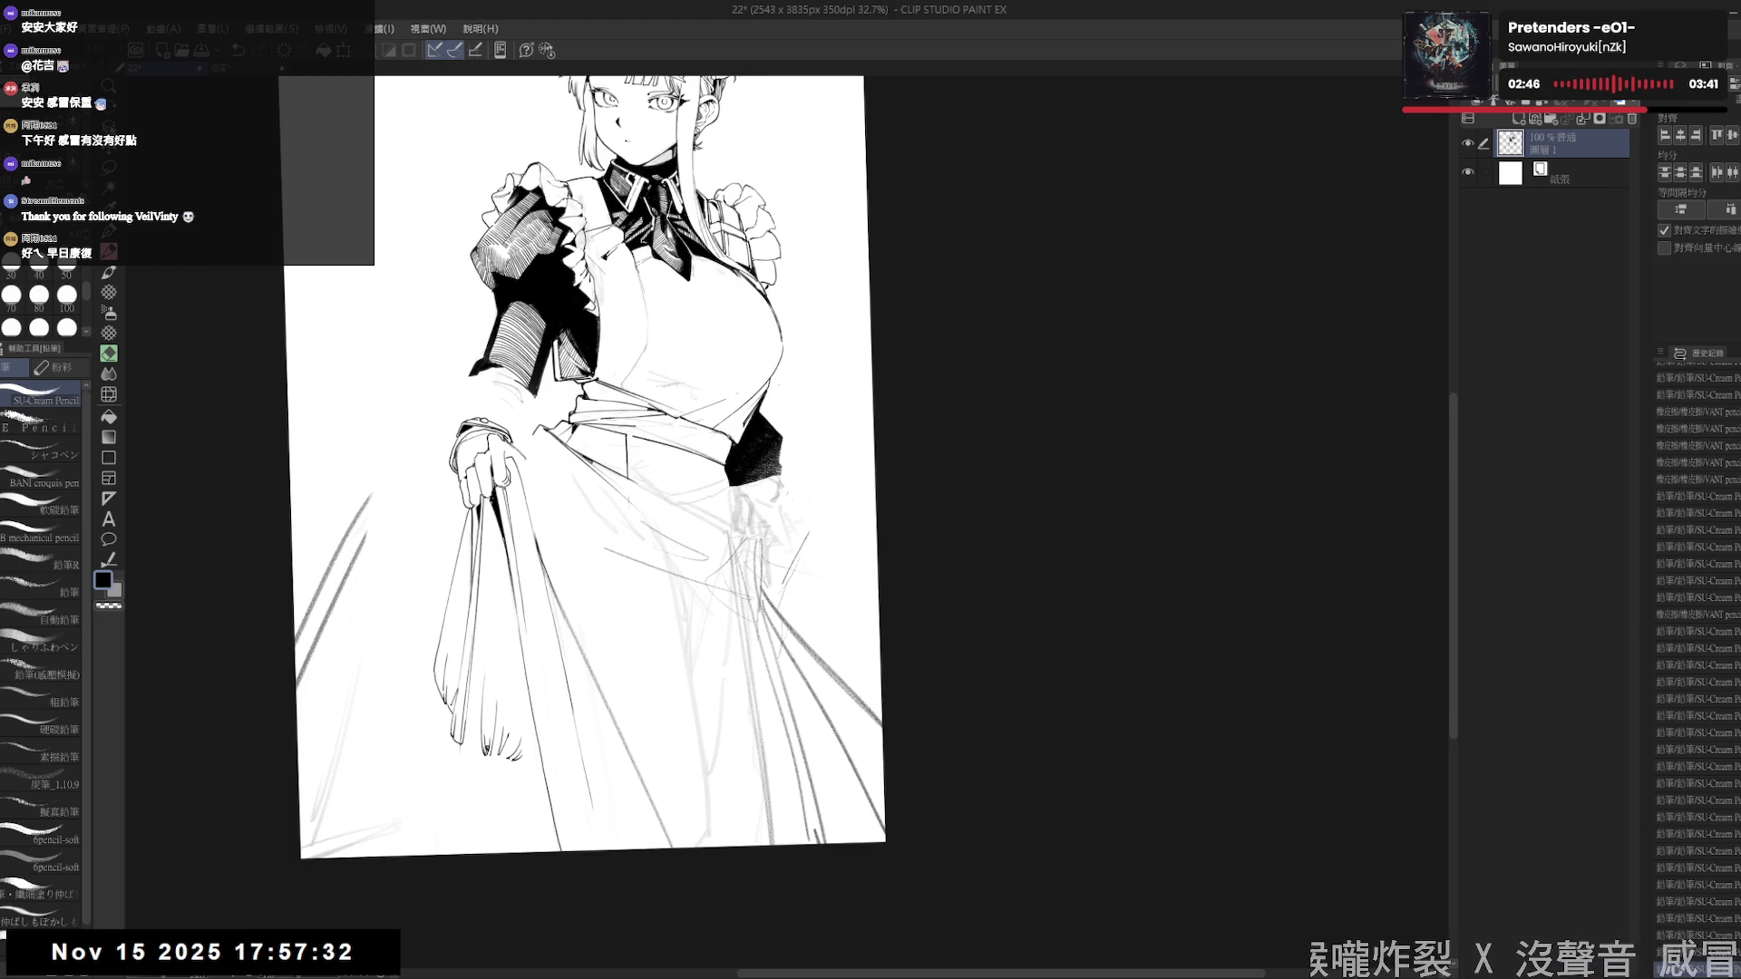
- Refine the bunched hem strokes with small dots and marks, partly erasing one edge stroke
{"action": "left_click_drag", "start_coordinate": [427, 762], "coordinate": [447, 749]}
{"action": "key", "text": "p"}
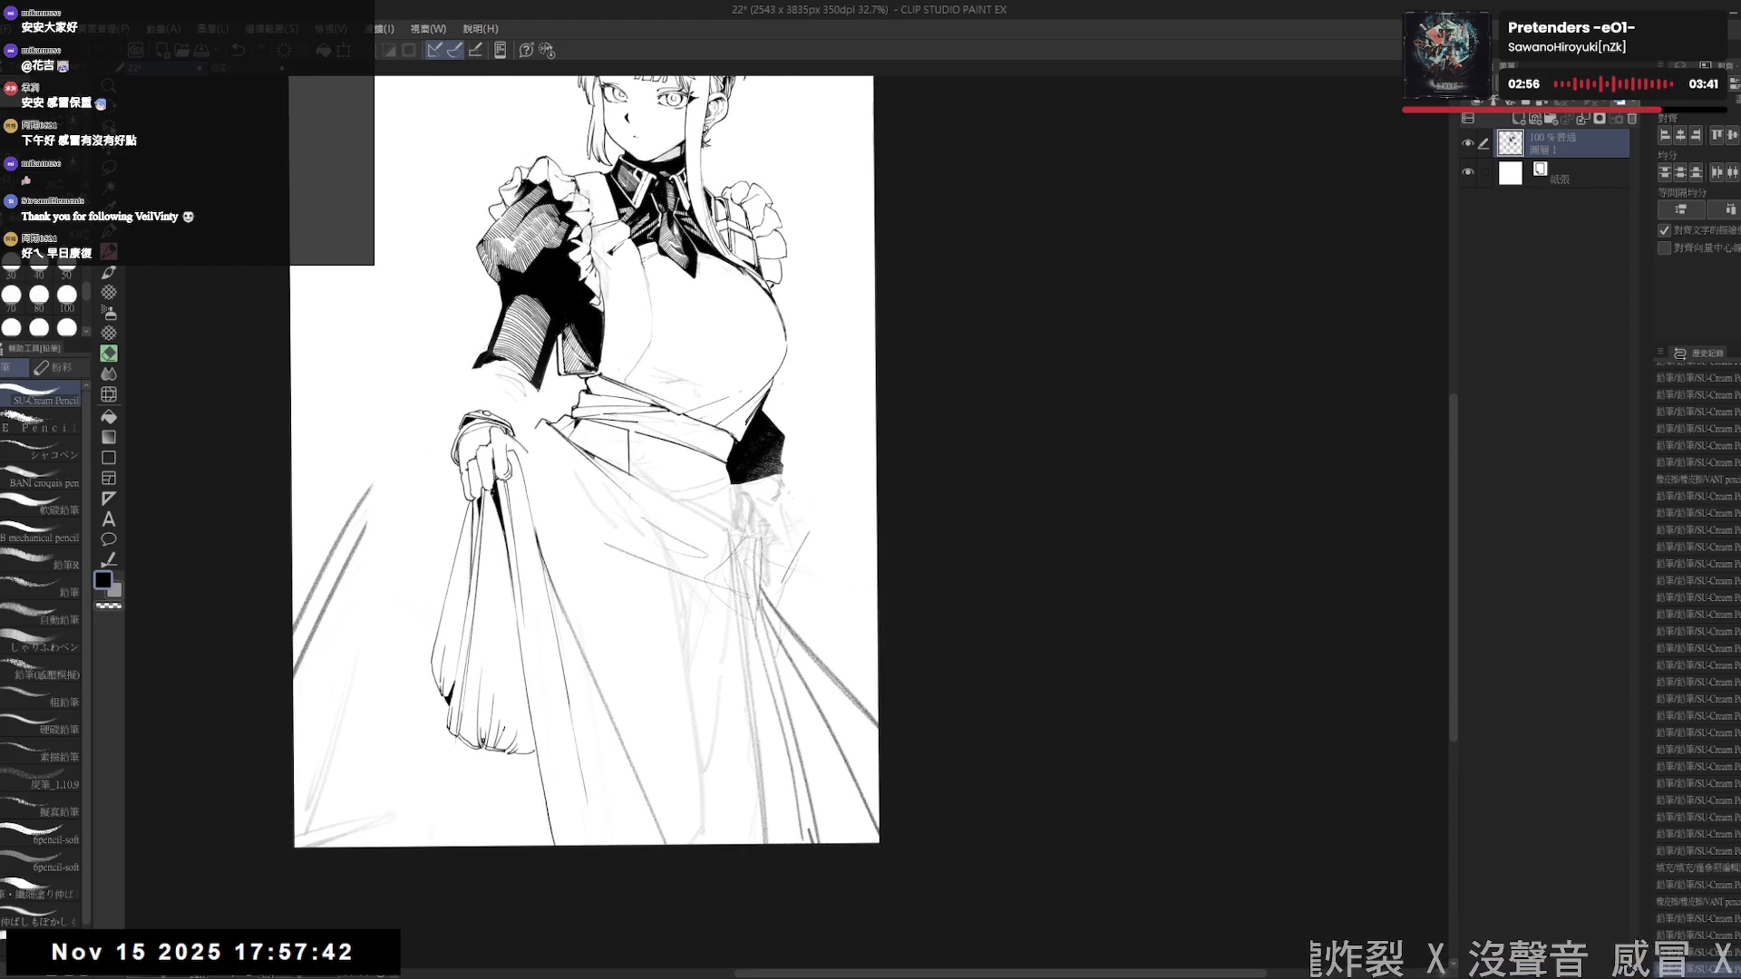
{"action": "mouse_move", "coordinate": [544, 743]}
{"action": "left_mouse_down"}
{"action": "mouse_move", "coordinate": [535, 816]}
{"action": "mouse_move", "coordinate": [526, 788]}
{"action": "left_mouse_up"}
{"action": "left_click", "coordinate": [544, 719]}
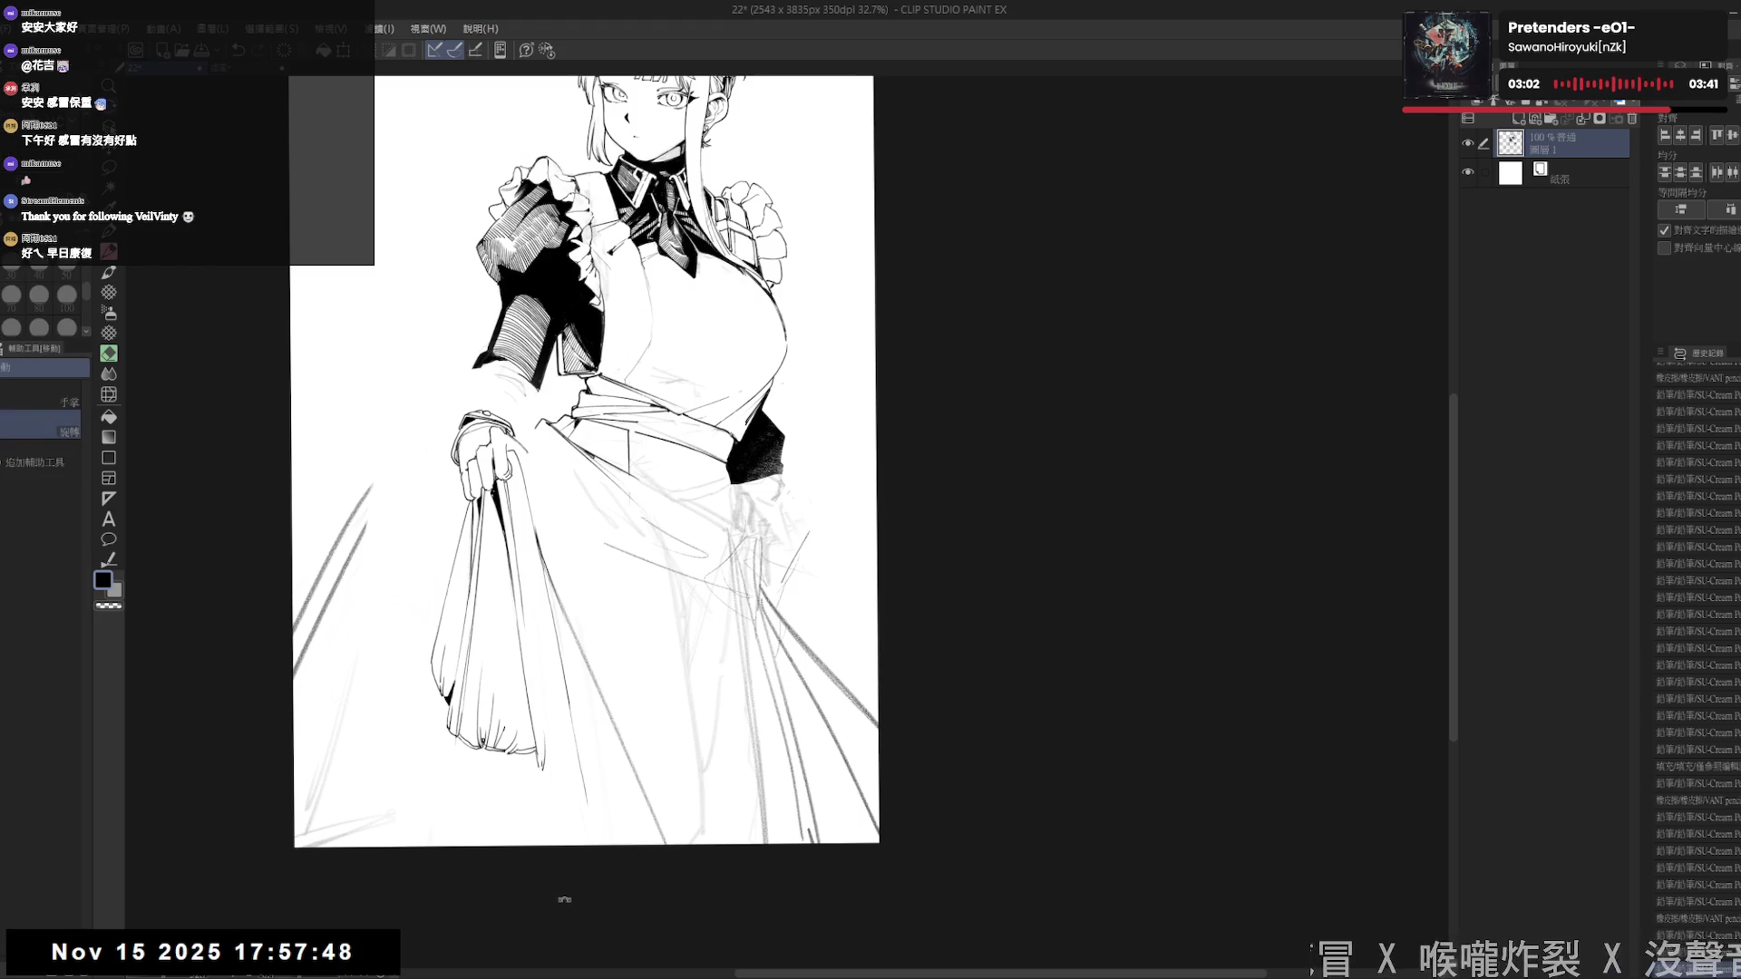
{"action": "left_click_drag", "start_coordinate": [725, 272], "coordinate": [750, 292]}
{"action": "left_click_drag", "start_coordinate": [509, 700], "coordinate": [513, 731]}
{"action": "left_click", "coordinate": [519, 700]}
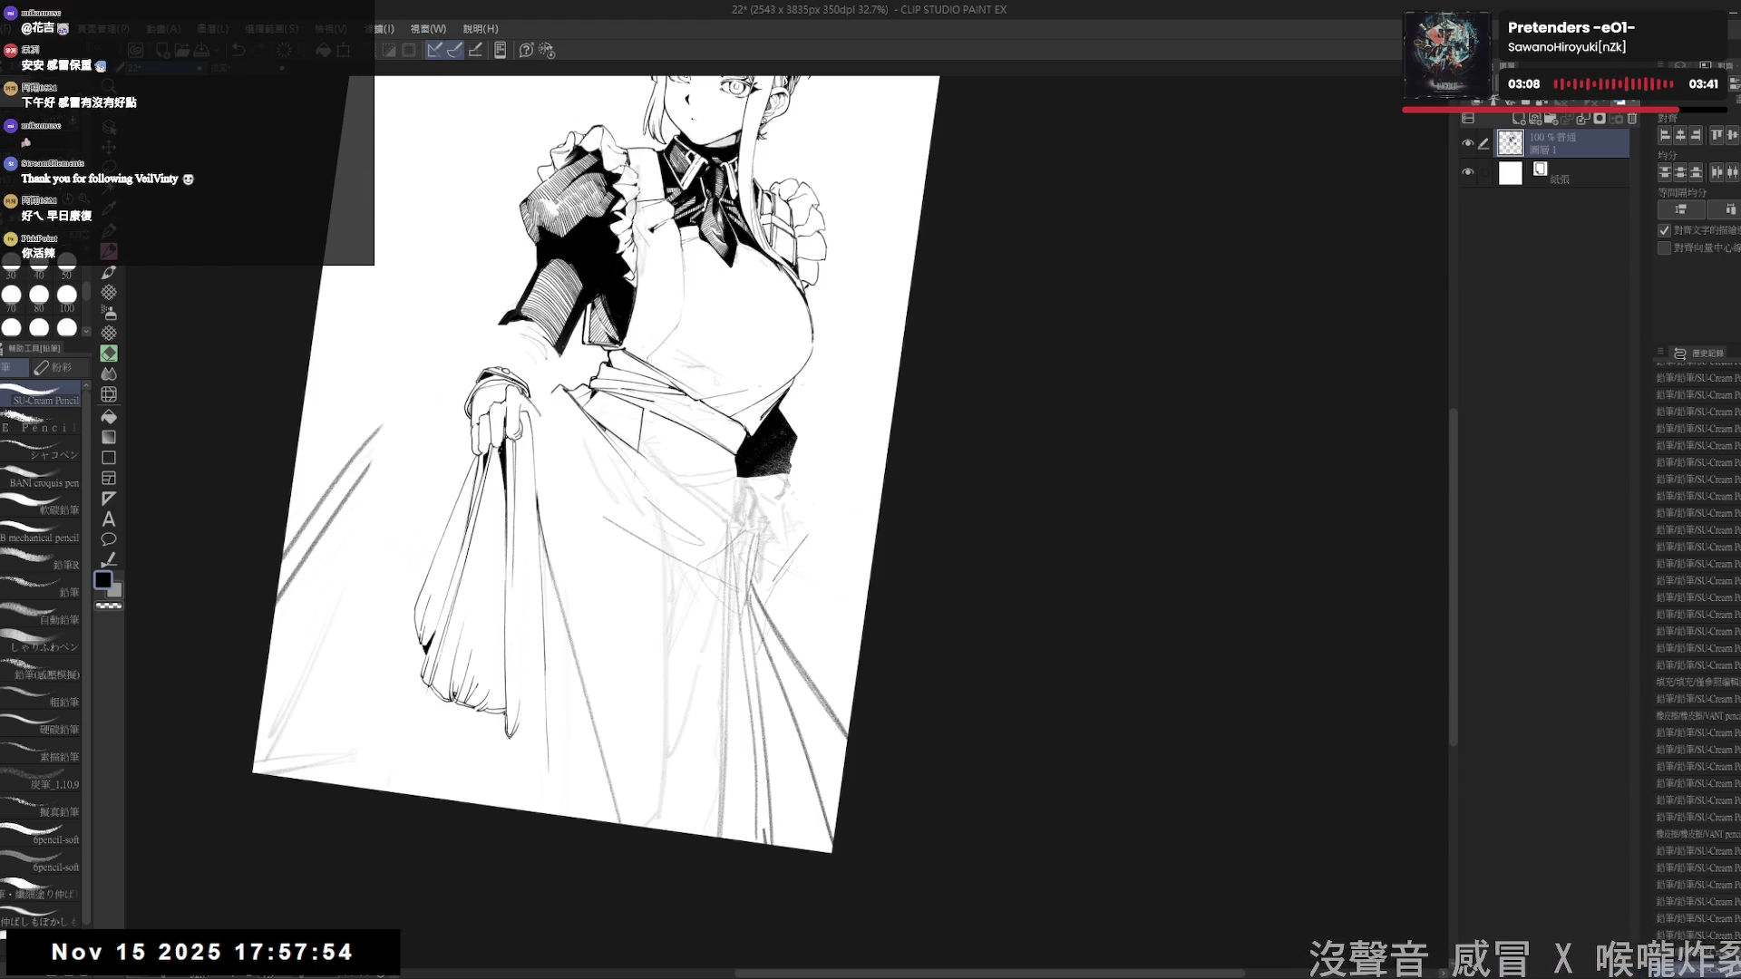
- Mark the skirt hem, erase a stray mark there, and add a tiny pencil touch
{"action": "left_click", "coordinate": [531, 744]}
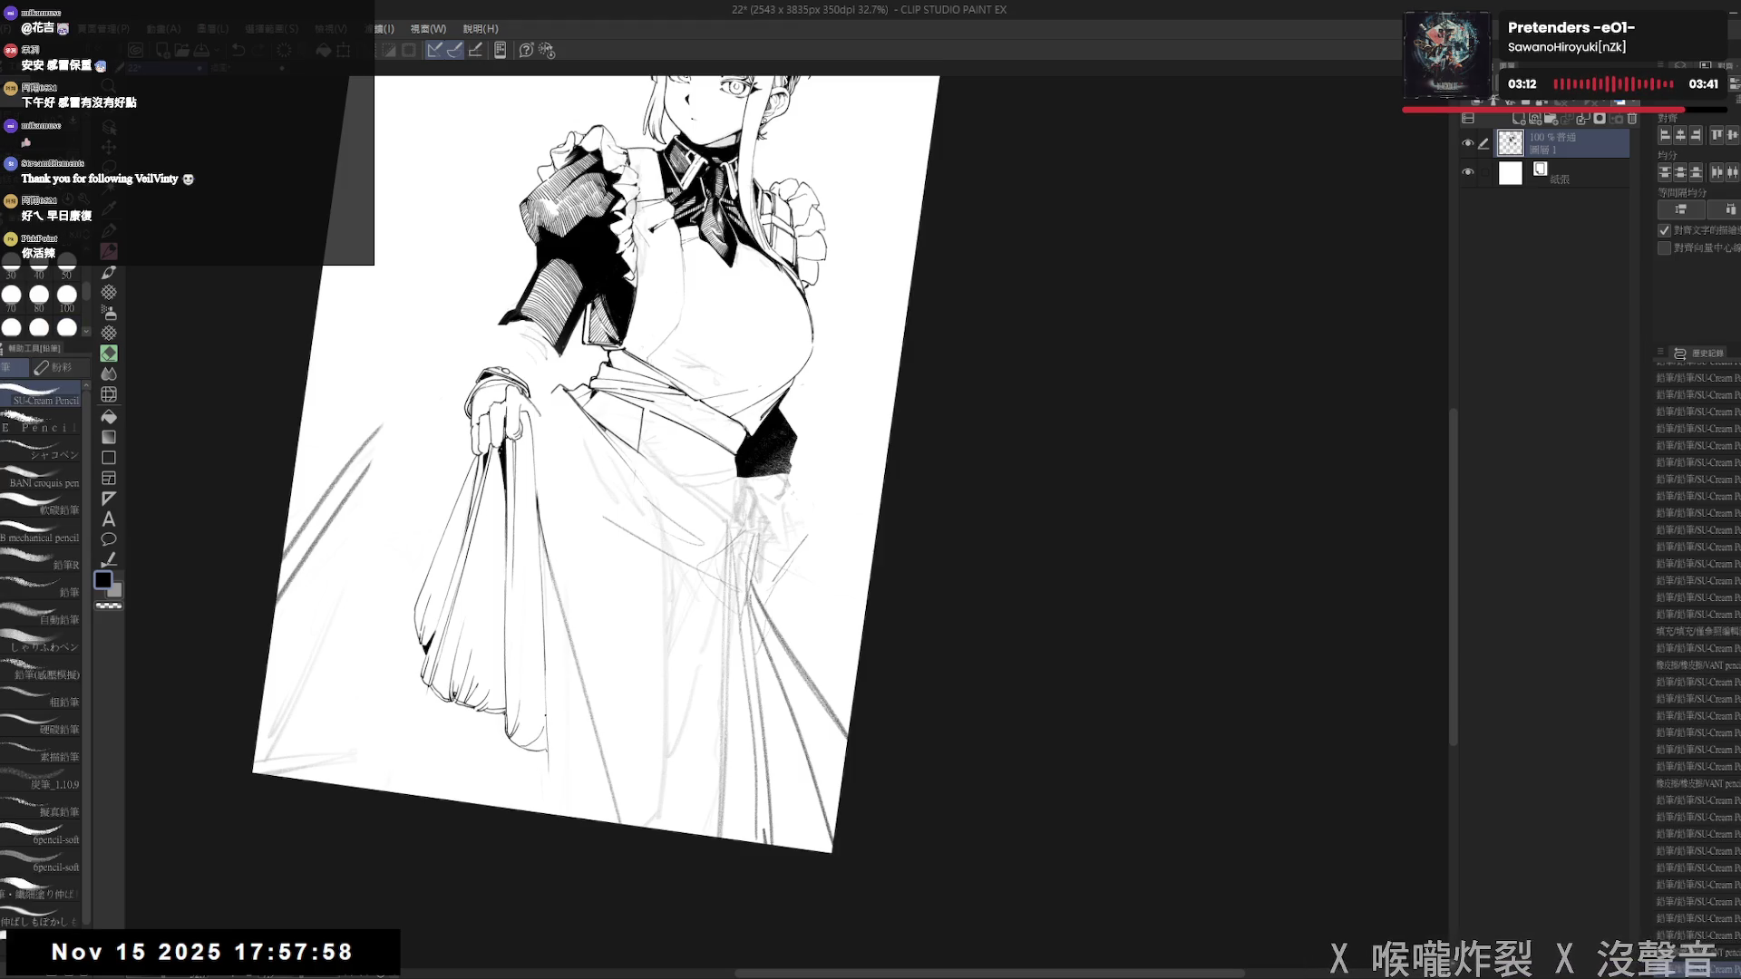
{"action": "key", "text": "e"}
{"action": "left_click", "coordinate": [541, 733]}
{"action": "key", "text": "p"}
{"action": "left_click", "coordinate": [535, 739]}
{"action": "key", "text": "ctrl+0"}
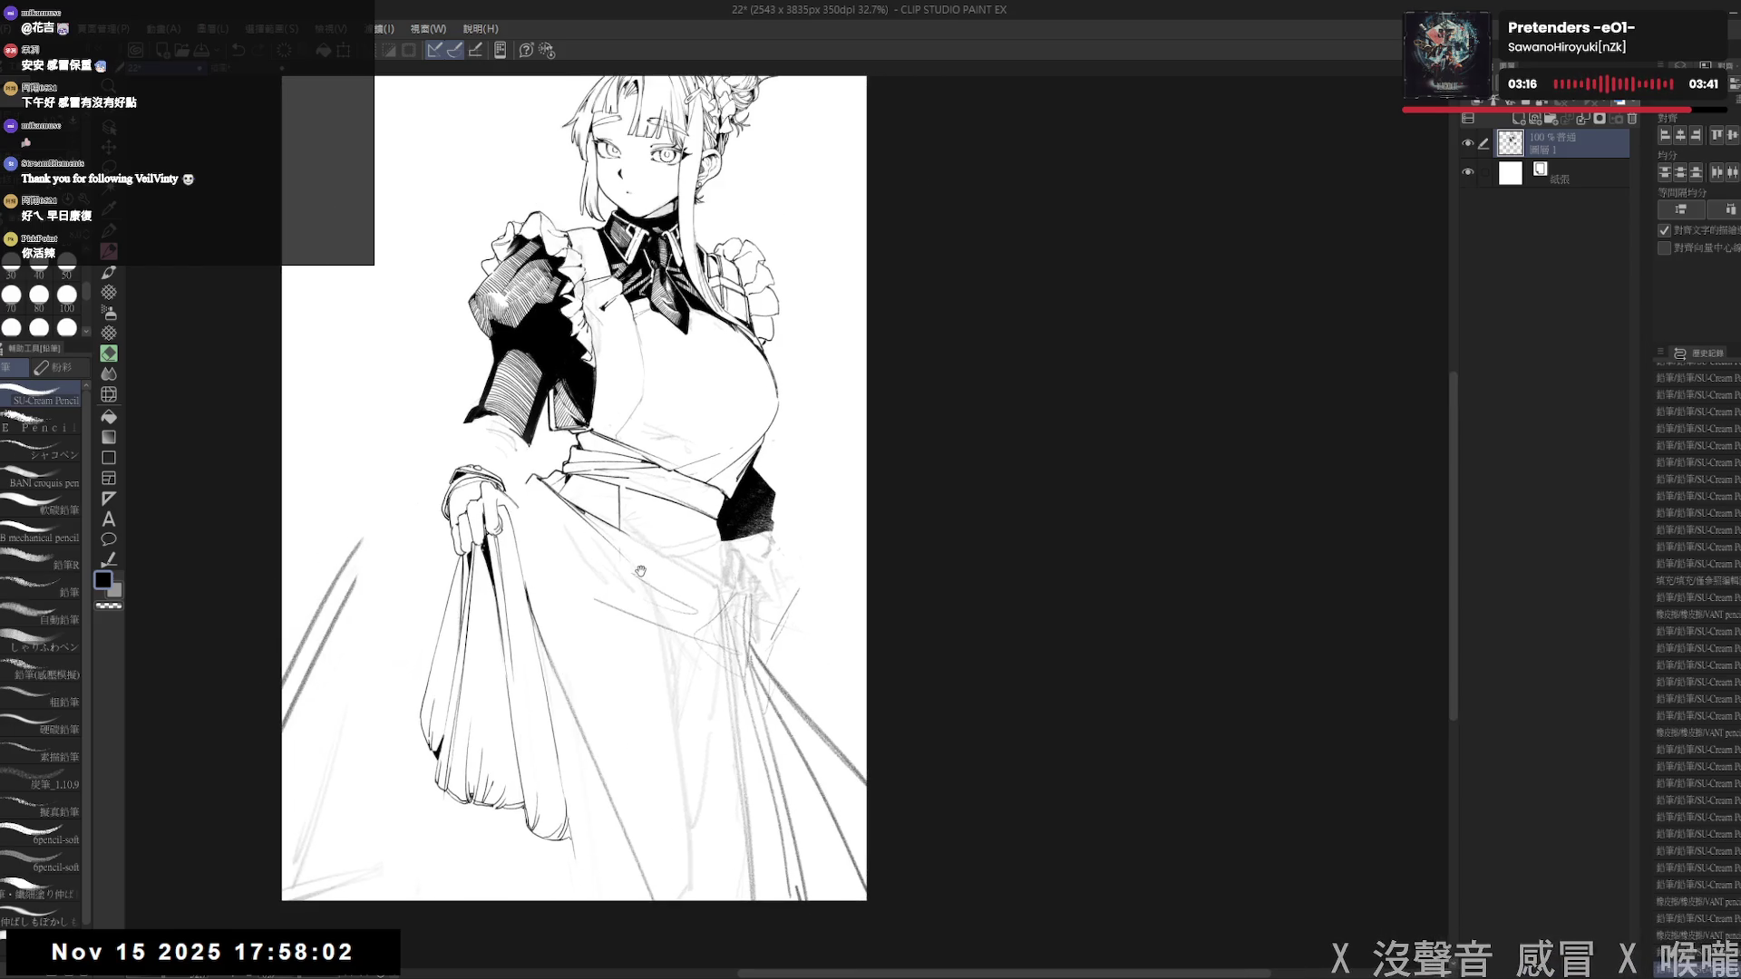
{"action": "key", "text": "ctrl+minus"}
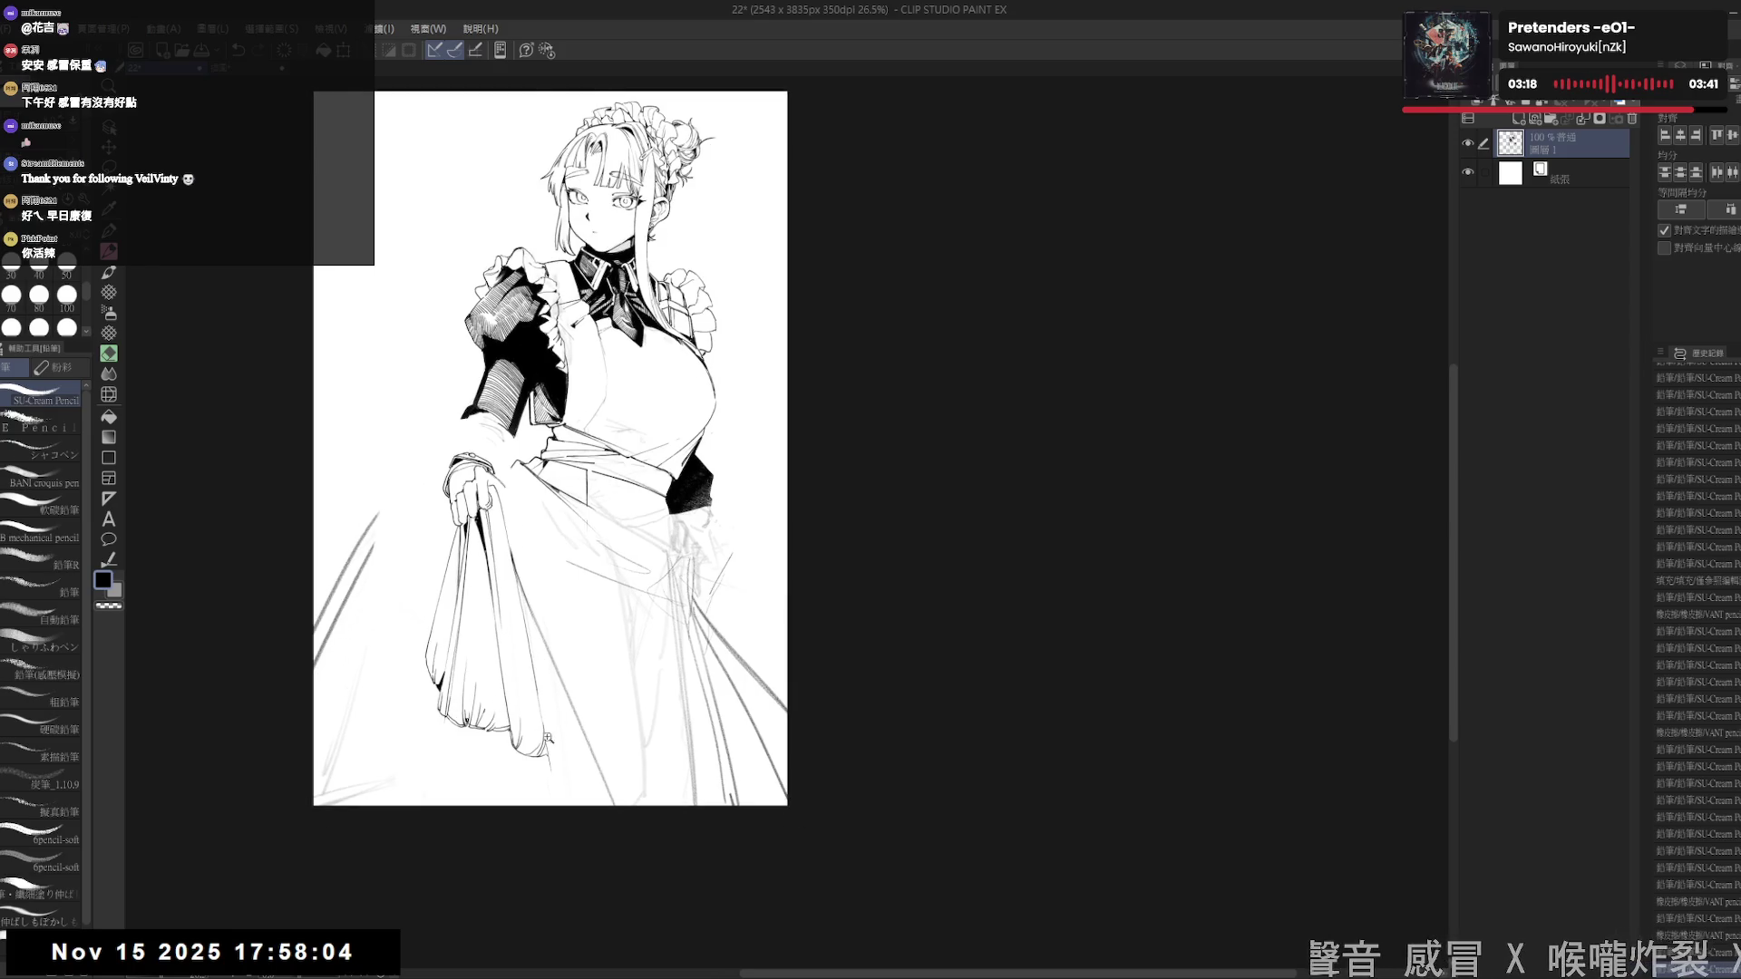
{"action": "key", "text": "ctrl+plus"}
{"action": "left_click_drag", "start_coordinate": [508, 733], "coordinate": [418, 756]}
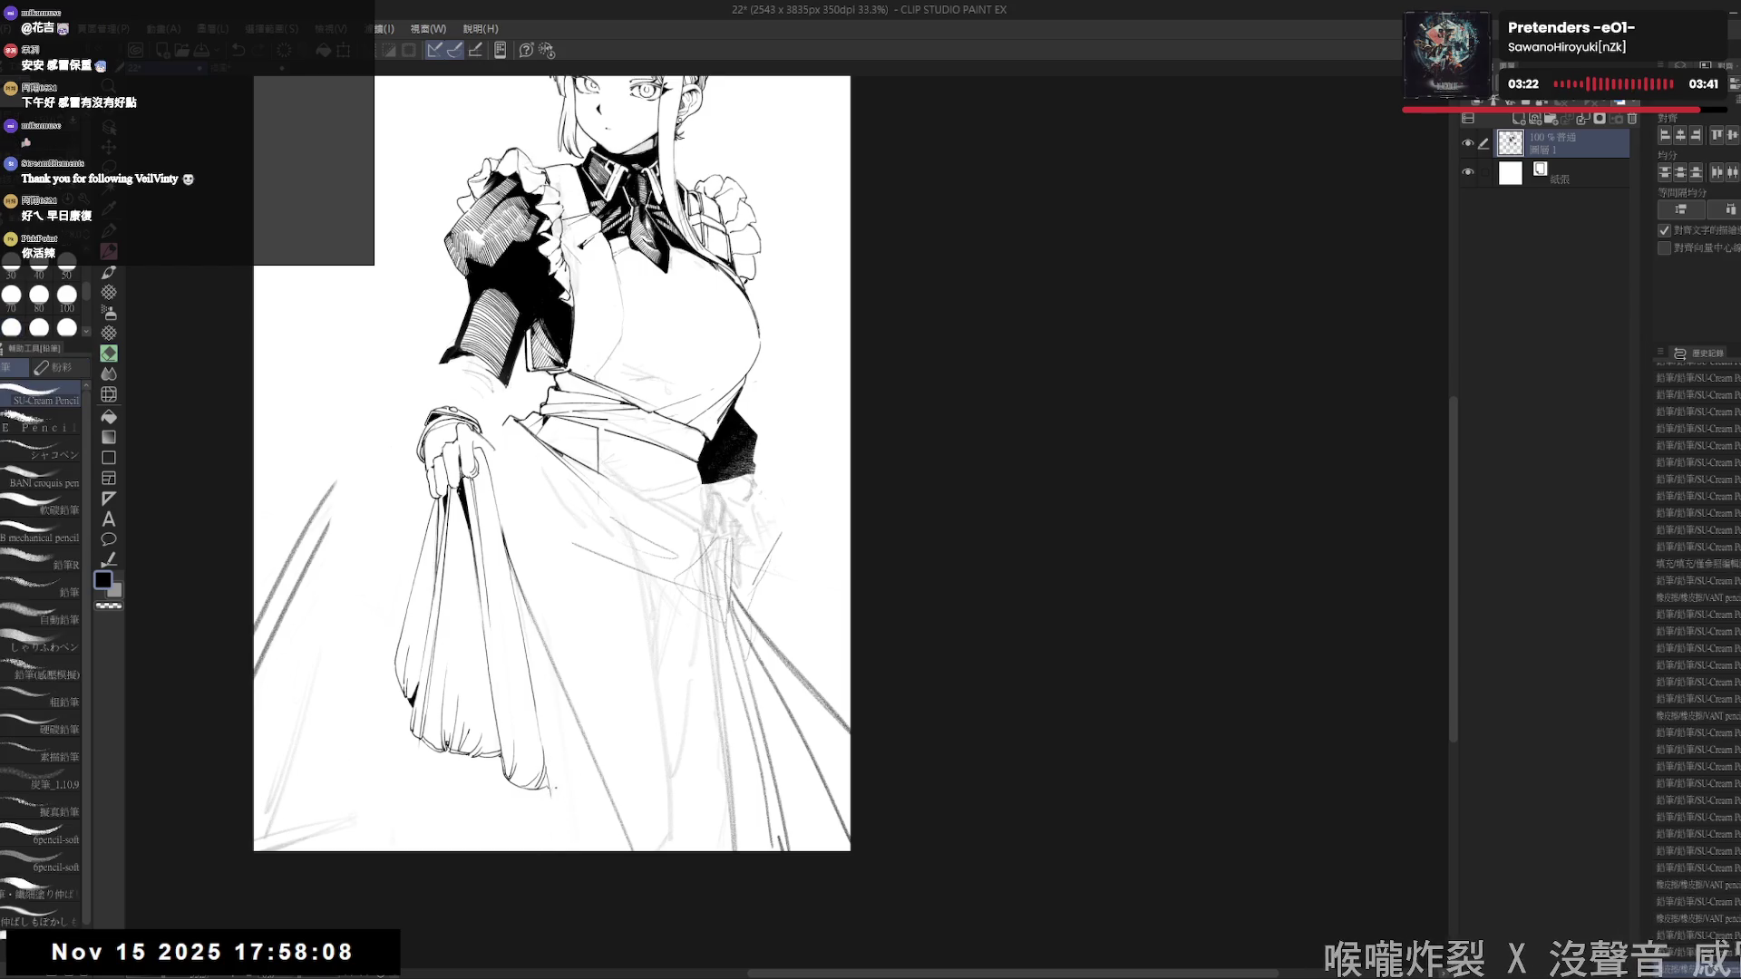
- Add small pencil marks and a short fold stroke on the skirt hem
{"action": "key", "text": "e"}
{"action": "mouse_move", "coordinate": [580, 635]}
{"action": "left_mouse_down"}
{"action": "mouse_move", "coordinate": [556, 700]}
{"action": "mouse_move", "coordinate": [581, 798]}
{"action": "mouse_move", "coordinate": [562, 725]}
{"action": "left_mouse_up"}
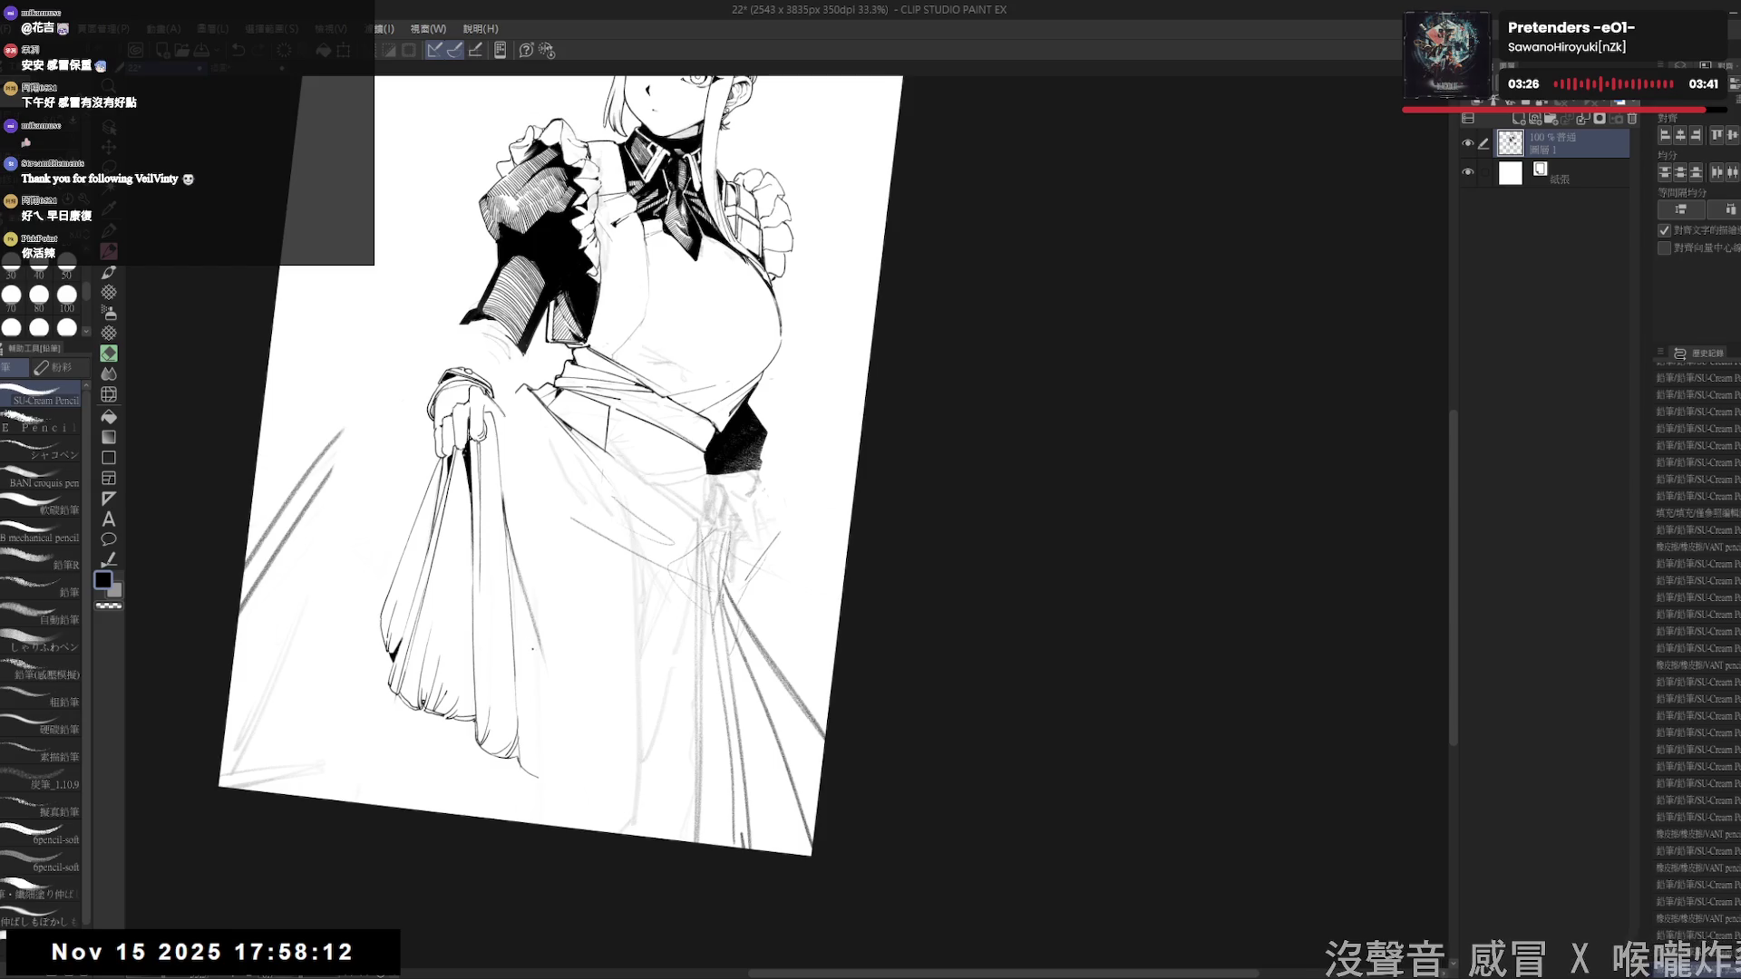
{"action": "key", "text": "p"}
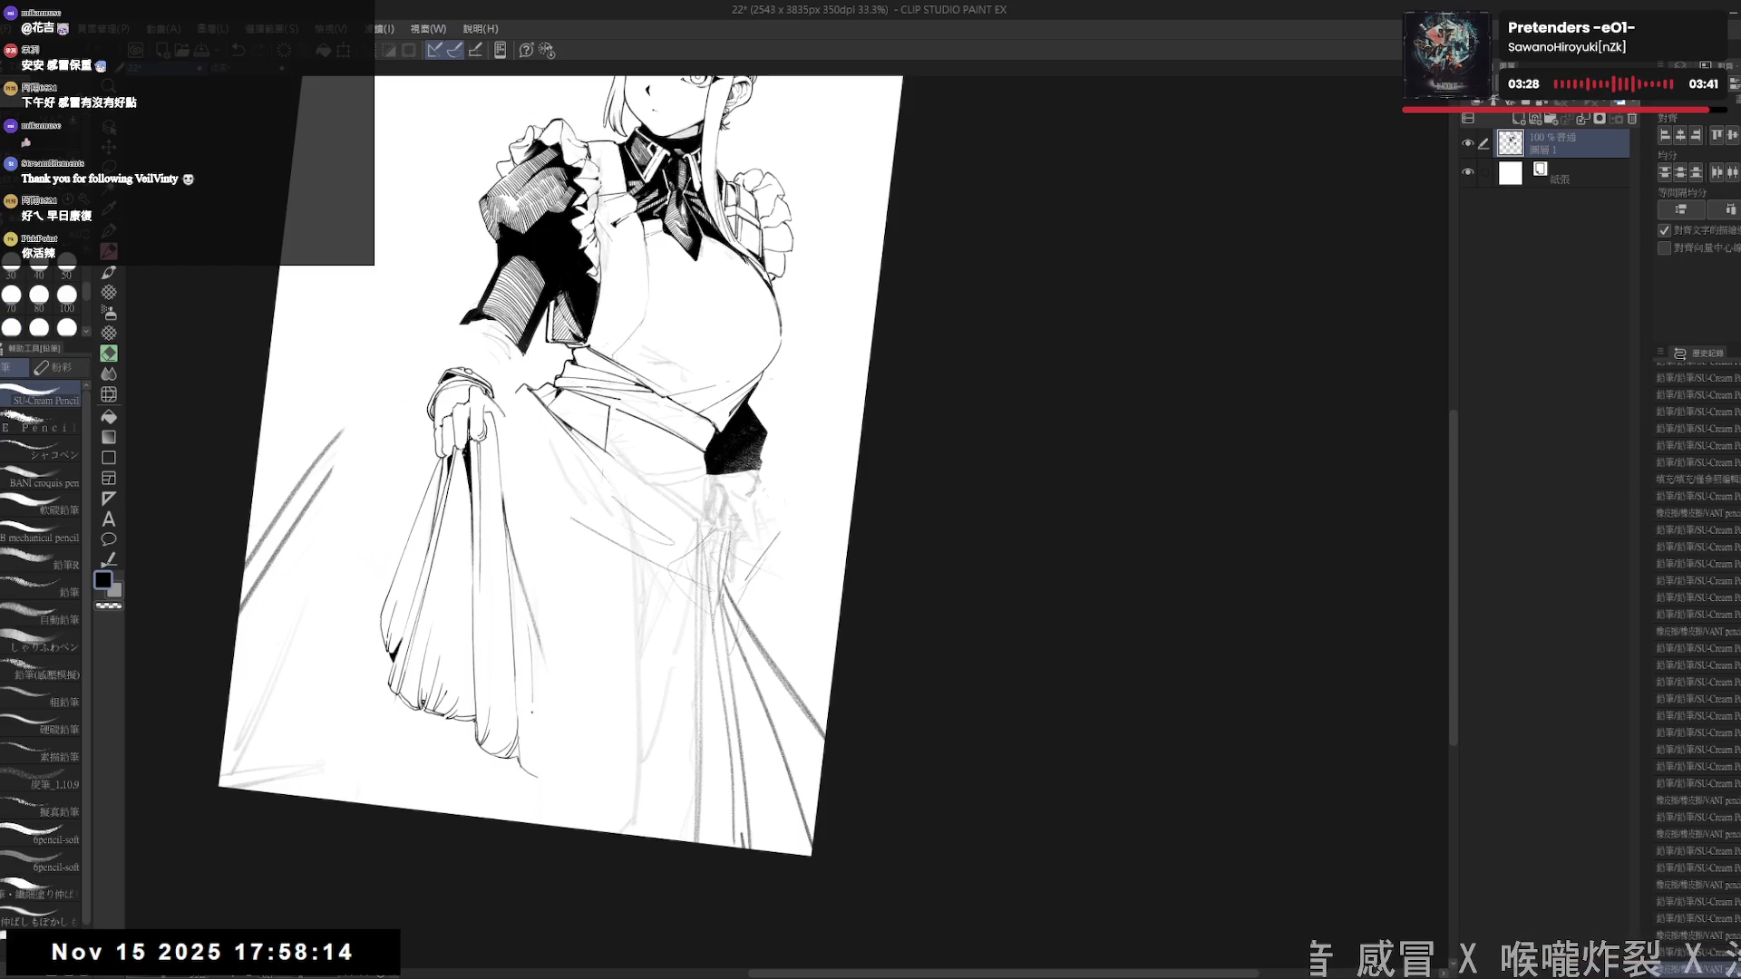
{"action": "left_click", "coordinate": [545, 730]}
{"action": "left_click_drag", "start_coordinate": [539, 736], "coordinate": [555, 775]}
{"action": "key", "text": "ctrl+@"}
{"action": "left_click_drag", "start_coordinate": [644, 566], "coordinate": [663, 620]}
{"action": "scroll", "coordinate": [662, 582], "scroll_direction": "down", "scroll_amount": 1}
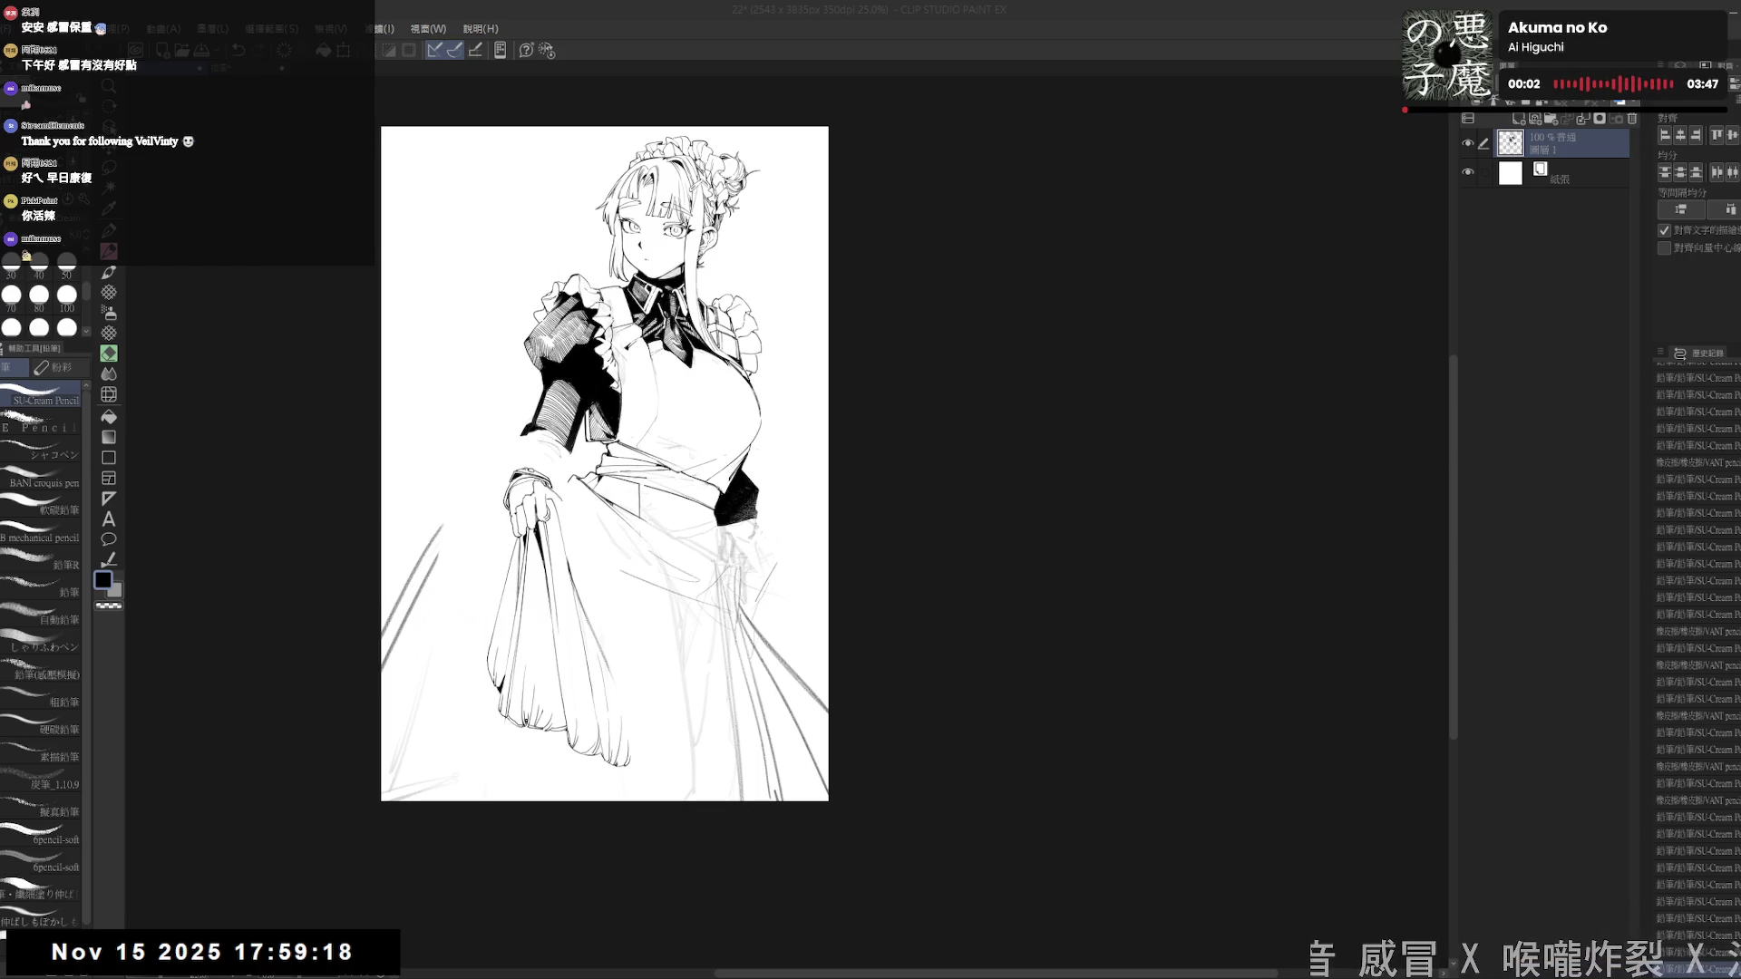
- Zoom in, reduce the canvas tilt, and erase sketch lines on the lower skirt
{"action": "mouse_move", "coordinate": [576, 535]}
{"action": "left_mouse_down"}
{"action": "mouse_move", "coordinate": [522, 531]}
{"action": "mouse_move", "coordinate": [507, 508]}
{"action": "left_mouse_up"}
{"action": "left_click", "coordinate": [522, 531]}
{"action": "key", "text": "e"}
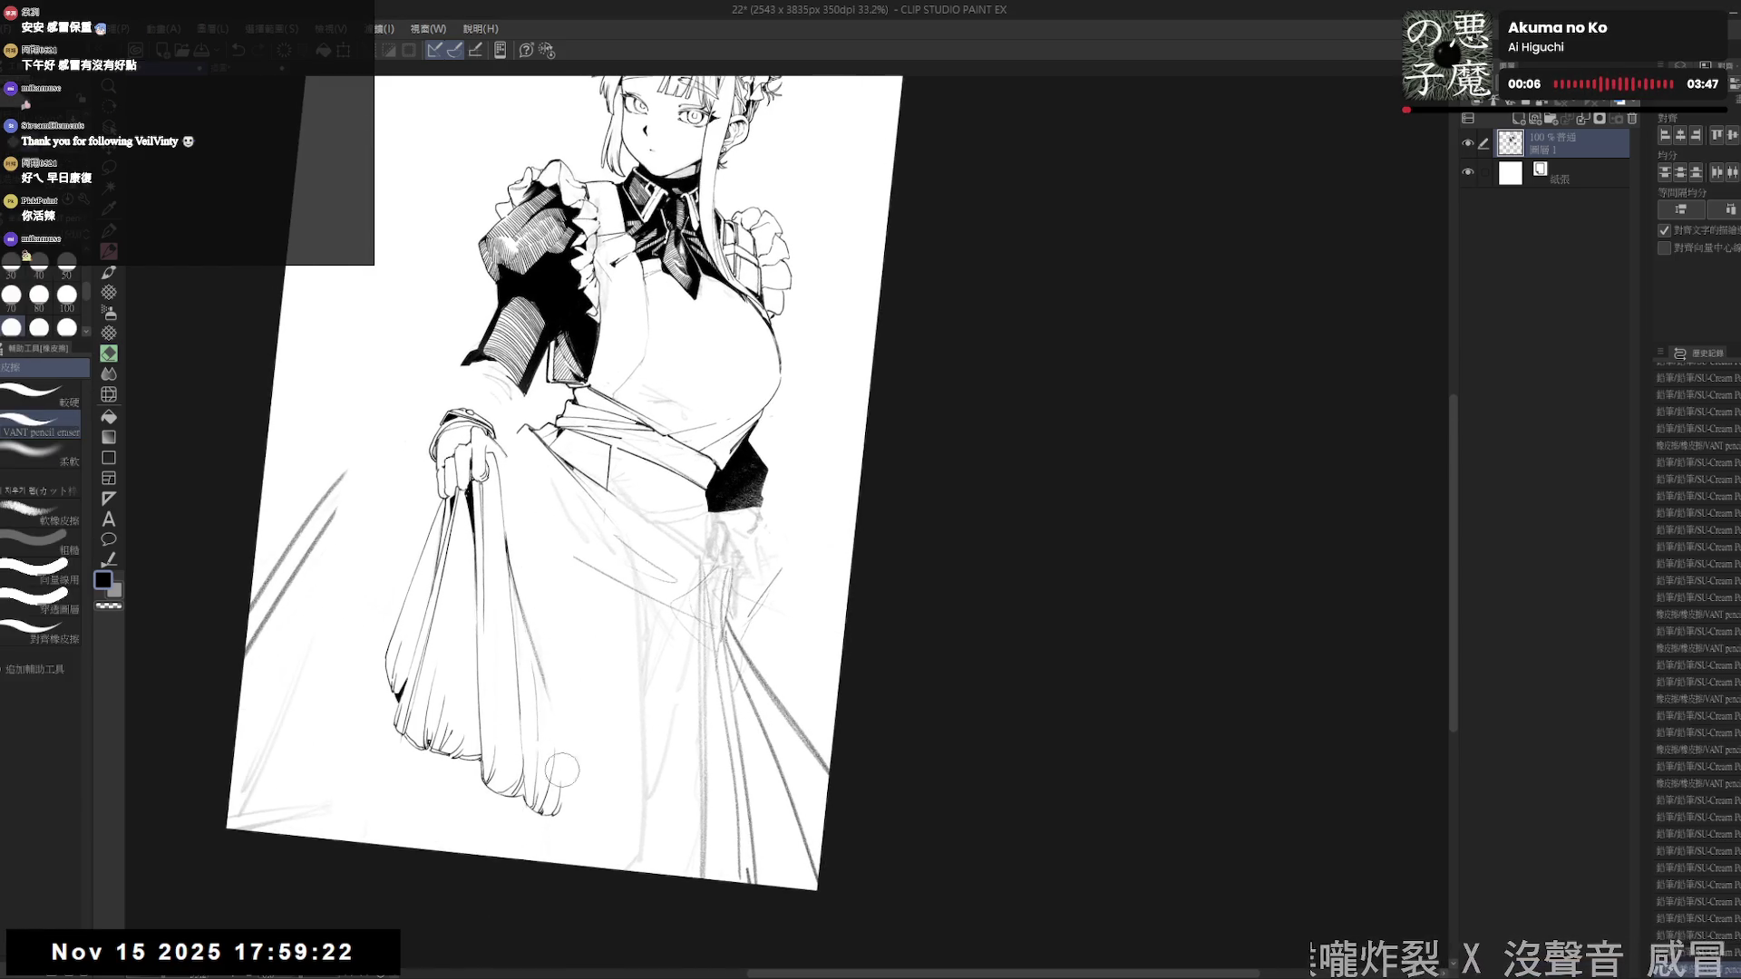
{"action": "key", "text": "h"}
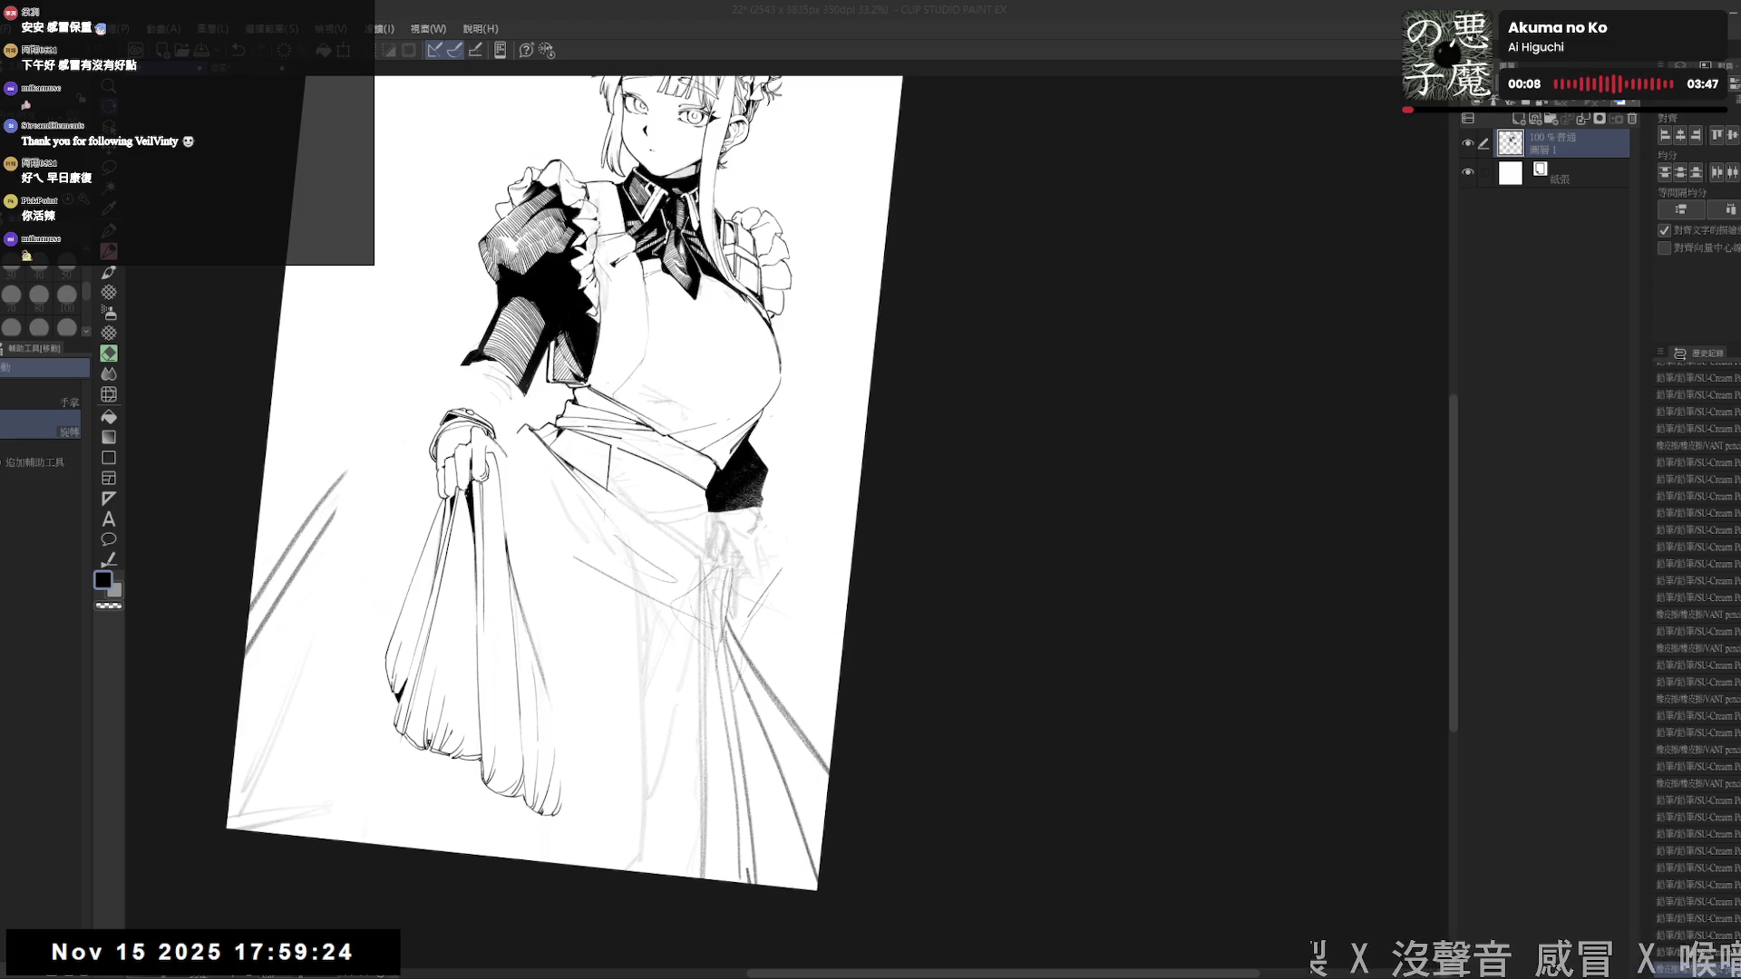
{"action": "left_click_drag", "start_coordinate": [581, 606], "coordinate": [598, 636]}
{"action": "key", "text": "e"}
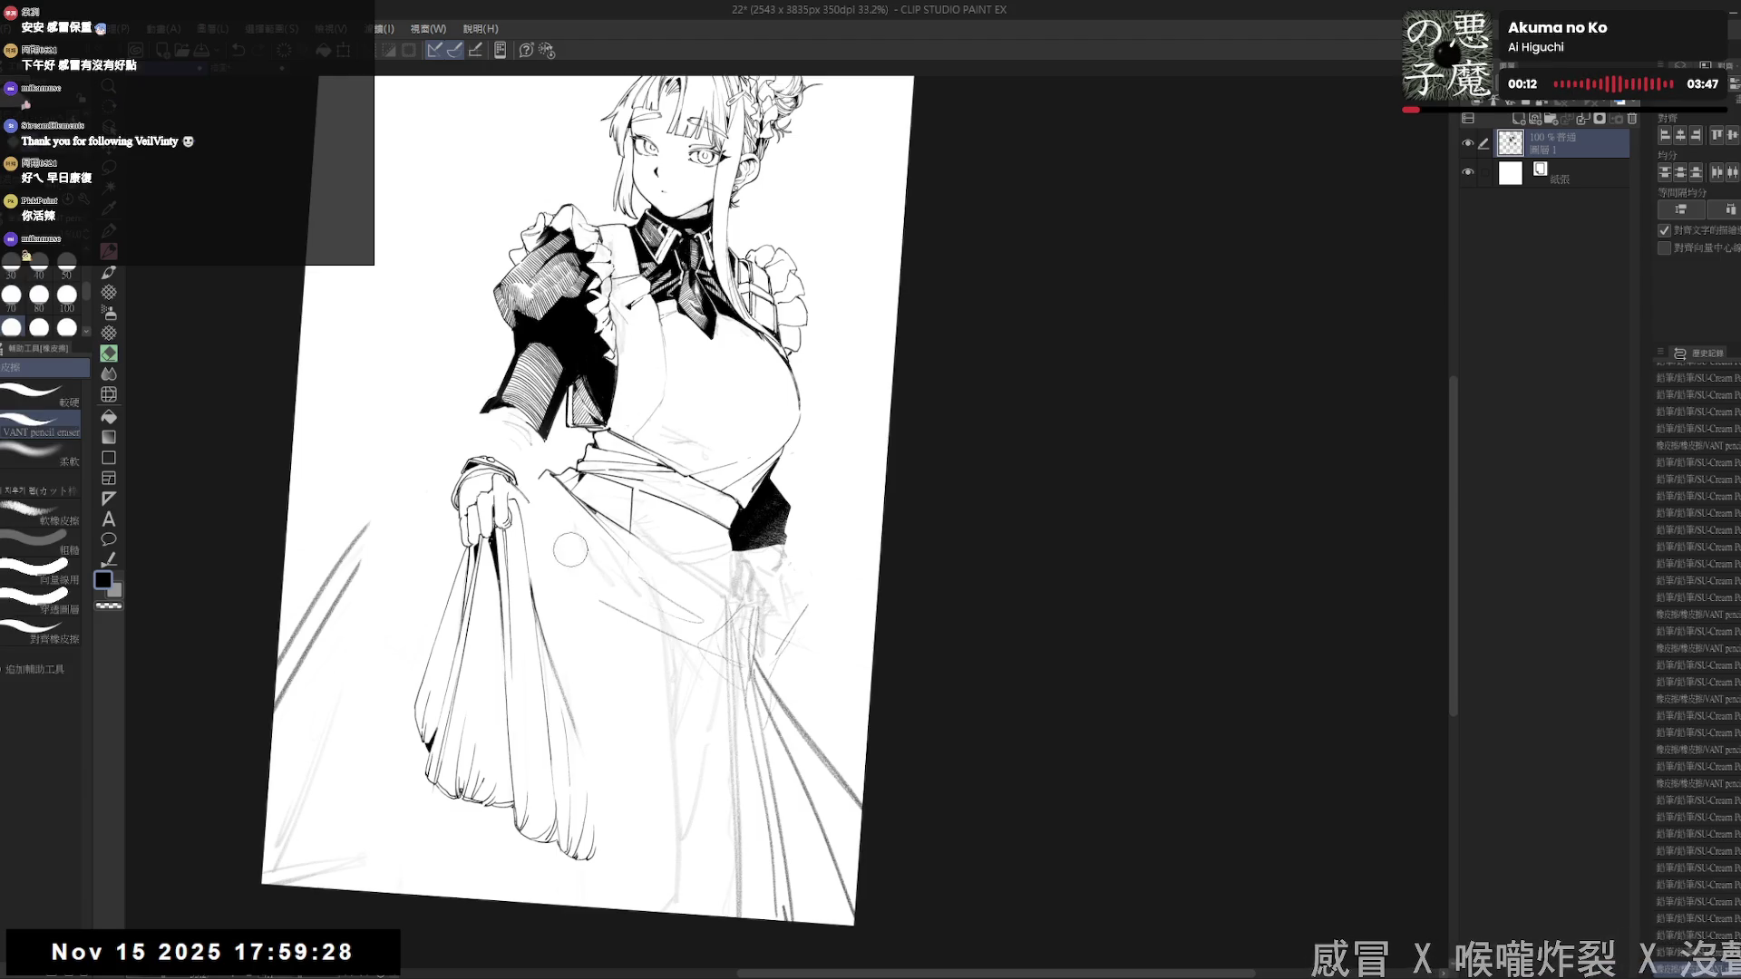
{"action": "mouse_move", "coordinate": [602, 725]}
{"action": "left_mouse_down"}
{"action": "mouse_move", "coordinate": [585, 738]}
{"action": "mouse_move", "coordinate": [553, 612]}
{"action": "mouse_move", "coordinate": [582, 730]}
{"action": "mouse_move", "coordinate": [585, 572]}
{"action": "mouse_move", "coordinate": [621, 648]}
{"action": "mouse_move", "coordinate": [553, 539]}
{"action": "mouse_move", "coordinate": [580, 575]}
{"action": "mouse_move", "coordinate": [562, 572]}
{"action": "left_mouse_up"}
- Reset the canvas rotation and erase skirt lines with the eraser enlarged to size 100
{"action": "key", "text": "r"}
{"action": "double_click", "coordinate": [591, 574]}
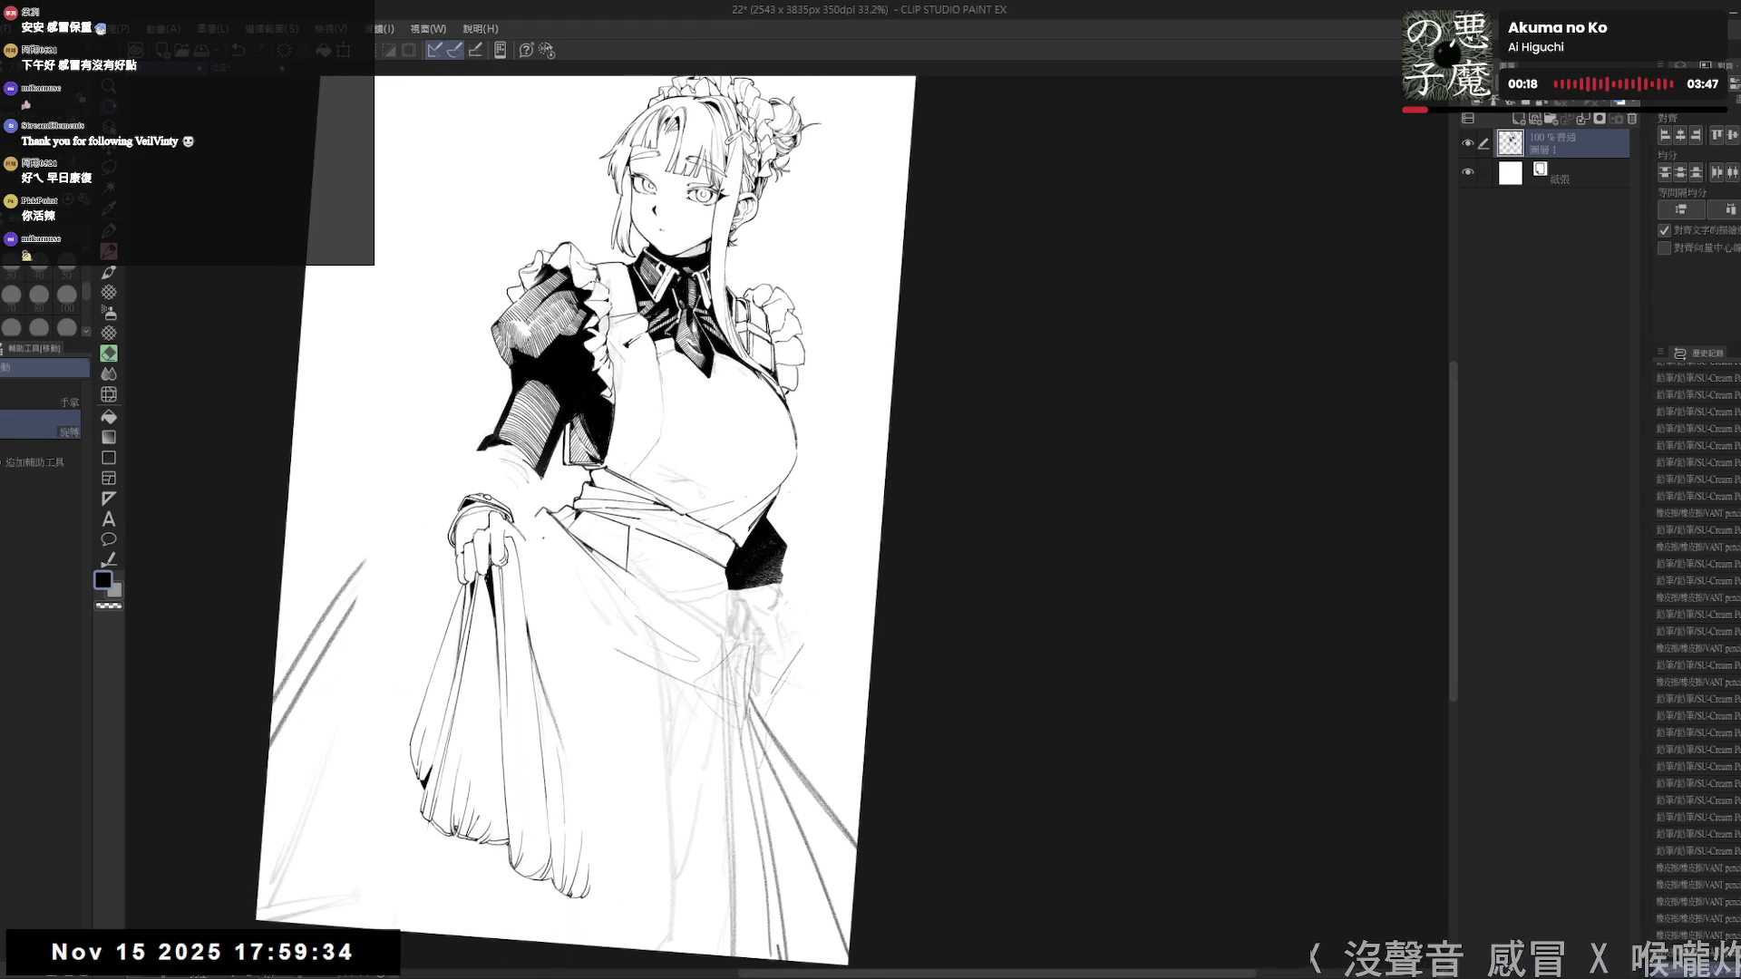
{"action": "key", "text": "p"}
{"action": "key", "text": "e"}
{"action": "key", "text": "bracketleft"}
{"action": "key", "text": "bracketleft"}
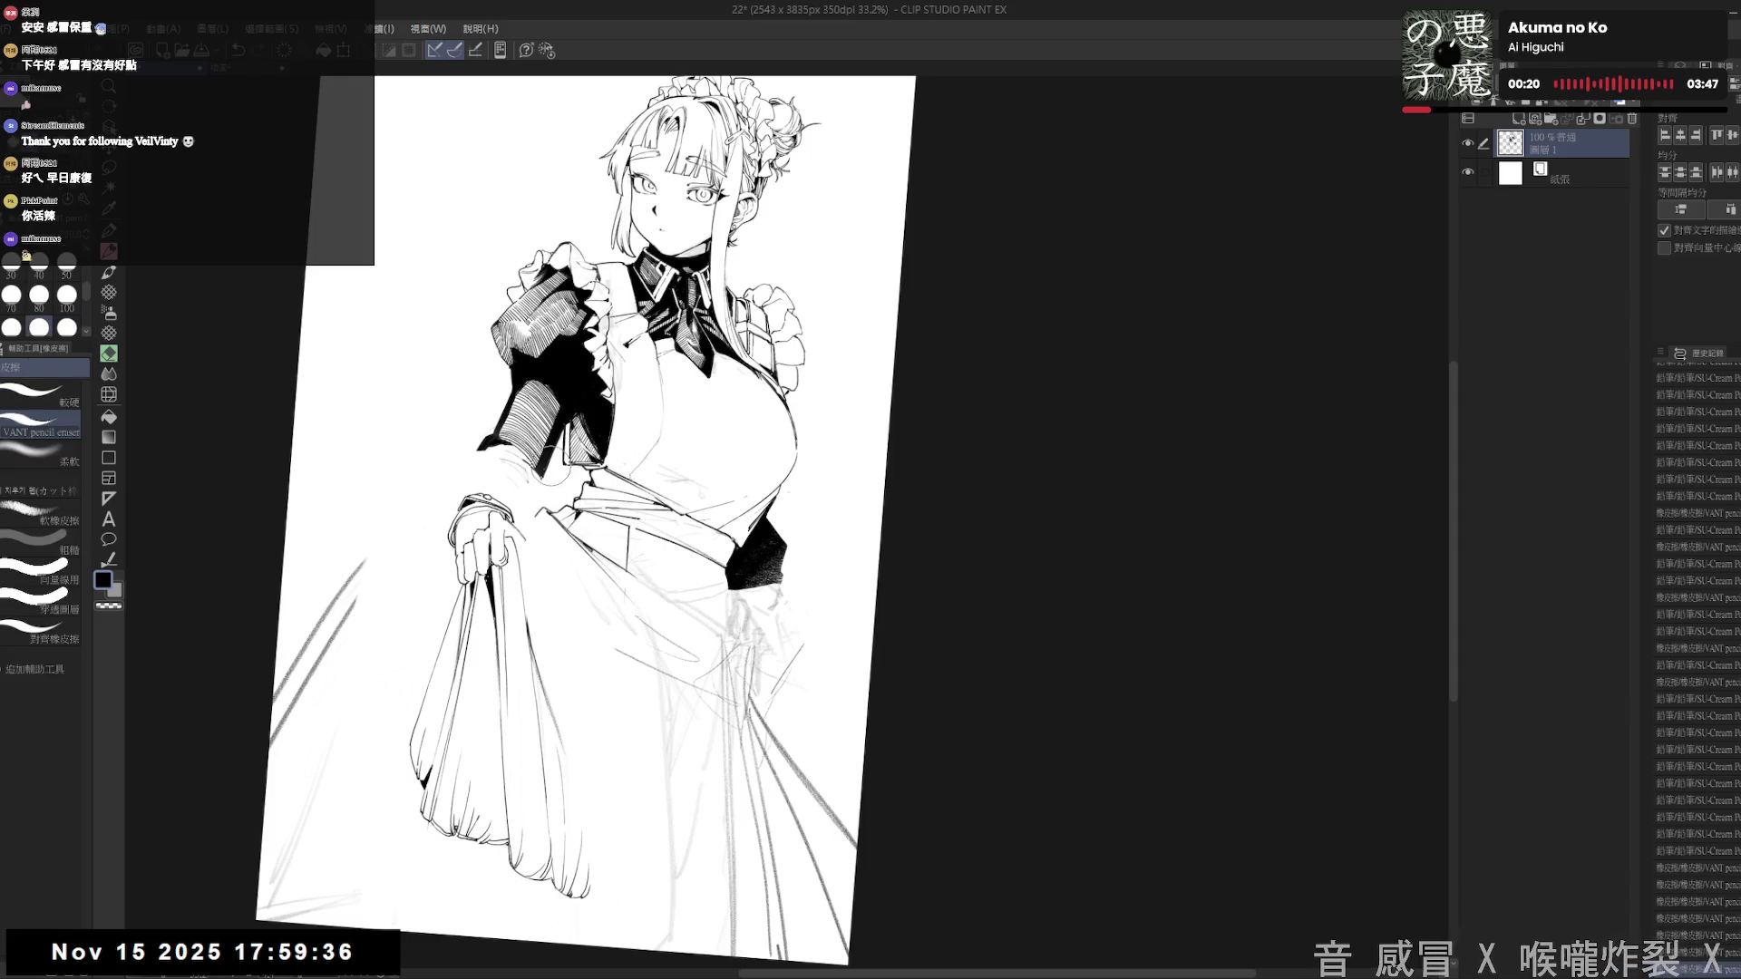
{"action": "mouse_move", "coordinate": [544, 479]}
{"action": "left_mouse_down"}
{"action": "mouse_move", "coordinate": [543, 506]}
{"action": "mouse_move", "coordinate": [507, 528]}
{"action": "left_mouse_up"}
{"action": "key", "text": "bracketleft"}
{"action": "key", "text": "bracketleft"}
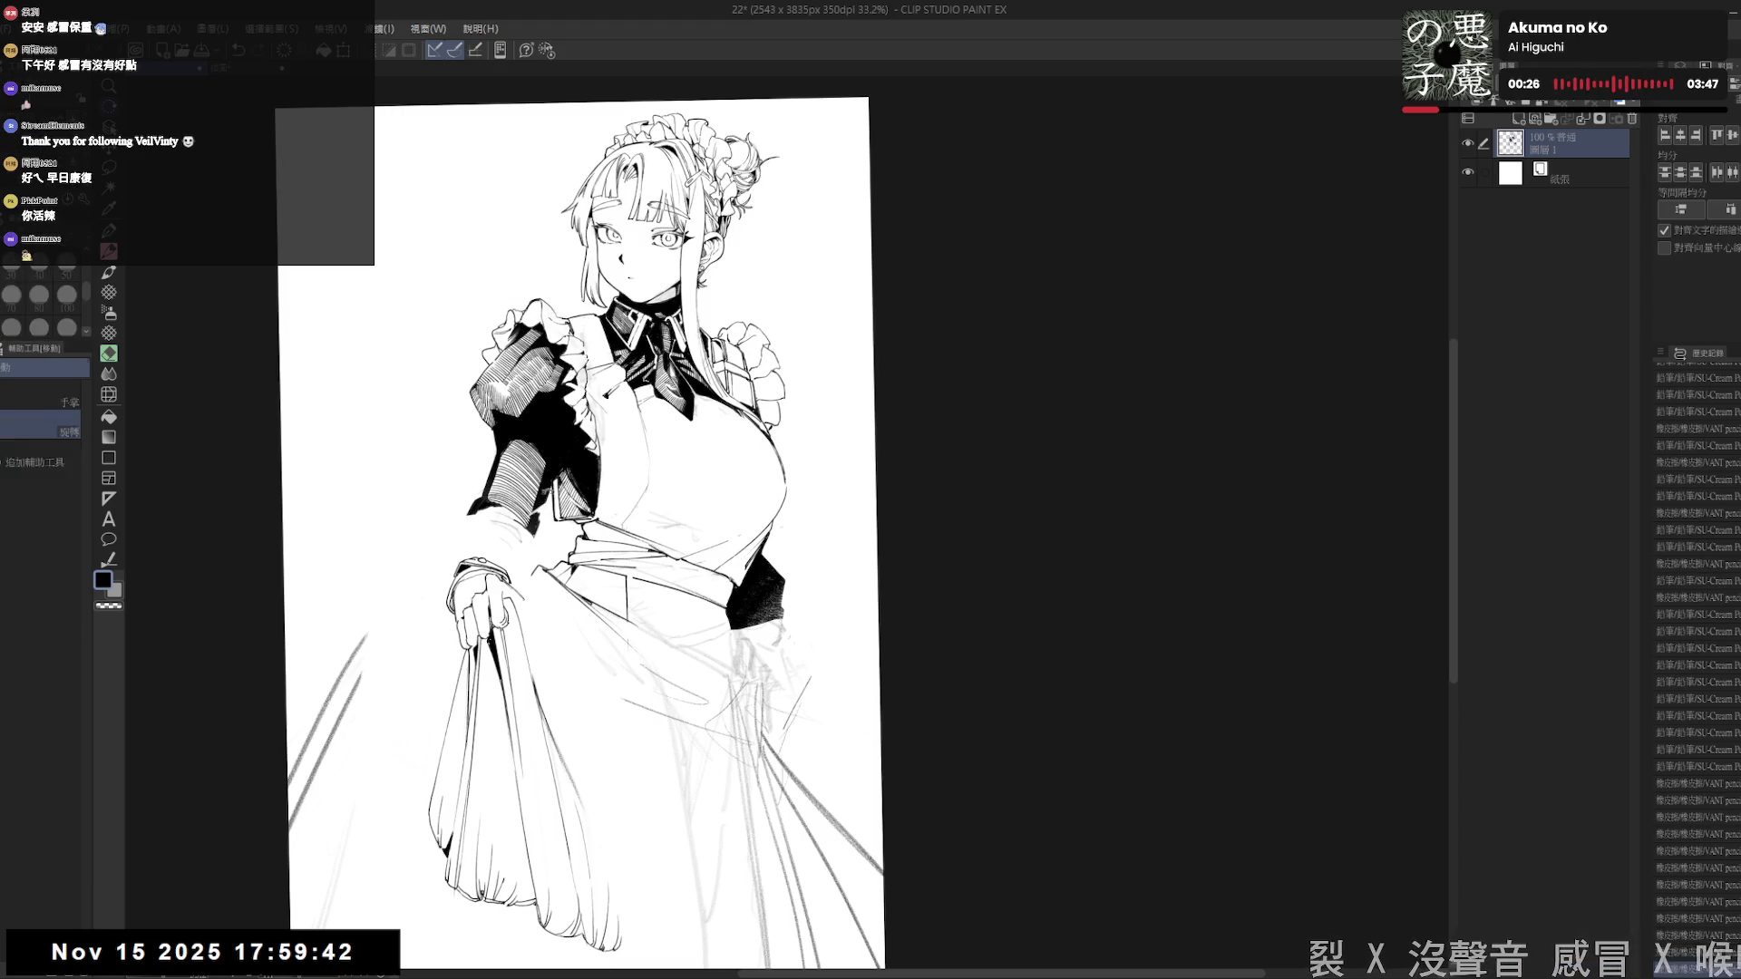
{"action": "key", "text": "p"}
- Ink dark marks and hatching strokes on the left puffed sleeve
{"action": "key", "text": "g"}
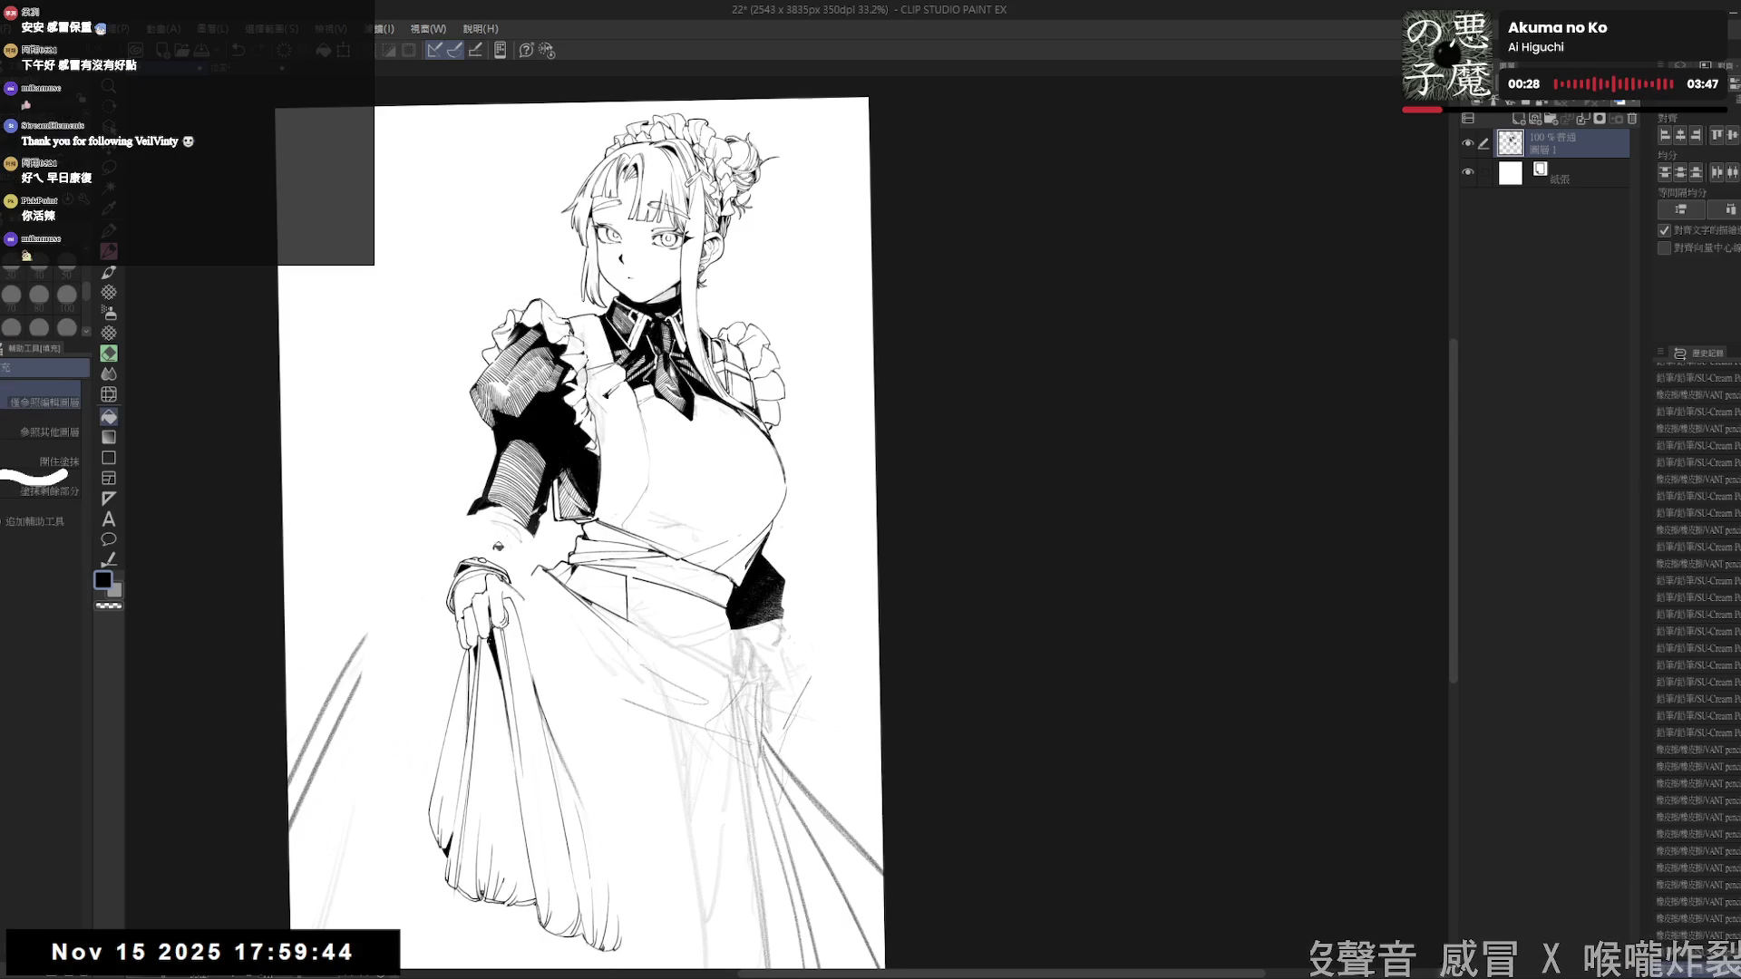
{"action": "key", "text": "p"}
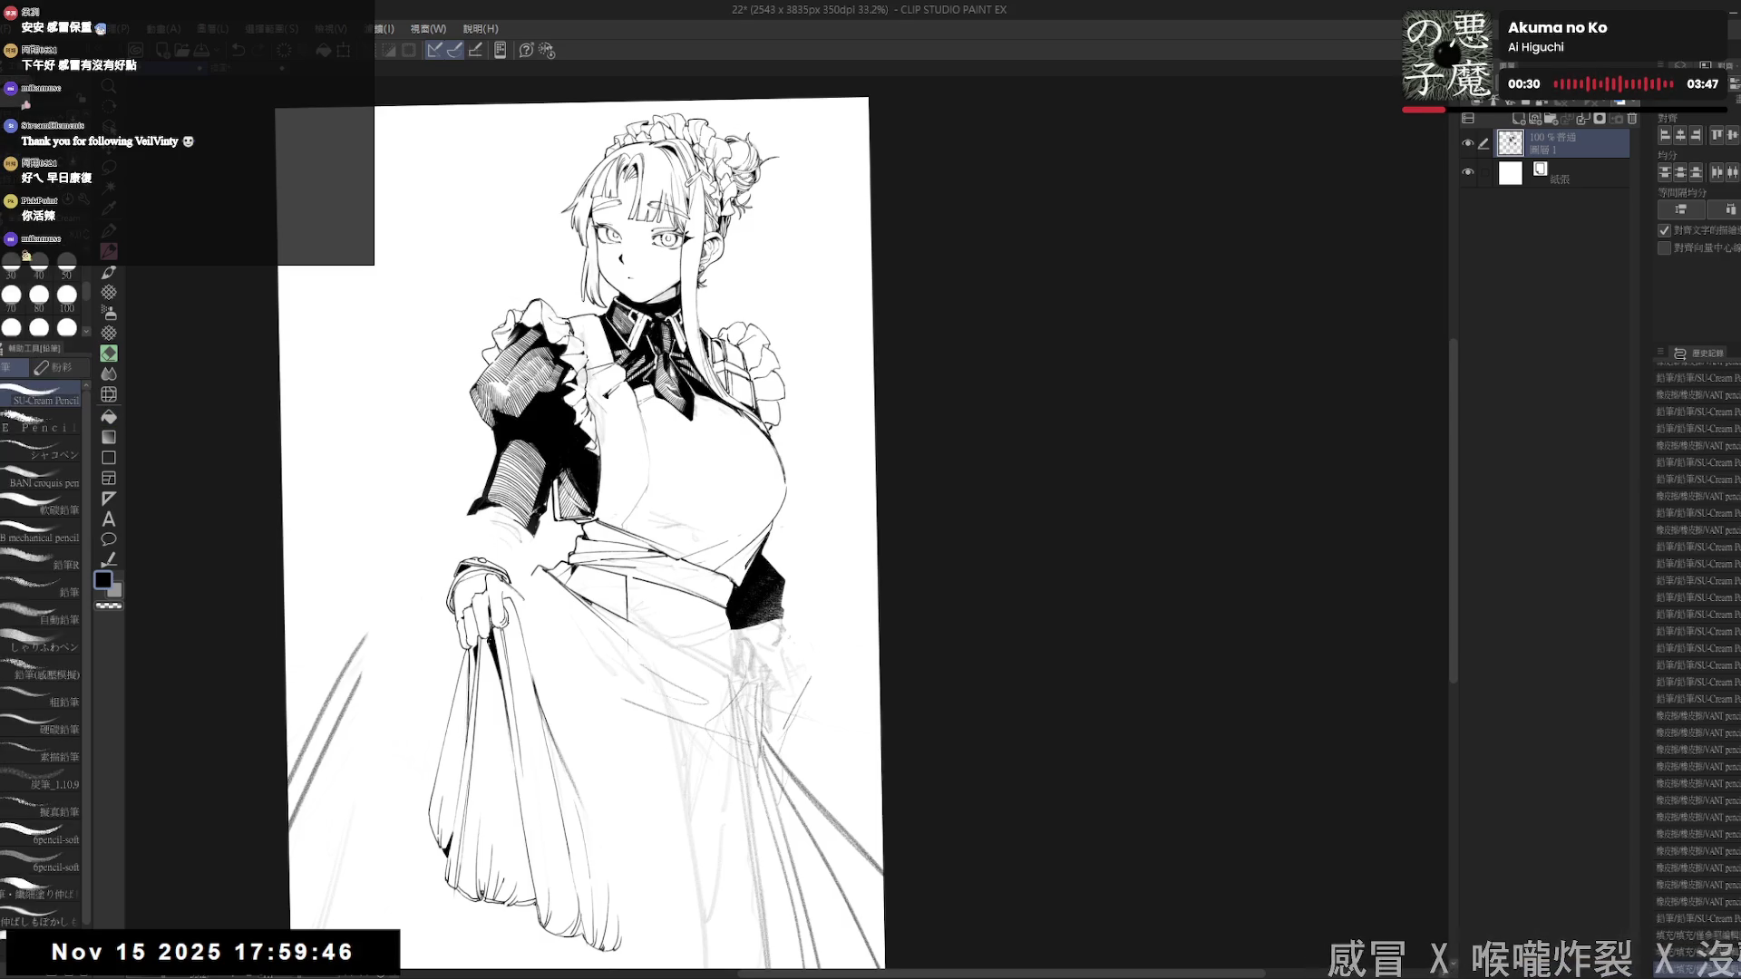
{"action": "mouse_move", "coordinate": [580, 507]}
{"action": "left_mouse_down"}
{"action": "mouse_move", "coordinate": [524, 561]}
{"action": "mouse_move", "coordinate": [567, 522]}
{"action": "left_mouse_up"}
{"action": "scroll", "coordinate": [1695, 653], "scroll_direction": "down", "scroll_amount": 3}
{"action": "left_click_drag", "start_coordinate": [544, 527], "coordinate": [553, 550]}
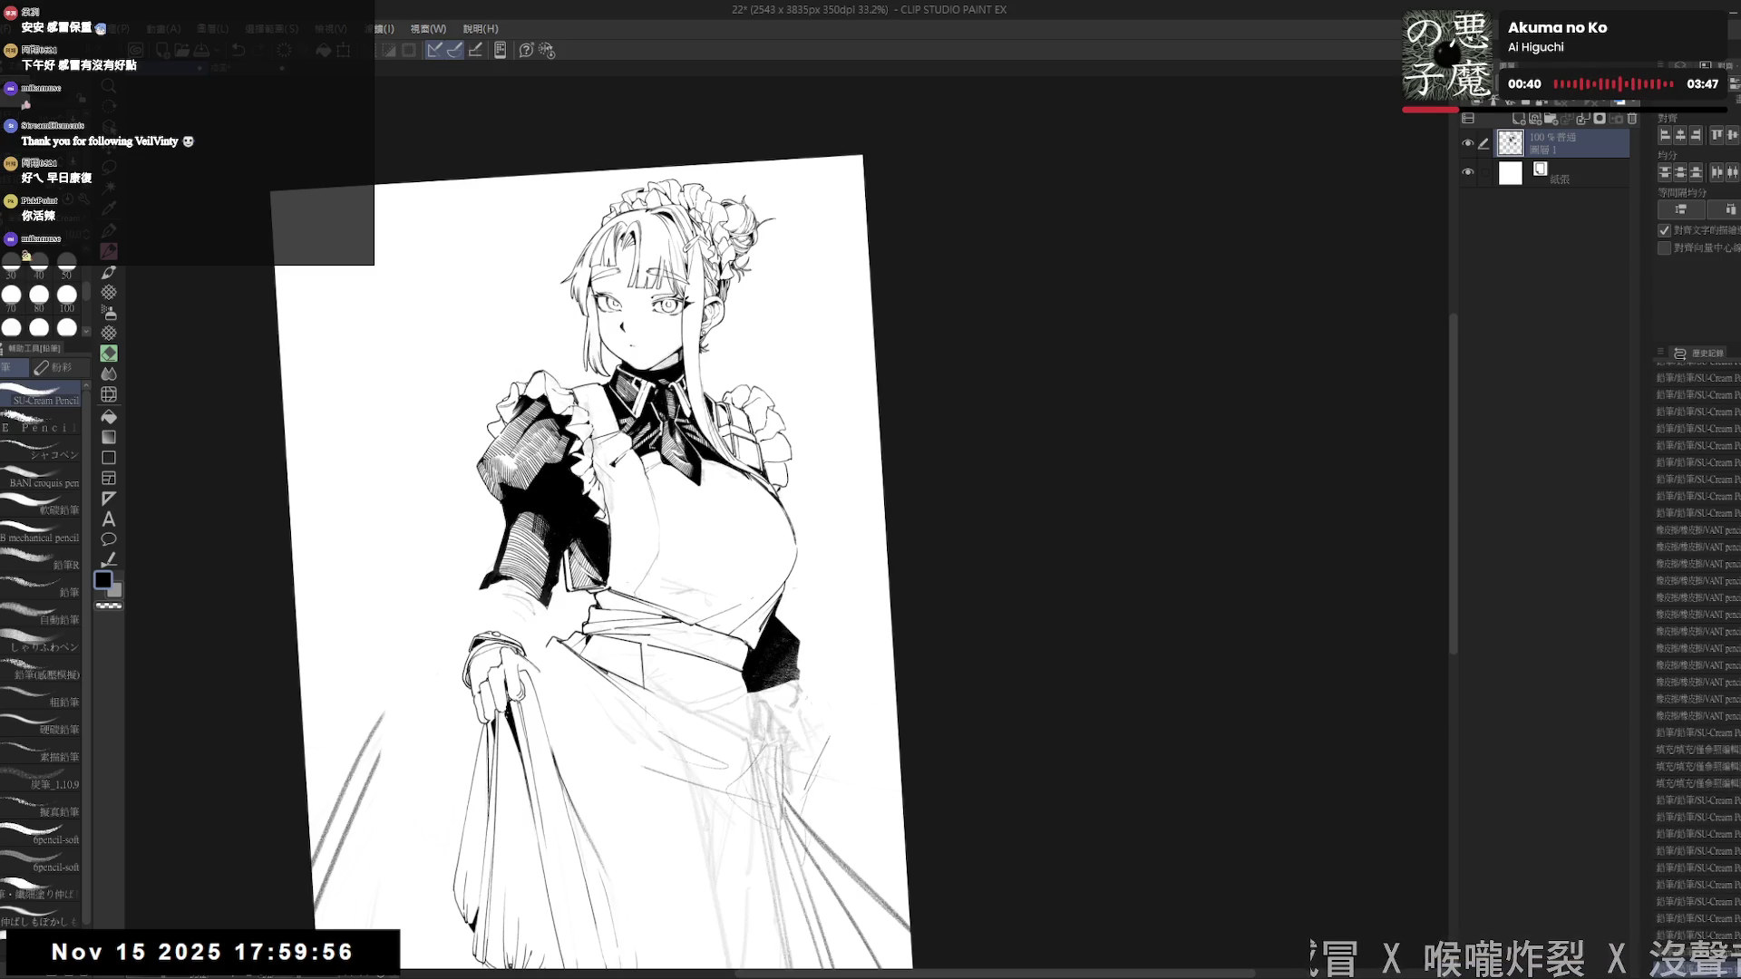
{"action": "left_click_drag", "start_coordinate": [537, 490], "coordinate": [551, 511]}
{"action": "mouse_move", "coordinate": [540, 493]}
{"action": "left_mouse_down"}
{"action": "mouse_move", "coordinate": [553, 513]}
{"action": "mouse_move", "coordinate": [531, 559]}
{"action": "left_mouse_up"}
{"action": "left_click_drag", "start_coordinate": [525, 545], "coordinate": [531, 557]}
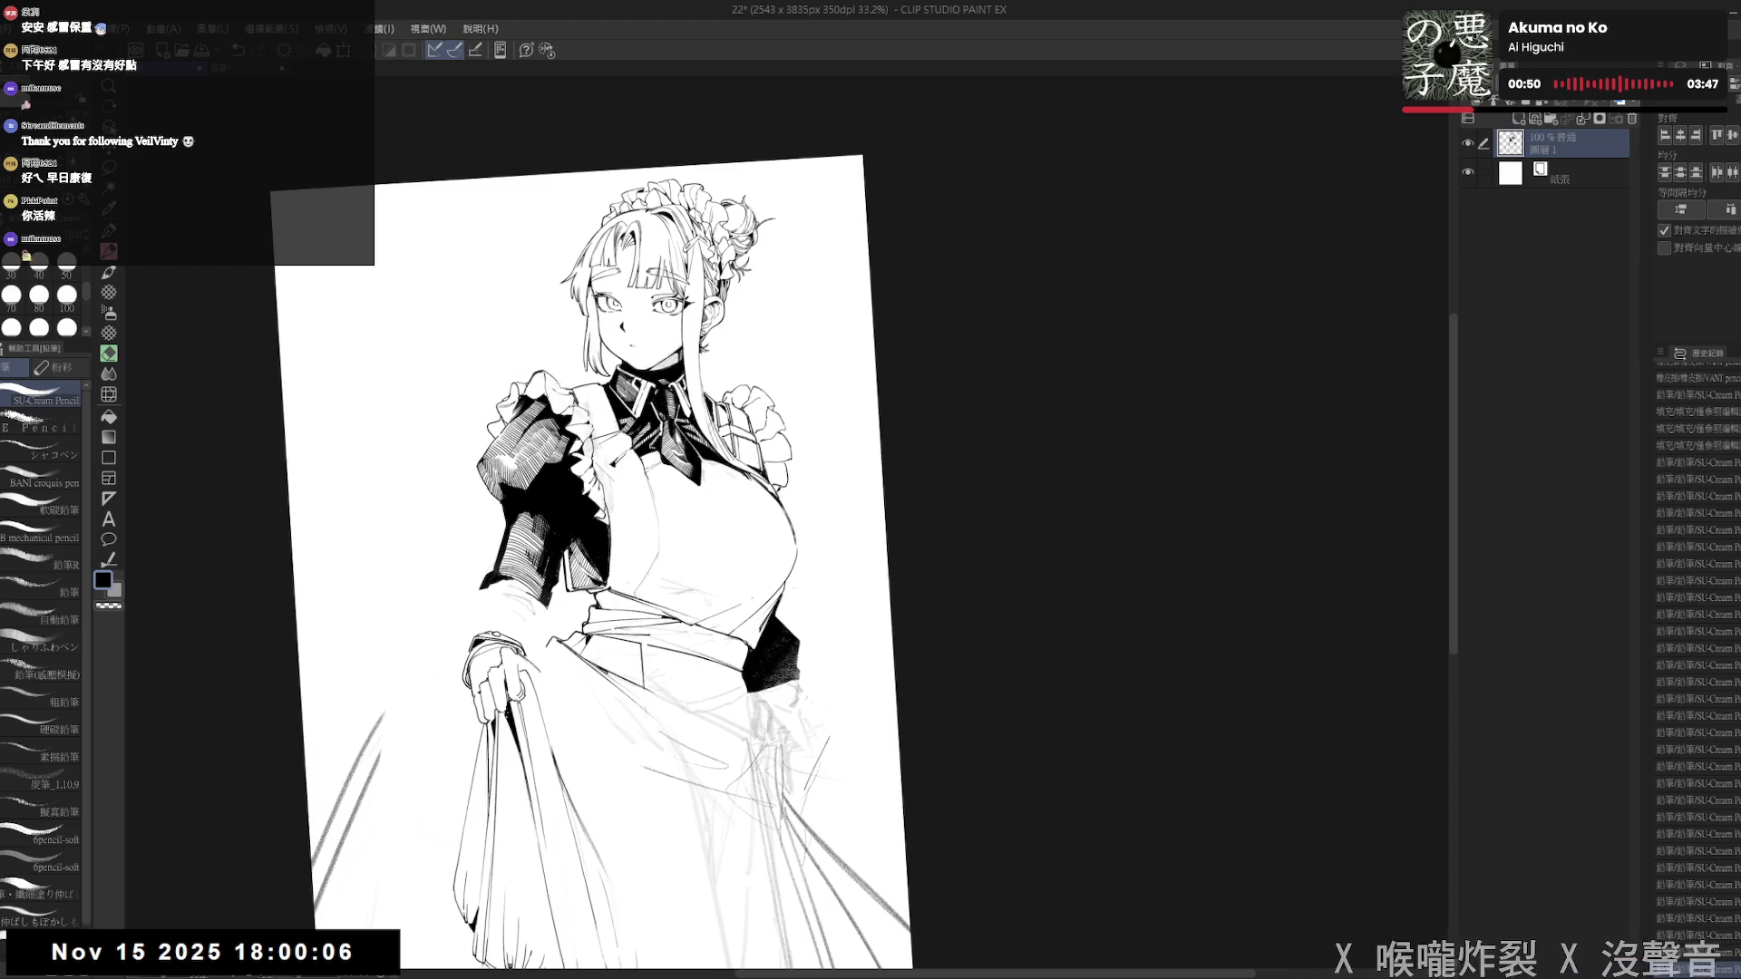
- Rotate the canvas view back and forth to find a comfortable drawing angle
{"action": "key", "text": "r"}
{"action": "left_click_drag", "start_coordinate": [997, 562], "coordinate": [998, 472]}
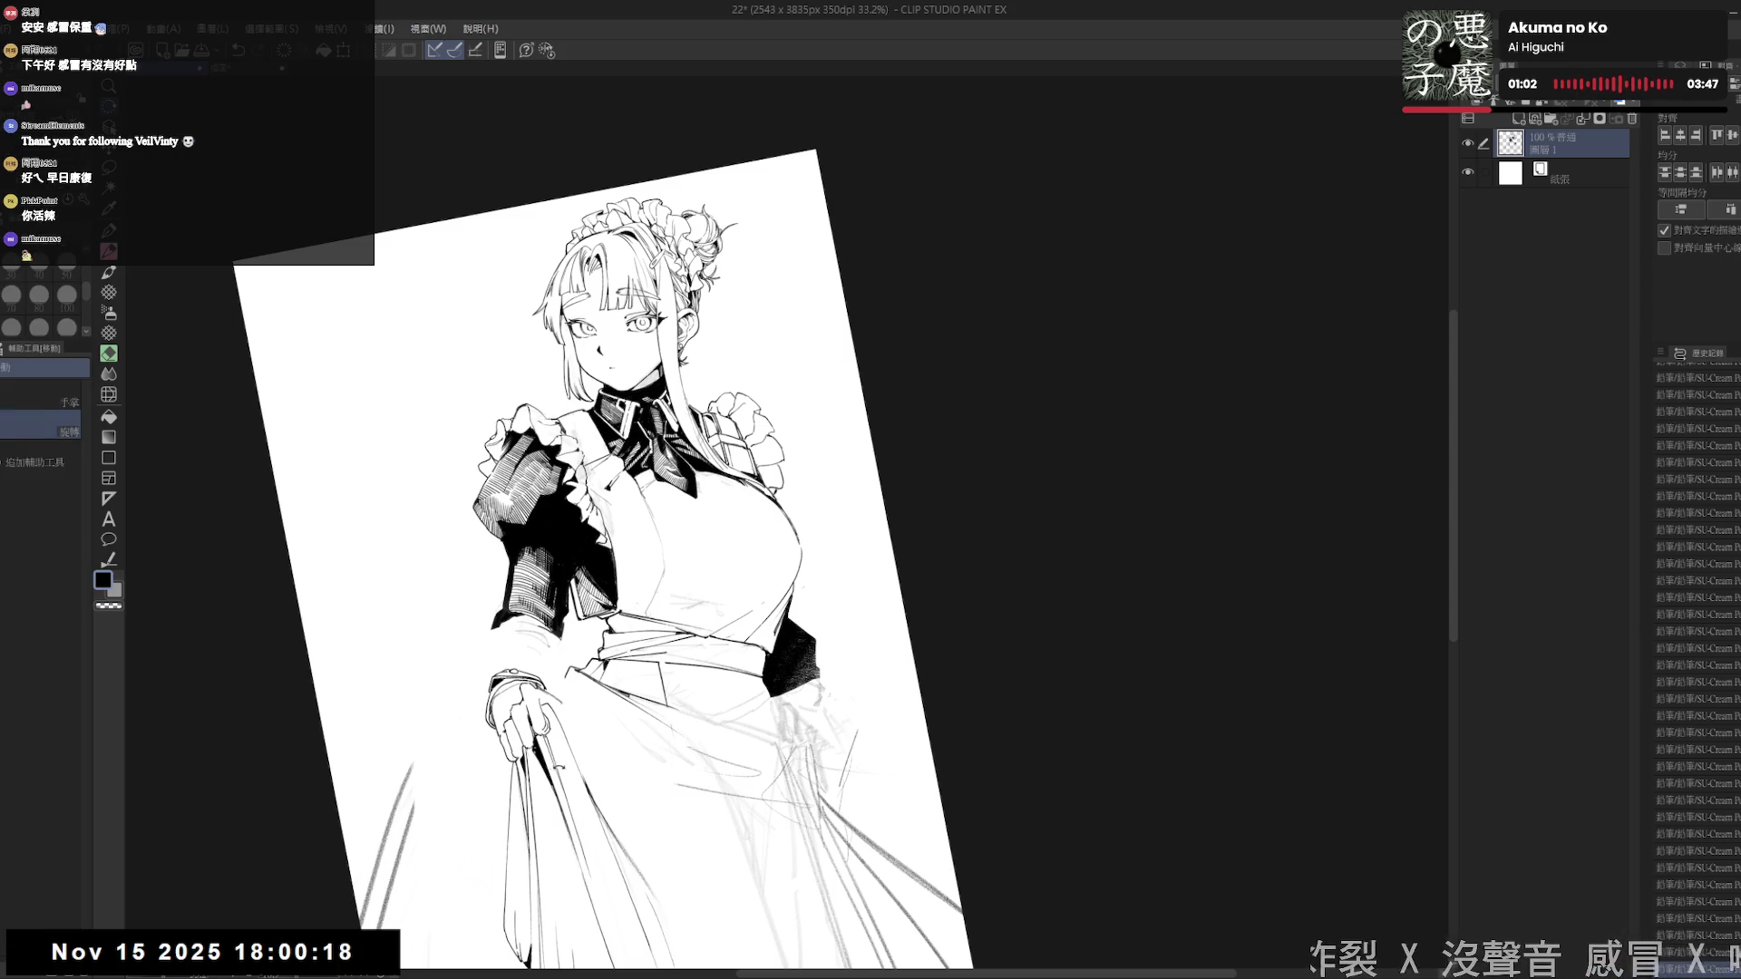
{"action": "left_click_drag", "start_coordinate": [635, 544], "coordinate": [670, 508]}
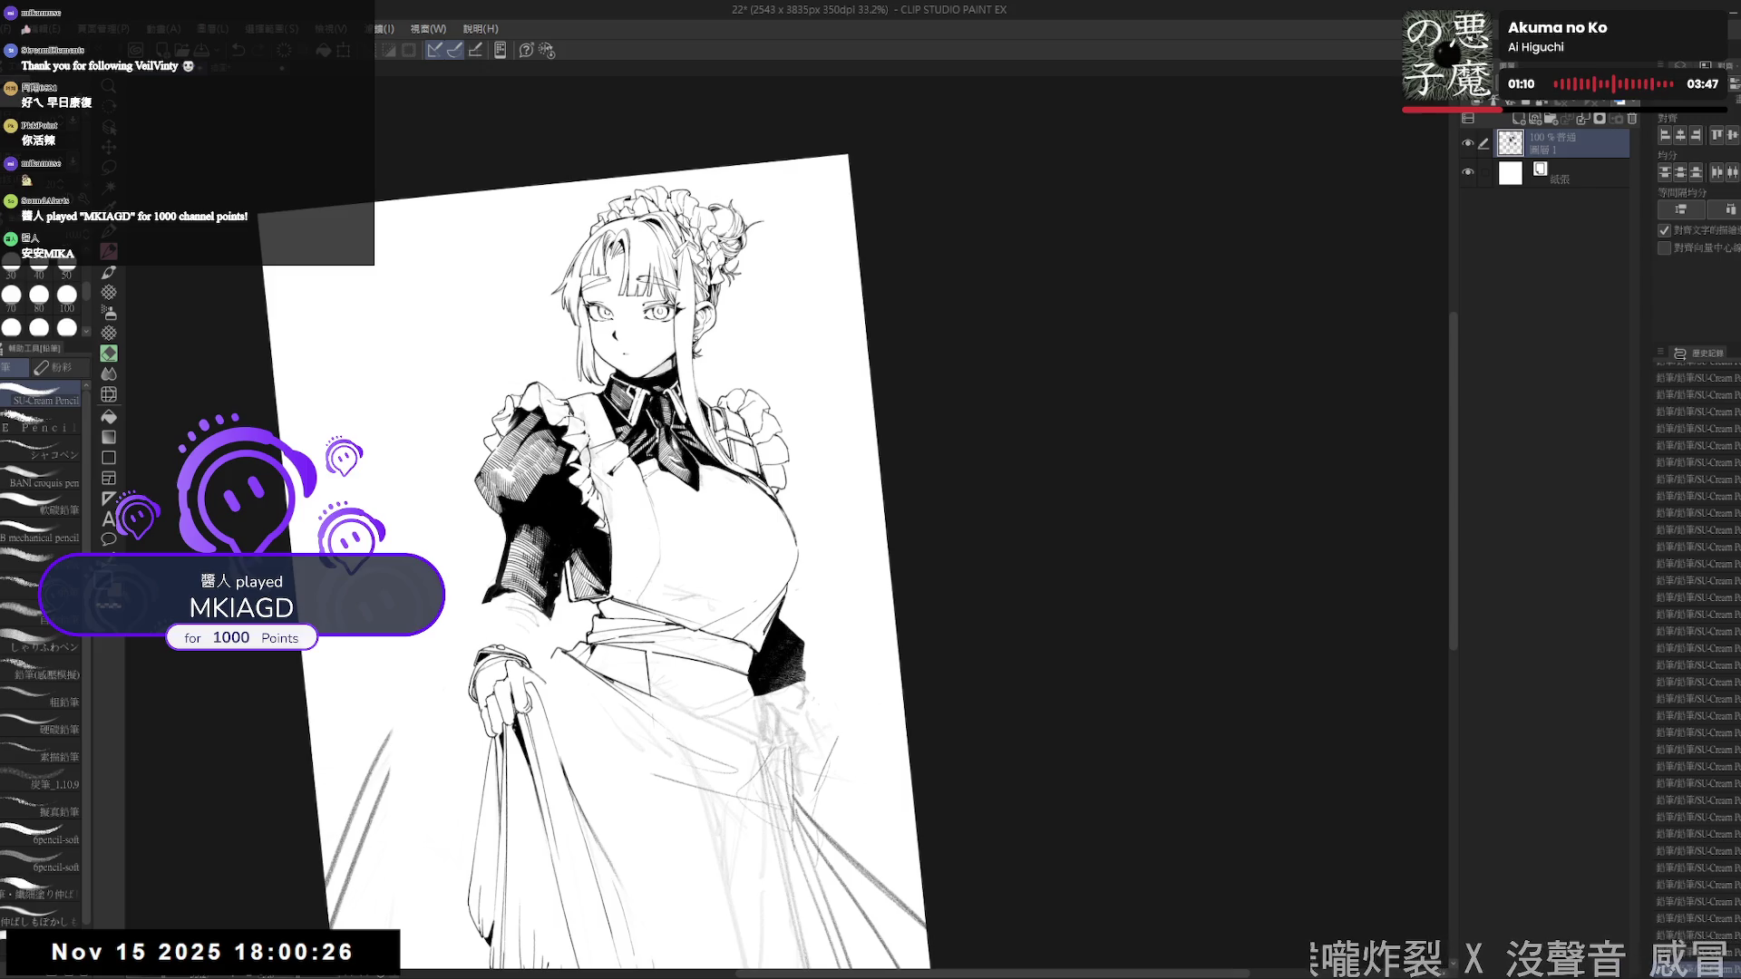
{"action": "key", "text": "asciicircum"}
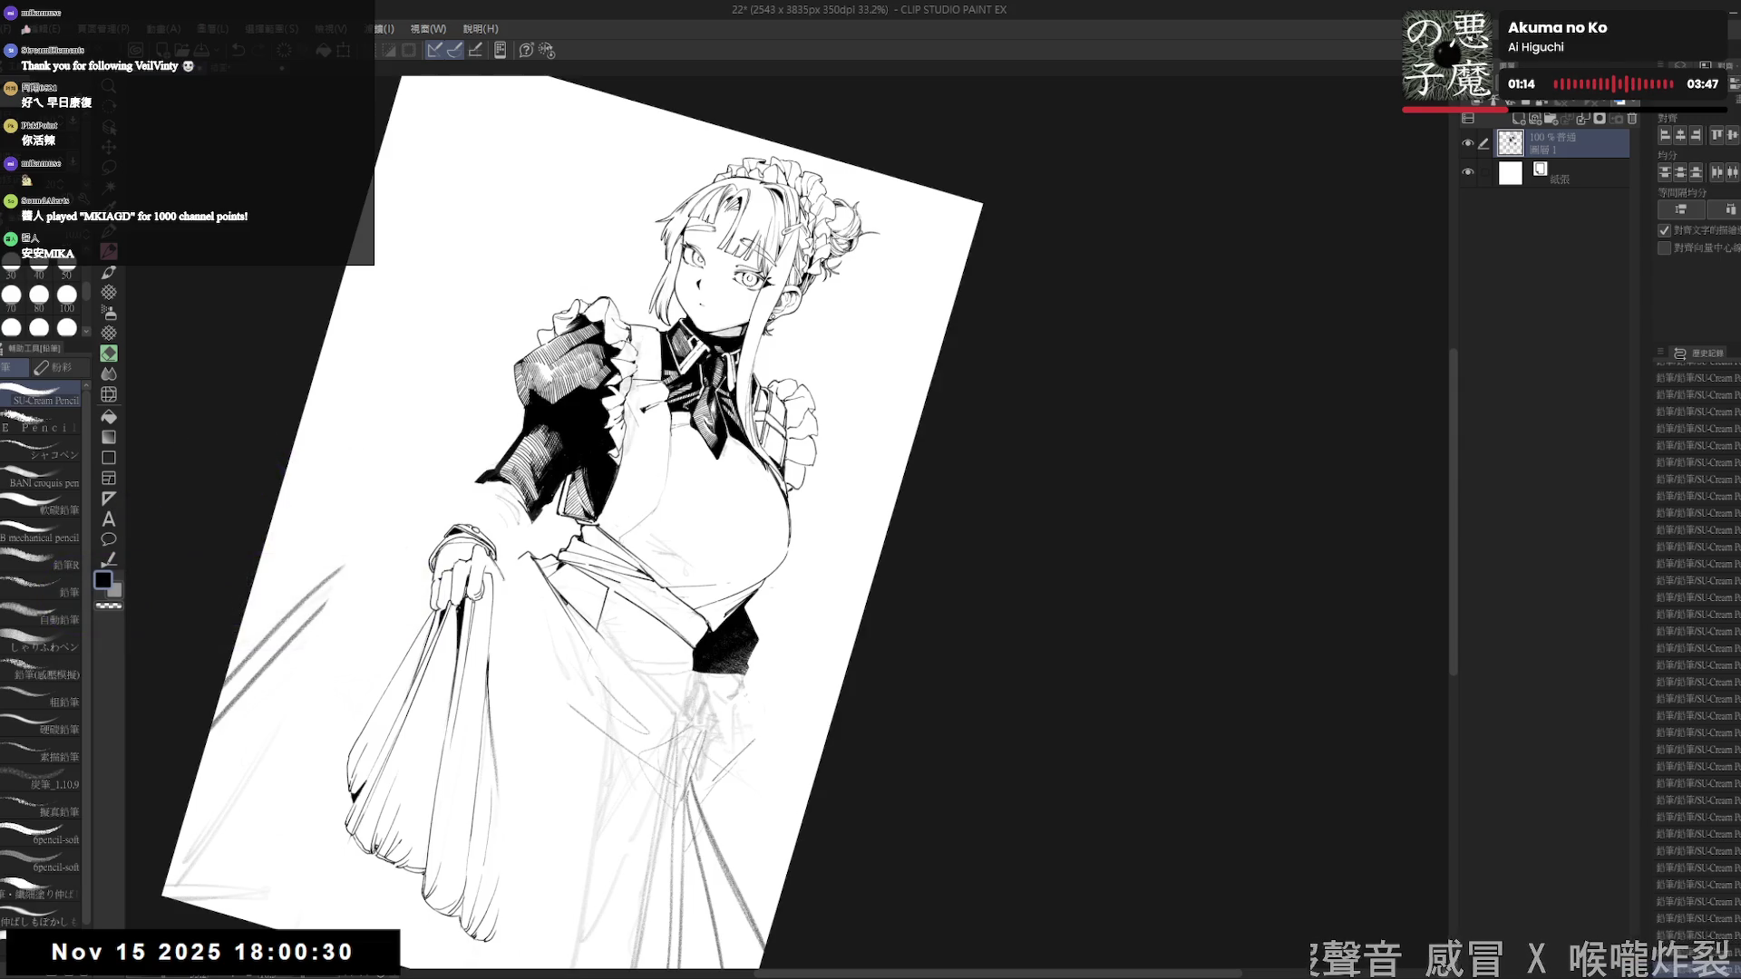
{"action": "key", "text": "asciicircum"}
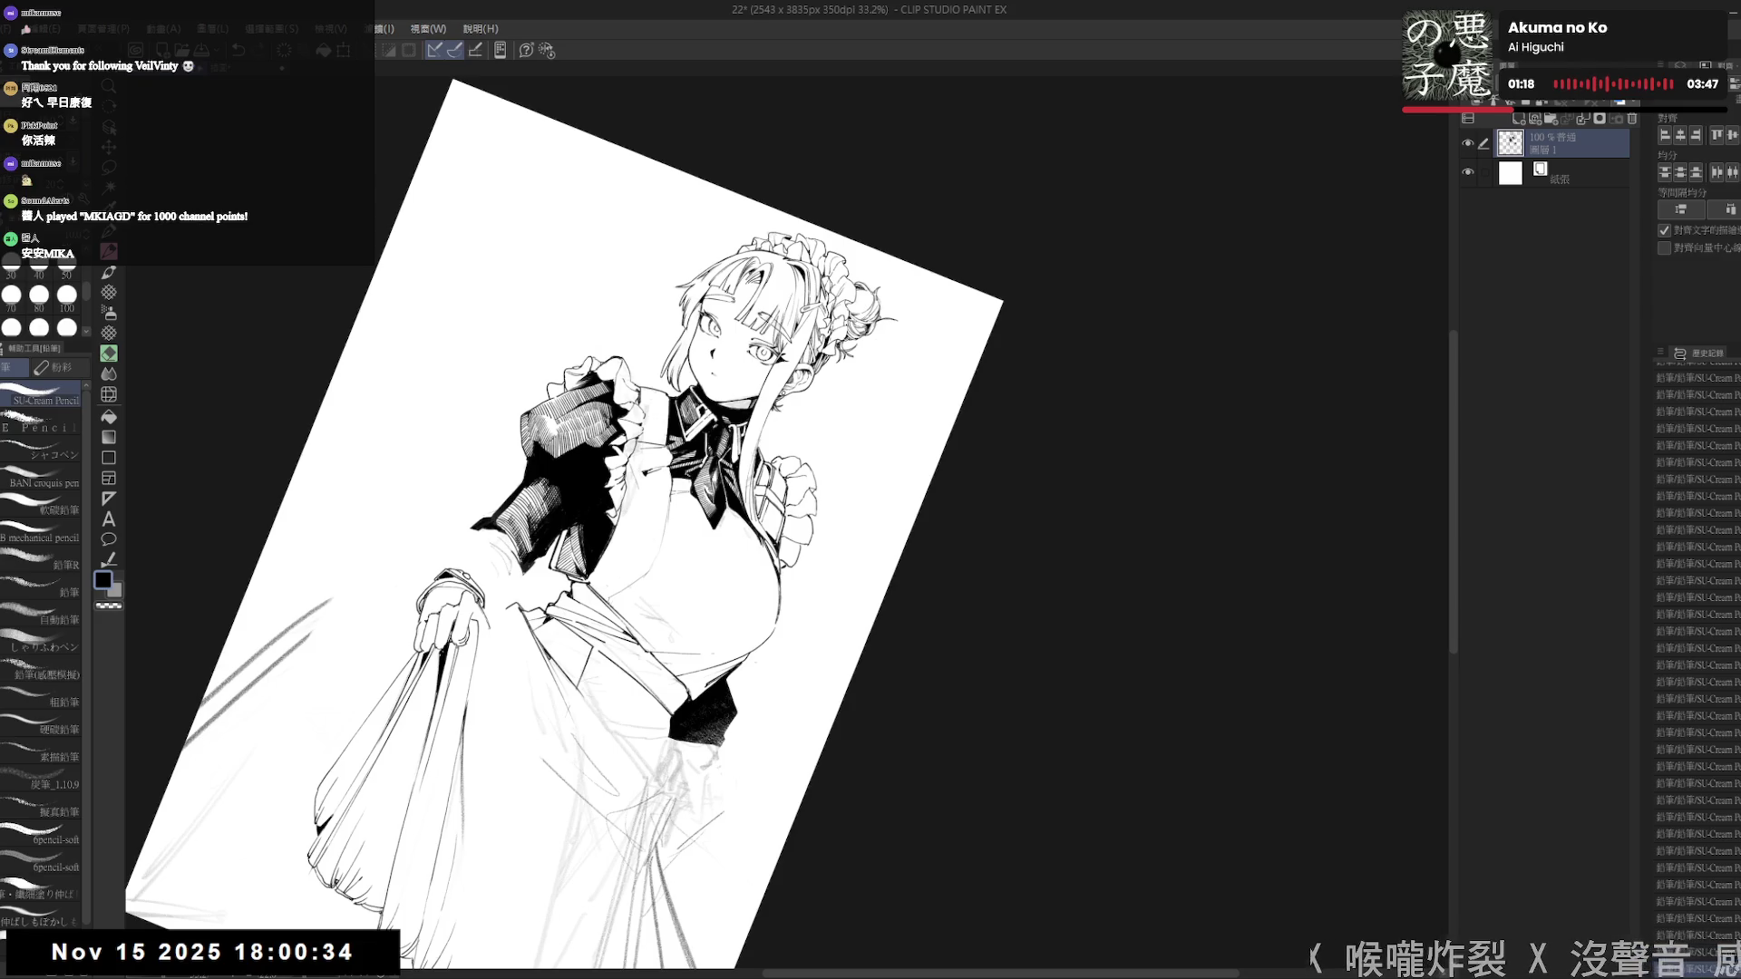
{"action": "key", "text": "minus"}
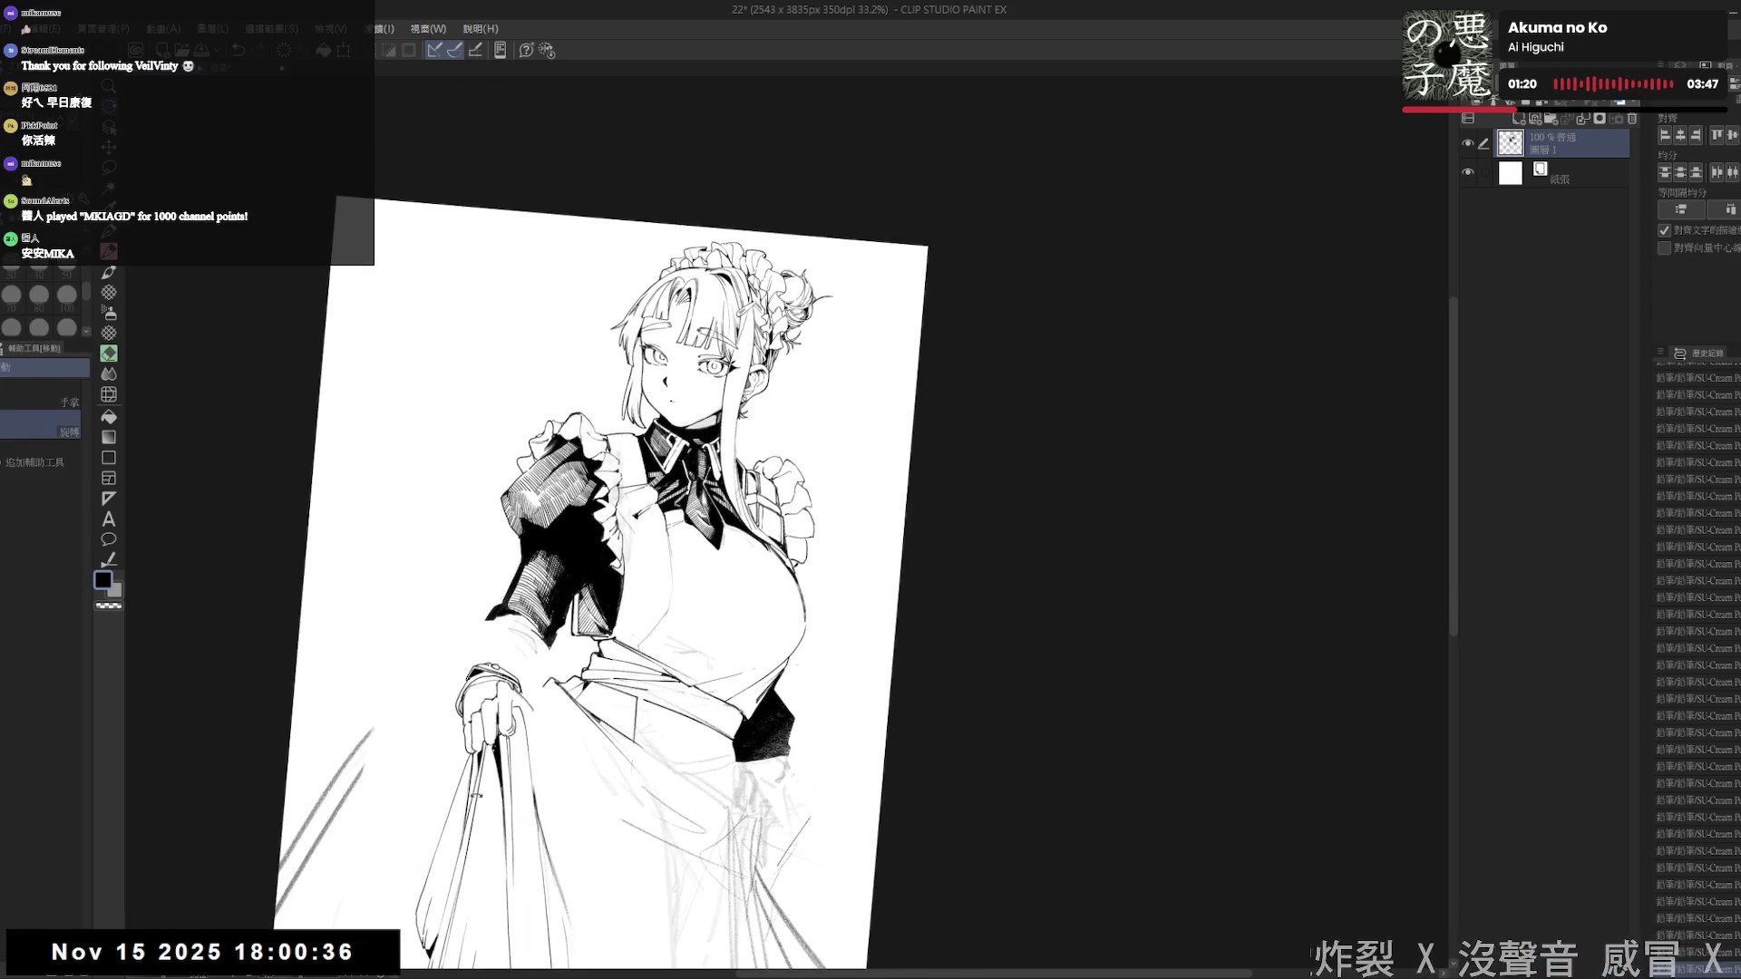
{"action": "key", "text": "minus"}
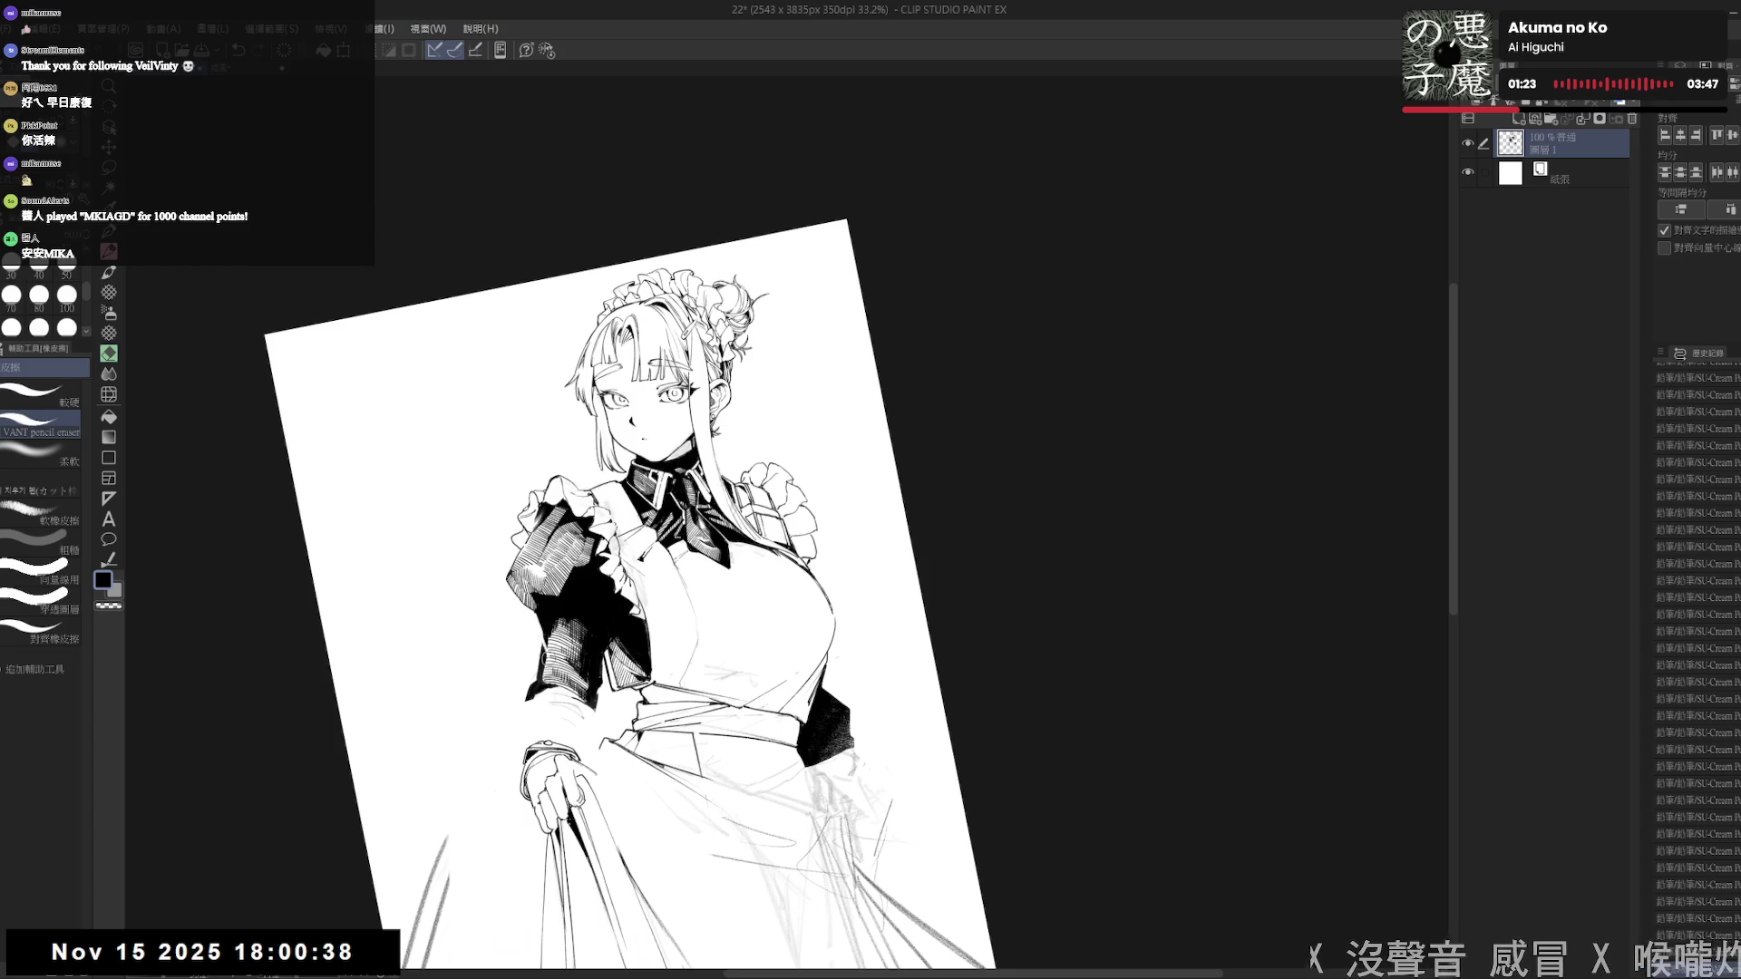
{"action": "key", "text": "p"}
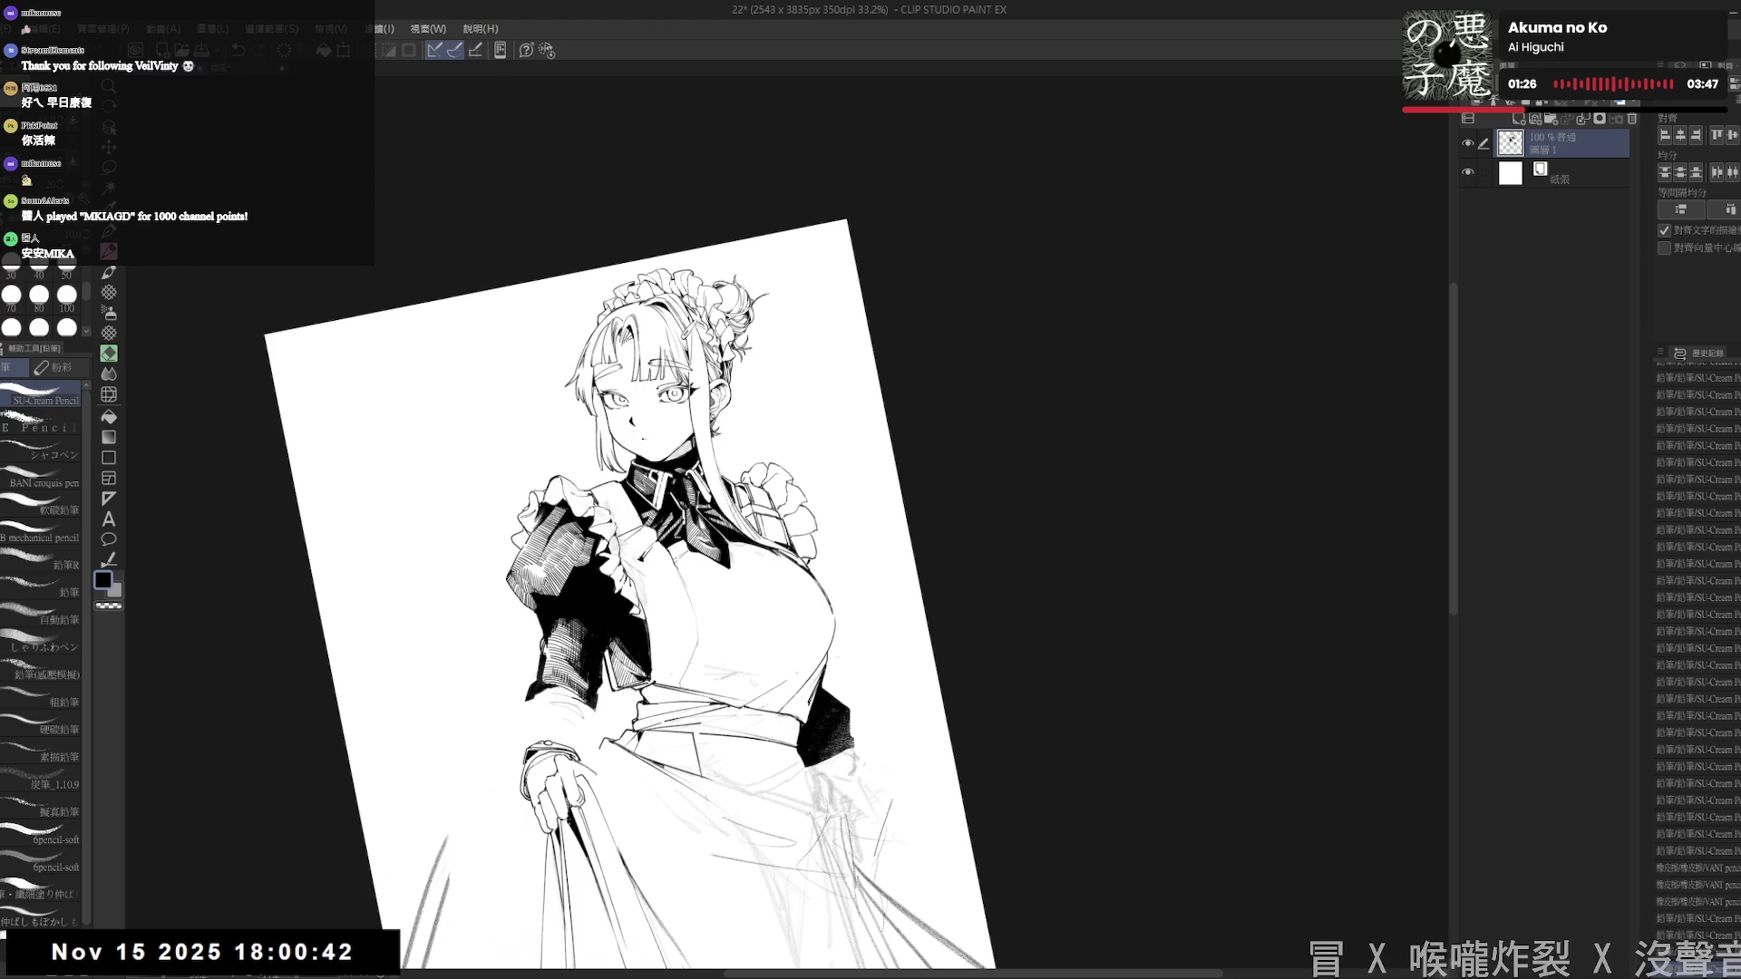
{"action": "key", "text": "r"}
{"action": "key", "text": "p"}
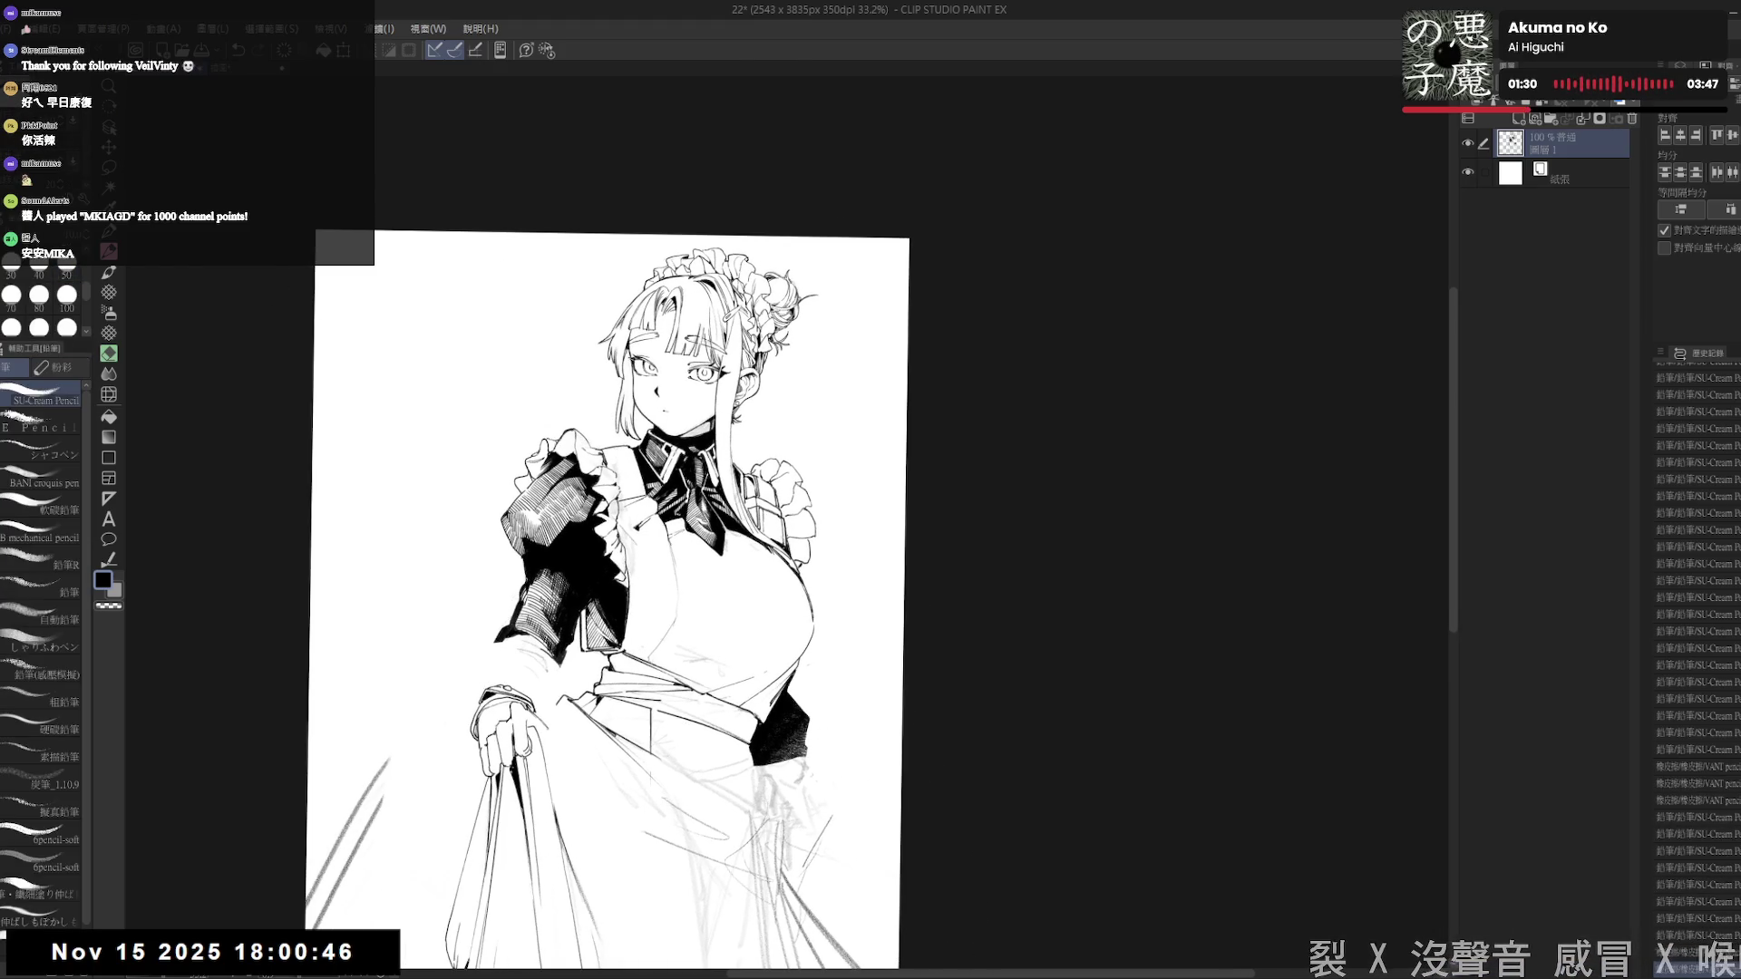
{"action": "key", "text": "r"}
- Erase a small patch of linework on the left sleeve
{"action": "left_click_drag", "start_coordinate": [531, 573], "coordinate": [531, 596]}
{"action": "key", "text": "r"}
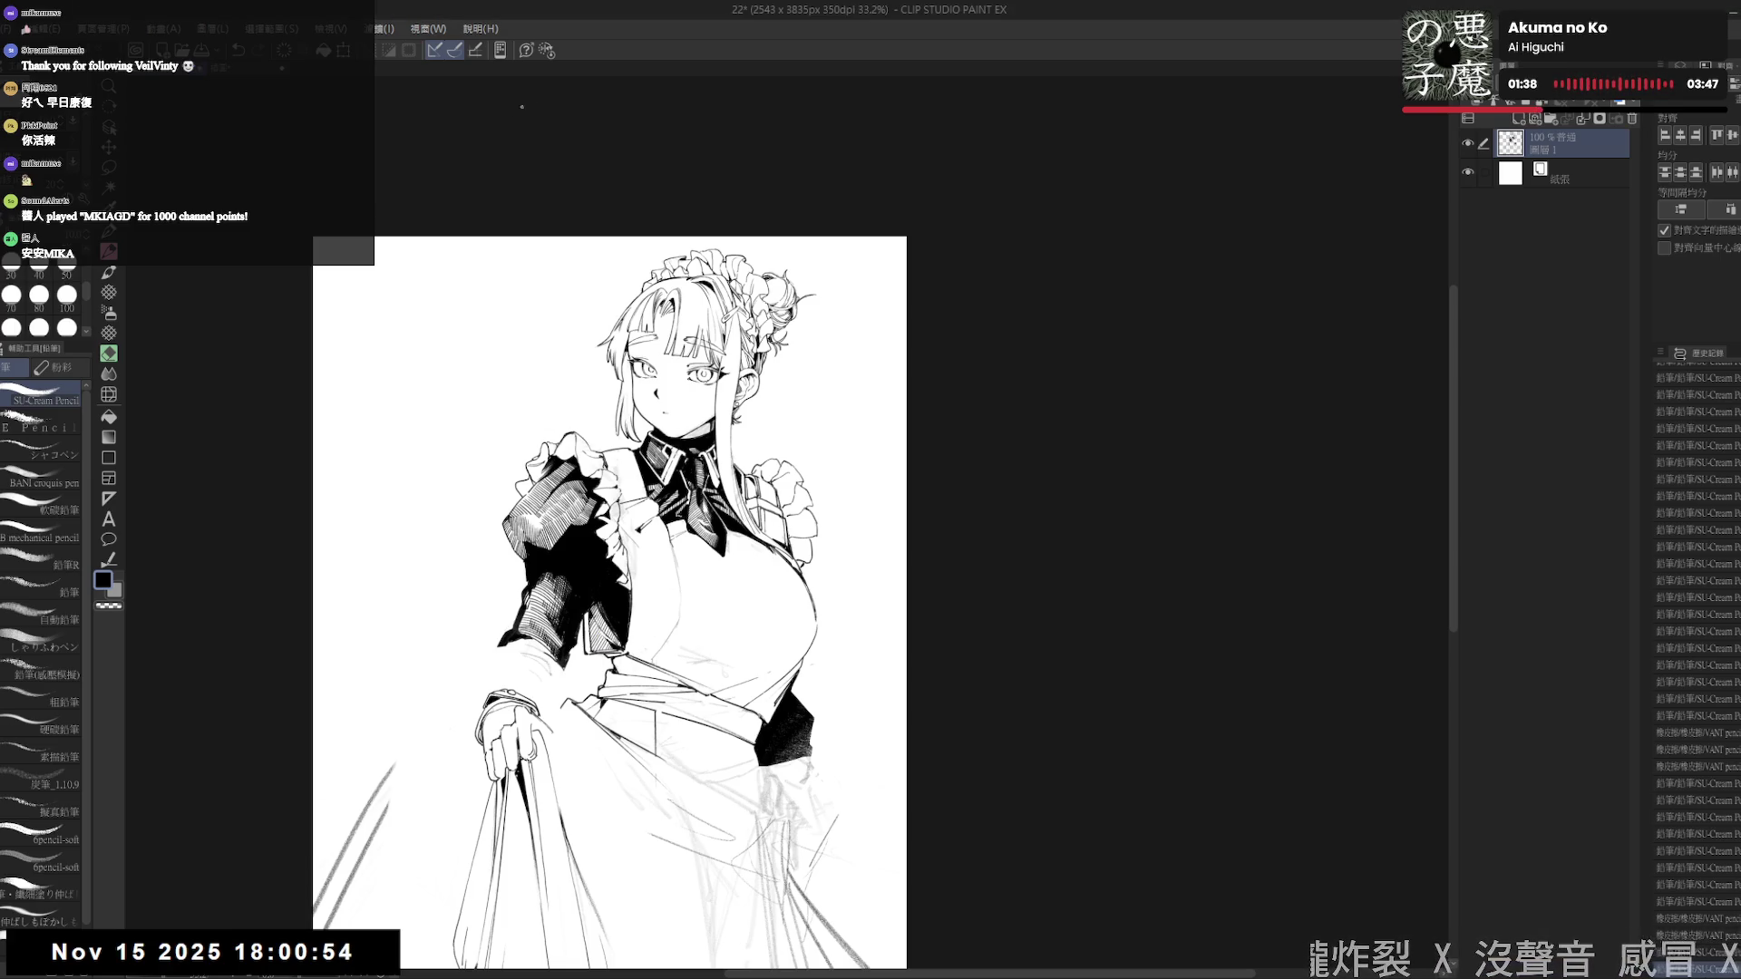
{"action": "key", "text": "asciicircum"}
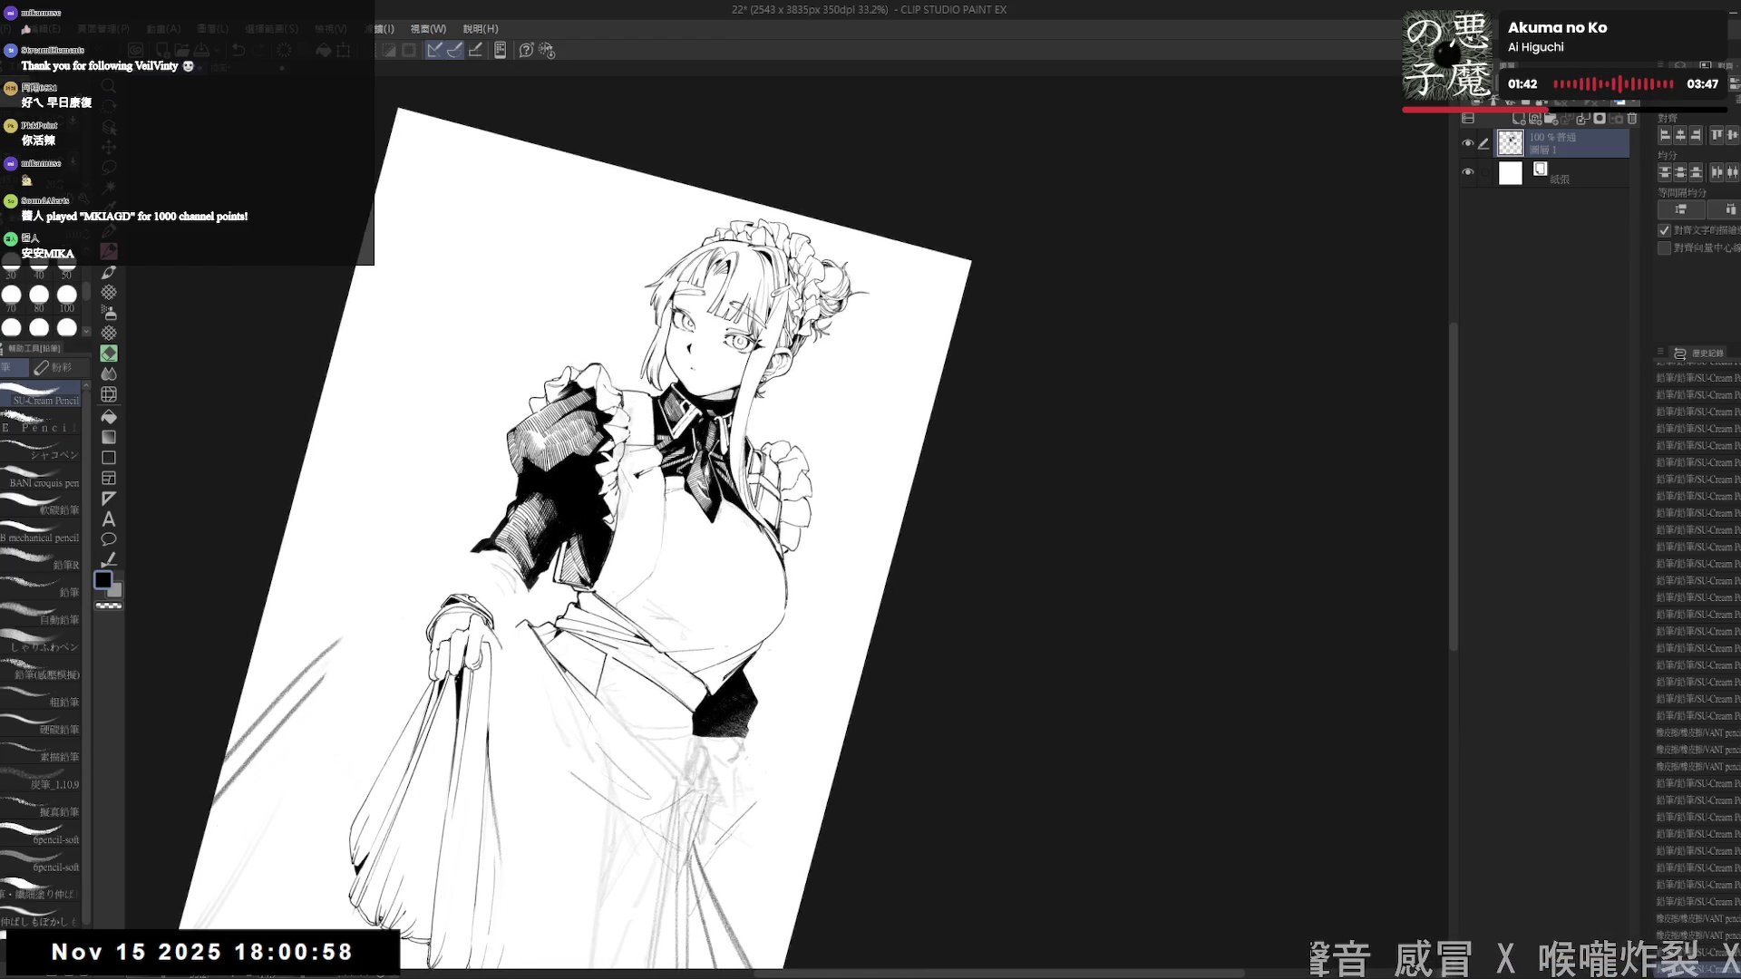
{"action": "mouse_move", "coordinate": [544, 495]}
{"action": "left_mouse_down"}
{"action": "mouse_move", "coordinate": [551, 478]}
{"action": "mouse_move", "coordinate": [553, 562]}
{"action": "mouse_move", "coordinate": [521, 650]}
{"action": "mouse_move", "coordinate": [535, 533]}
{"action": "left_mouse_up"}
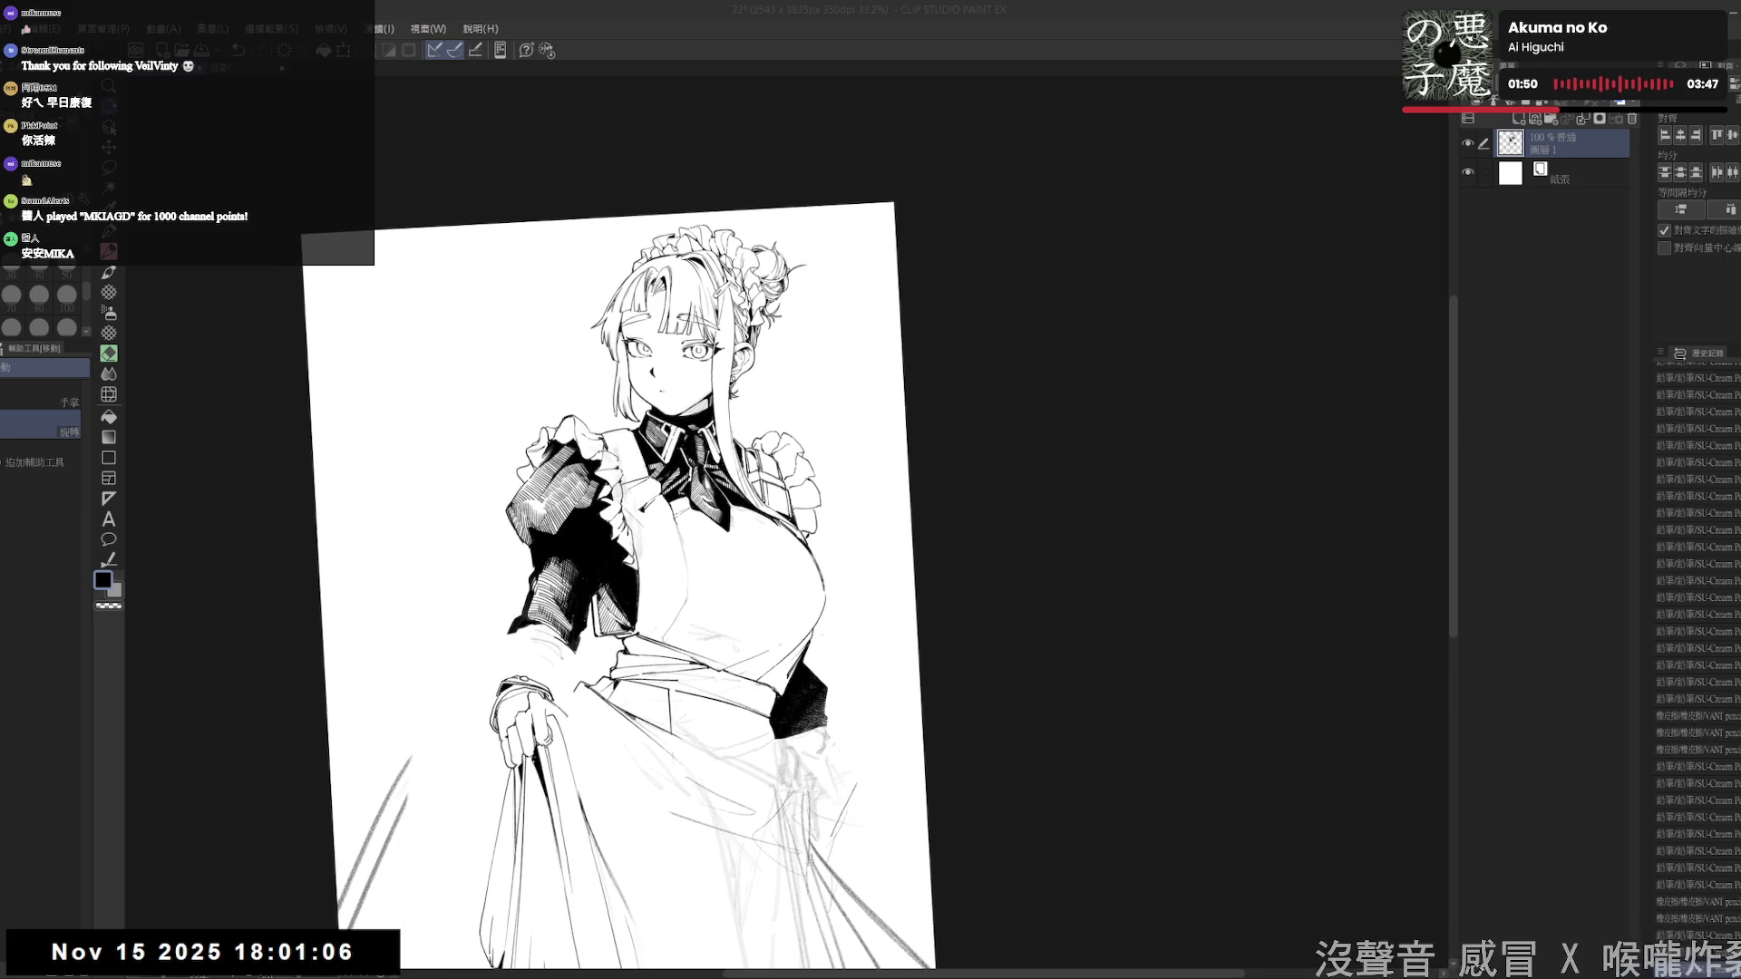
{"action": "left_click_drag", "start_coordinate": [535, 533], "coordinate": [533, 634]}
- Erase sketch lines and stray marks along the left sleeve ruffle with an 80-size eraser
{"action": "key", "text": "e"}
{"action": "scroll", "coordinate": [525, 520], "scroll_direction": "up", "scroll_amount": 2}
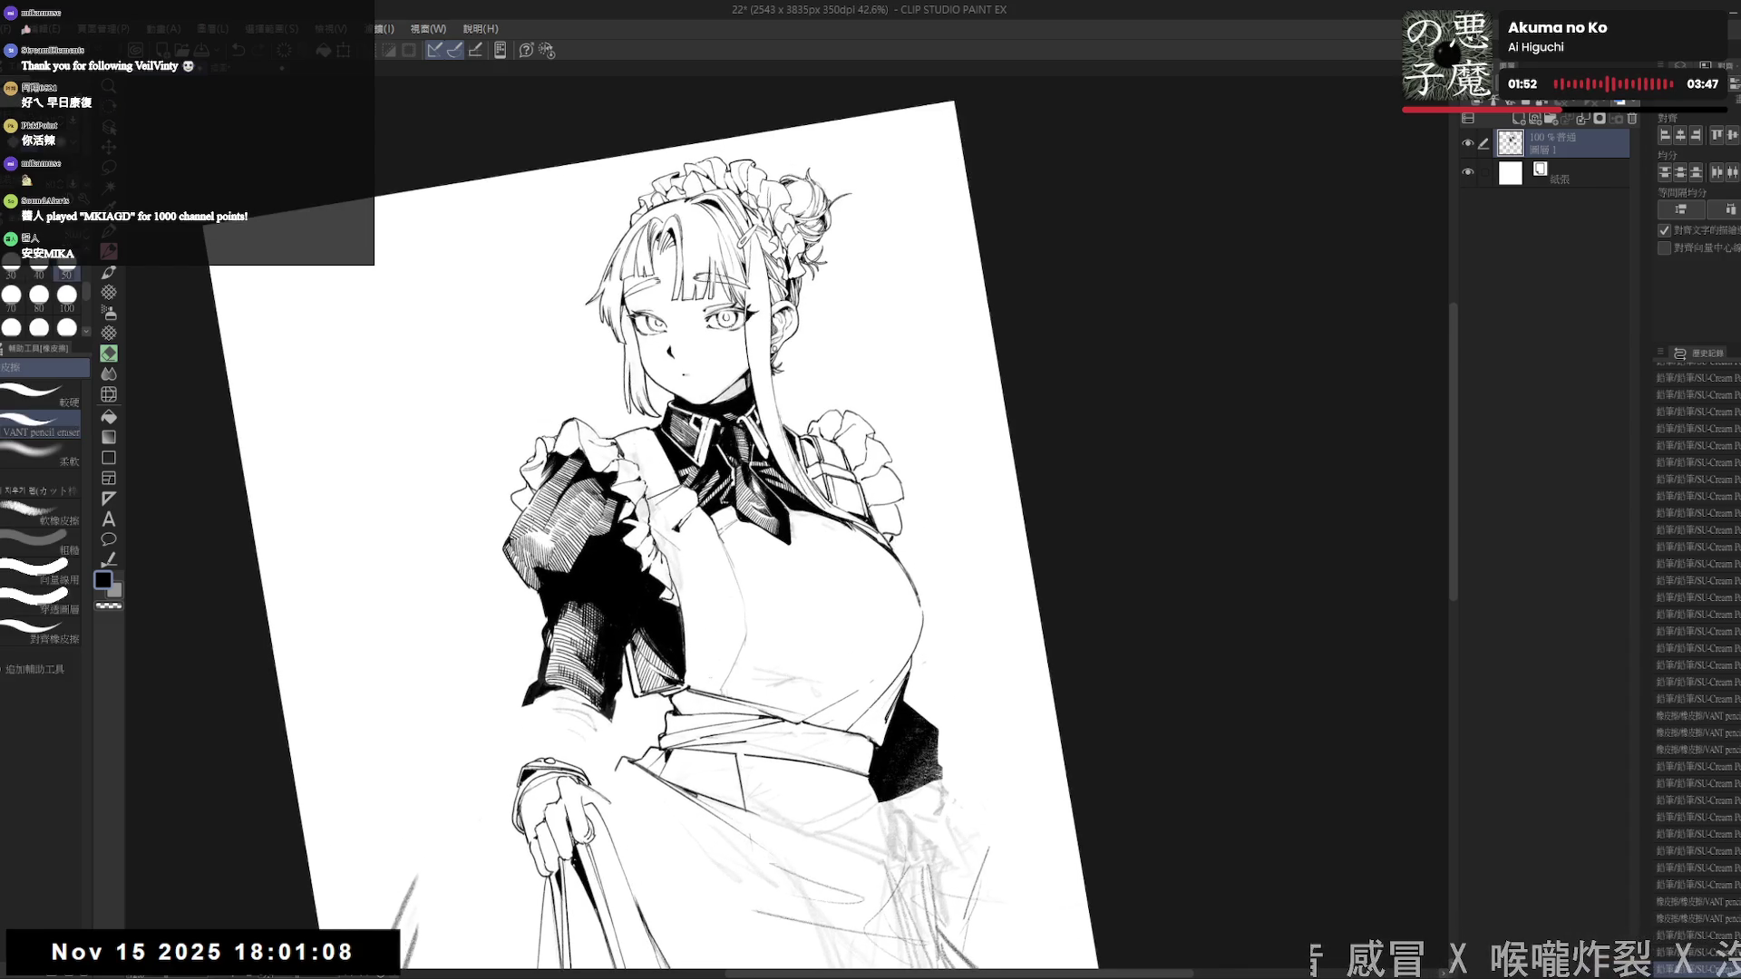
{"action": "key", "text": "bracketright"}
{"action": "key", "text": "bracketright"}
{"action": "mouse_move", "coordinate": [512, 526]}
{"action": "left_mouse_down"}
{"action": "mouse_move", "coordinate": [500, 567]}
{"action": "mouse_move", "coordinate": [507, 553]}
{"action": "mouse_move", "coordinate": [531, 589]}
{"action": "mouse_move", "coordinate": [515, 569]}
{"action": "left_mouse_up"}
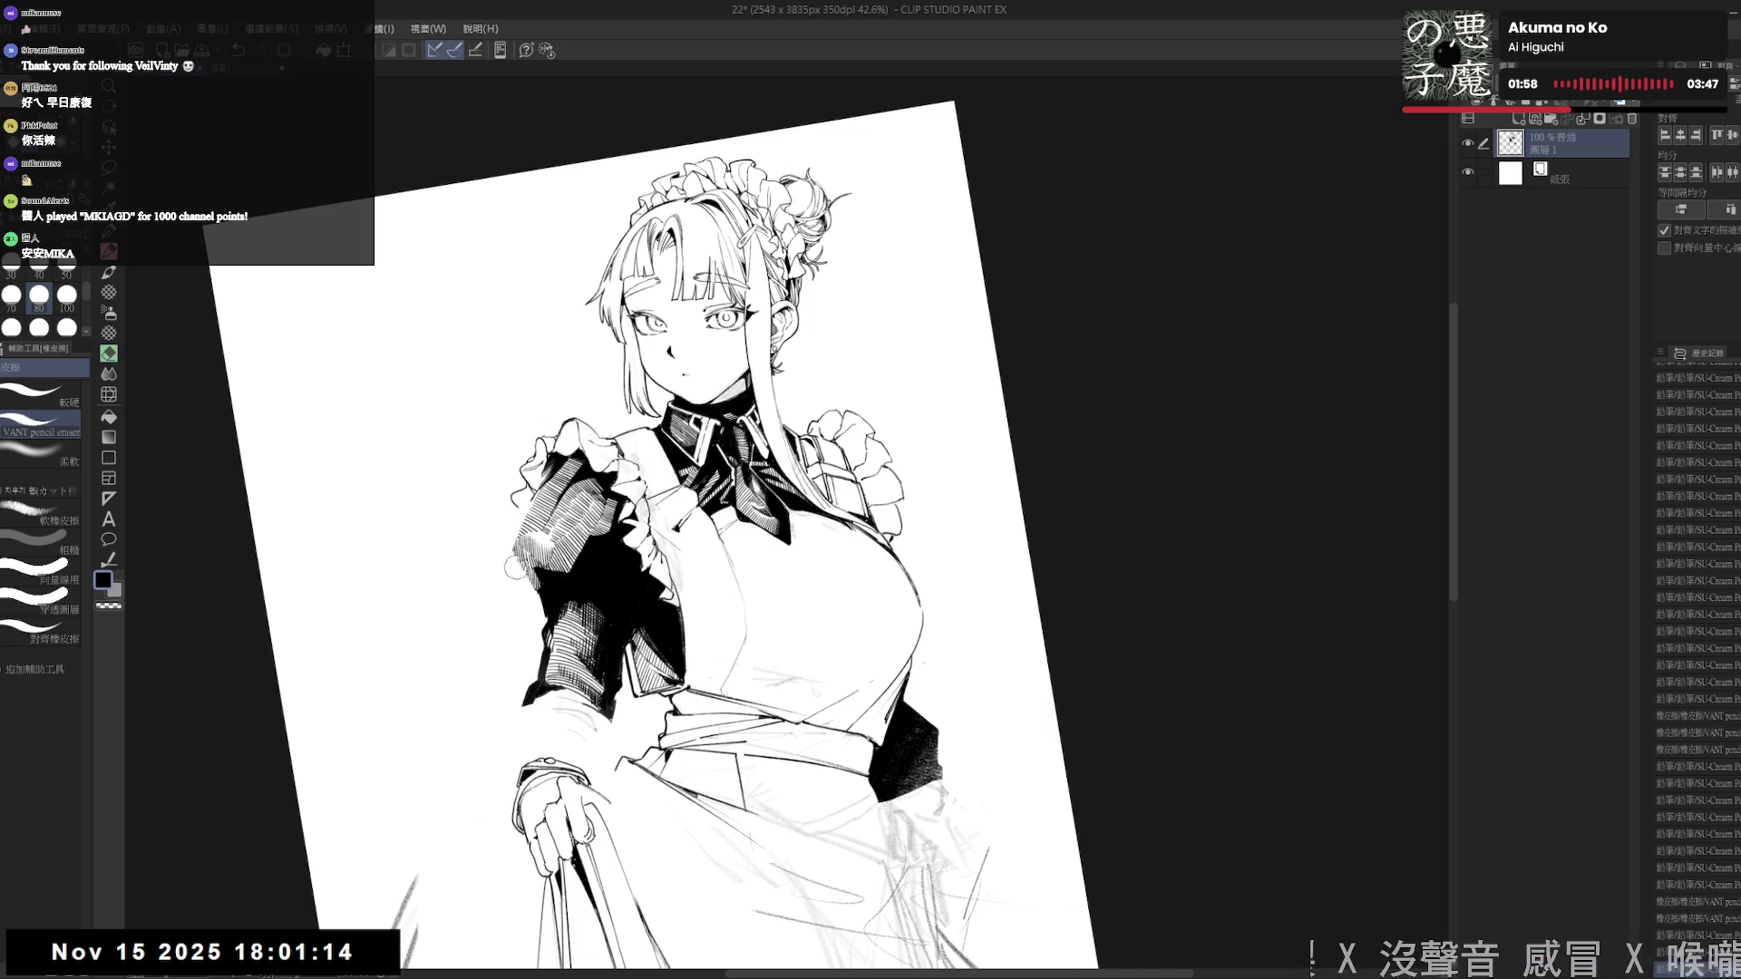
{"action": "key", "text": "minus"}
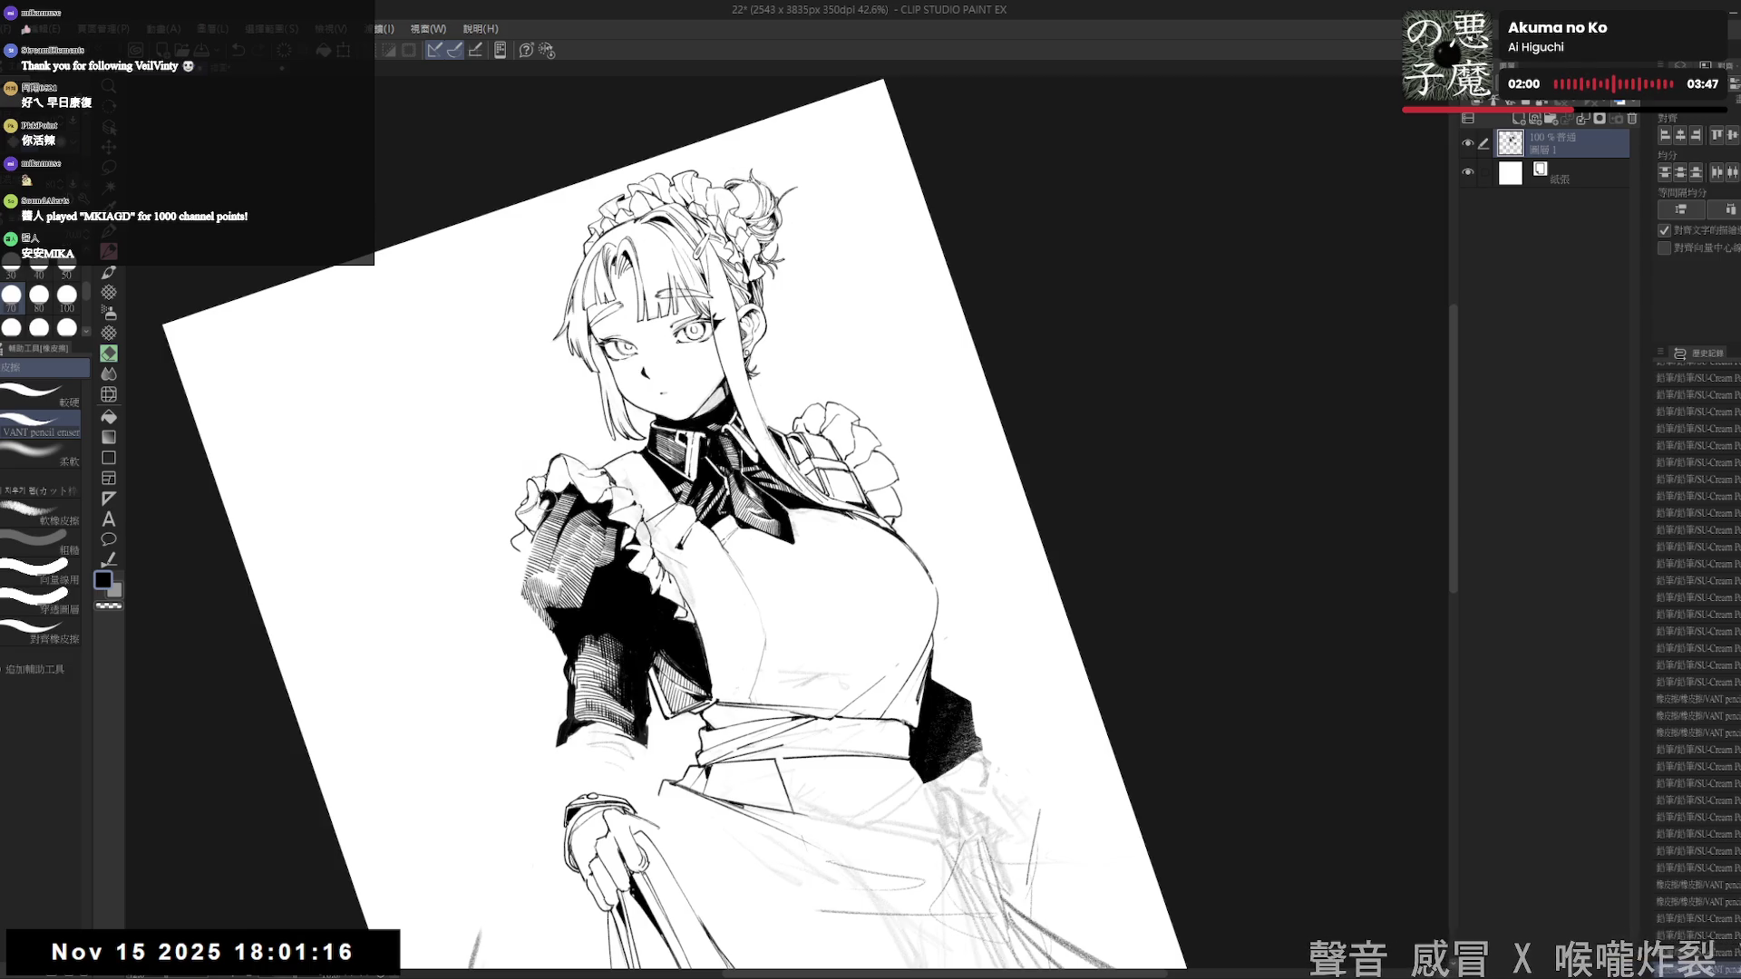
{"action": "left_click_drag", "start_coordinate": [539, 507], "coordinate": [539, 544]}
{"action": "left_click_drag", "start_coordinate": [530, 526], "coordinate": [540, 540]}
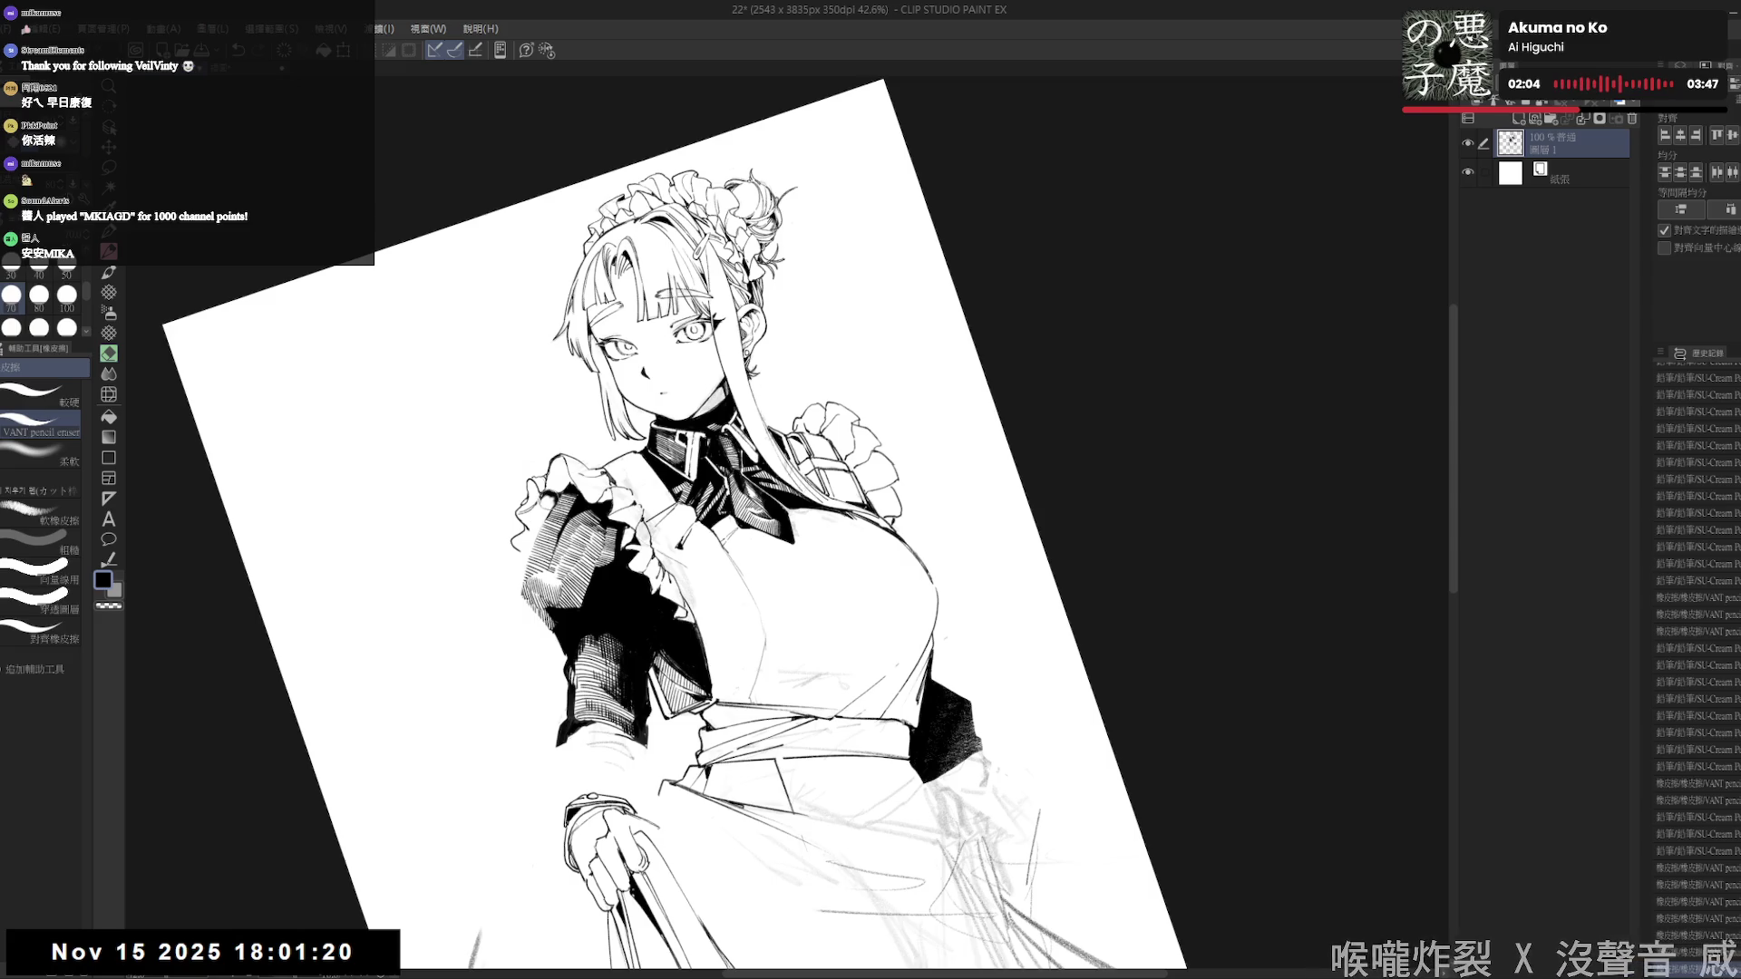
- Add short dark strokes along the left sleeve edge, undoing one misplaced stroke
{"action": "key", "text": "p"}
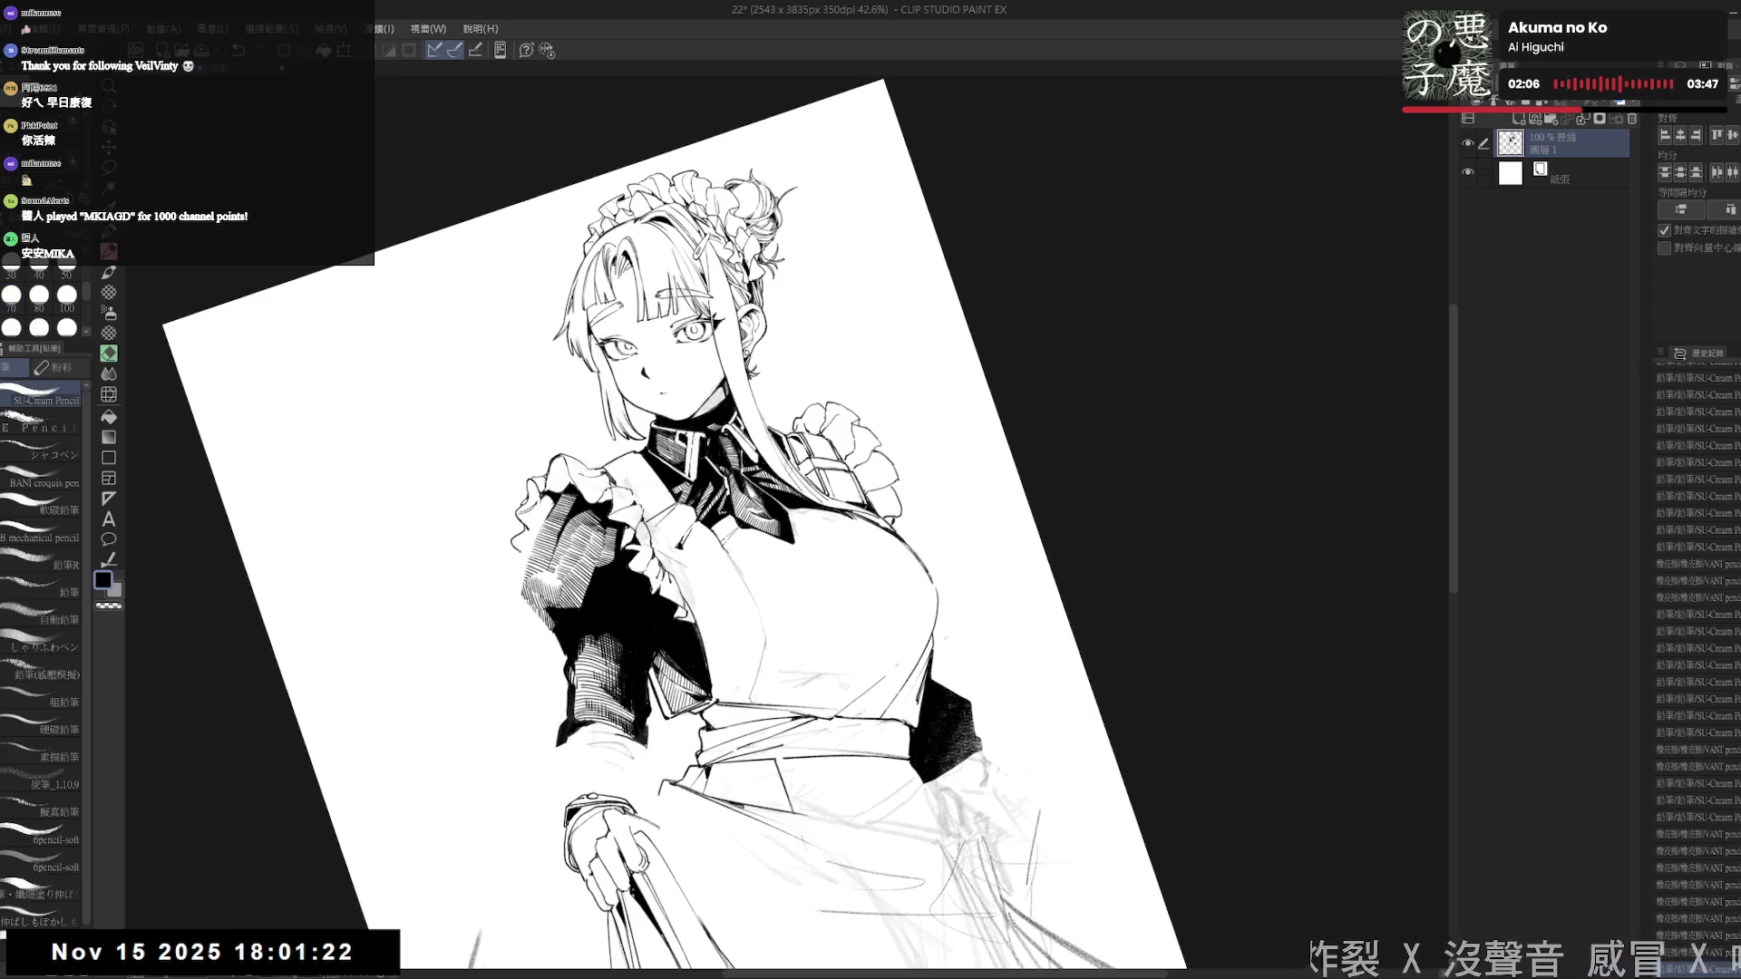
{"action": "left_click_drag", "start_coordinate": [540, 494], "coordinate": [576, 580]}
{"action": "key", "text": "ctrl+z"}
{"action": "key", "text": "ctrl+z"}
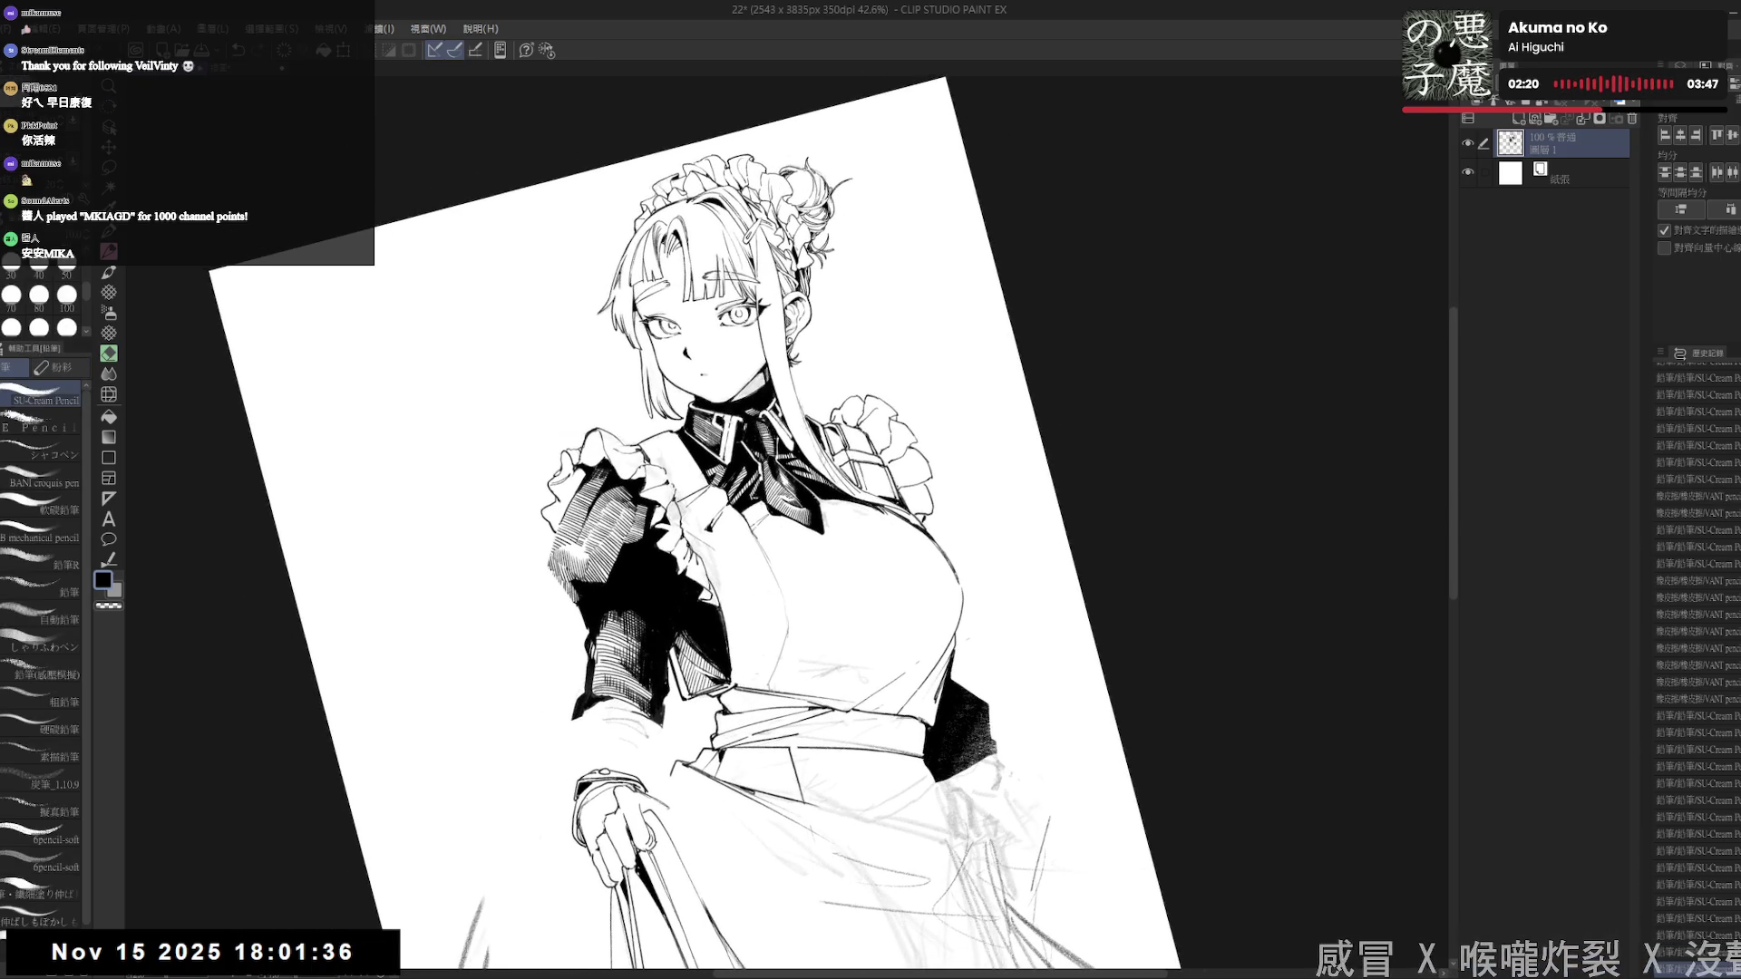
{"action": "mouse_move", "coordinate": [816, 272]}
{"action": "left_mouse_down"}
{"action": "mouse_move", "coordinate": [906, 363]}
{"action": "mouse_move", "coordinate": [952, 499]}
{"action": "left_mouse_up"}
{"action": "key", "text": "p"}
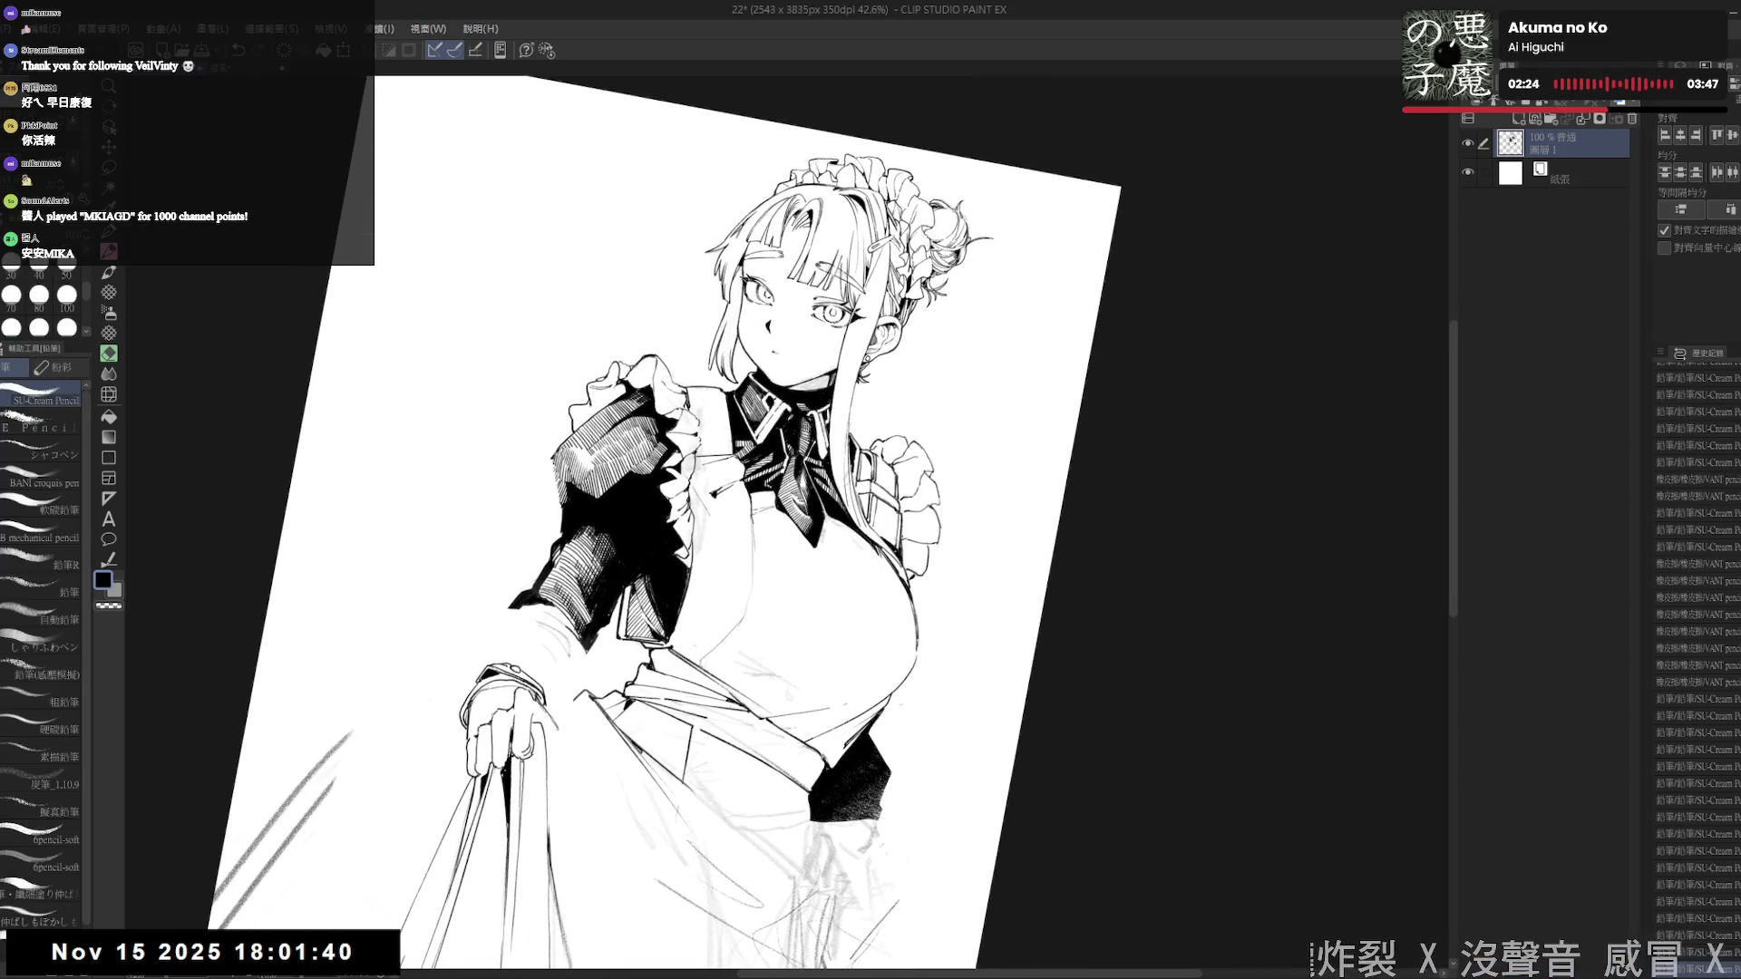
{"action": "left_click_drag", "start_coordinate": [561, 464], "coordinate": [555, 498]}
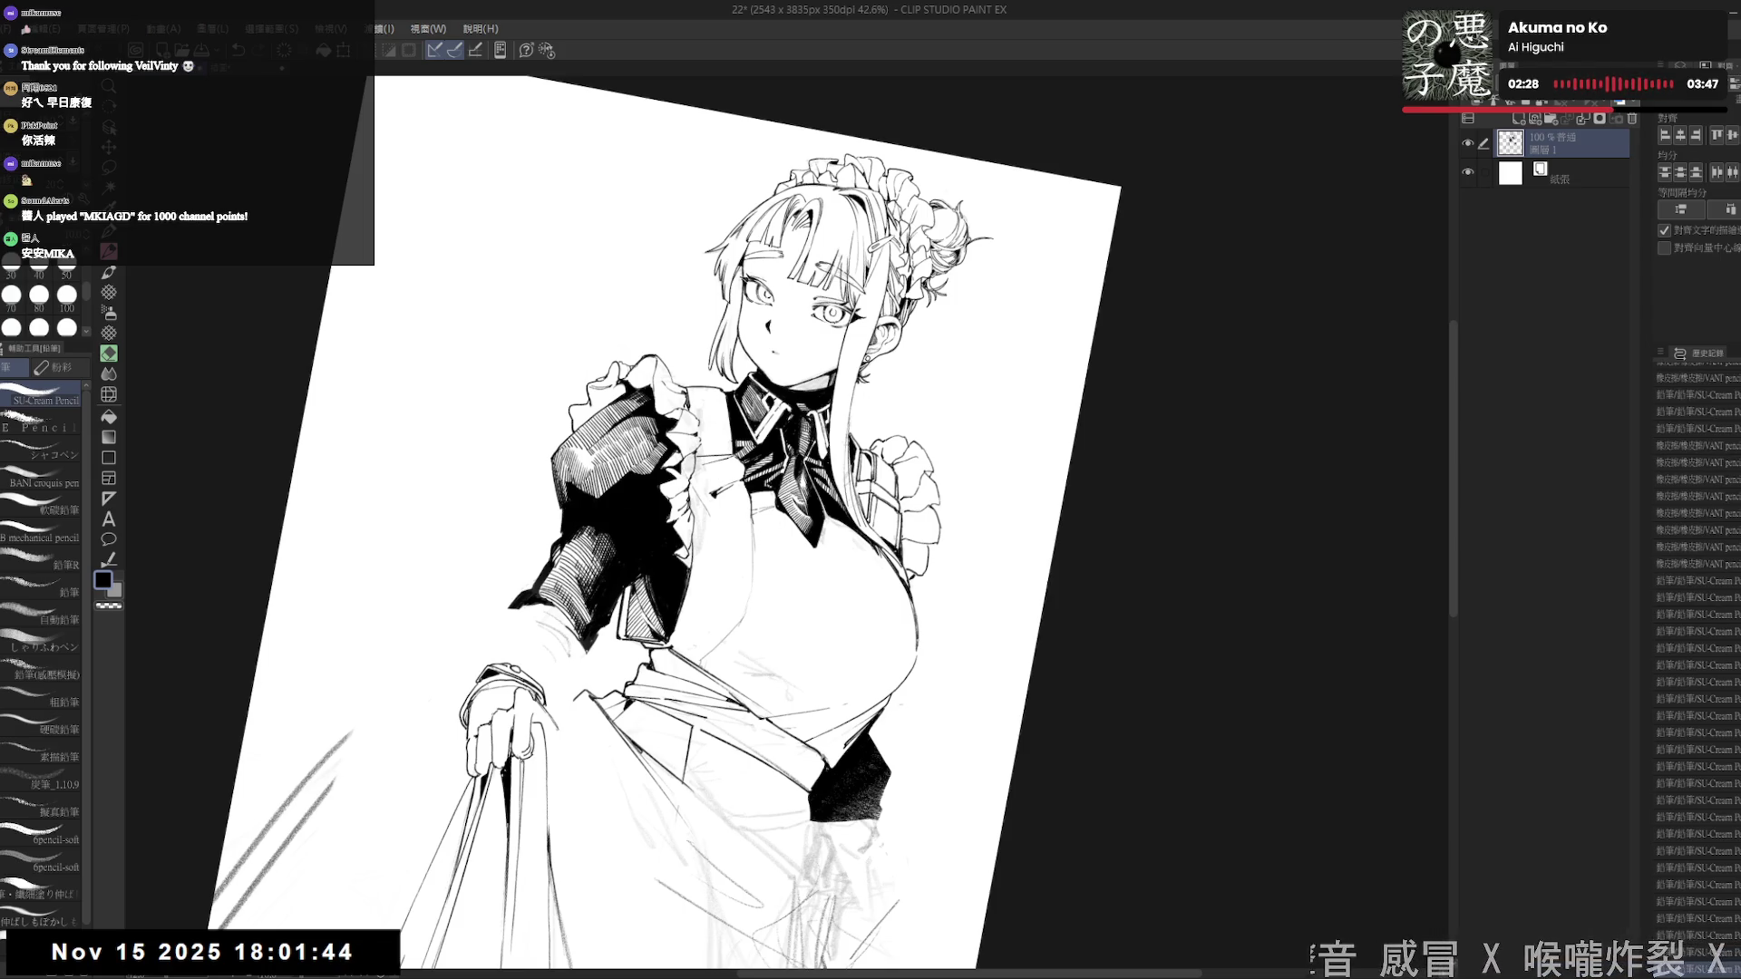
{"action": "key", "text": "ctrl+shift+r"}
{"action": "scroll", "coordinate": [553, 553], "scroll_direction": "down", "scroll_amount": 3}
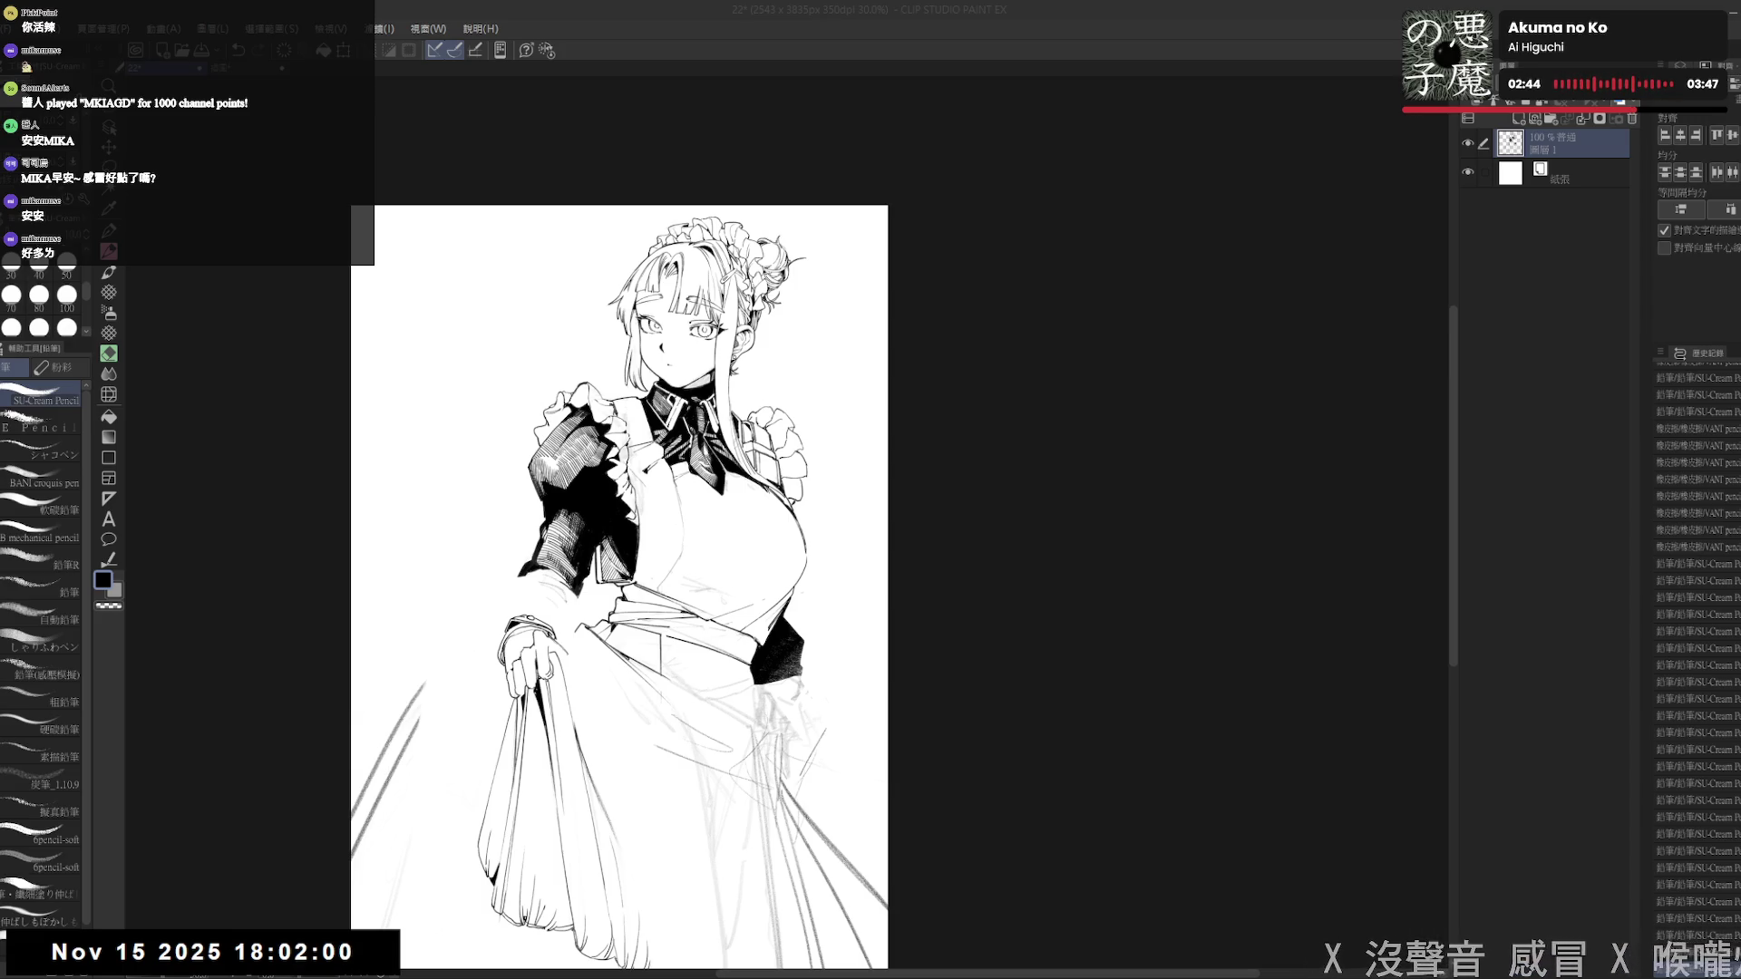
- Touch up a tiny spot near the sleeve while rotating the canvas clockwise
{"action": "scroll", "coordinate": [437, 382], "scroll_direction": "up", "scroll_amount": 3}
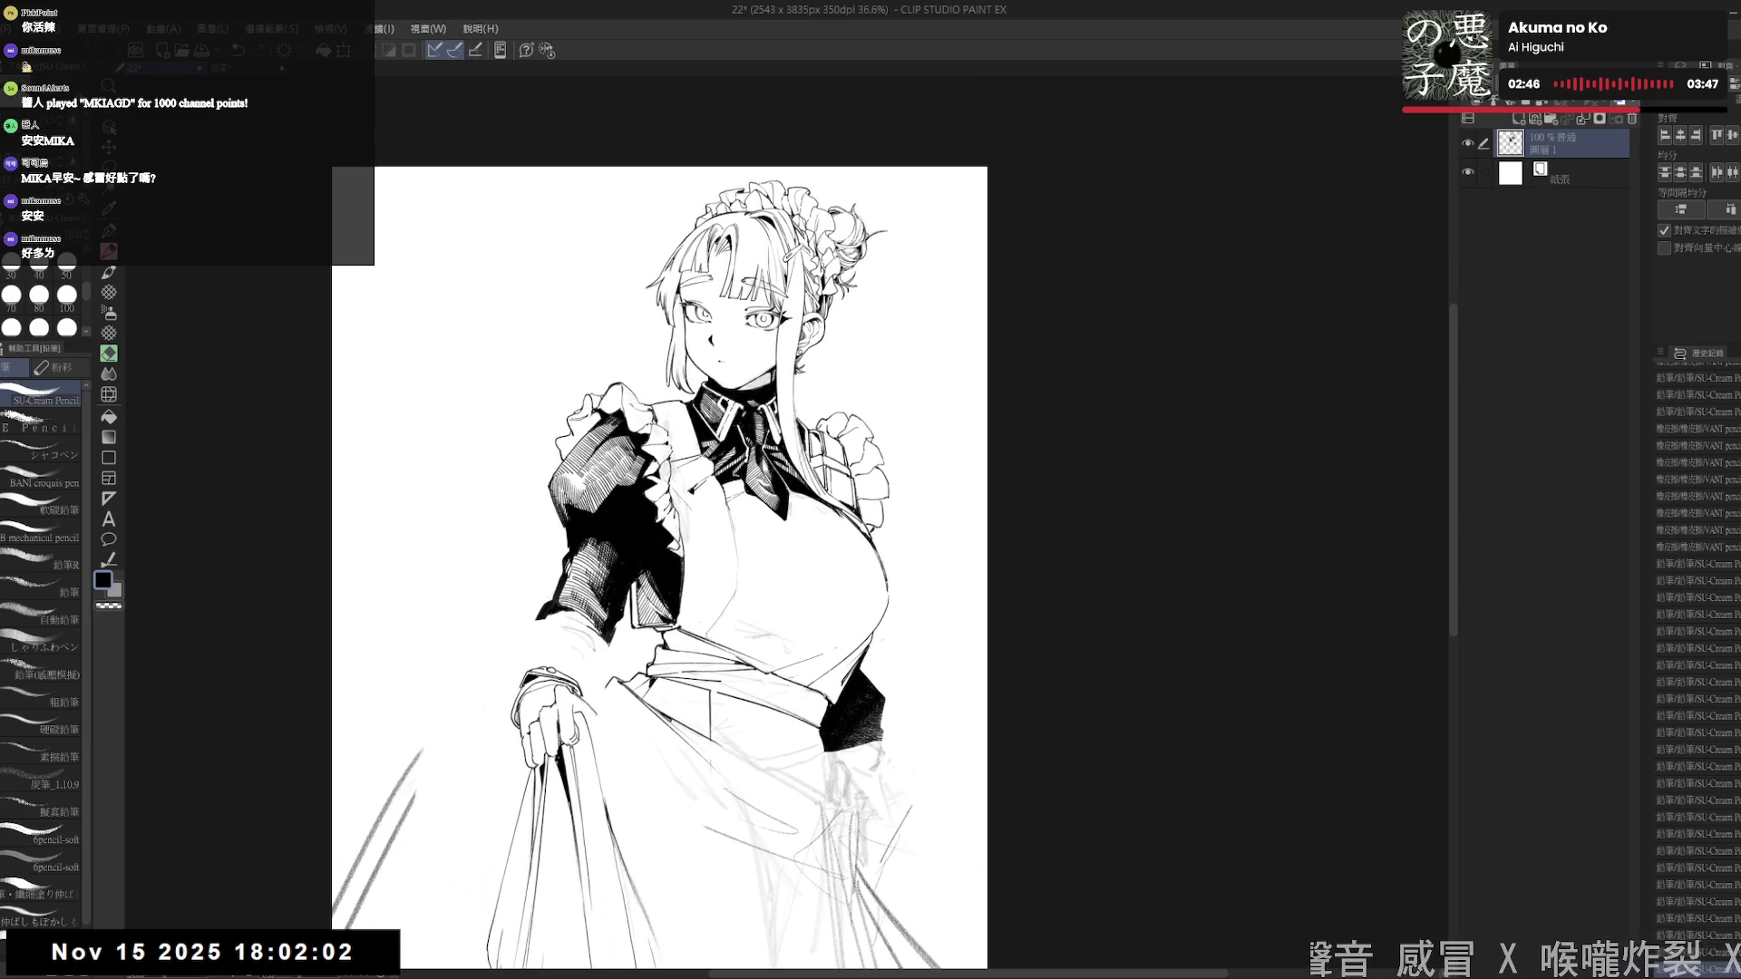
{"action": "mouse_move", "coordinate": [563, 560]}
{"action": "left_mouse_down"}
{"action": "mouse_move", "coordinate": [579, 578]}
{"action": "mouse_move", "coordinate": [526, 580]}
{"action": "left_mouse_up"}
{"action": "key", "text": "r"}
{"action": "key", "text": "p"}
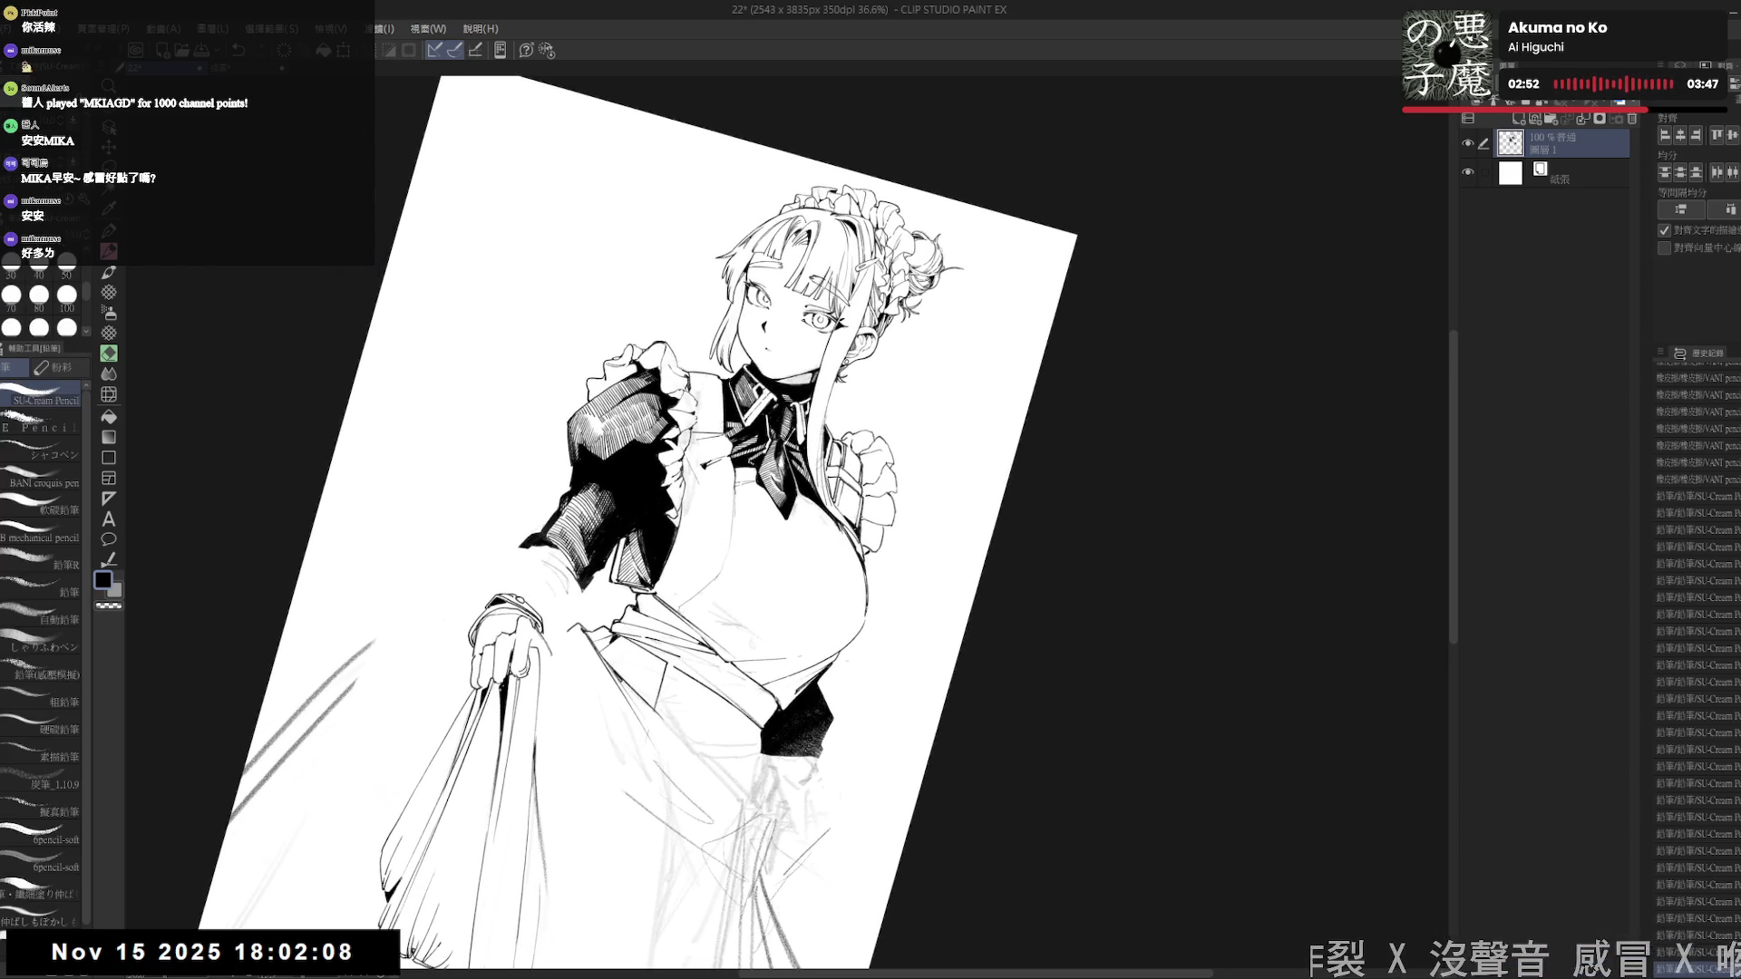
{"action": "key", "text": "r"}
{"action": "mouse_move", "coordinate": [556, 516]}
{"action": "left_mouse_down"}
{"action": "mouse_move", "coordinate": [548, 485]}
{"action": "mouse_move", "coordinate": [516, 544]}
{"action": "left_mouse_up"}
{"action": "key", "text": "r"}
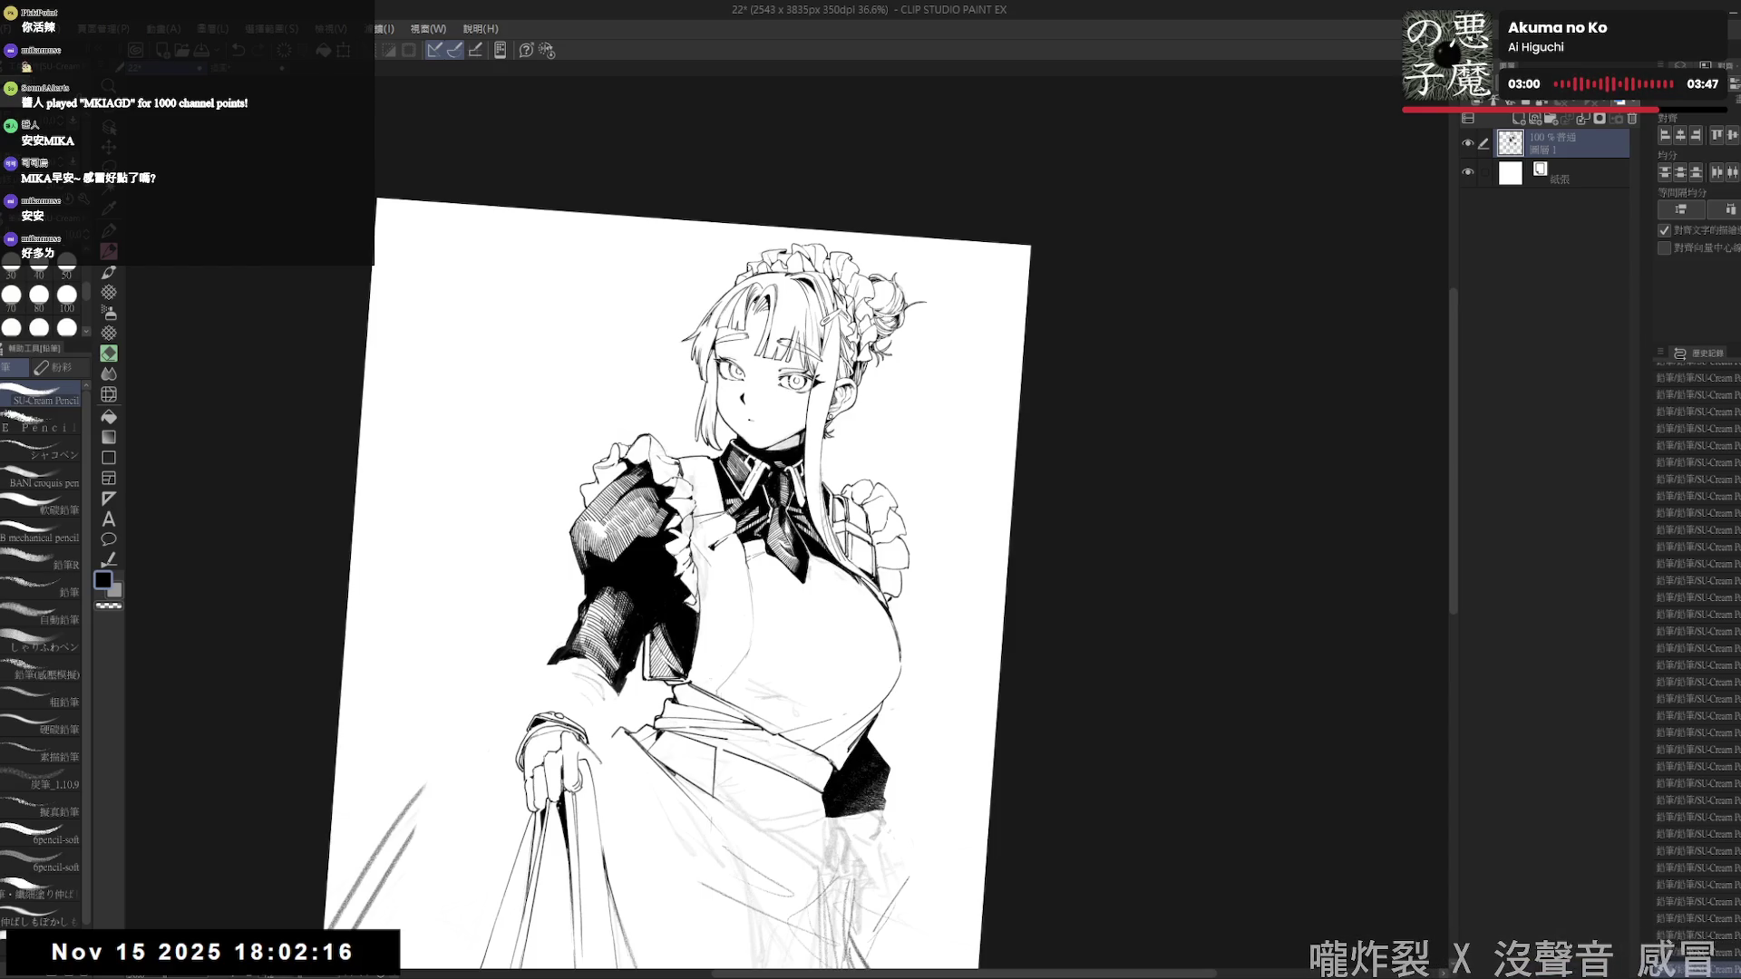
- Reset the view upright, recentre on the skirt-gripping hand, and ready the pencil eraser
{"action": "key", "text": "minus"}
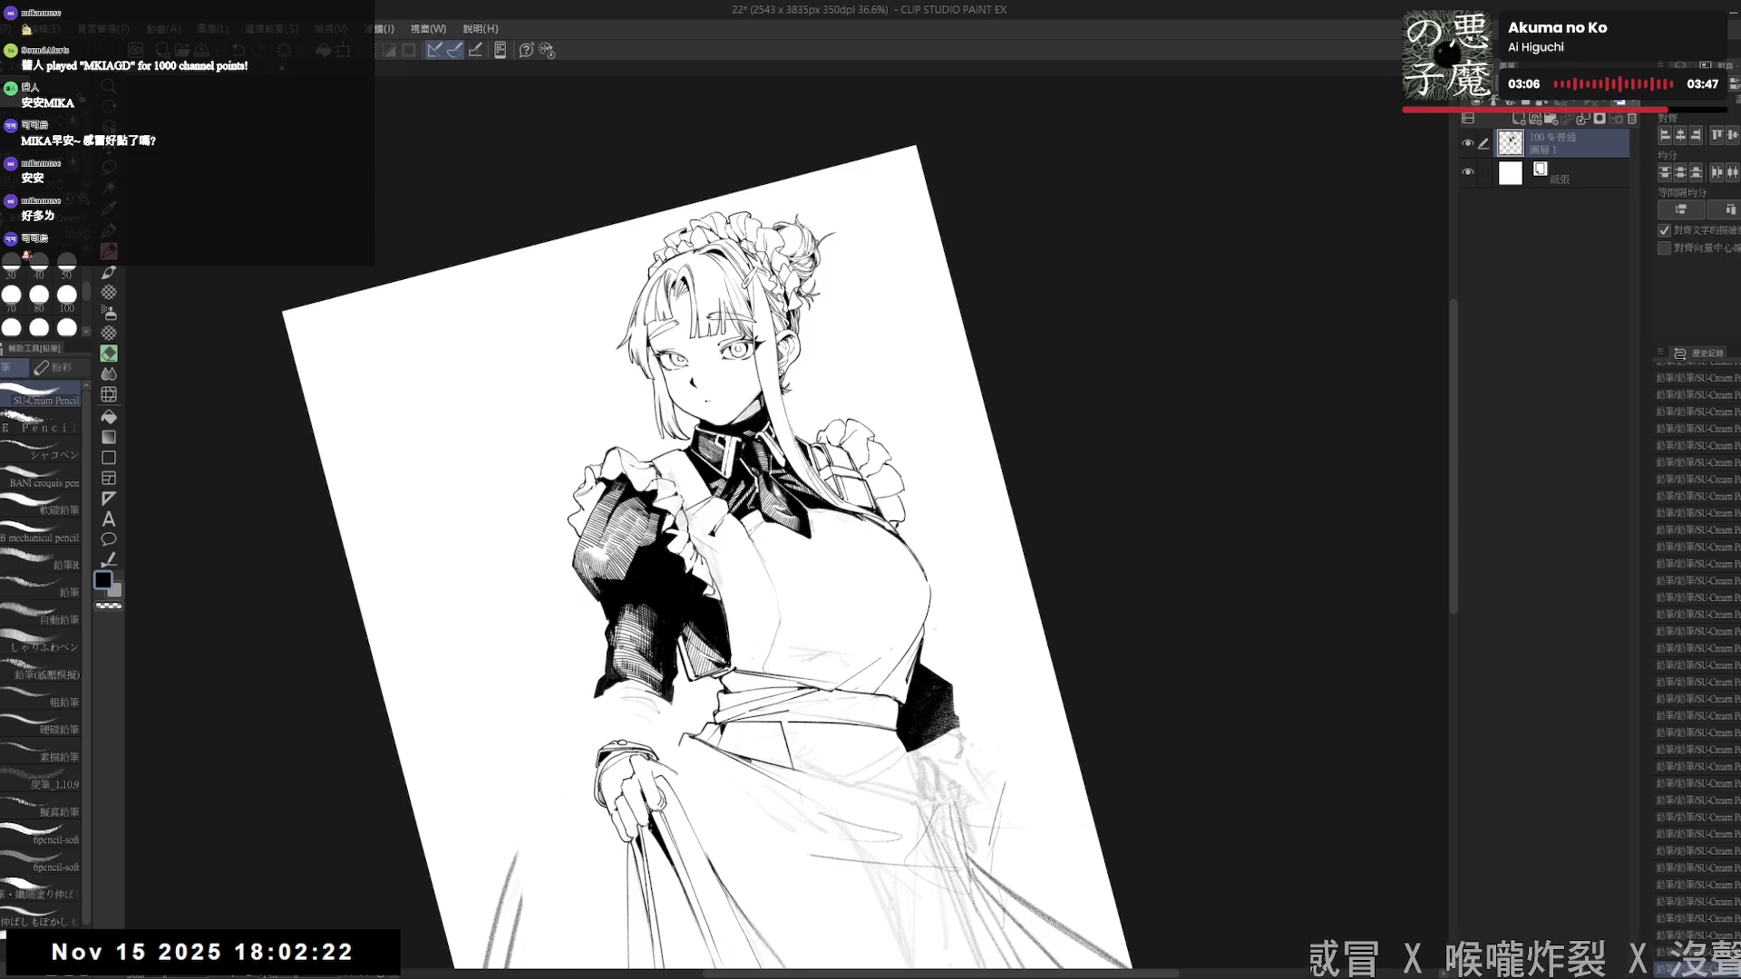
{"action": "key", "text": "asciicircum"}
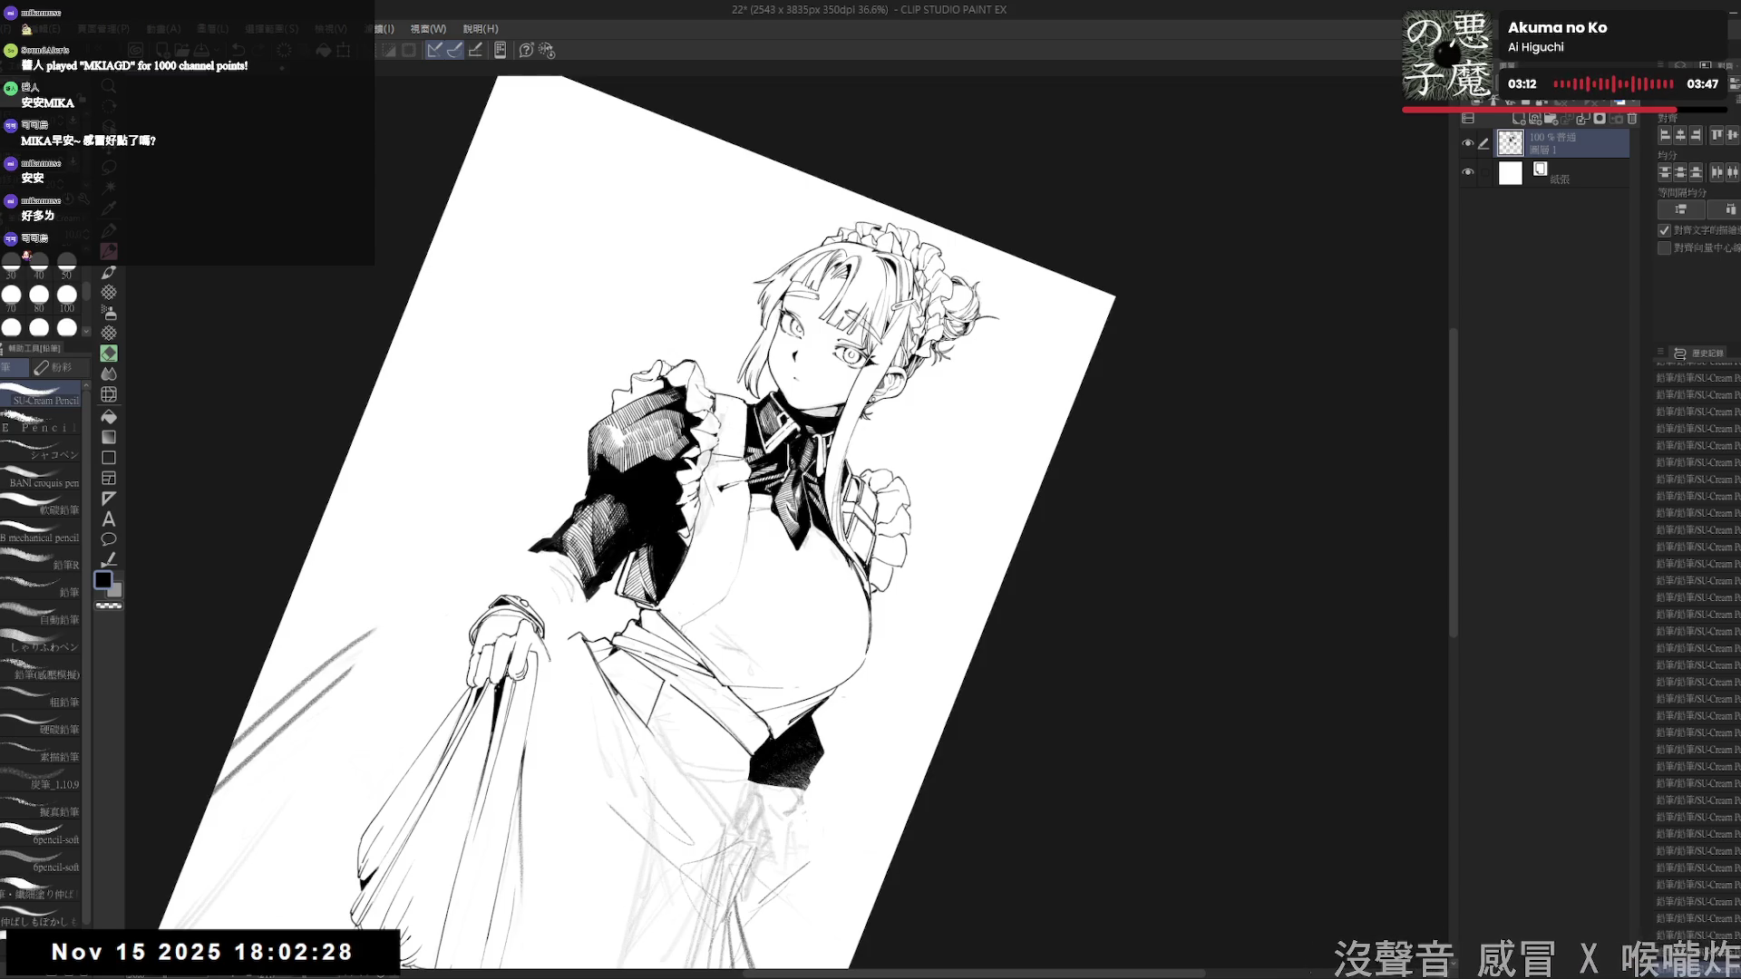
{"action": "key", "text": "minus"}
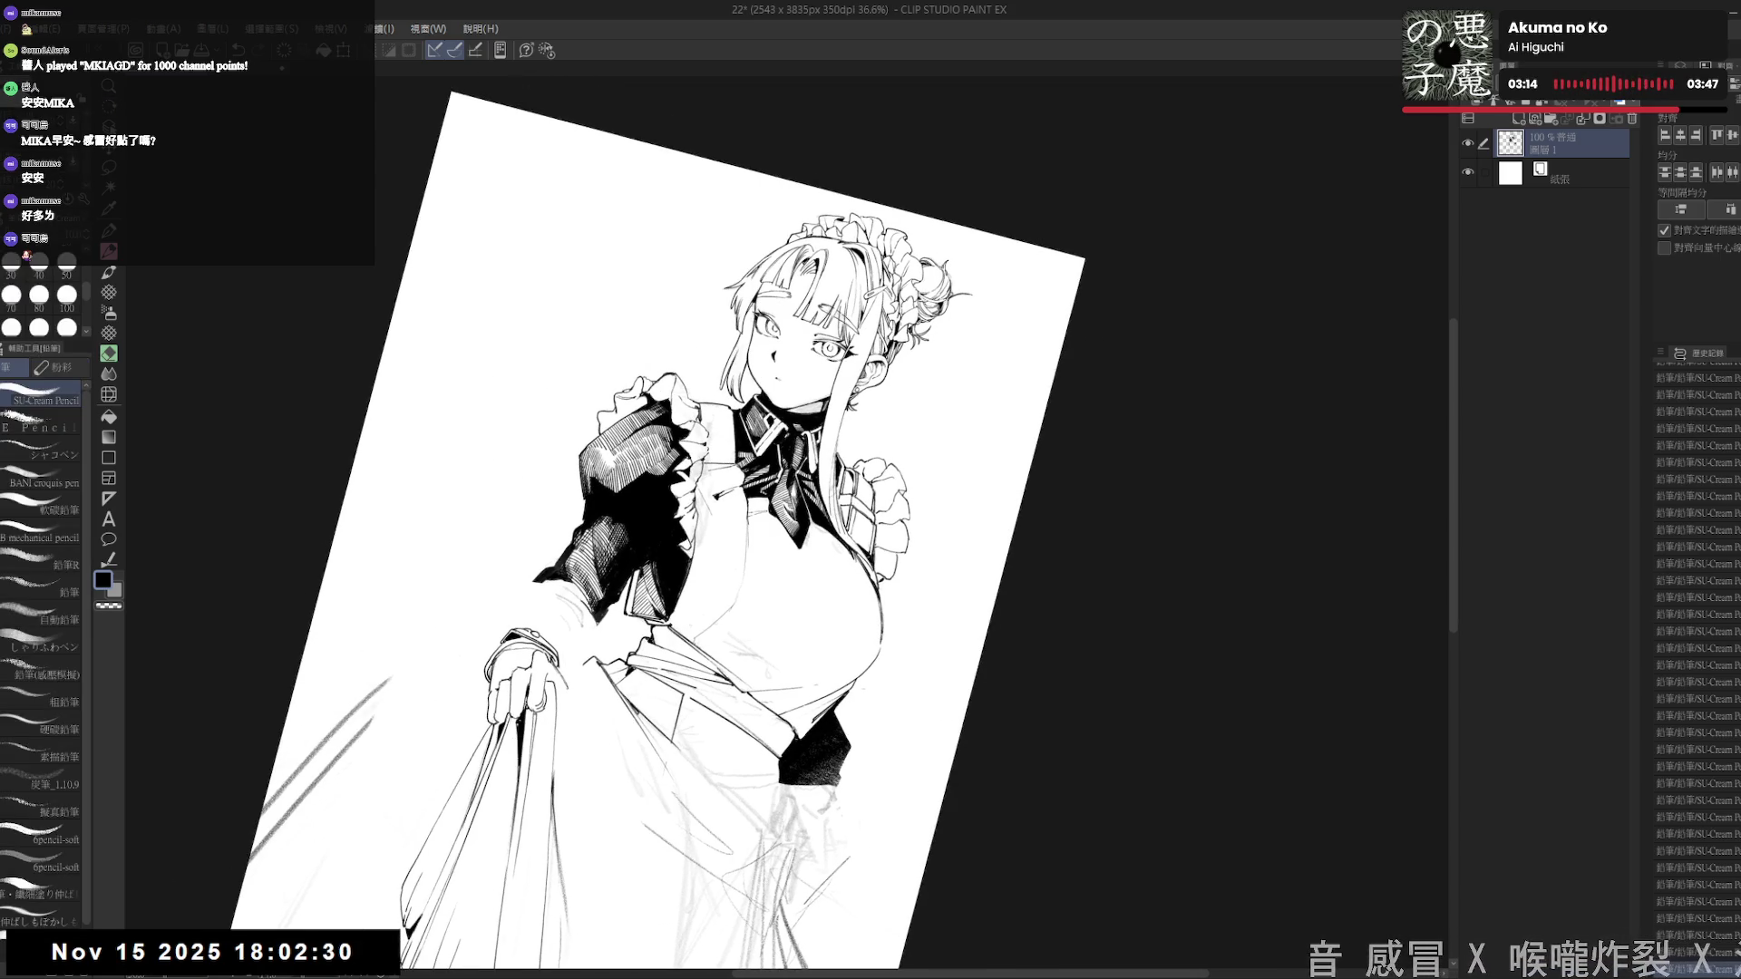
{"action": "key", "text": "minus"}
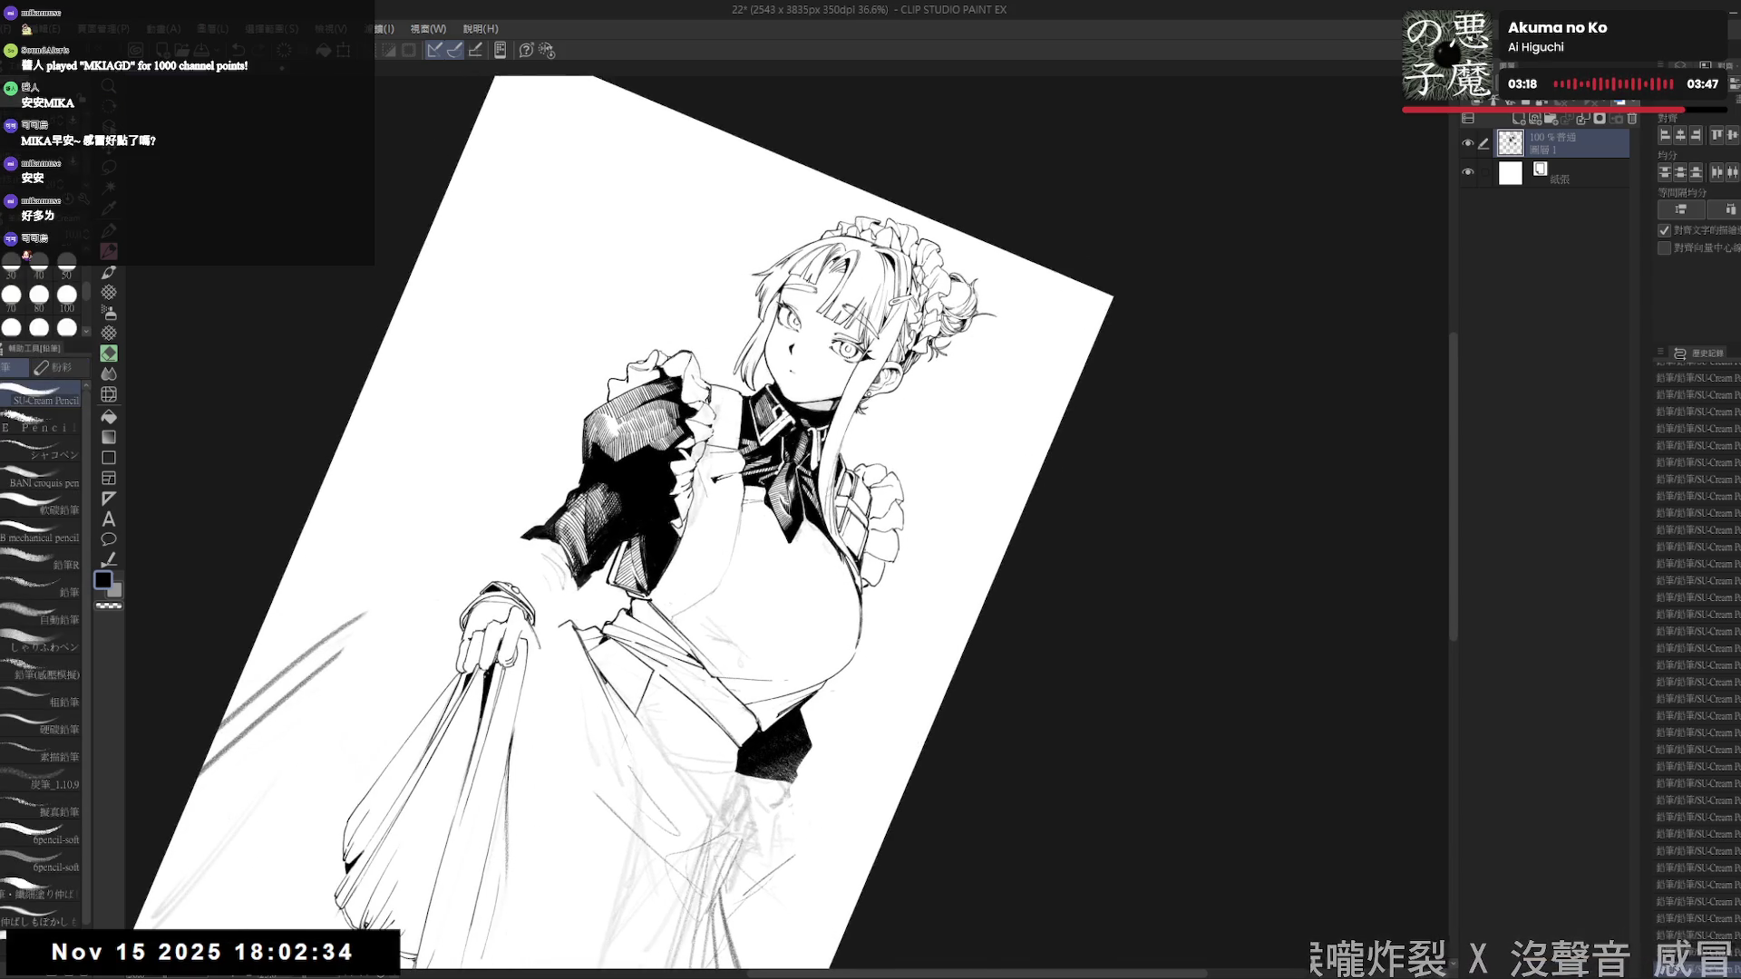
{"action": "key", "text": "at"}
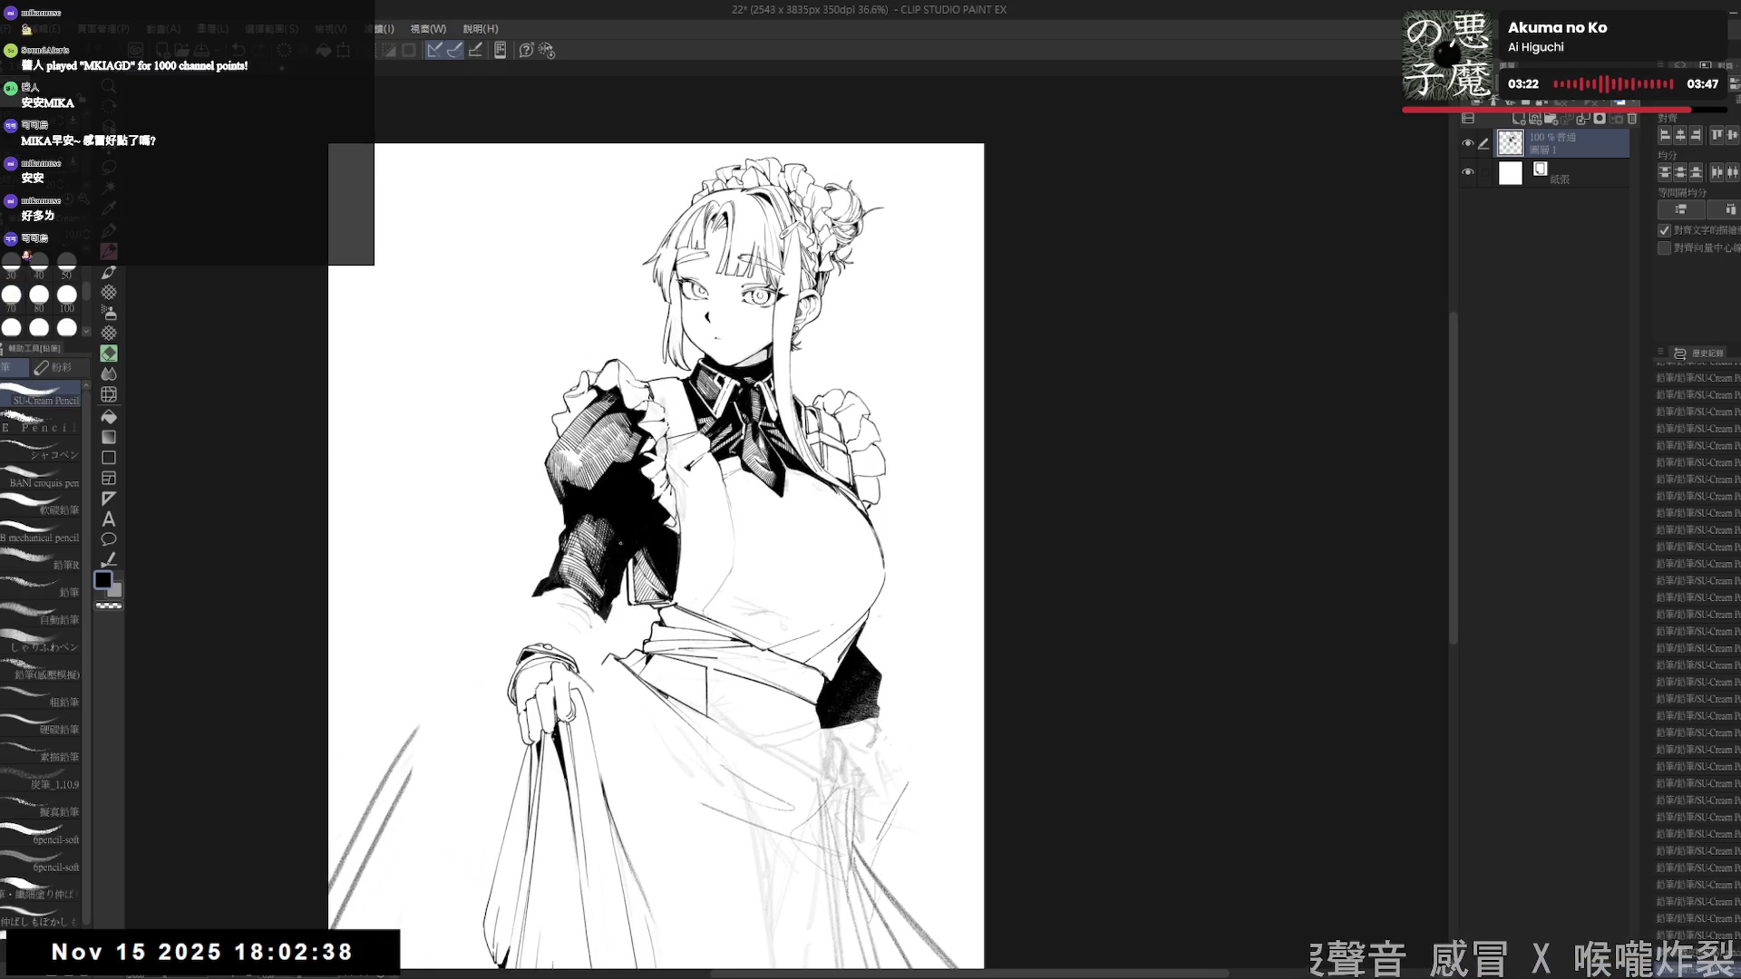
{"action": "left_click_drag", "start_coordinate": [628, 684], "coordinate": [616, 661]}
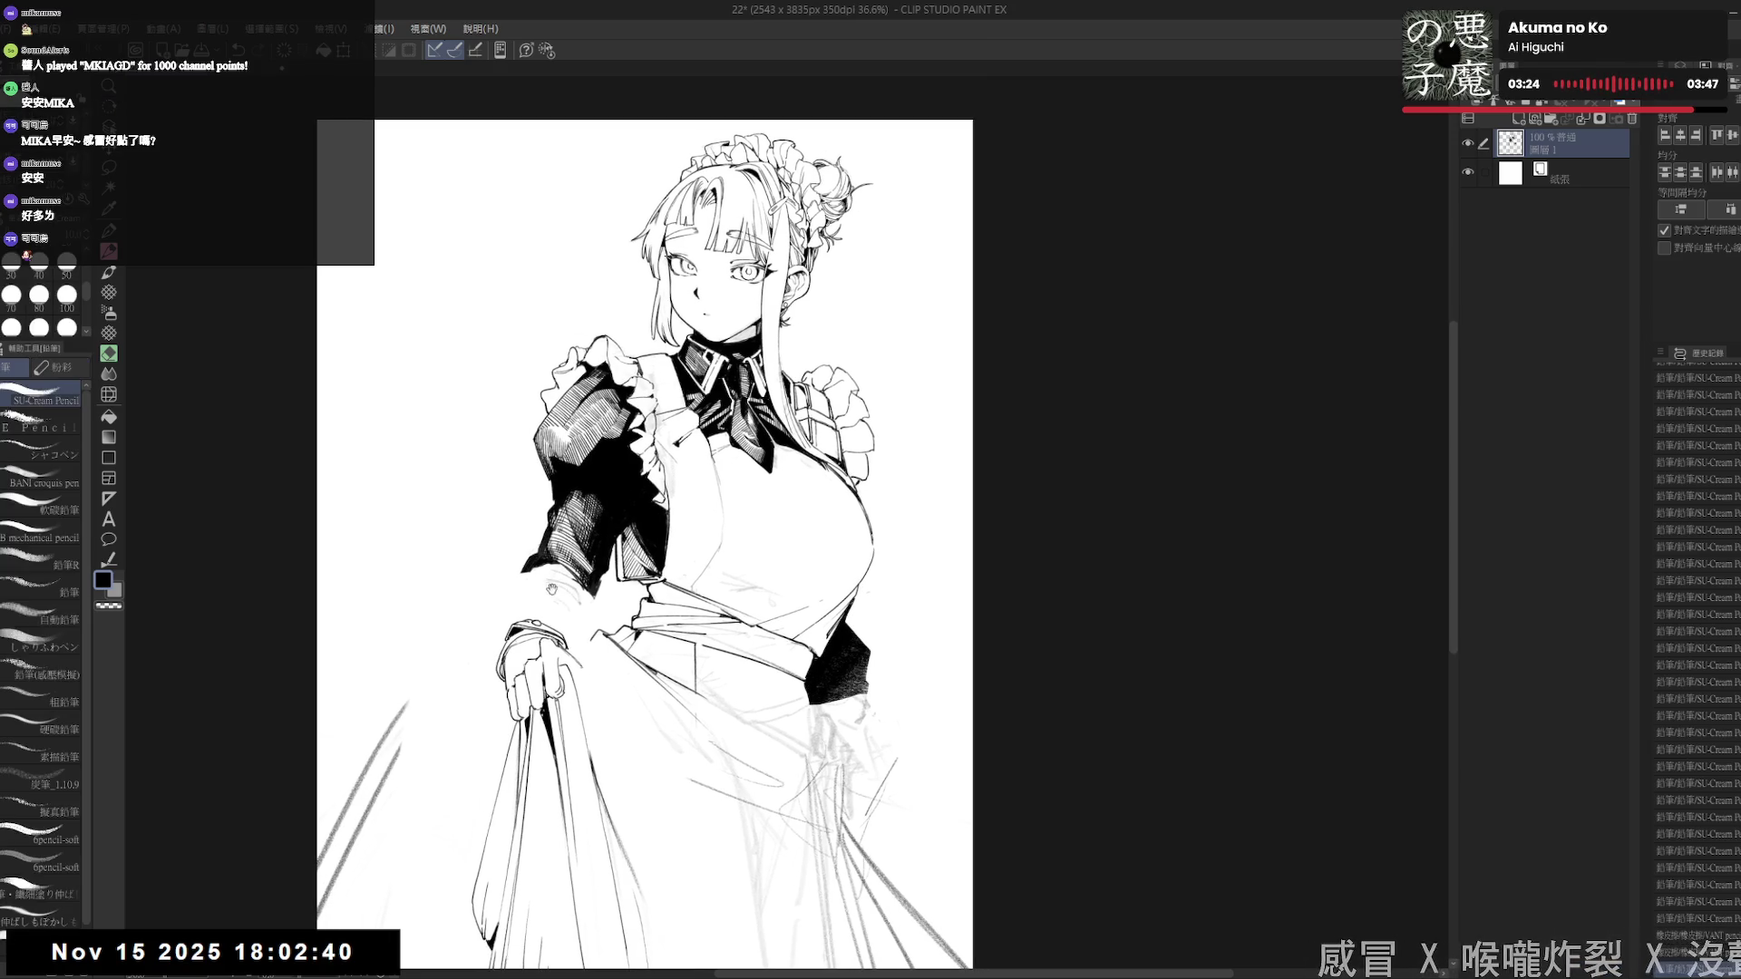
{"action": "key", "text": "e"}
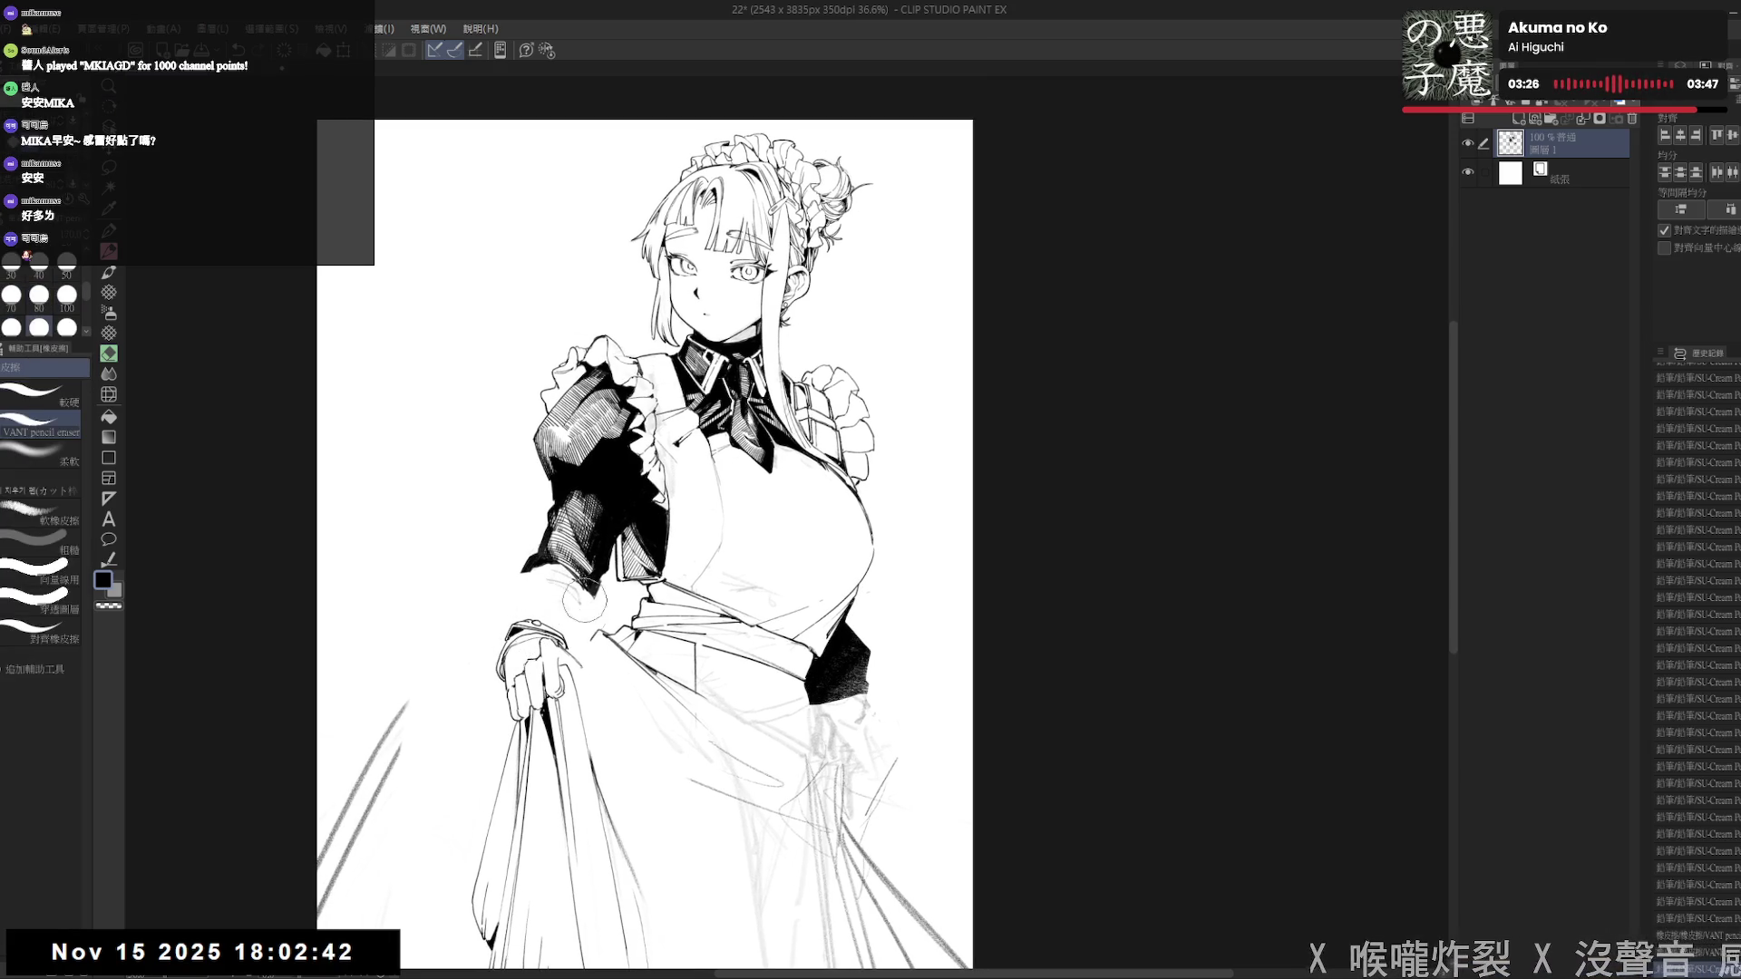
{"action": "key", "text": "p"}
{"action": "mouse_move", "coordinate": [525, 687]}
{"action": "left_mouse_down"}
{"action": "mouse_move", "coordinate": [541, 627]}
{"action": "mouse_move", "coordinate": [581, 639]}
{"action": "mouse_move", "coordinate": [521, 675]}
{"action": "mouse_move", "coordinate": [555, 662]}
{"action": "mouse_move", "coordinate": [535, 693]}
{"action": "mouse_move", "coordinate": [535, 653]}
{"action": "left_mouse_up"}
{"action": "key", "text": "e"}
- Lasso-select the bracelet and wrist area, then drop the selection
{"action": "key", "text": "m"}
{"action": "key", "text": "m"}
{"action": "mouse_move", "coordinate": [539, 575]}
{"action": "left_mouse_down"}
{"action": "mouse_move", "coordinate": [485, 603]}
{"action": "mouse_move", "coordinate": [578, 616]}
{"action": "mouse_move", "coordinate": [544, 573]}
{"action": "left_mouse_up"}
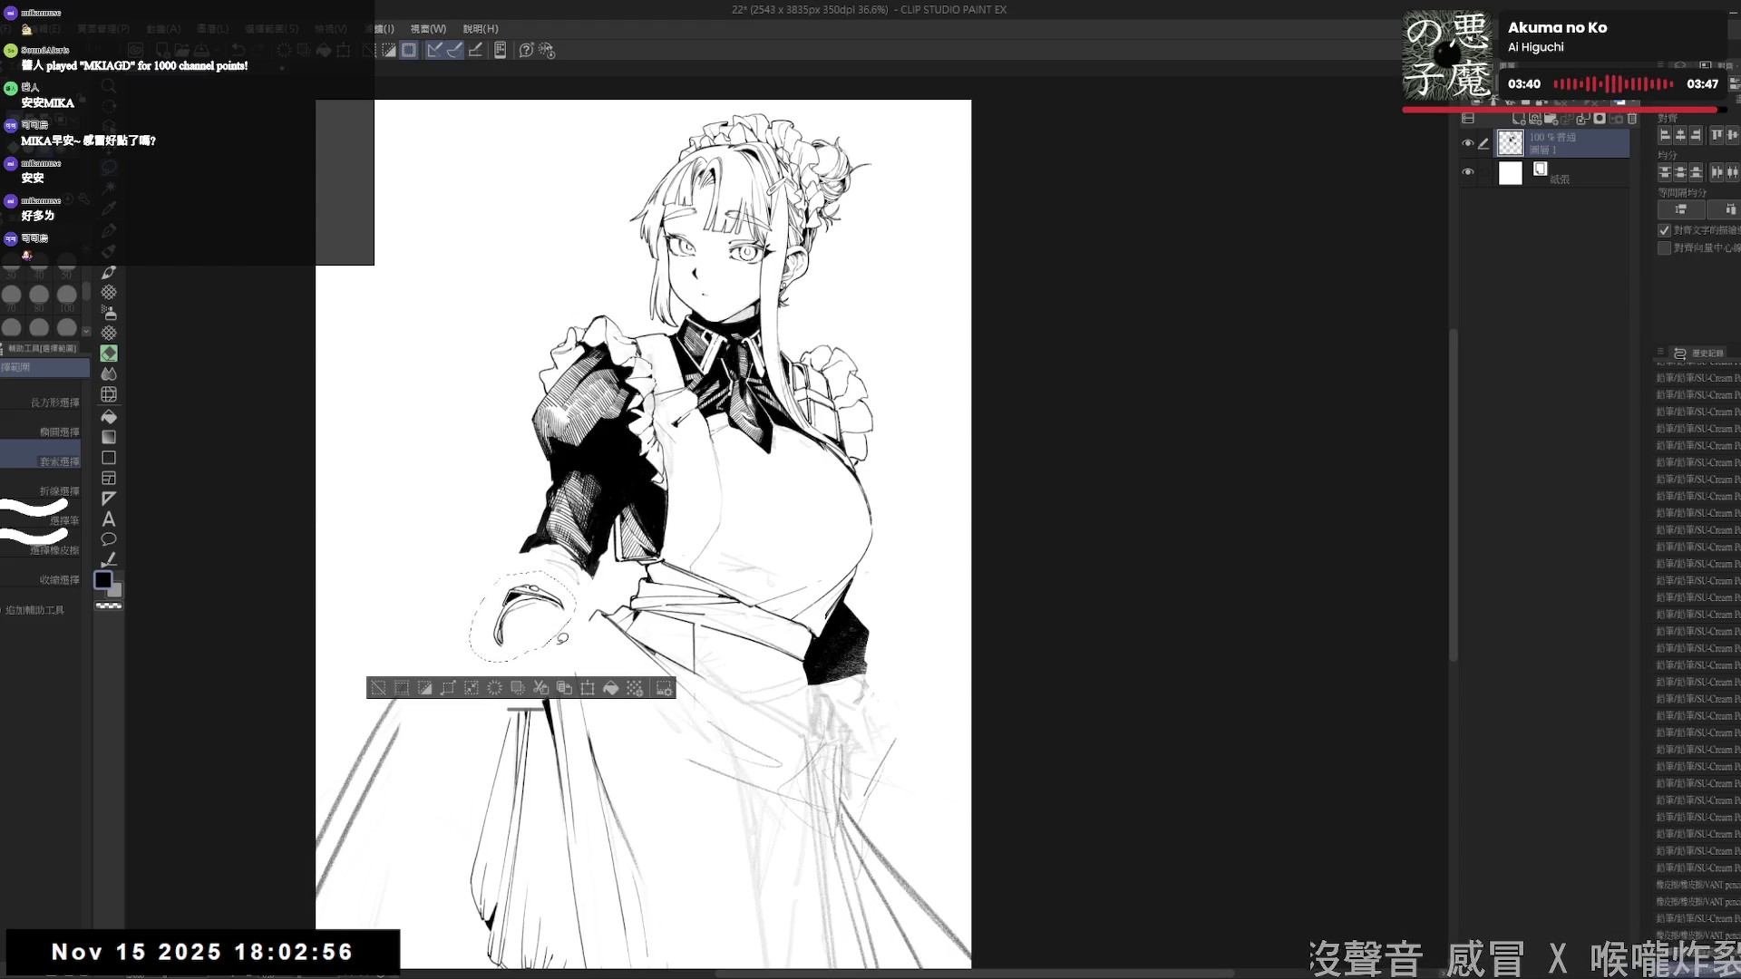
{"action": "key", "text": "ctrl+d"}
{"action": "key", "text": "p"}
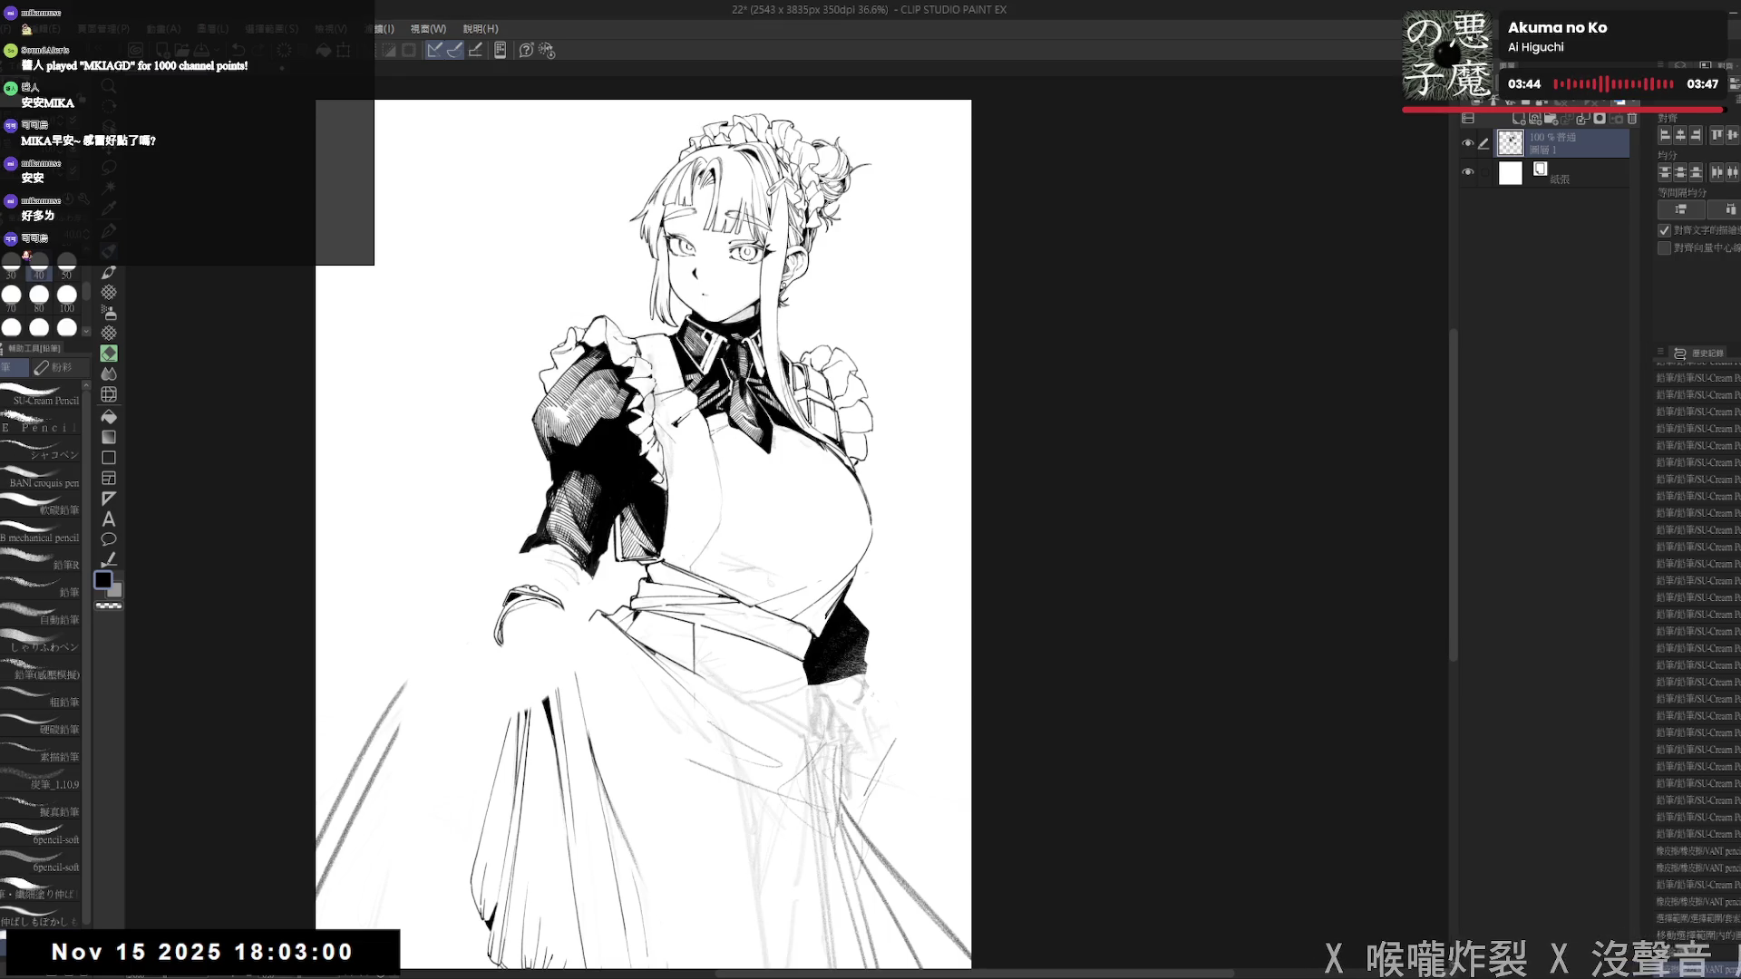
- Draw a small pencil stroke beside the lifting hand and erase a spot next to it
{"action": "left_click_drag", "start_coordinate": [524, 633], "coordinate": [521, 608]}
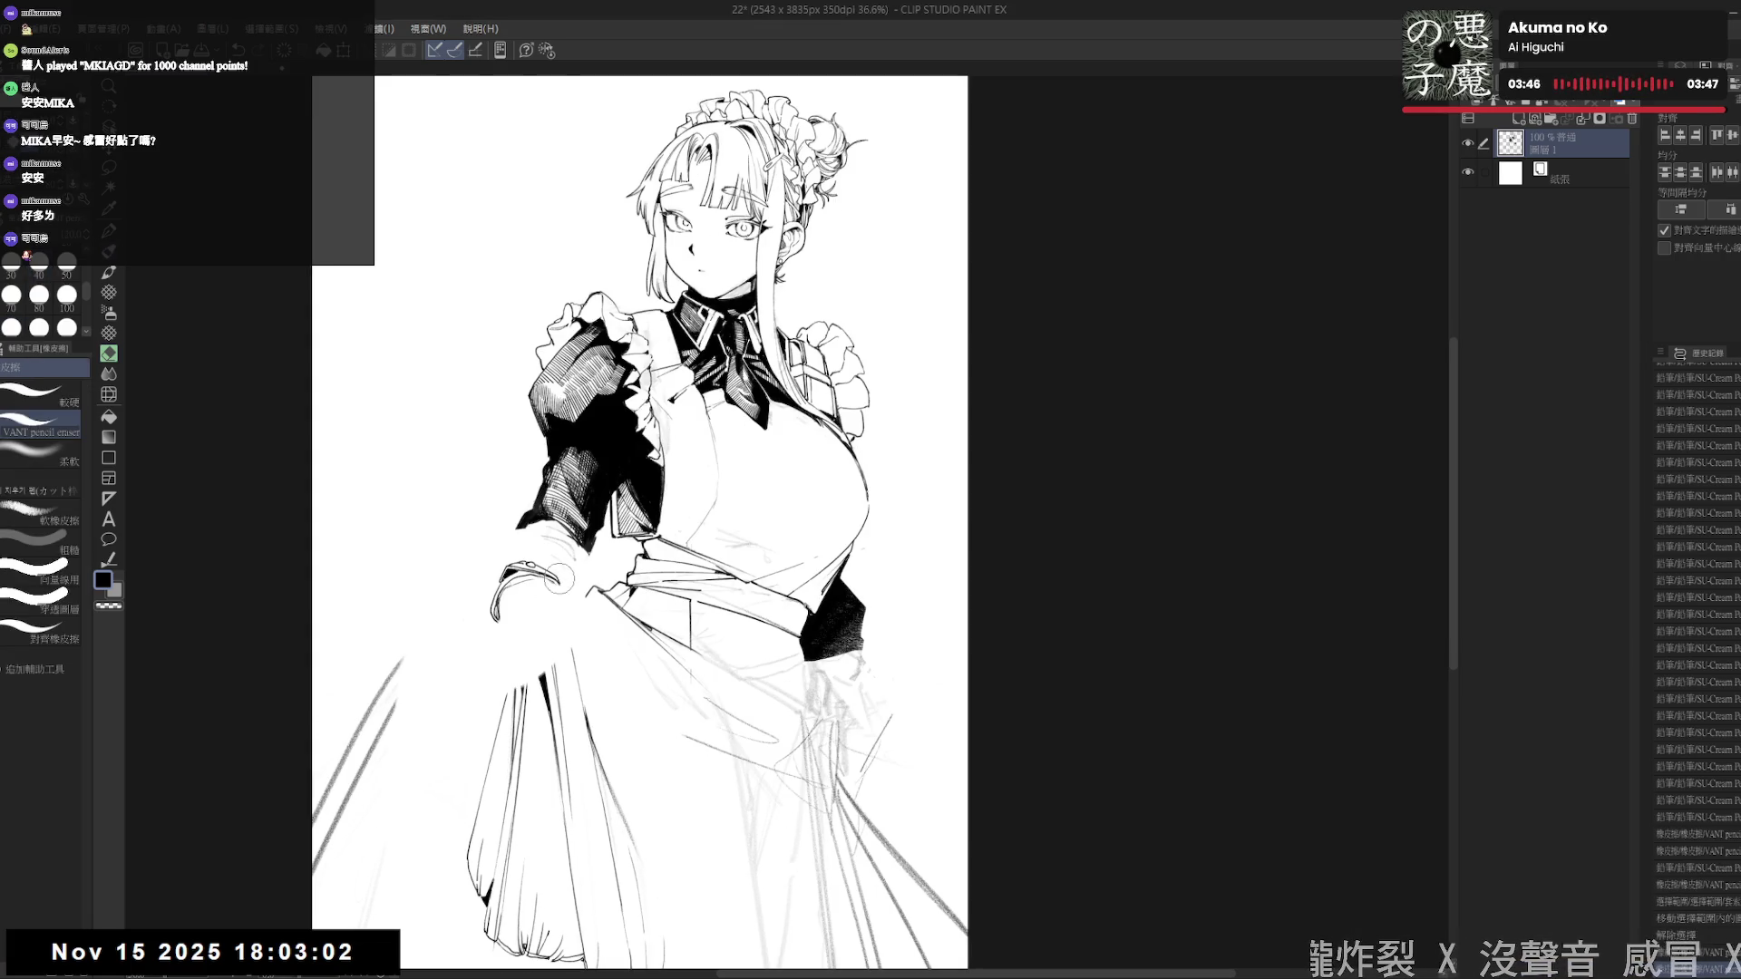
{"action": "key", "text": "p"}
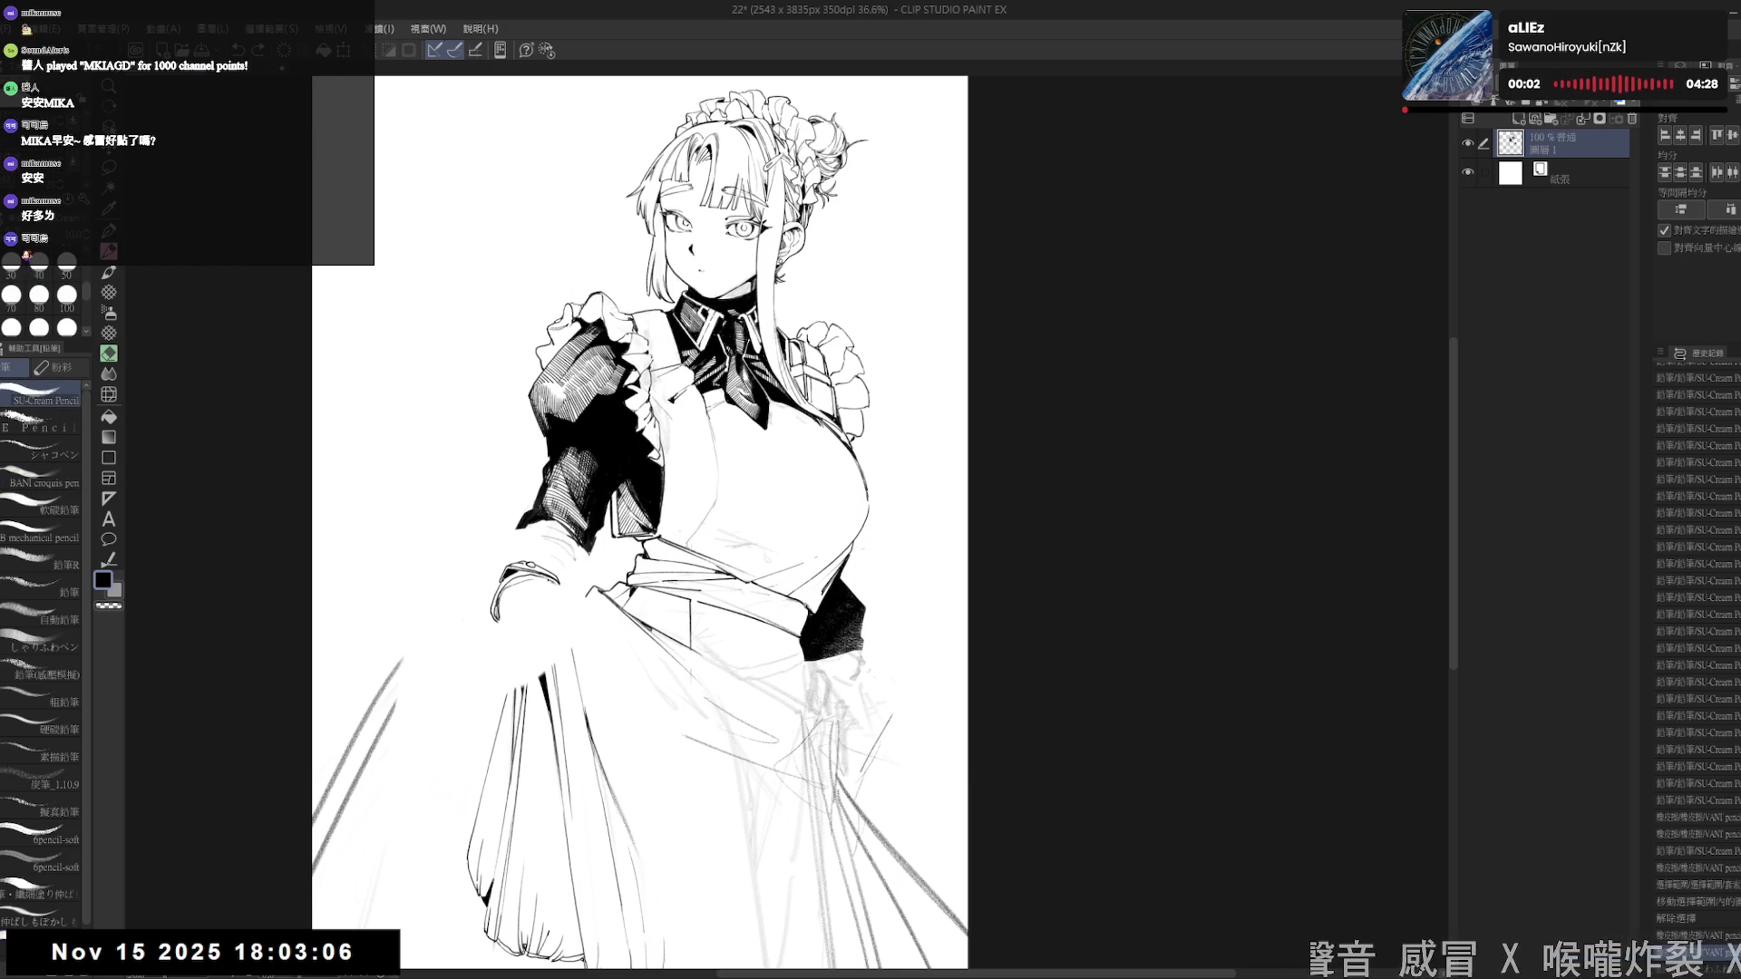
{"action": "left_click_drag", "start_coordinate": [549, 589], "coordinate": [555, 593]}
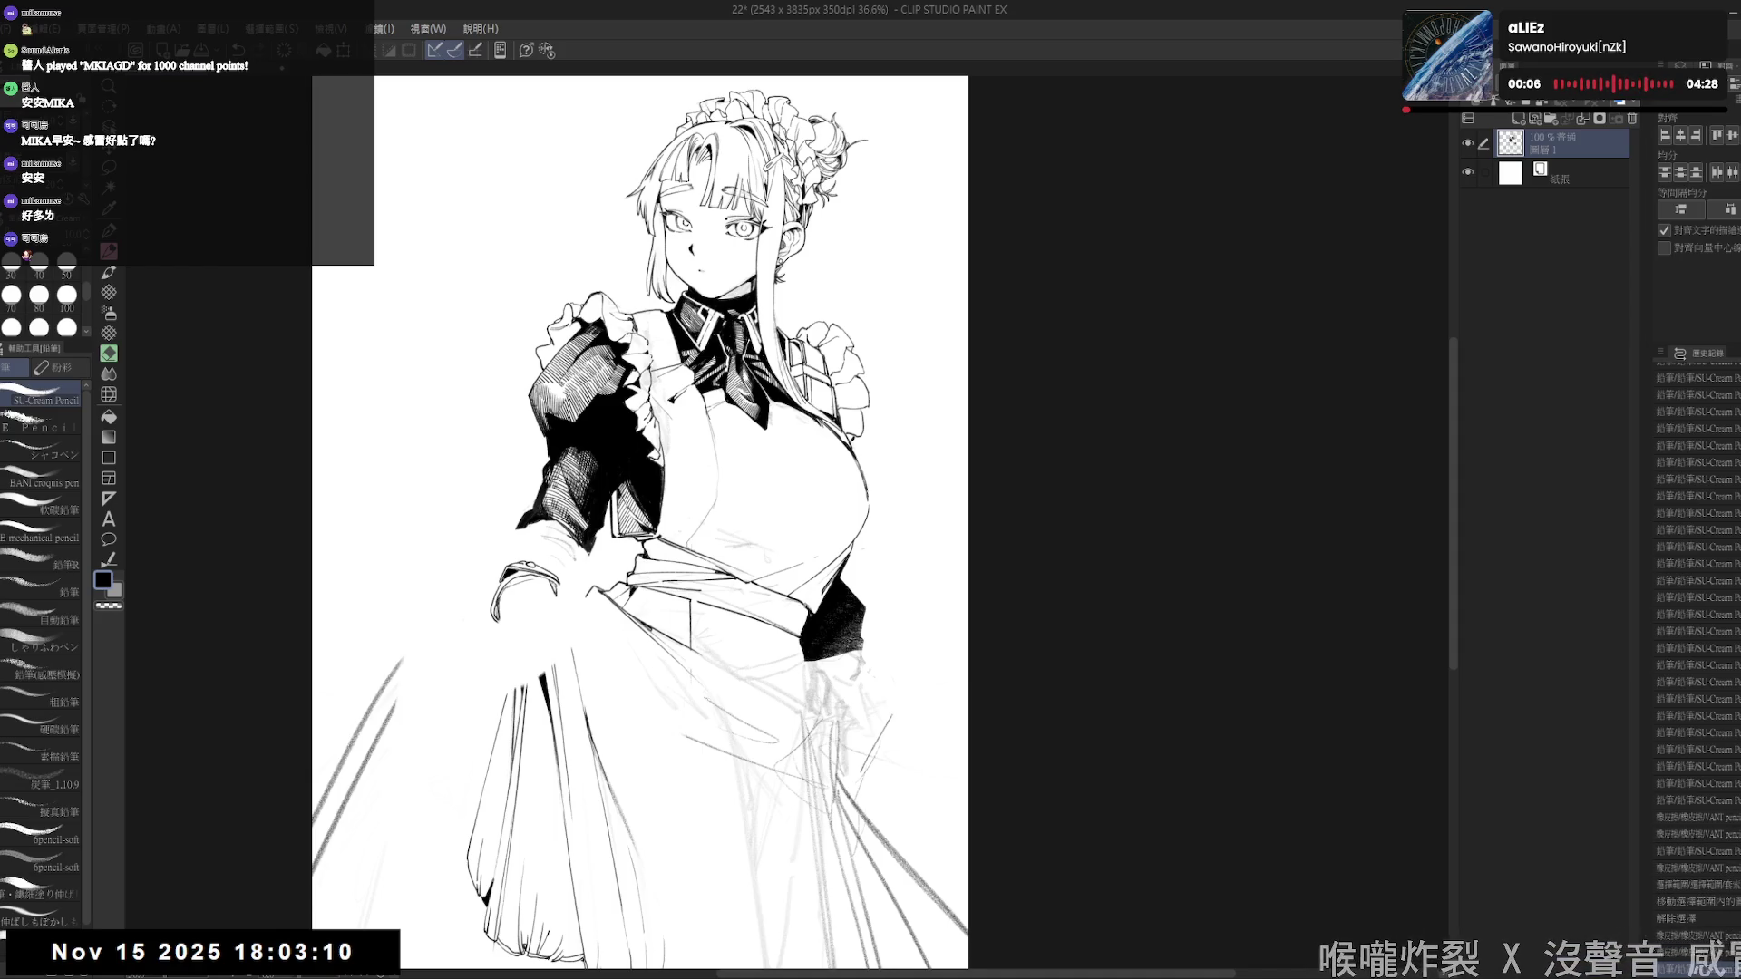
{"action": "key", "text": "e"}
{"action": "left_click_drag", "start_coordinate": [544, 589], "coordinate": [560, 607]}
- Add a small pencil stroke near the hand, erase nearby grey sketch lines, and draw a short line along the left sleeve
{"action": "key", "text": "p"}
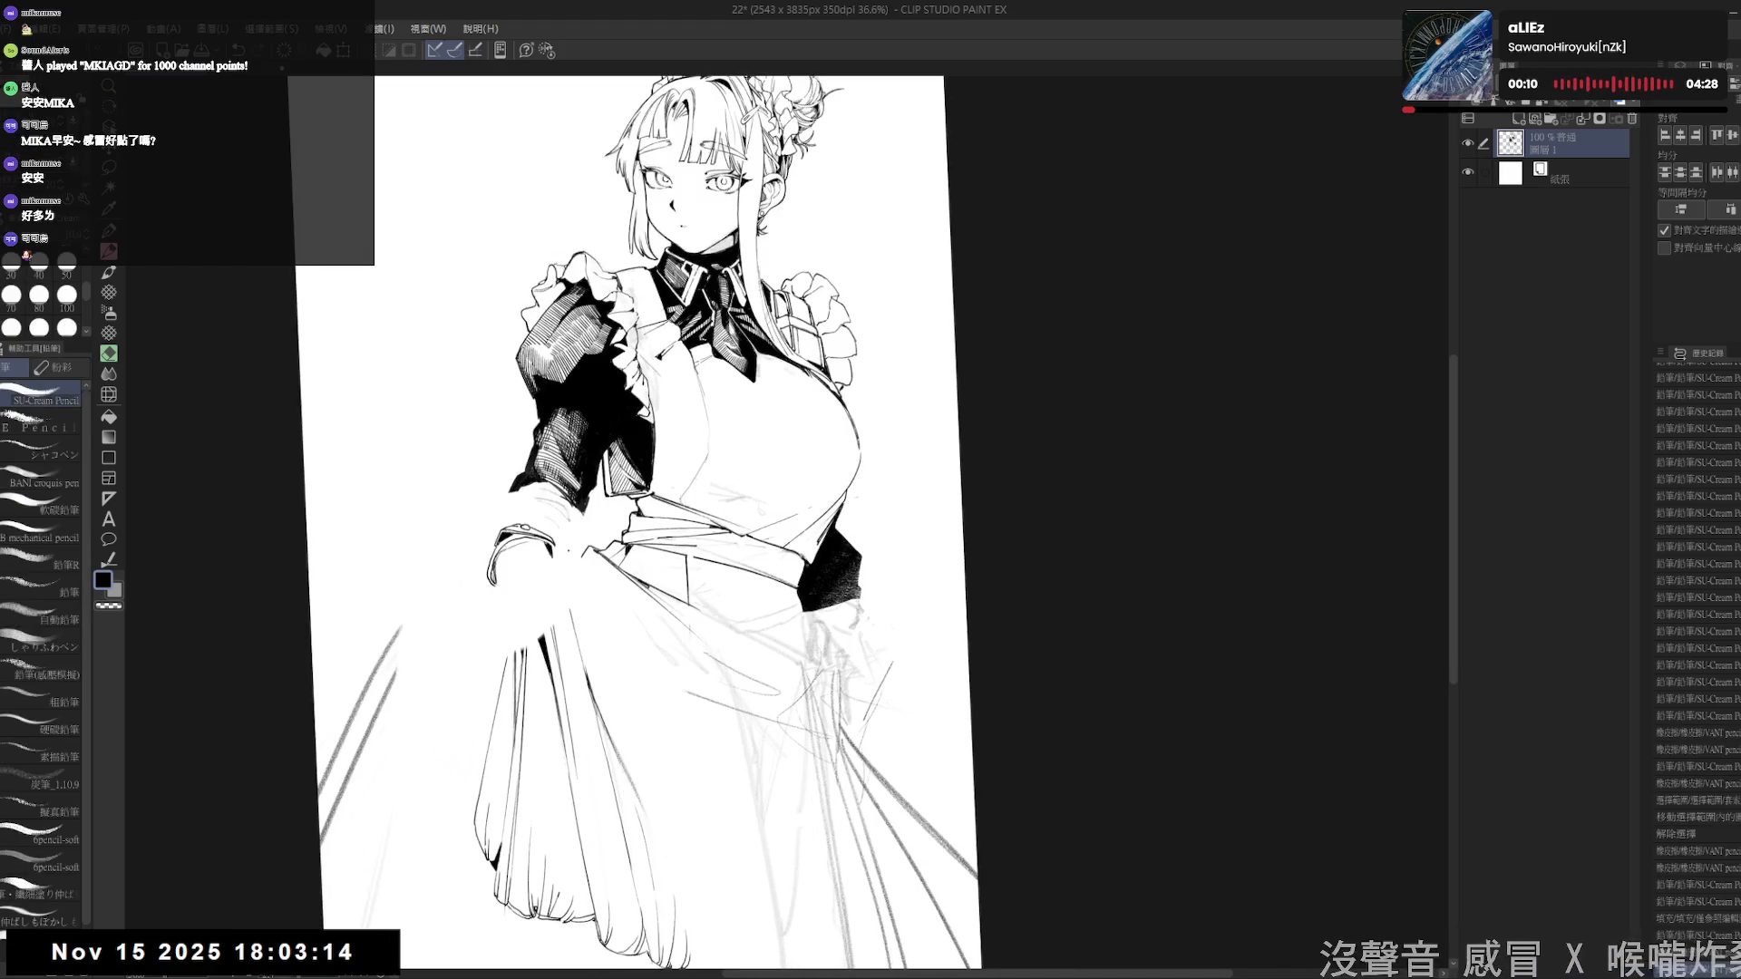
{"action": "left_click_drag", "start_coordinate": [553, 544], "coordinate": [557, 562]}
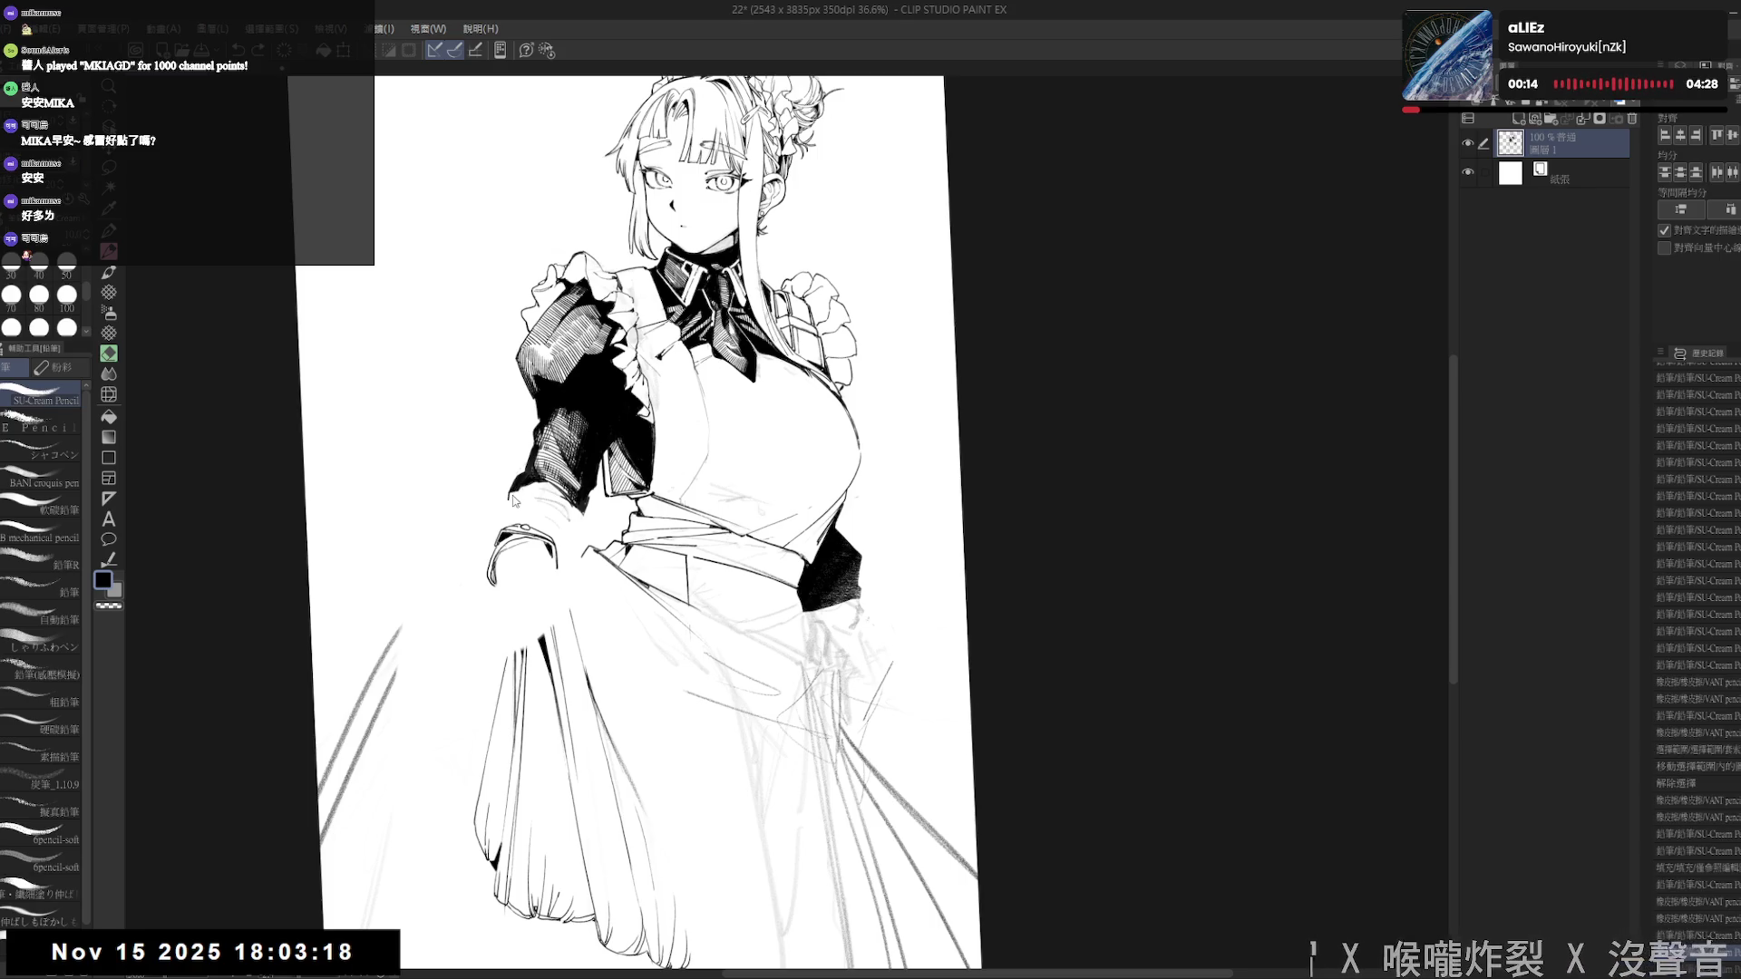
{"action": "key", "text": "e"}
{"action": "mouse_move", "coordinate": [517, 471]}
{"action": "left_mouse_down"}
{"action": "mouse_move", "coordinate": [499, 513]}
{"action": "mouse_move", "coordinate": [507, 498]}
{"action": "left_mouse_up"}
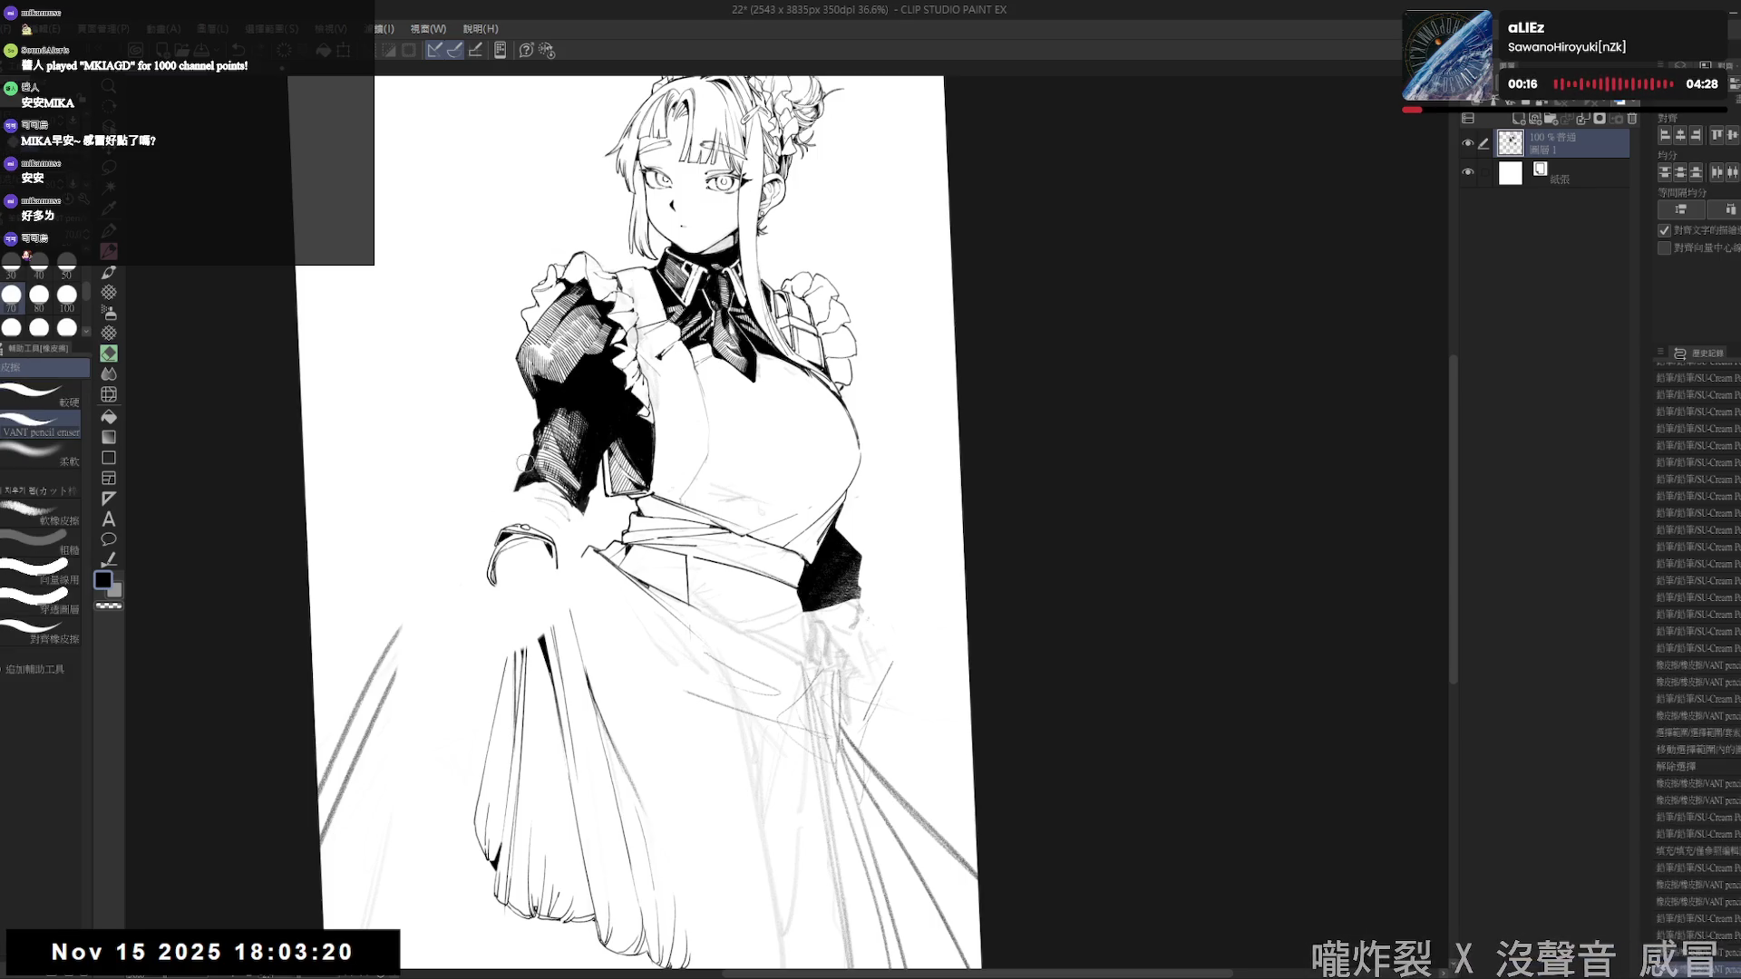
{"action": "key", "text": "p"}
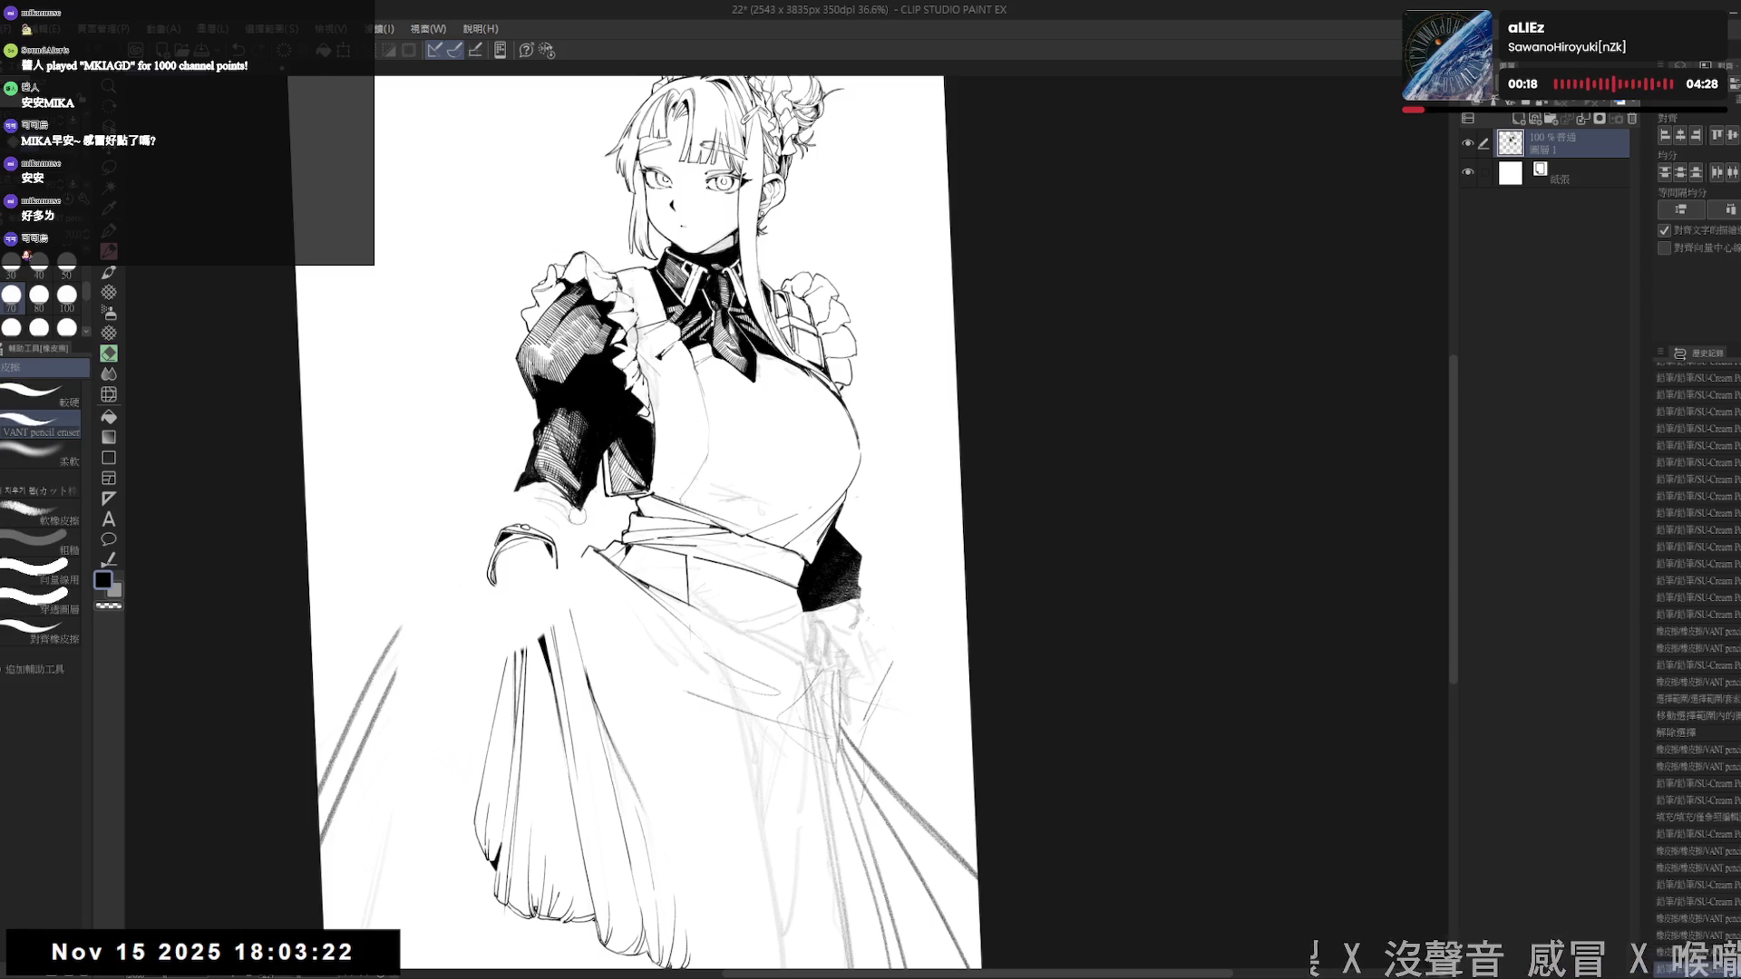
{"action": "key", "text": "p"}
{"action": "left_click_drag", "start_coordinate": [573, 509], "coordinate": [573, 535]}
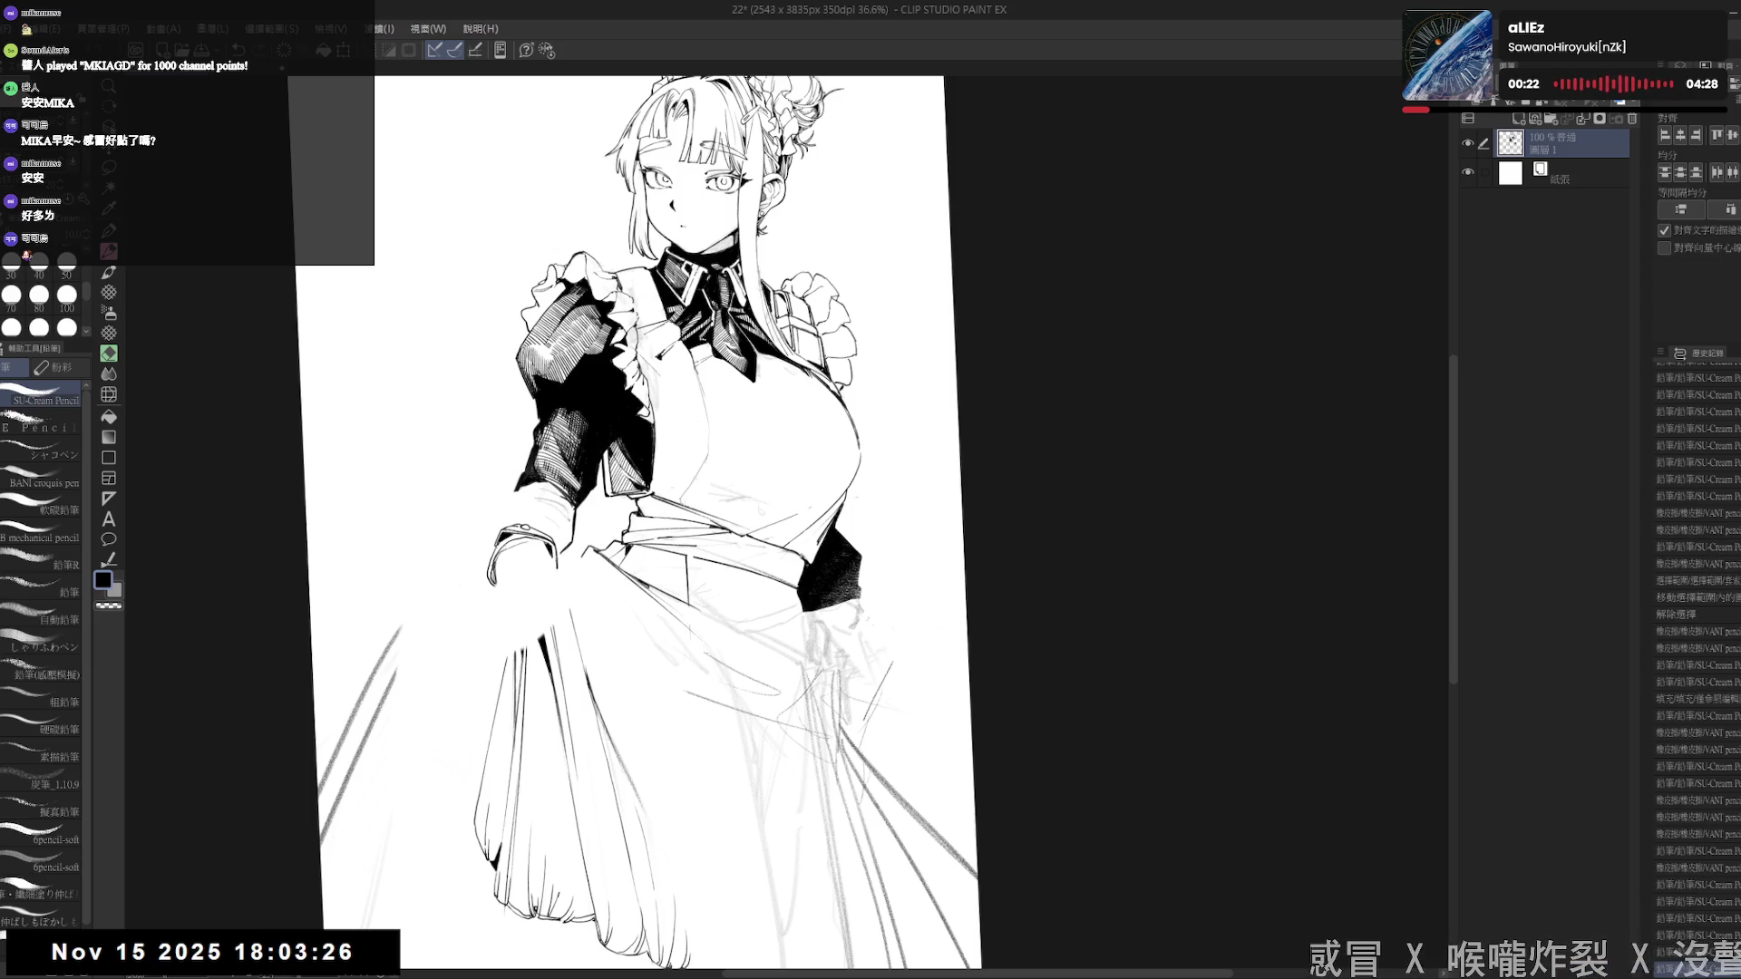
- With the view straightened upright, add pencil strokes by the cuff and a small mark on the skirt
{"action": "key", "text": "ctrl+@"}
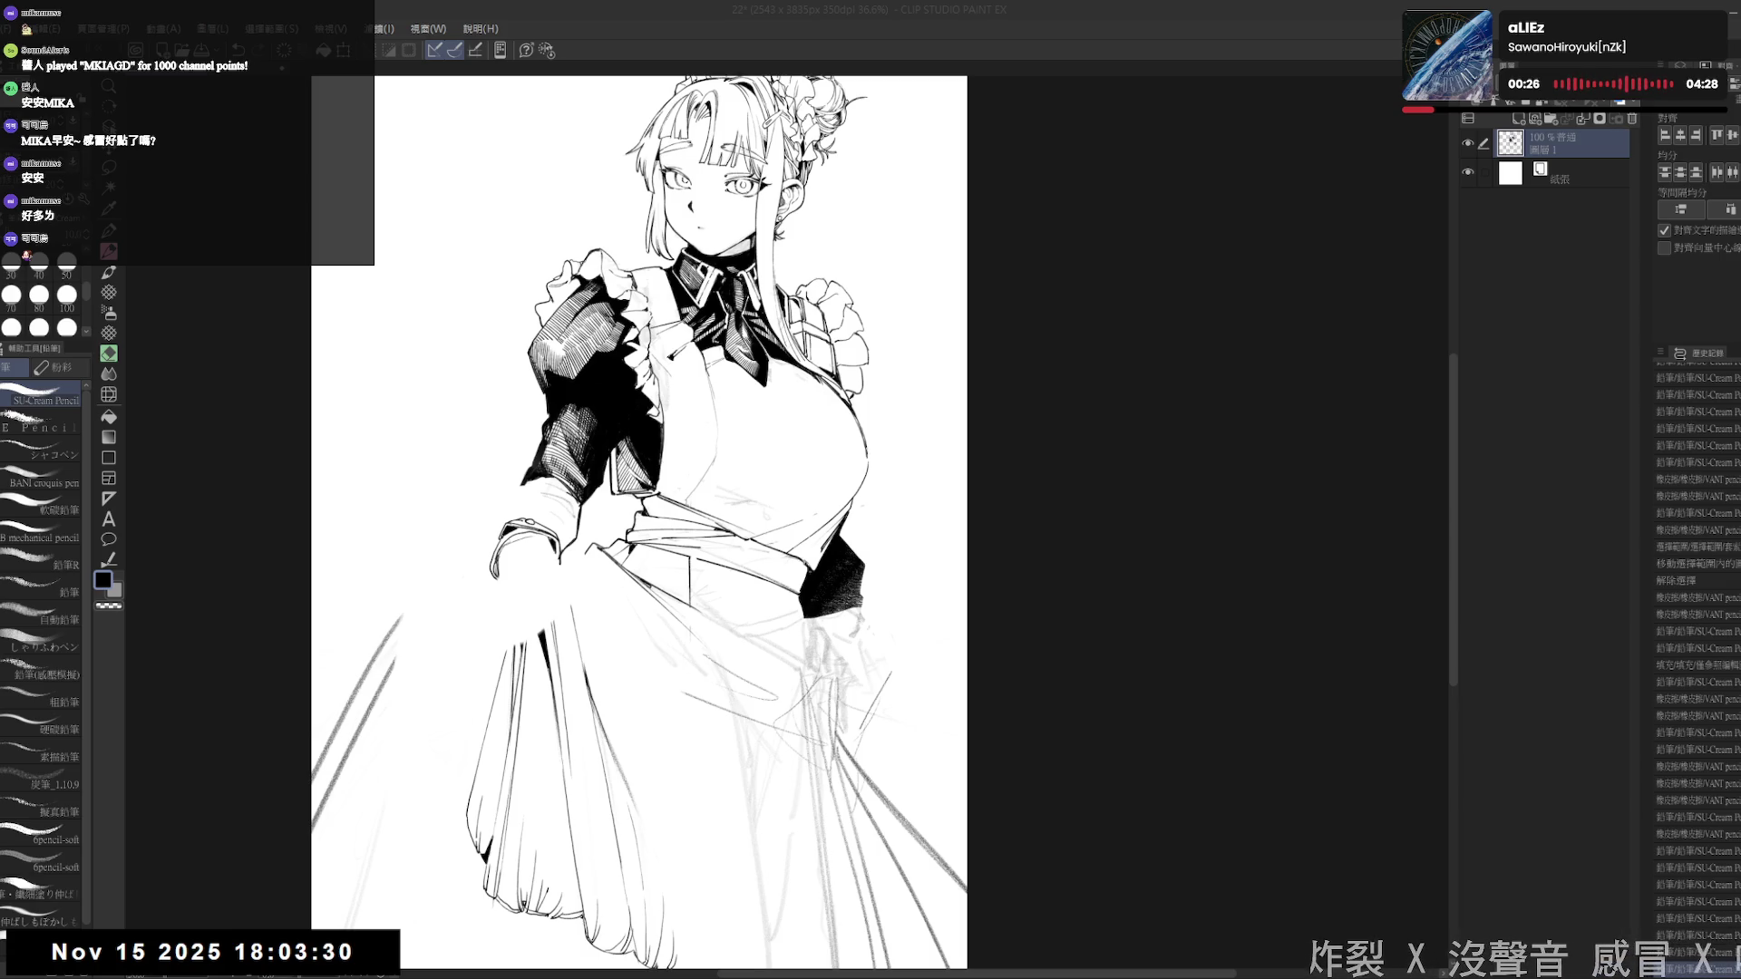
{"action": "mouse_move", "coordinate": [509, 488]}
{"action": "left_mouse_down"}
{"action": "mouse_move", "coordinate": [517, 521]}
{"action": "mouse_move", "coordinate": [587, 542]}
{"action": "left_mouse_up"}
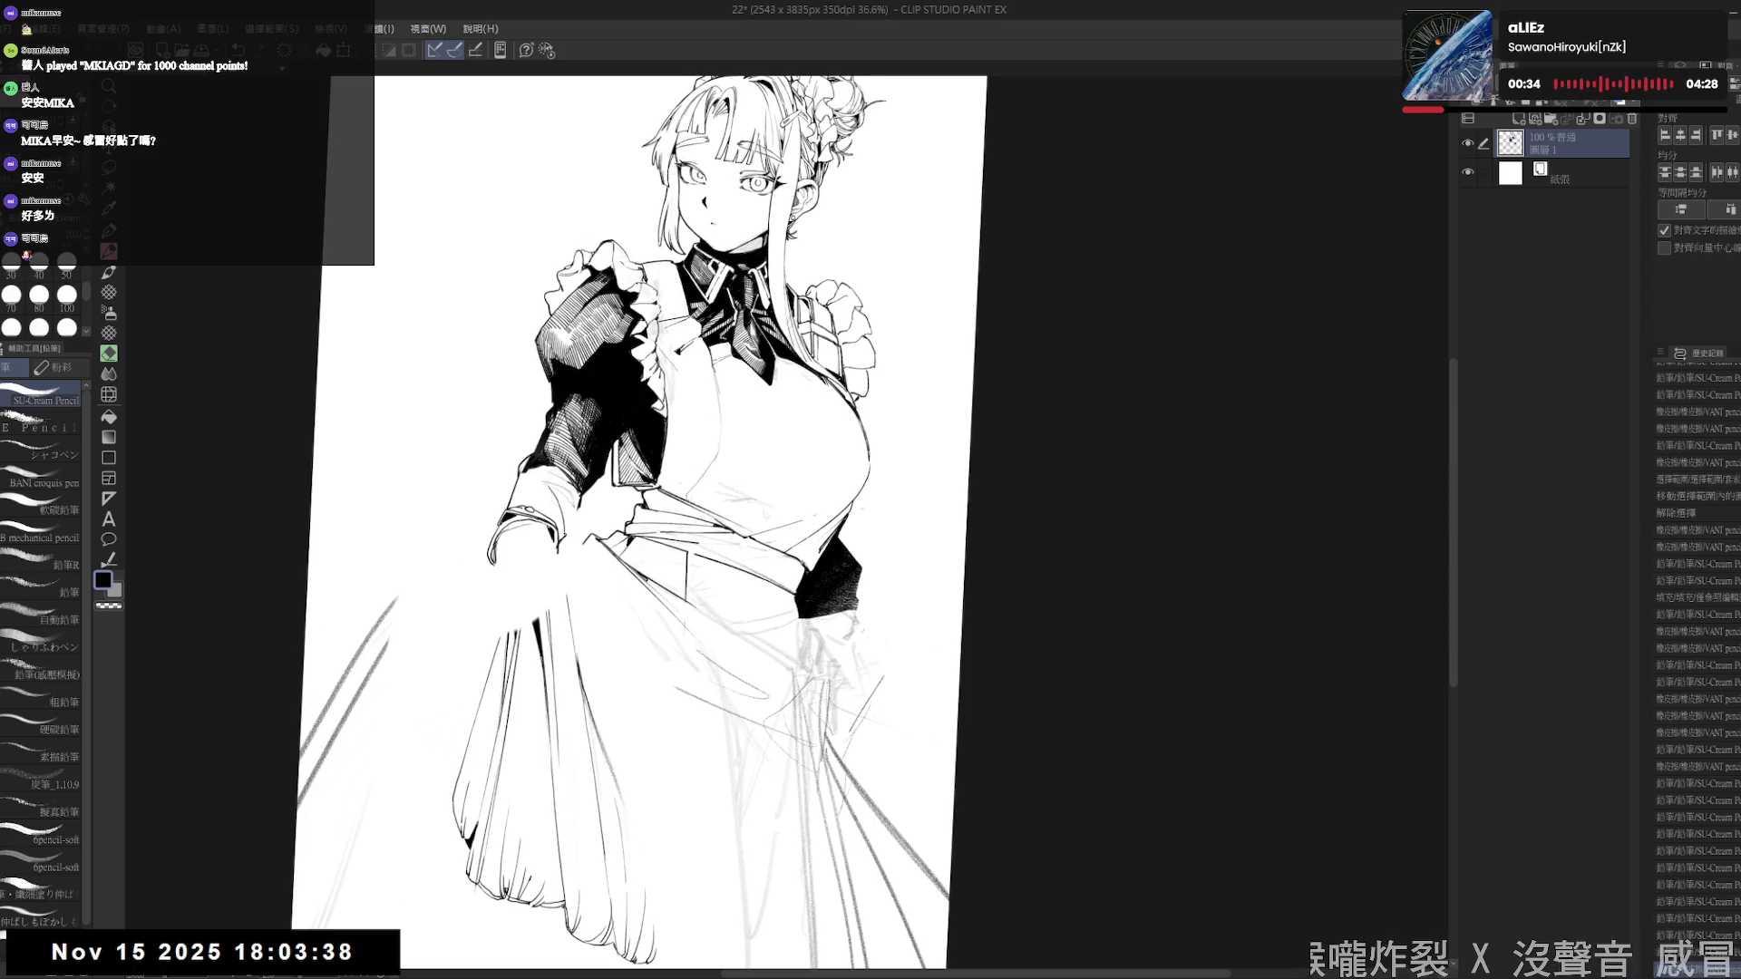
{"action": "key", "text": "e"}
{"action": "key", "text": "p"}
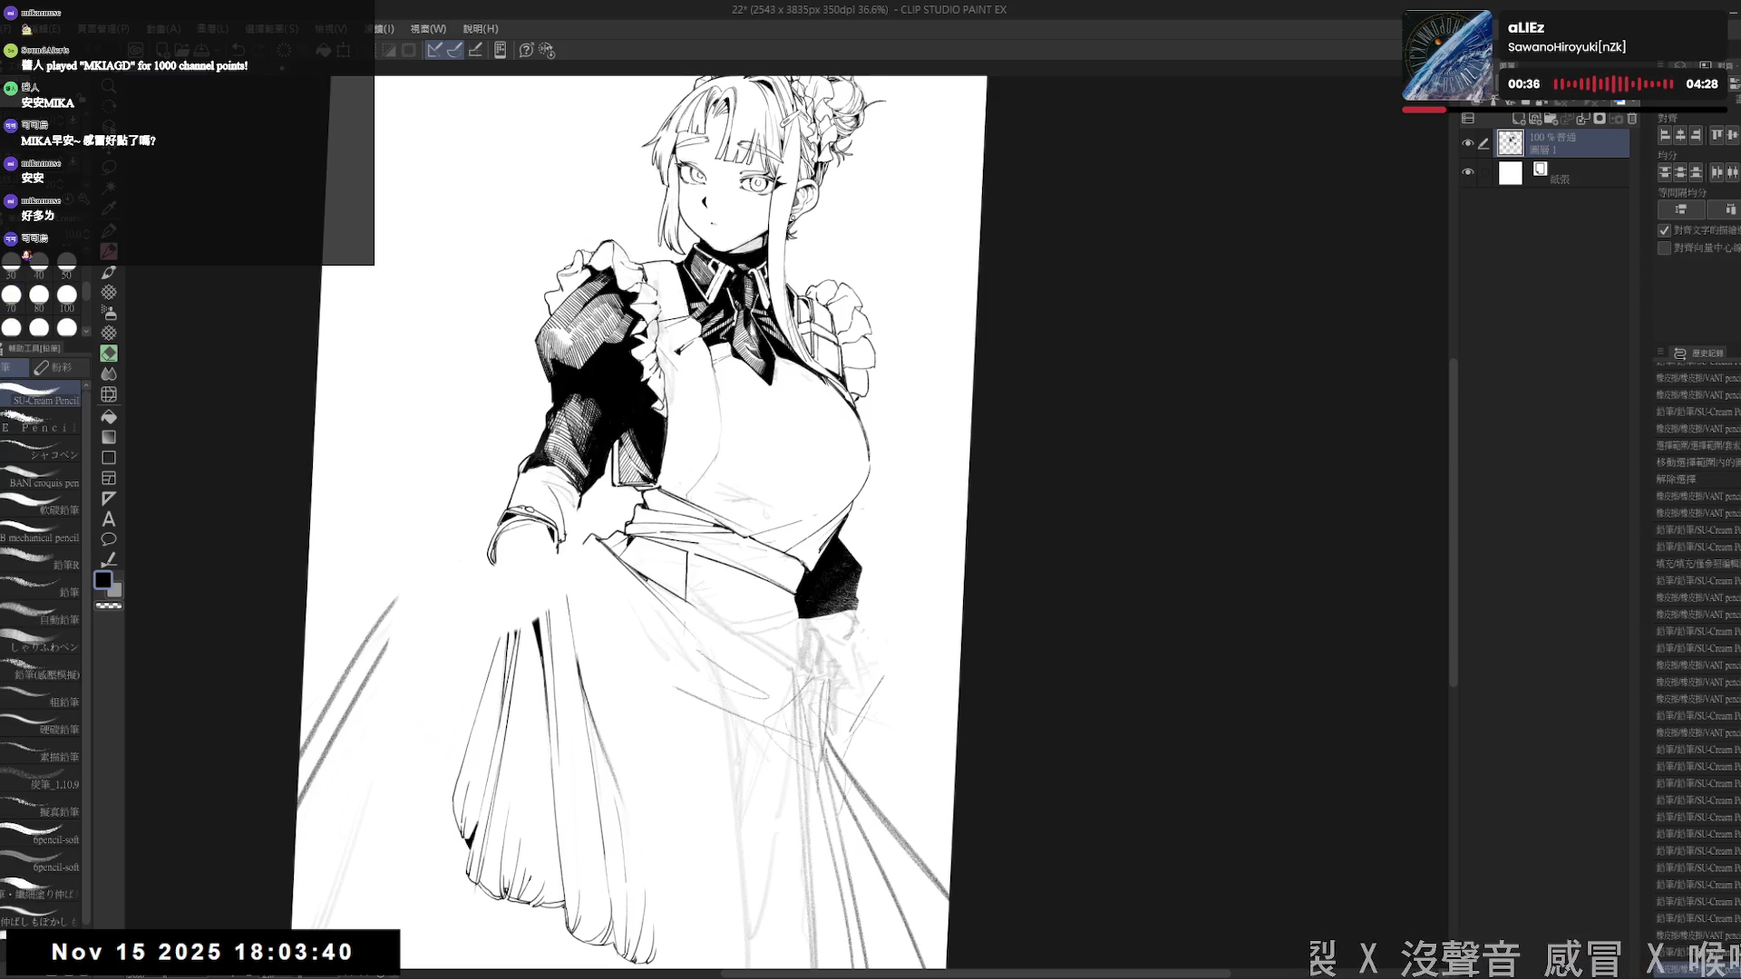
{"action": "key", "text": "e"}
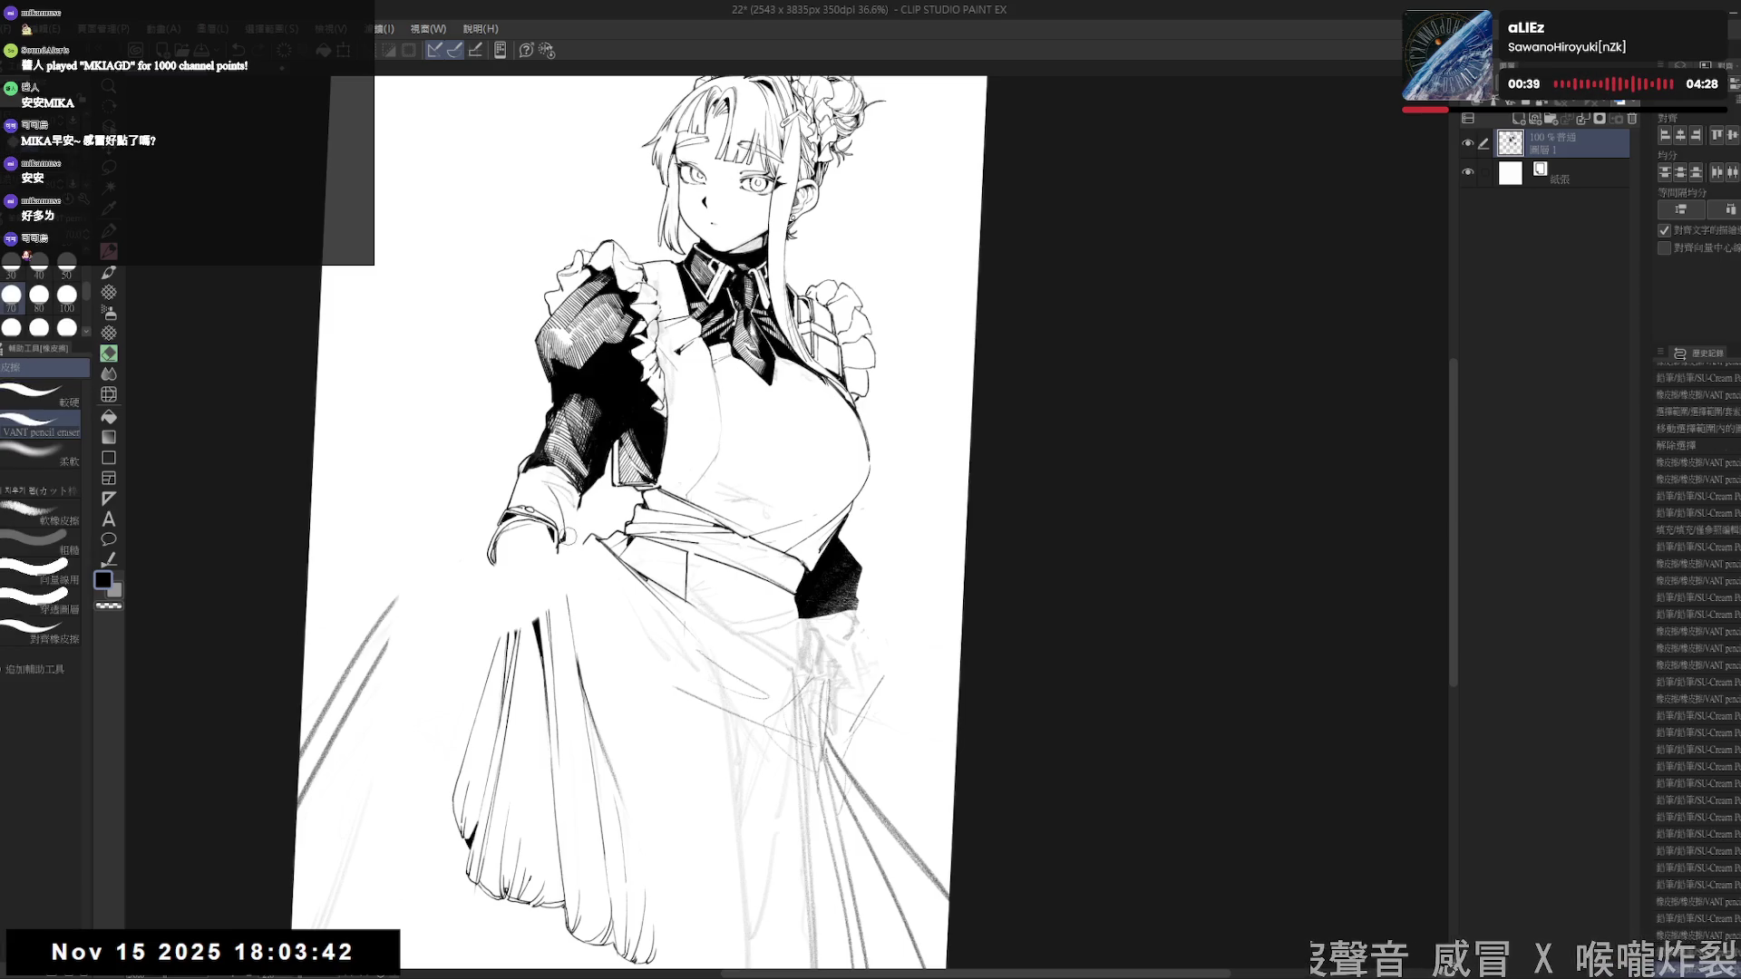
{"action": "key", "text": "p"}
{"action": "left_click_drag", "start_coordinate": [339, 943], "coordinate": [352, 959]}
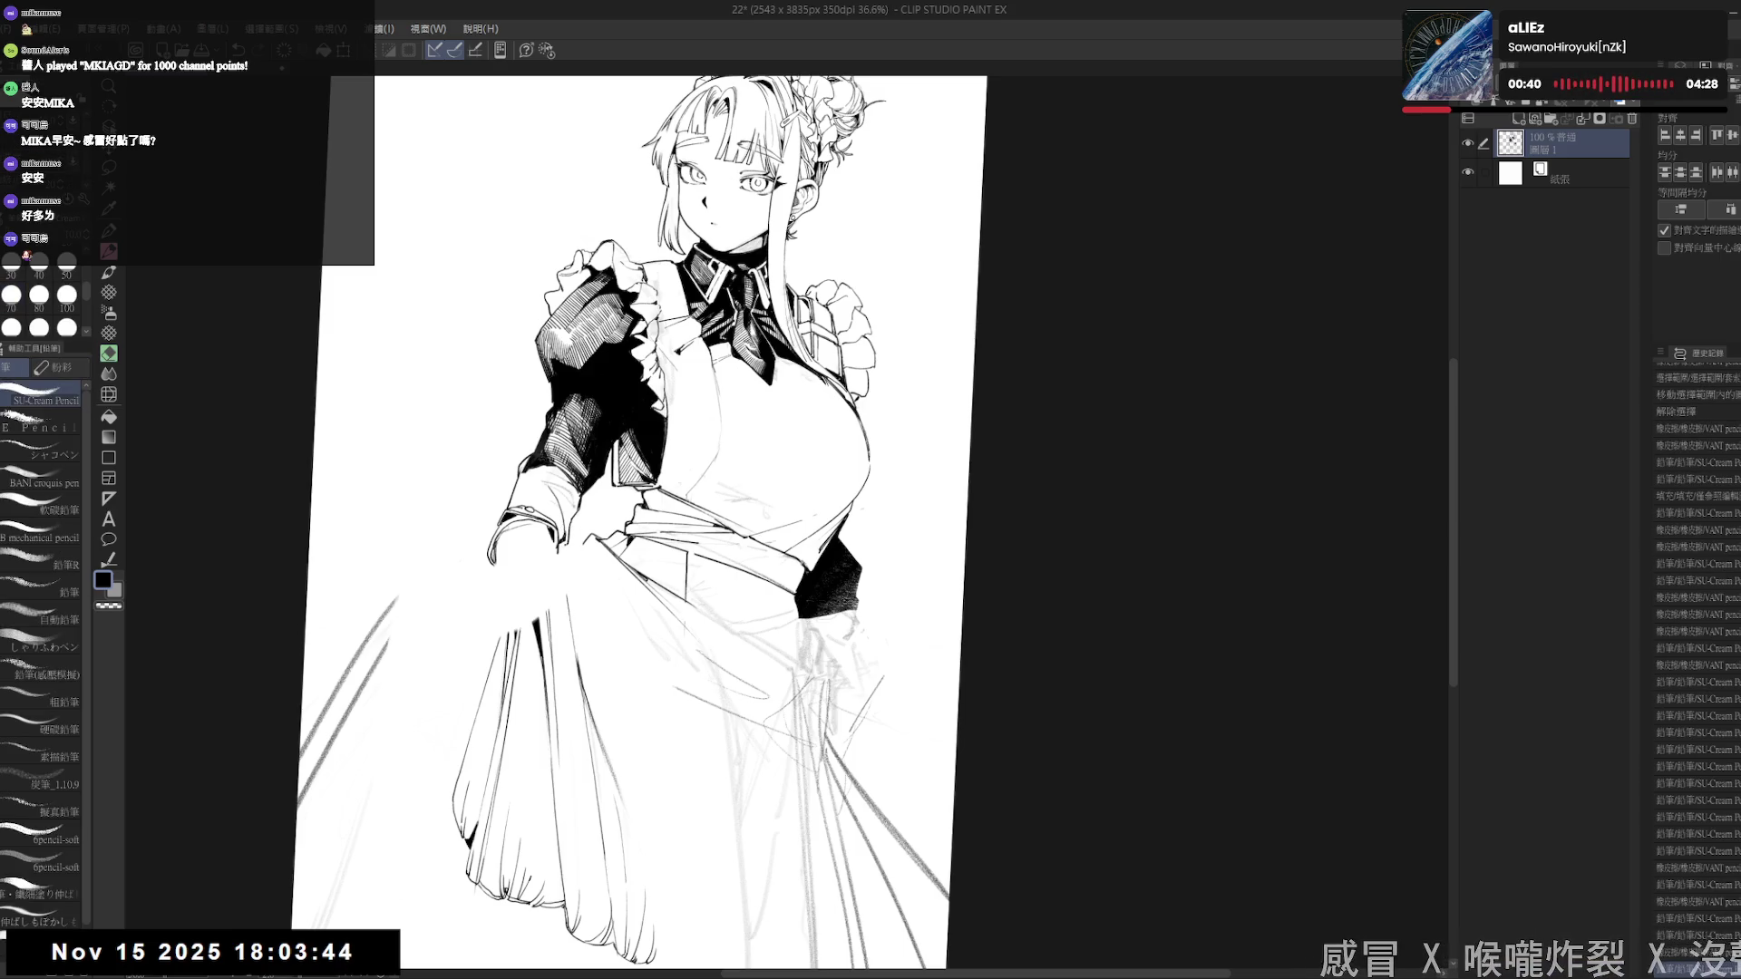
- Mirror the view and tilt it about 10° counter-clockwise to check the drawing
{"action": "key", "text": "ctrl+at"}
{"action": "key", "text": "h"}
{"action": "key", "text": "h"}
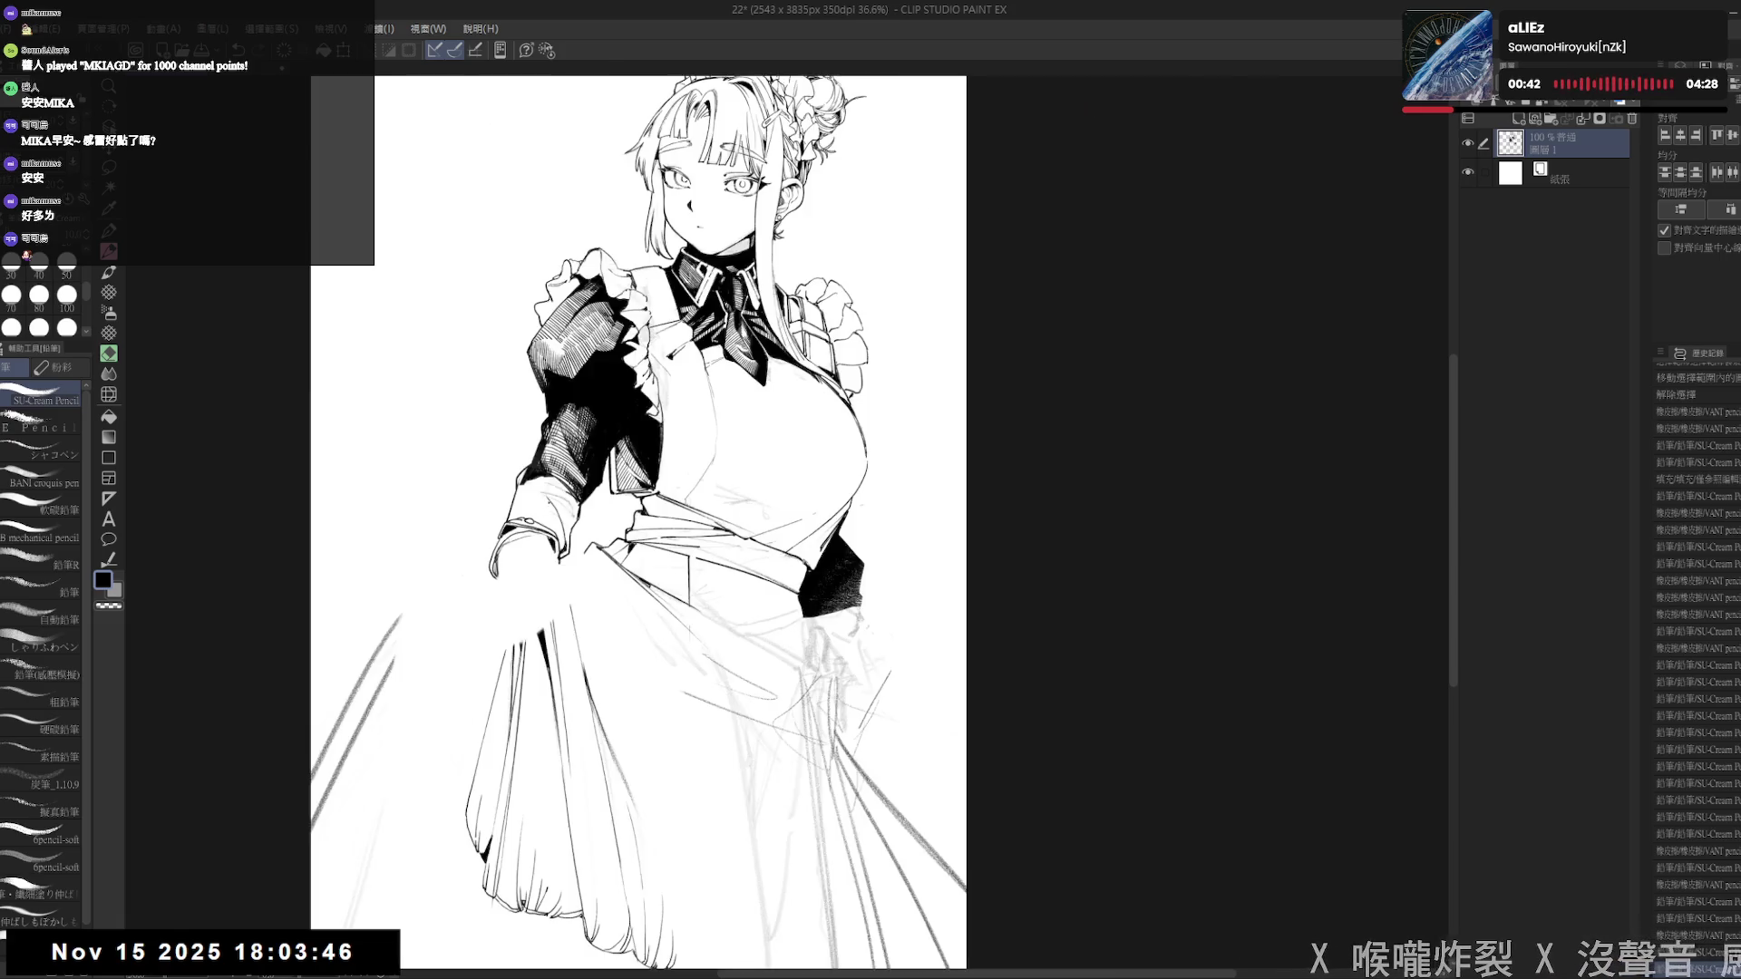
{"action": "key", "text": "minus"}
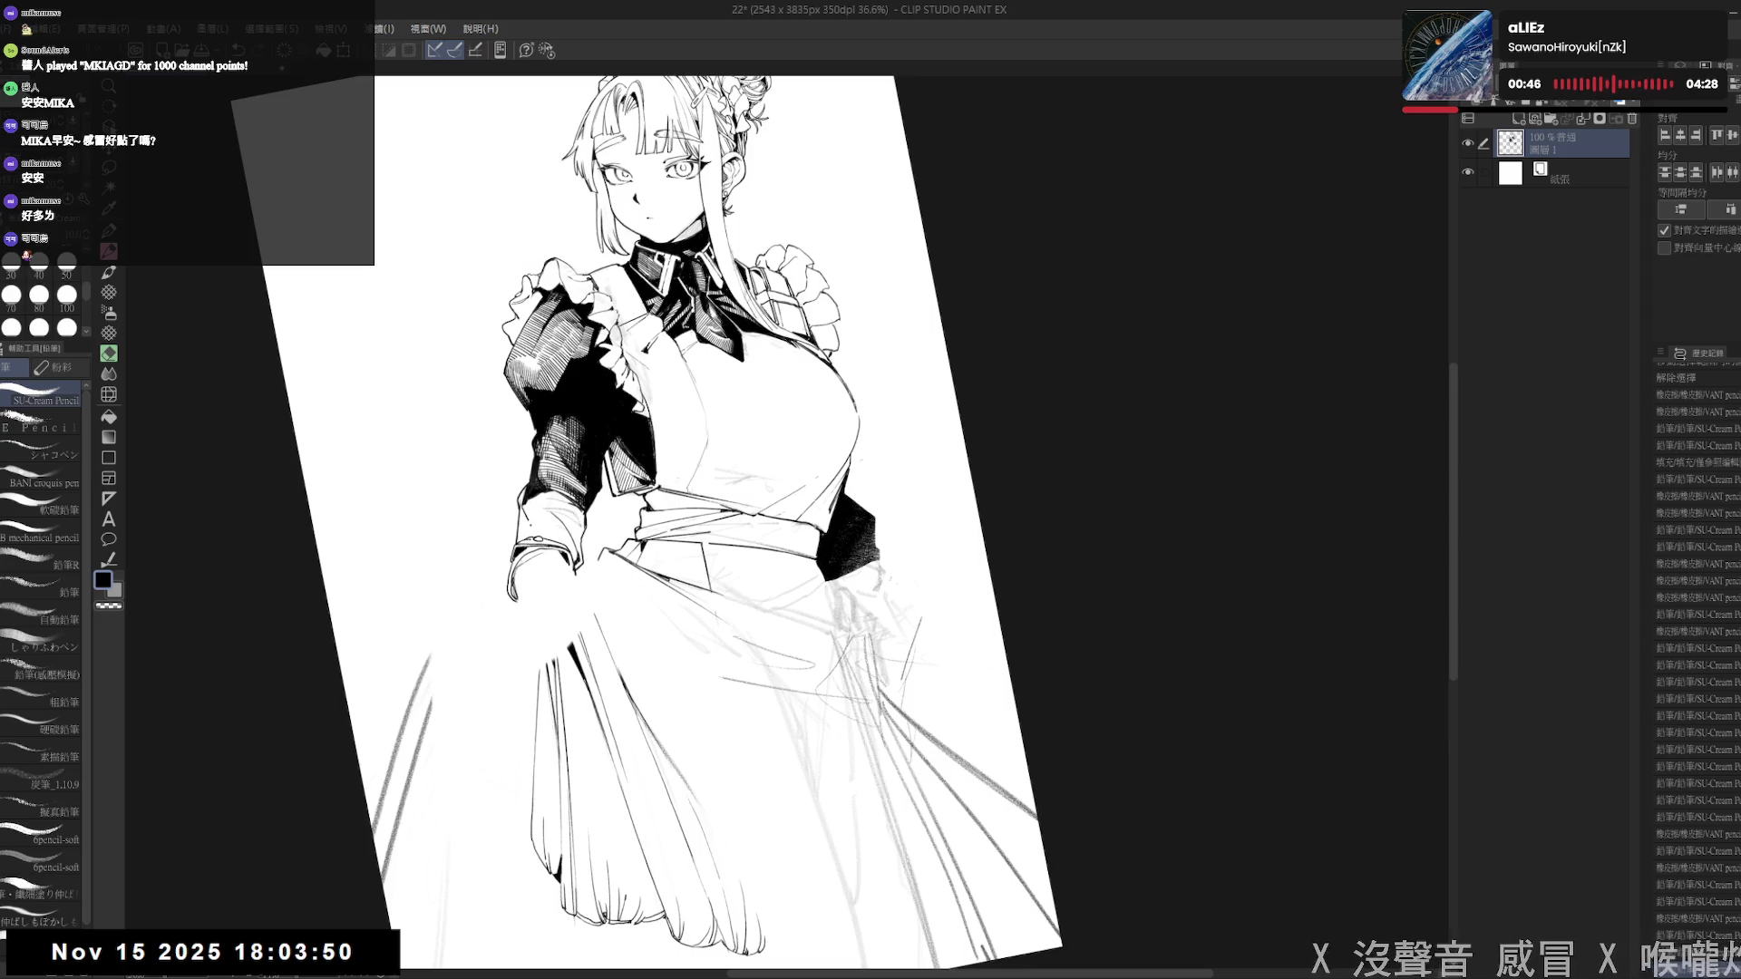
{"action": "key", "text": "g"}
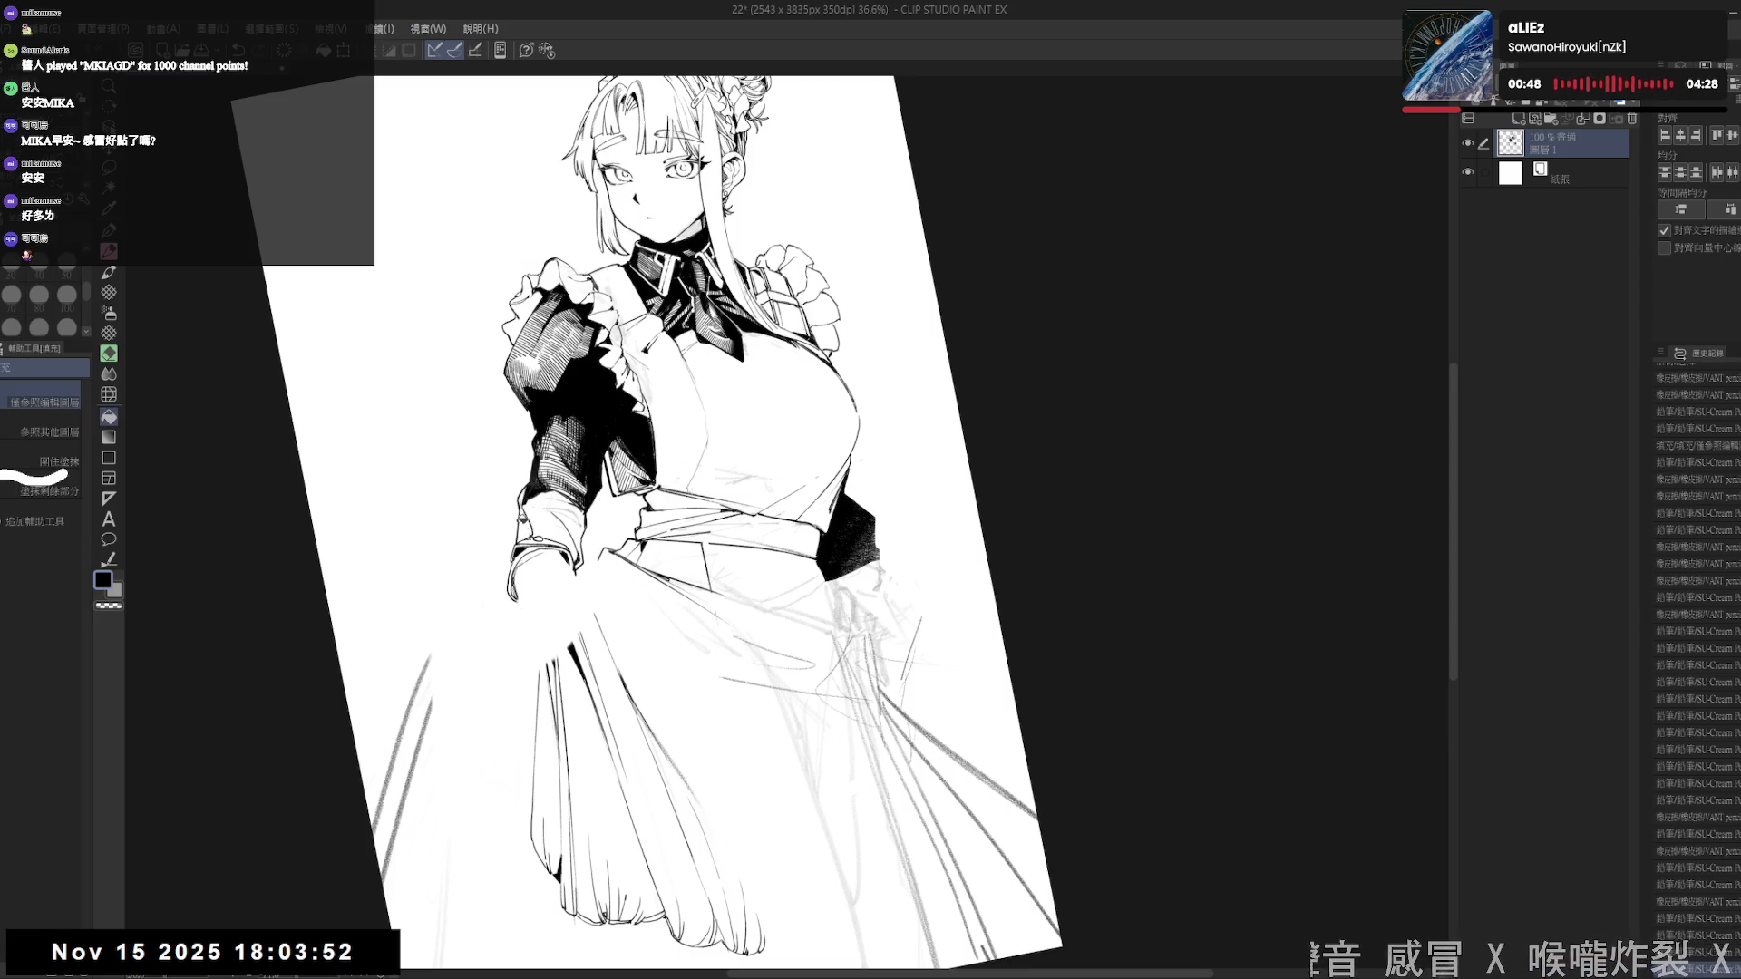
{"action": "key", "text": "p"}
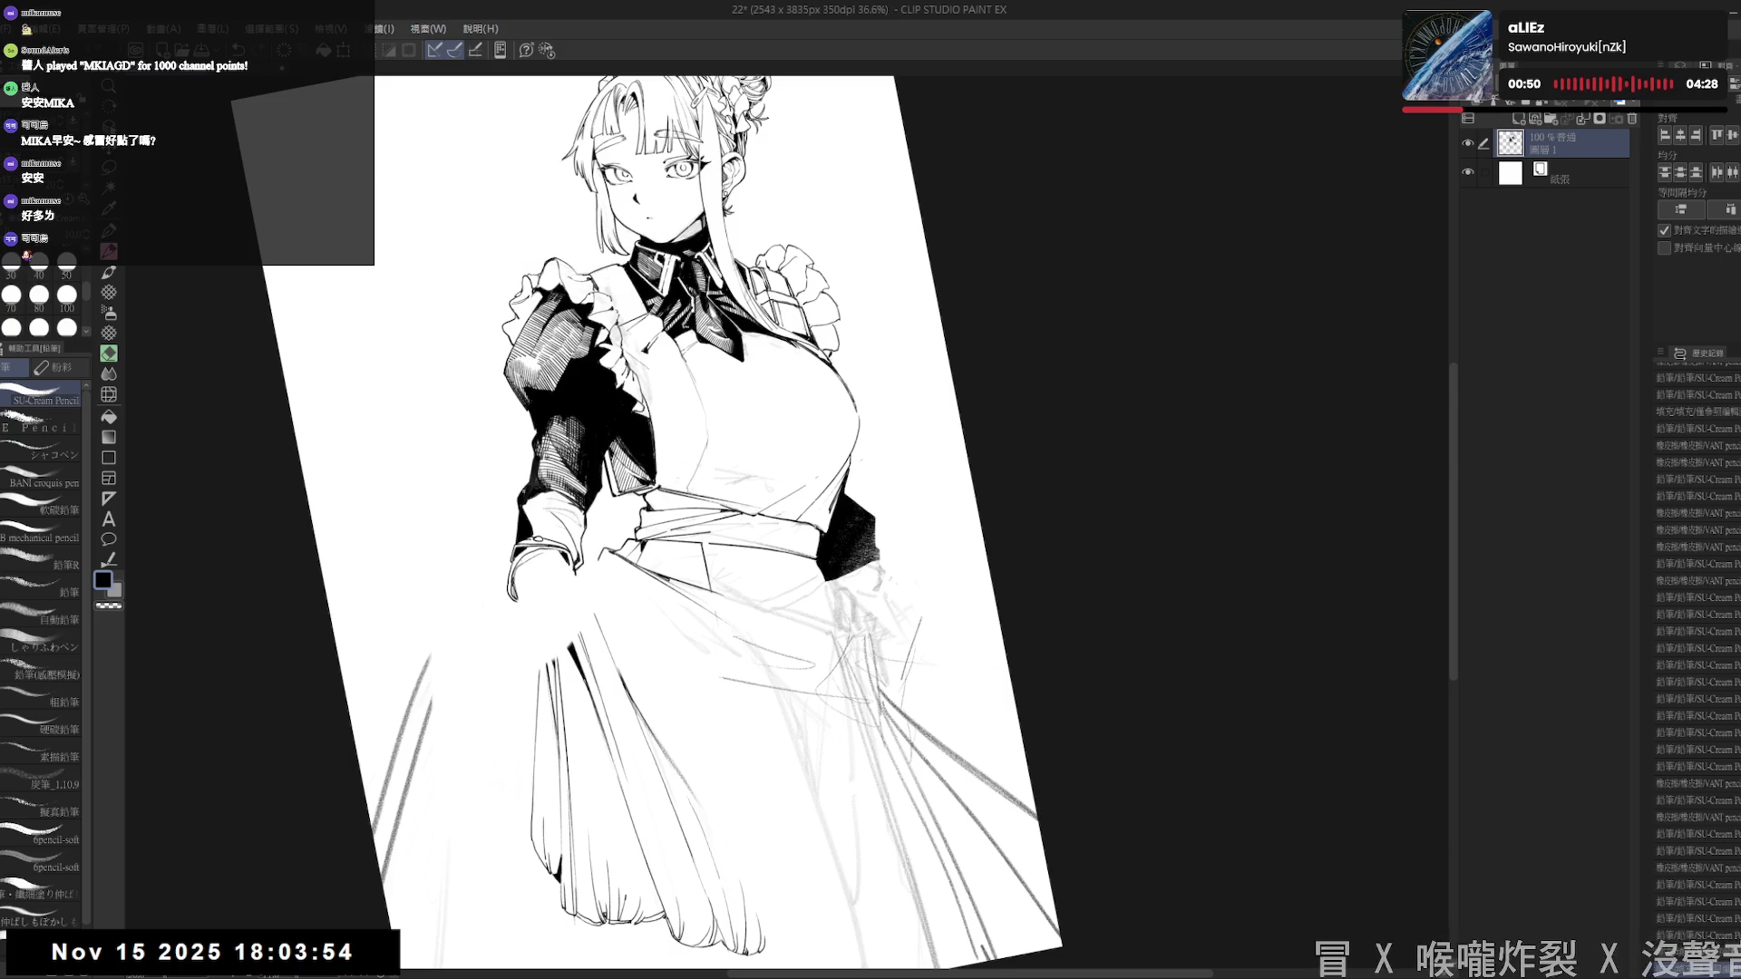
{"action": "scroll", "coordinate": [725, 508], "scroll_direction": "up", "scroll_amount": 3}
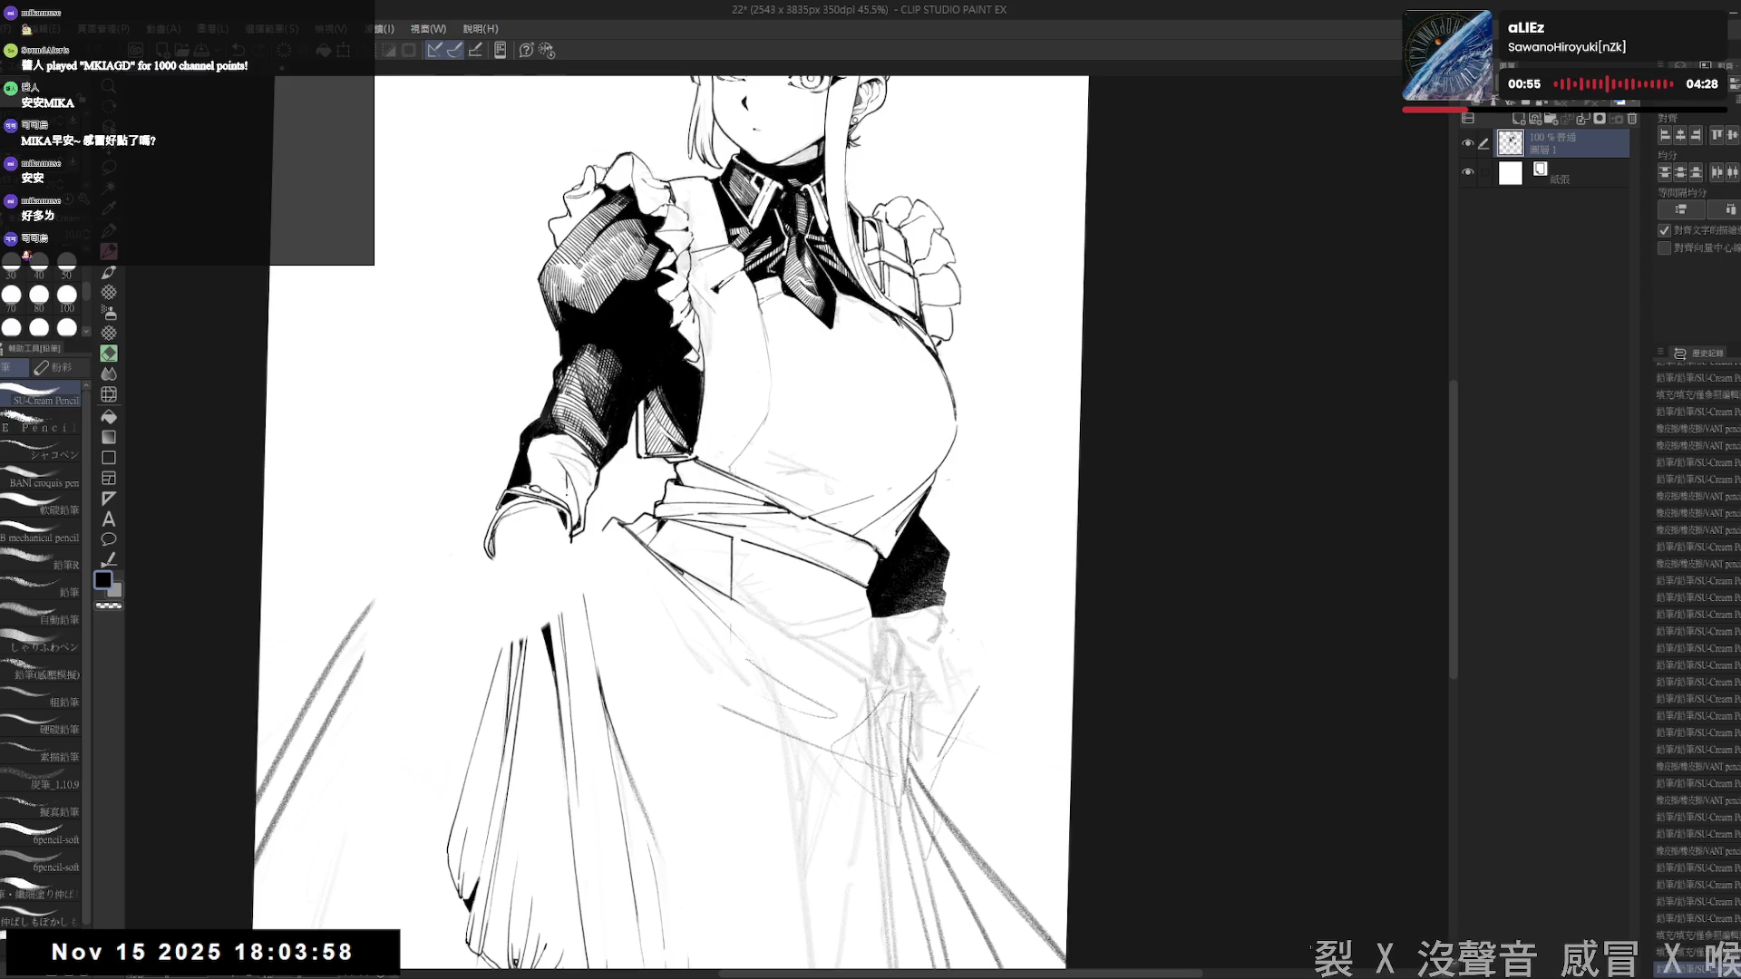
{"action": "scroll", "coordinate": [670, 523], "scroll_direction": "up", "scroll_amount": 1}
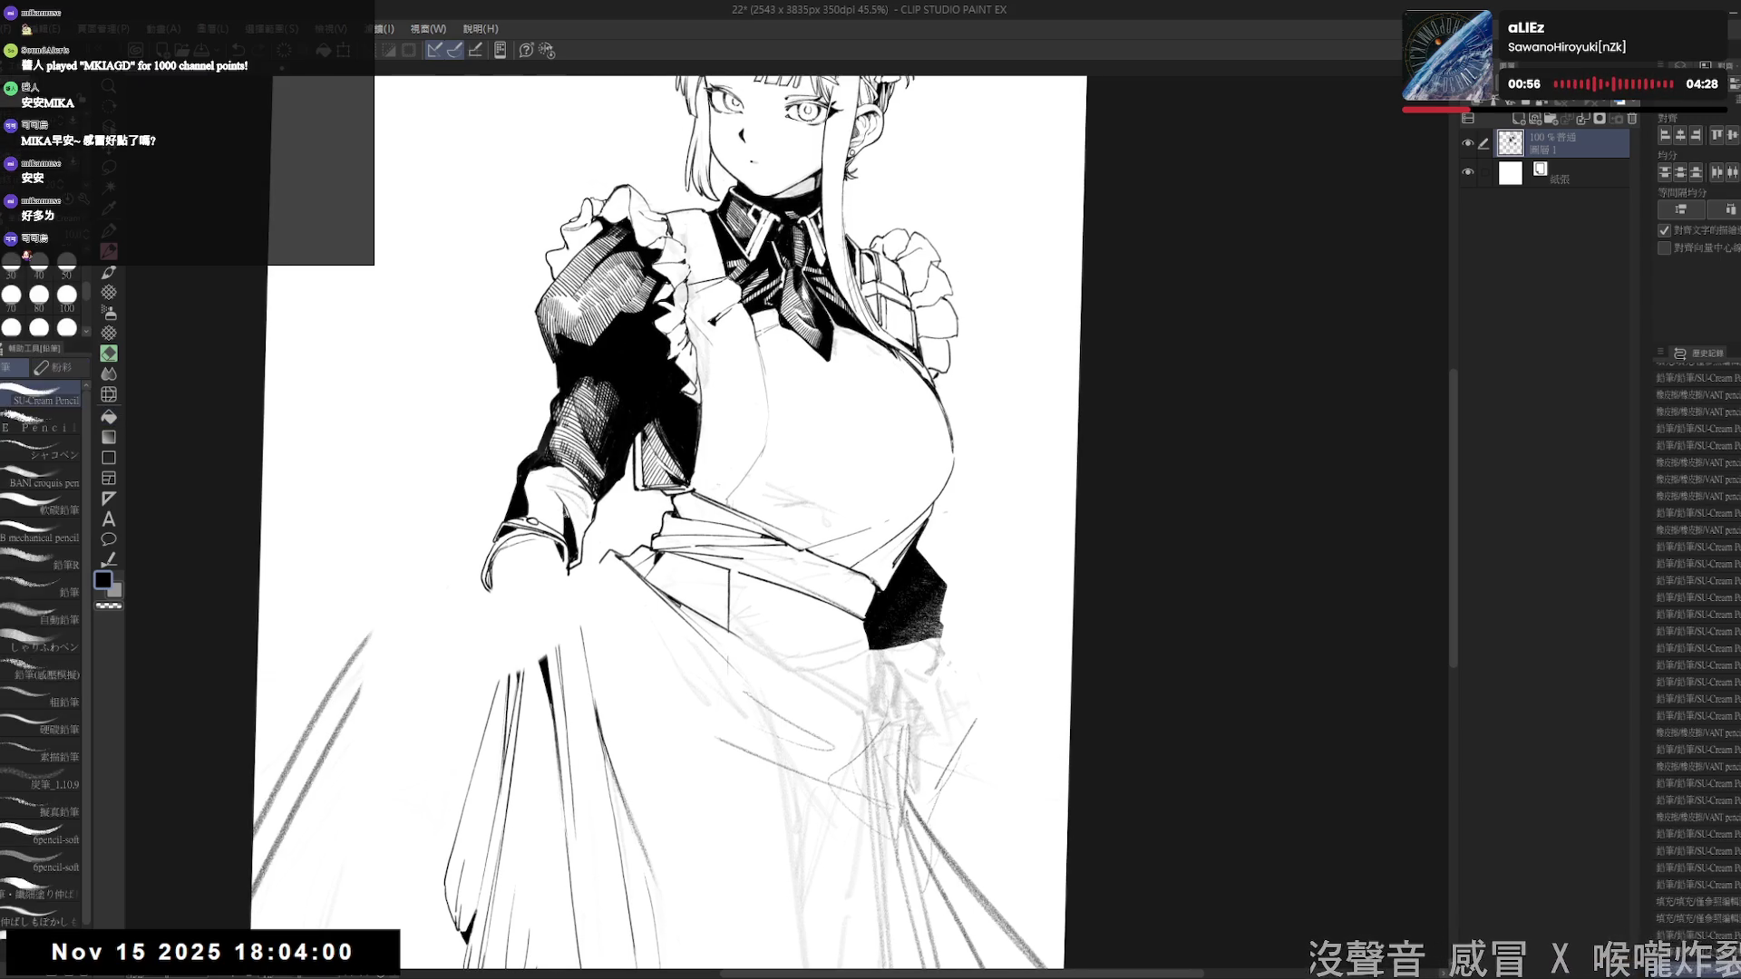
{"action": "scroll", "coordinate": [634, 526], "scroll_direction": "down", "scroll_amount": 3}
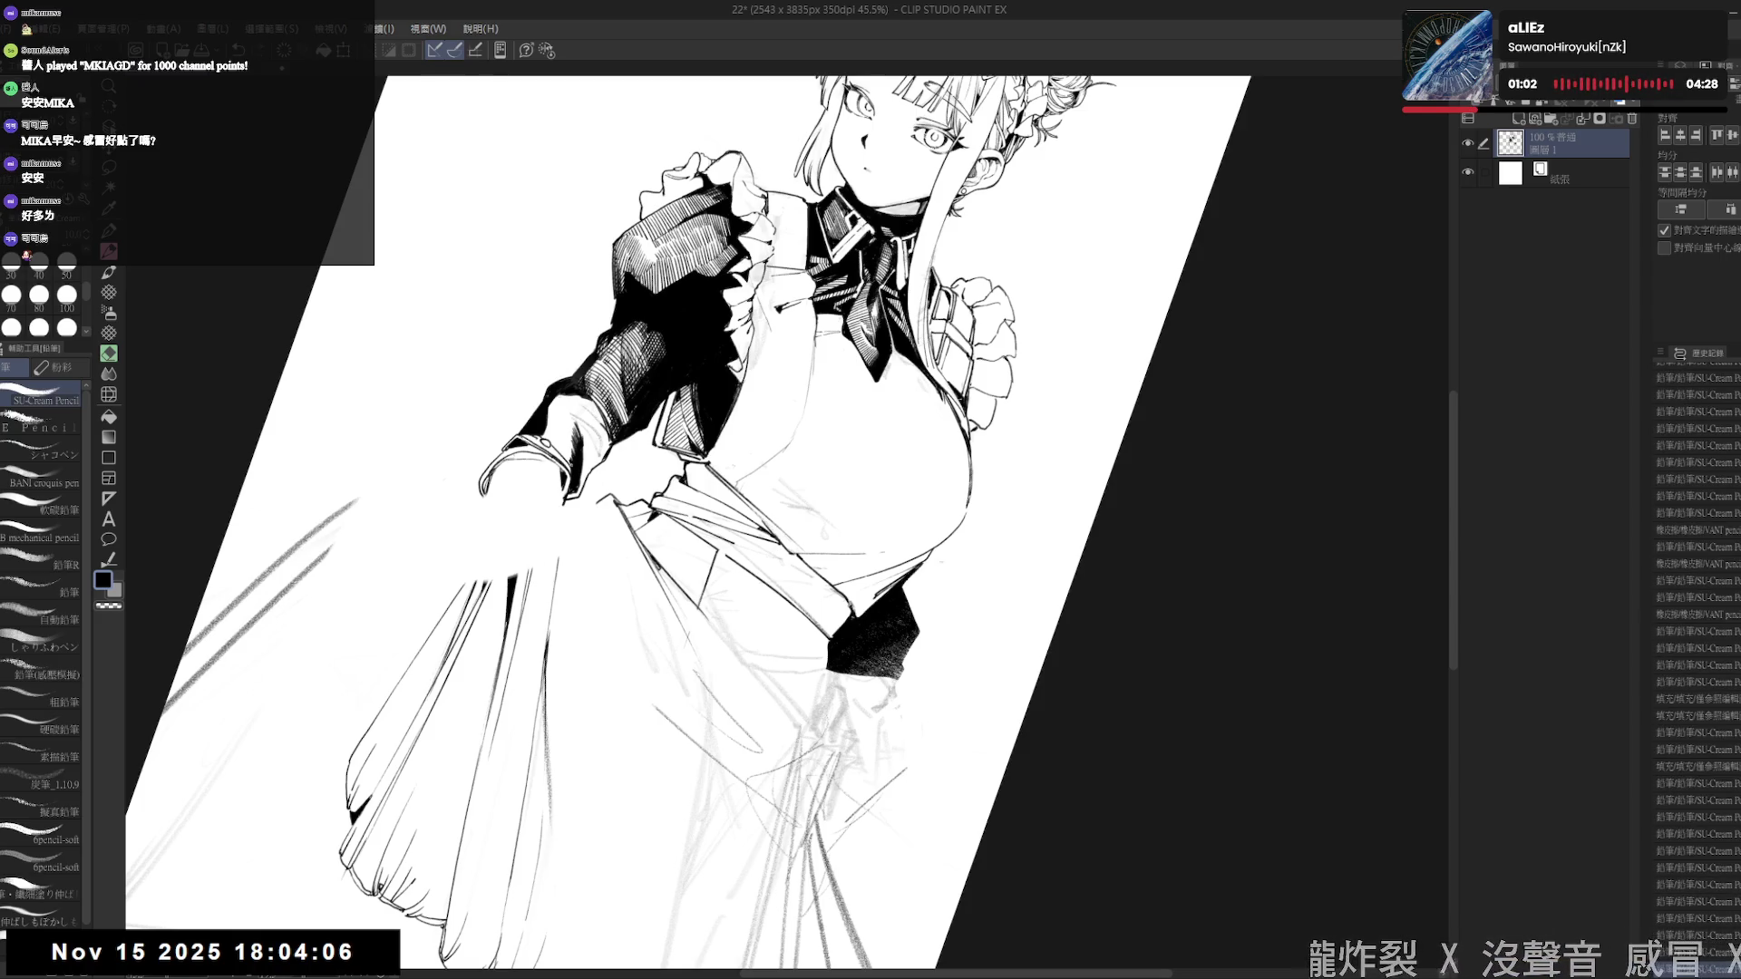
- Set the eraser to size 70 and rotate the view about 38° clockwise over the hand
{"action": "key", "text": "ctrl+@"}
{"action": "key", "text": "e"}
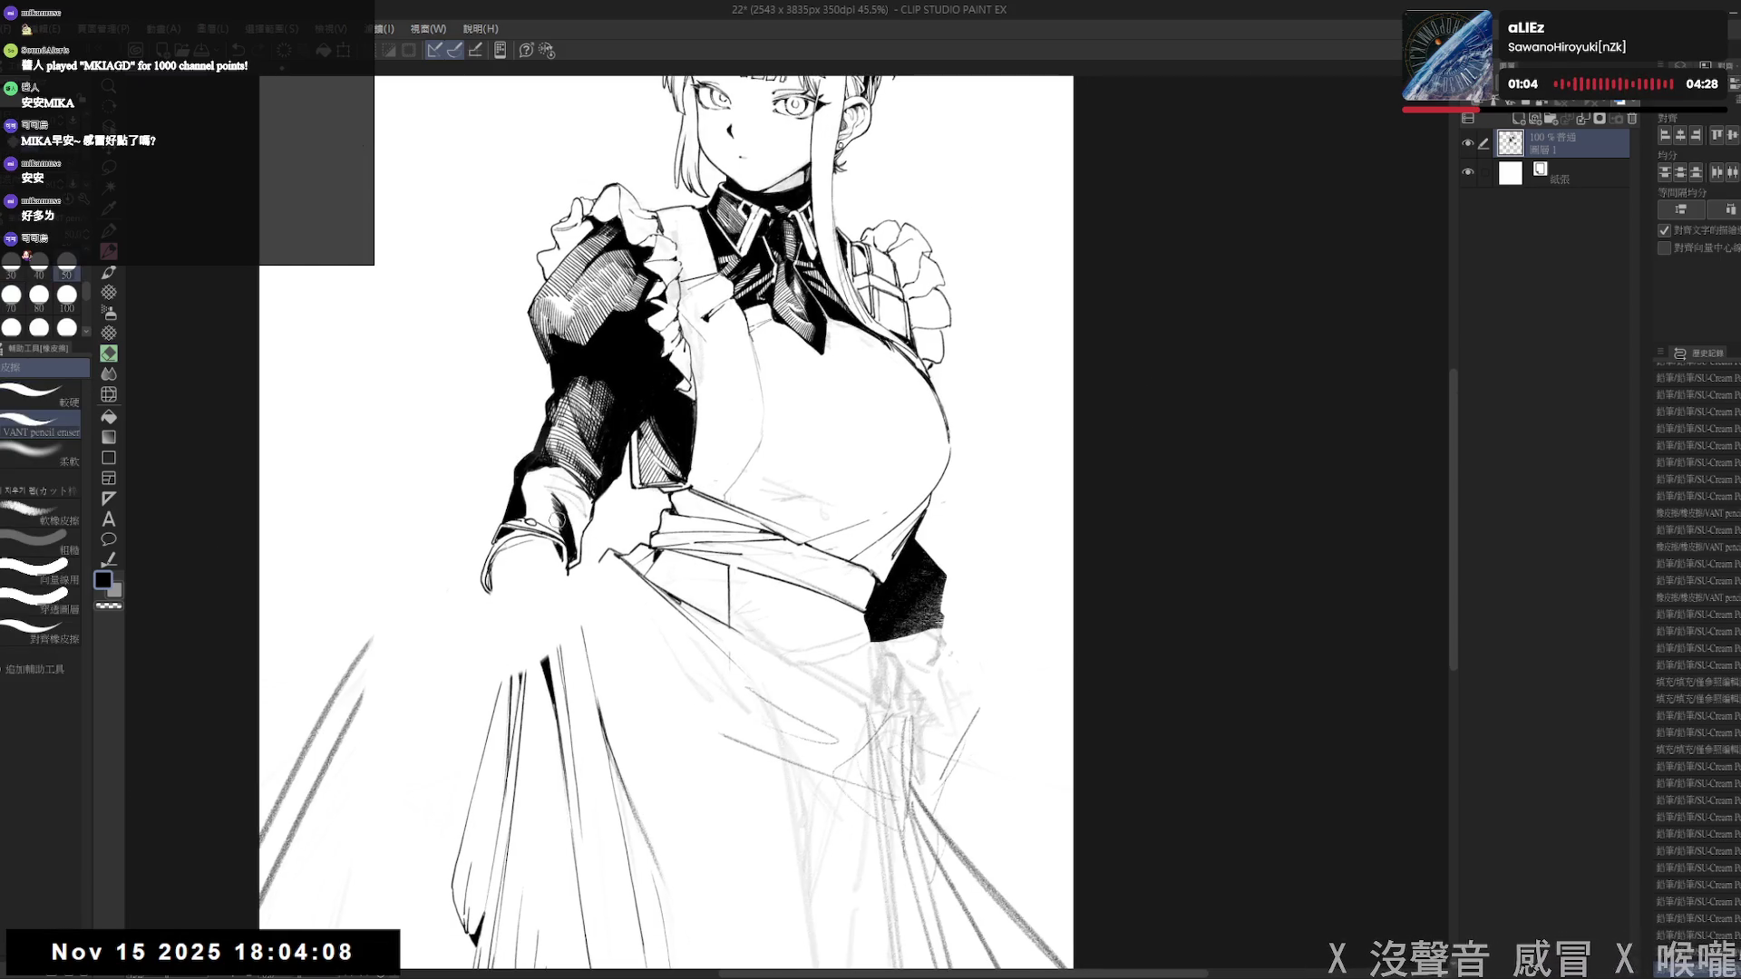
{"action": "key", "text": "p"}
{"action": "left_click_drag", "start_coordinate": [547, 632], "coordinate": [544, 564]}
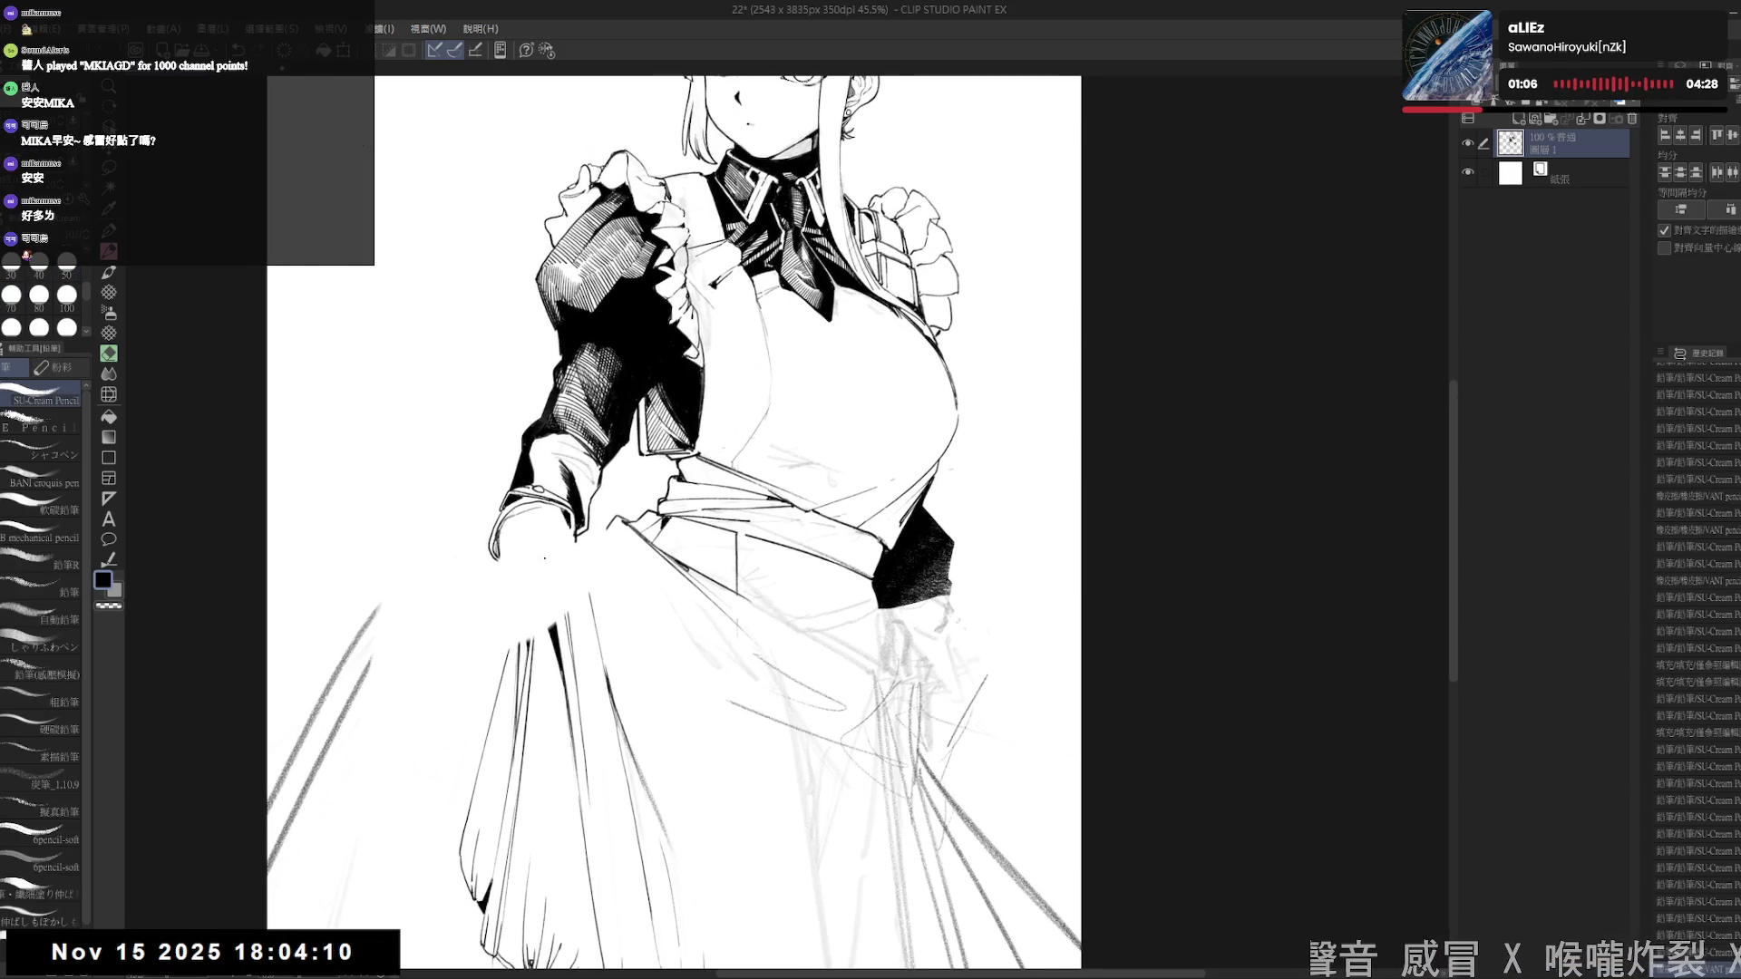
{"action": "scroll", "coordinate": [545, 559], "scroll_direction": "down", "scroll_amount": 3}
{"action": "scroll", "coordinate": [542, 552], "scroll_direction": "up", "scroll_amount": 2}
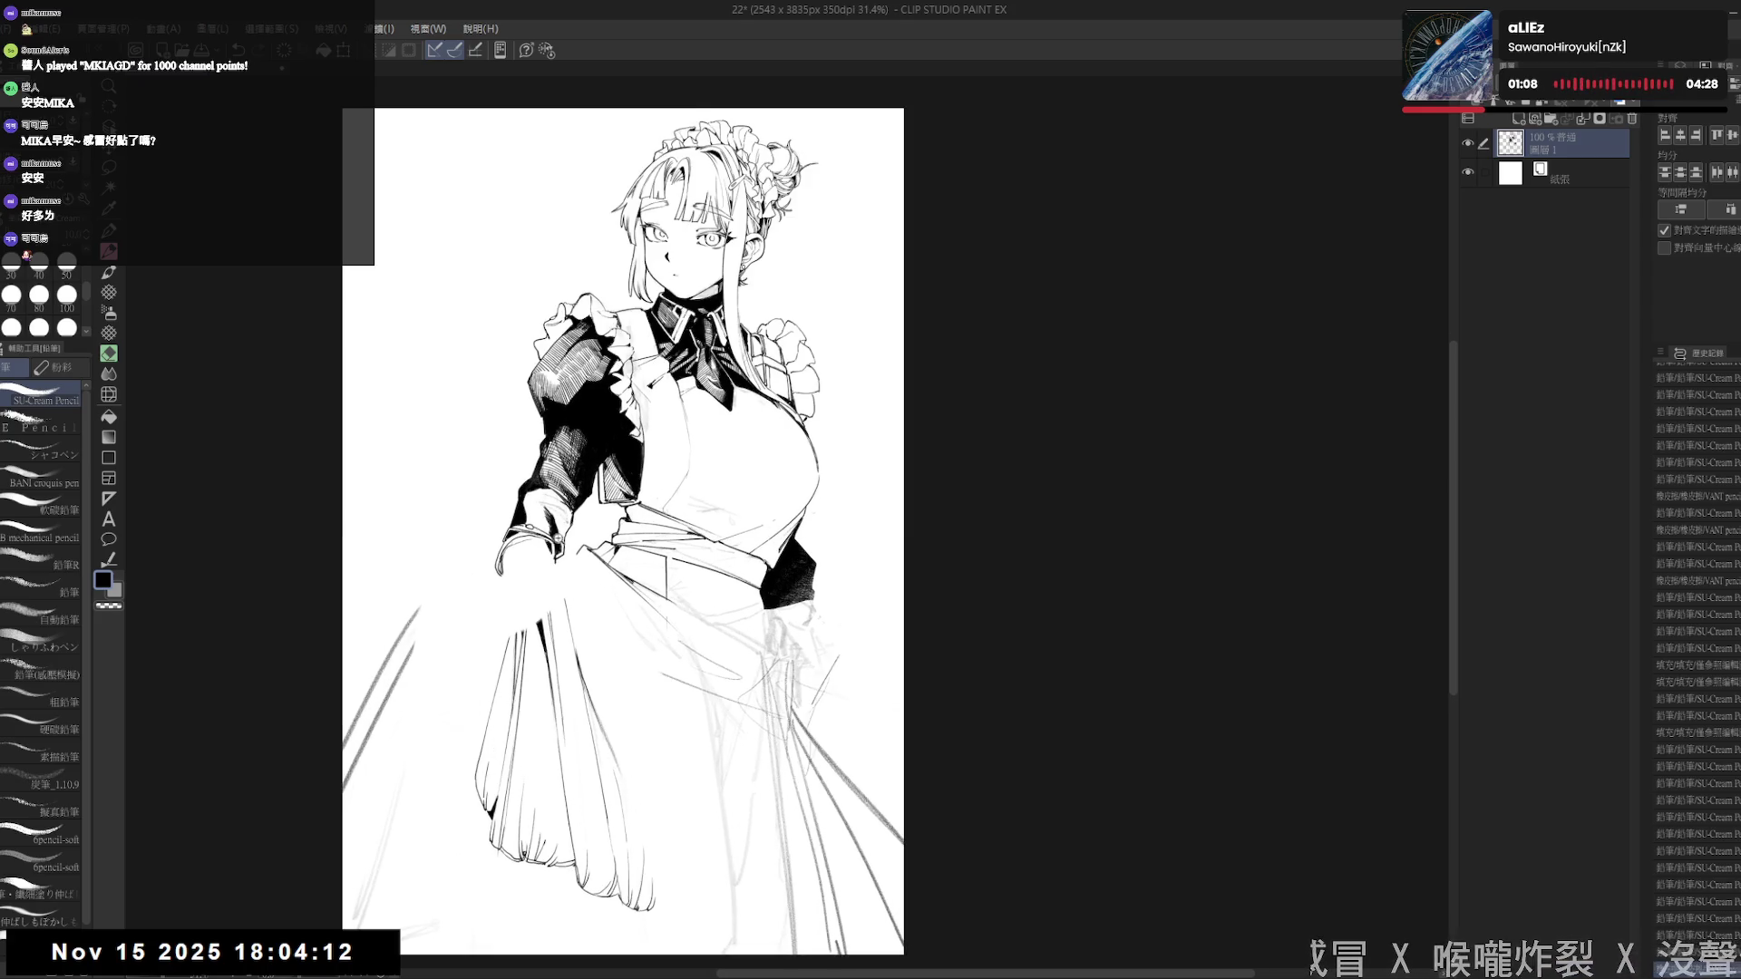
{"action": "key", "text": "e"}
{"action": "left_click", "coordinate": [542, 542]}
{"action": "key", "text": "bracketright"}
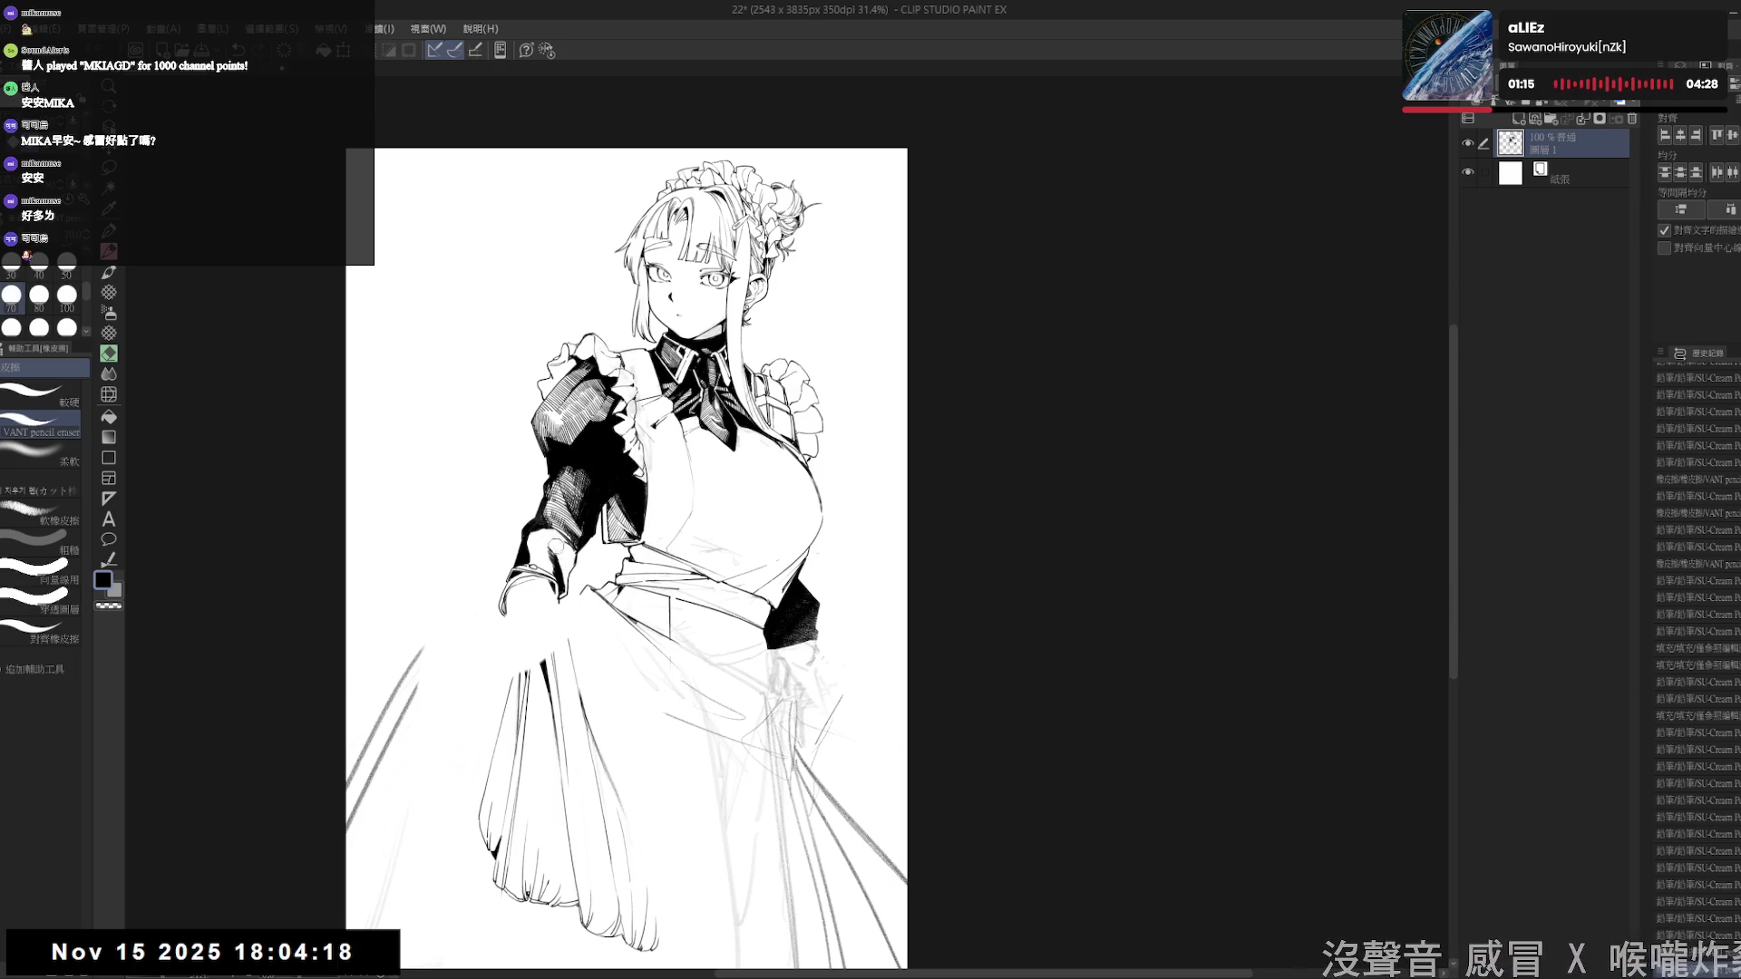
{"action": "key", "text": "space"}
{"action": "scroll", "coordinate": [553, 540], "scroll_direction": "up", "scroll_amount": 1}
{"action": "mouse_move", "coordinate": [533, 793]}
{"action": "left_mouse_down"}
{"action": "mouse_move", "coordinate": [392, 675]}
{"action": "mouse_move", "coordinate": [367, 589]}
{"action": "mouse_move", "coordinate": [372, 494]}
{"action": "left_mouse_up"}
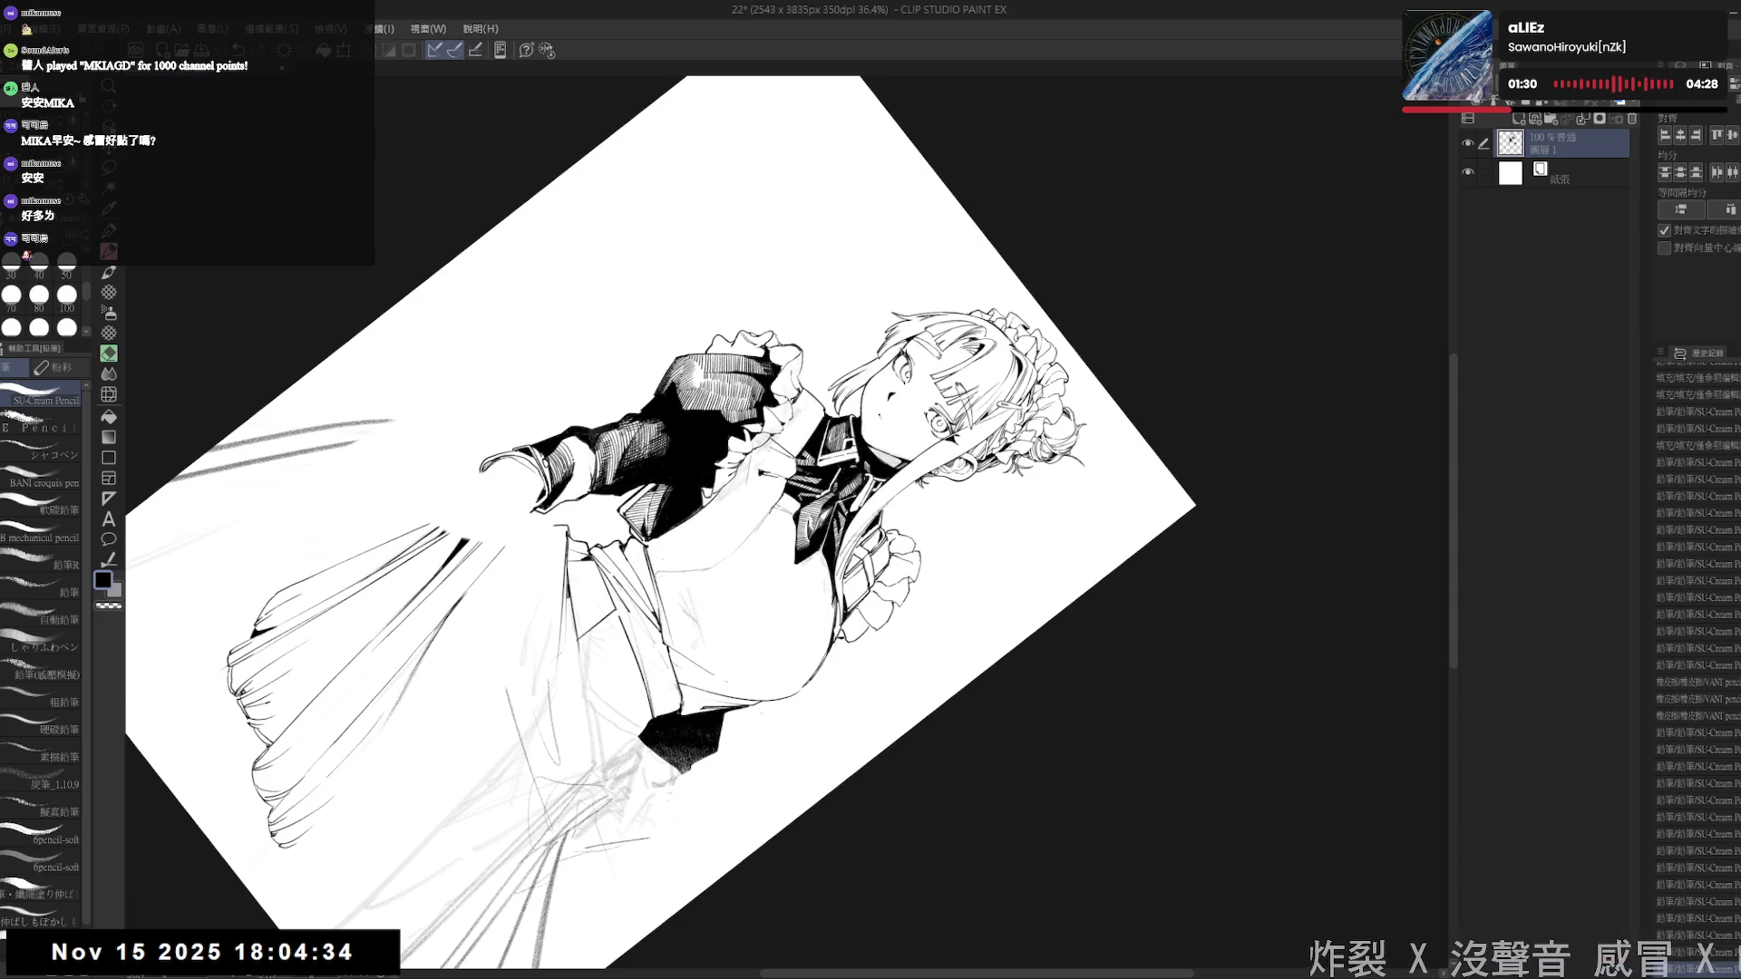
- Rotate the view about 20° clockwise and add a pencil stroke by the skirt-gripping hand
{"action": "key", "text": "r"}
{"action": "mouse_move", "coordinate": [507, 508]}
{"action": "left_mouse_down"}
{"action": "mouse_move", "coordinate": [544, 635]}
{"action": "mouse_move", "coordinate": [426, 535]}
{"action": "left_mouse_up"}
{"action": "key", "text": "r"}
{"action": "mouse_move", "coordinate": [508, 580]}
{"action": "left_mouse_down"}
{"action": "mouse_move", "coordinate": [579, 703]}
{"action": "mouse_move", "coordinate": [638, 729]}
{"action": "left_mouse_up"}
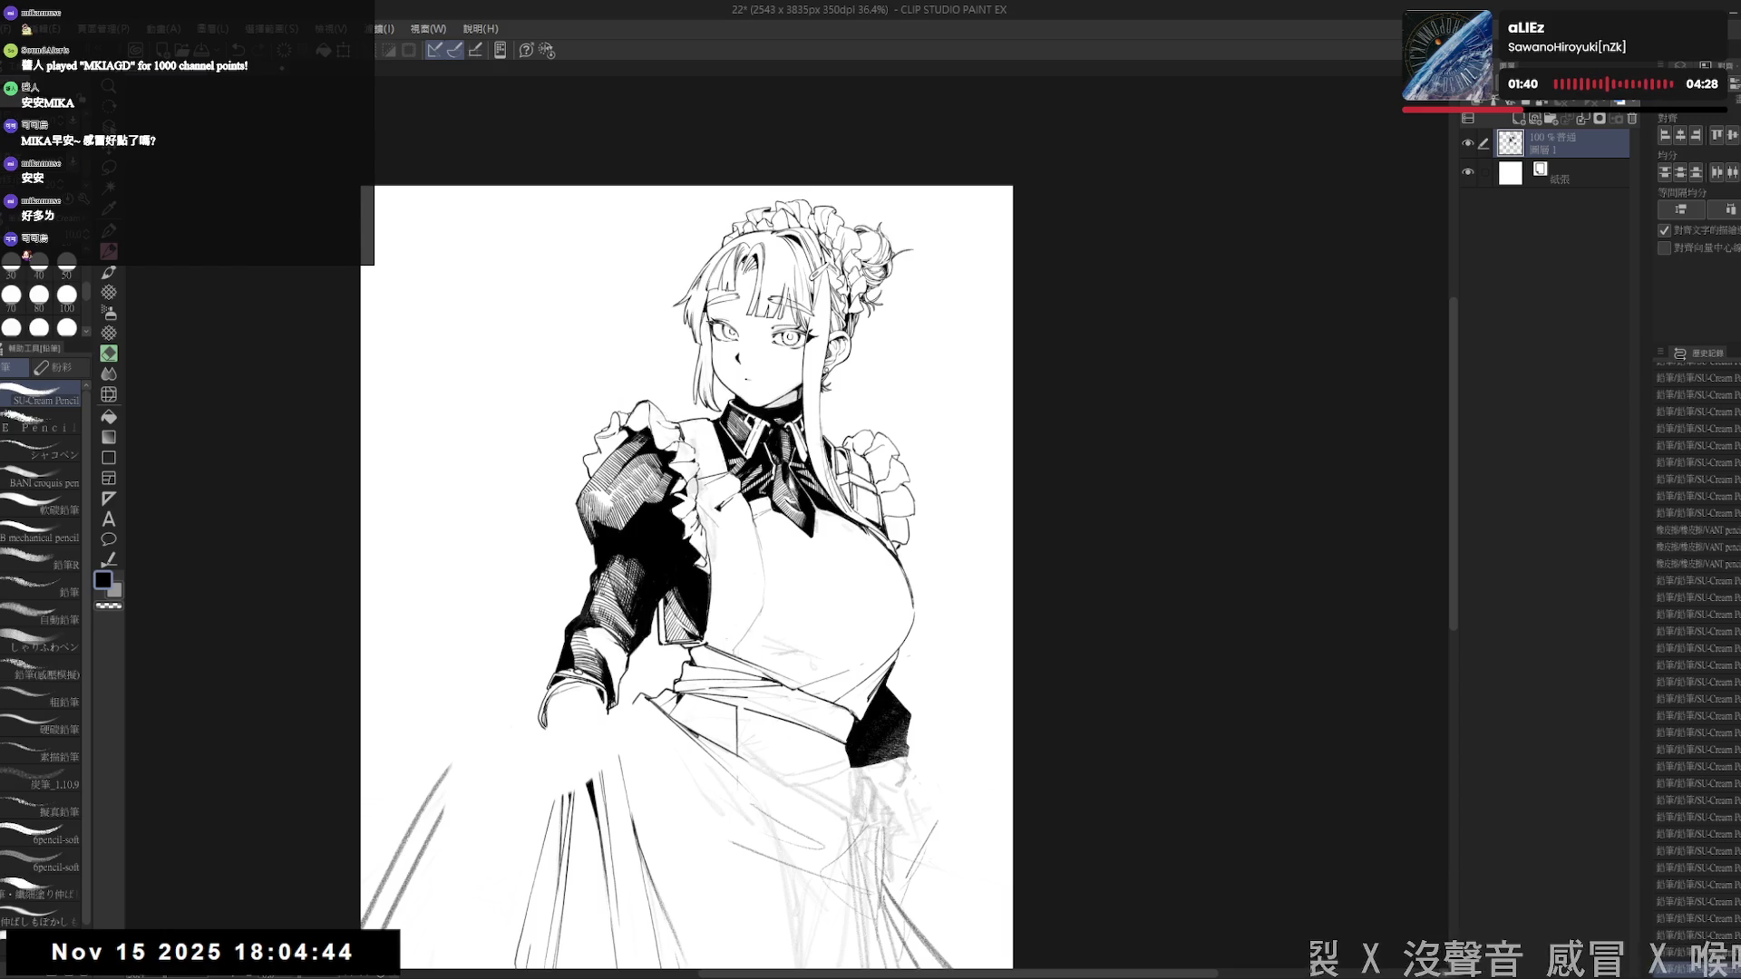
{"action": "key", "text": "r"}
{"action": "left_click_drag", "start_coordinate": [639, 729], "coordinate": [548, 642]}
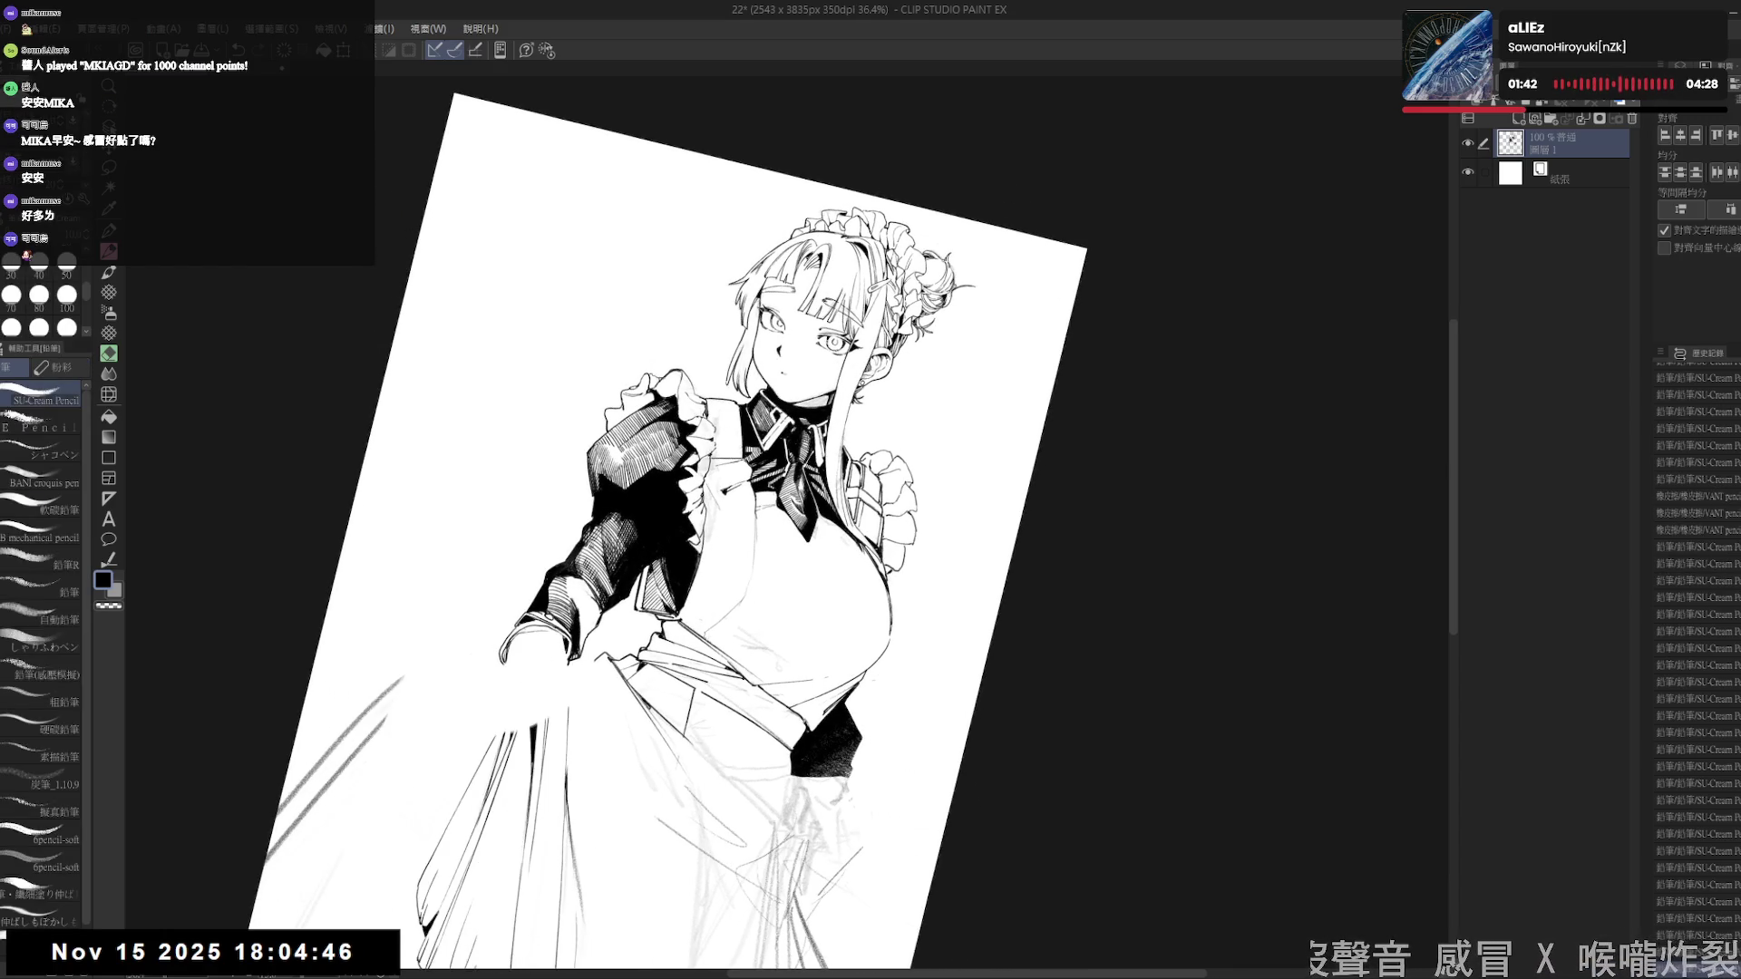
{"action": "left_click_drag", "start_coordinate": [578, 634], "coordinate": [584, 641]}
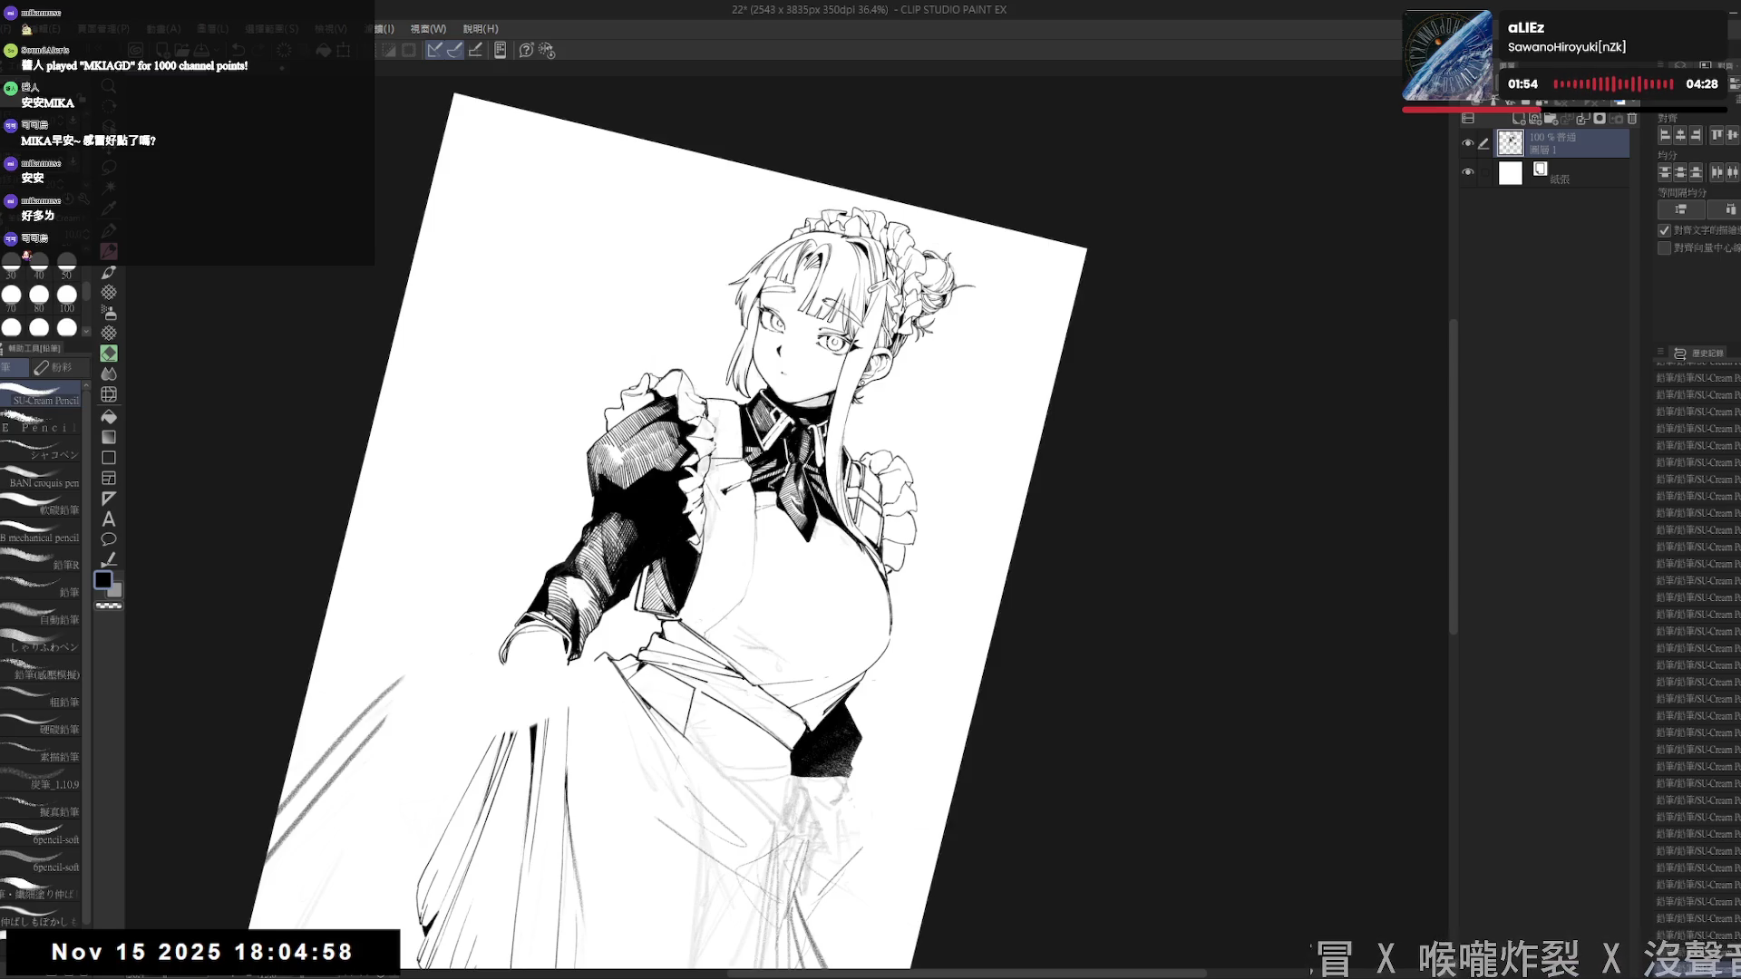
- Turn the view through several rotations, then reset it upright
{"action": "key", "text": "asciicircum"}
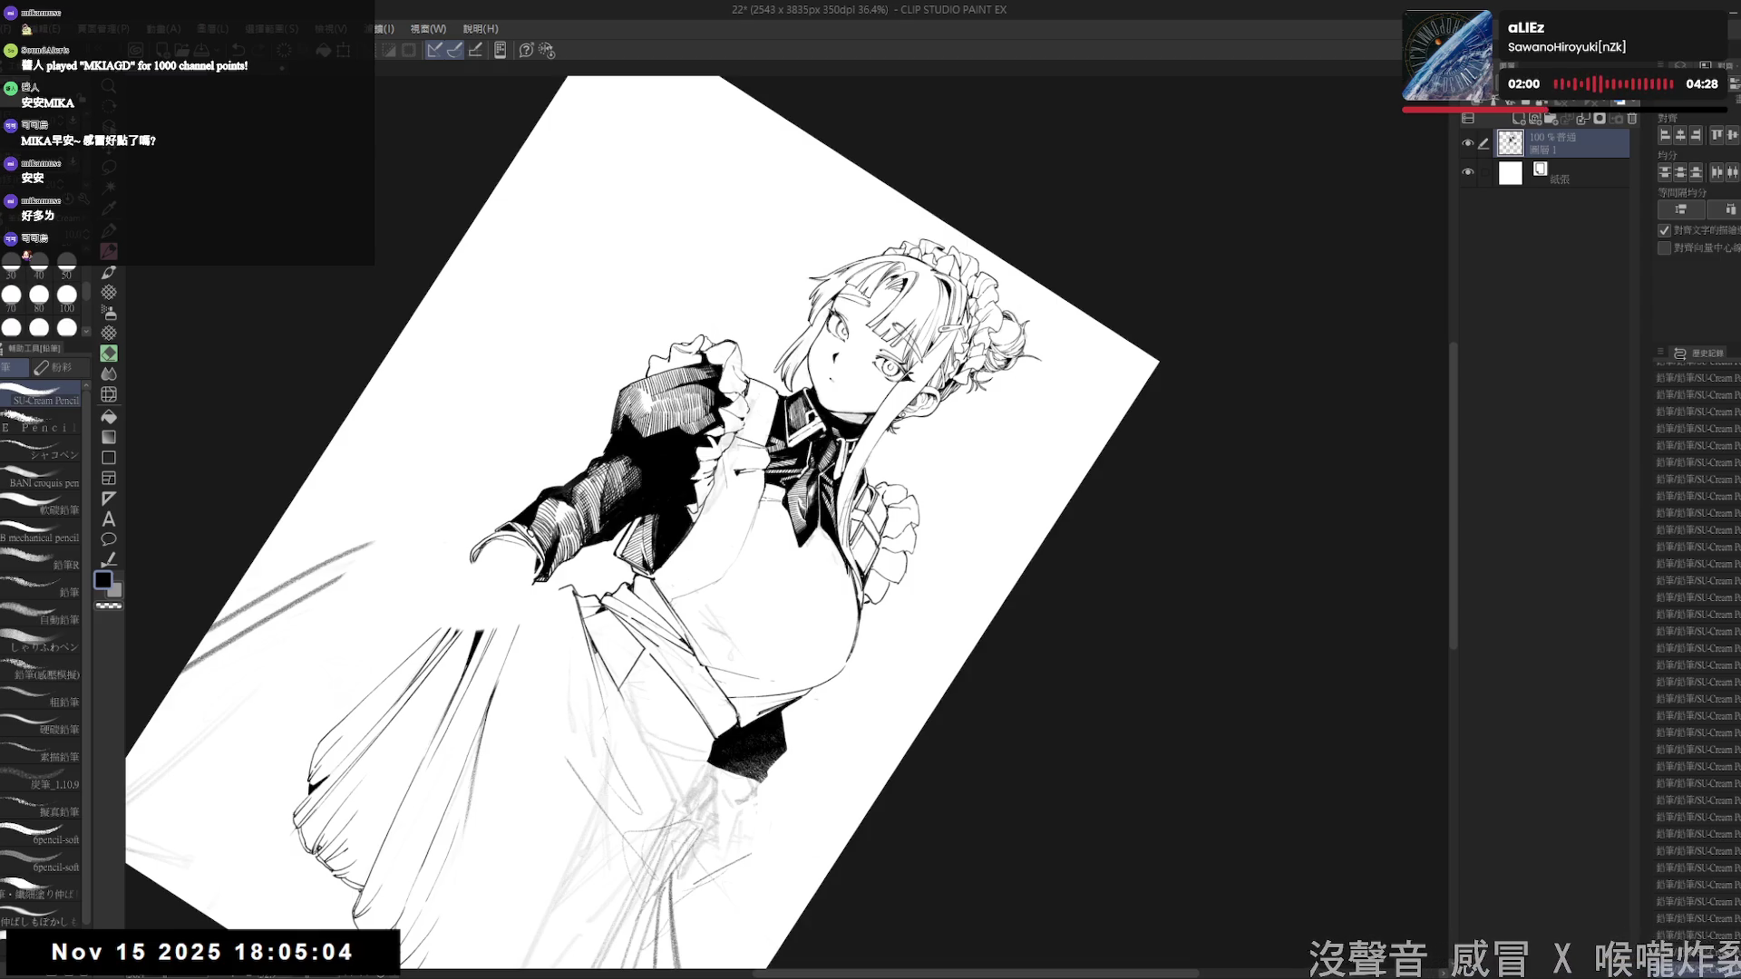
{"action": "key", "text": "asciicircum"}
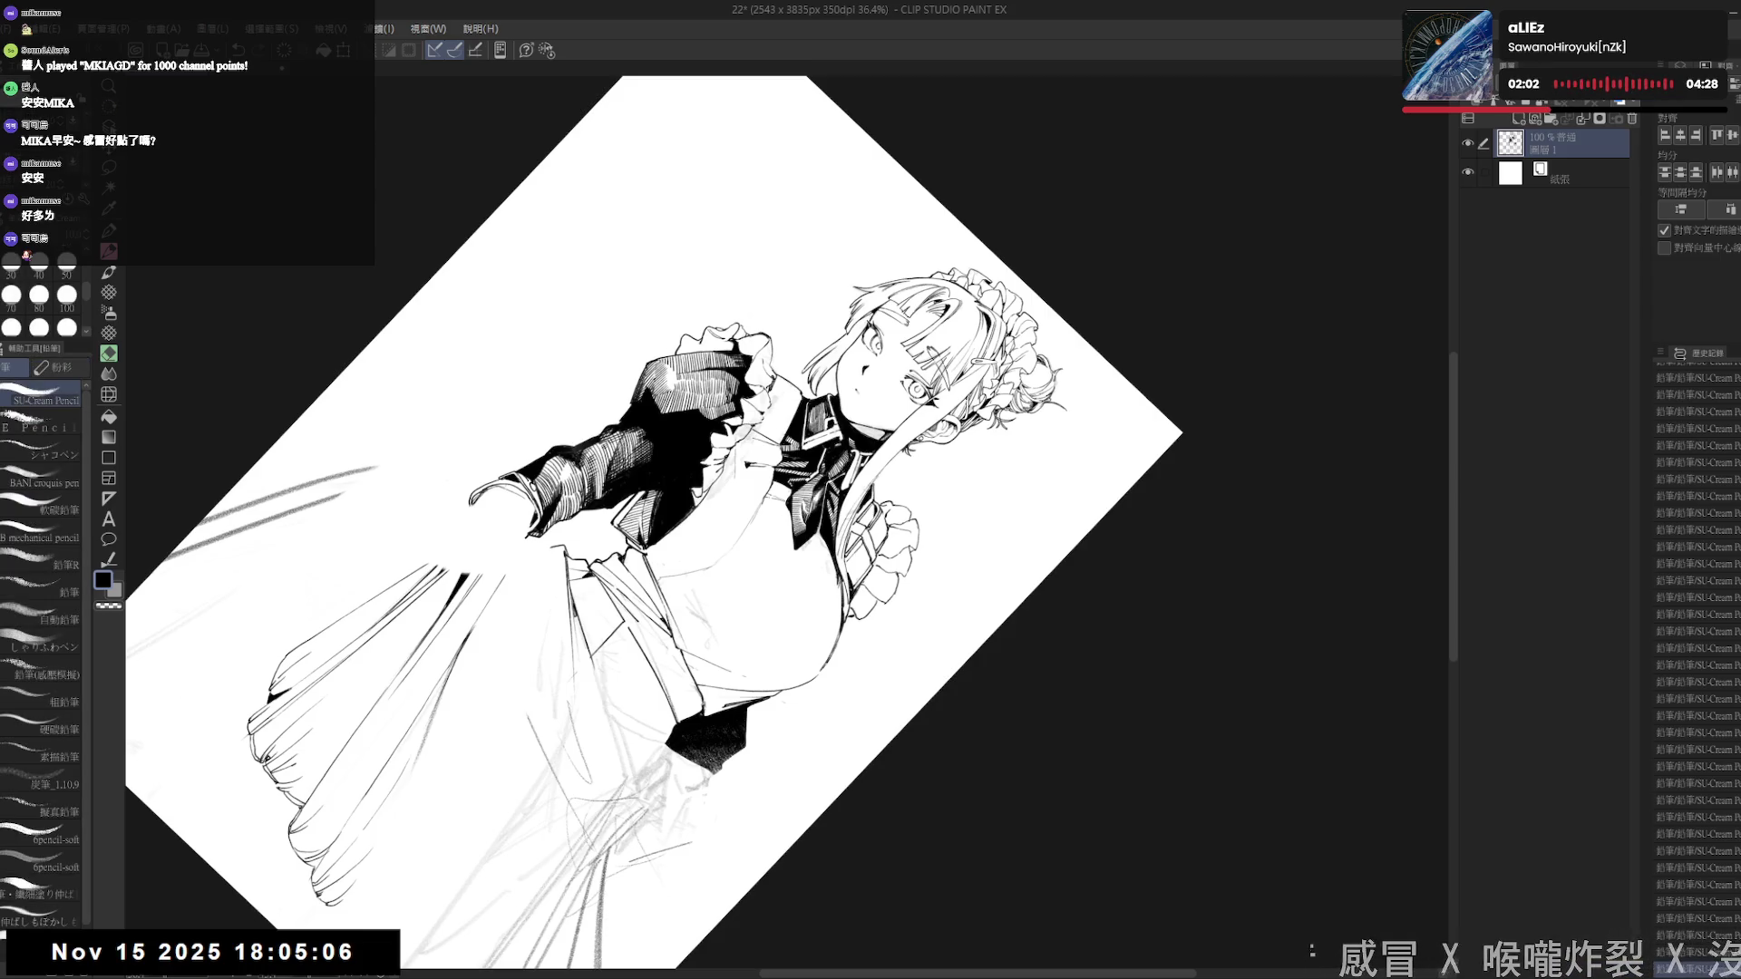
{"action": "key", "text": "minus"}
{"action": "key", "text": "minus"}
{"action": "key", "text": "minus"}
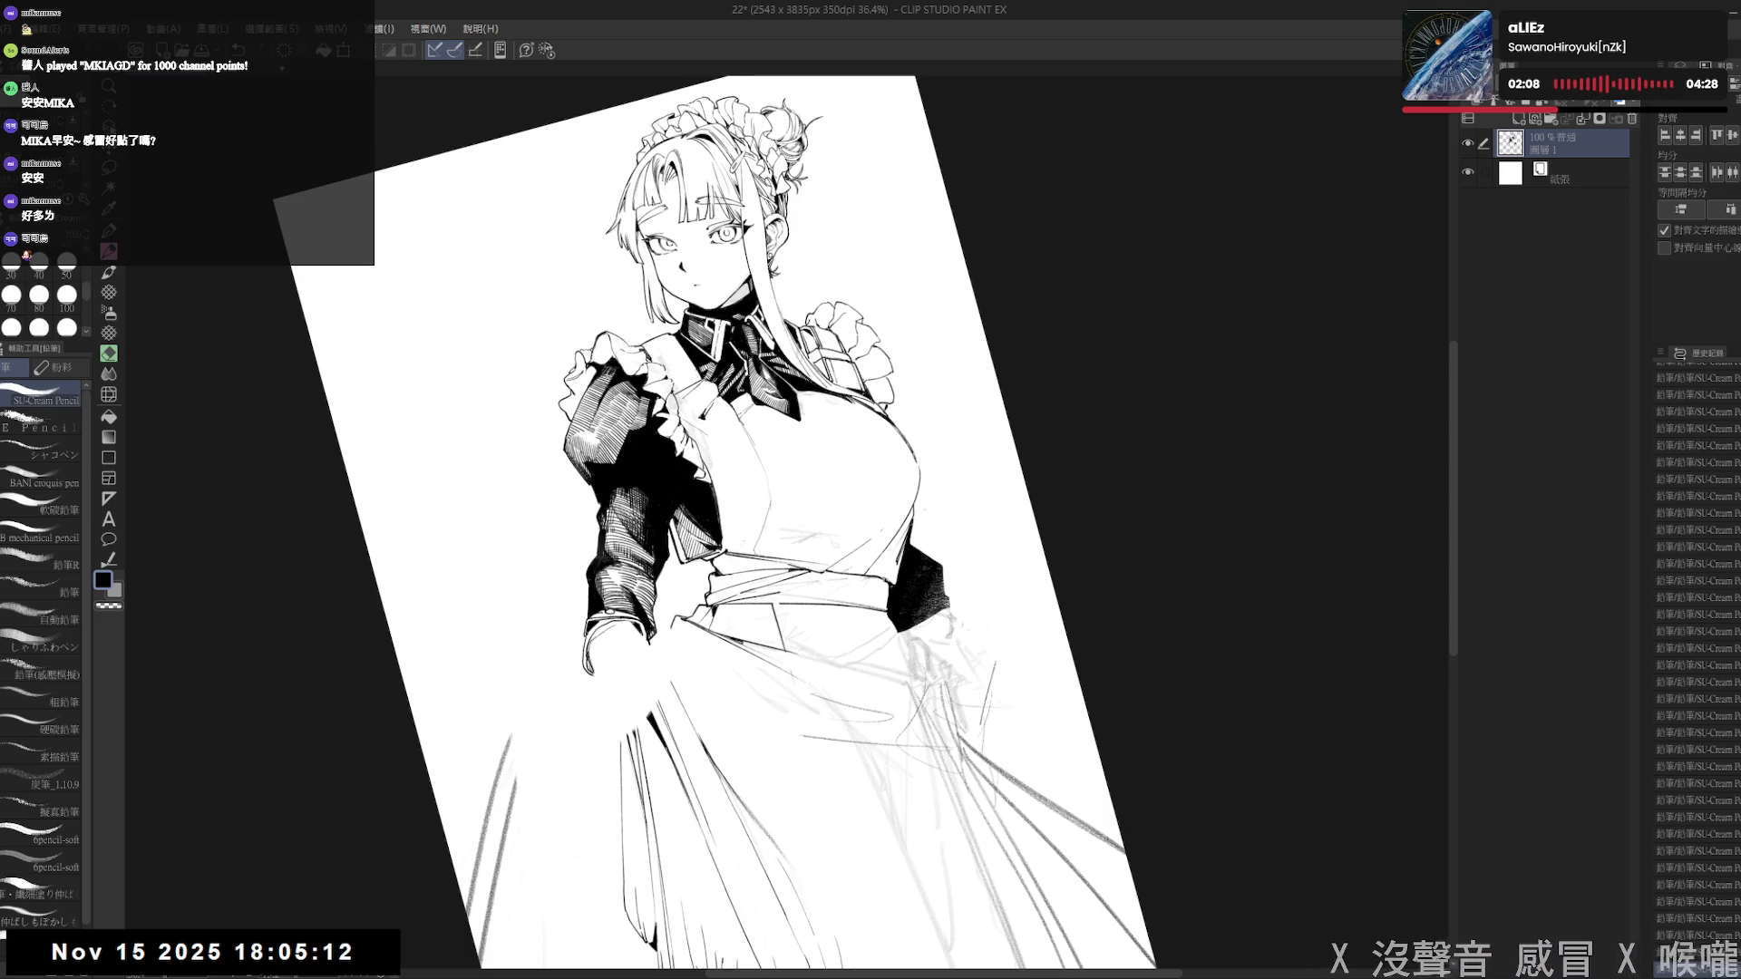
{"action": "key", "text": "asciicircum"}
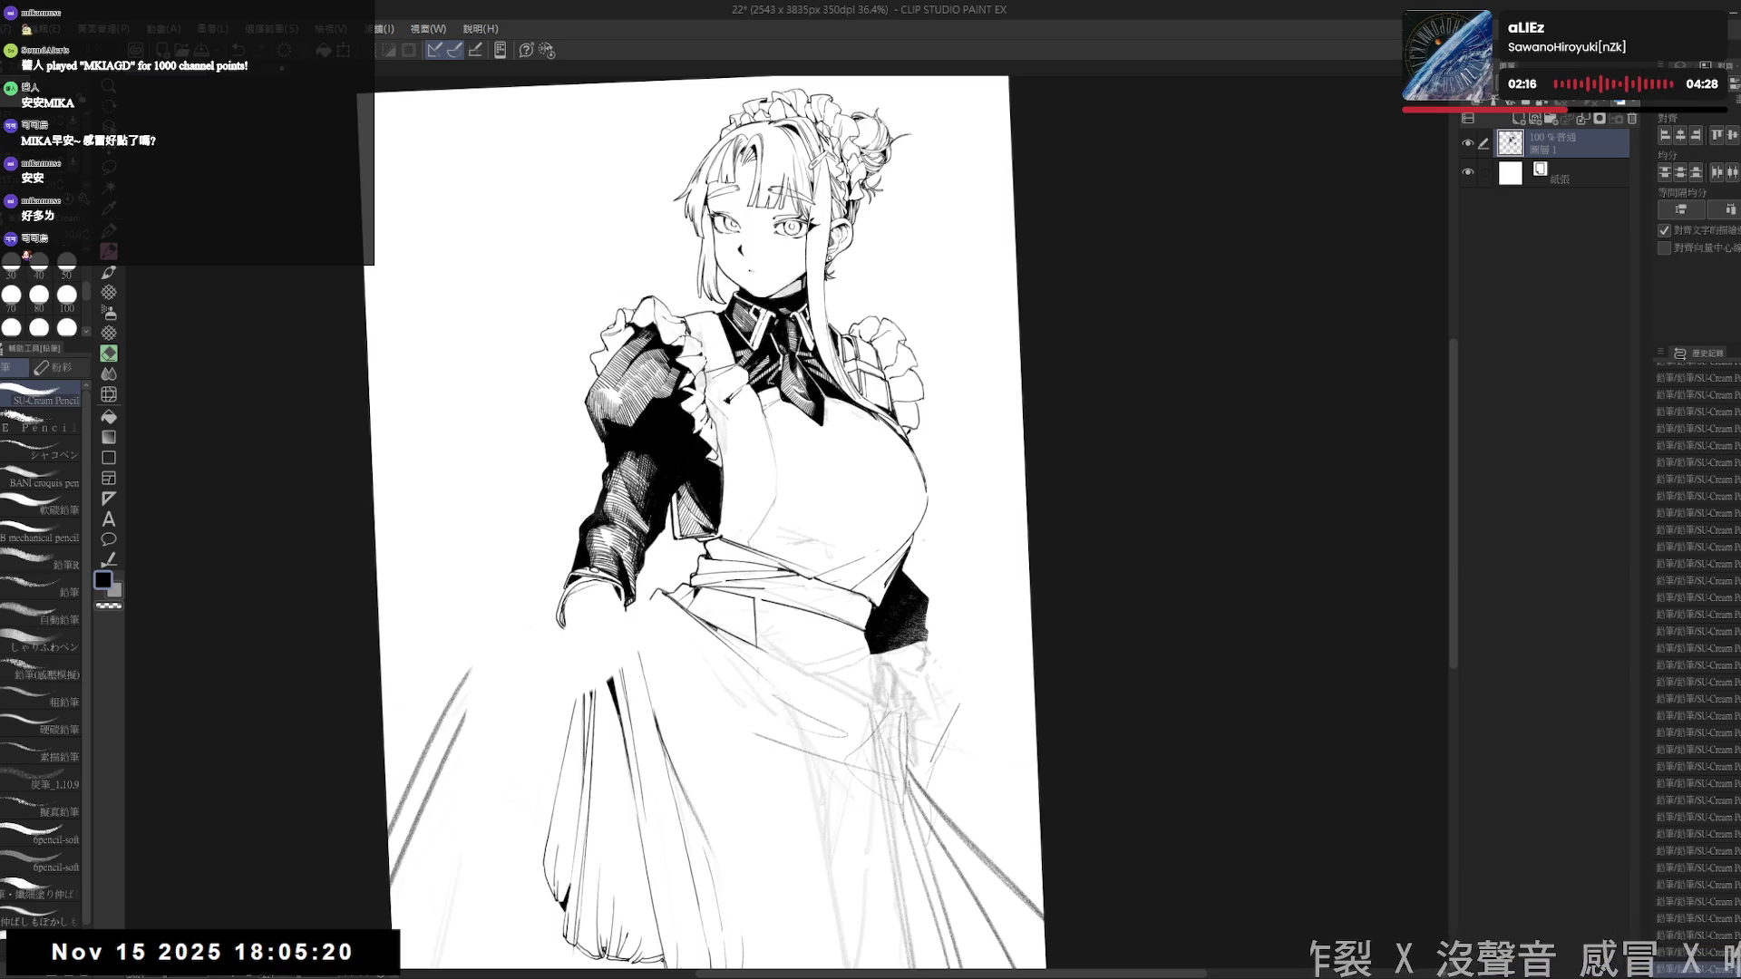
{"action": "key", "text": "ctrl+0"}
- Tilt the page about 16° counter-clockwise and redraw the short stroke on the left sleeve outline
{"action": "scroll", "coordinate": [670, 453], "scroll_direction": "down", "scroll_amount": 2}
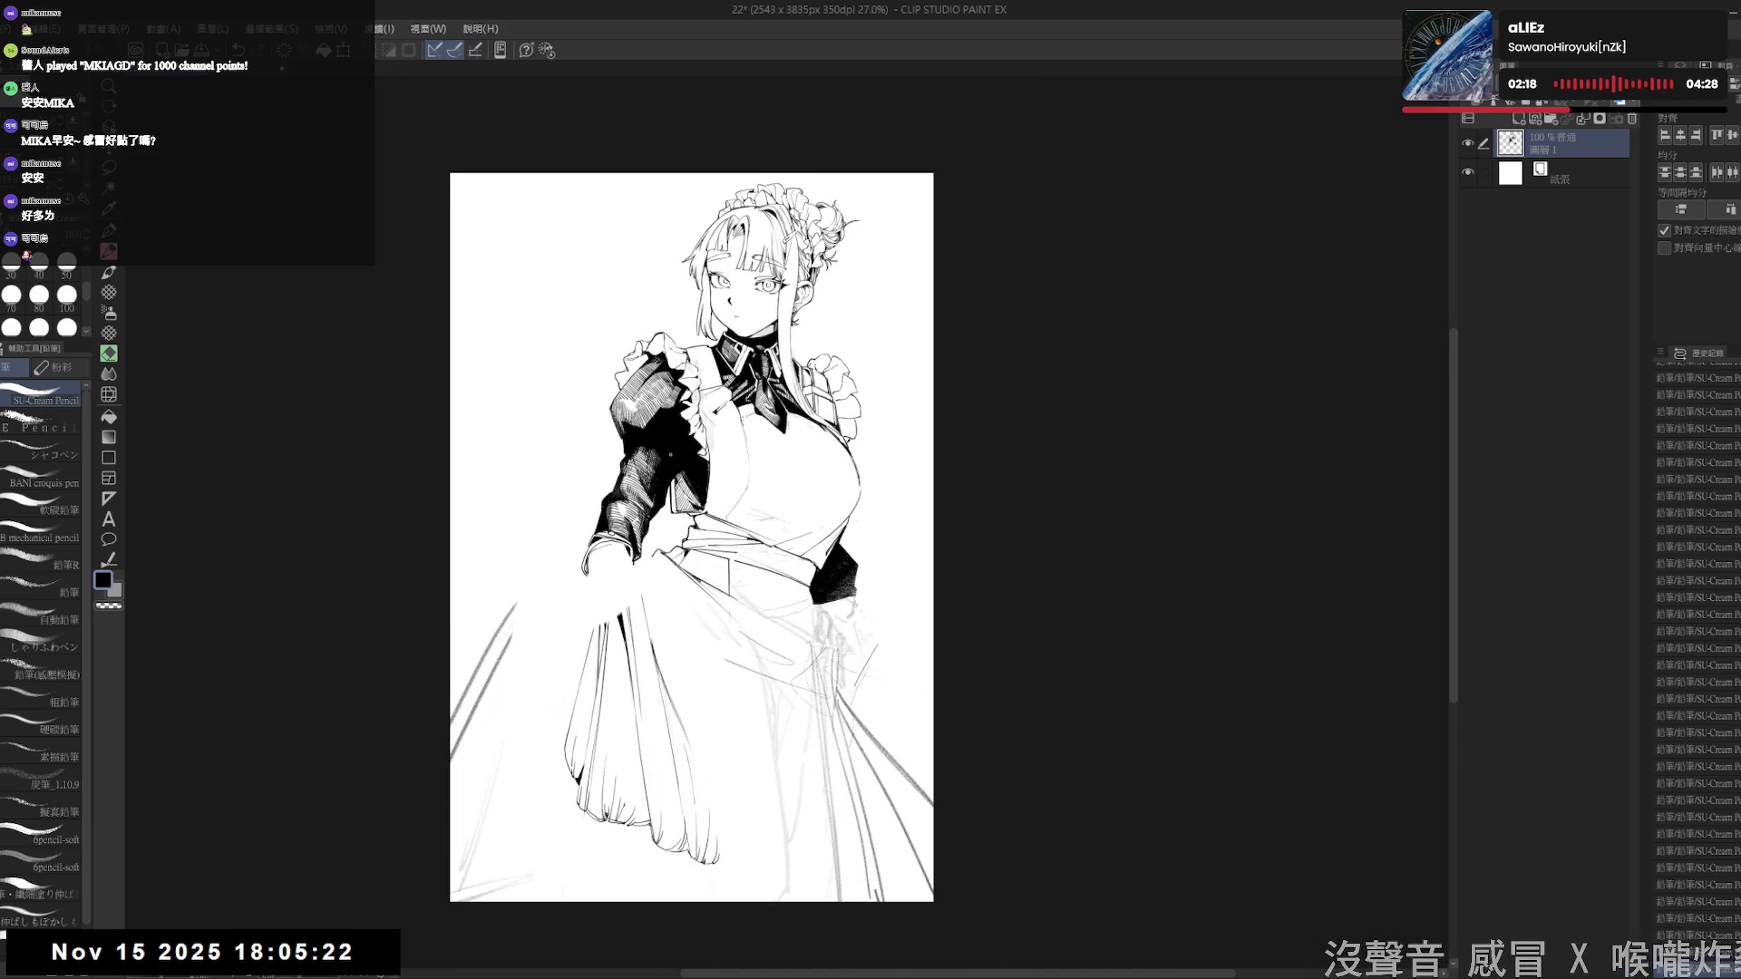
{"action": "scroll", "coordinate": [714, 384], "scroll_direction": "up", "scroll_amount": 2}
{"action": "key", "text": "shift+space"}
{"action": "mouse_move", "coordinate": [523, 696]}
{"action": "left_mouse_down"}
{"action": "mouse_move", "coordinate": [542, 684]}
{"action": "mouse_move", "coordinate": [572, 518]}
{"action": "left_mouse_up"}
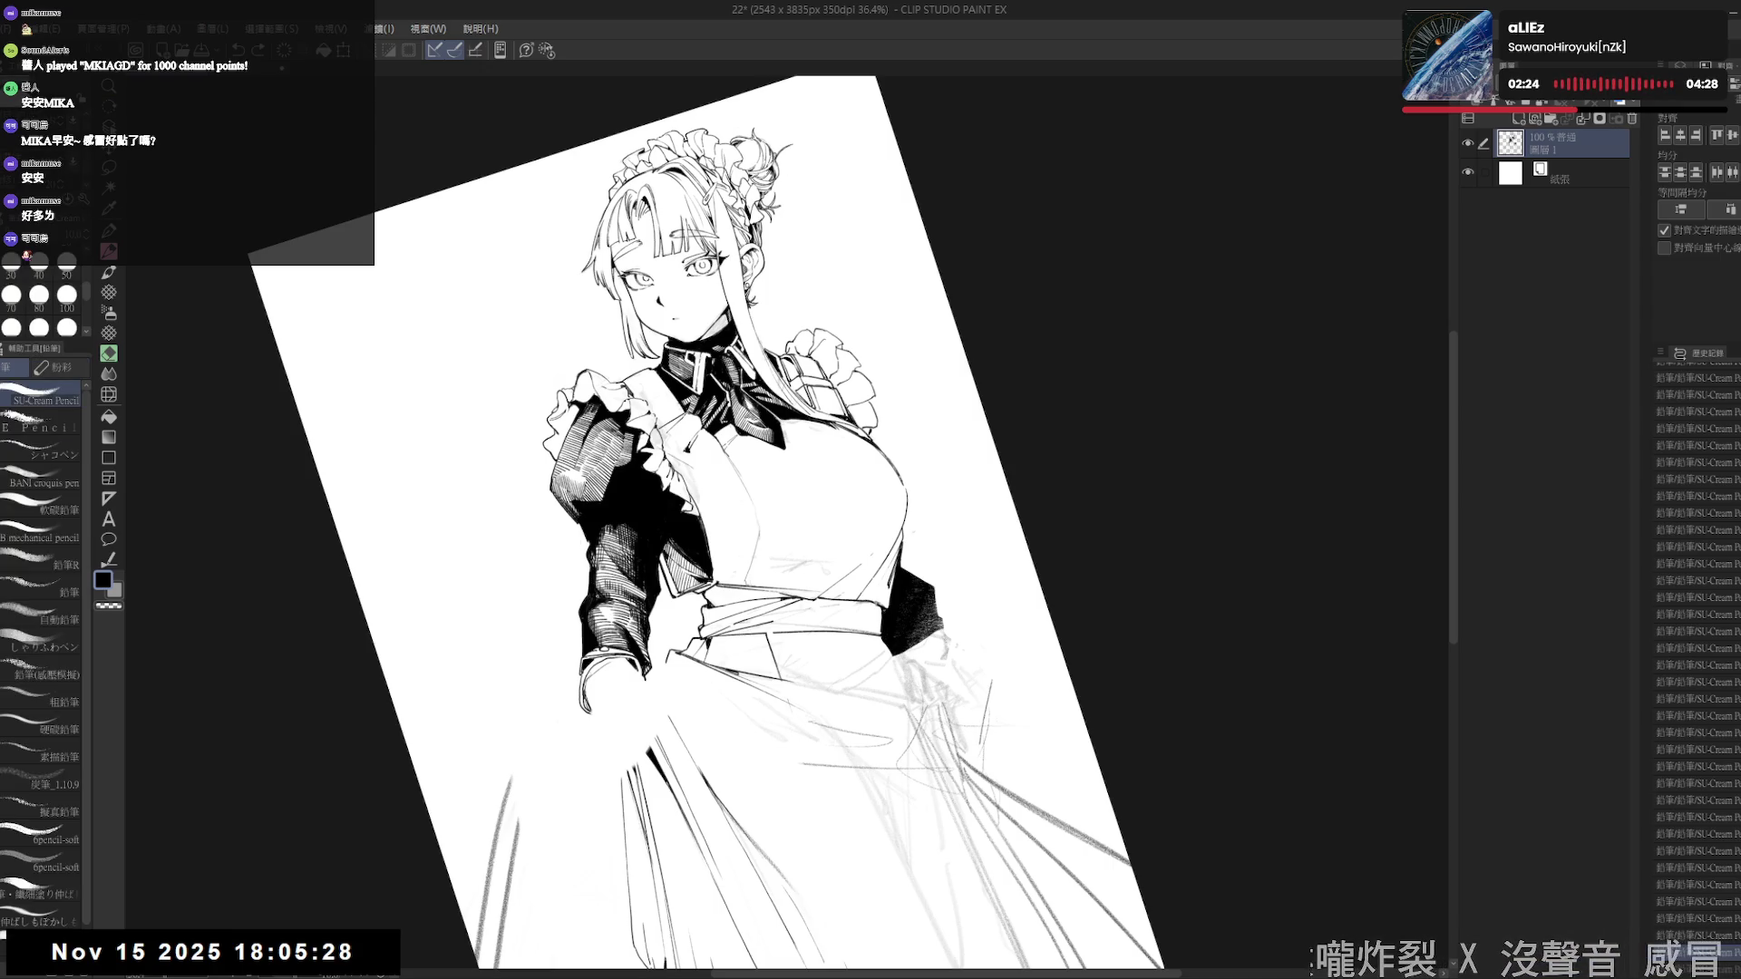
{"action": "left_click_drag", "start_coordinate": [591, 564], "coordinate": [586, 594]}
{"action": "key", "text": "ctrl+z"}
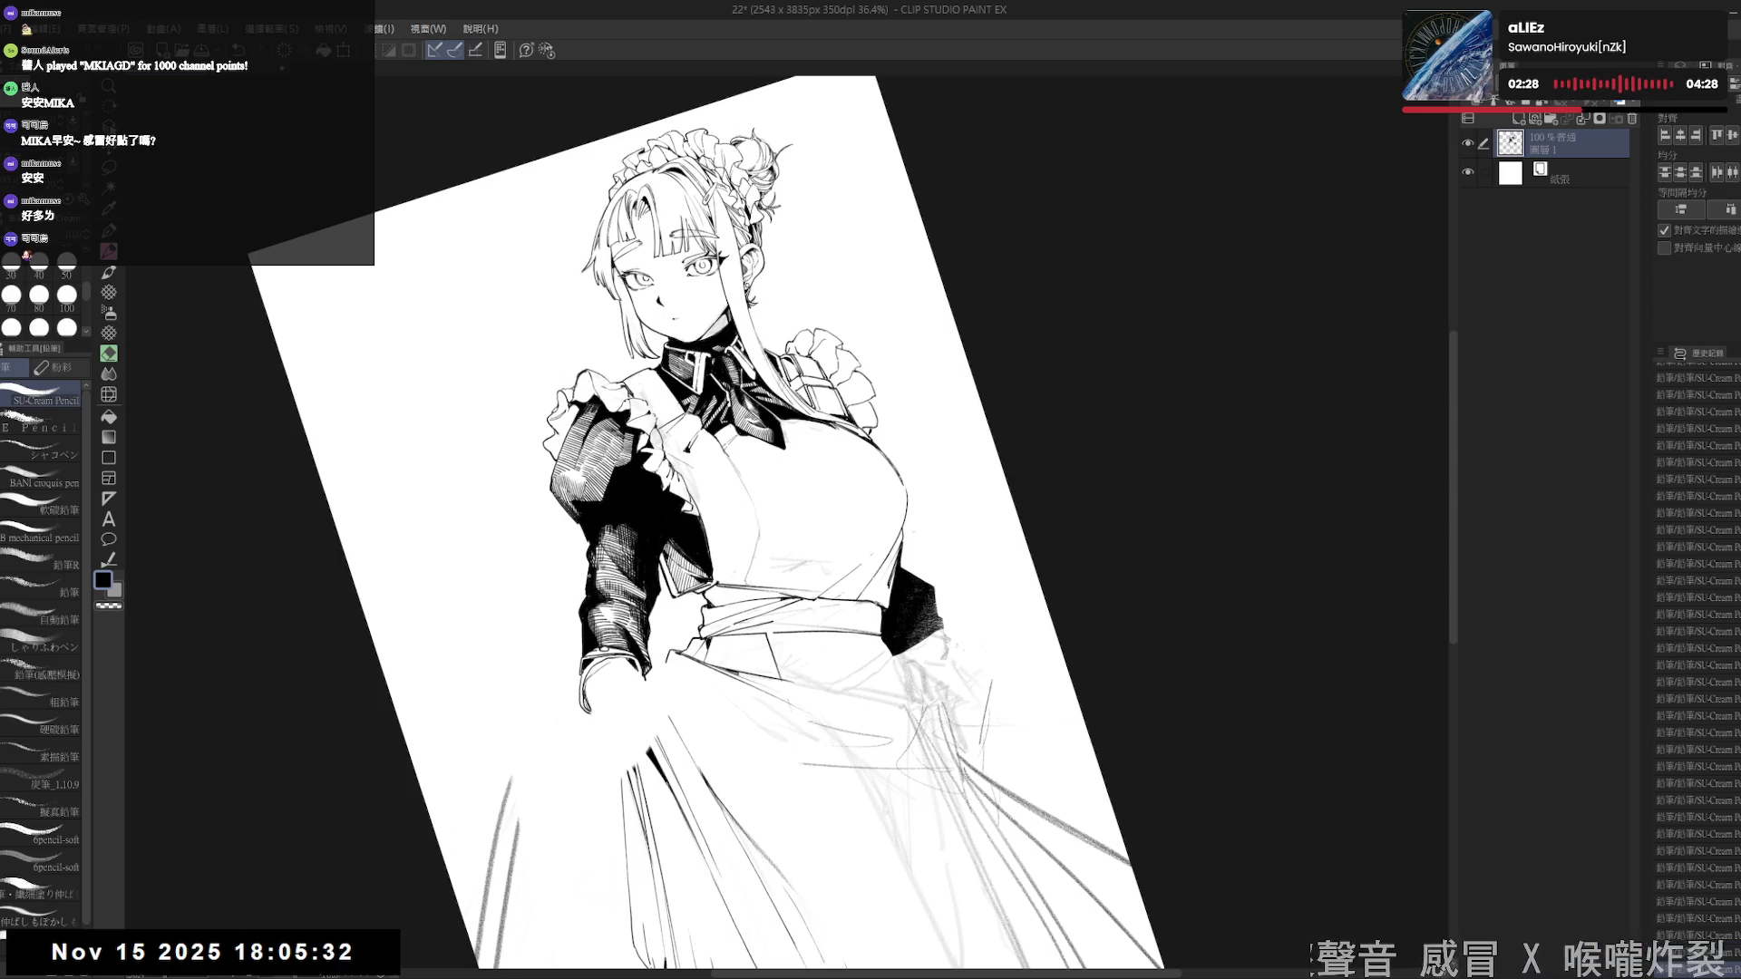
{"action": "left_click_drag", "start_coordinate": [582, 594], "coordinate": [579, 616]}
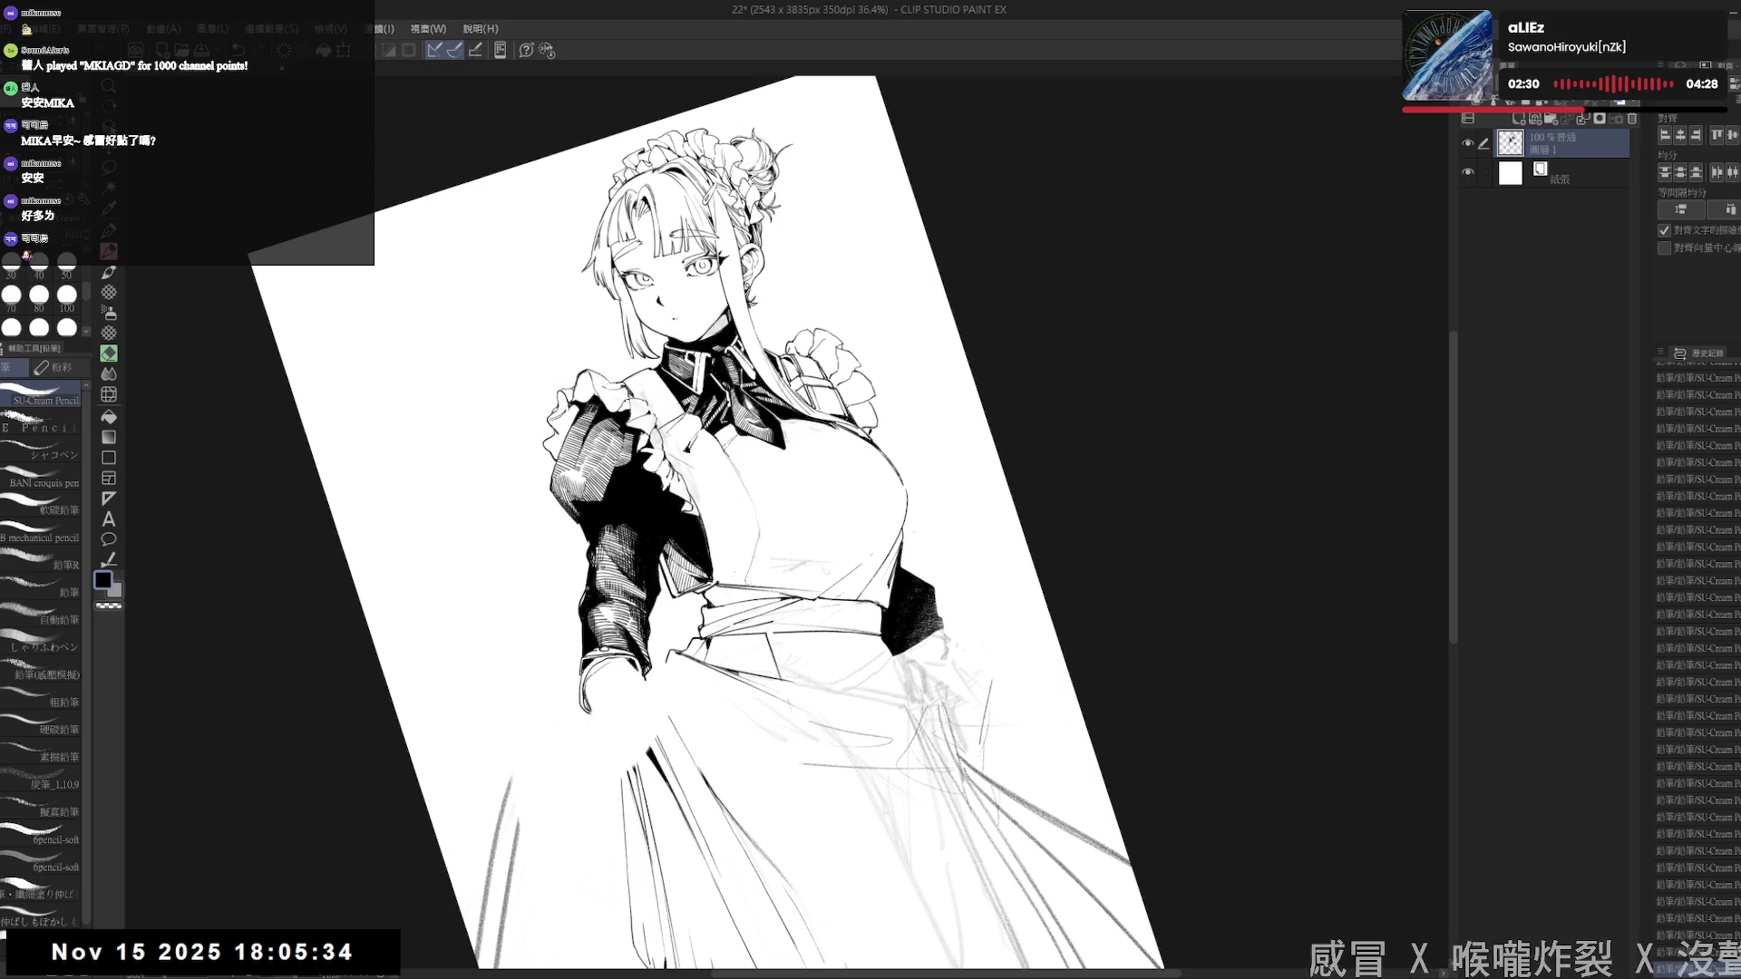
- Reset the page rotation, draw a new pencil line on the skirt, and zoom out
{"action": "key", "text": "e"}
{"action": "key", "text": "ctrl+shift+r"}
{"action": "key", "text": "p"}
{"action": "left_click_drag", "start_coordinate": [932, 737], "coordinate": [901, 777]}
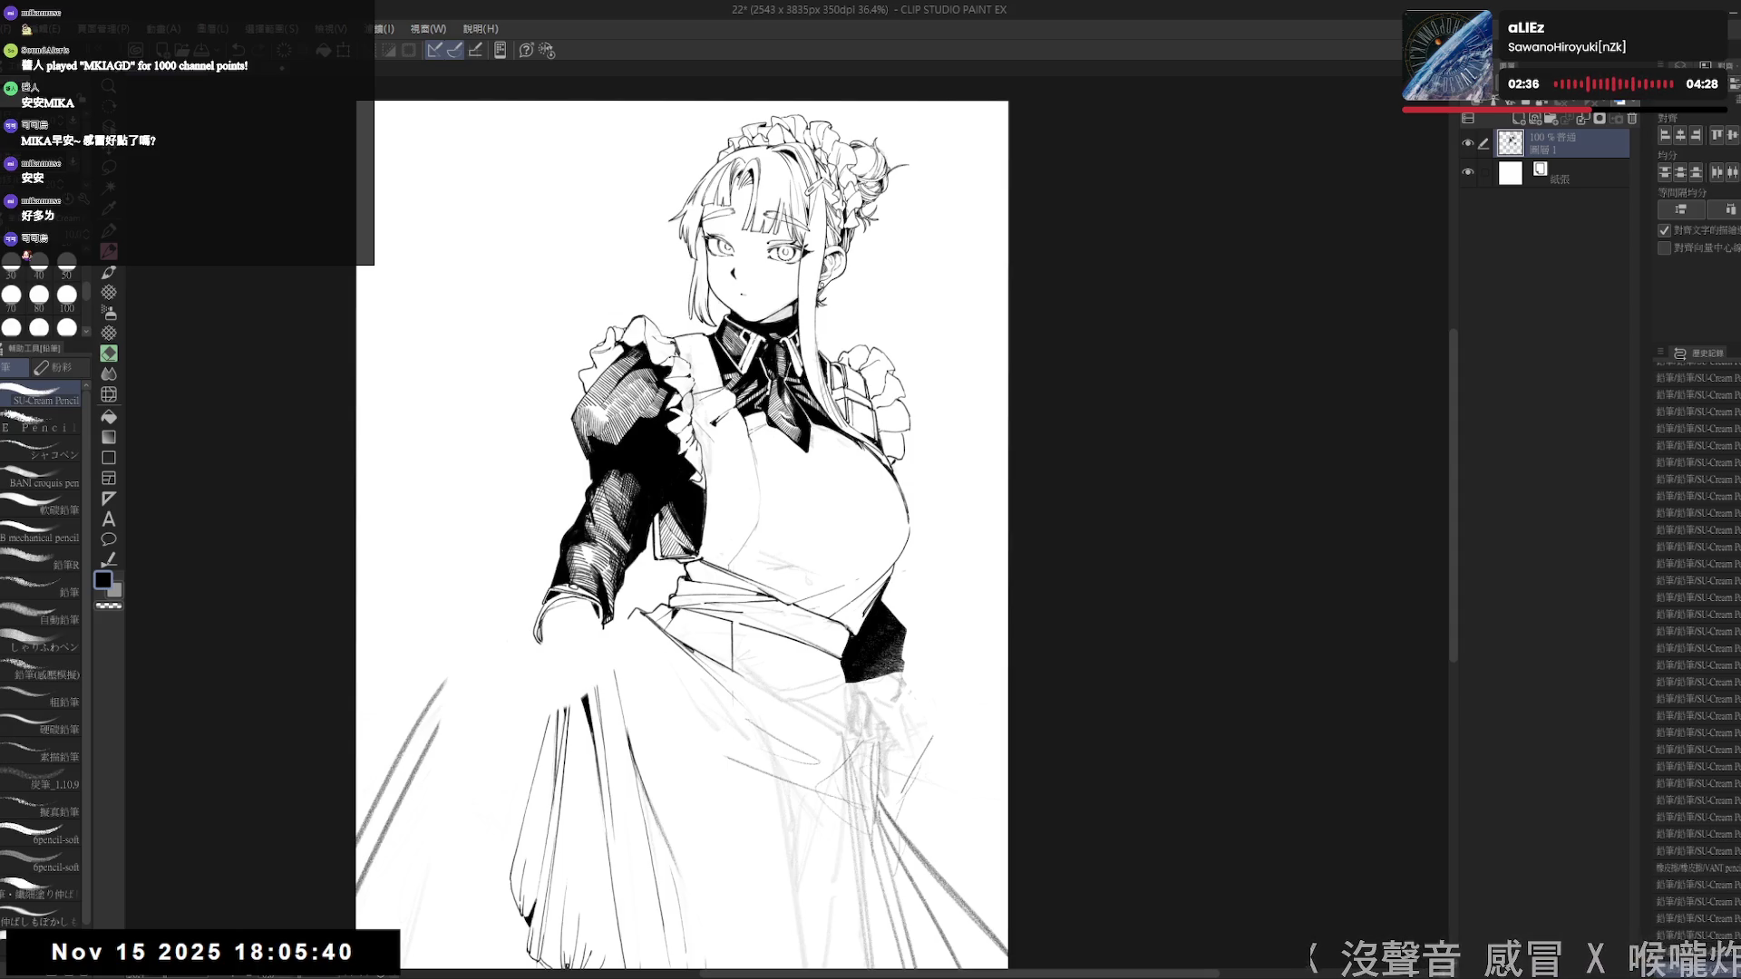
{"action": "scroll", "coordinate": [595, 462], "scroll_direction": "down", "scroll_amount": 1}
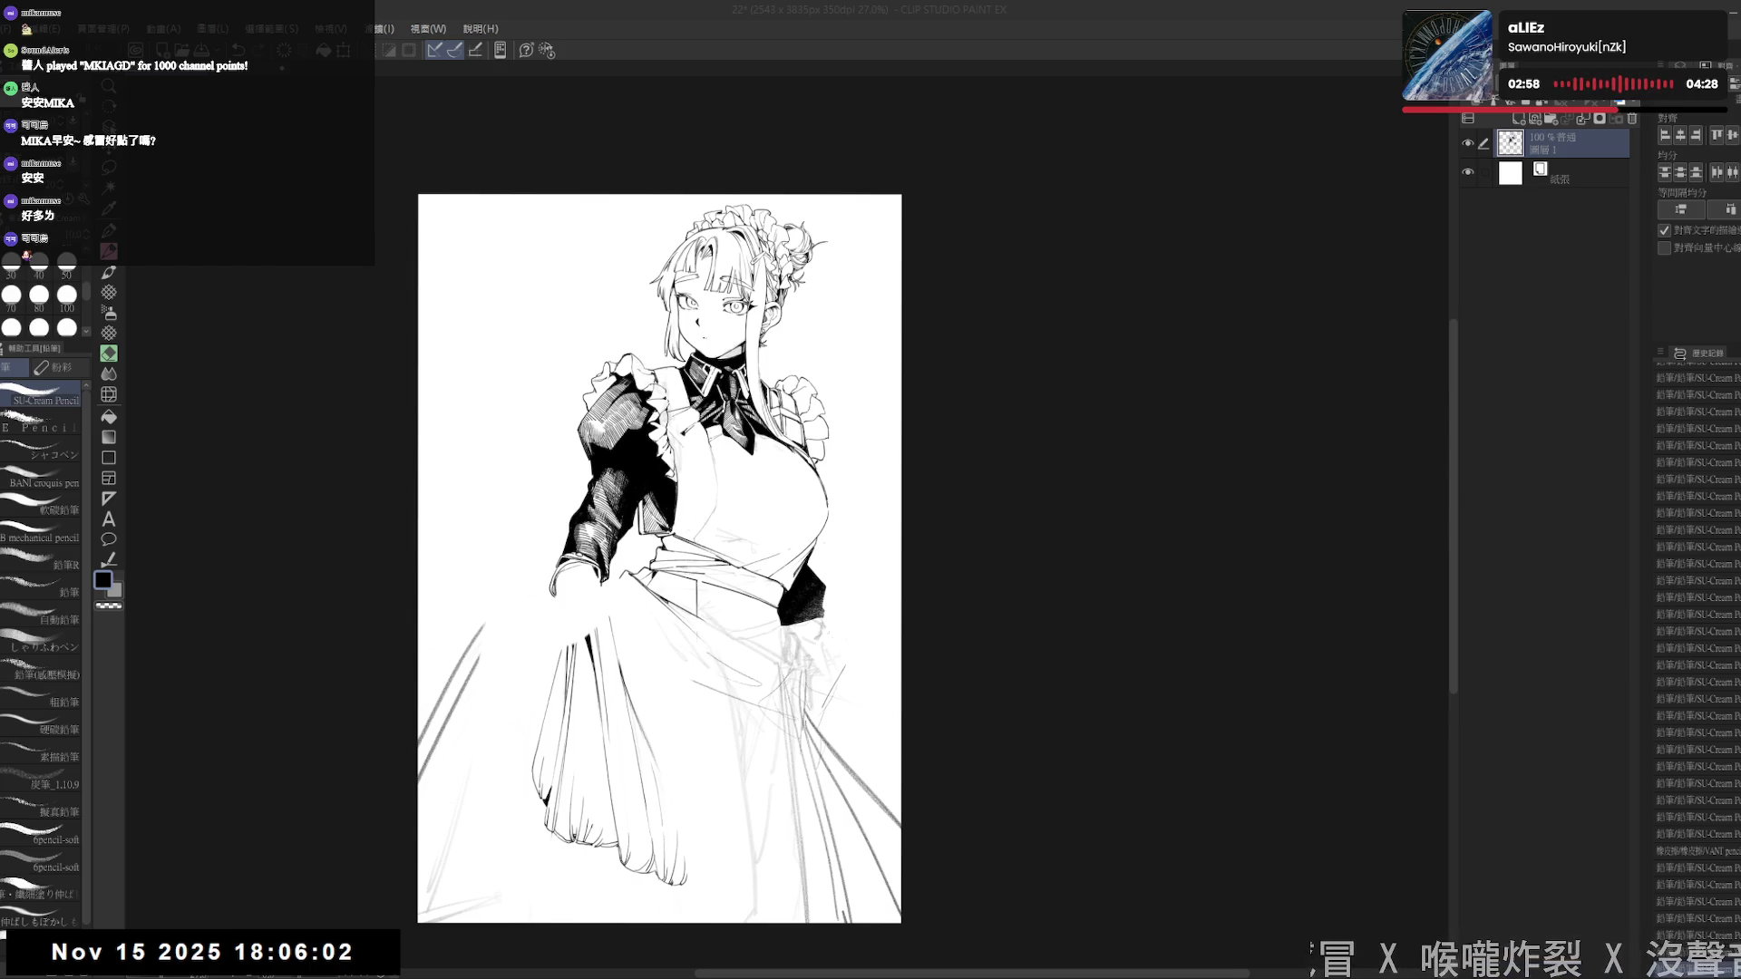
- Zoom in and pan so the hand gripping the skirt fills the view
{"action": "scroll", "coordinate": [799, 439], "scroll_direction": "up", "scroll_amount": 2}
{"action": "left_click_drag", "start_coordinate": [635, 544], "coordinate": [656, 538]}
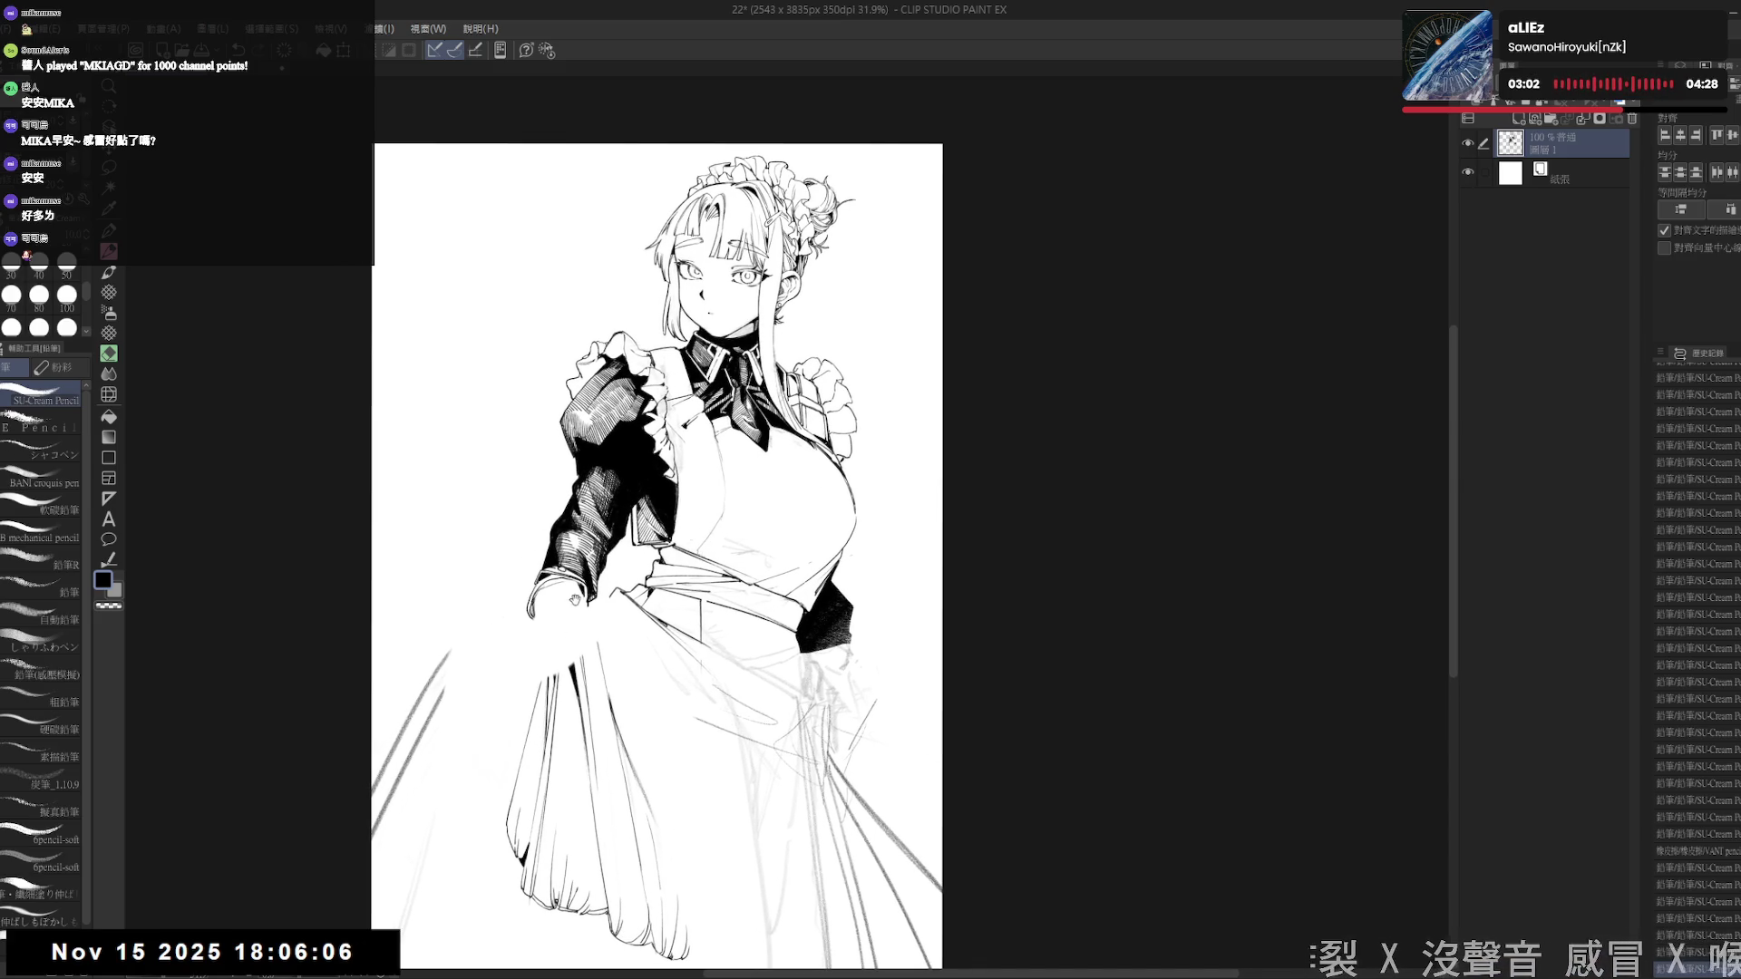
{"action": "scroll", "coordinate": [573, 600], "scroll_direction": "up", "scroll_amount": 2}
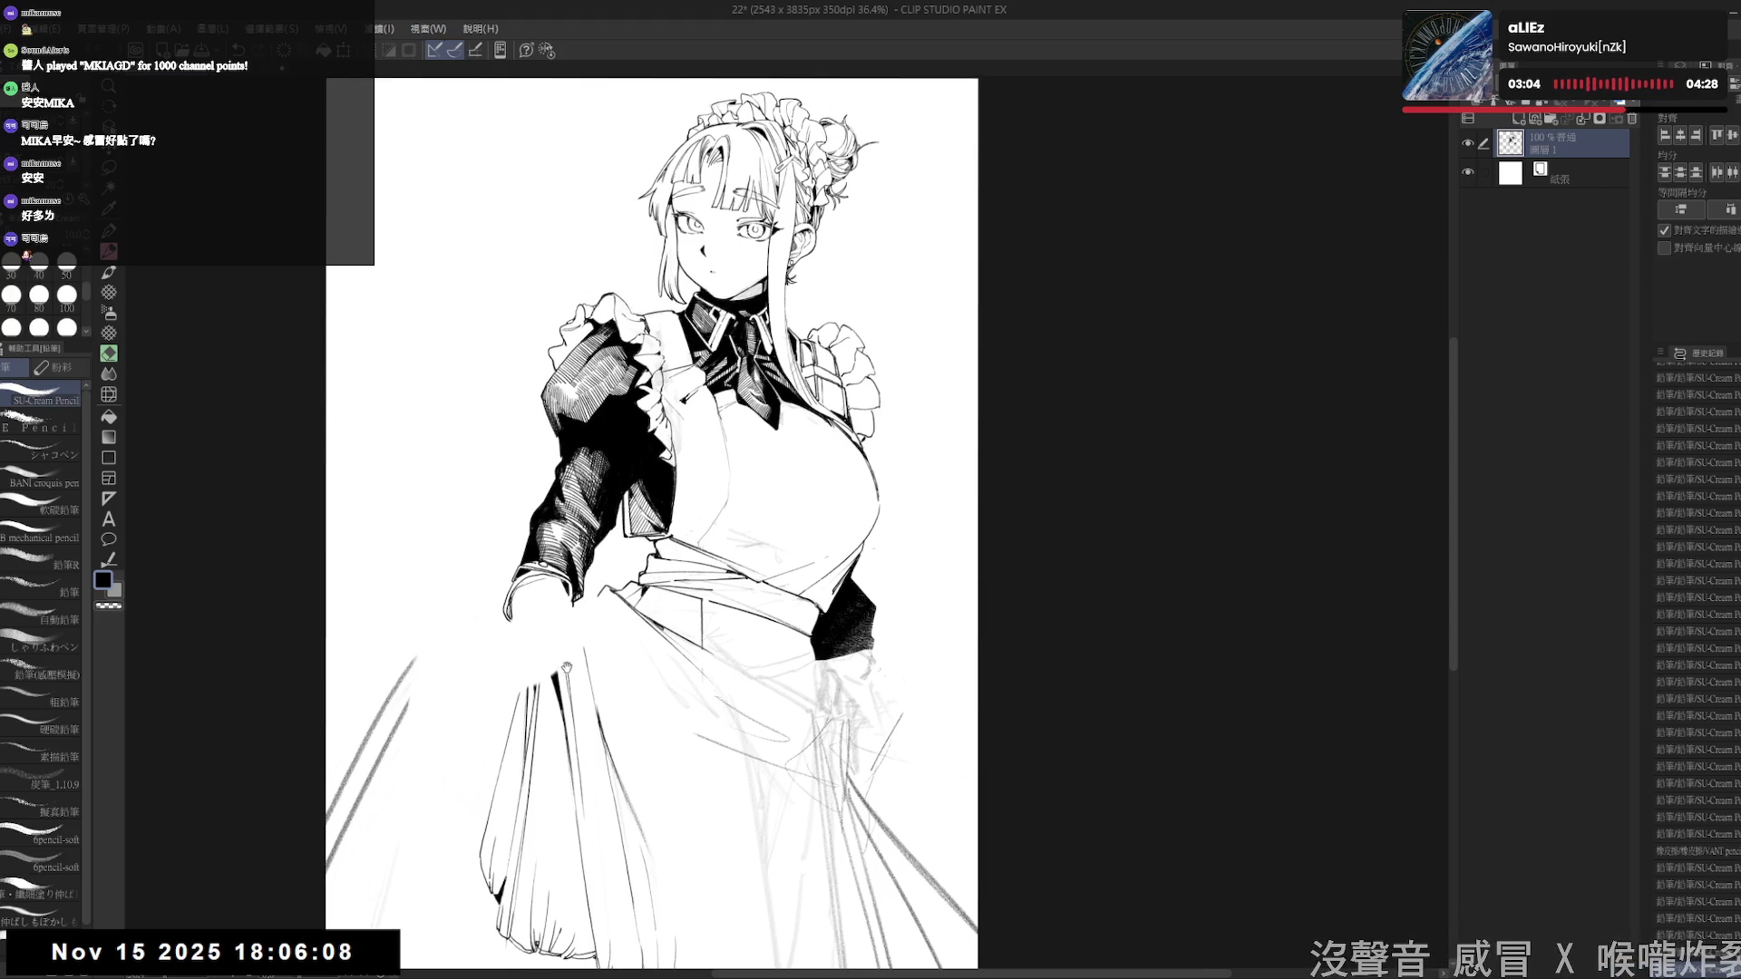
{"action": "left_click_drag", "start_coordinate": [567, 668], "coordinate": [573, 670]}
{"action": "key", "text": "e"}
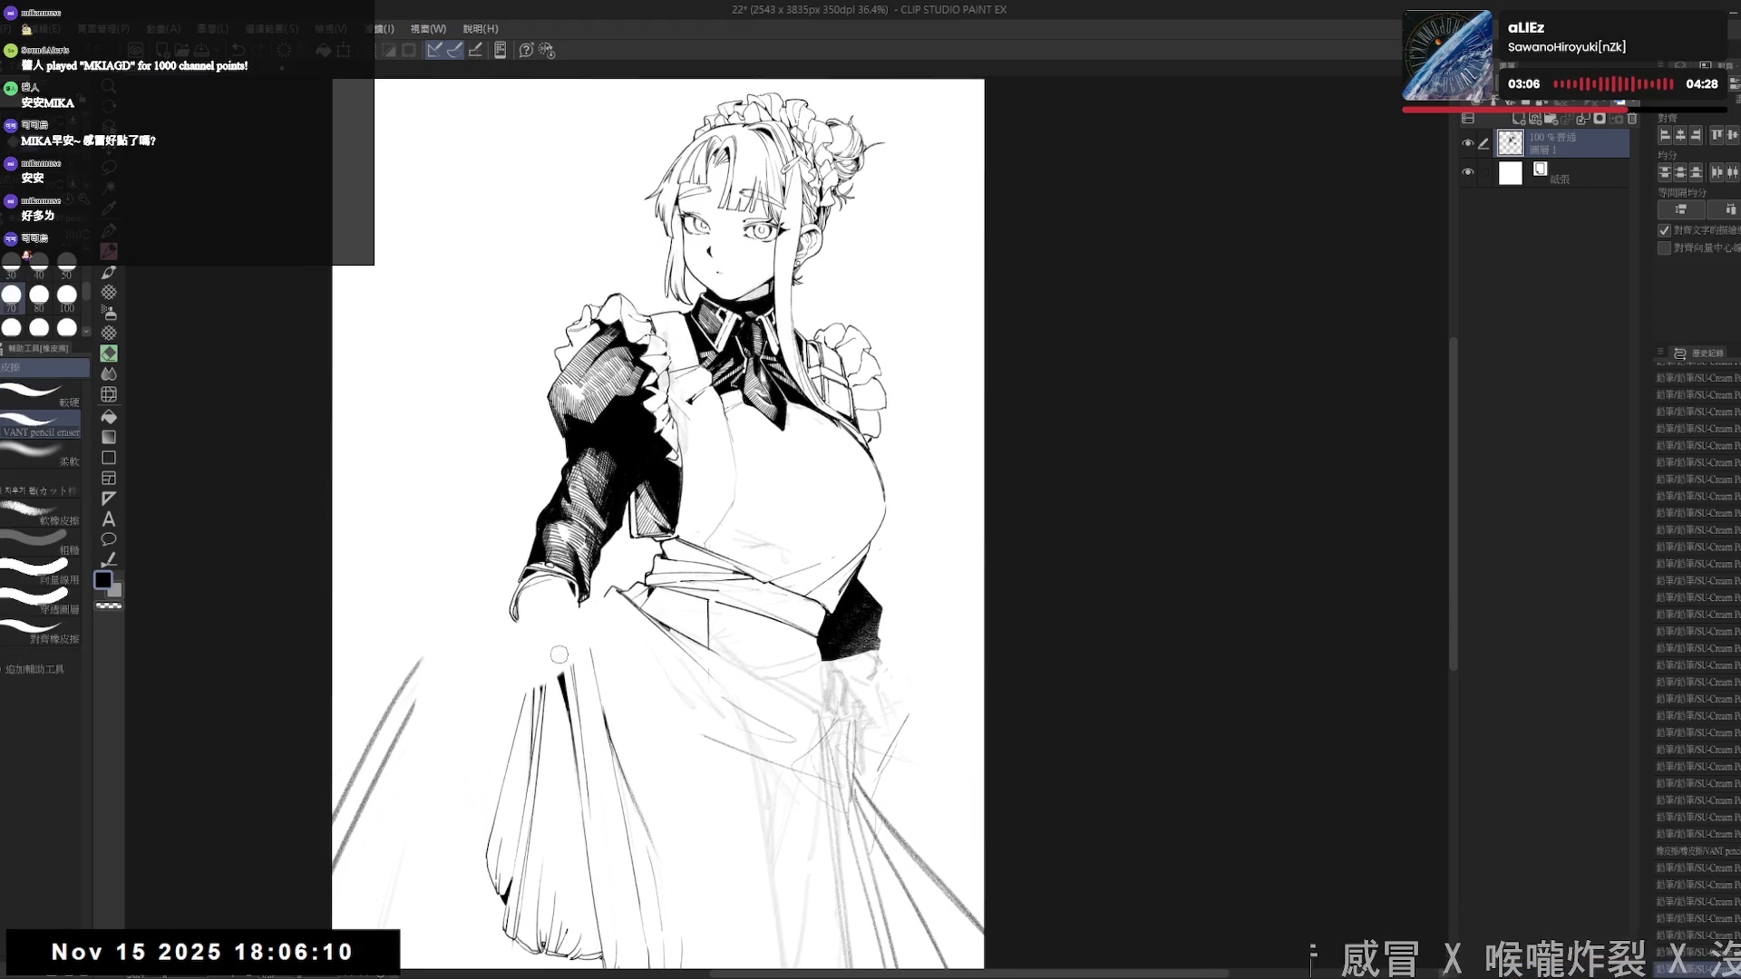
{"action": "key", "text": "p"}
{"action": "left_click_drag", "start_coordinate": [566, 618], "coordinate": [513, 578]}
{"action": "key", "text": "e"}
{"action": "key", "text": "p"}
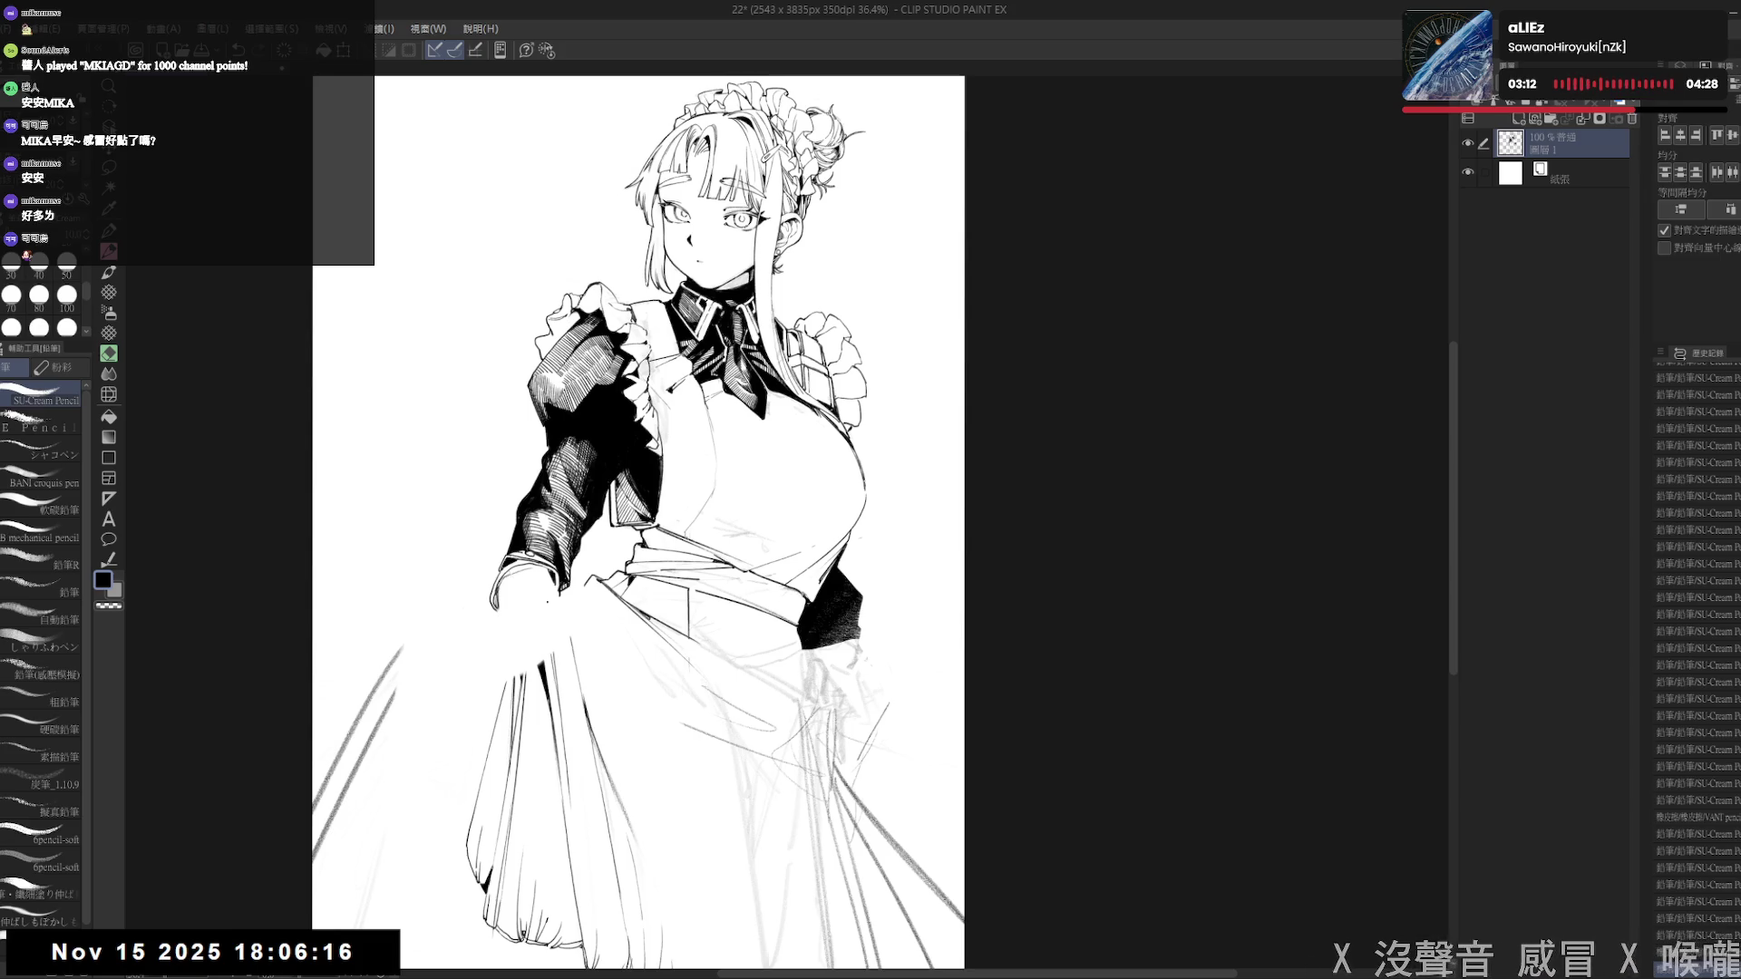
- Tilt the page slightly and erase a tiny stray mark near the hand
{"action": "left_click_drag", "start_coordinate": [550, 651], "coordinate": [535, 628]}
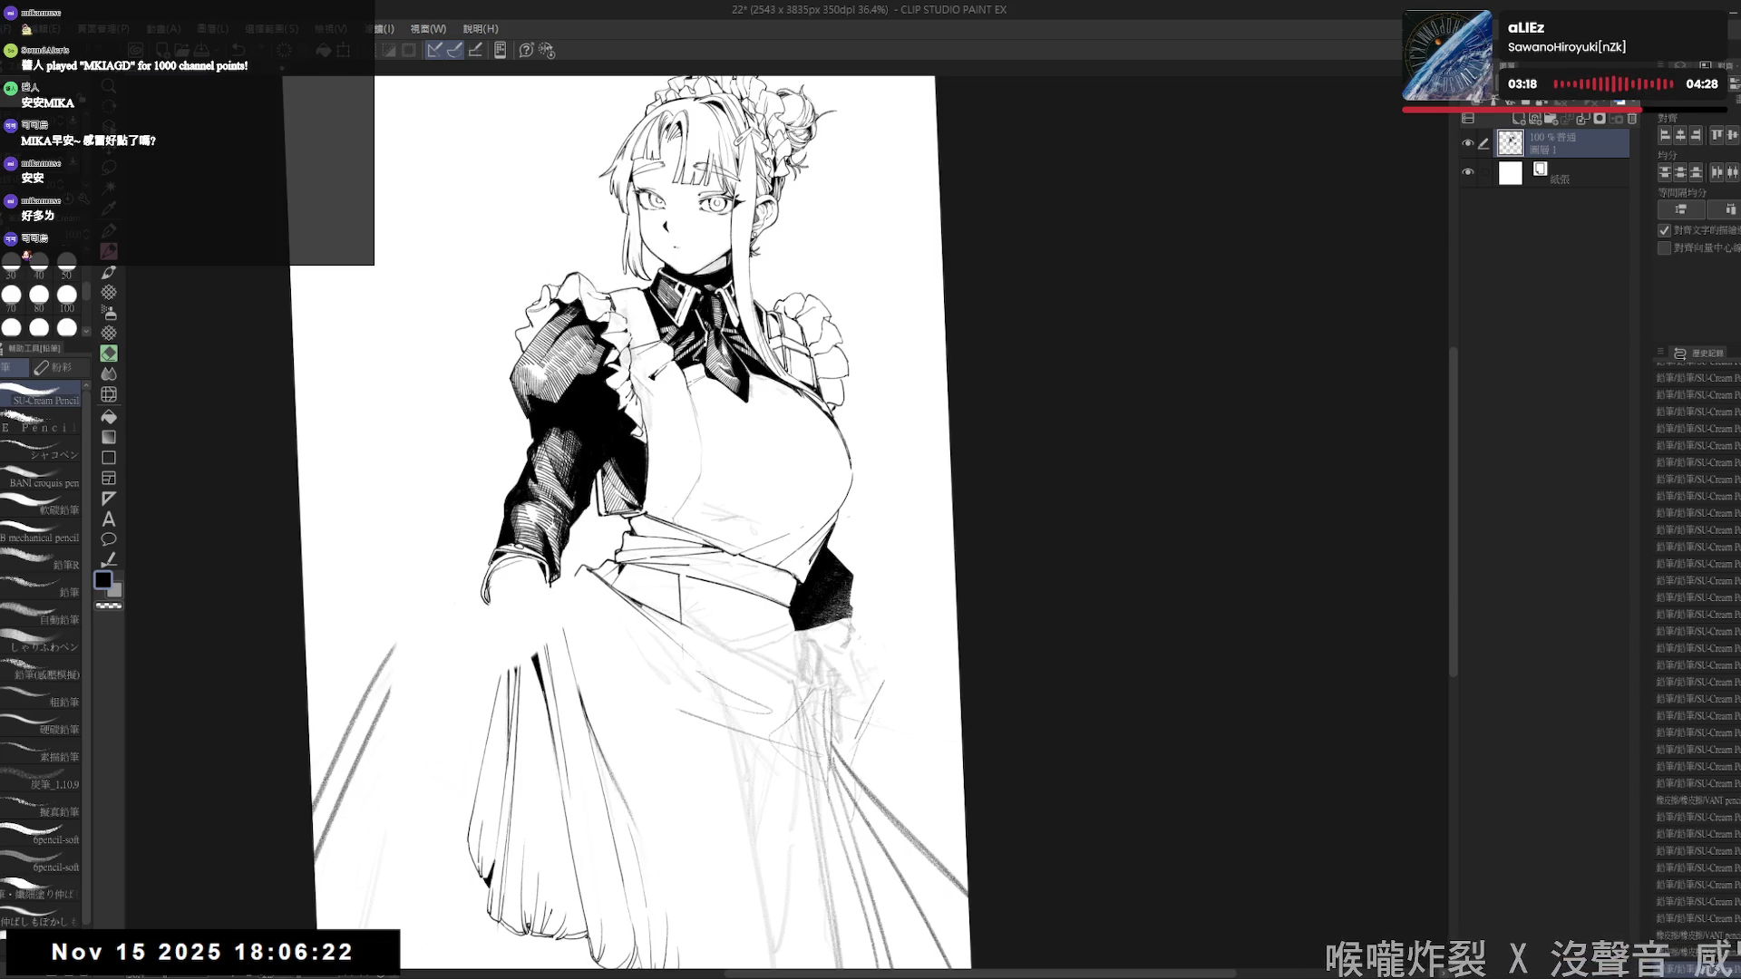
{"action": "left_click", "coordinate": [500, 618]}
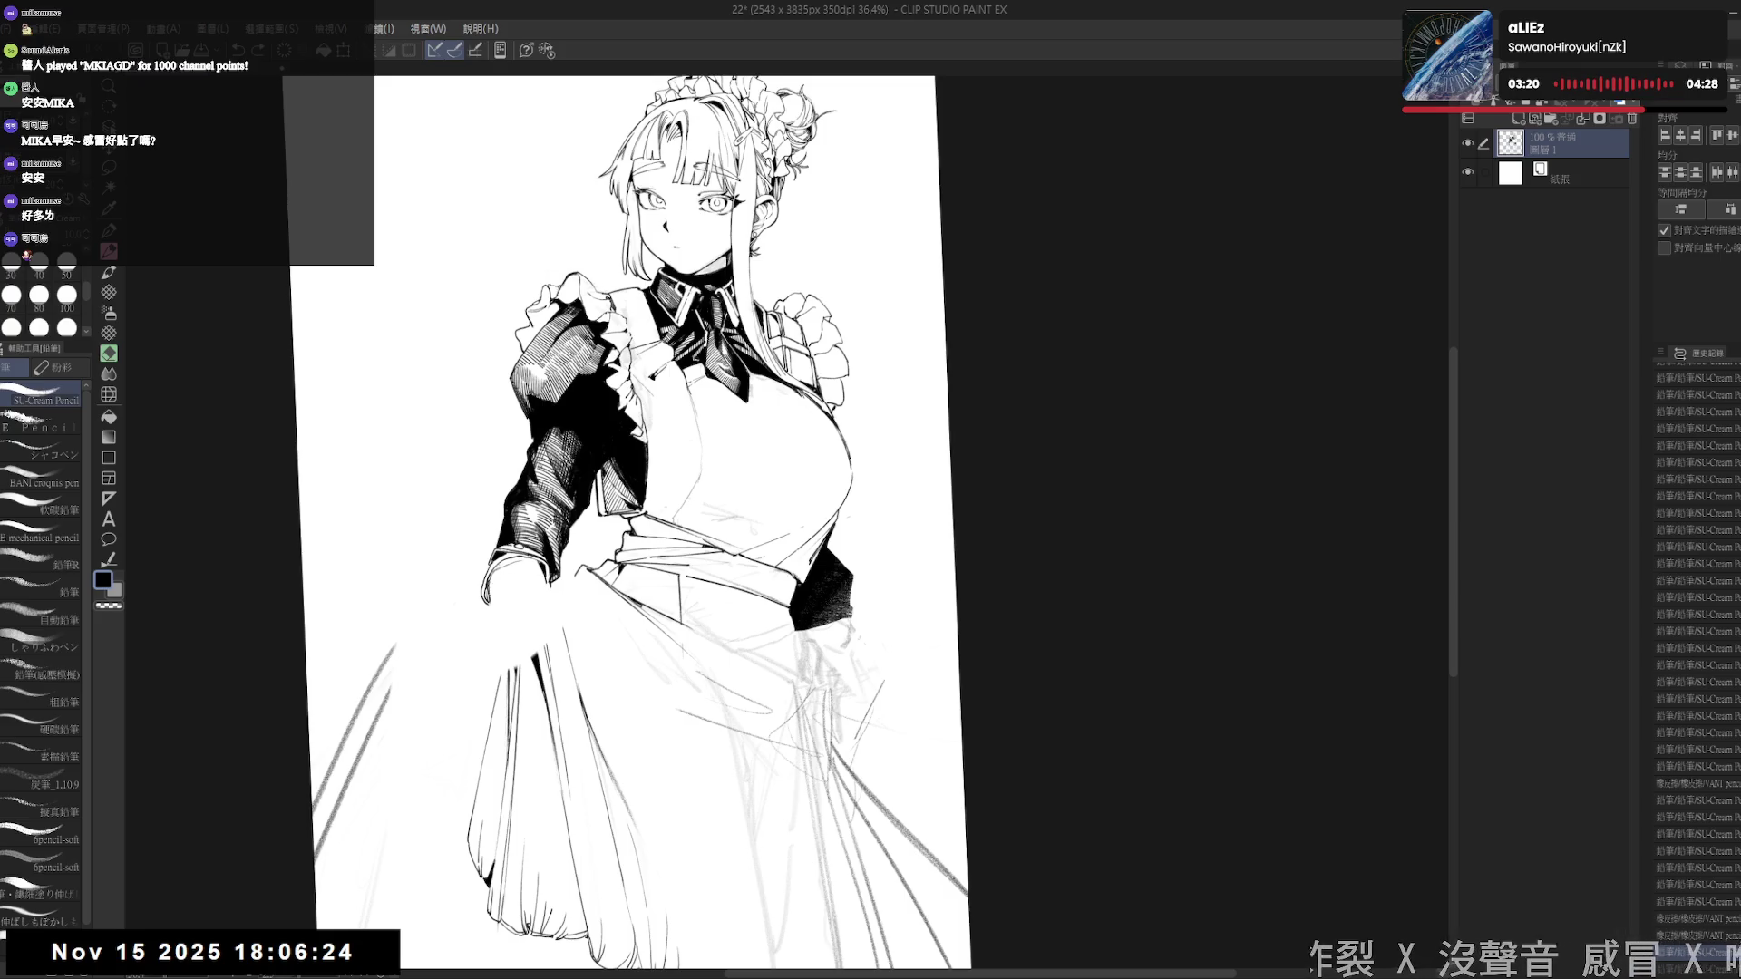
{"action": "left_click_drag", "start_coordinate": [725, 363], "coordinate": [753, 381]}
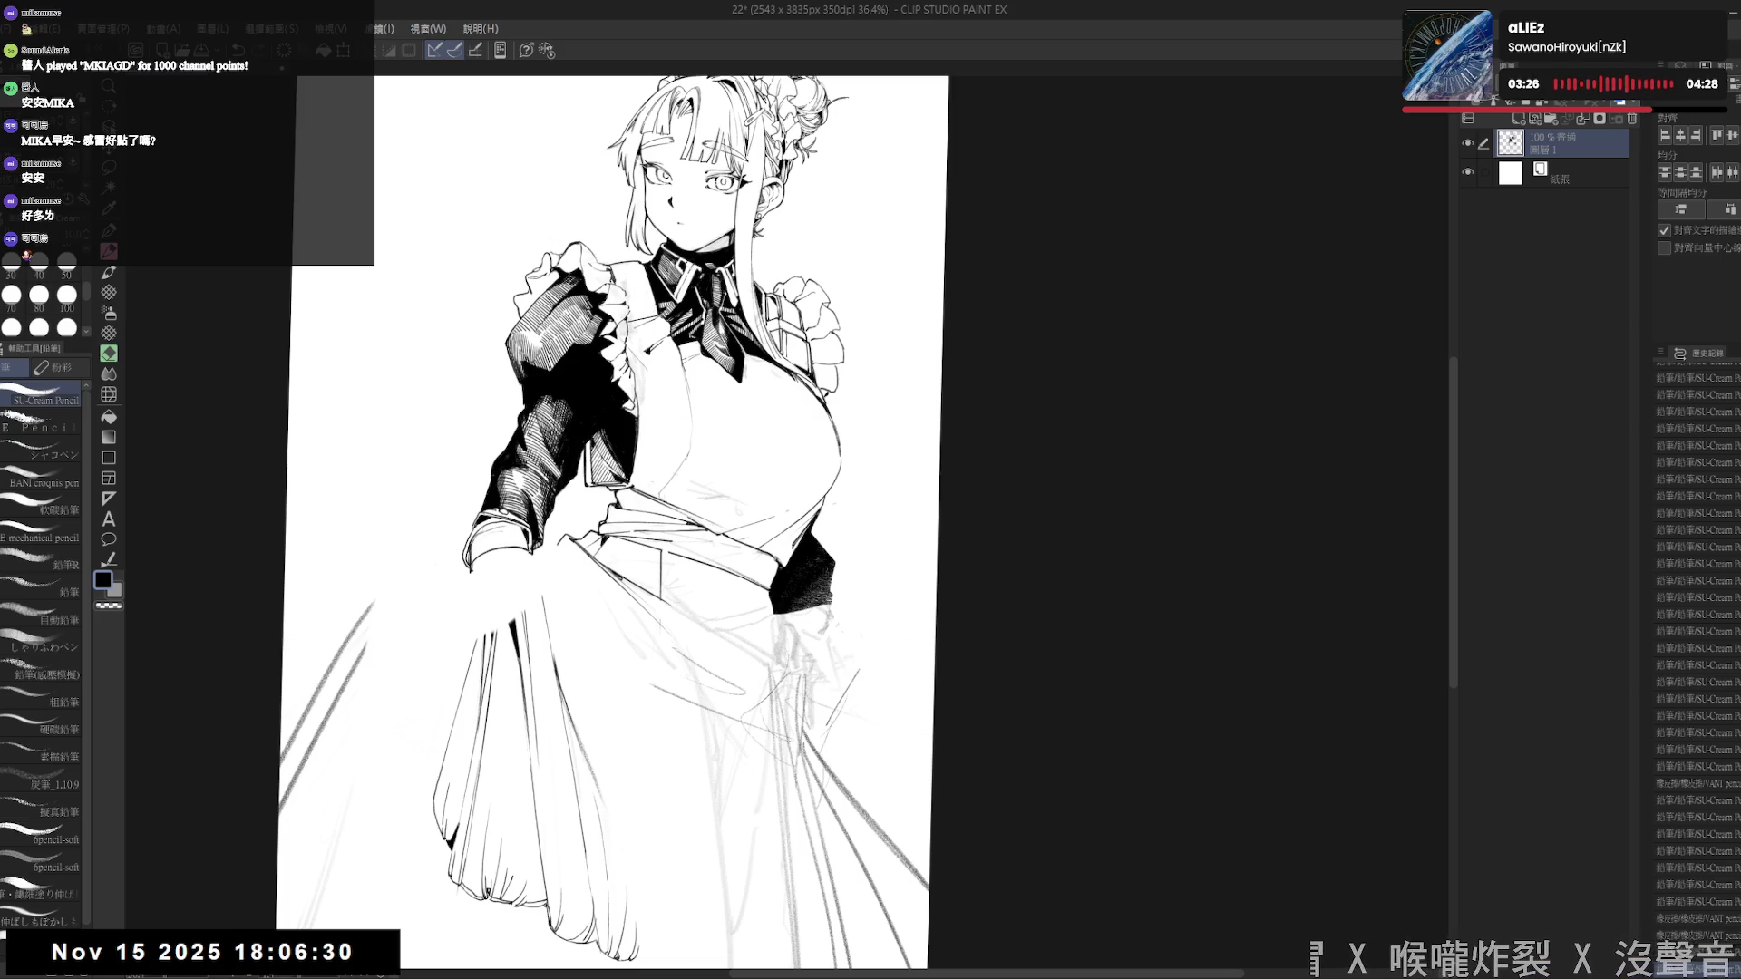
{"action": "key", "text": "e"}
{"action": "key", "text": "p"}
{"action": "key", "text": "e"}
{"action": "key", "text": "p"}
{"action": "key", "text": "e"}
{"action": "key", "text": "p"}
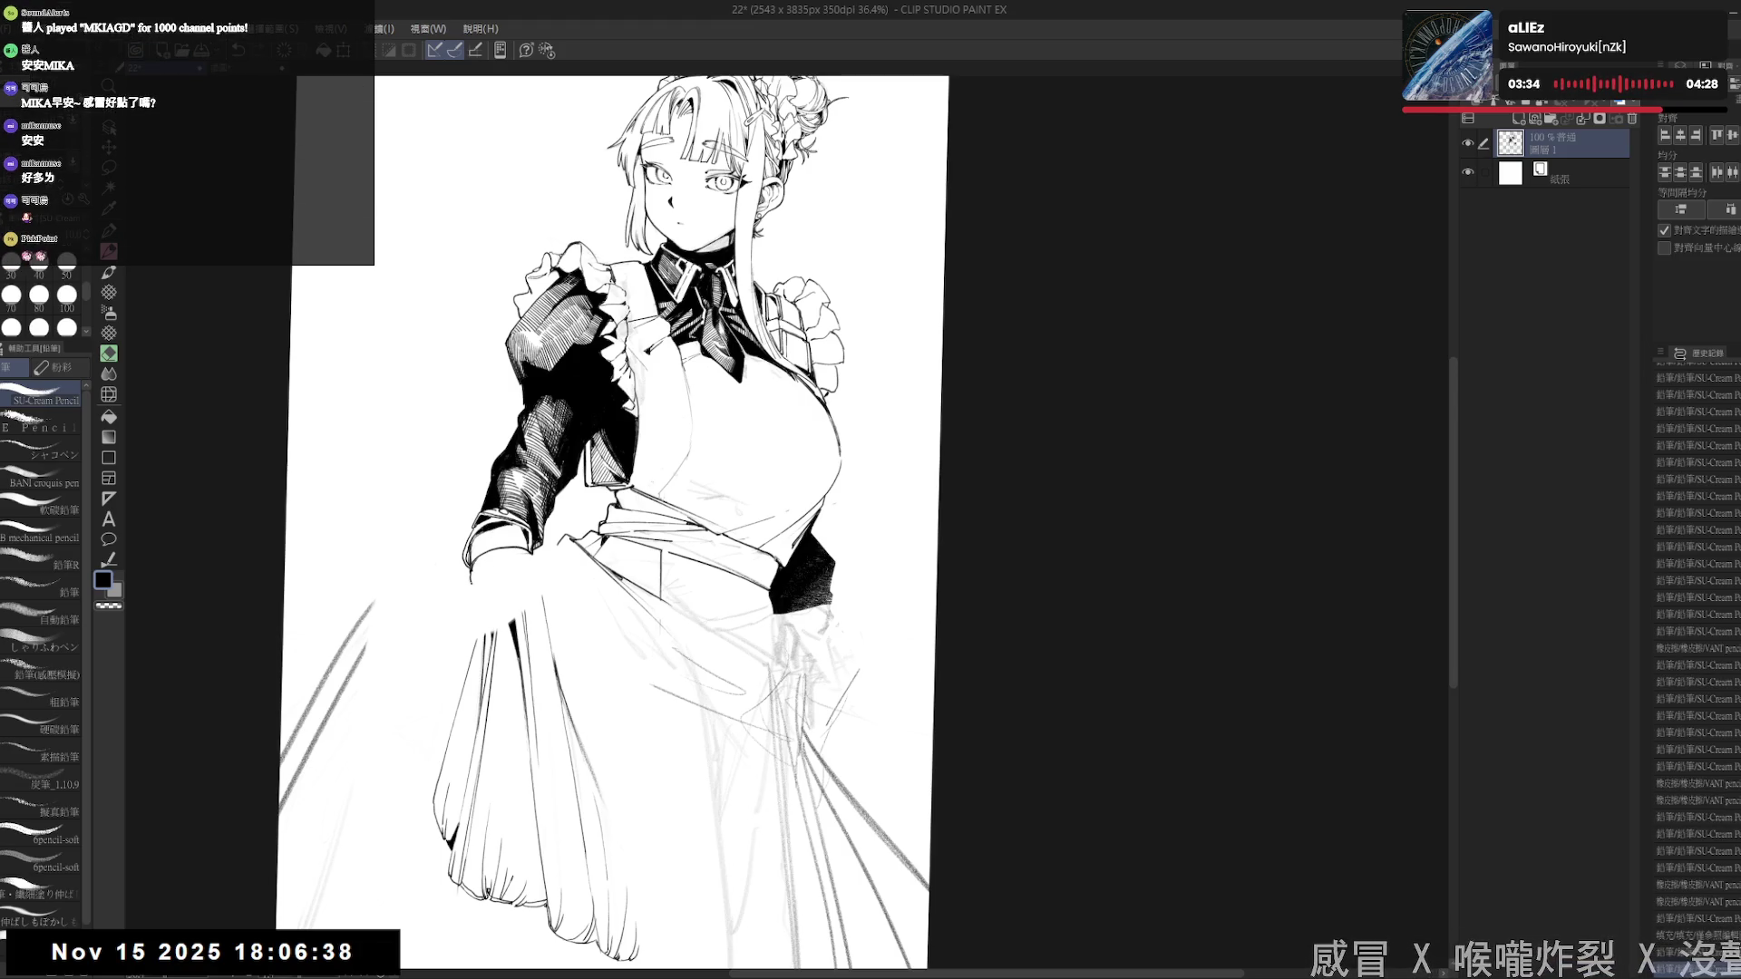
{"action": "key", "text": "e"}
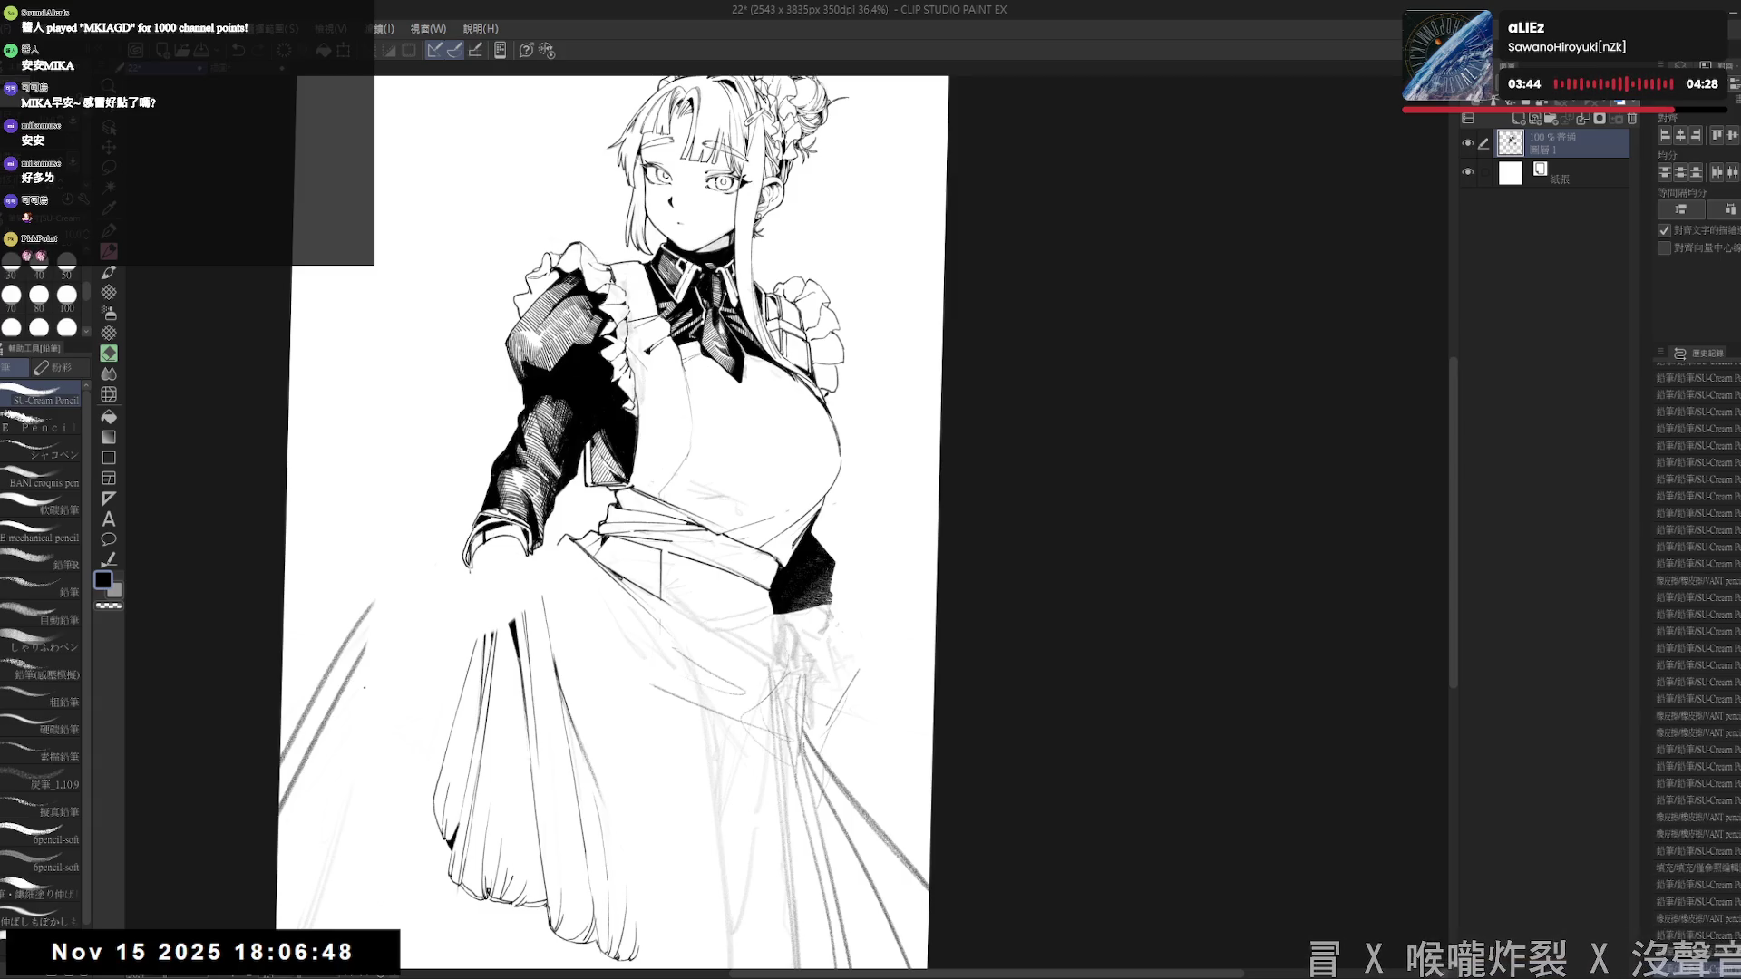
- Rotate and enlarge the view around the hand, then reset rotation and reposition the drawing
{"action": "left_click_drag", "start_coordinate": [472, 580], "coordinate": [483, 564]}
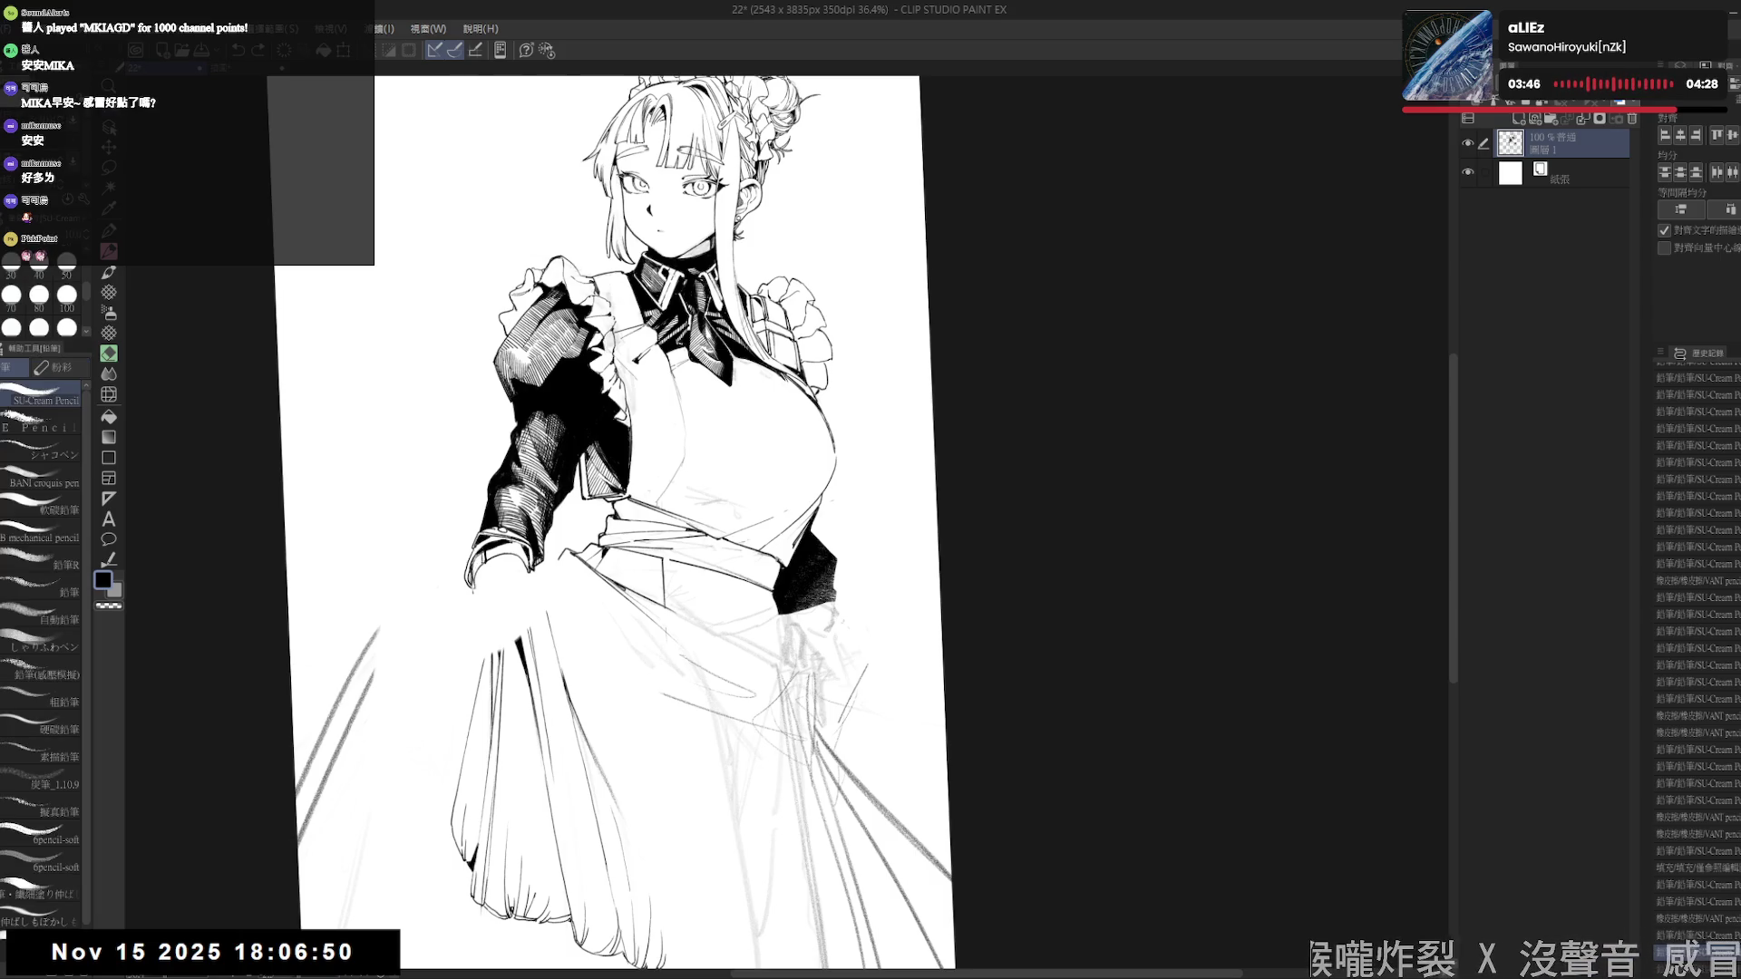
{"action": "key", "text": "e"}
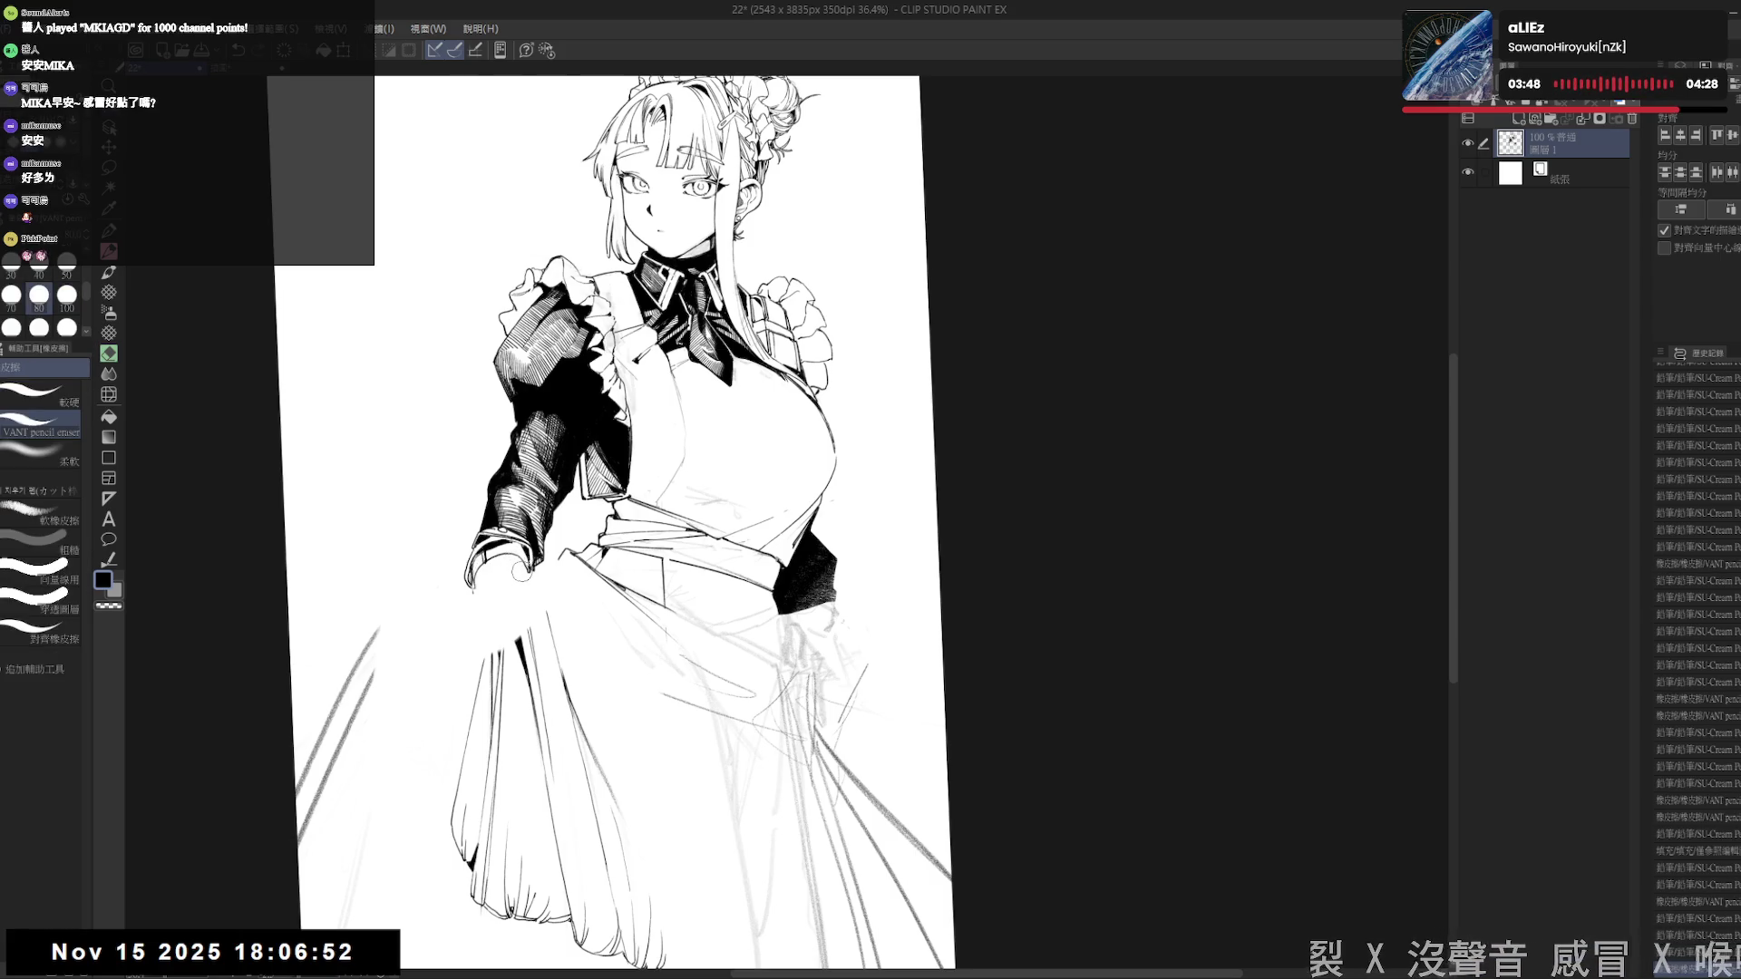
{"action": "mouse_move", "coordinate": [521, 570]}
{"action": "left_mouse_down"}
{"action": "mouse_move", "coordinate": [581, 507]}
{"action": "mouse_move", "coordinate": [531, 492]}
{"action": "left_mouse_up"}
{"action": "key", "text": "p"}
{"action": "key", "text": "e"}
{"action": "key", "text": "p"}
{"action": "key", "text": "e"}
{"action": "left_click_drag", "start_coordinate": [462, 497], "coordinate": [476, 510]}
{"action": "key", "text": "p"}
{"action": "key", "text": "ctrl+0"}
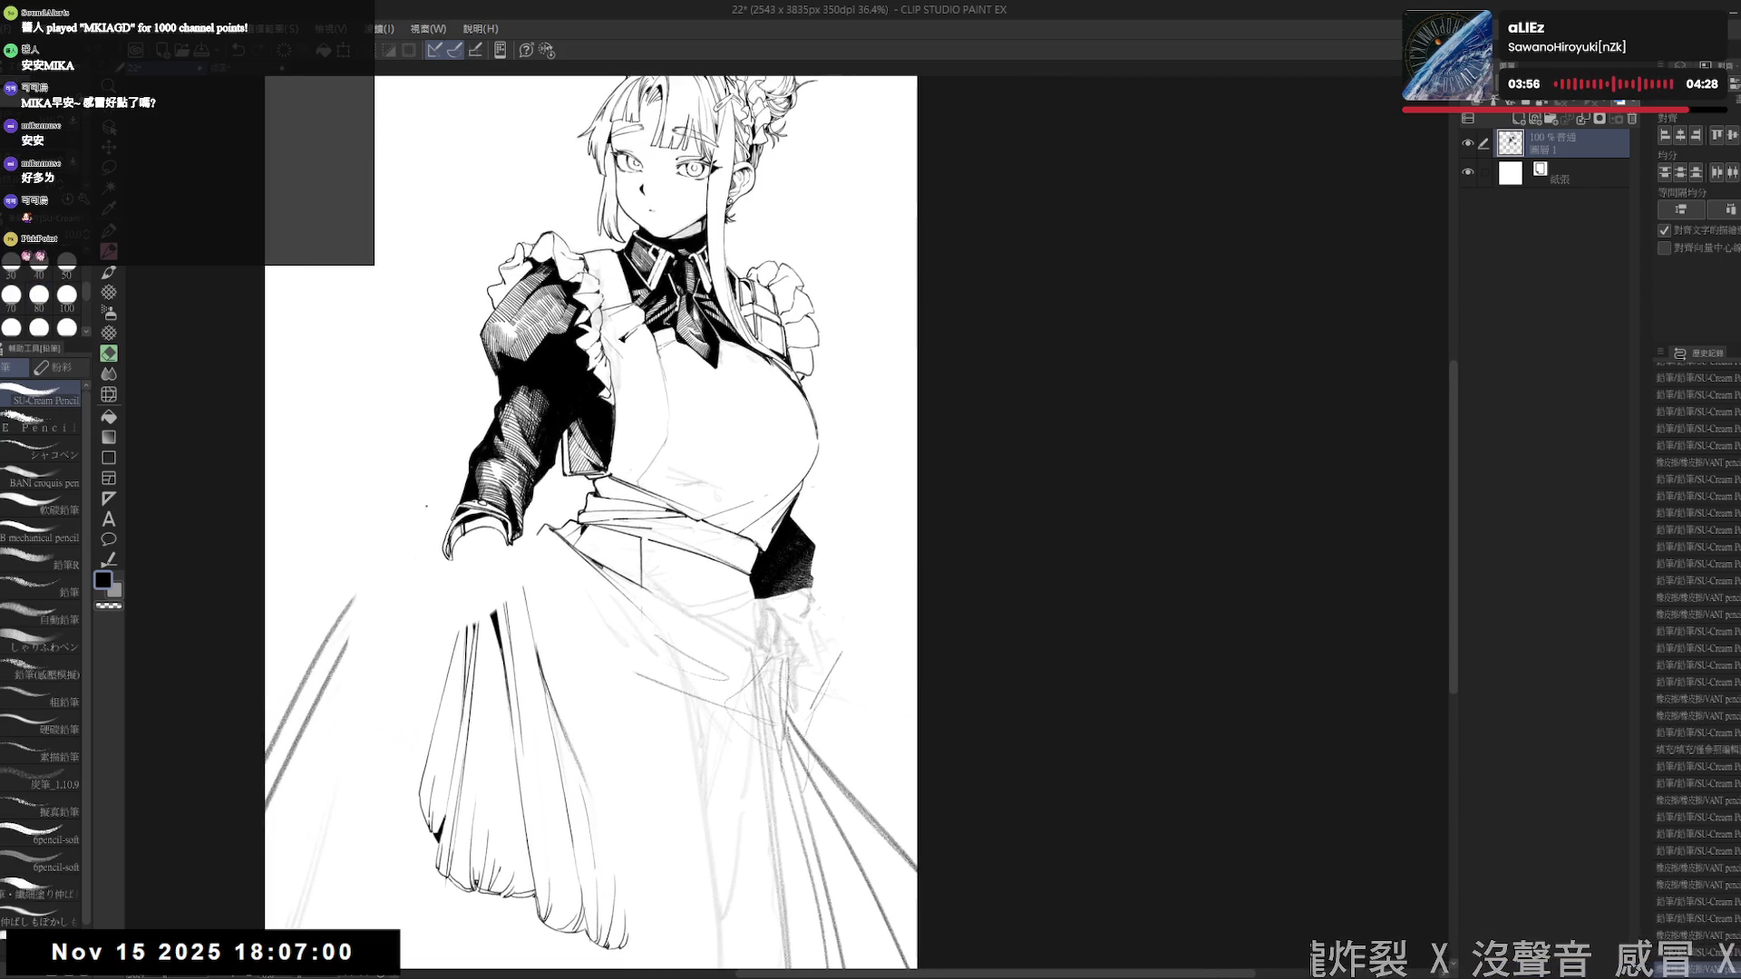
{"action": "left_click_drag", "start_coordinate": [441, 612], "coordinate": [455, 608]}
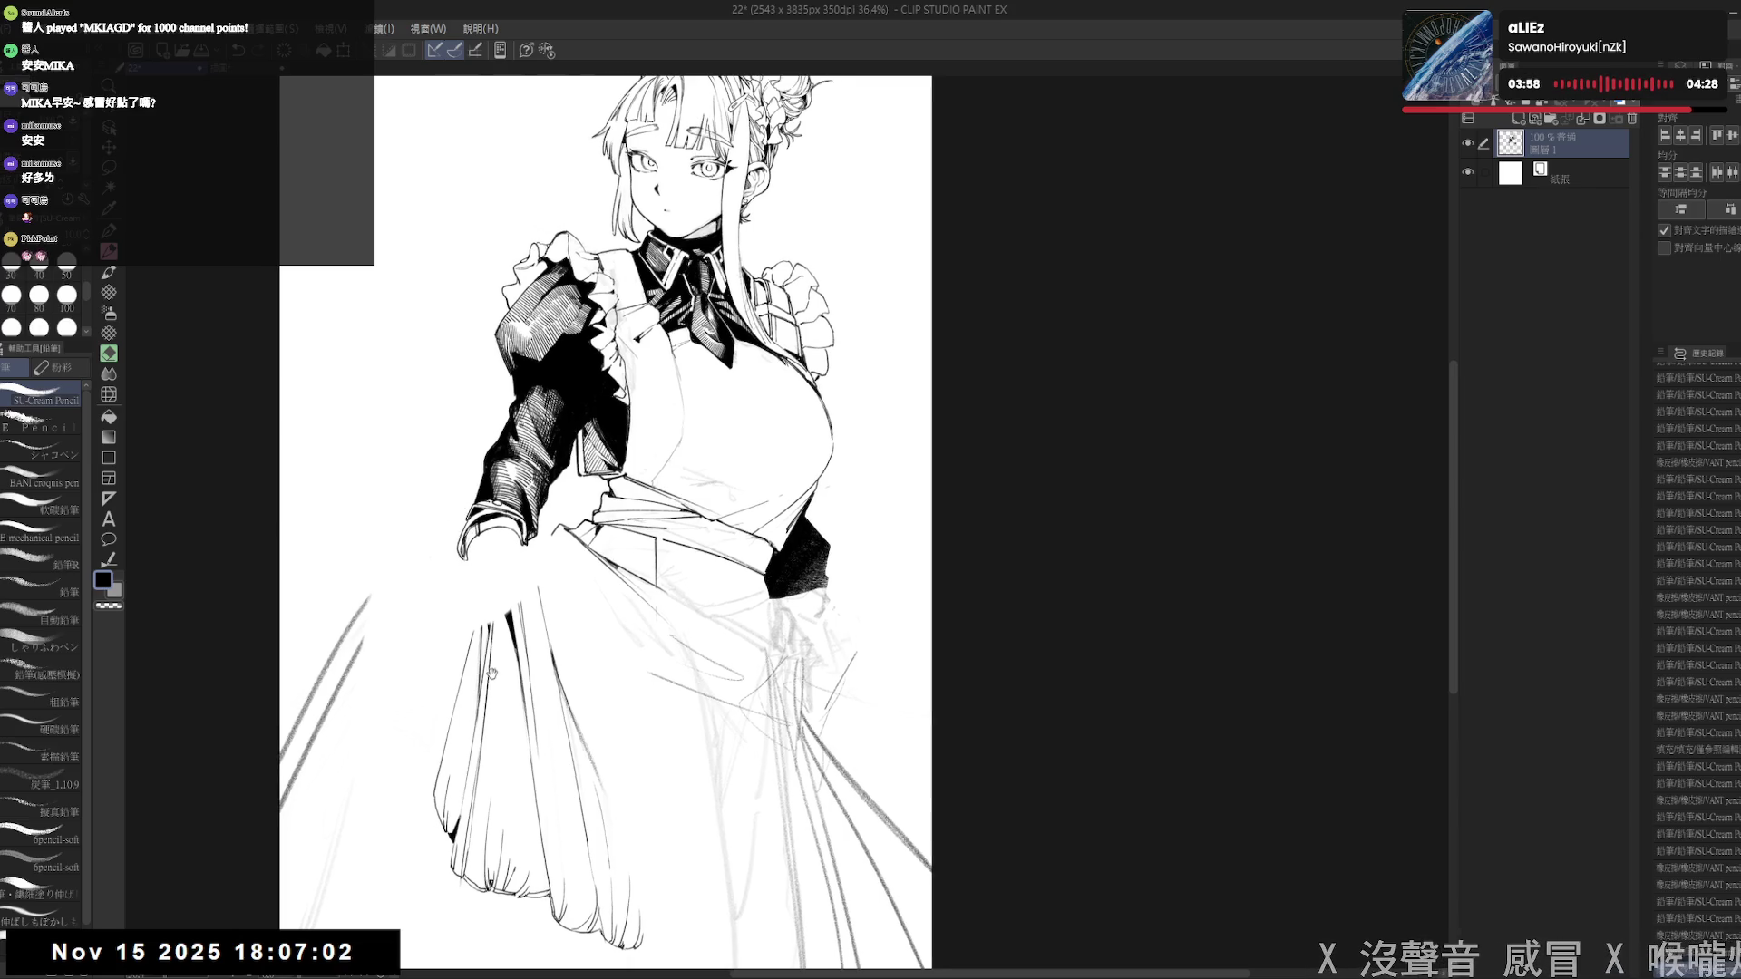
{"action": "left_click_drag", "start_coordinate": [492, 672], "coordinate": [486, 690]}
- Touch up pencil lines near the hand and erase a small area with a size 100 eraser
{"action": "key", "text": "e"}
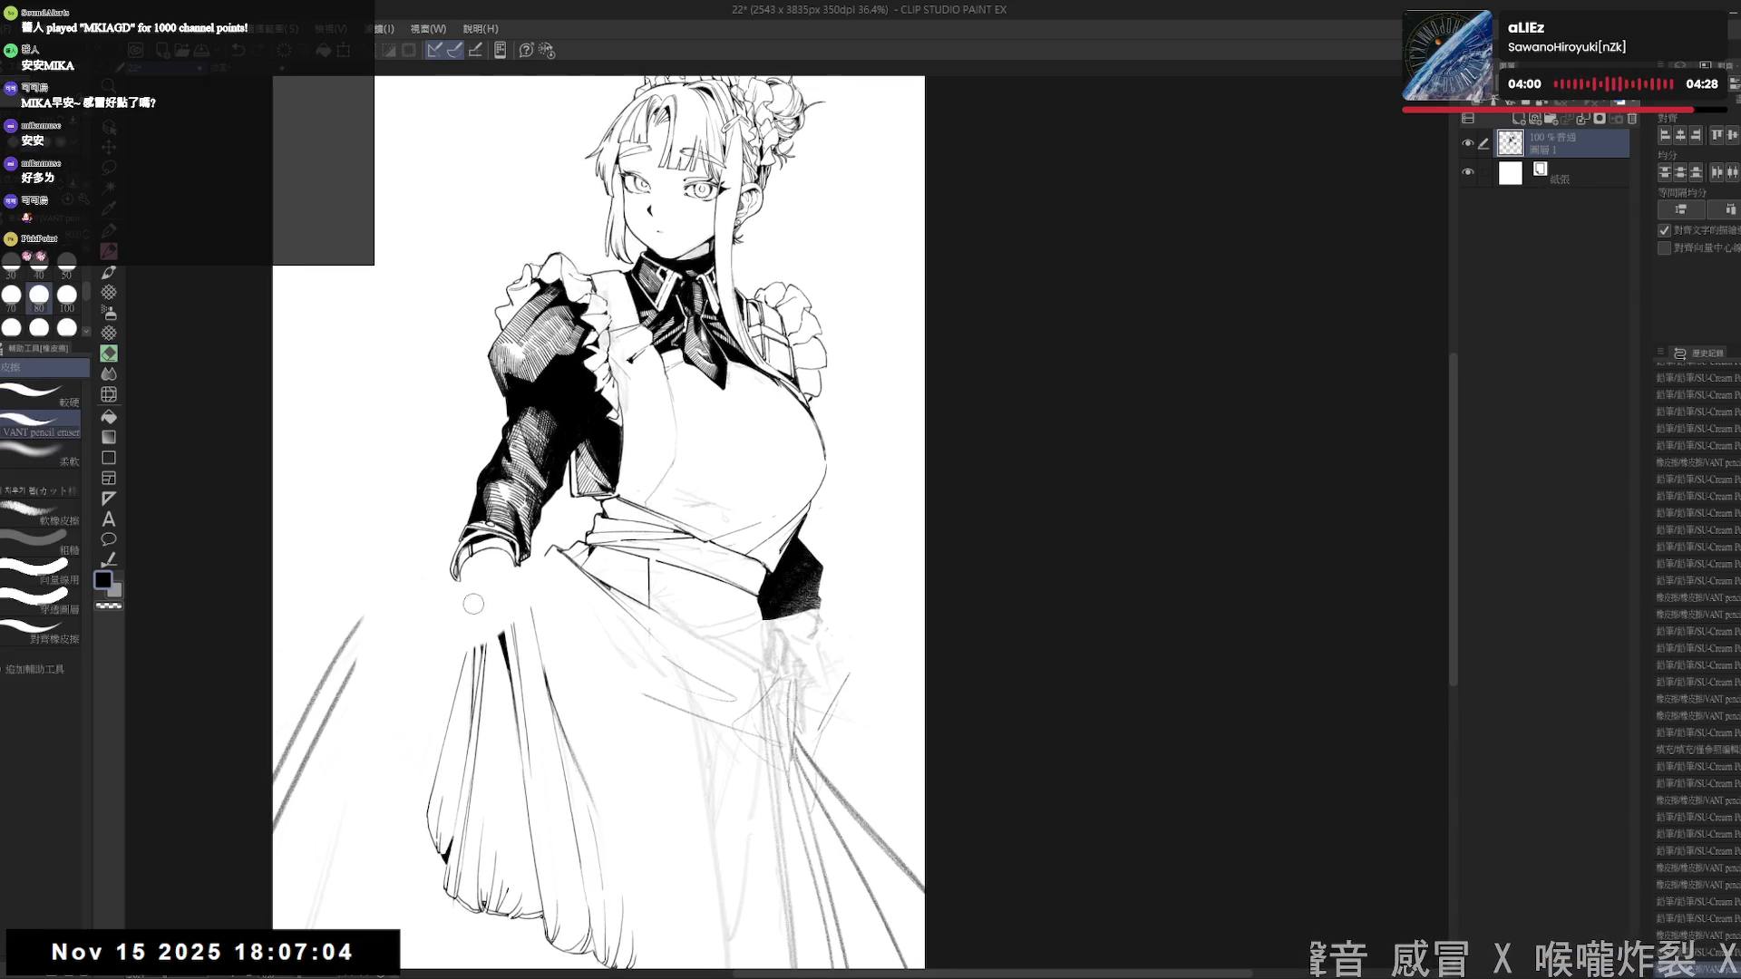
{"action": "key", "text": "p"}
{"action": "left_click_drag", "start_coordinate": [516, 570], "coordinate": [517, 579]}
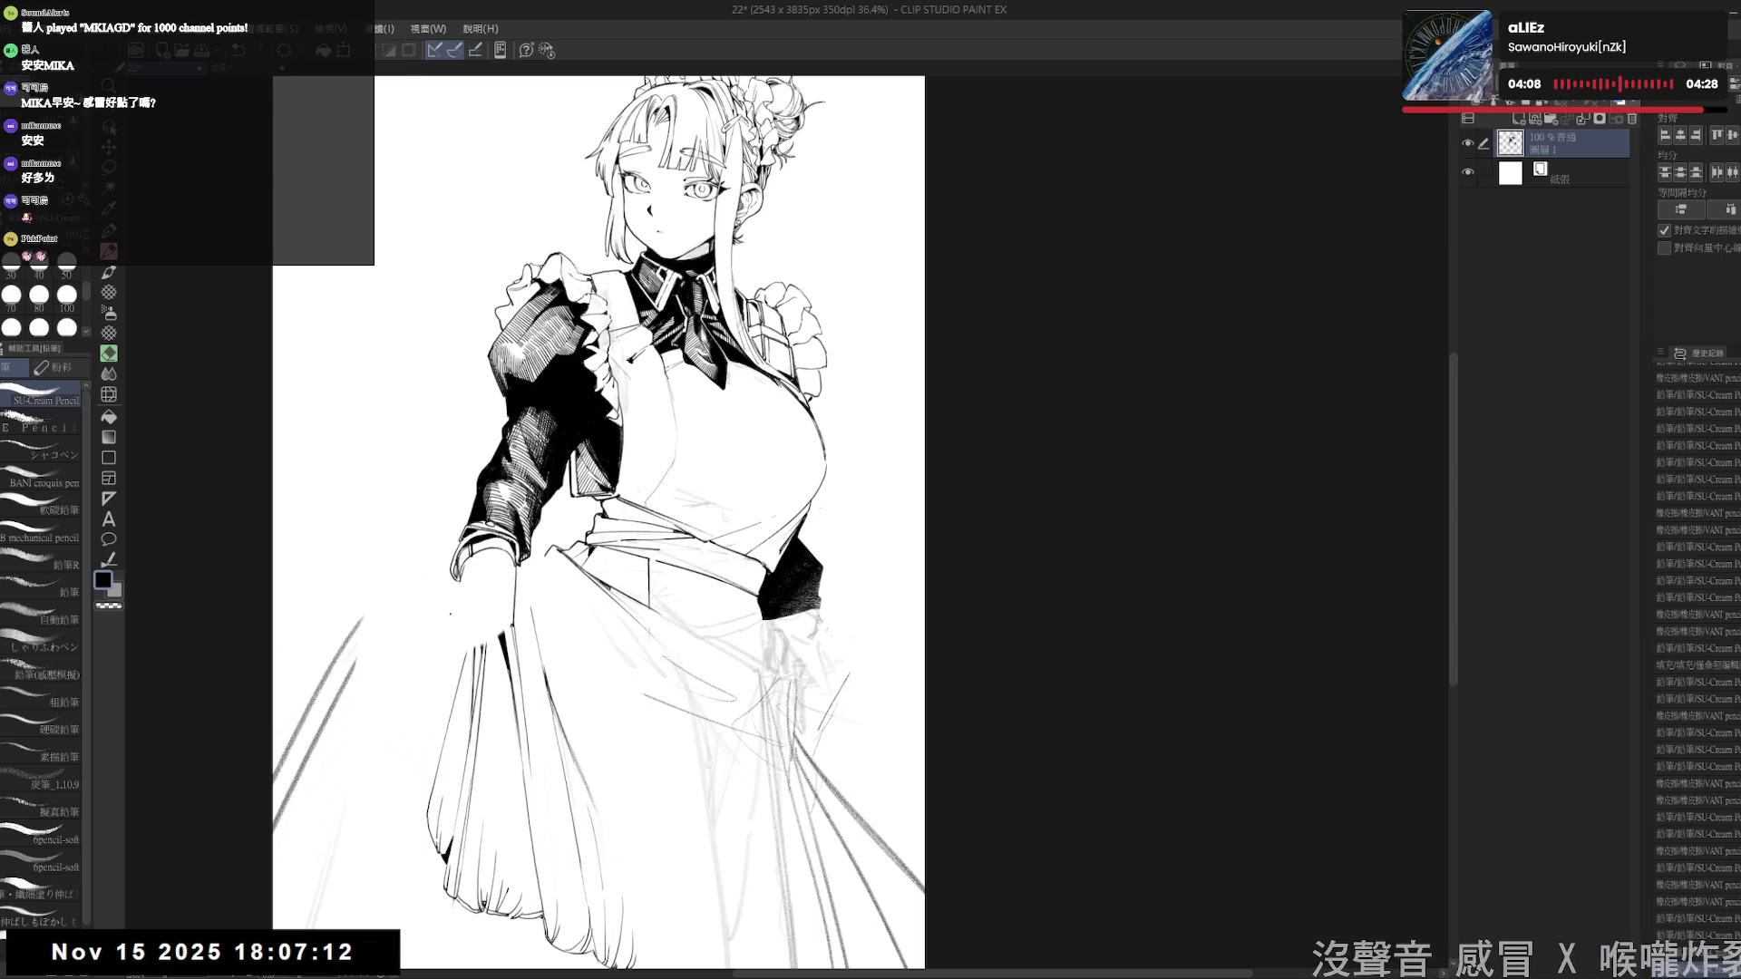
{"action": "key", "text": "e"}
{"action": "key", "text": "bracketright"}
{"action": "mouse_move", "coordinate": [517, 630]}
{"action": "left_mouse_down"}
{"action": "mouse_move", "coordinate": [513, 606]}
{"action": "mouse_move", "coordinate": [494, 618]}
{"action": "mouse_move", "coordinate": [534, 589]}
{"action": "mouse_move", "coordinate": [539, 626]}
{"action": "mouse_move", "coordinate": [531, 571]}
{"action": "left_mouse_up"}
{"action": "key", "text": "p"}
- Erase stray lines around the hand and add a small stroke to its outline
{"action": "key", "text": "e"}
{"action": "key", "text": "p"}
{"action": "key", "text": "e"}
{"action": "left_click_drag", "start_coordinate": [526, 634], "coordinate": [530, 570]}
{"action": "key", "text": "p"}
{"action": "scroll", "coordinate": [490, 622], "scroll_direction": "up", "scroll_amount": 2}
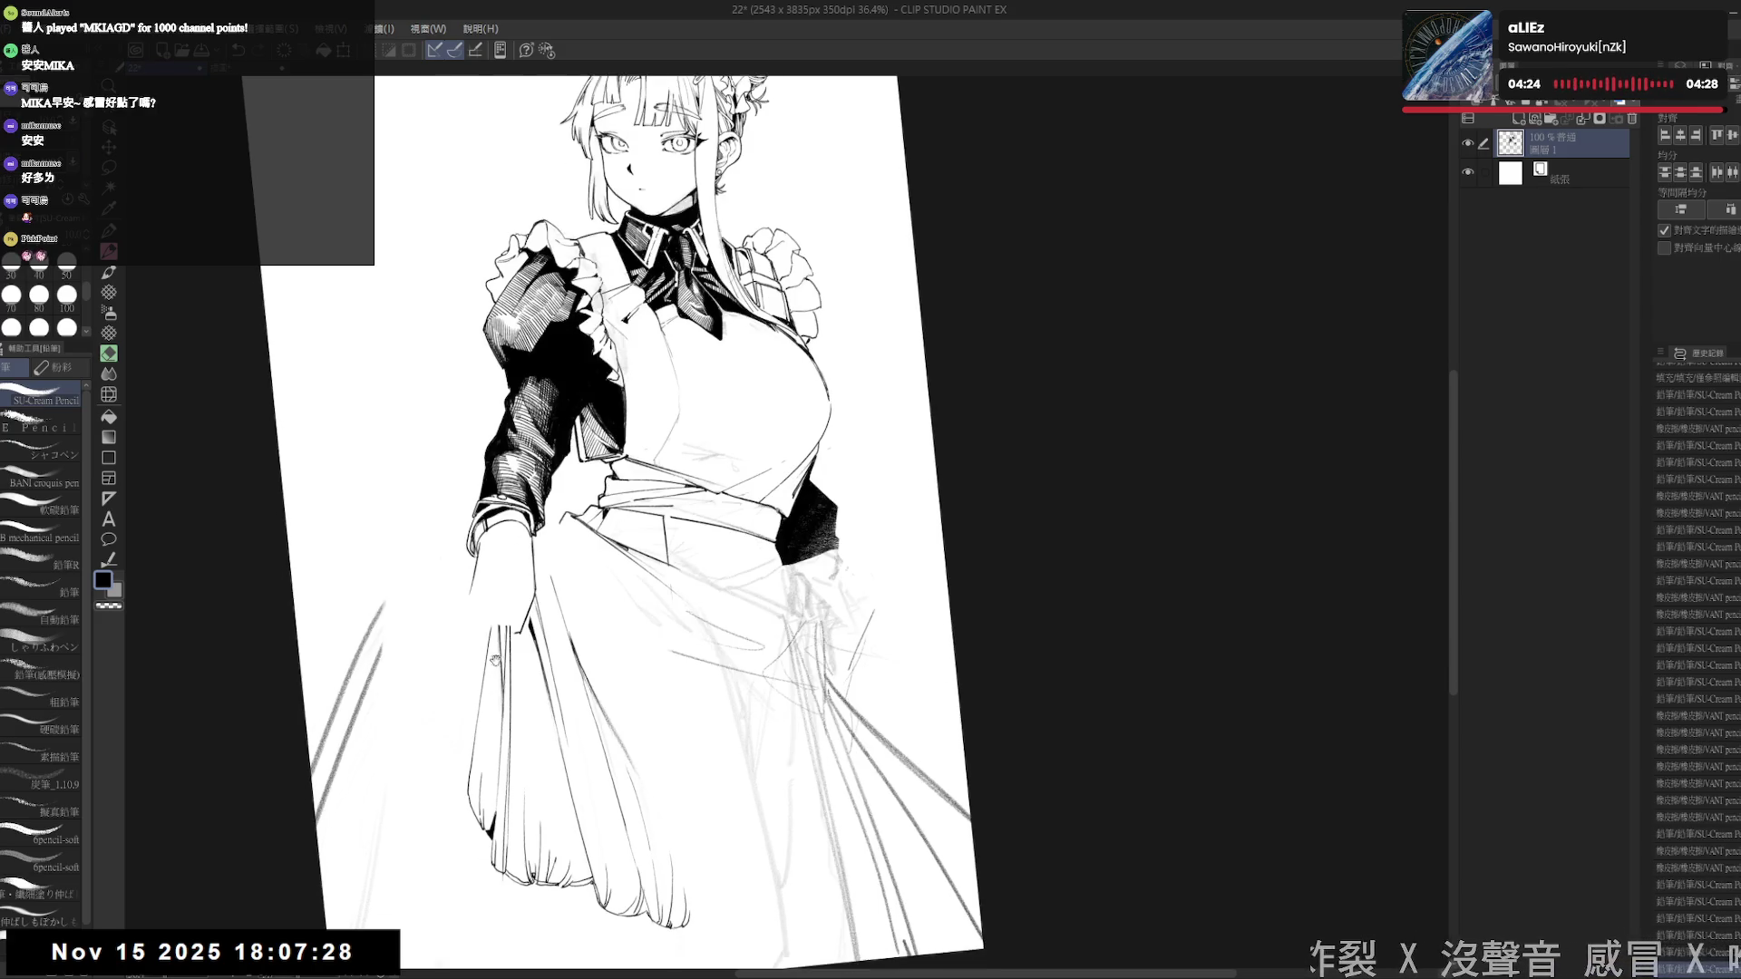
{"action": "left_click_drag", "start_coordinate": [548, 573], "coordinate": [463, 583]}
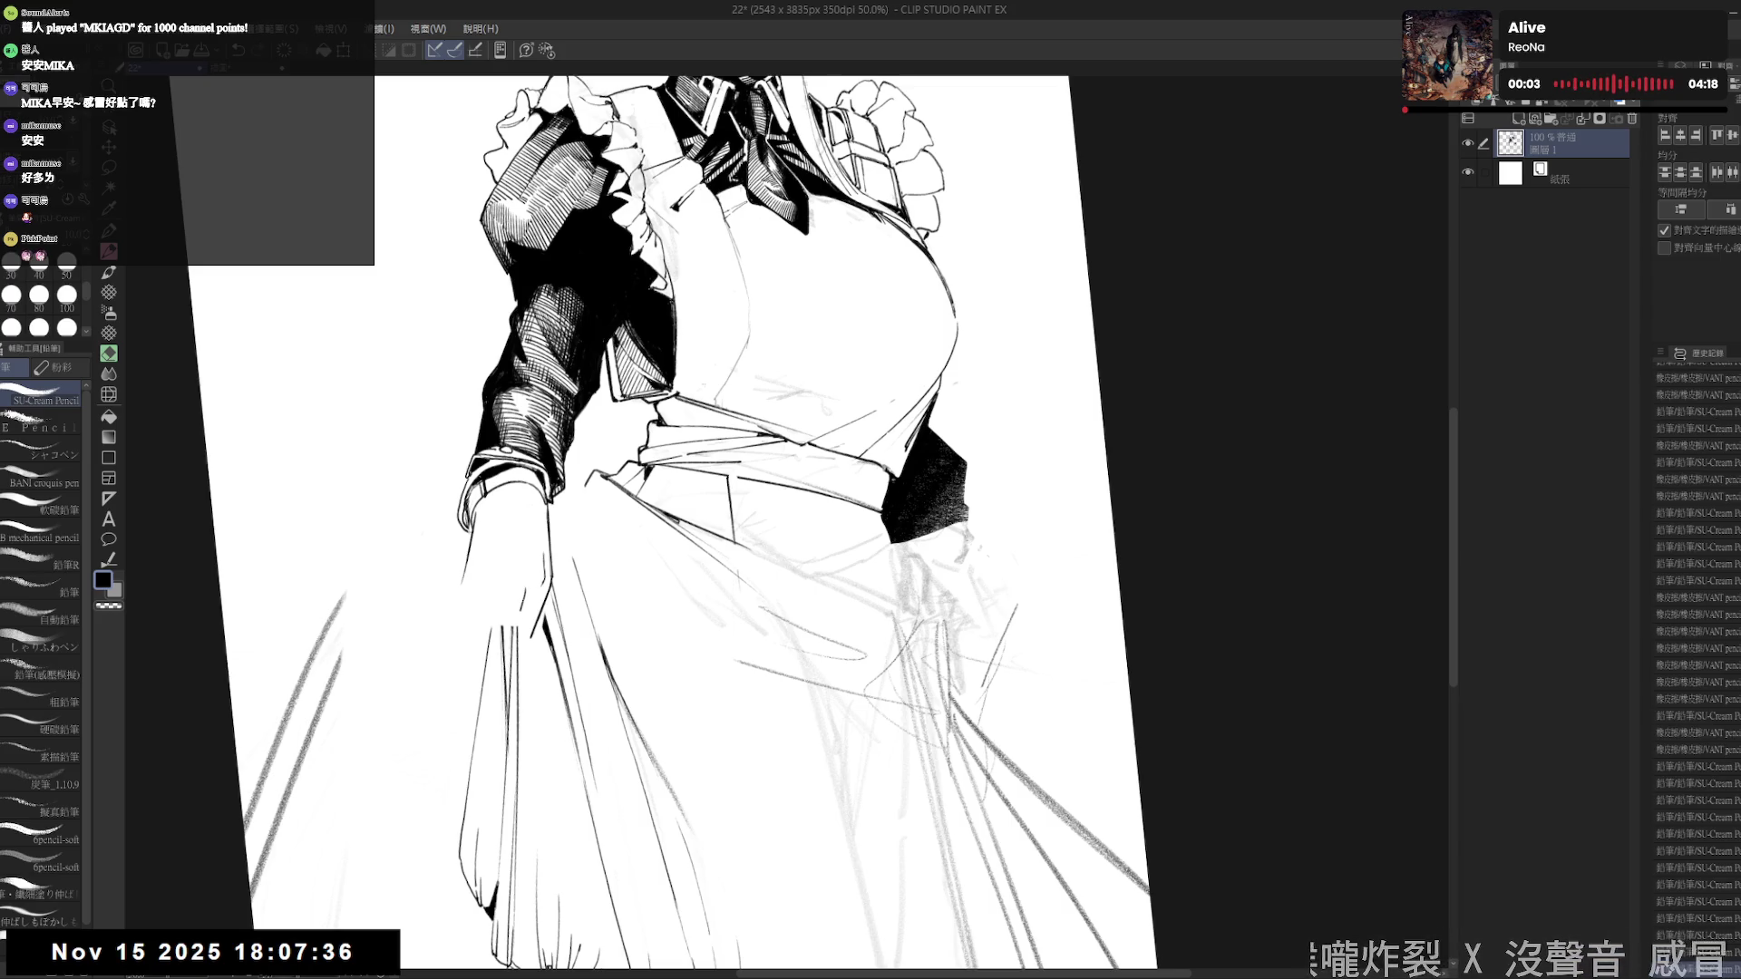
- Erase a small spot near the gripping hand and redraw fine pencil marks there
{"action": "key", "text": "e"}
{"action": "key", "text": "p"}
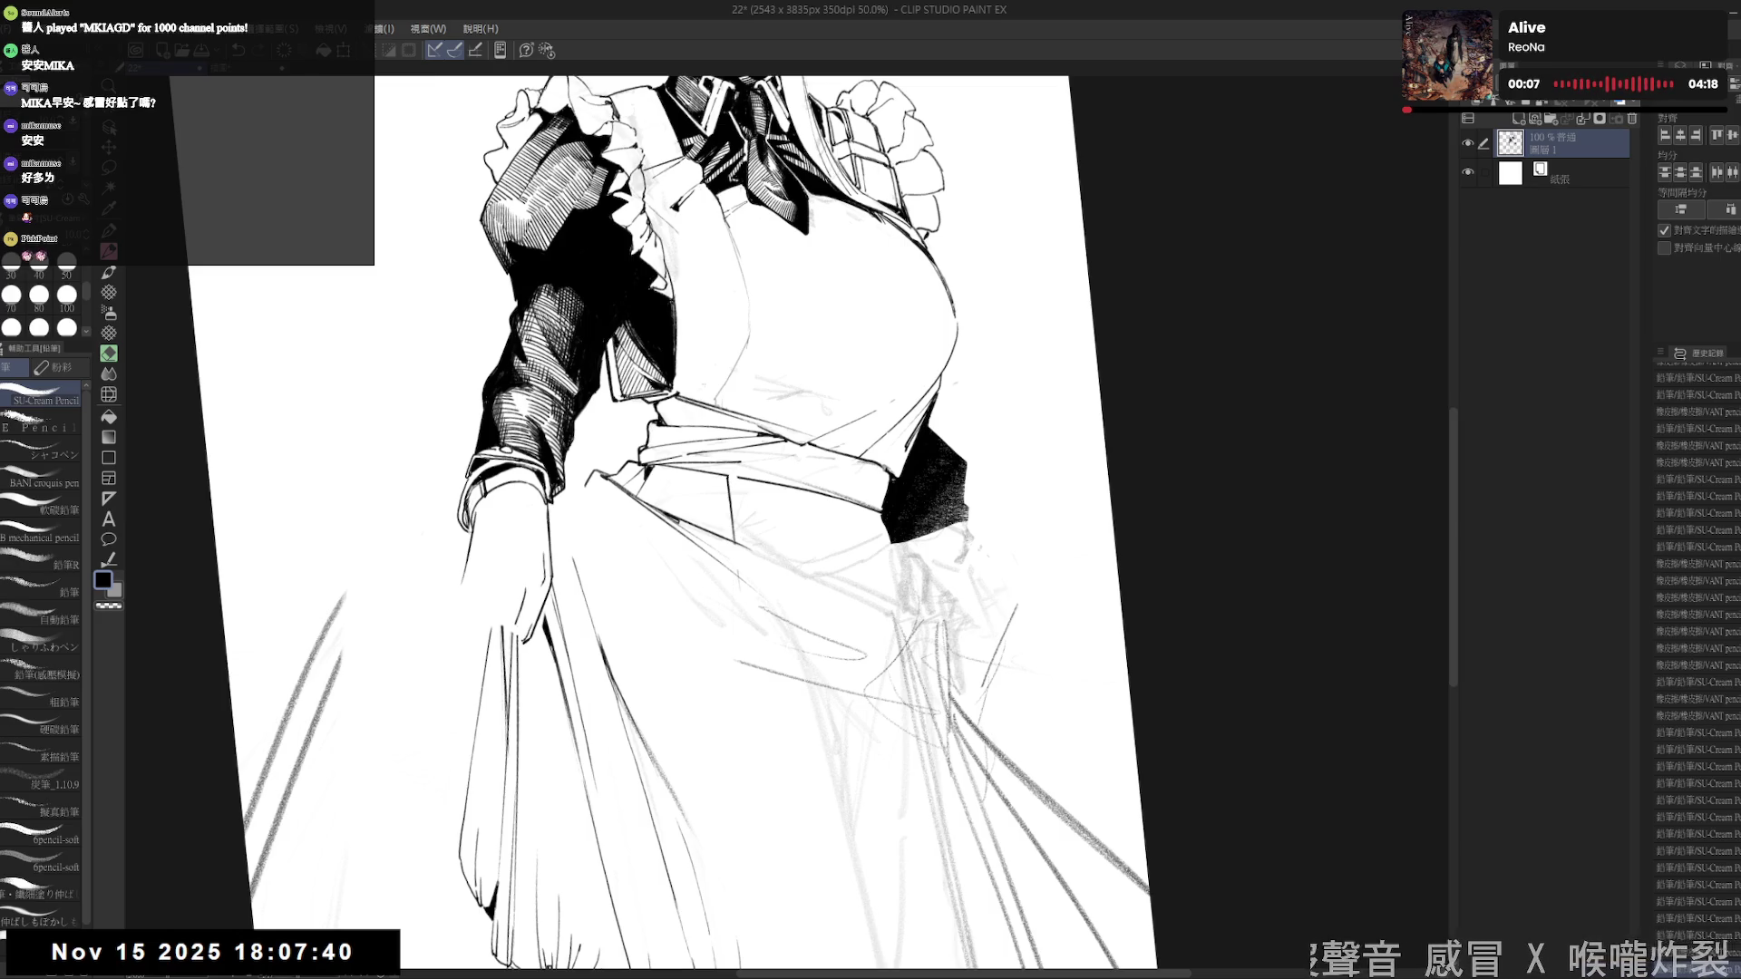
{"action": "key", "text": "e"}
{"action": "left_click_drag", "start_coordinate": [504, 621], "coordinate": [525, 630]}
{"action": "key", "text": "p"}
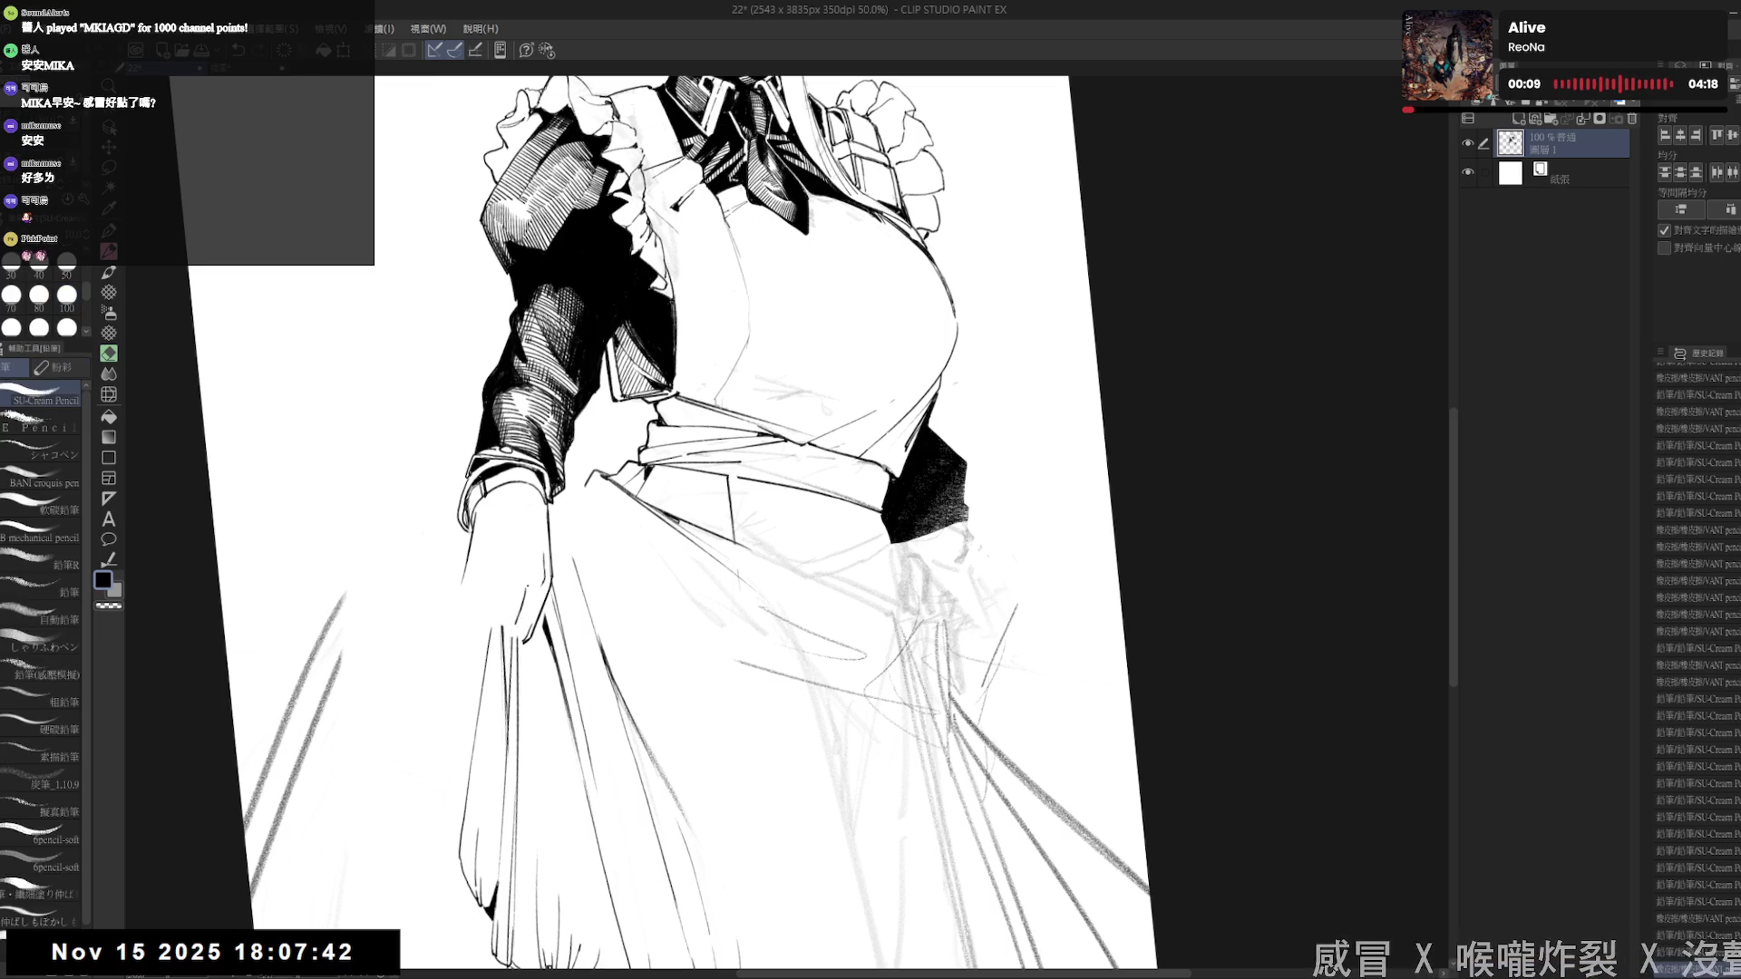
{"action": "left_click_drag", "start_coordinate": [816, 544], "coordinate": [844, 525]}
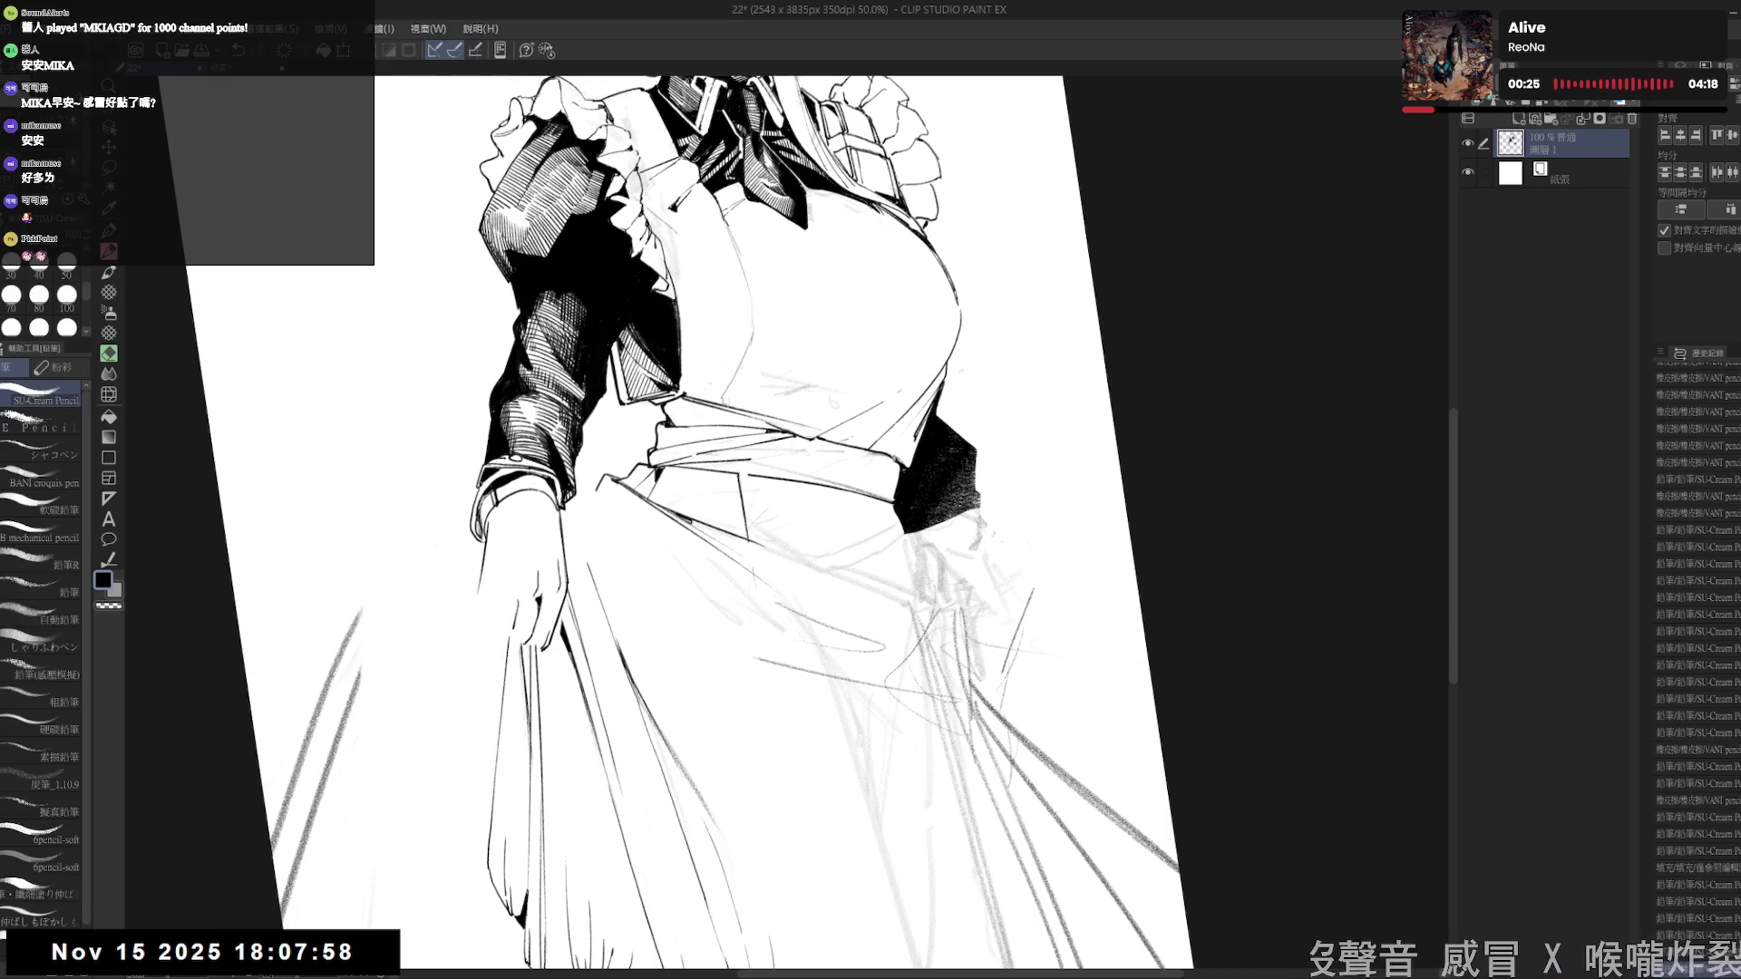
{"action": "left_click_drag", "start_coordinate": [515, 589], "coordinate": [518, 628]}
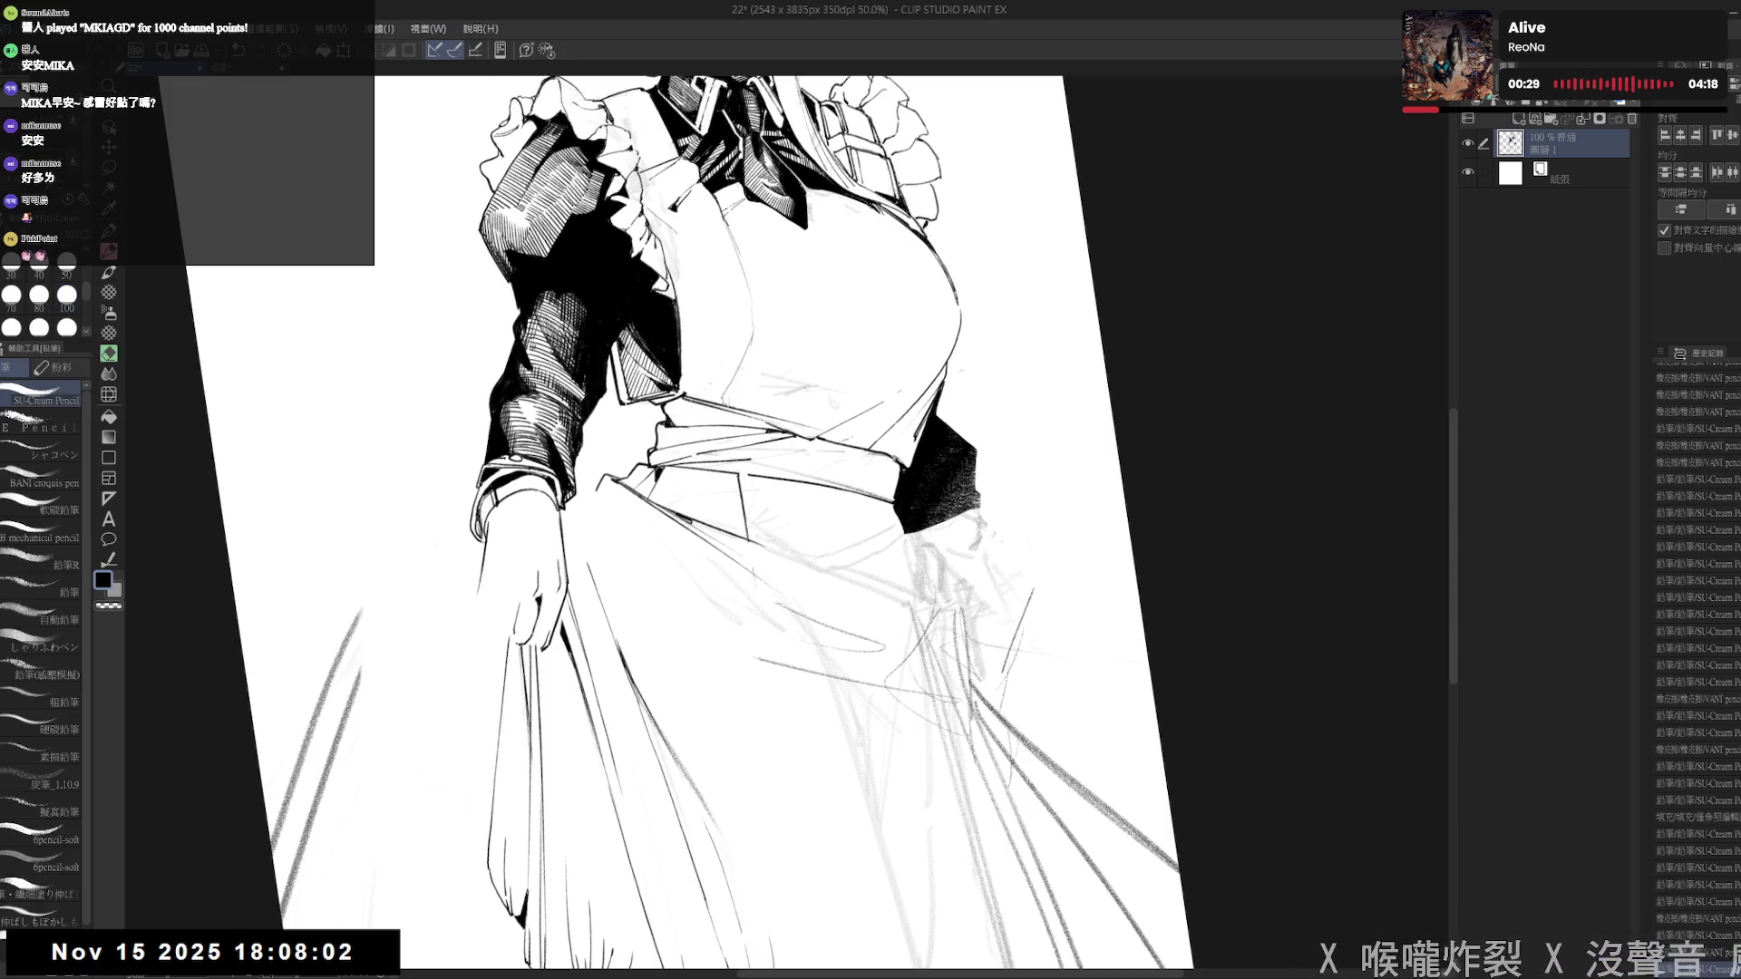
{"action": "key", "text": "ctrl+0"}
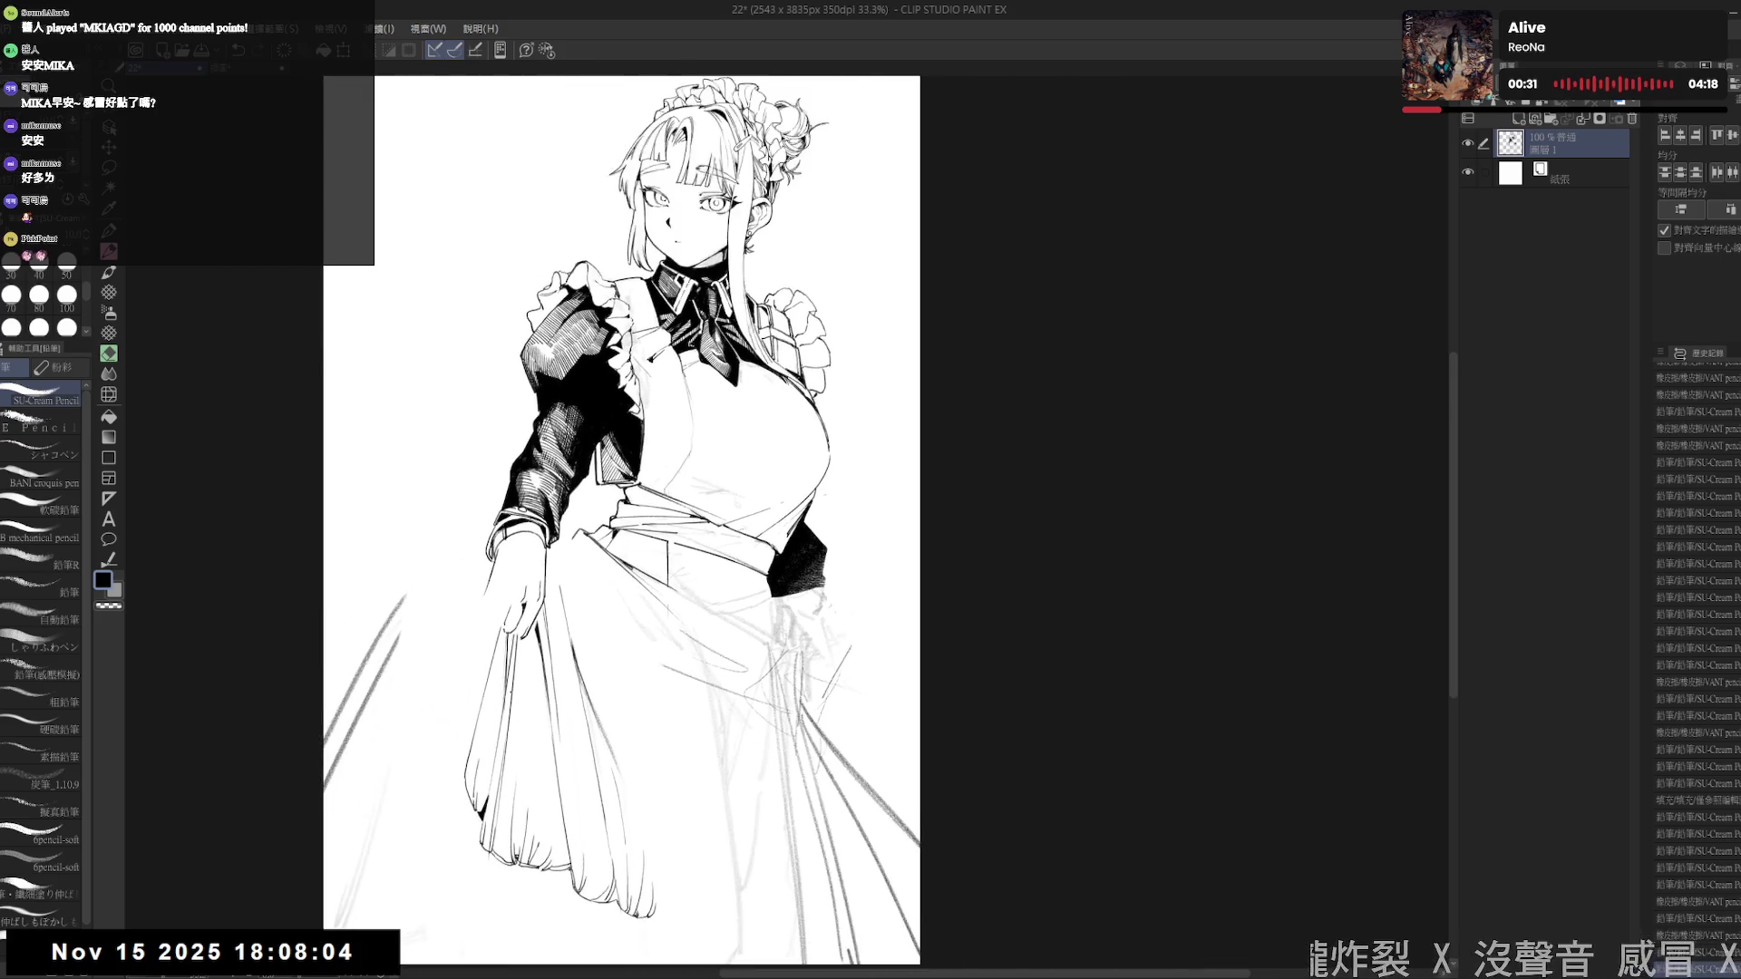
- Tilt and shift the page, then add short pencil strokes beside the hand
{"action": "scroll", "coordinate": [508, 725], "scroll_direction": "up", "scroll_amount": 2}
{"action": "left_click_drag", "start_coordinate": [544, 707], "coordinate": [505, 769]}
{"action": "left_click_drag", "start_coordinate": [520, 659], "coordinate": [490, 659]}
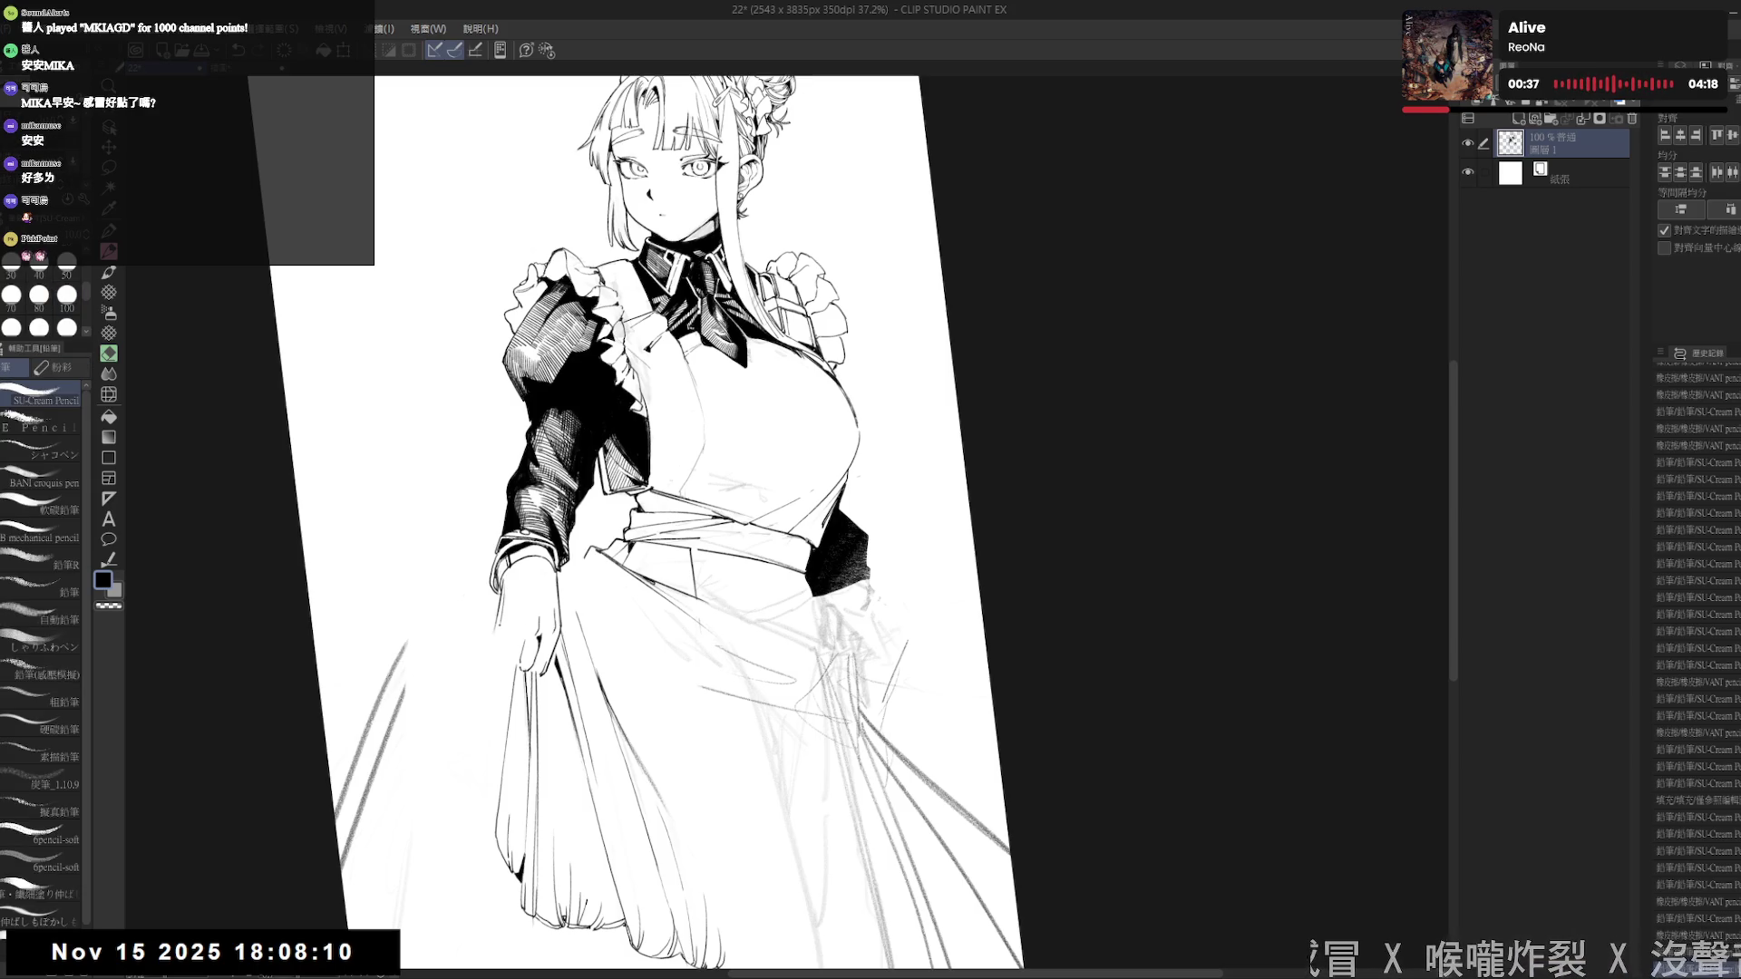
{"action": "key", "text": "e"}
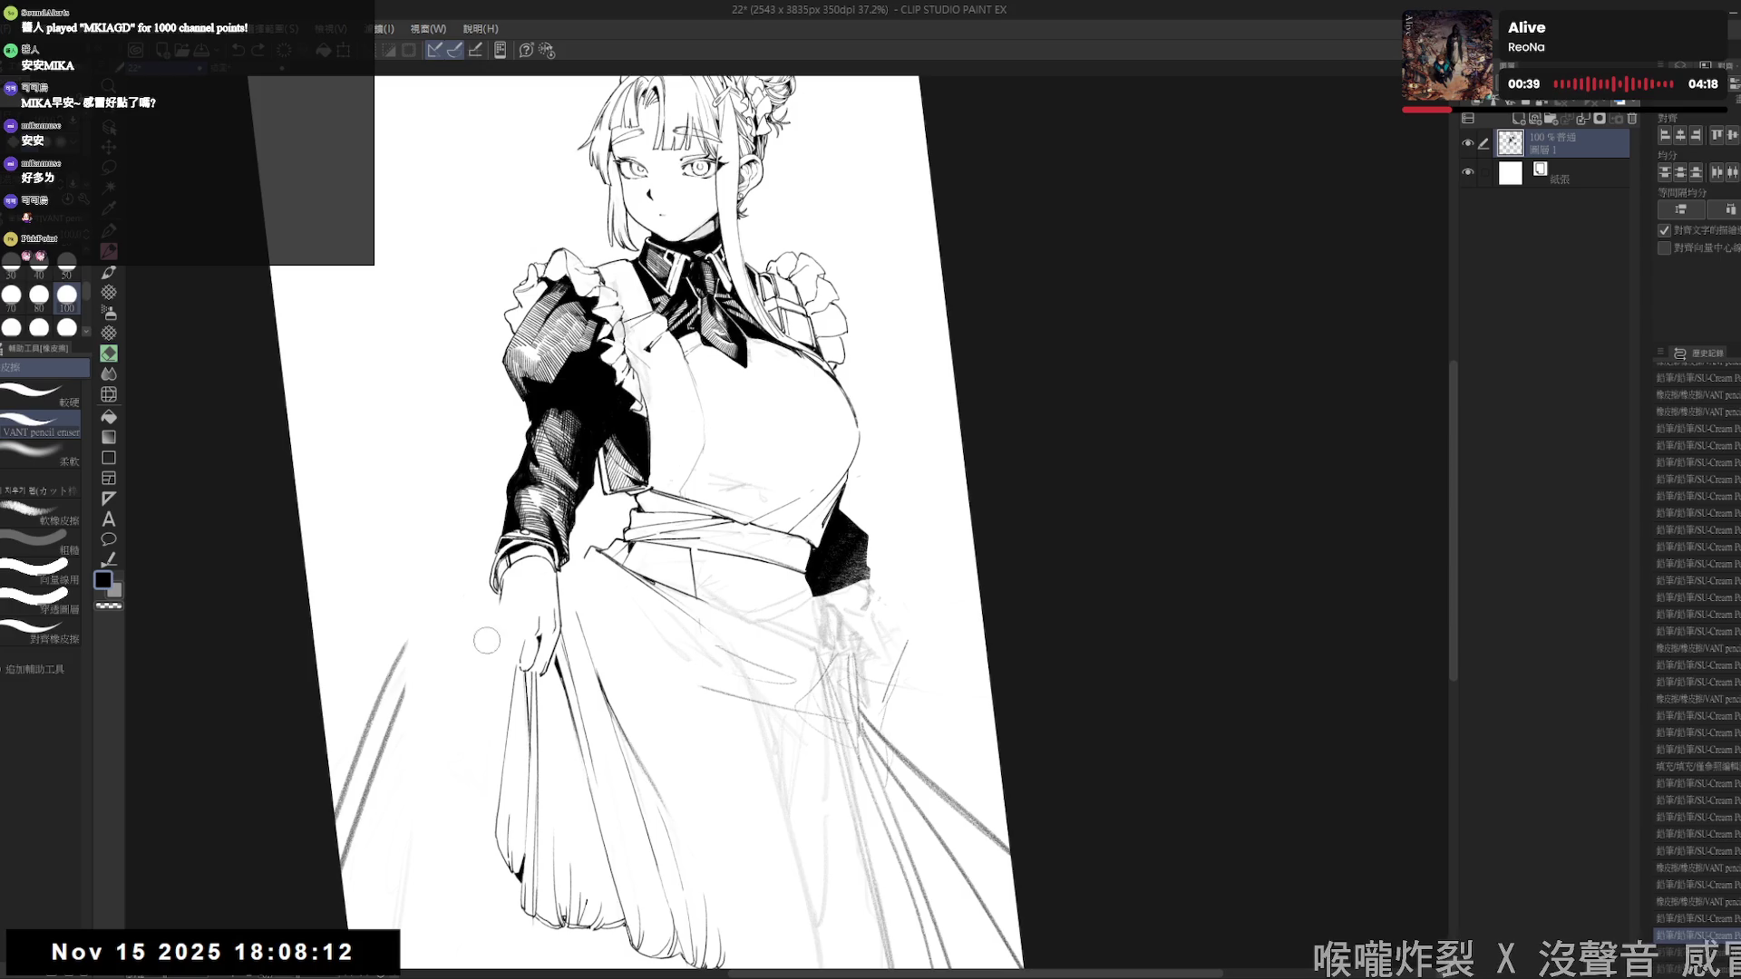
{"action": "key", "text": "p"}
{"action": "left_click_drag", "start_coordinate": [497, 583], "coordinate": [505, 594]}
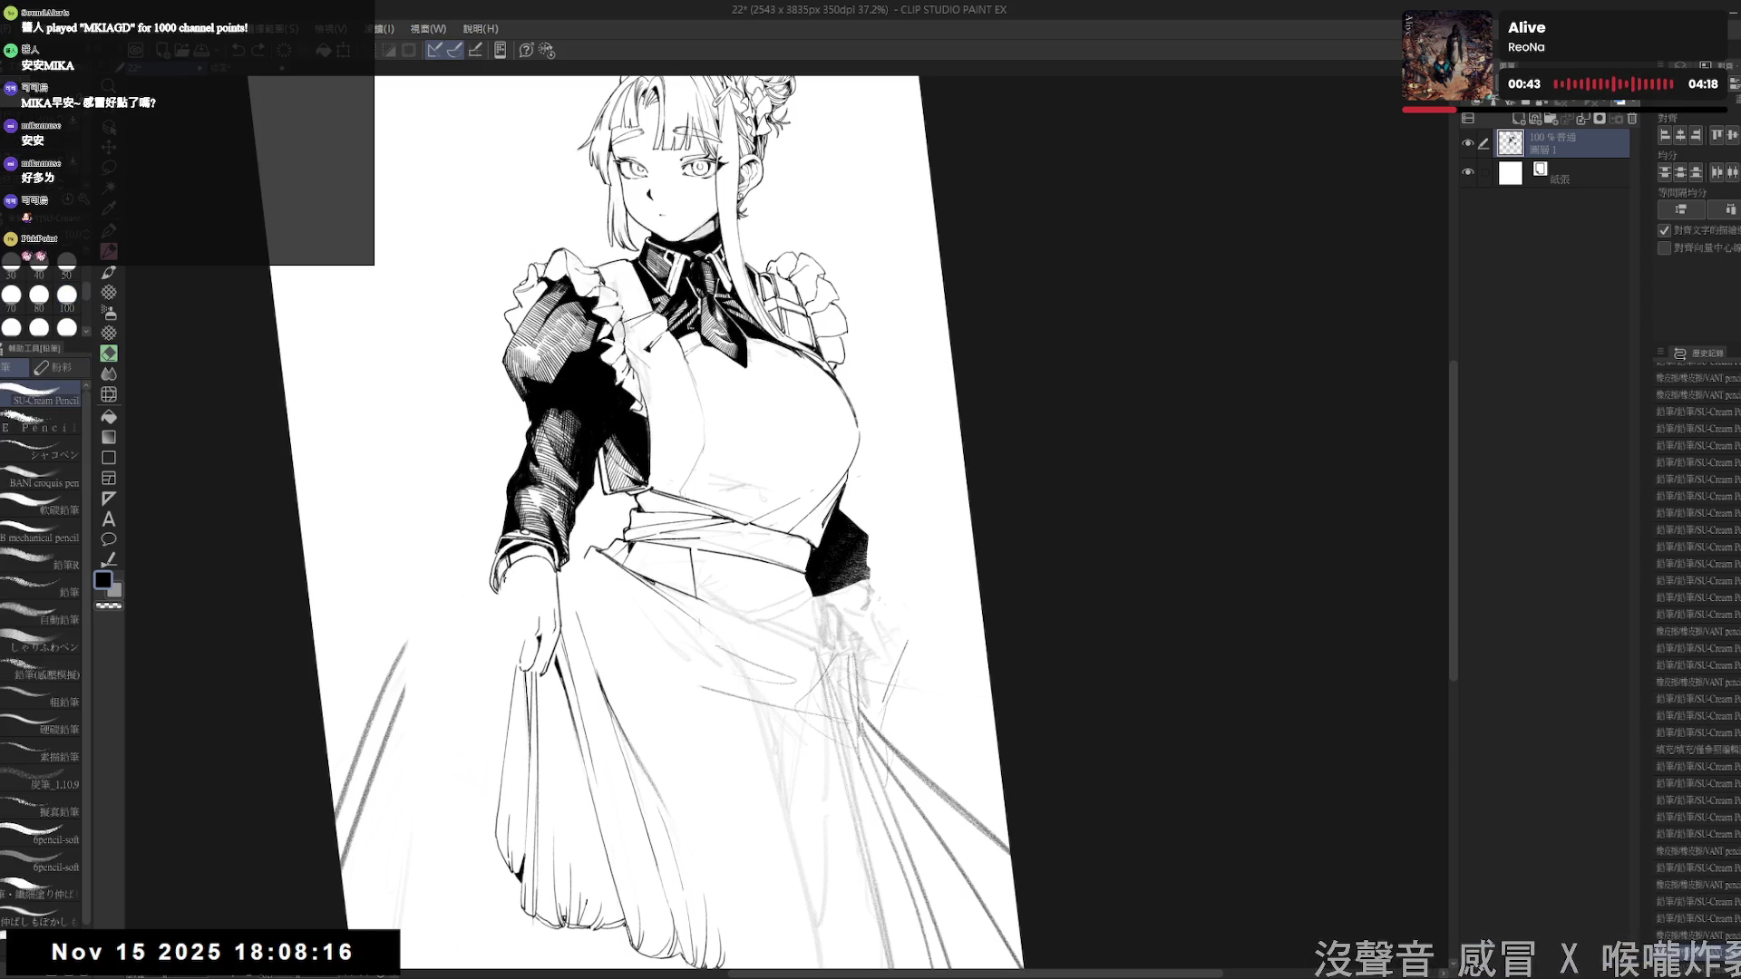
{"action": "left_click_drag", "start_coordinate": [498, 587], "coordinate": [504, 594]}
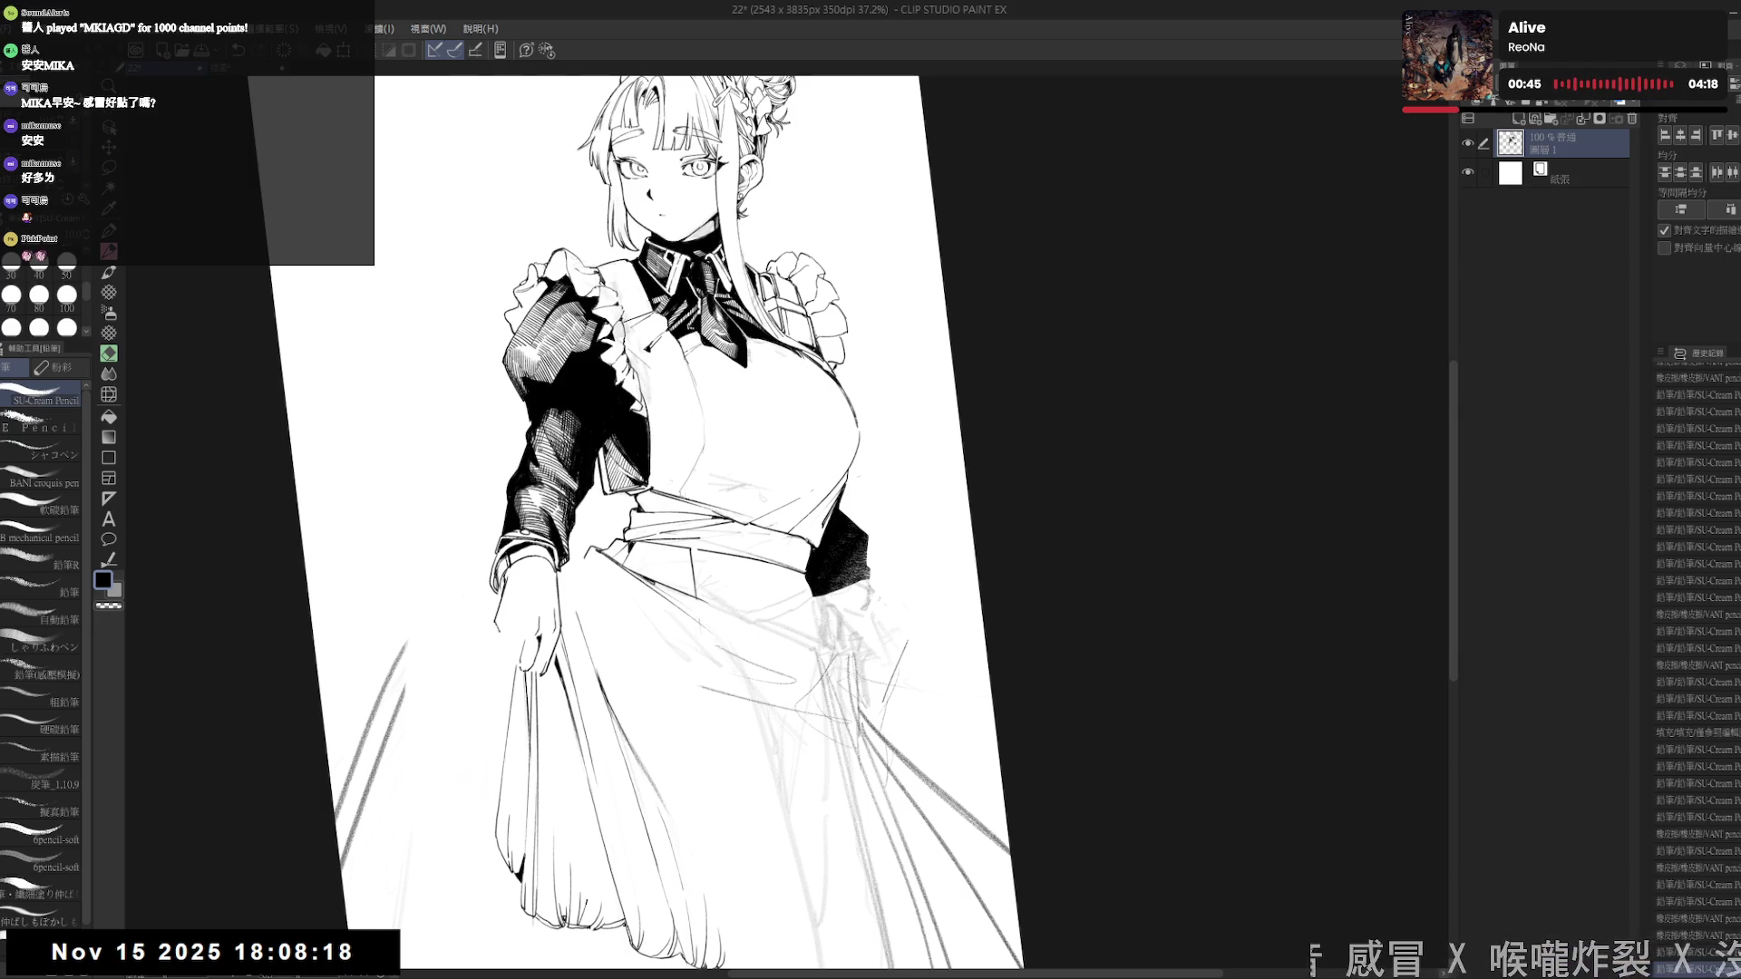
- Erase two small stray lines in the skirt below the hand and fit the page upright
{"action": "key", "text": "e"}
{"action": "left_click_drag", "start_coordinate": [523, 662], "coordinate": [542, 644]}
{"action": "key", "text": "p"}
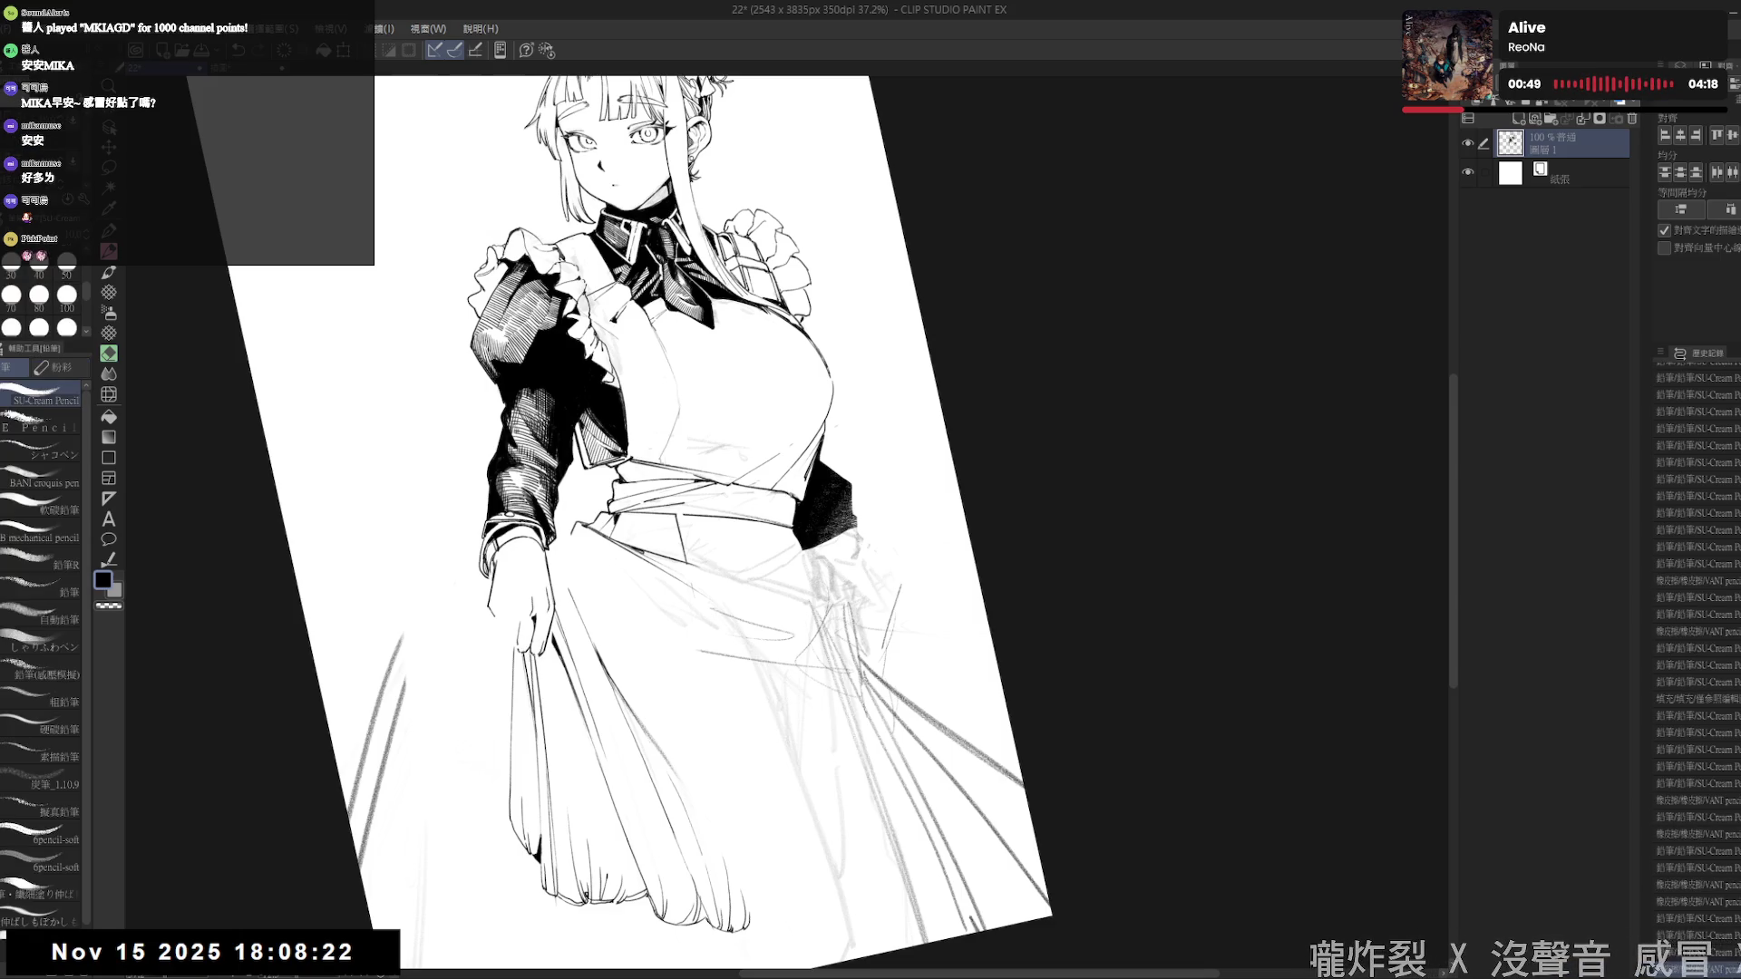
{"action": "key", "text": "e"}
{"action": "left_click_drag", "start_coordinate": [516, 651], "coordinate": [530, 639]}
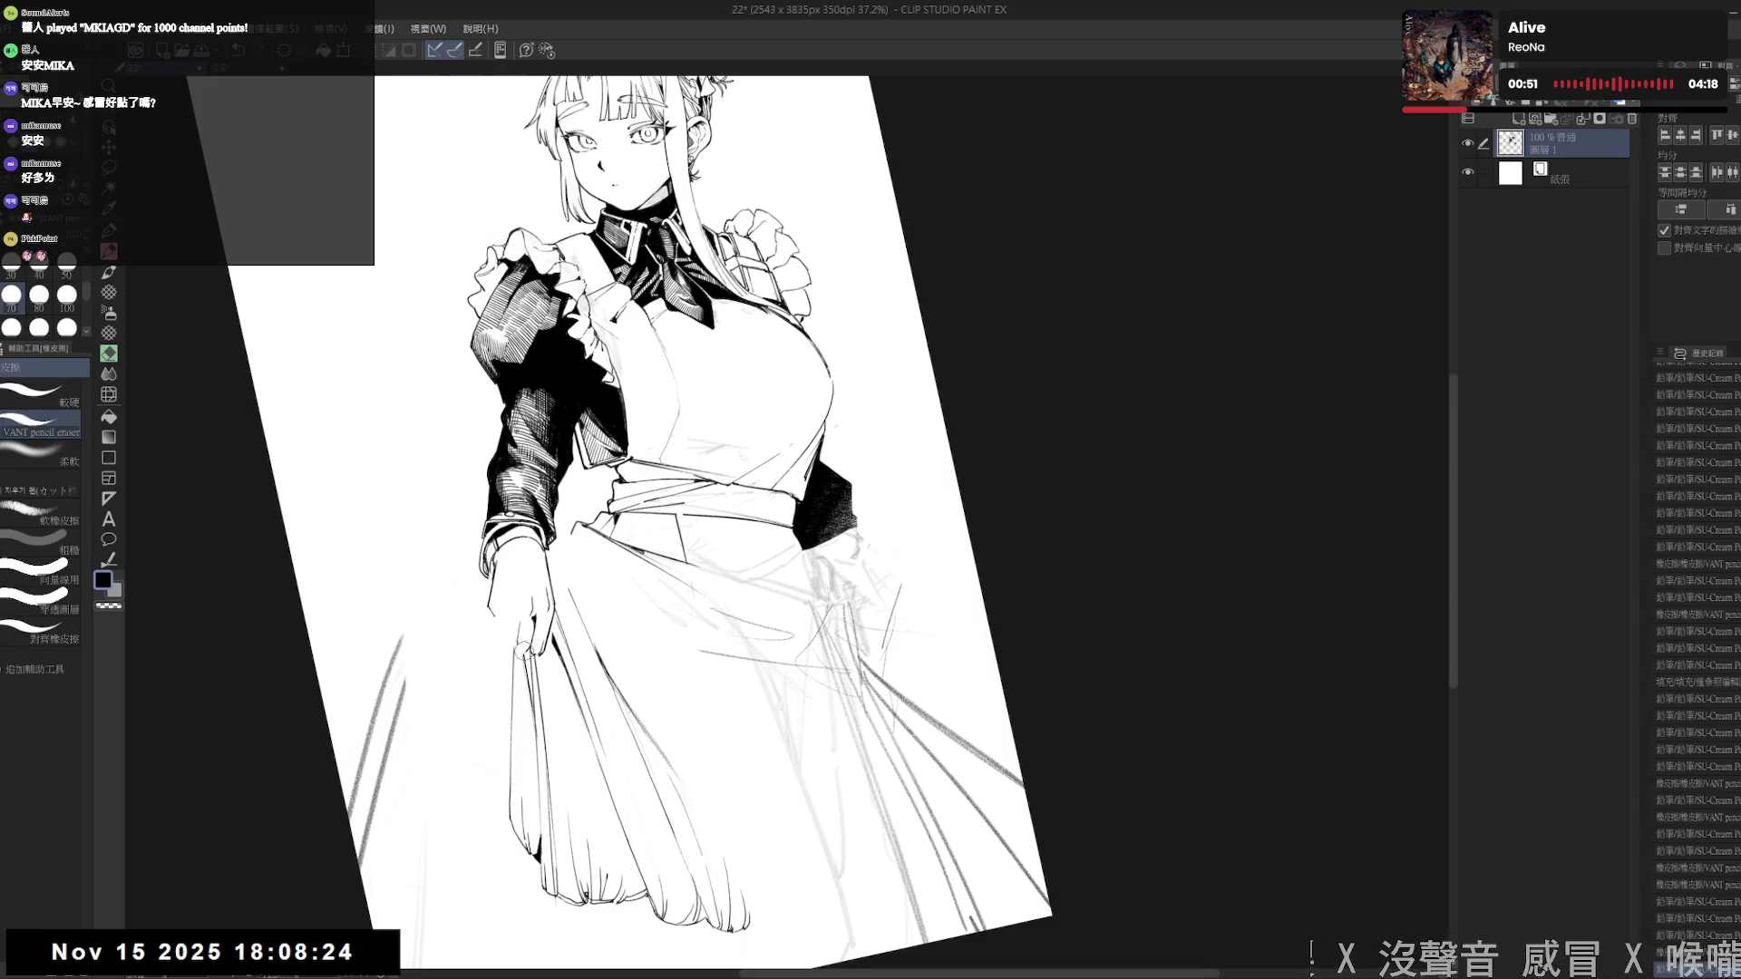
{"action": "key", "text": "p"}
{"action": "key", "text": "ctrl+0"}
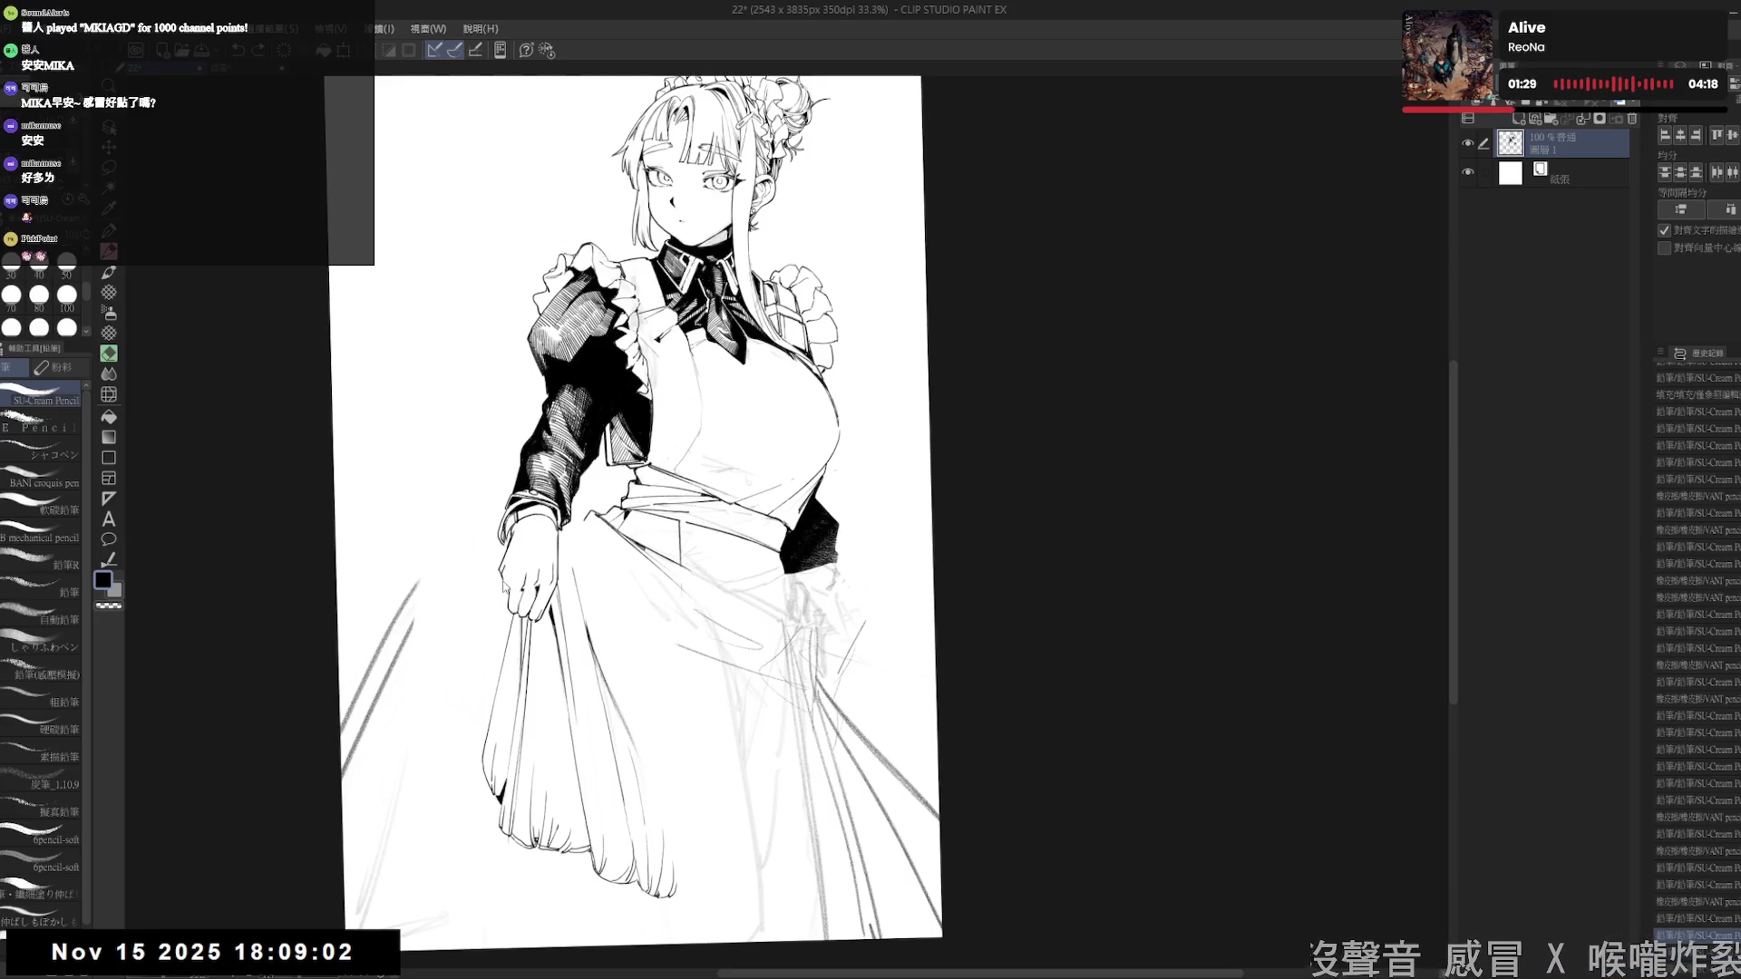
- Lighten a short line on the hand with the VANT pencil eraser
{"action": "key", "text": "e"}
{"action": "key", "text": "p"}
{"action": "key", "text": "e"}
{"action": "key", "text": "p"}
{"action": "key", "text": "e"}
{"action": "key", "text": "p"}
{"action": "left_click_drag", "start_coordinate": [498, 580], "coordinate": [504, 553]}
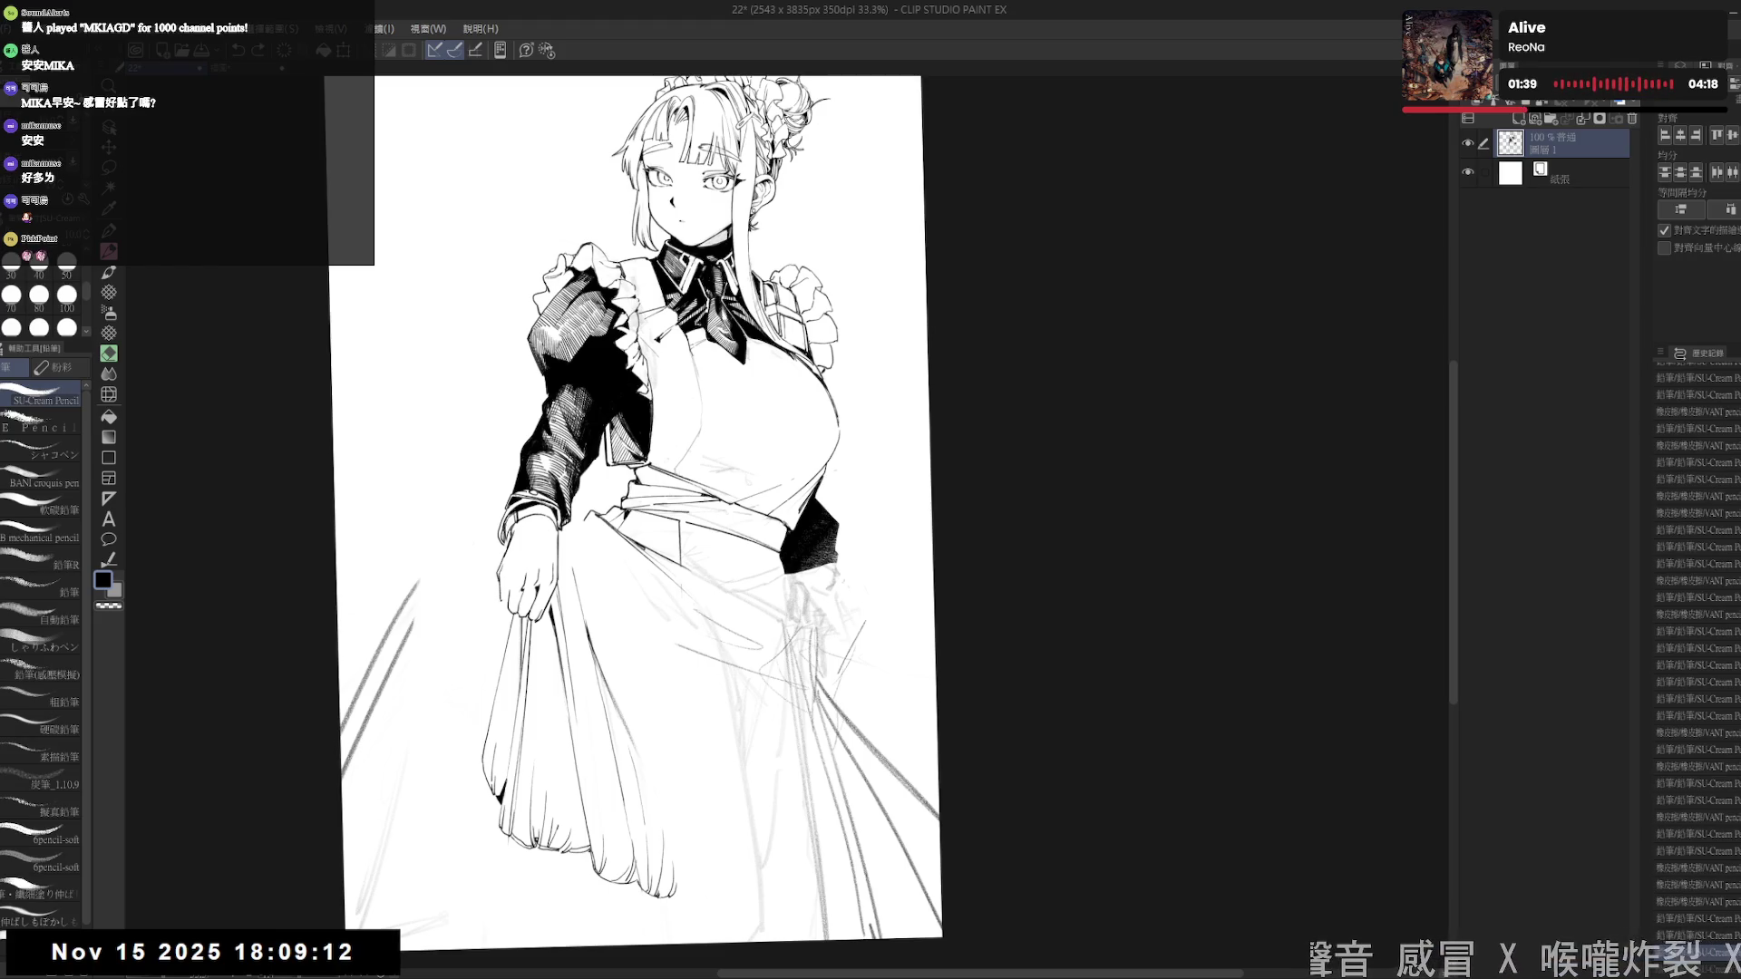
- Flip and rotate the canvas view to check the hand's proportions
{"action": "key", "text": "h"}
{"action": "key", "text": "h"}
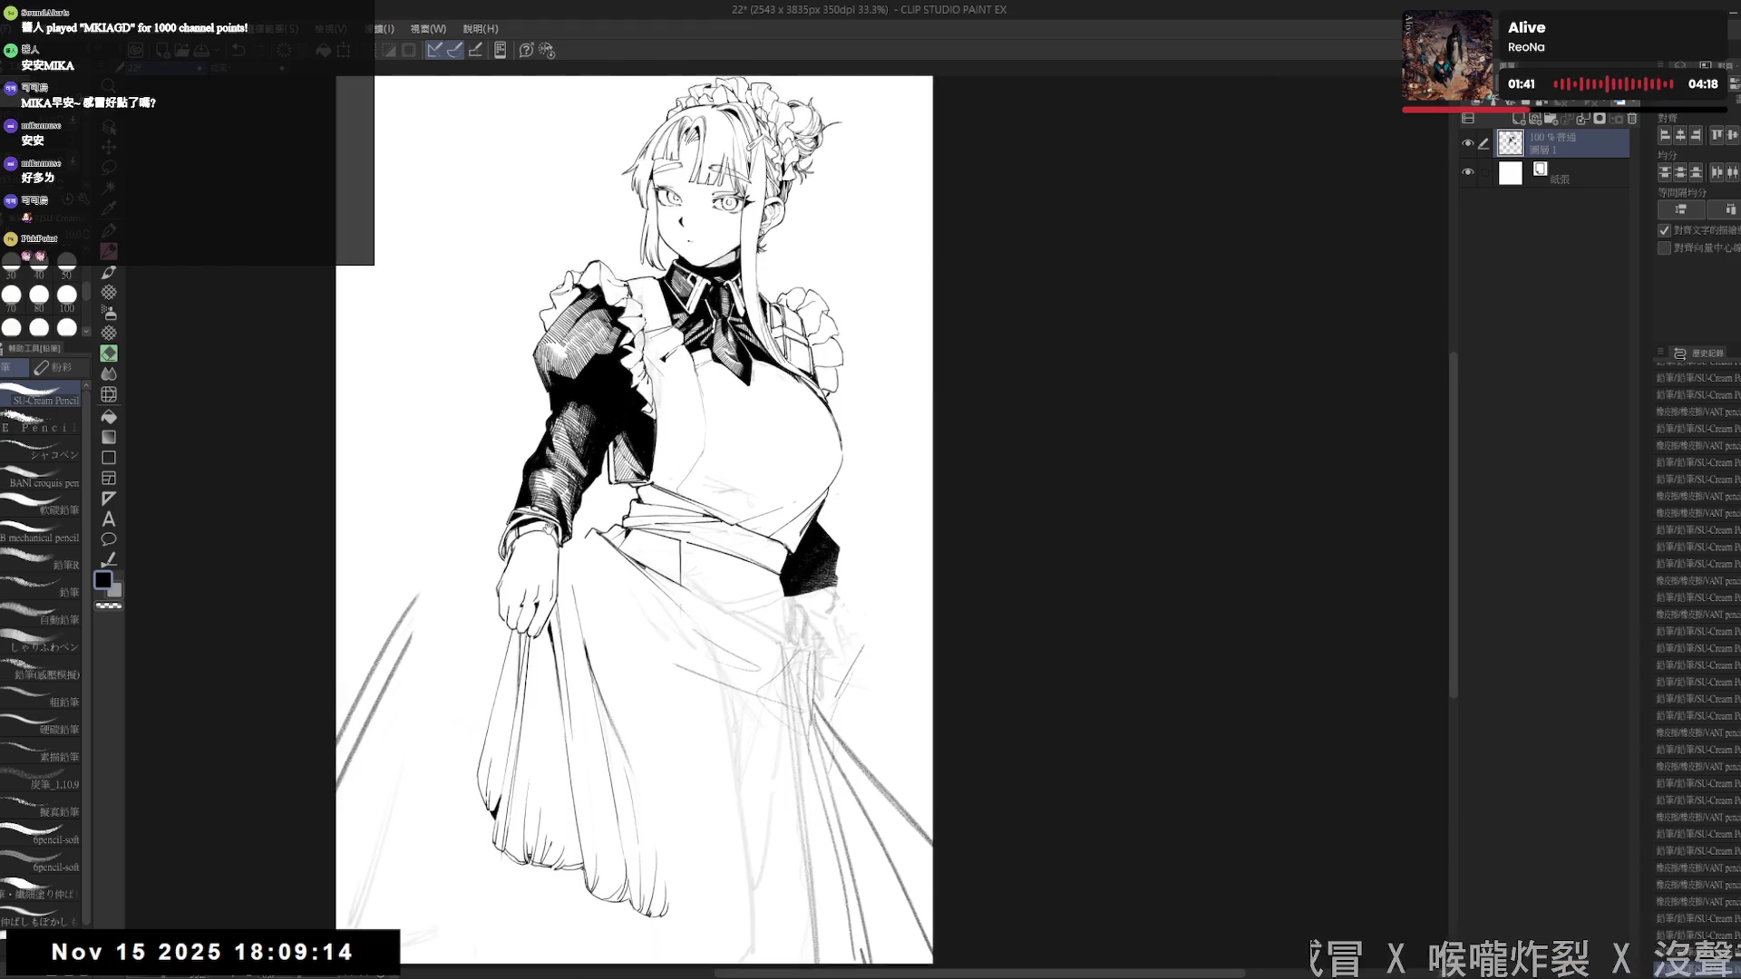
{"action": "left_click_drag", "start_coordinate": [508, 634], "coordinate": [497, 667]}
{"action": "key", "text": "p"}
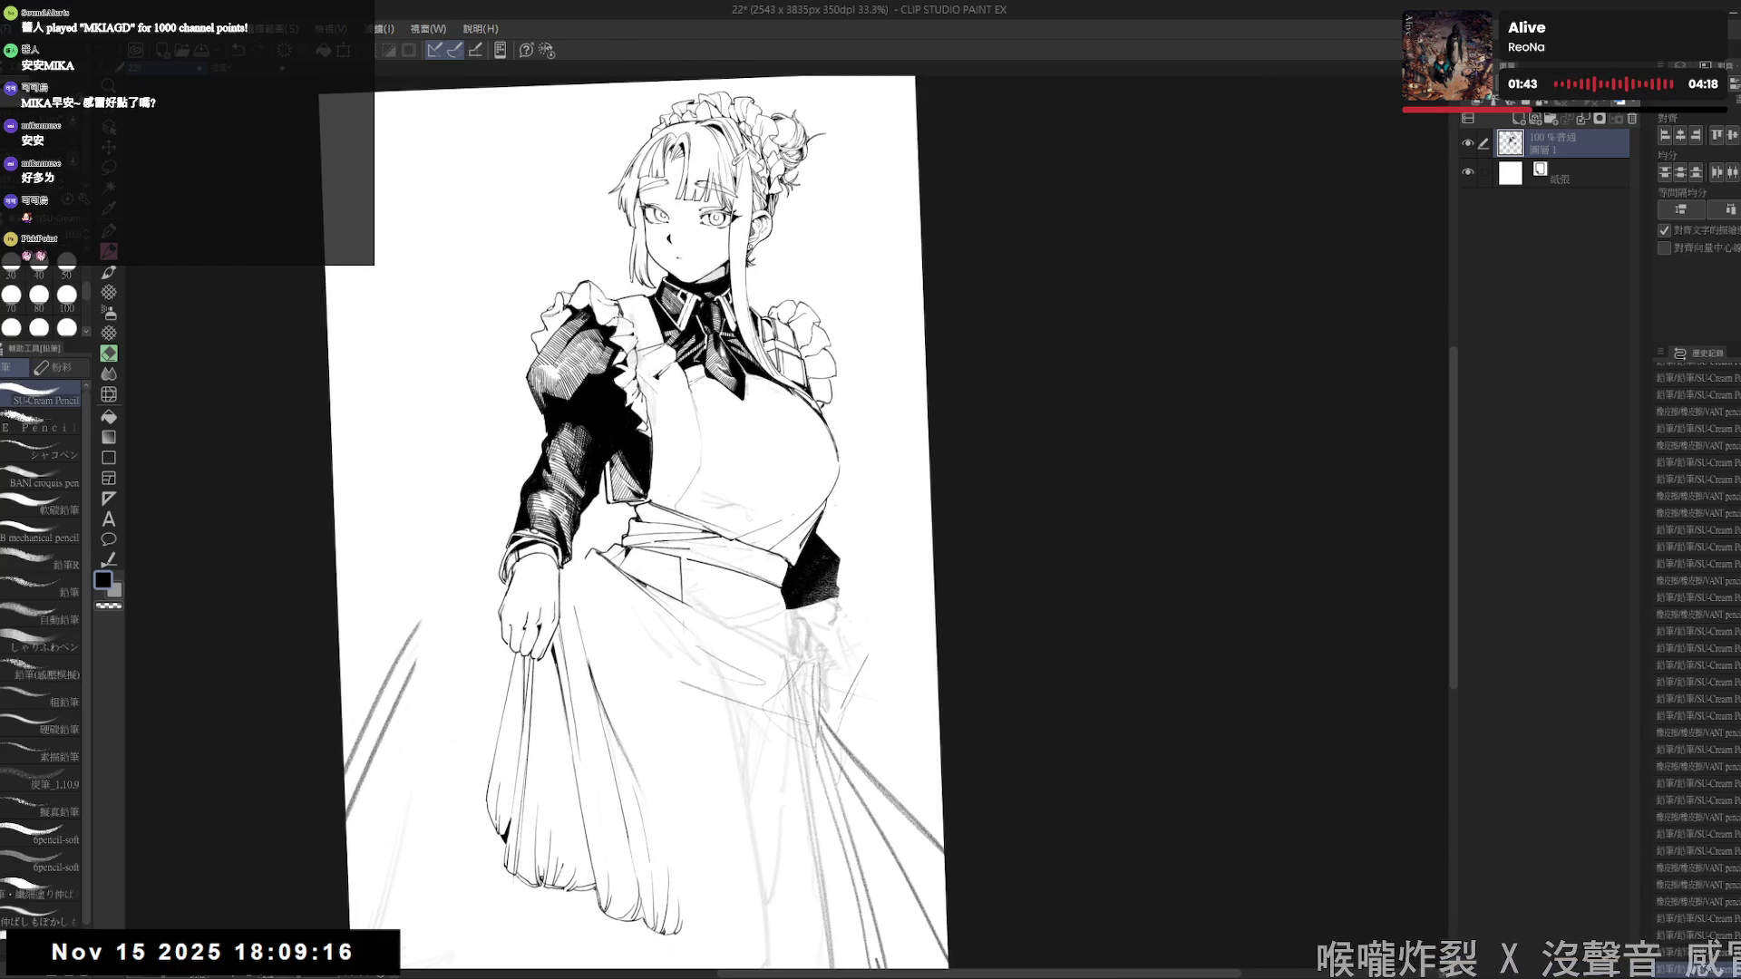
{"action": "key", "text": "h"}
{"action": "key", "text": "h"}
{"action": "key", "text": "h"}
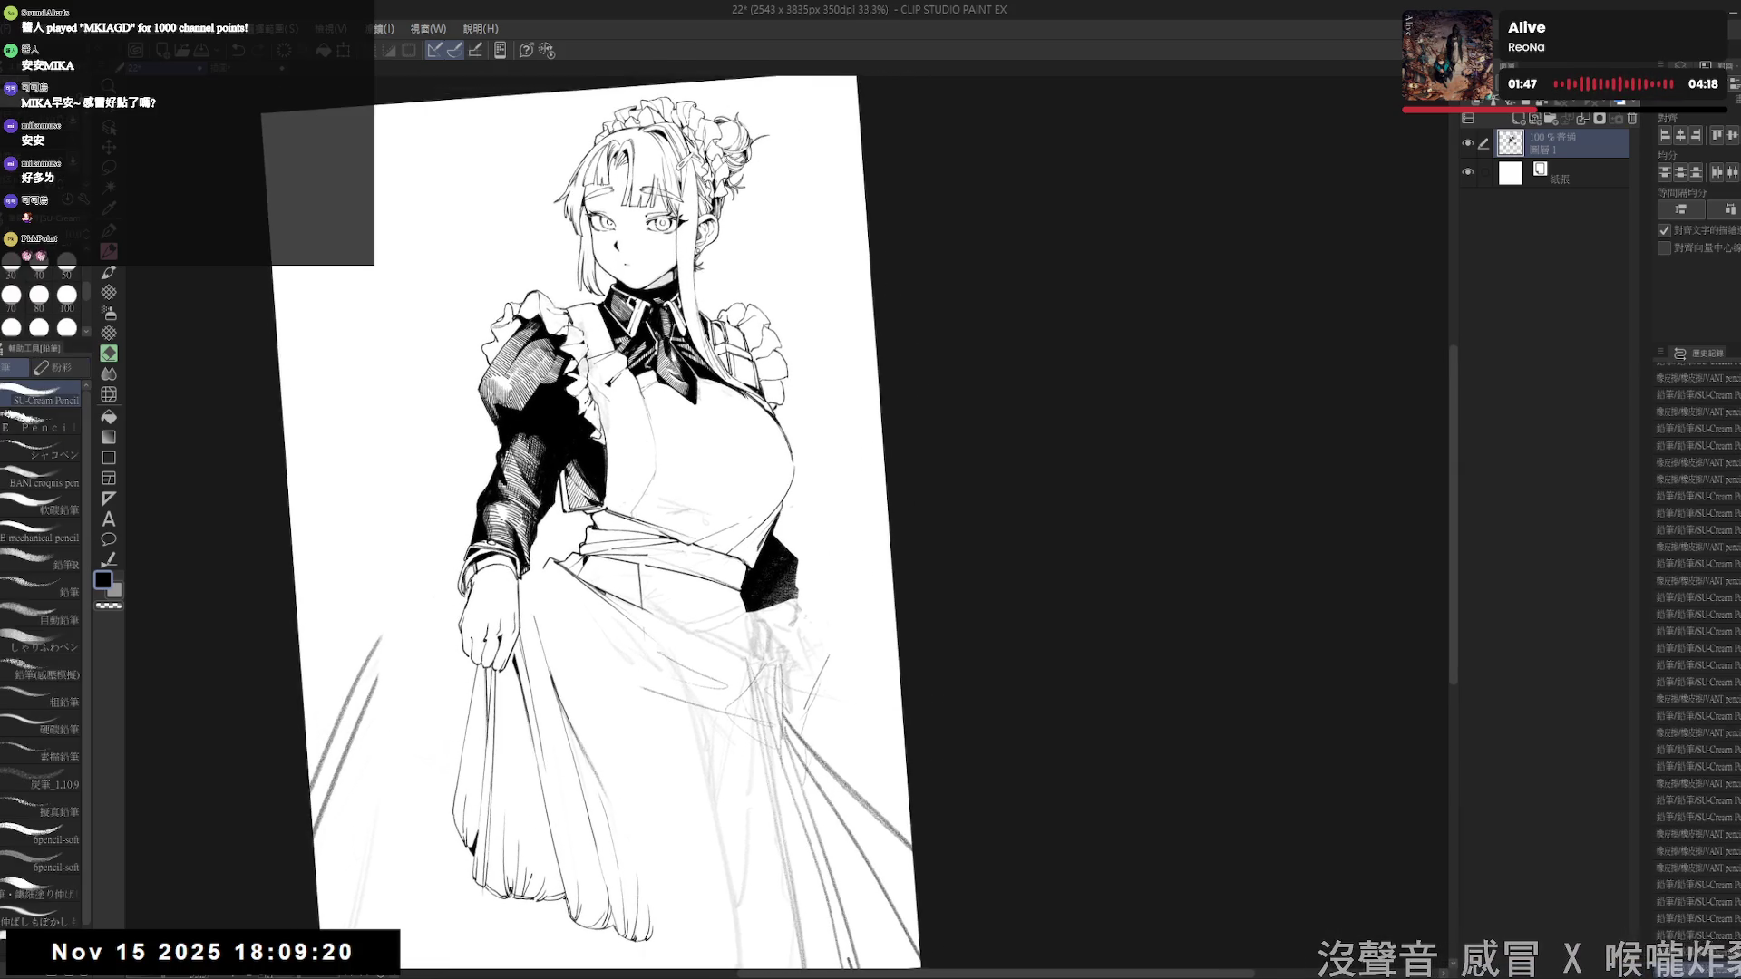
{"action": "key", "text": "g"}
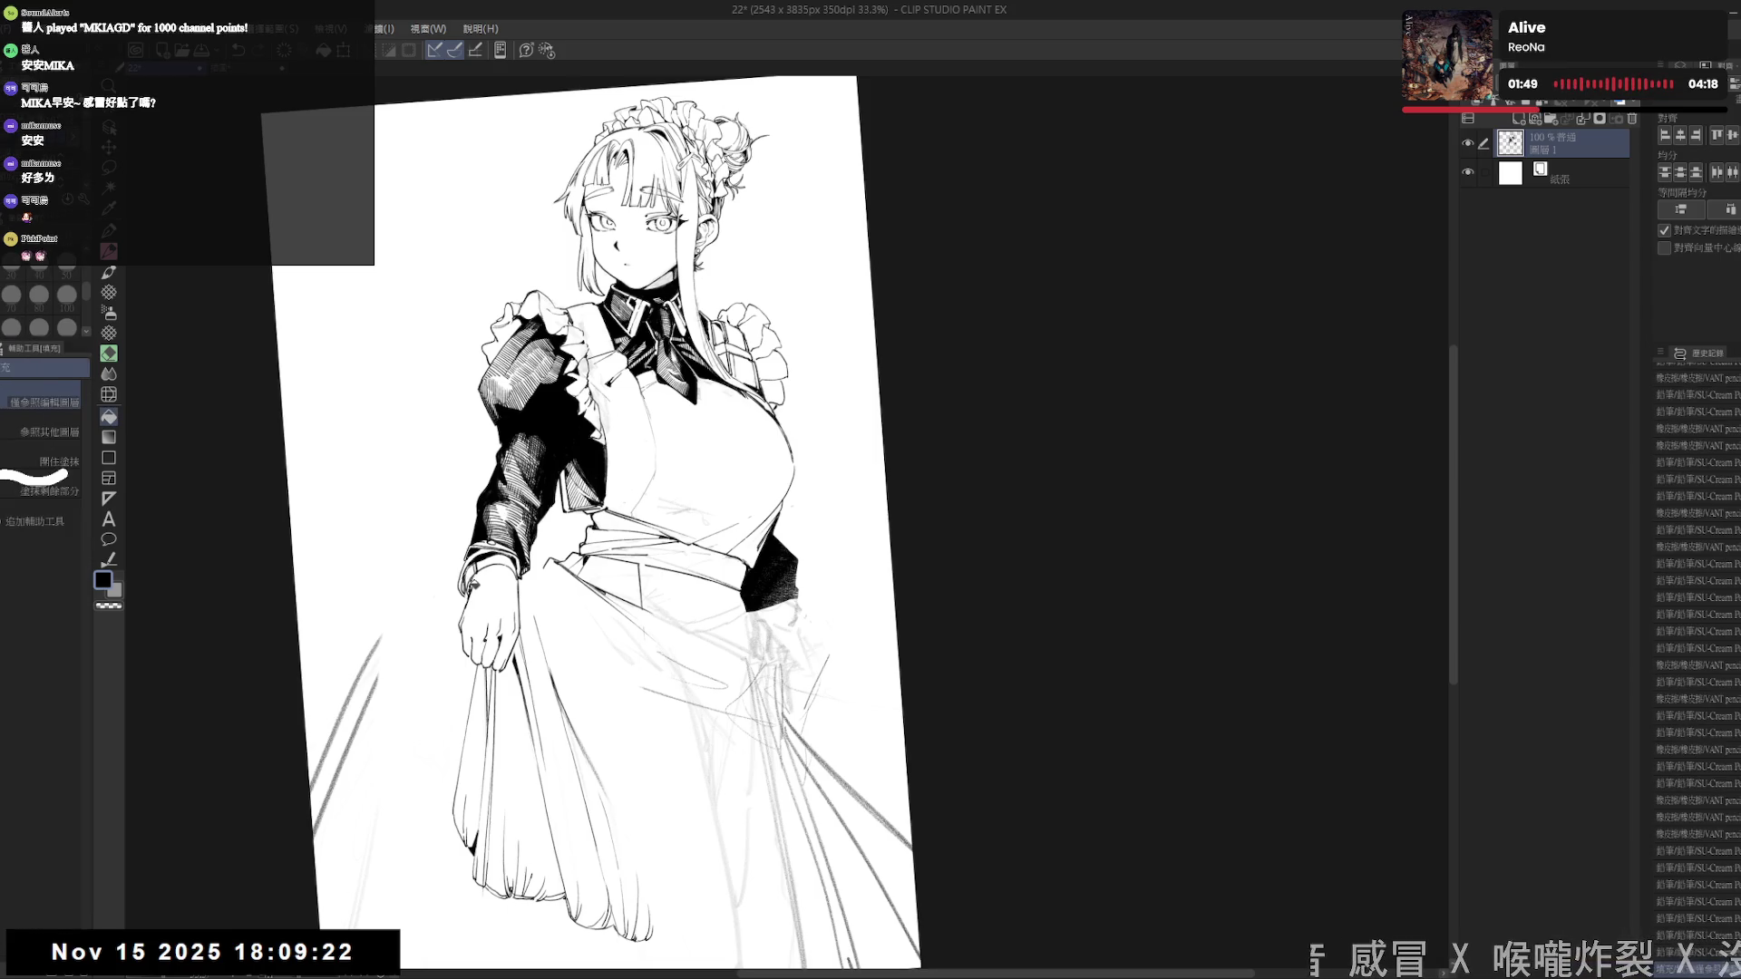
{"action": "key", "text": "p"}
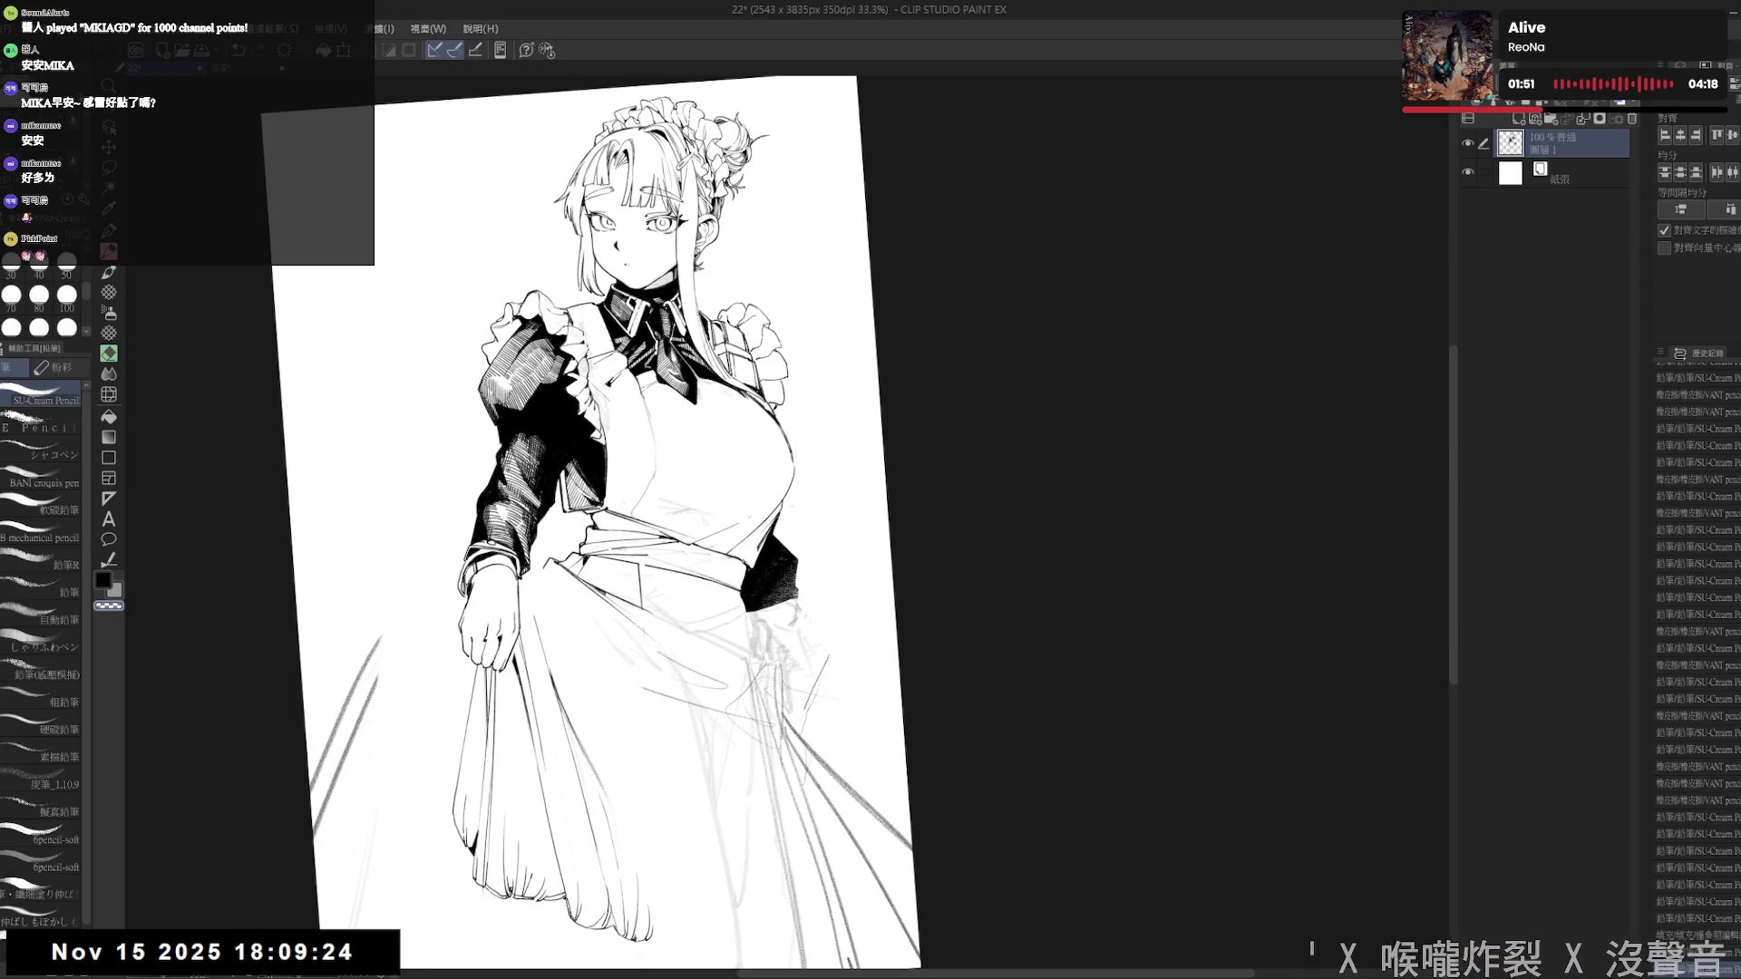
{"action": "key", "text": "e"}
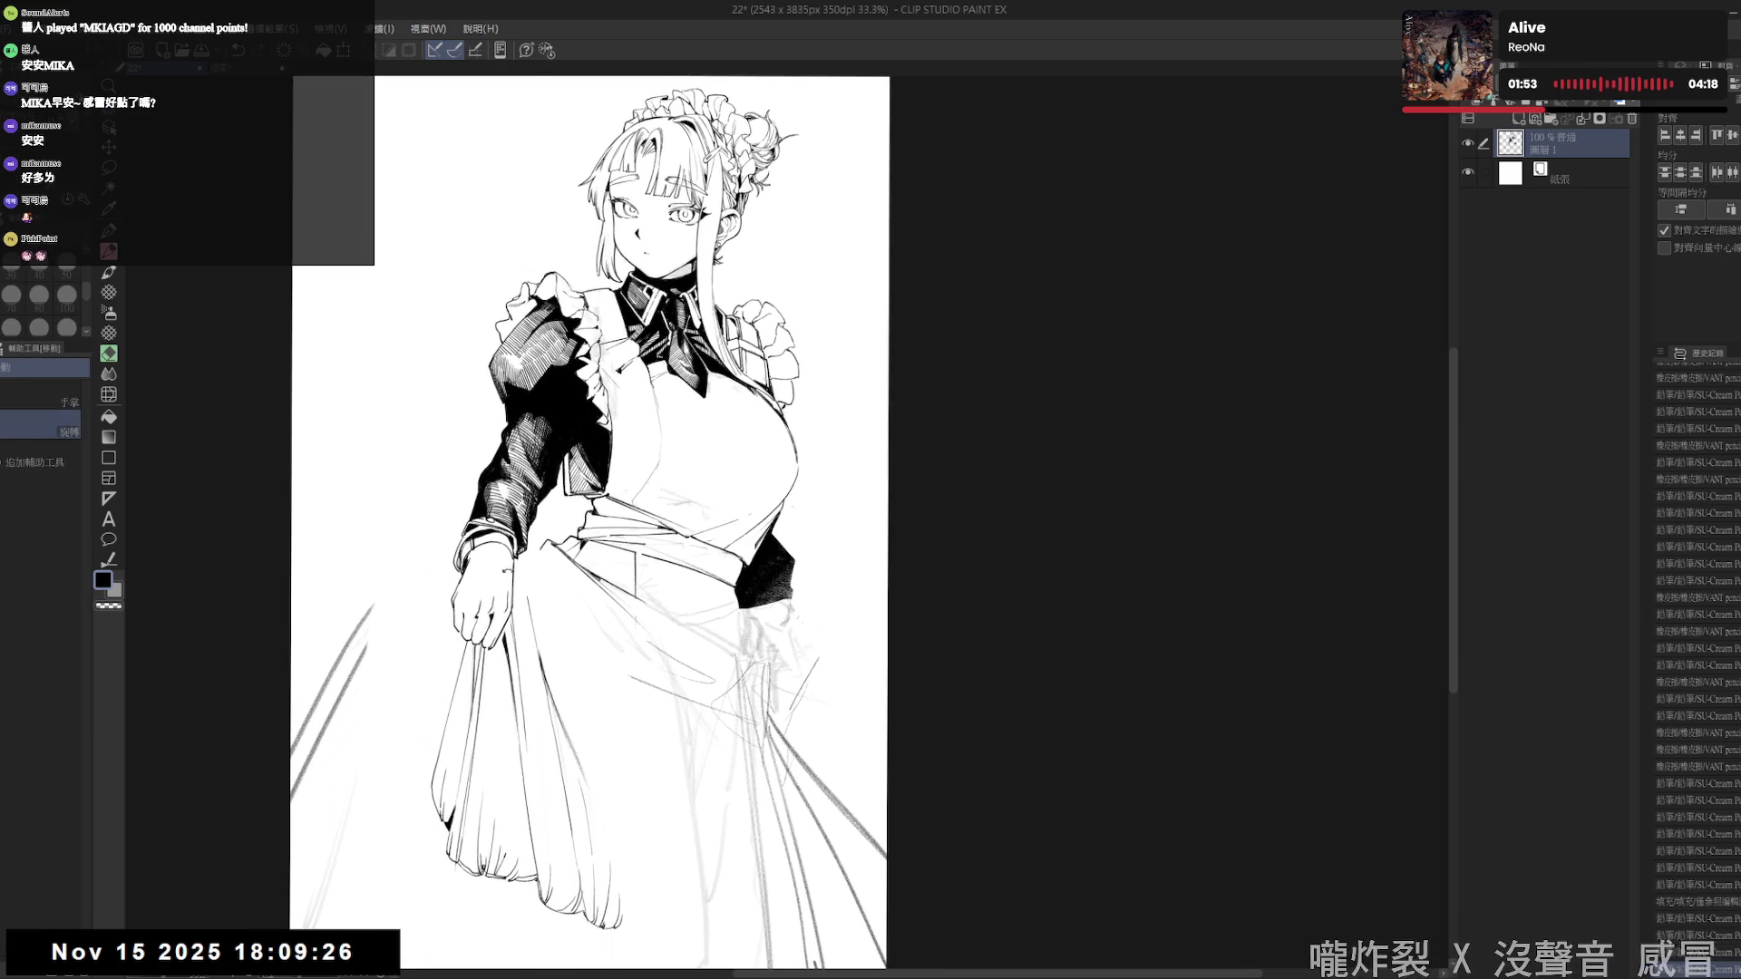
{"action": "left_click_drag", "start_coordinate": [592, 523], "coordinate": [554, 568]}
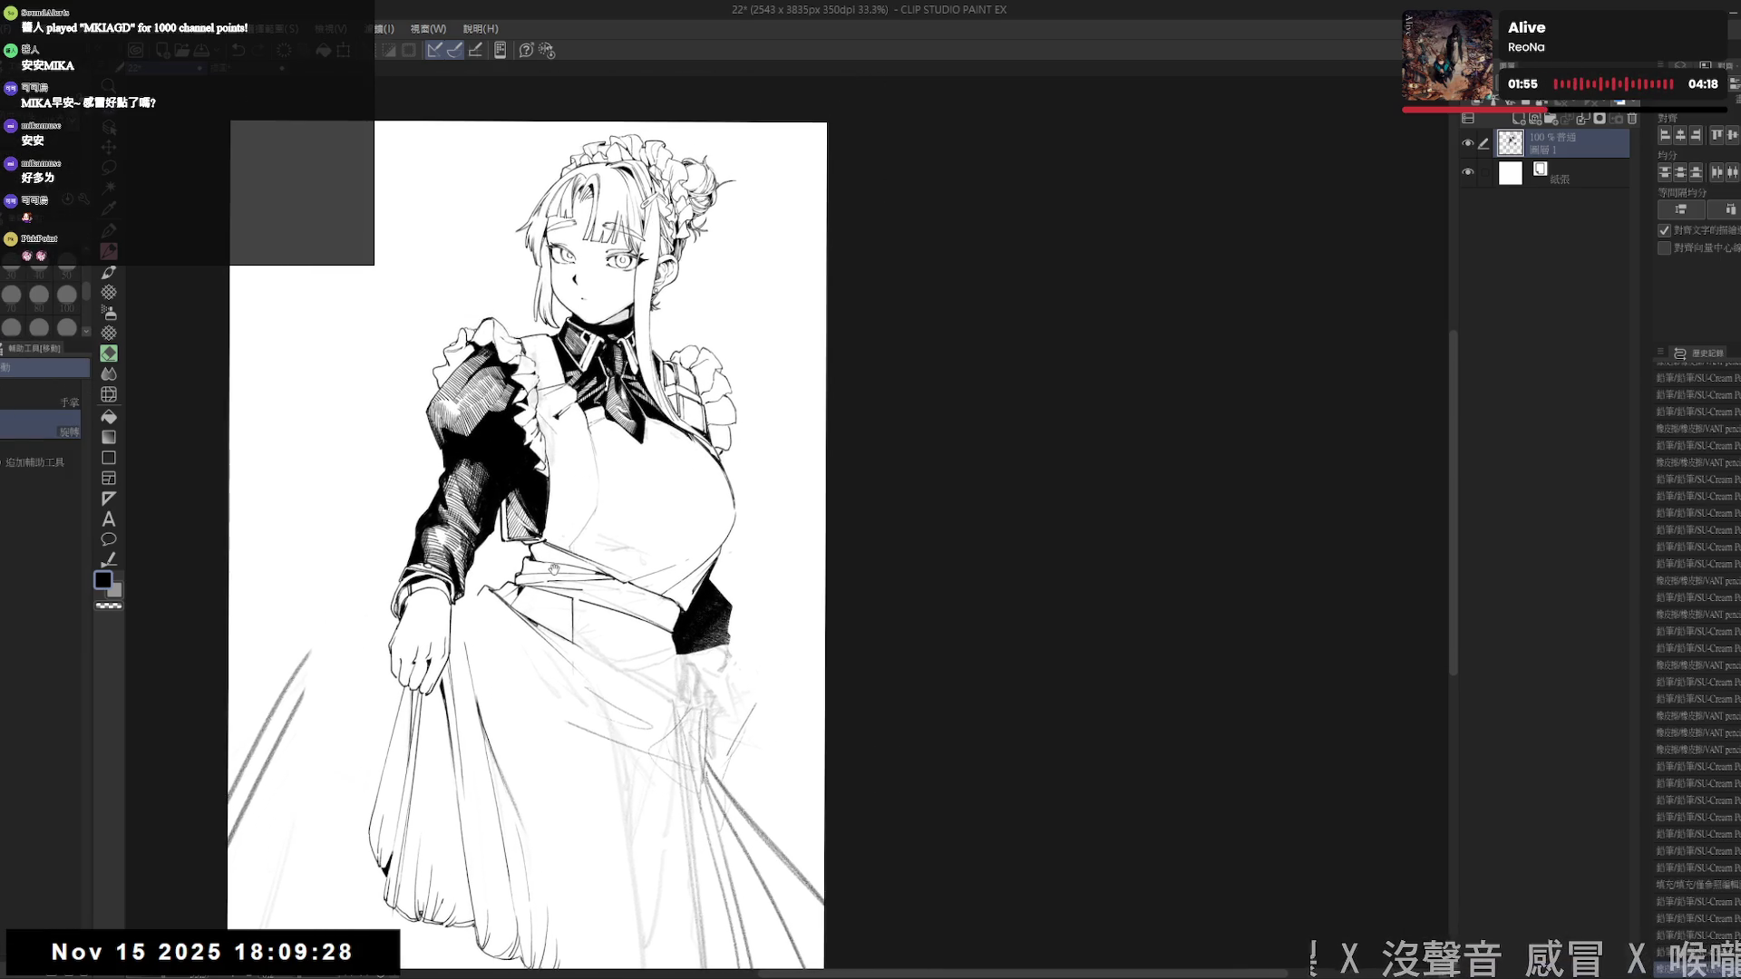
{"action": "scroll", "coordinate": [546, 548], "scroll_direction": "down", "scroll_amount": 3}
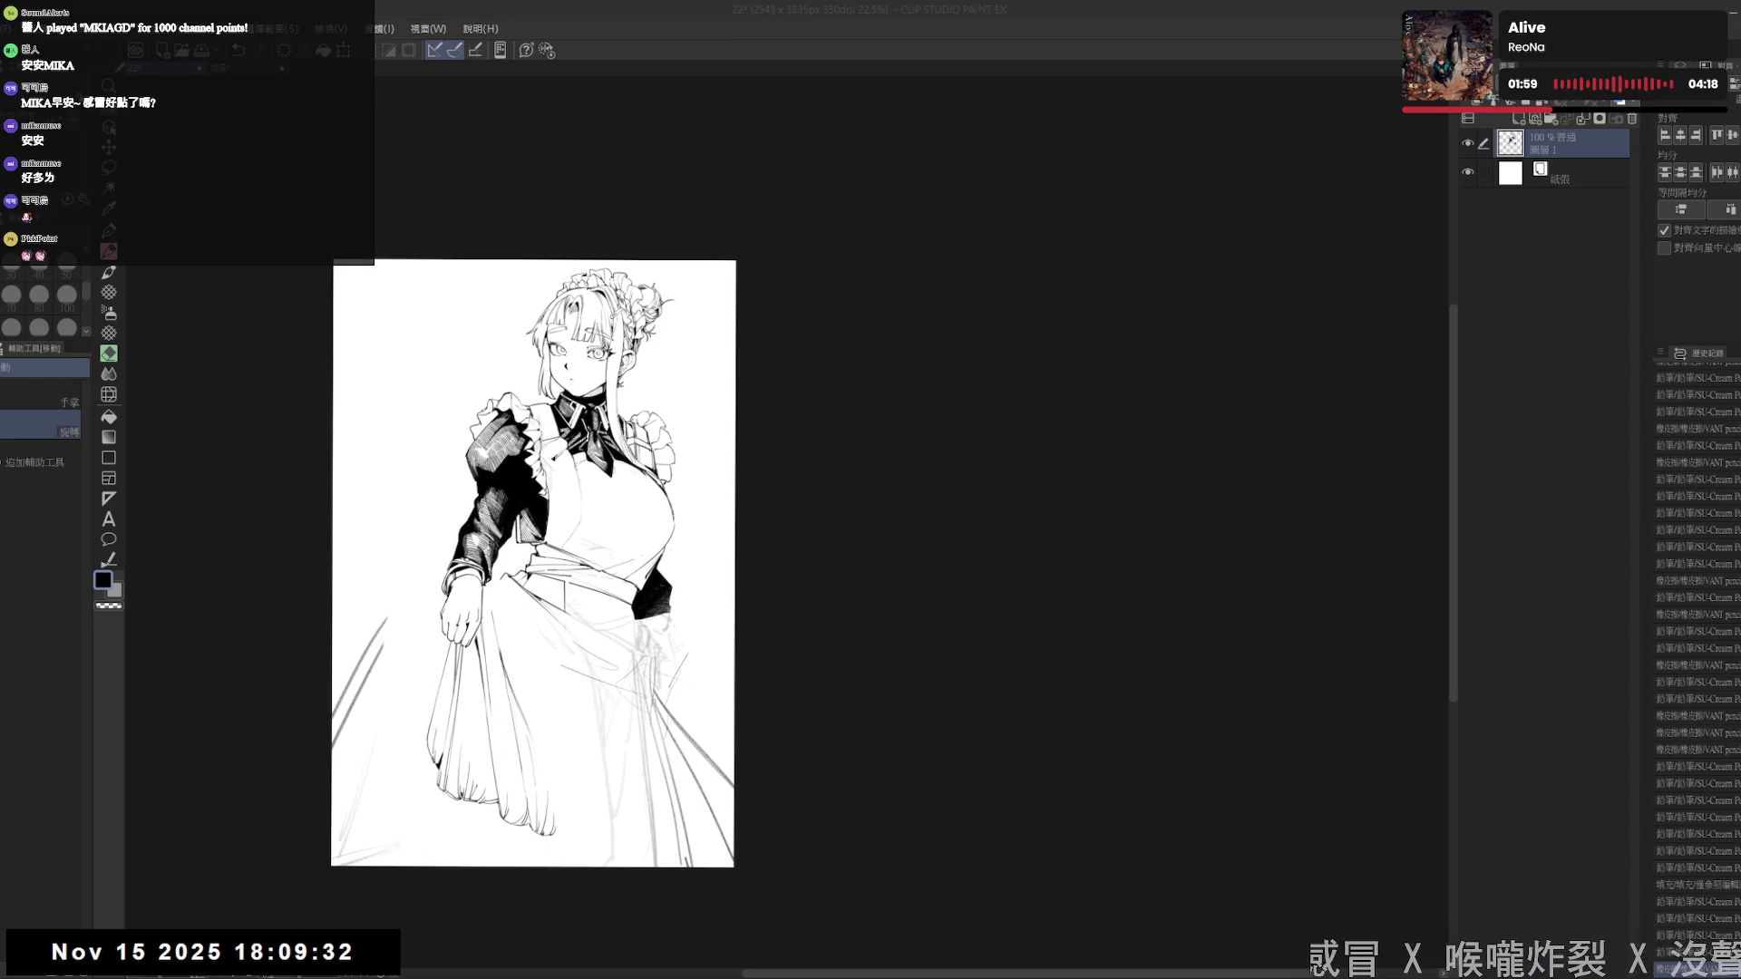
- Zoom in and erase a stray mark near the hand with the eraser reduced from 100 to 80
{"action": "scroll", "coordinate": [591, 697], "scroll_direction": "up", "scroll_amount": 1}
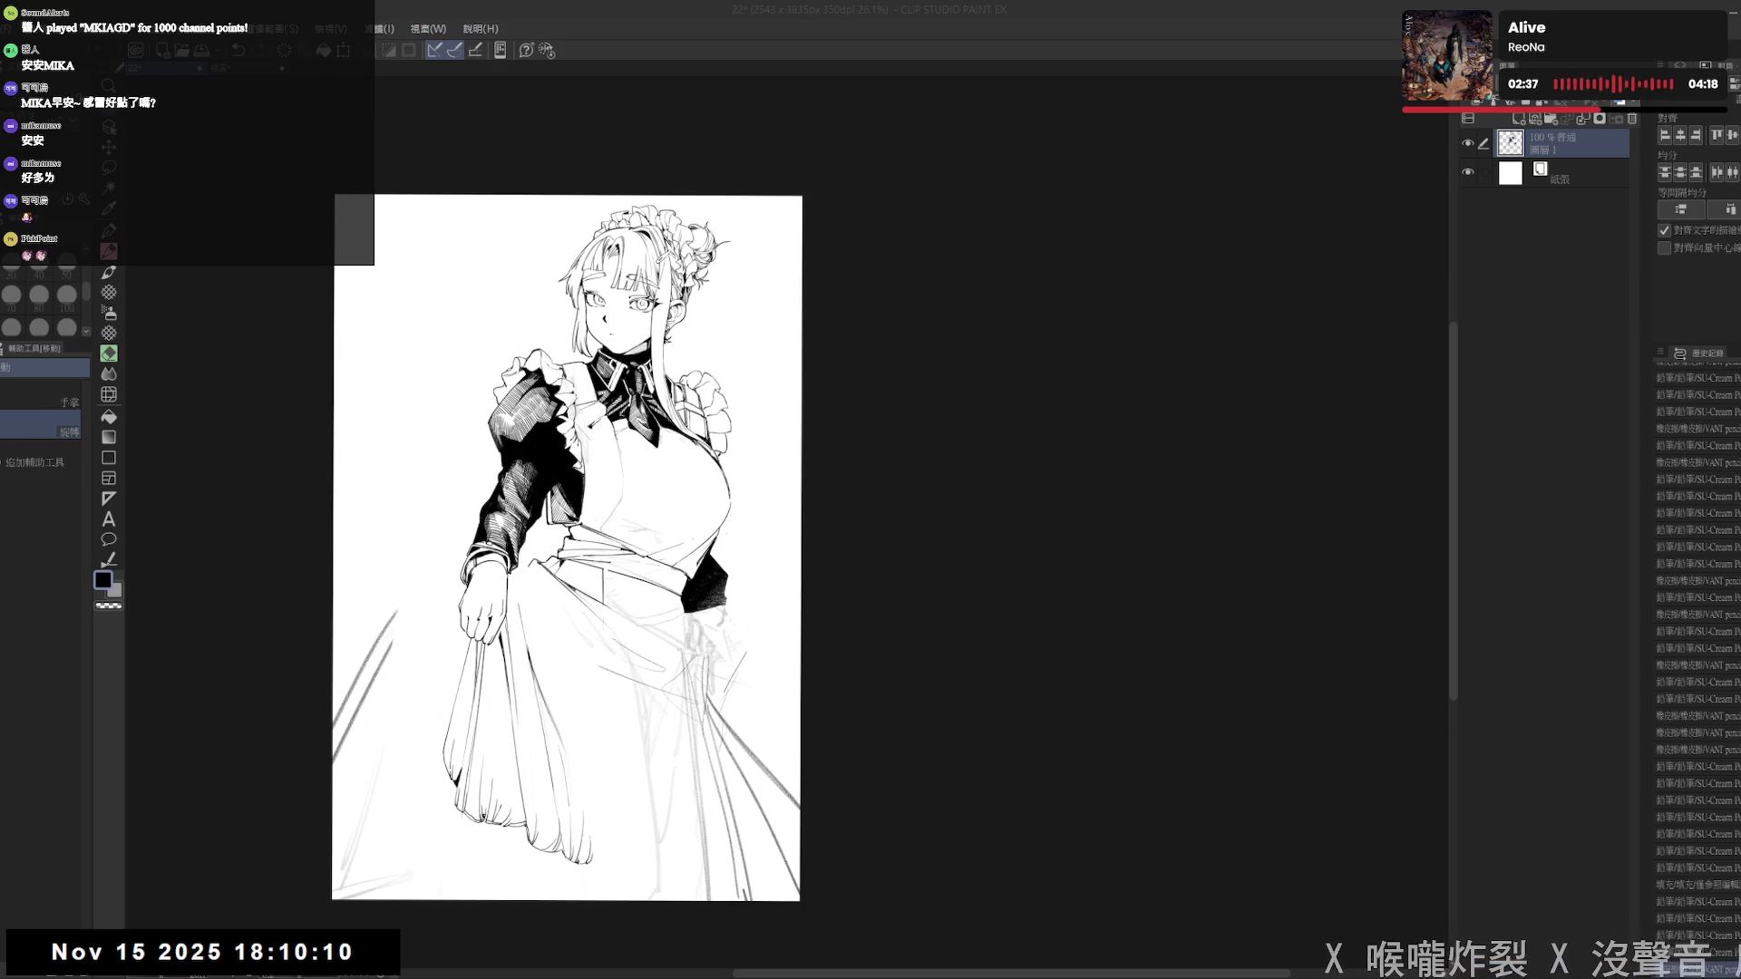
{"action": "scroll", "coordinate": [662, 599], "scroll_direction": "up", "scroll_amount": 2}
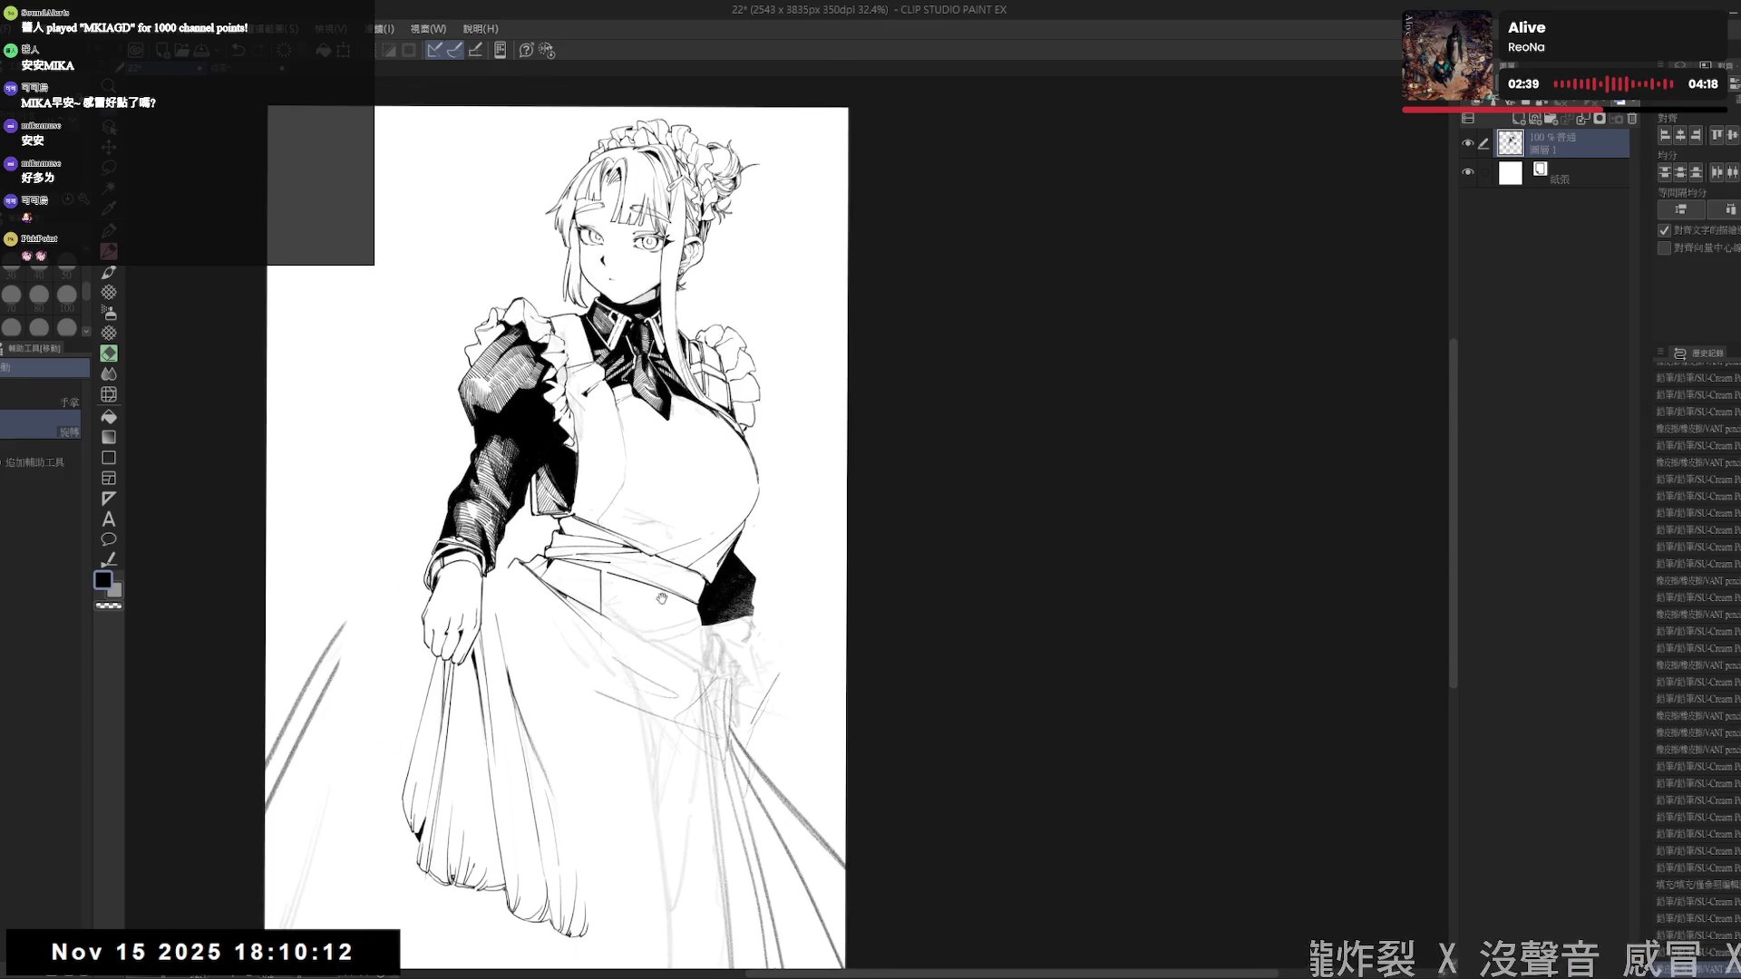
{"action": "key", "text": "e"}
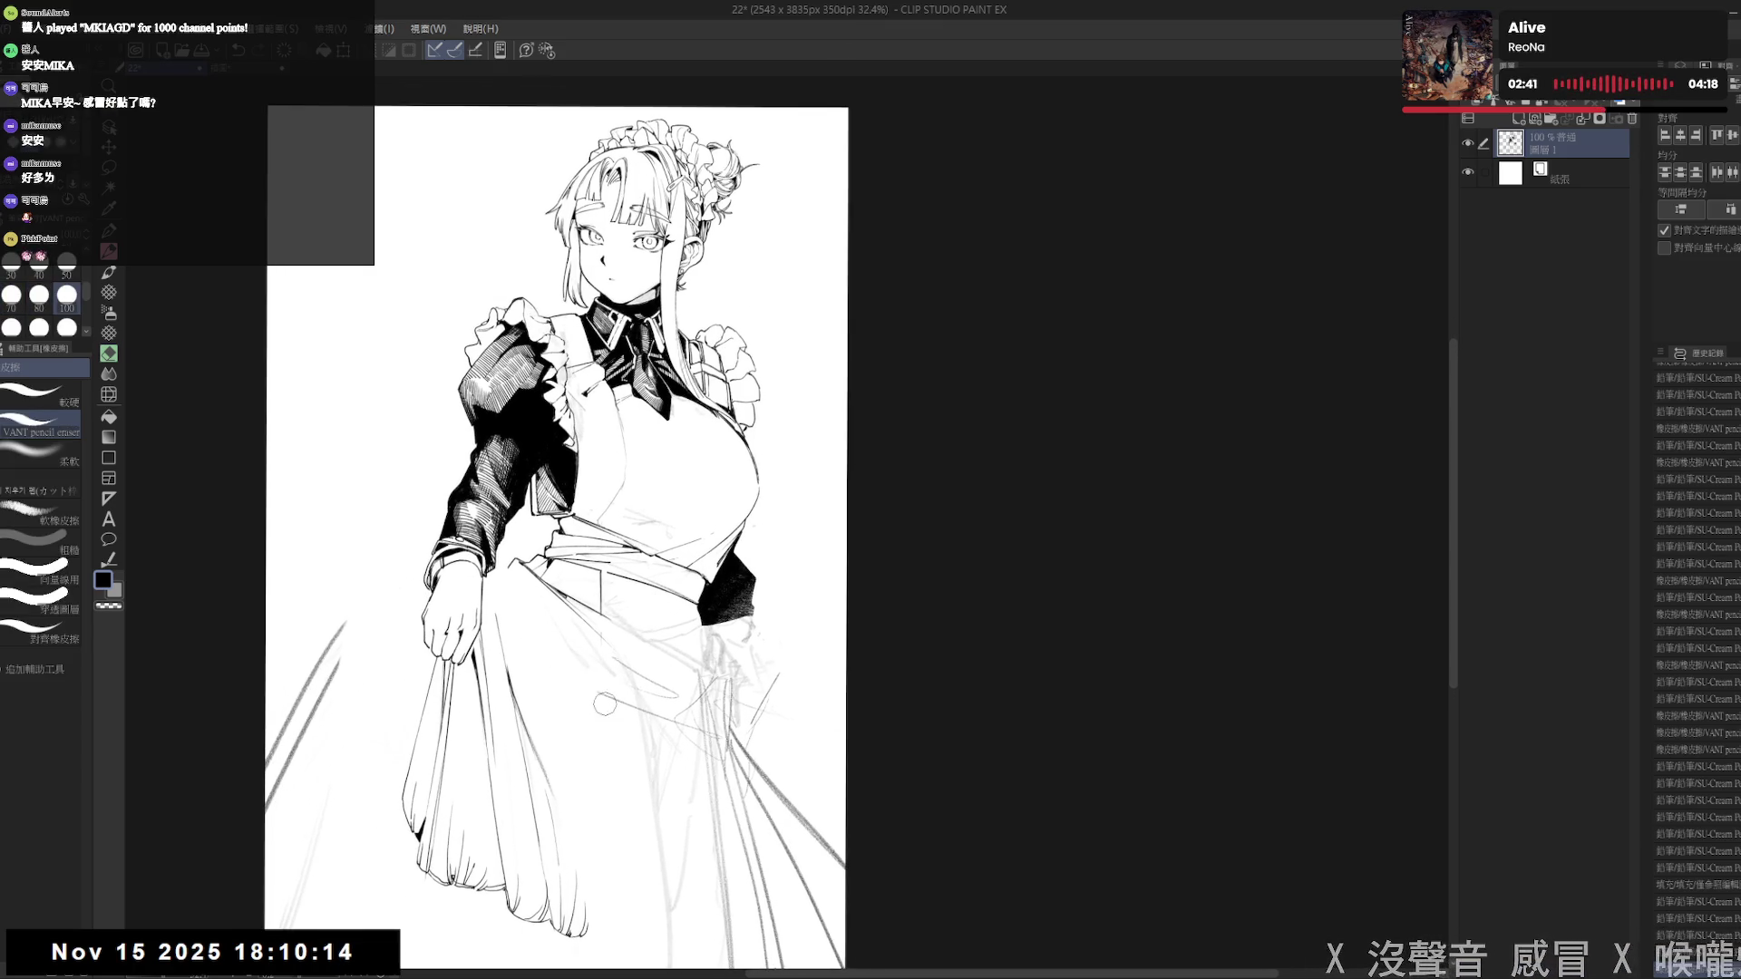
{"action": "key", "text": "bracketleft"}
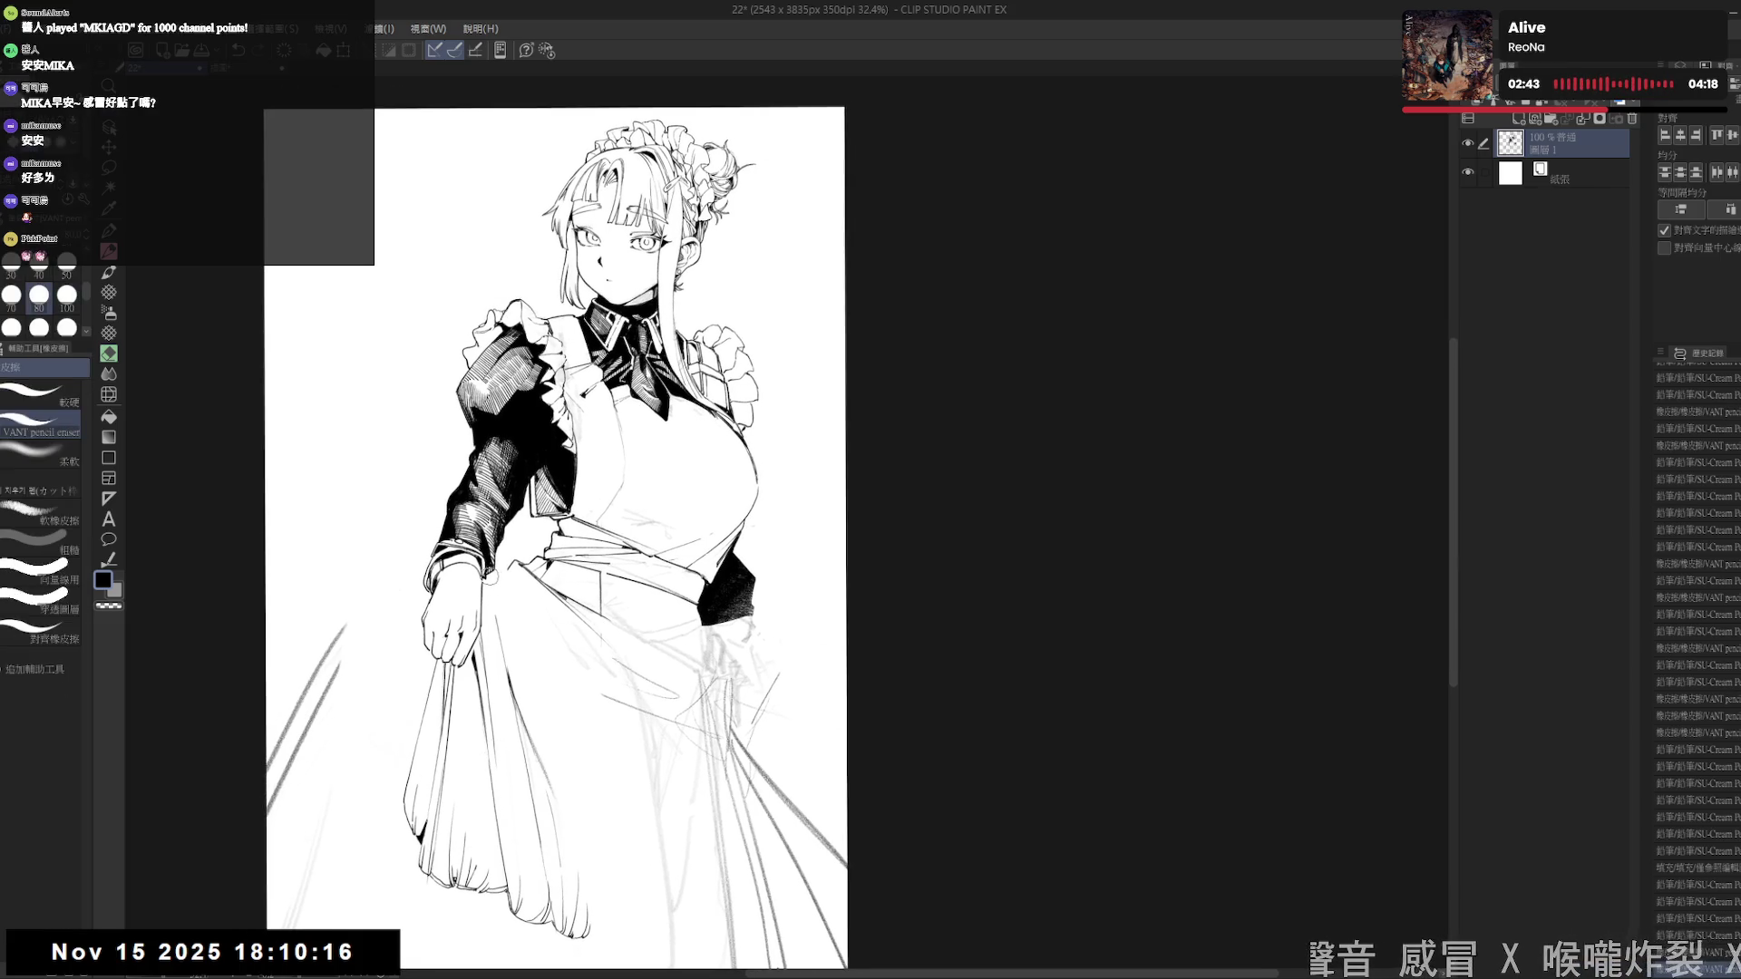
{"action": "left_click", "coordinate": [487, 580]}
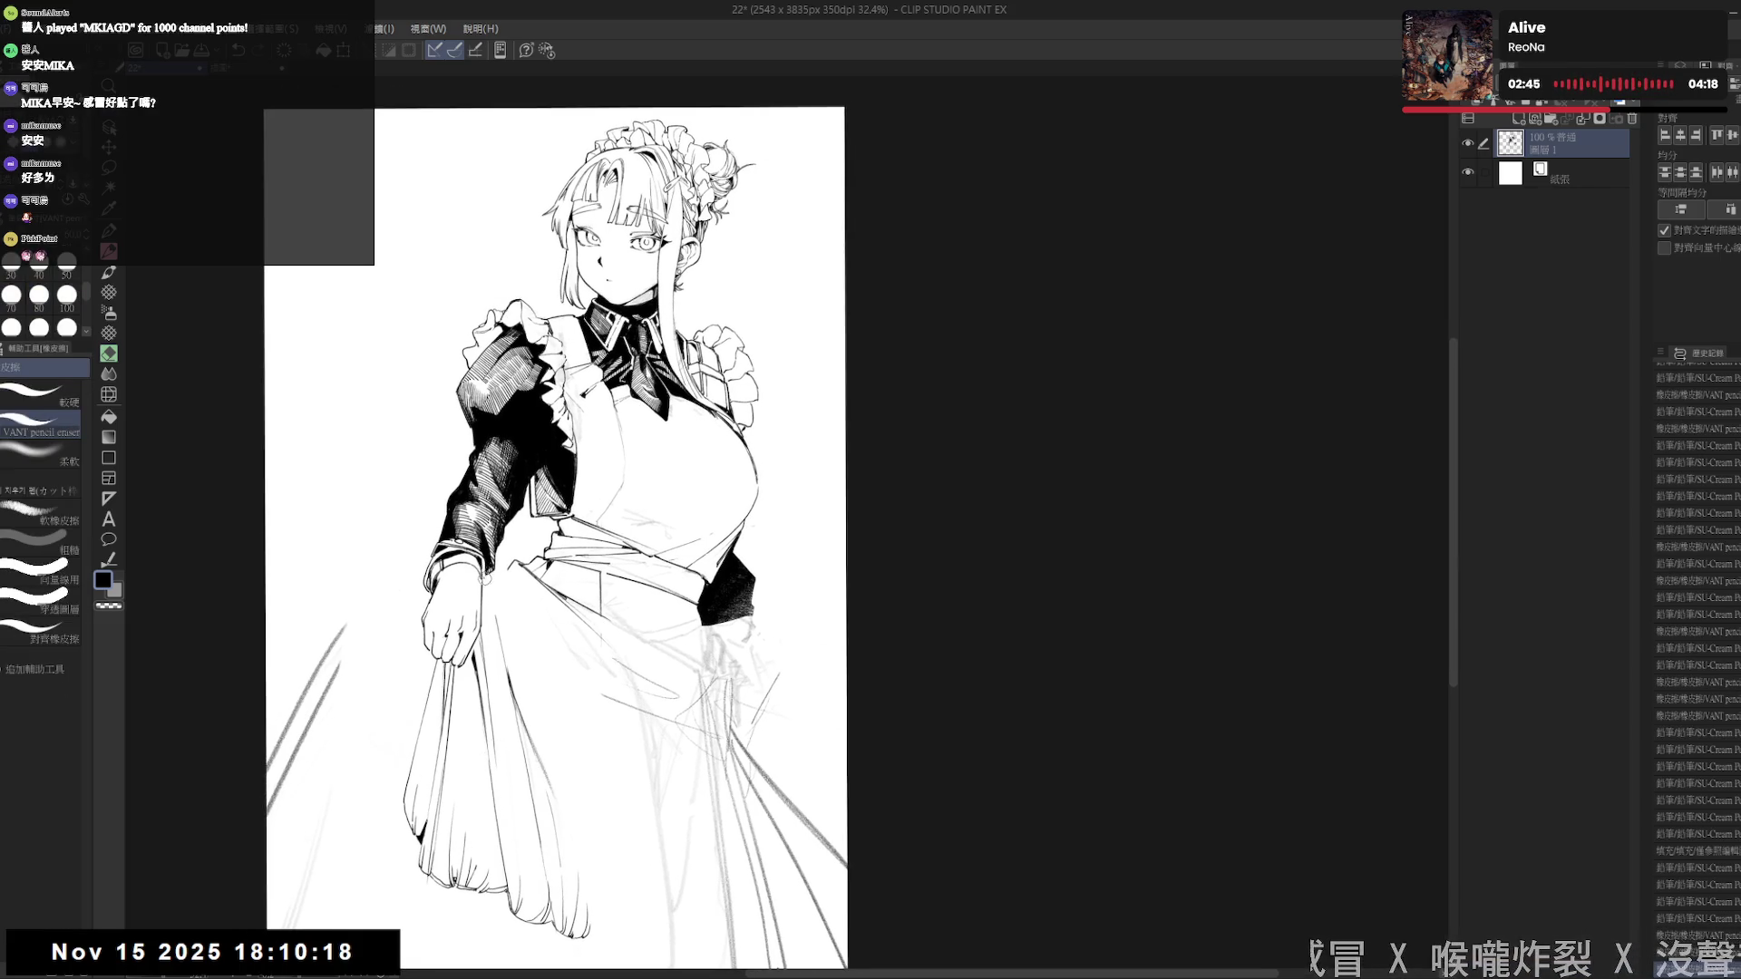
{"action": "key", "text": "p"}
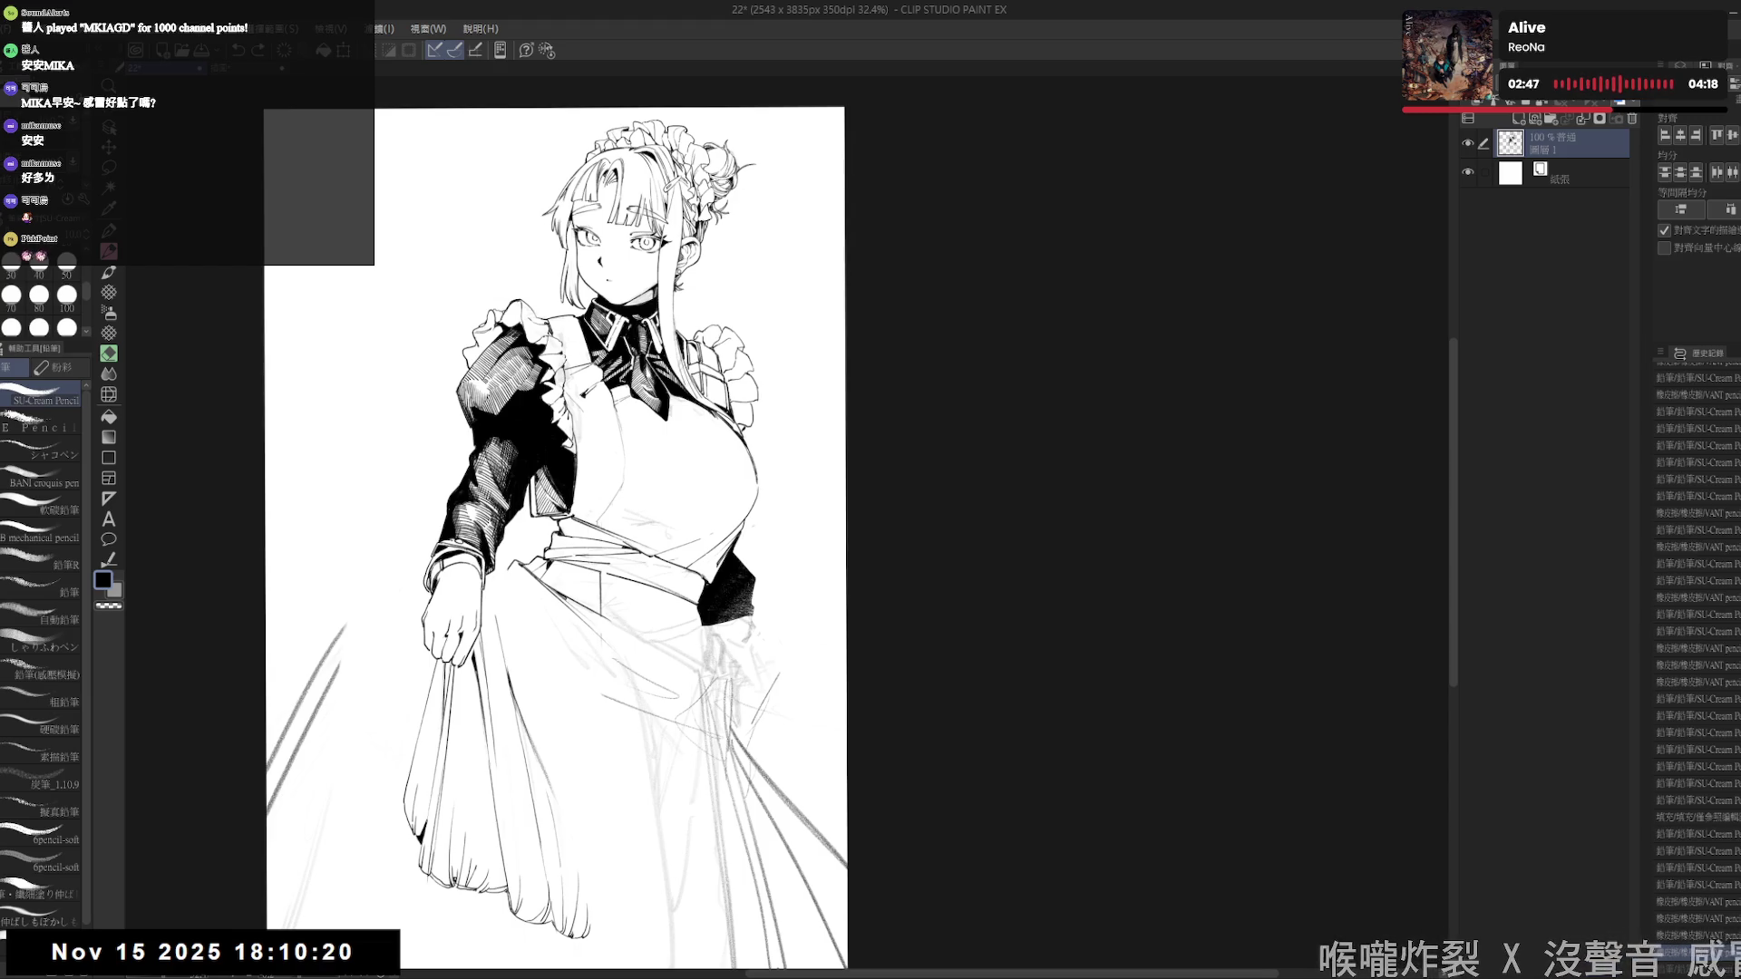
{"action": "key", "text": "ctrl+minus"}
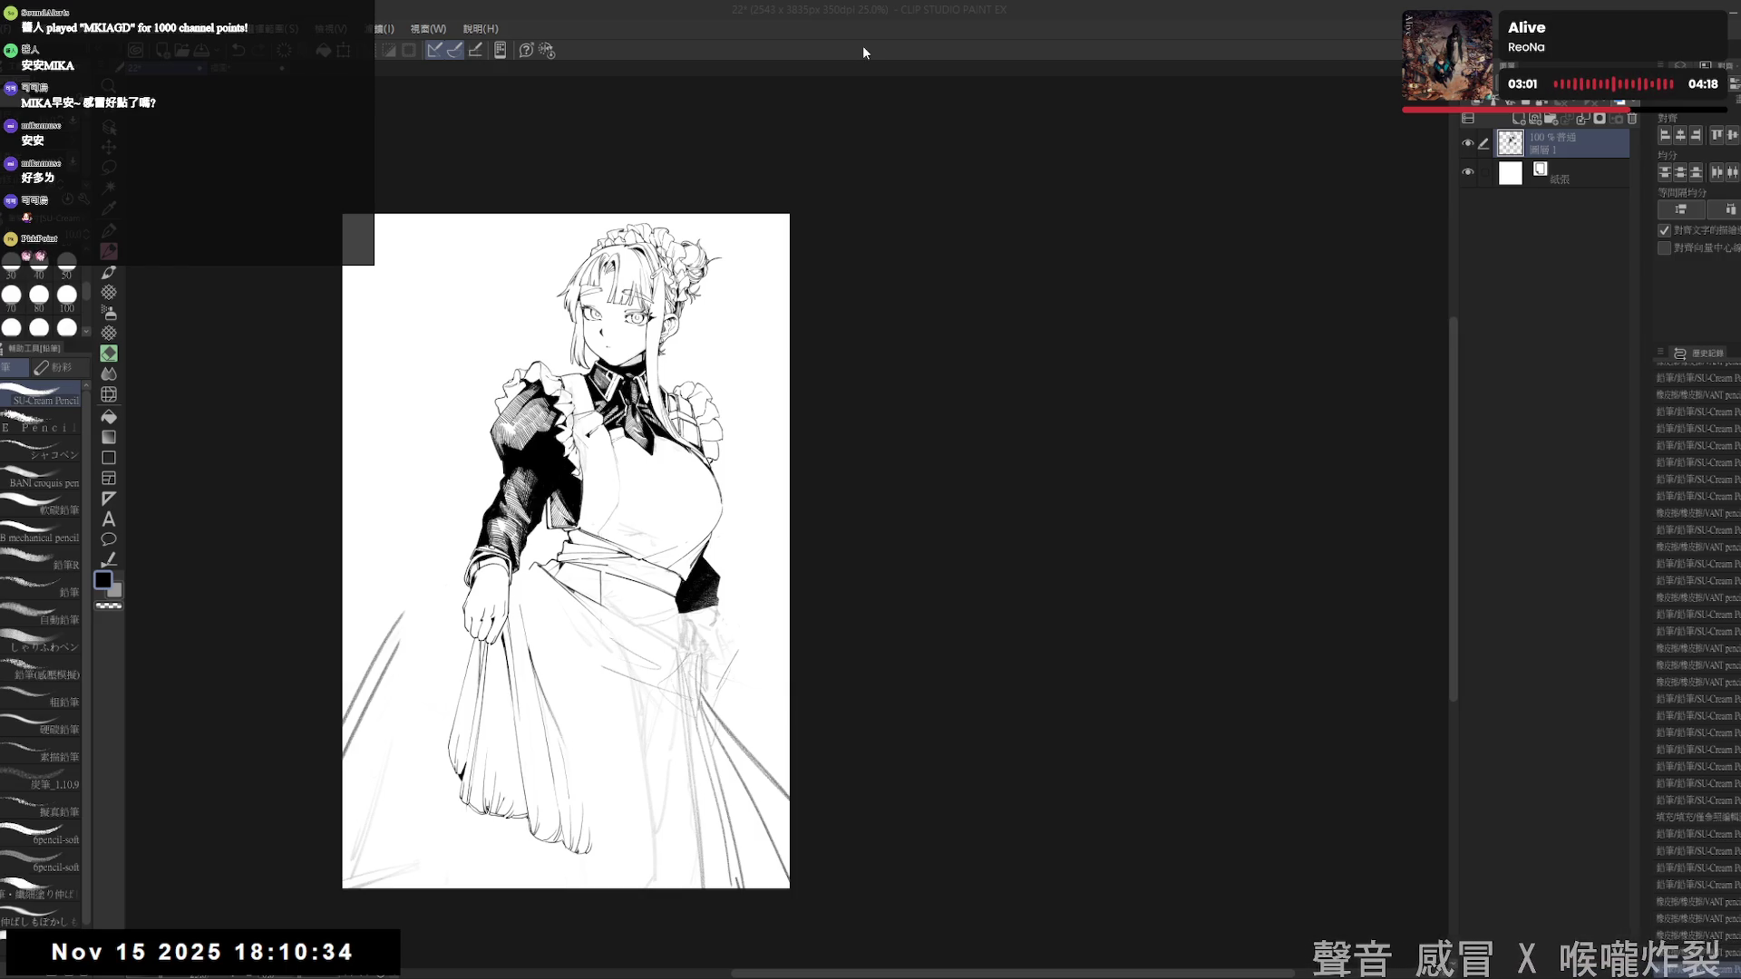
- Zoom in on the hand and waist and add a small pencil mark there
{"action": "scroll", "coordinate": [565, 544], "scroll_direction": "up", "scroll_amount": 3}
{"action": "left_click", "coordinate": [522, 550]}
{"action": "key", "text": "e"}
{"action": "key", "text": "p"}
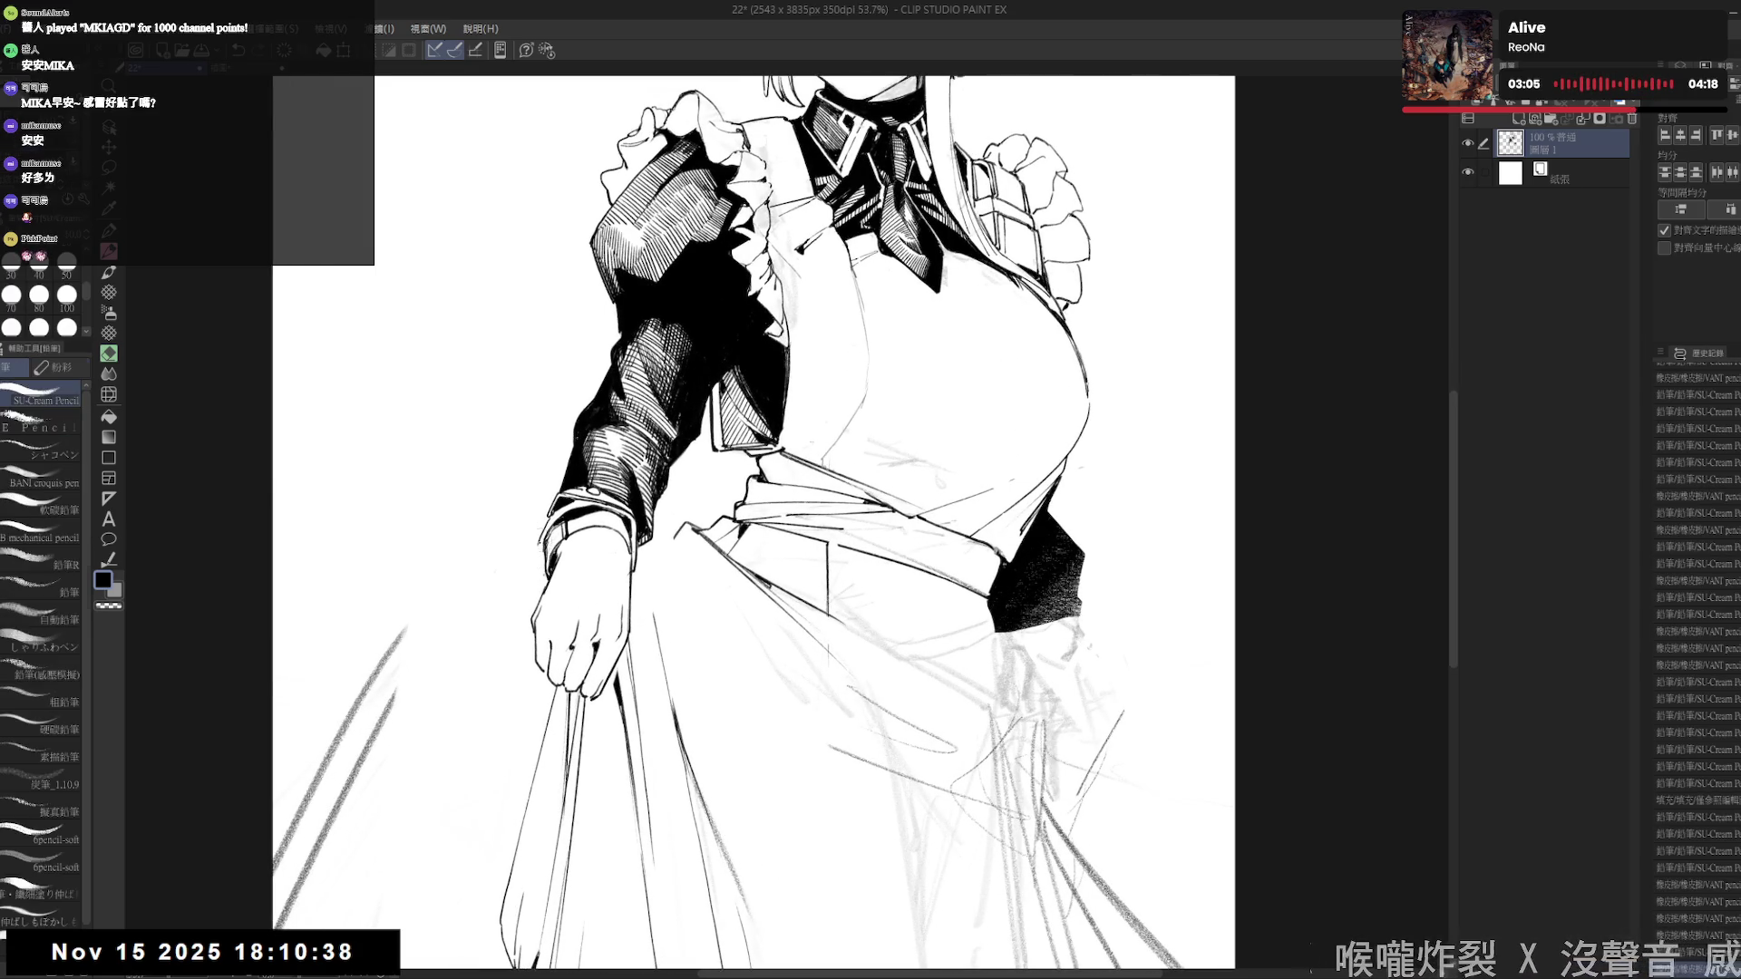
{"action": "left_click_drag", "start_coordinate": [537, 546], "coordinate": [549, 591]}
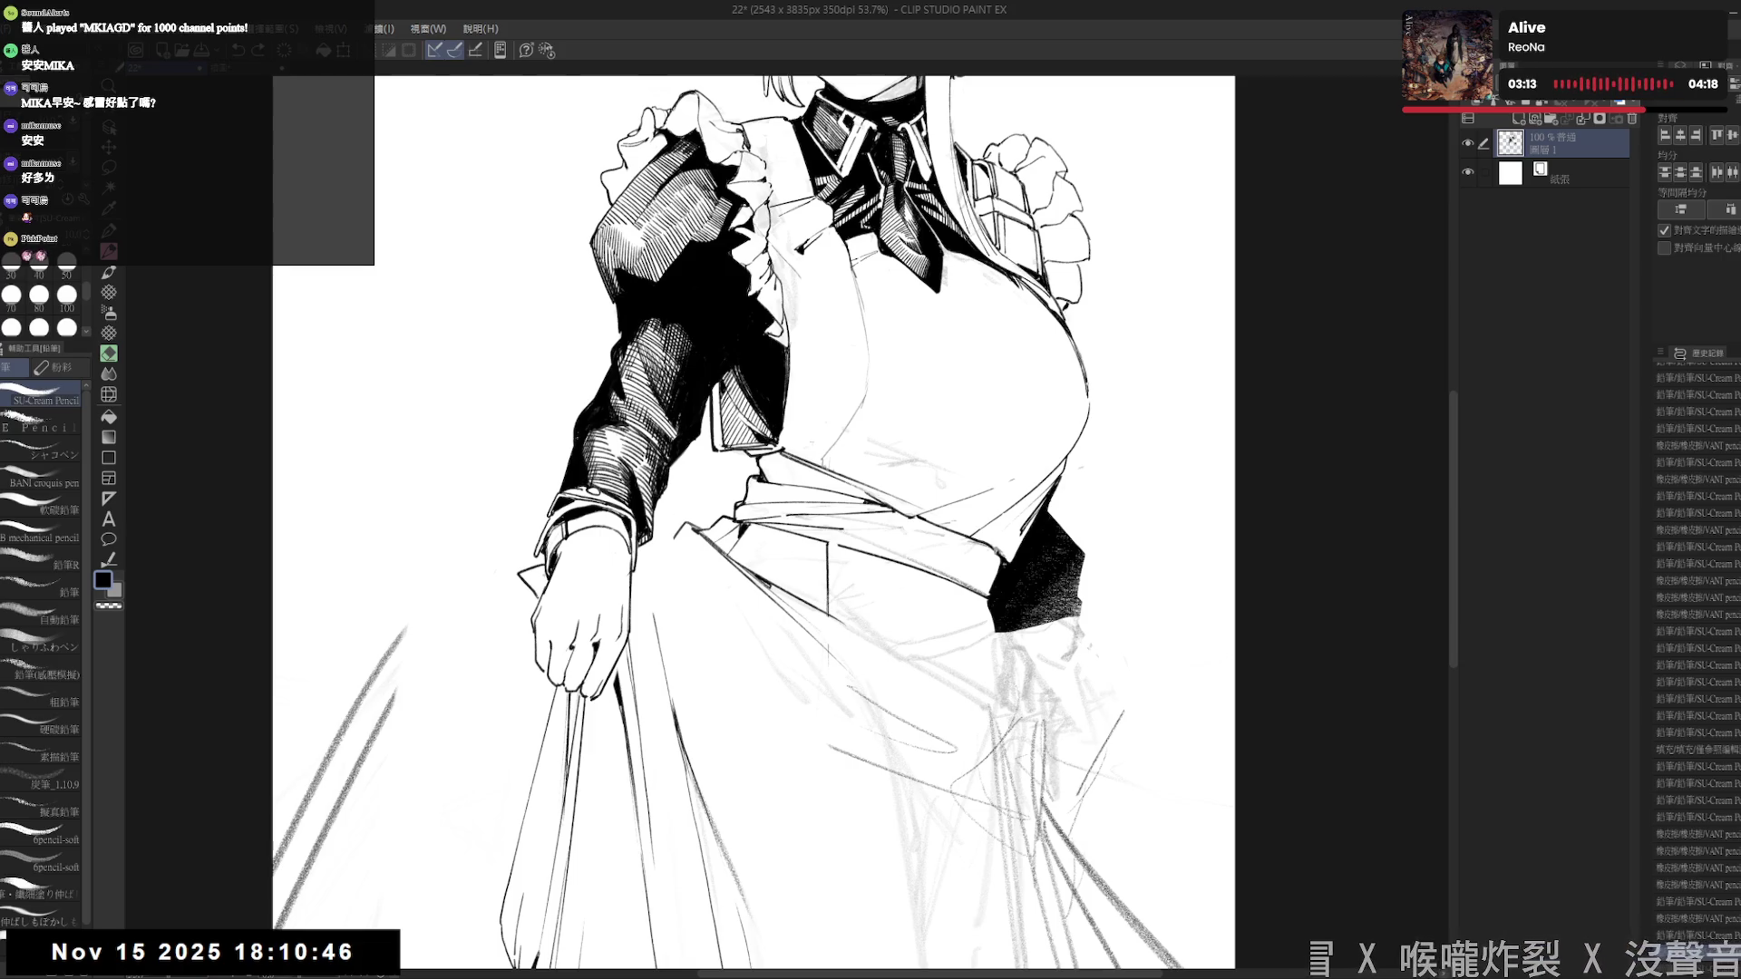
- Erase stray marks near the hand and sleeve cuff, then rotate the view counter-clockwise
{"action": "key", "text": "e"}
{"action": "mouse_move", "coordinate": [540, 577]}
{"action": "left_mouse_down"}
{"action": "mouse_move", "coordinate": [642, 568]}
{"action": "mouse_move", "coordinate": [649, 594]}
{"action": "left_mouse_up"}
{"action": "scroll", "coordinate": [635, 562], "scroll_direction": "up", "scroll_amount": 2}
{"action": "key", "text": "p"}
{"action": "key", "text": "e"}
{"action": "left_click_drag", "start_coordinate": [542, 595], "coordinate": [489, 591]}
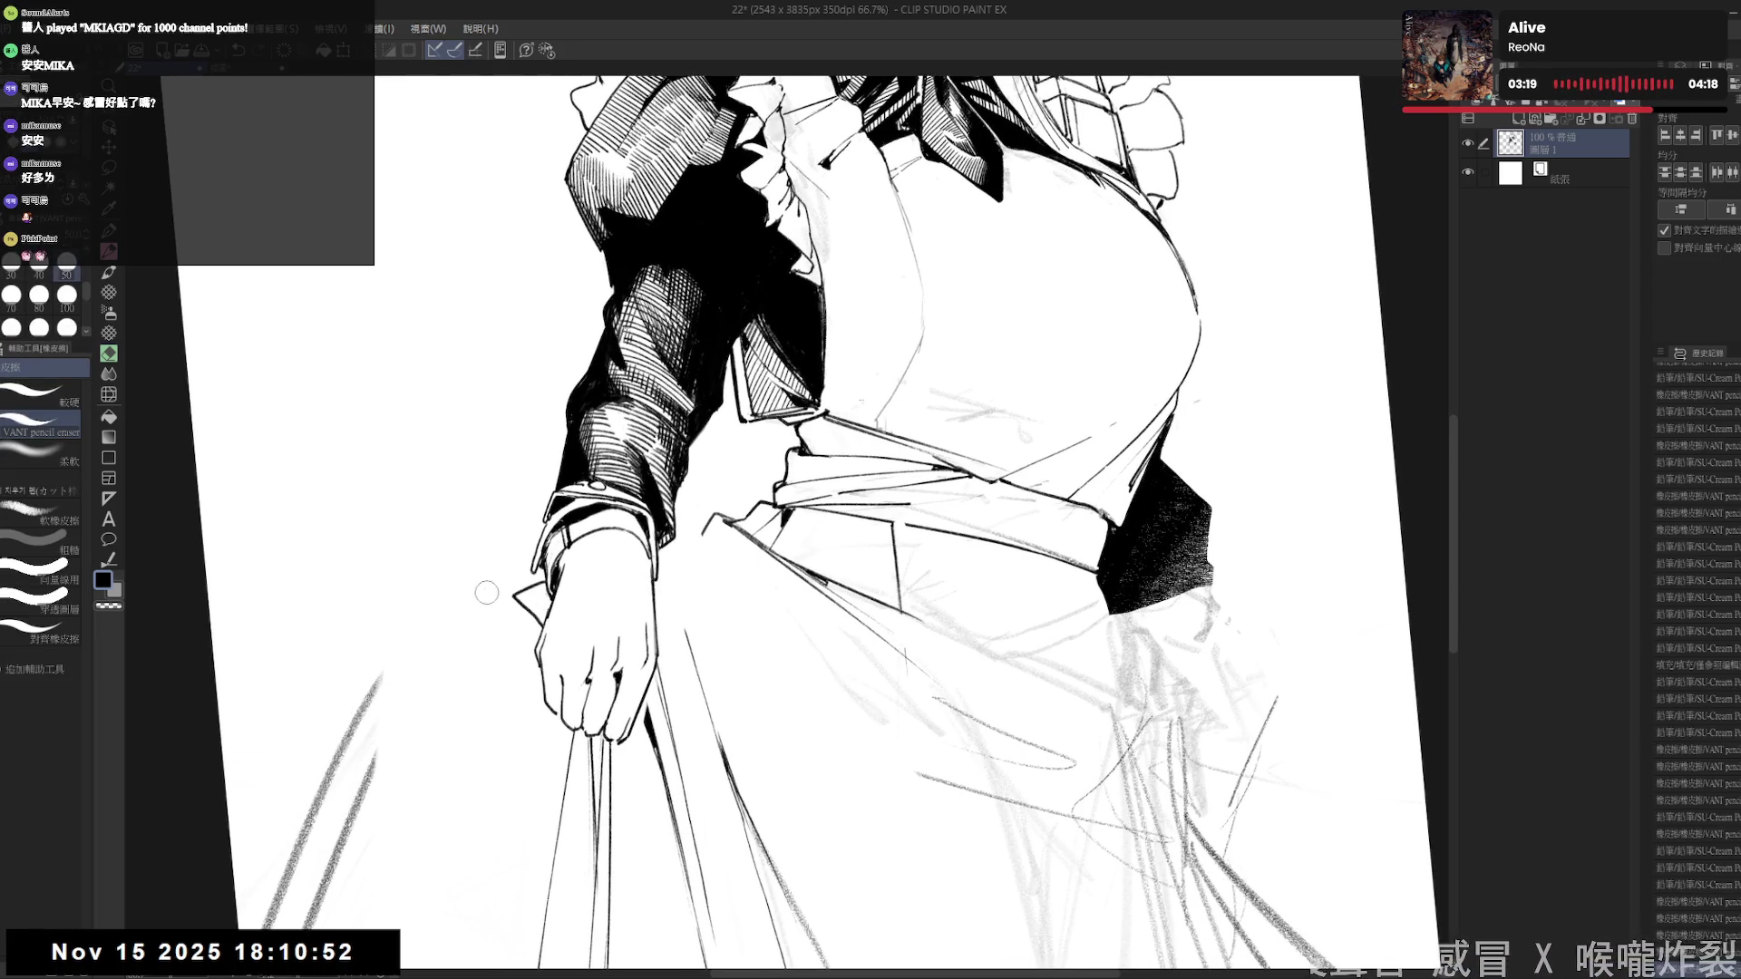
{"action": "key", "text": "p"}
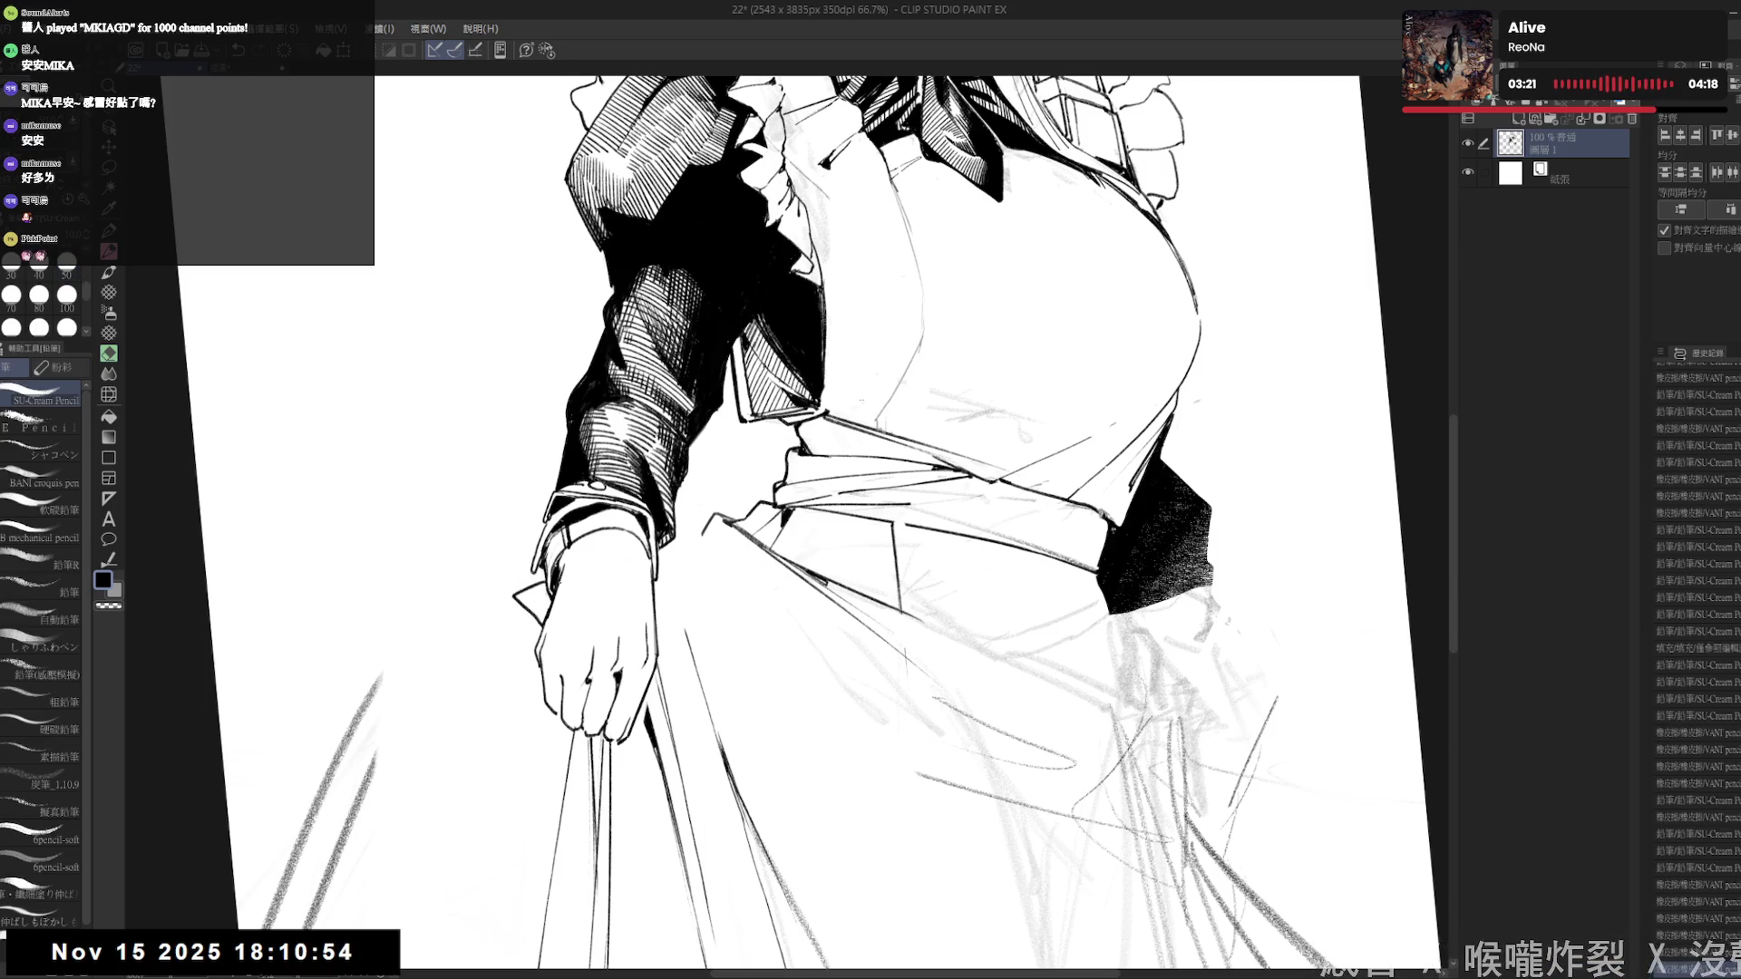
{"action": "scroll", "coordinate": [871, 526], "scroll_direction": "up", "scroll_amount": 5}
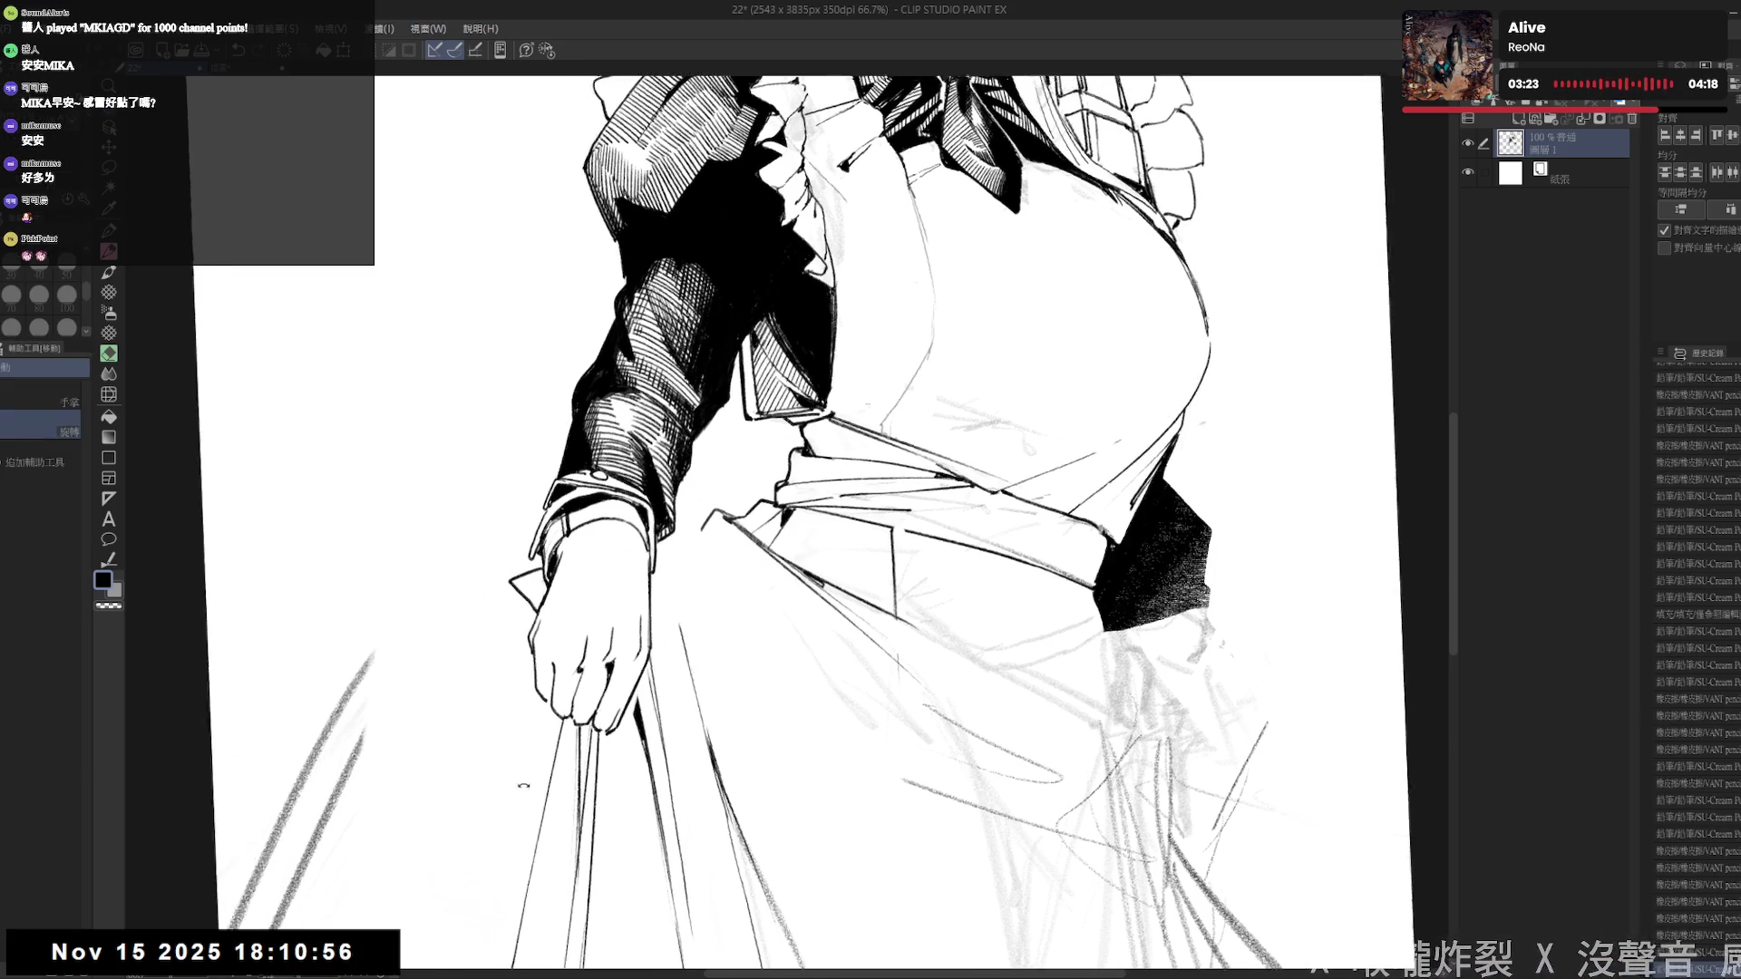
{"action": "scroll", "coordinate": [870, 526], "scroll_direction": "down", "scroll_amount": 3}
{"action": "left_click_drag", "start_coordinate": [871, 363], "coordinate": [689, 334]}
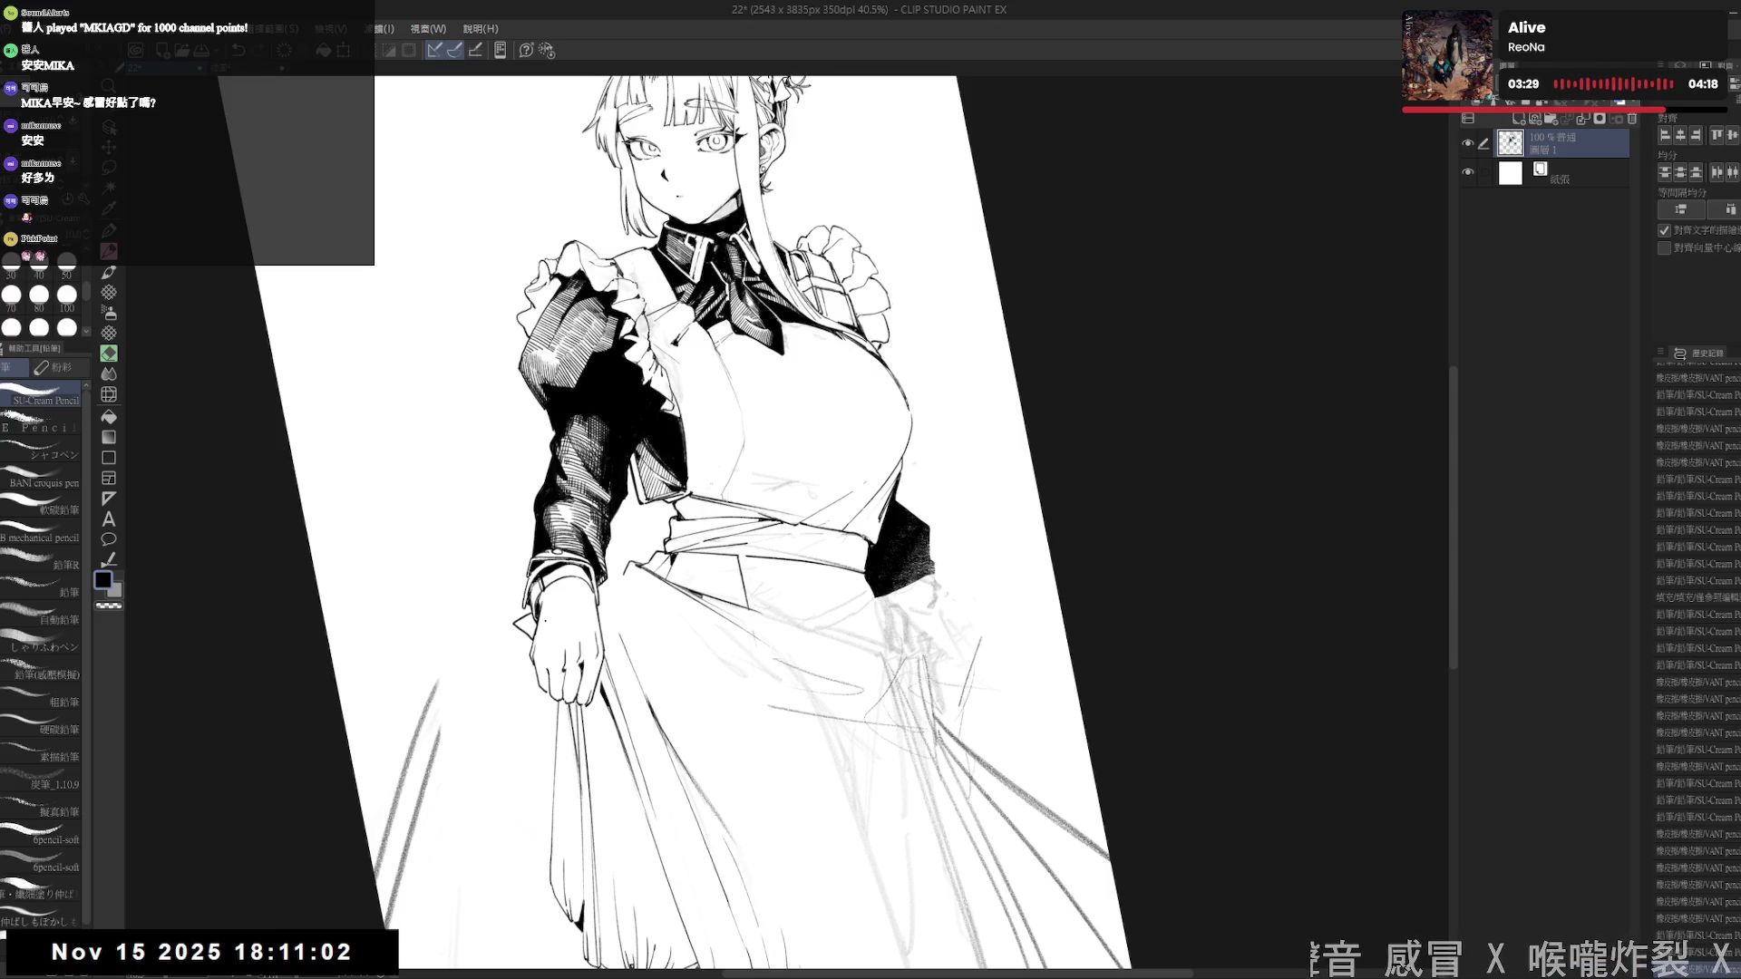
{"action": "left_click_drag", "start_coordinate": [540, 630], "coordinate": [564, 644]}
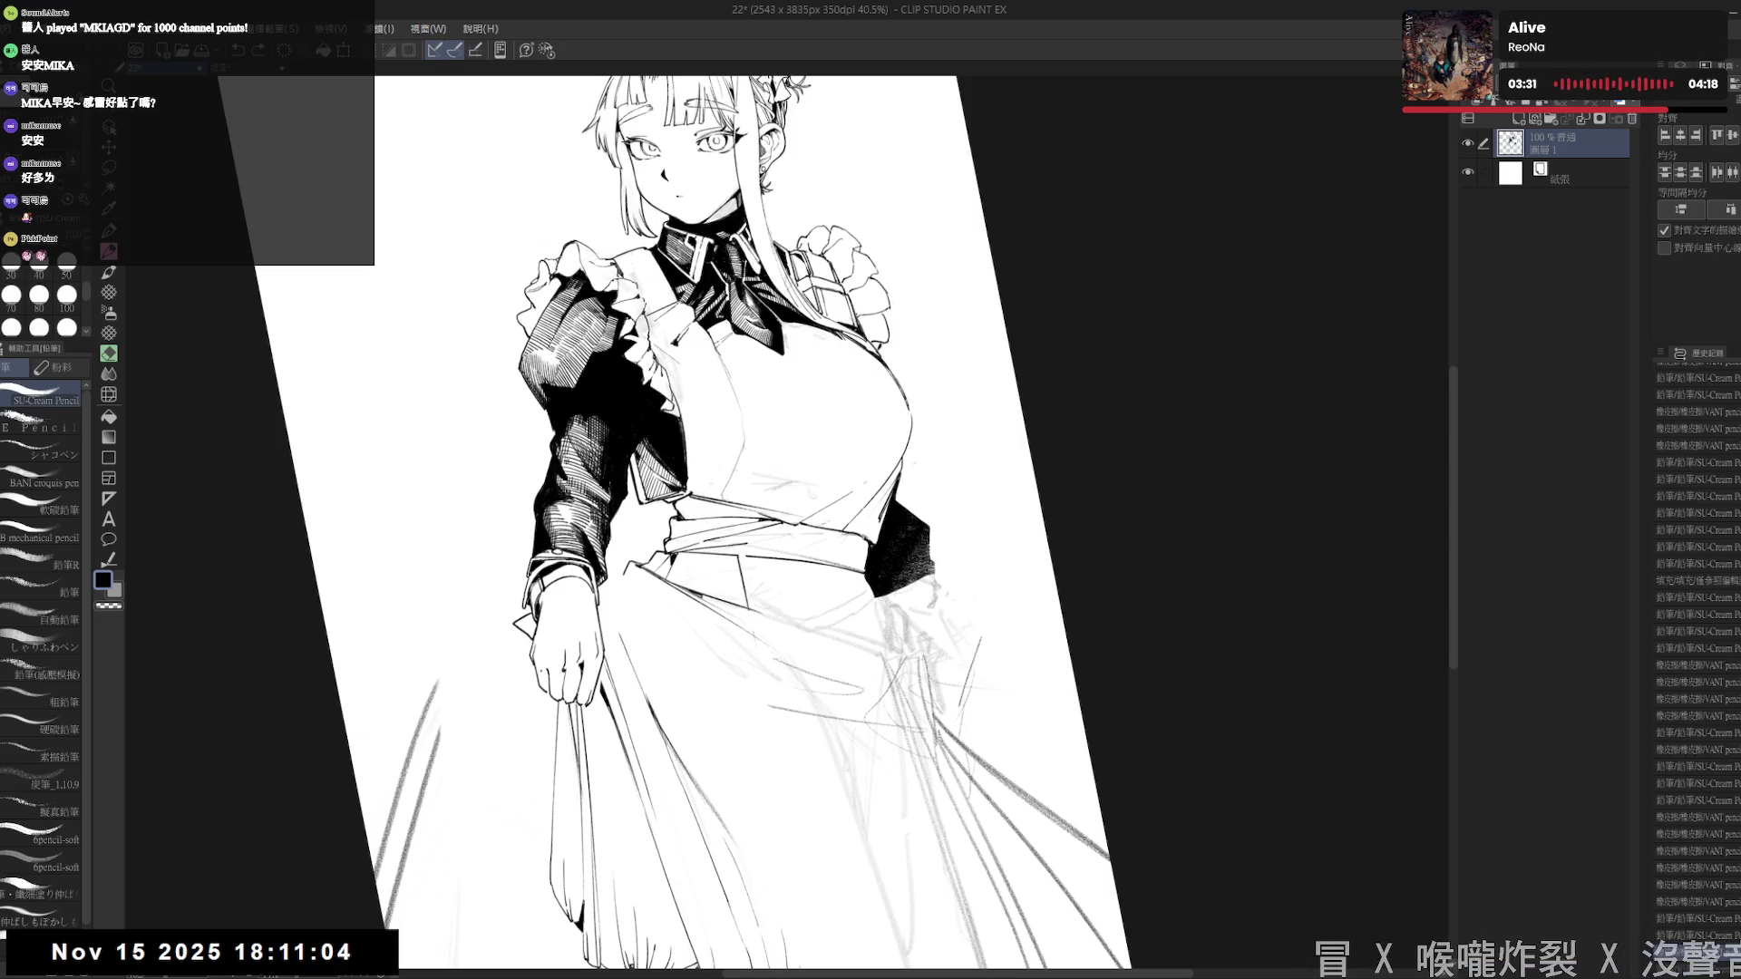
{"action": "key", "text": "e"}
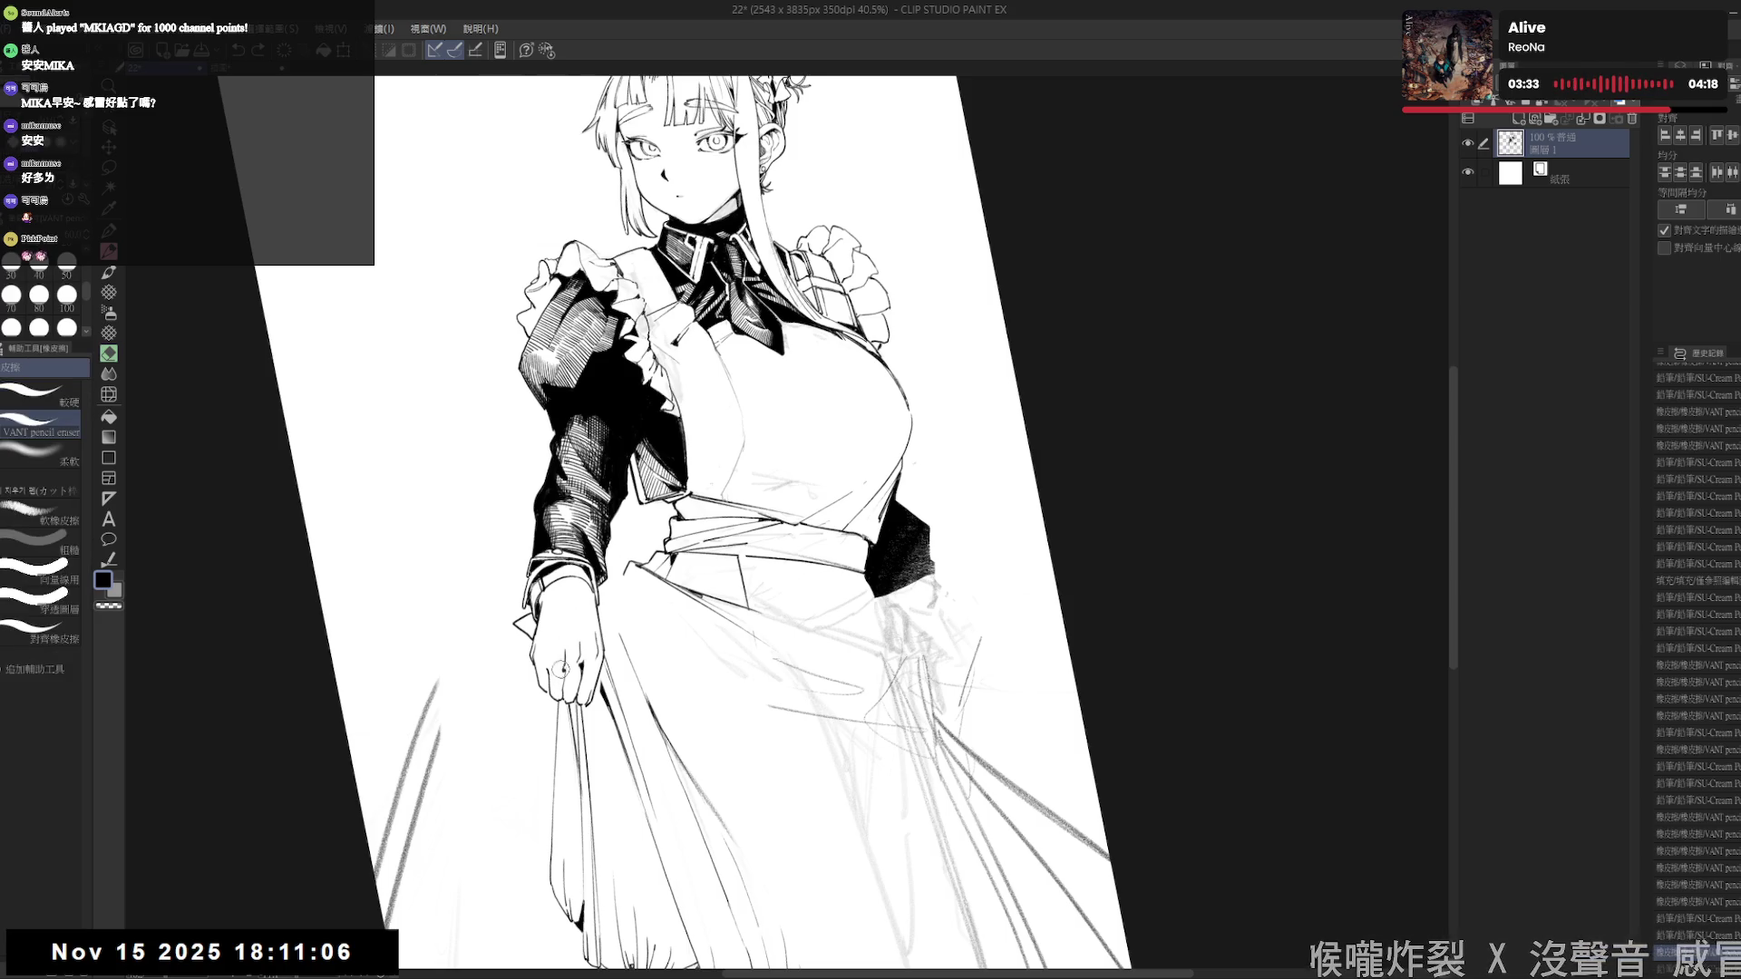
{"action": "key", "text": "p"}
{"action": "key", "text": "@"}
{"action": "key", "text": "ctrl+minus"}
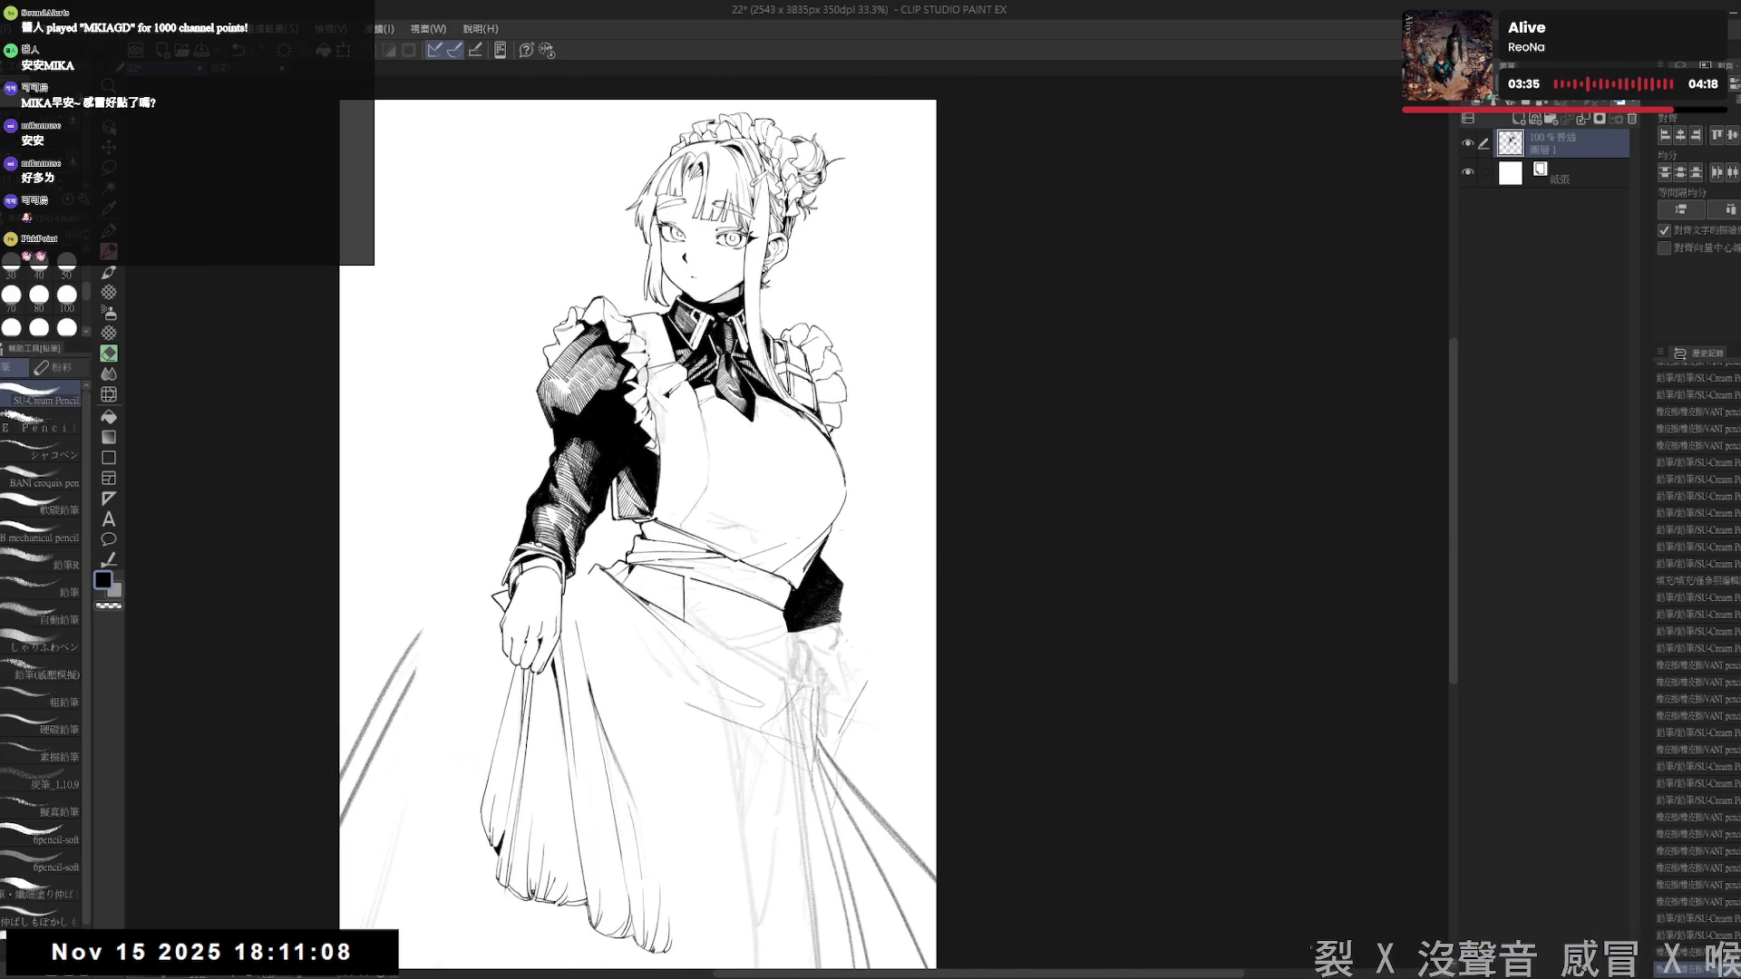
{"action": "left_click_drag", "start_coordinate": [710, 471], "coordinate": [635, 447]}
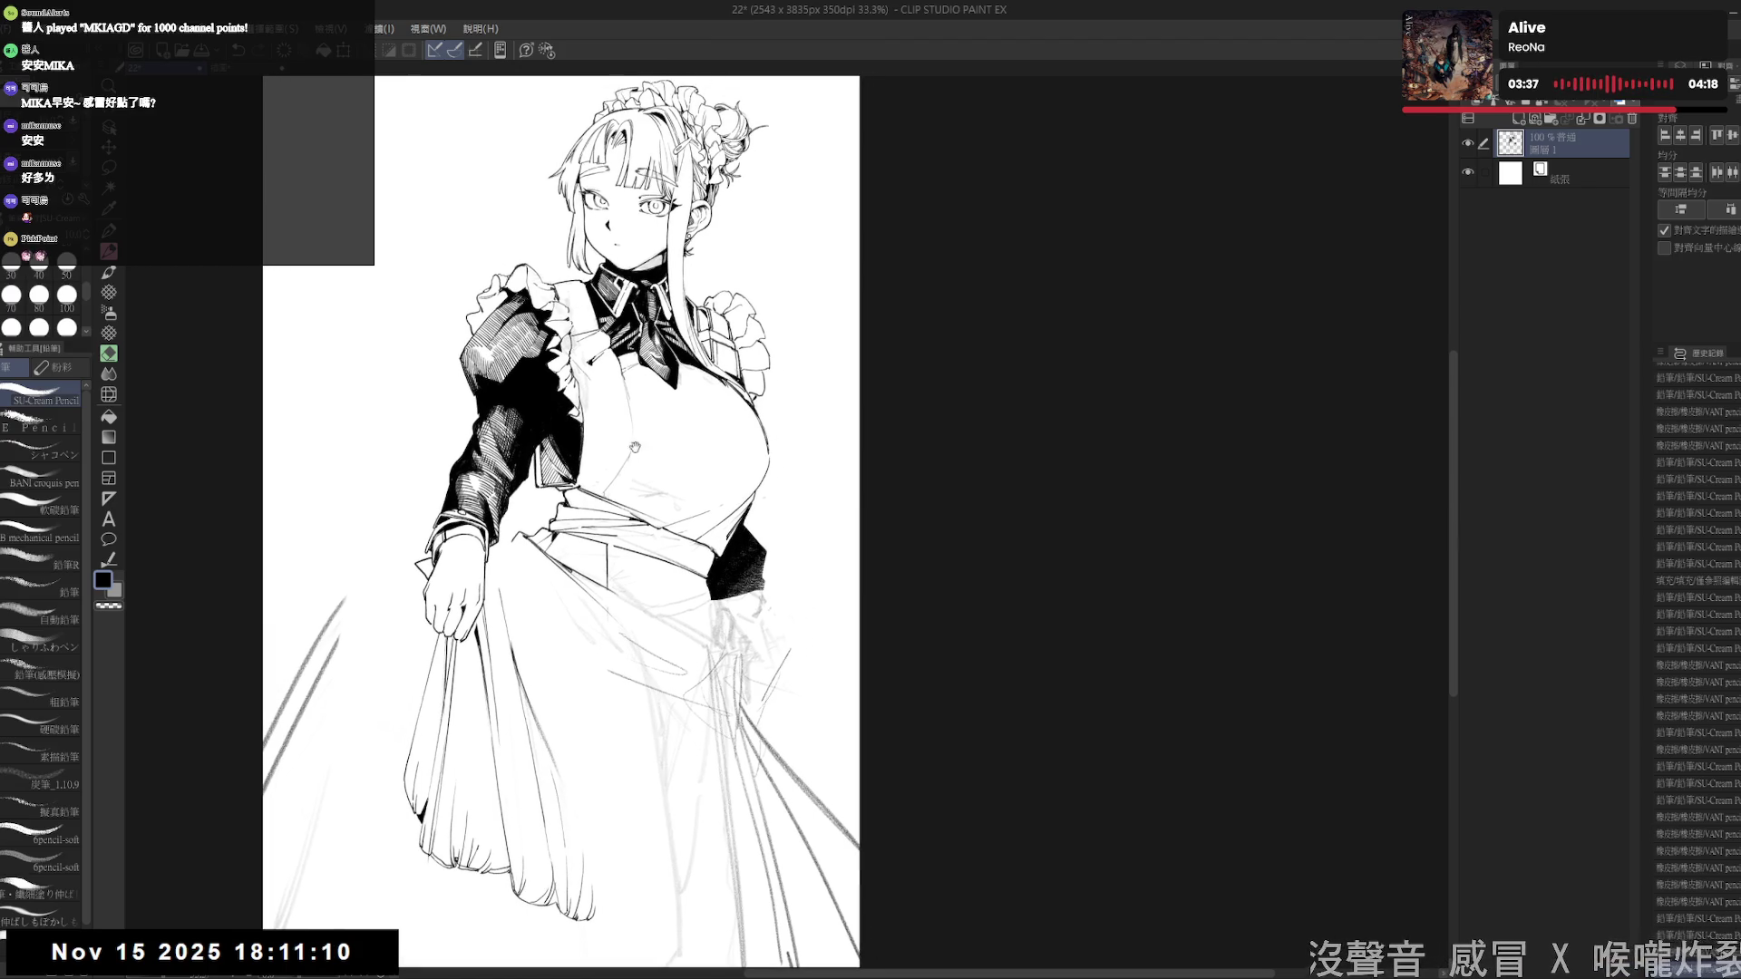
{"action": "key", "text": "e"}
{"action": "mouse_move", "coordinate": [770, 626]}
{"action": "left_mouse_down"}
{"action": "mouse_move", "coordinate": [775, 590]}
{"action": "mouse_move", "coordinate": [777, 617]}
{"action": "left_mouse_up"}
{"action": "key", "text": "p"}
{"action": "left_click_drag", "start_coordinate": [544, 507], "coordinate": [548, 558]}
{"action": "key", "text": "e"}
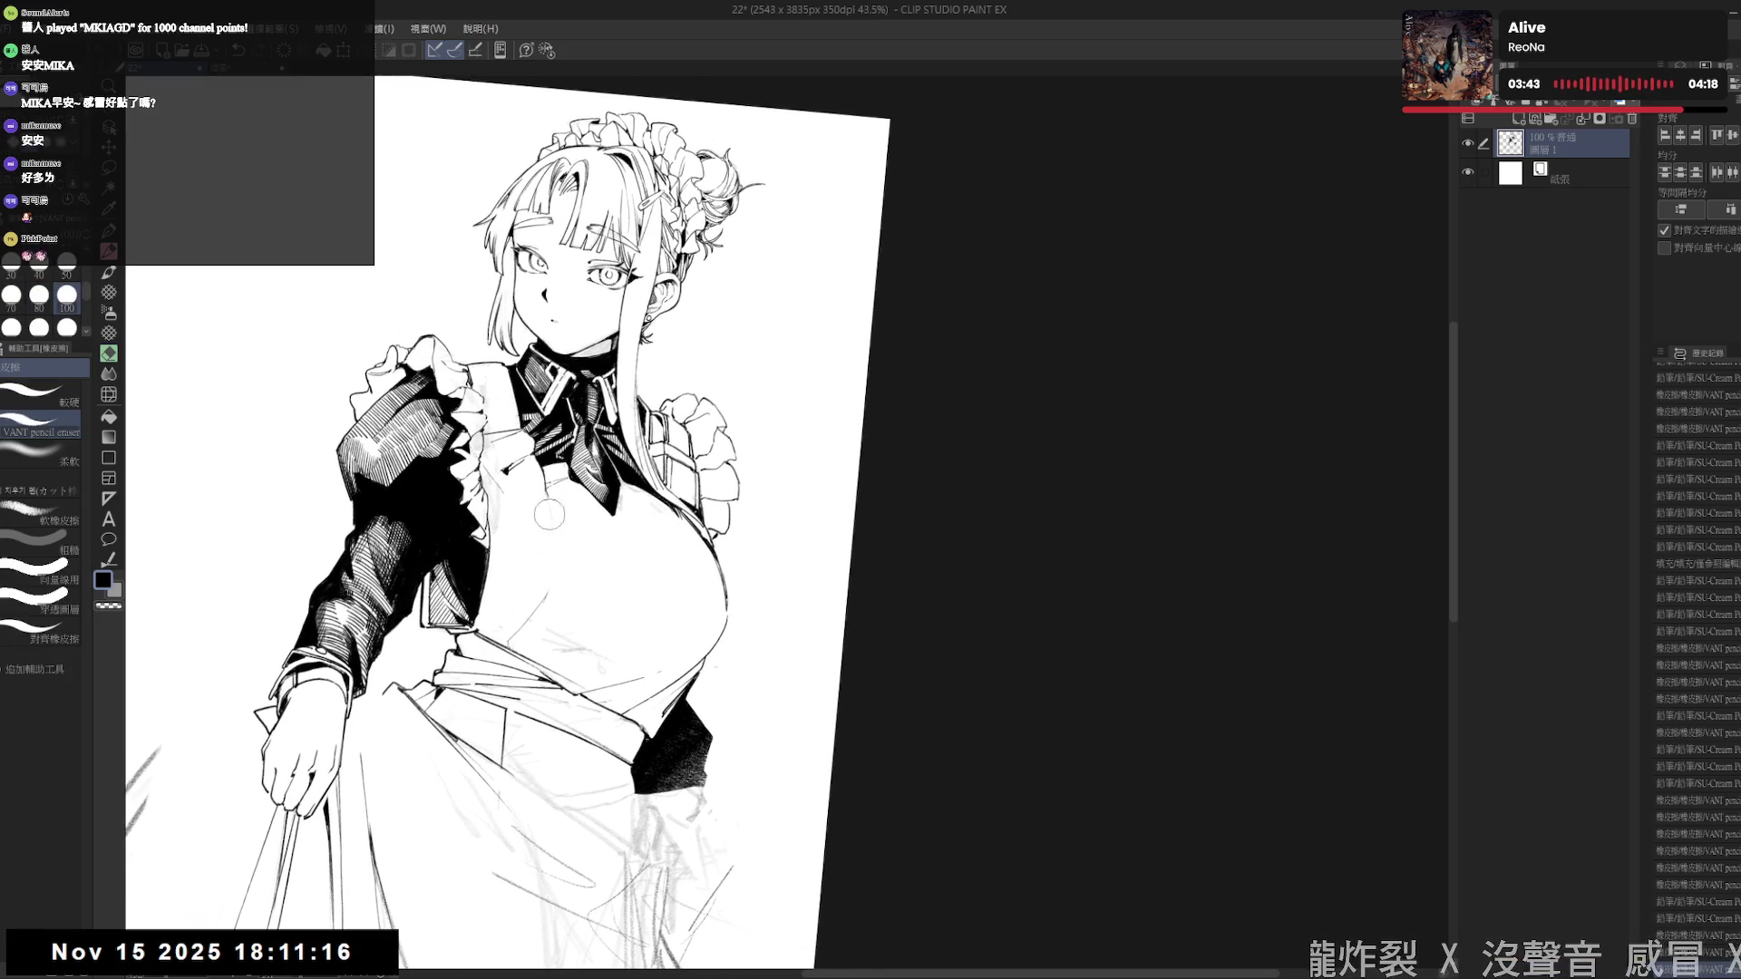
{"action": "key", "text": "p"}
{"action": "left_click_drag", "start_coordinate": [545, 585], "coordinate": [544, 515]}
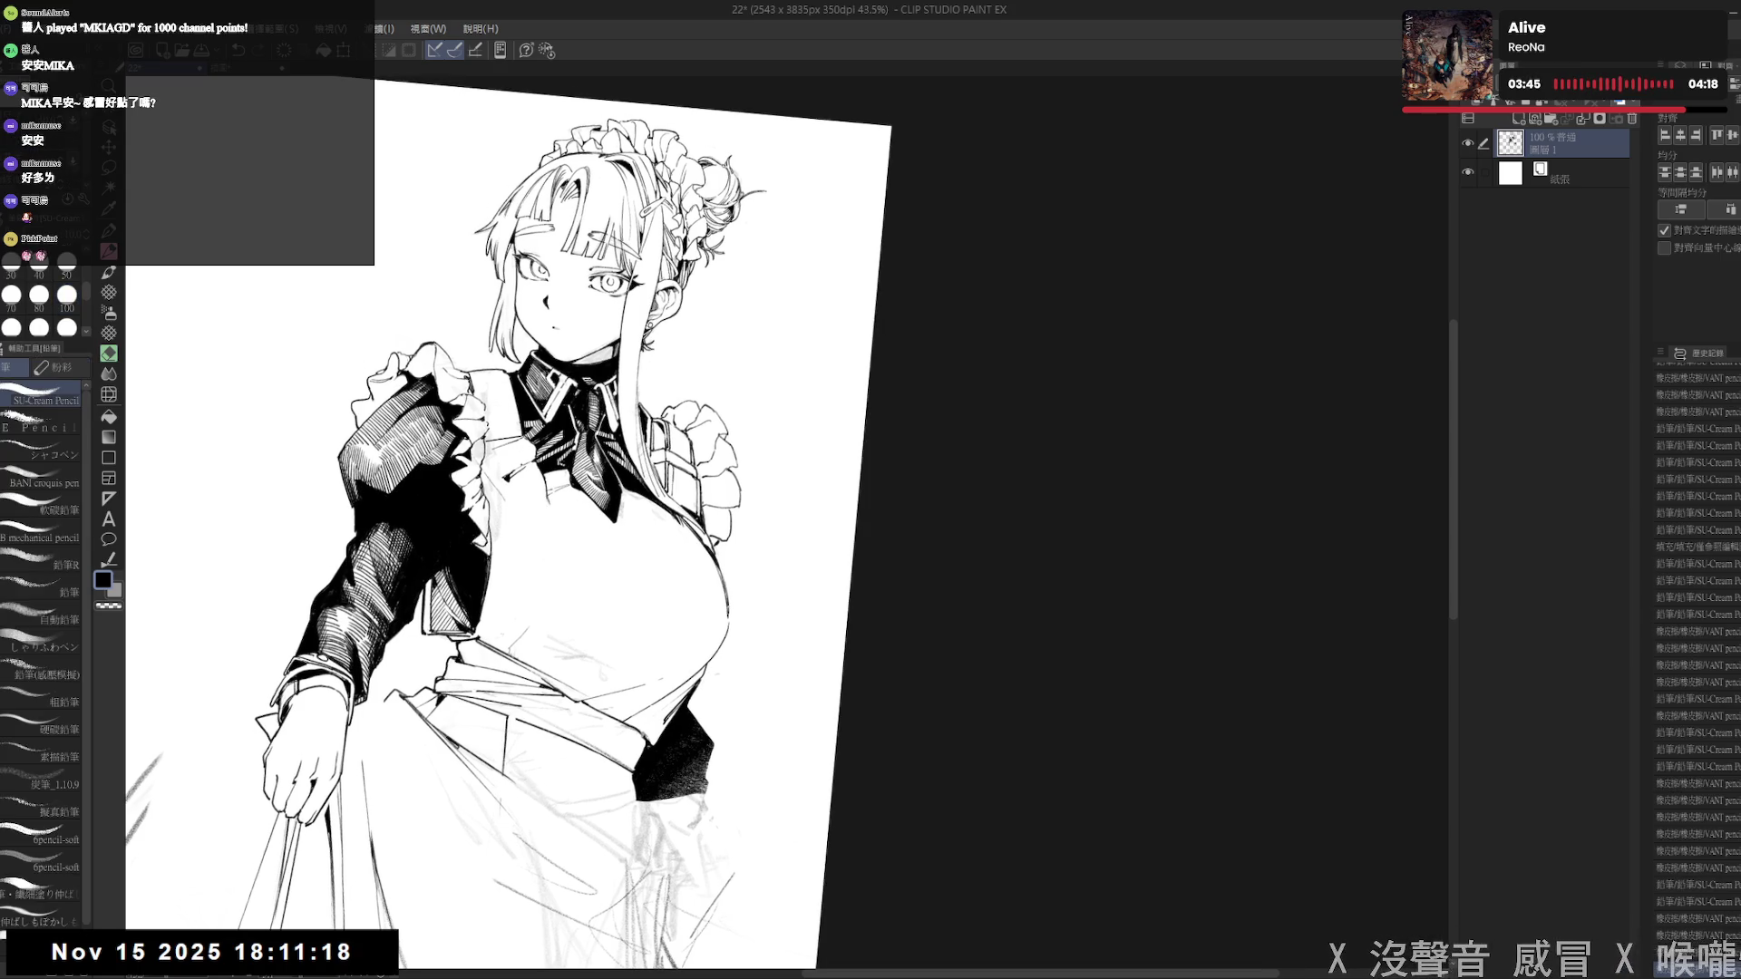
{"action": "key", "text": "e"}
{"action": "key", "text": "p"}
{"action": "key", "text": "e"}
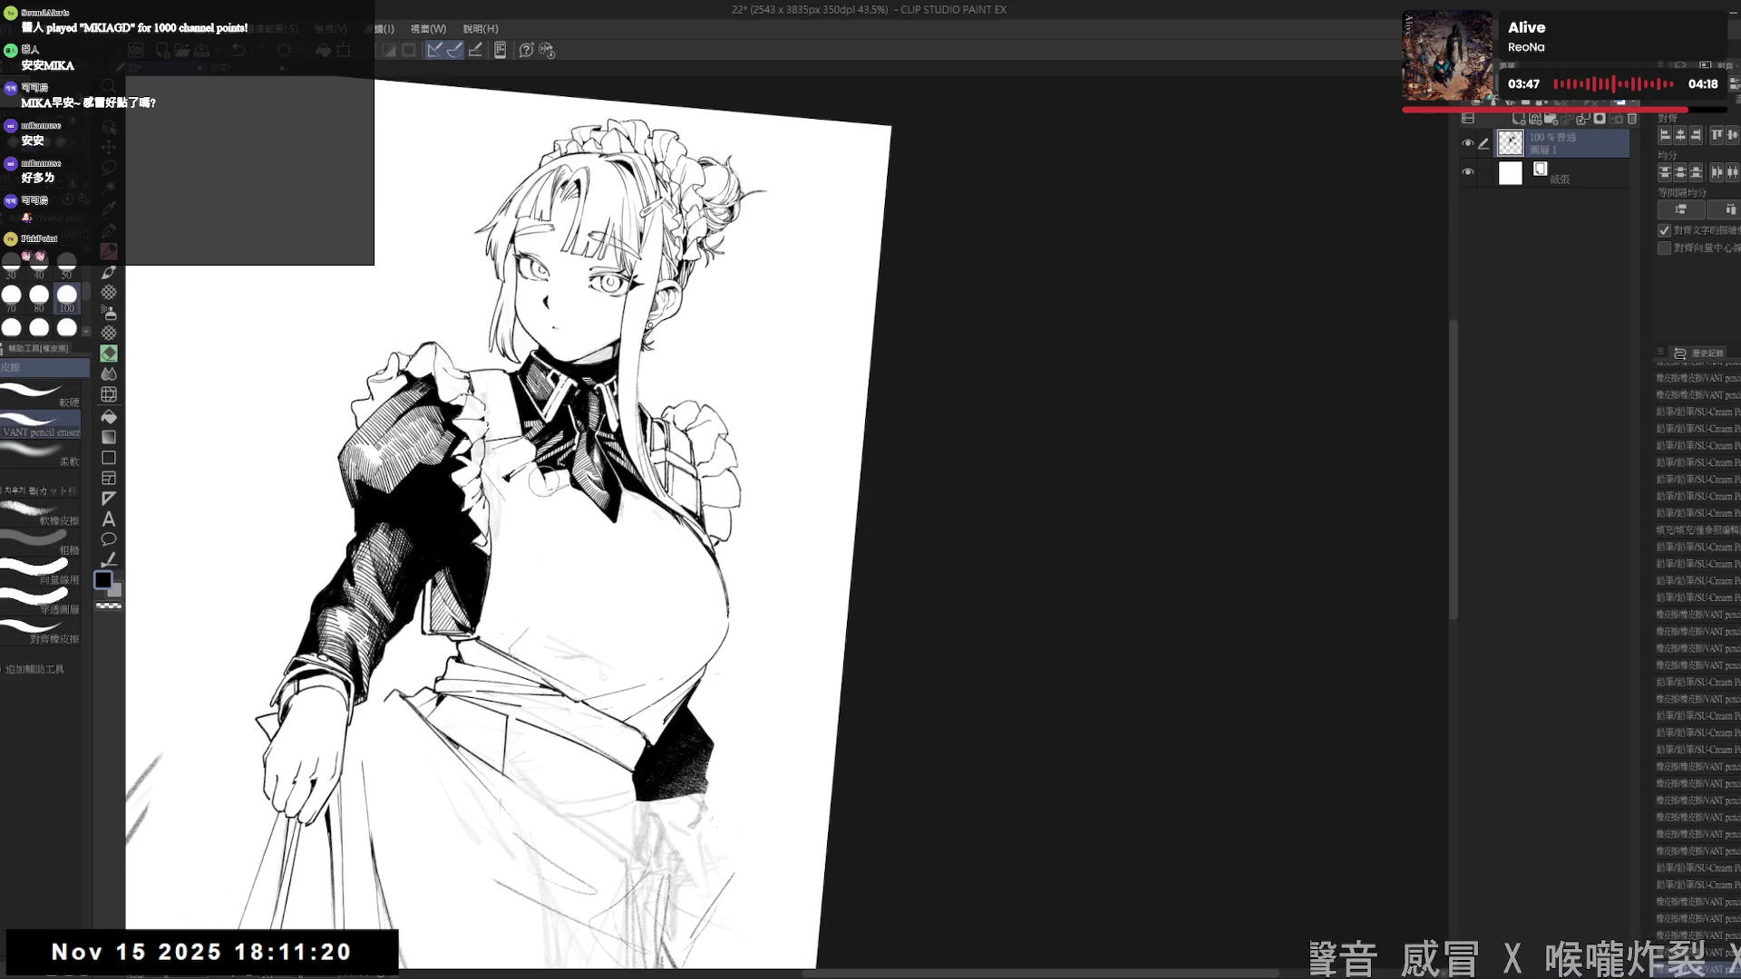
{"action": "key", "text": "p"}
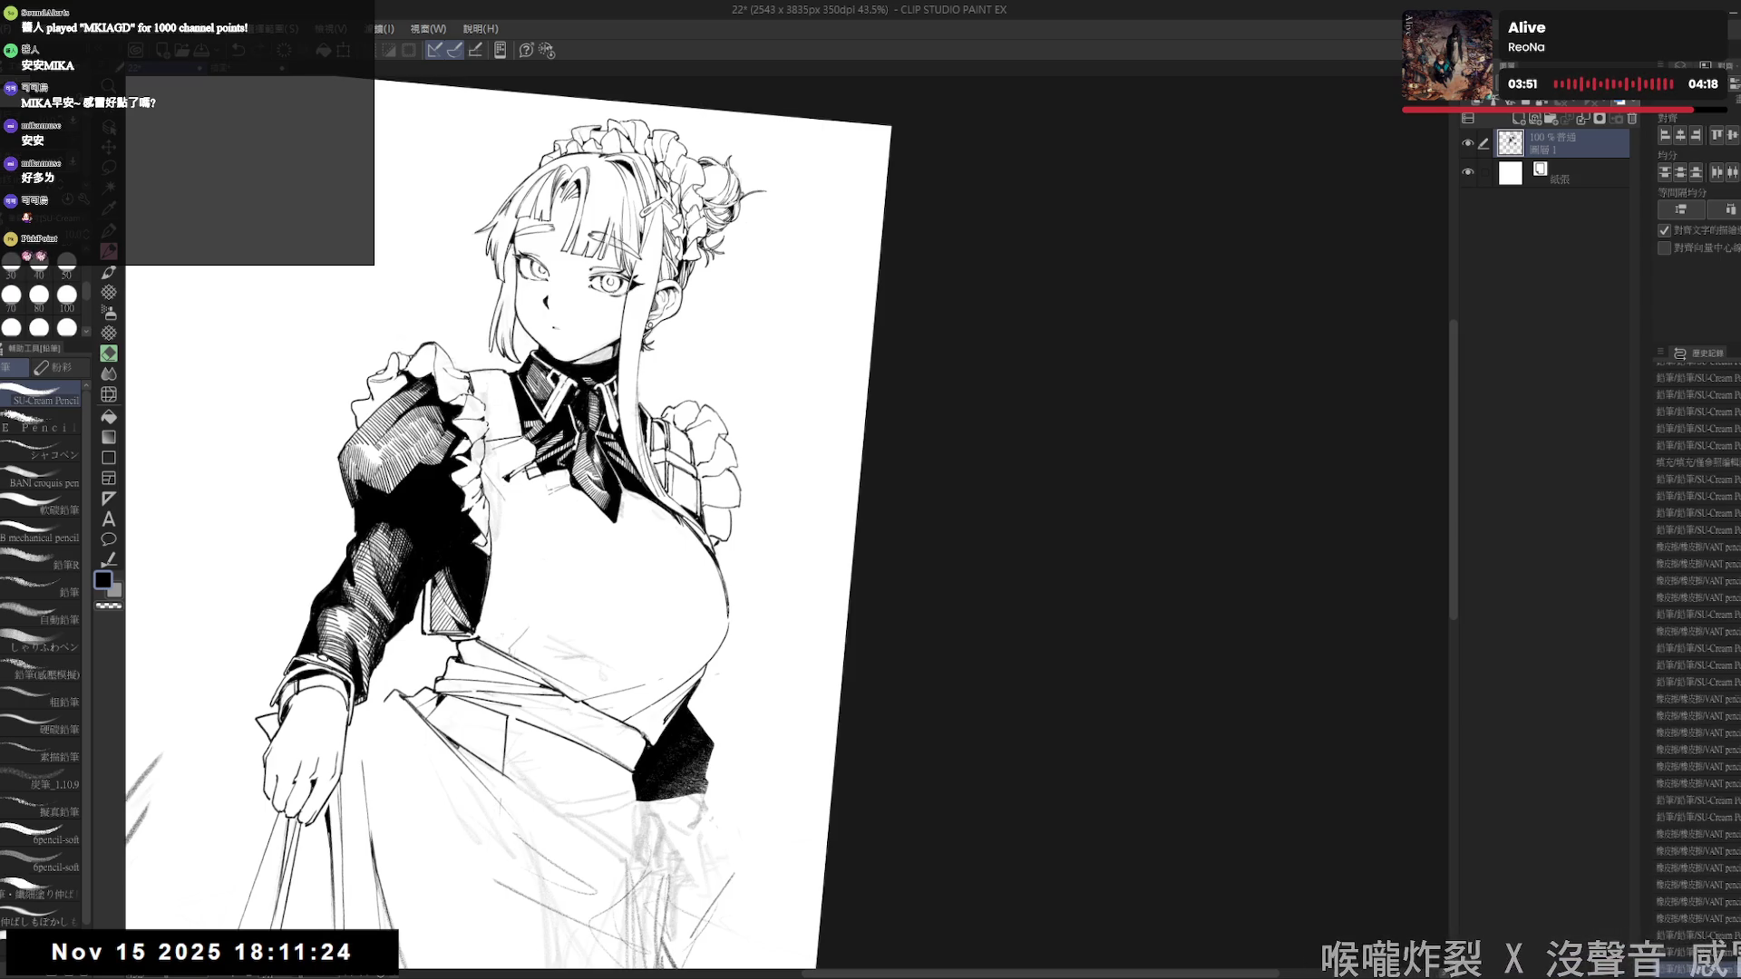
{"action": "key", "text": "e"}
{"action": "key", "text": "p"}
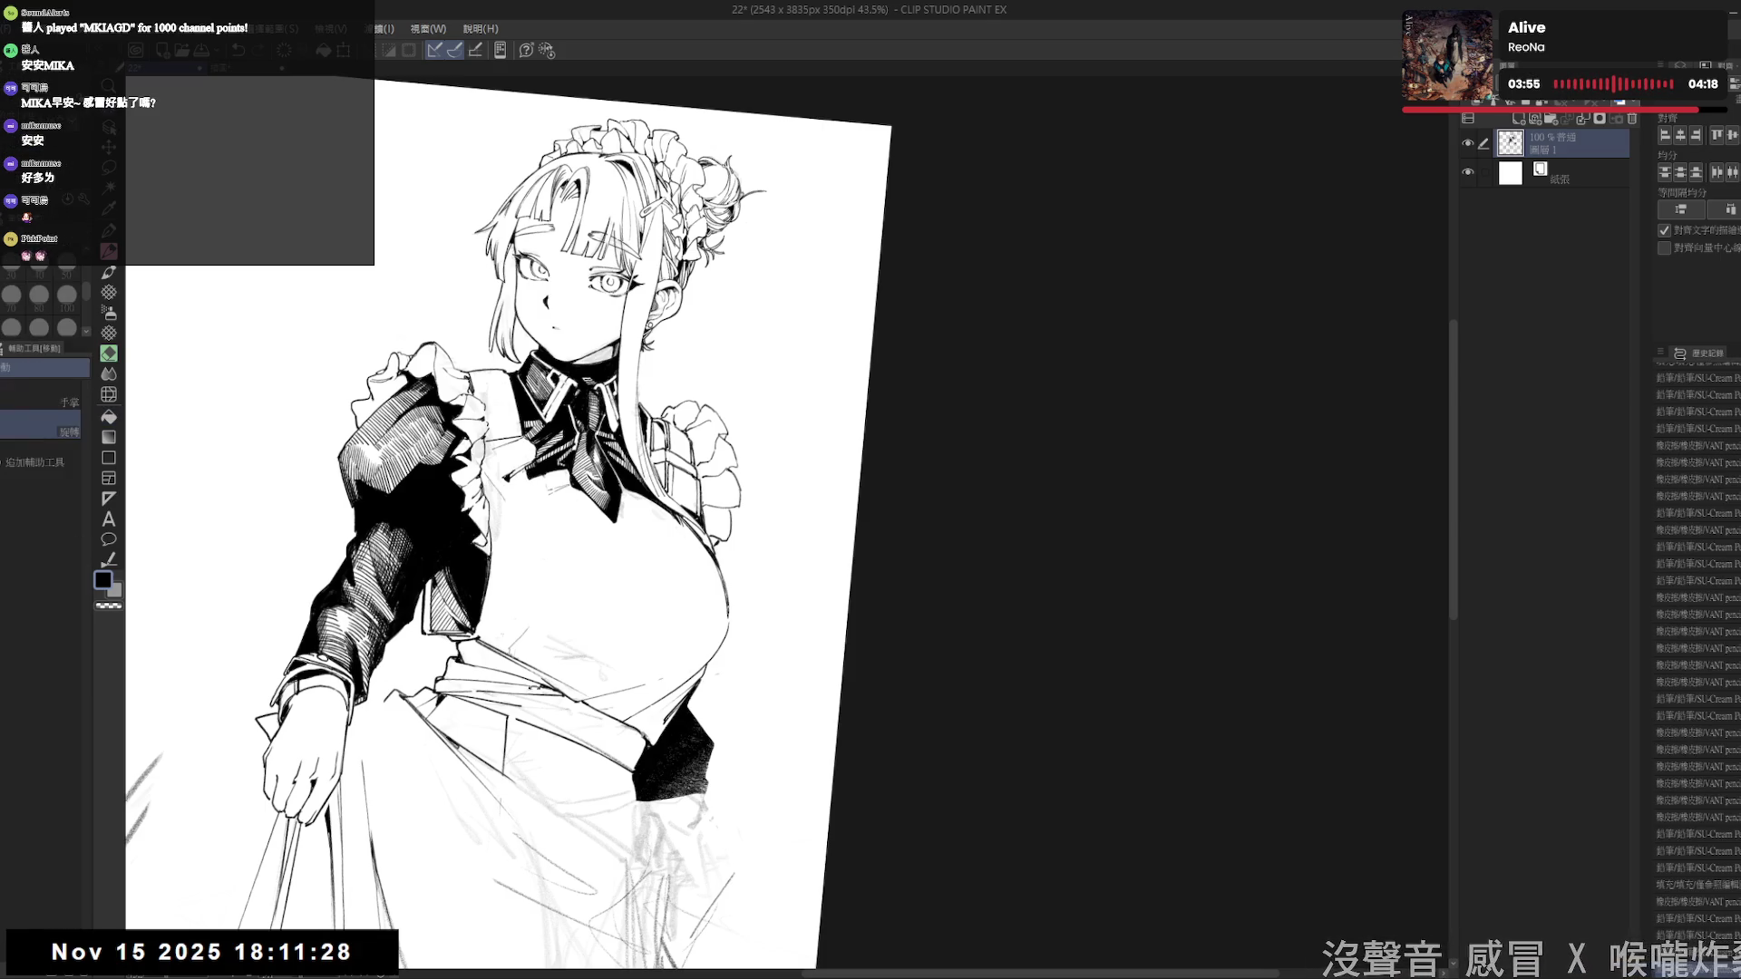
- Add three short SU-Cream Pencil strokes on the apron, tilting the view as needed
{"action": "left_click_drag", "start_coordinate": [725, 544], "coordinate": [716, 471]}
{"action": "left_click_drag", "start_coordinate": [522, 513], "coordinate": [533, 543]}
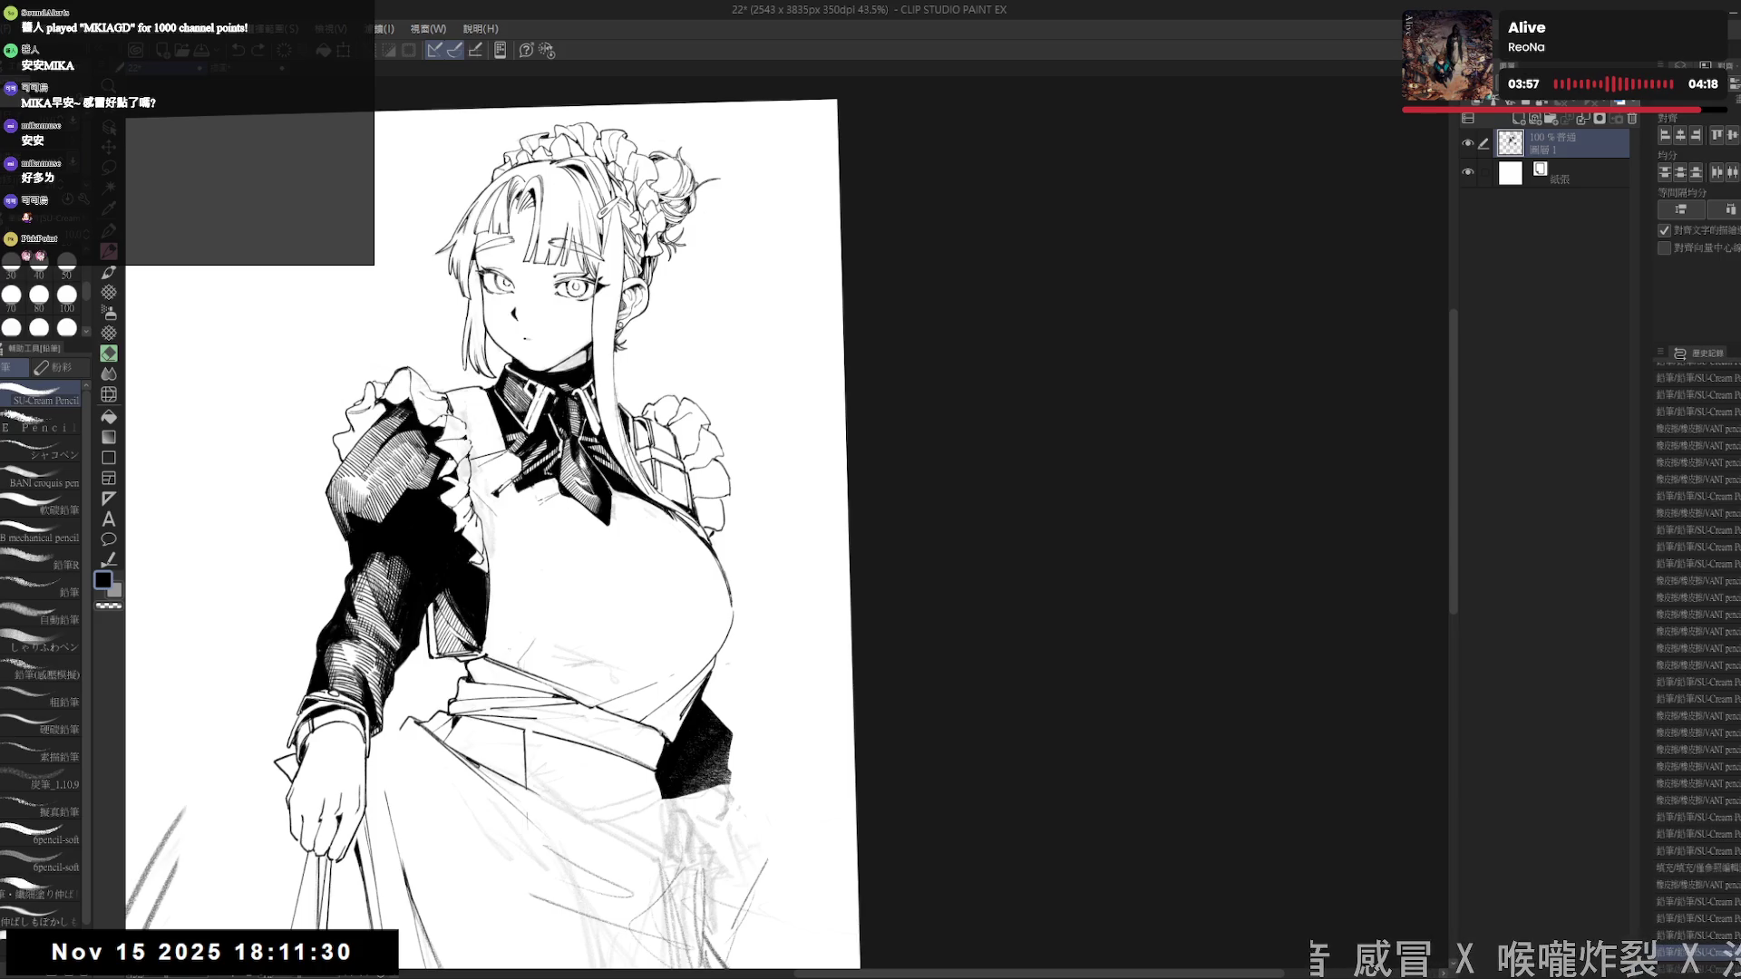
{"action": "left_click_drag", "start_coordinate": [511, 611], "coordinate": [520, 628]}
{"action": "left_click_drag", "start_coordinate": [508, 544], "coordinate": [480, 503]}
{"action": "left_click_drag", "start_coordinate": [501, 623], "coordinate": [503, 646]}
{"action": "left_click_drag", "start_coordinate": [544, 454], "coordinate": [567, 476]}
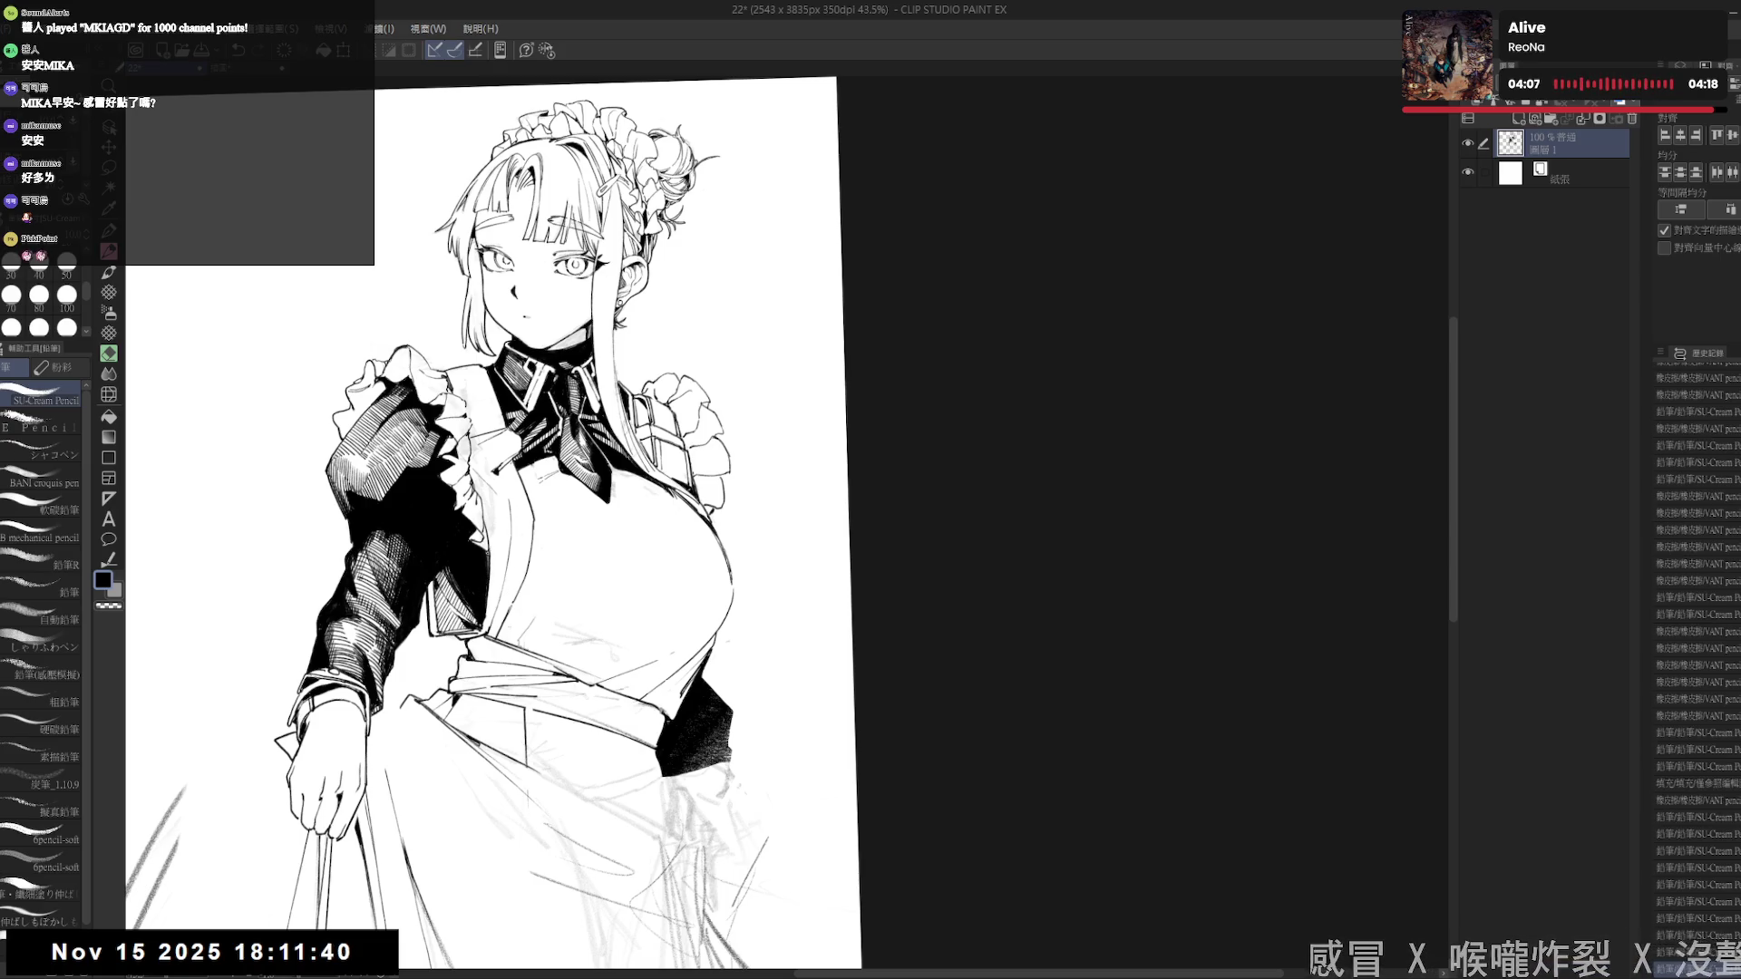
{"action": "left_click_drag", "start_coordinate": [485, 555], "coordinate": [487, 537]}
- Erase the stray line along the apron edge, add a small stroke, and straighten the view
{"action": "key", "text": "e"}
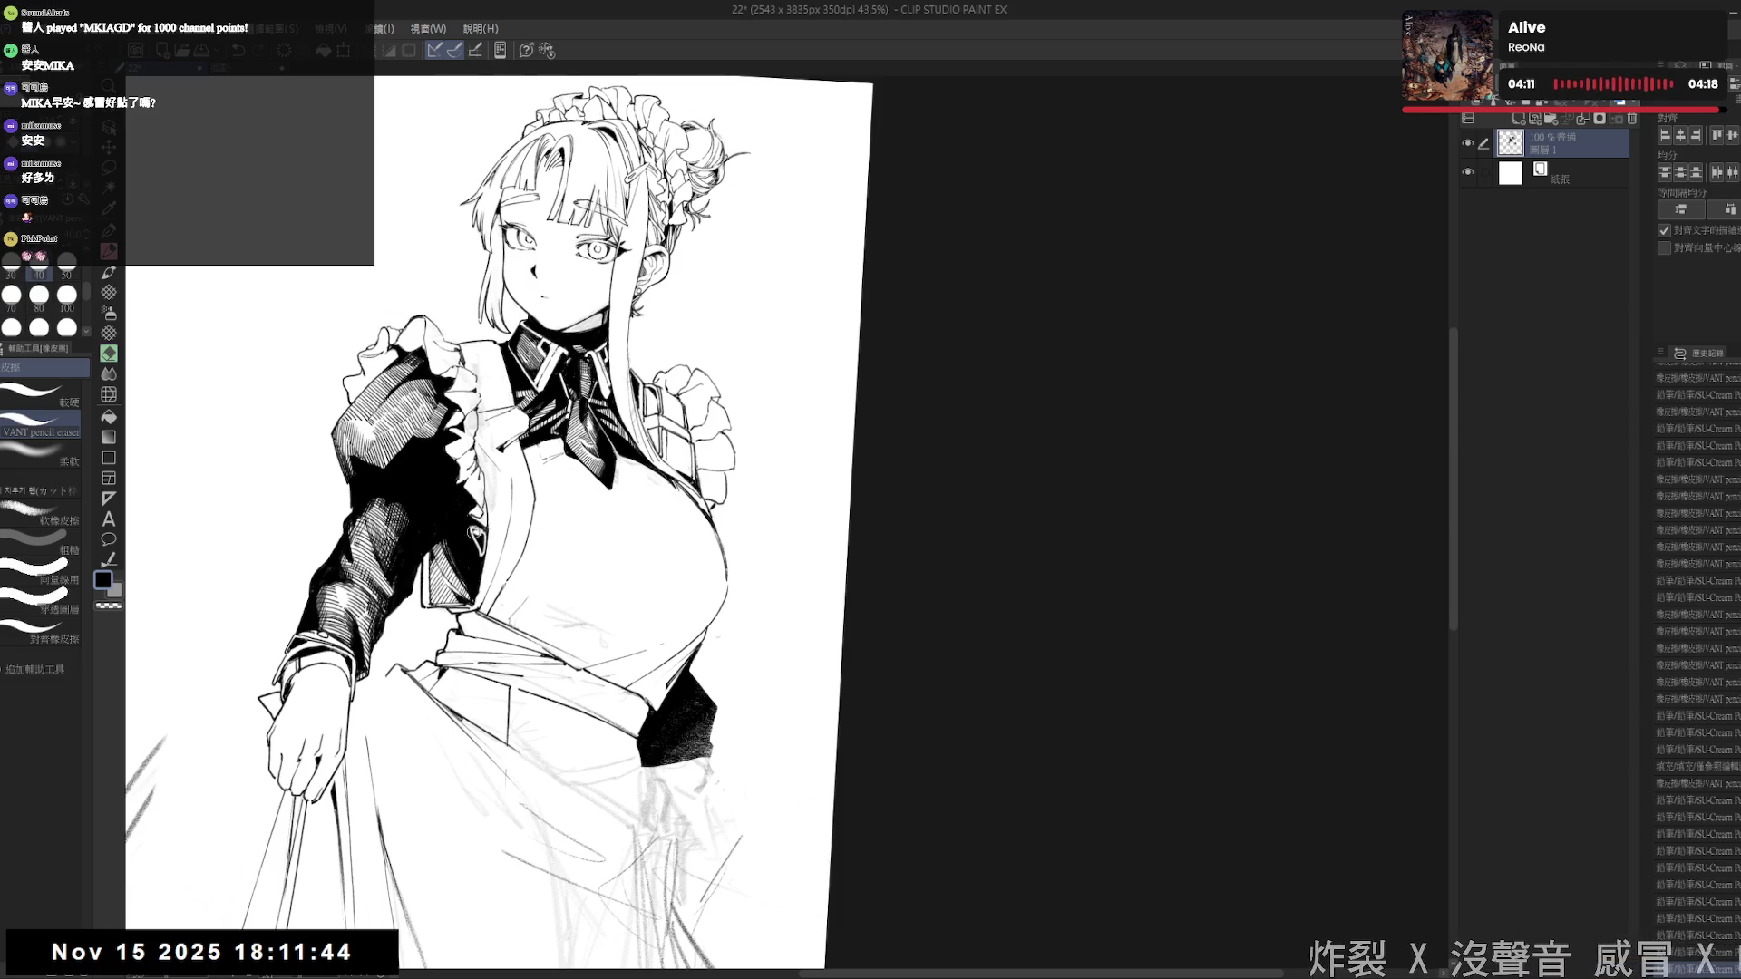
{"action": "left_click_drag", "start_coordinate": [474, 524], "coordinate": [475, 556]}
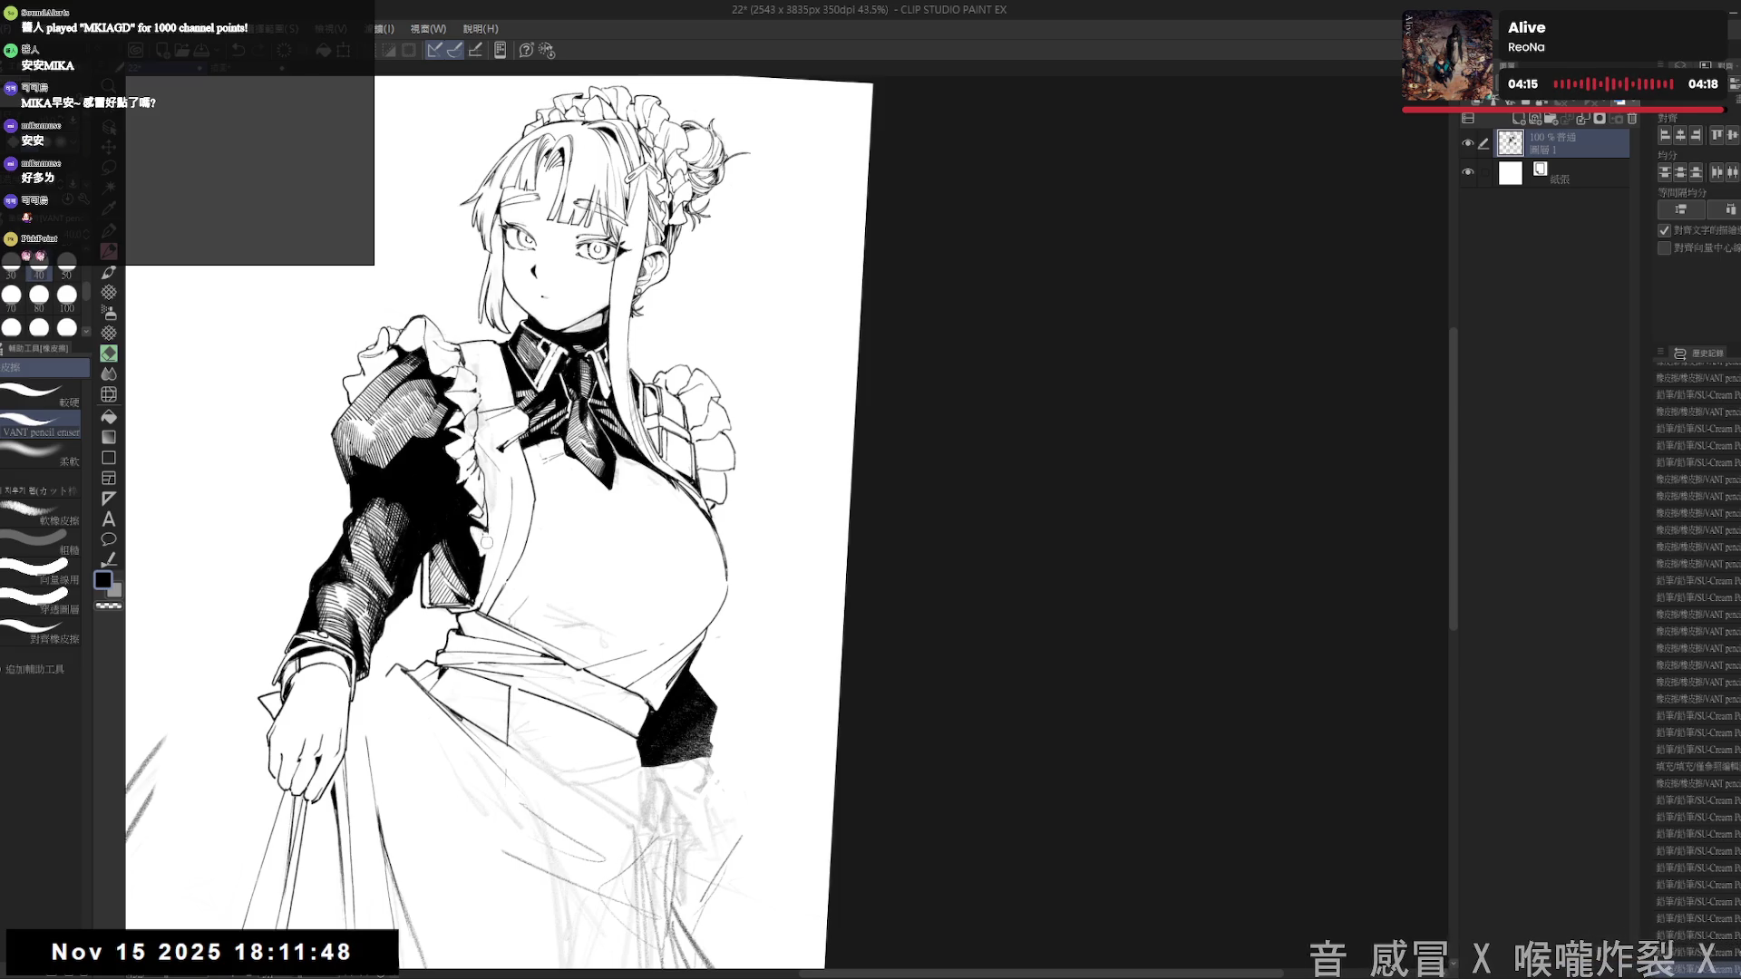
{"action": "left_click_drag", "start_coordinate": [481, 533], "coordinate": [488, 528]}
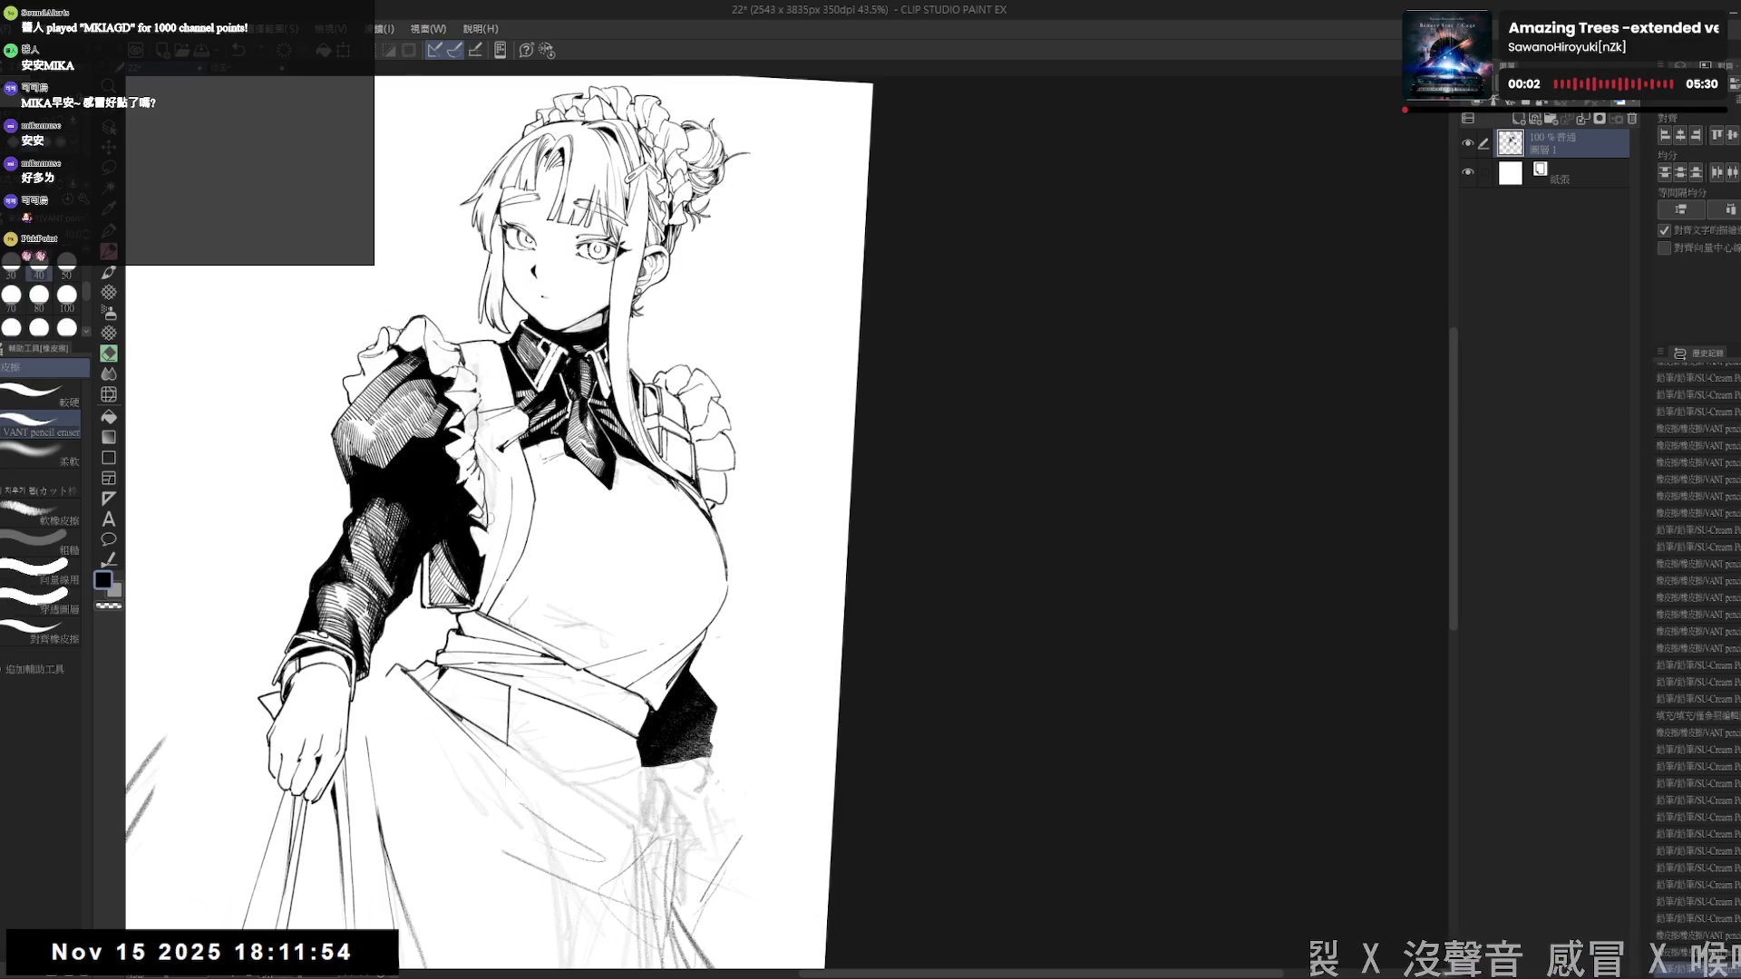
{"action": "key", "text": "p"}
{"action": "left_click_drag", "start_coordinate": [497, 540], "coordinate": [500, 544]}
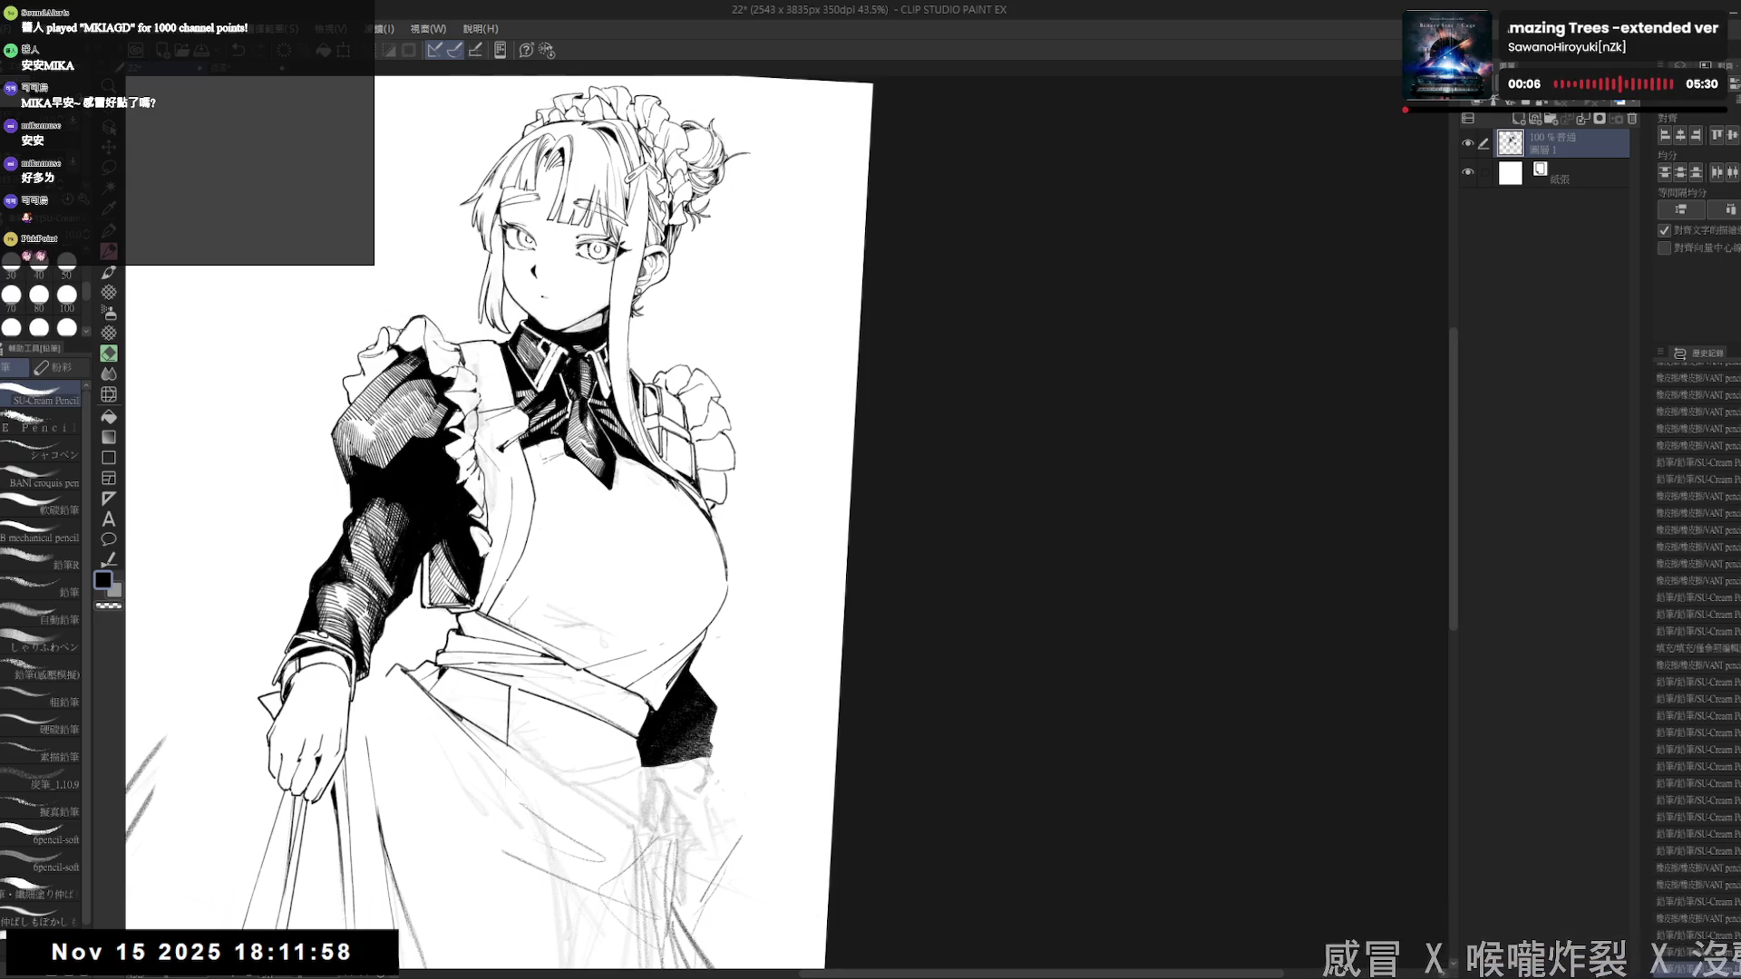
{"action": "key", "text": "ctrl+@"}
{"action": "key", "text": "ctrl+minus"}
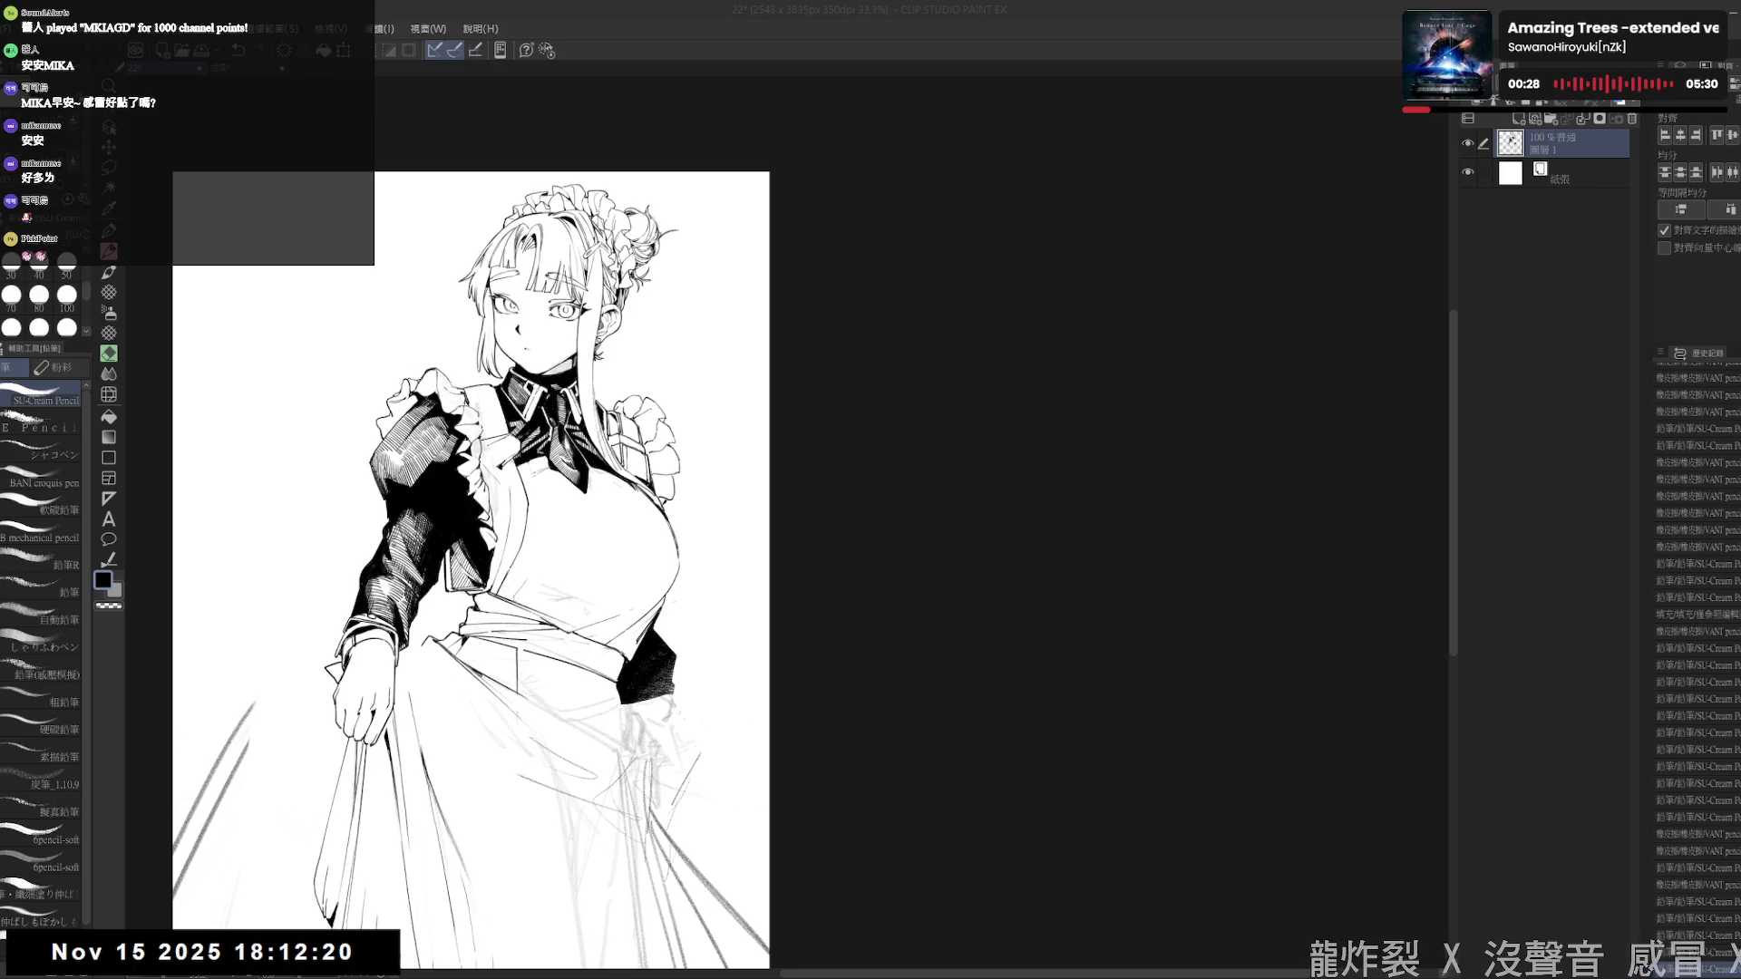
{"action": "left_click_drag", "start_coordinate": [472, 571], "coordinate": [497, 575]}
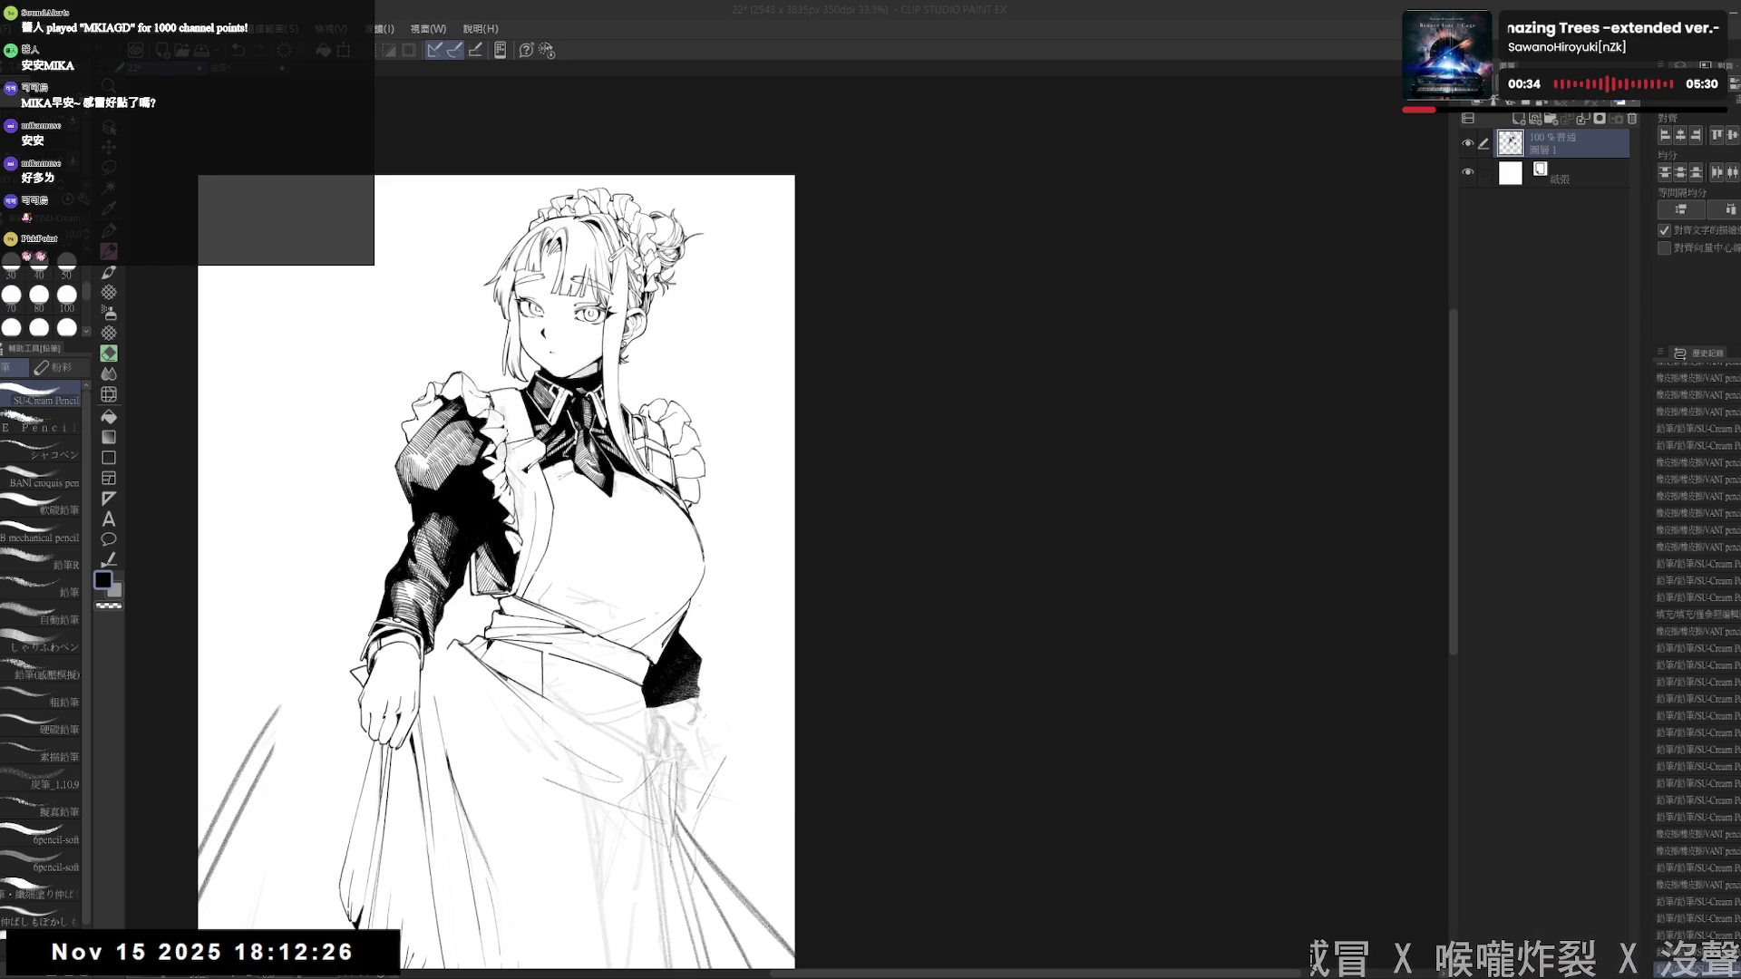
{"action": "scroll", "coordinate": [499, 381], "scroll_direction": "up", "scroll_amount": 3}
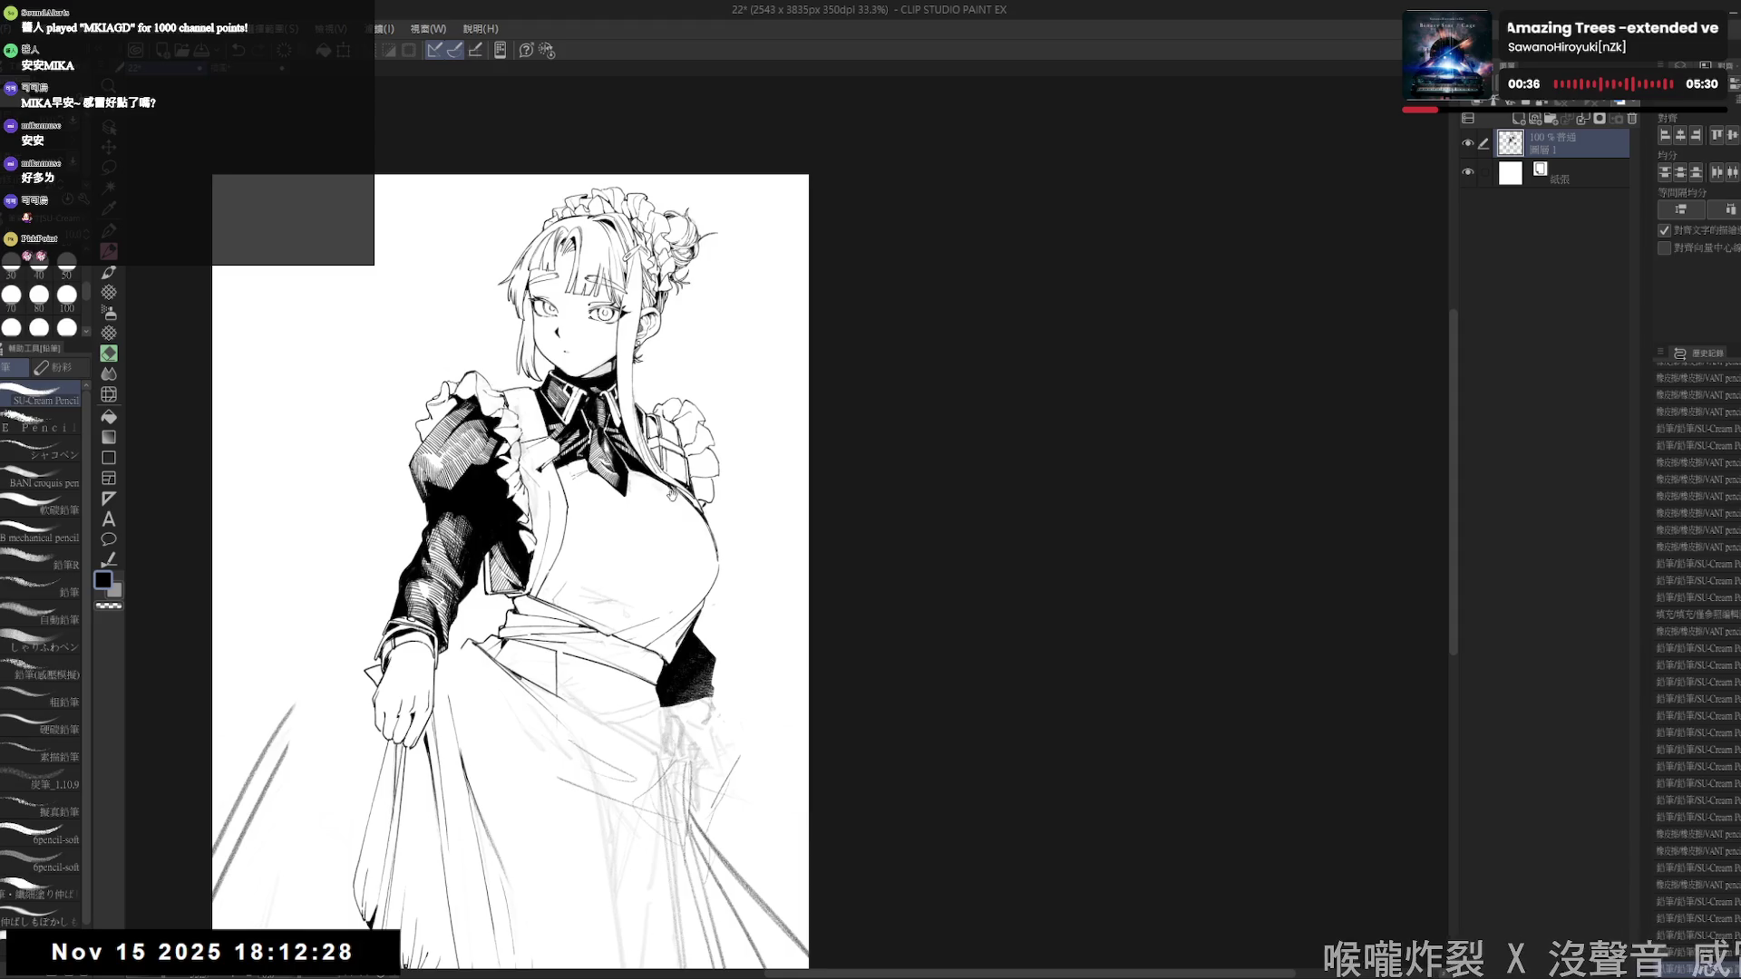
- Rotate and pan to the chest, then place small pencil marks and a short line
{"action": "key", "text": "r"}
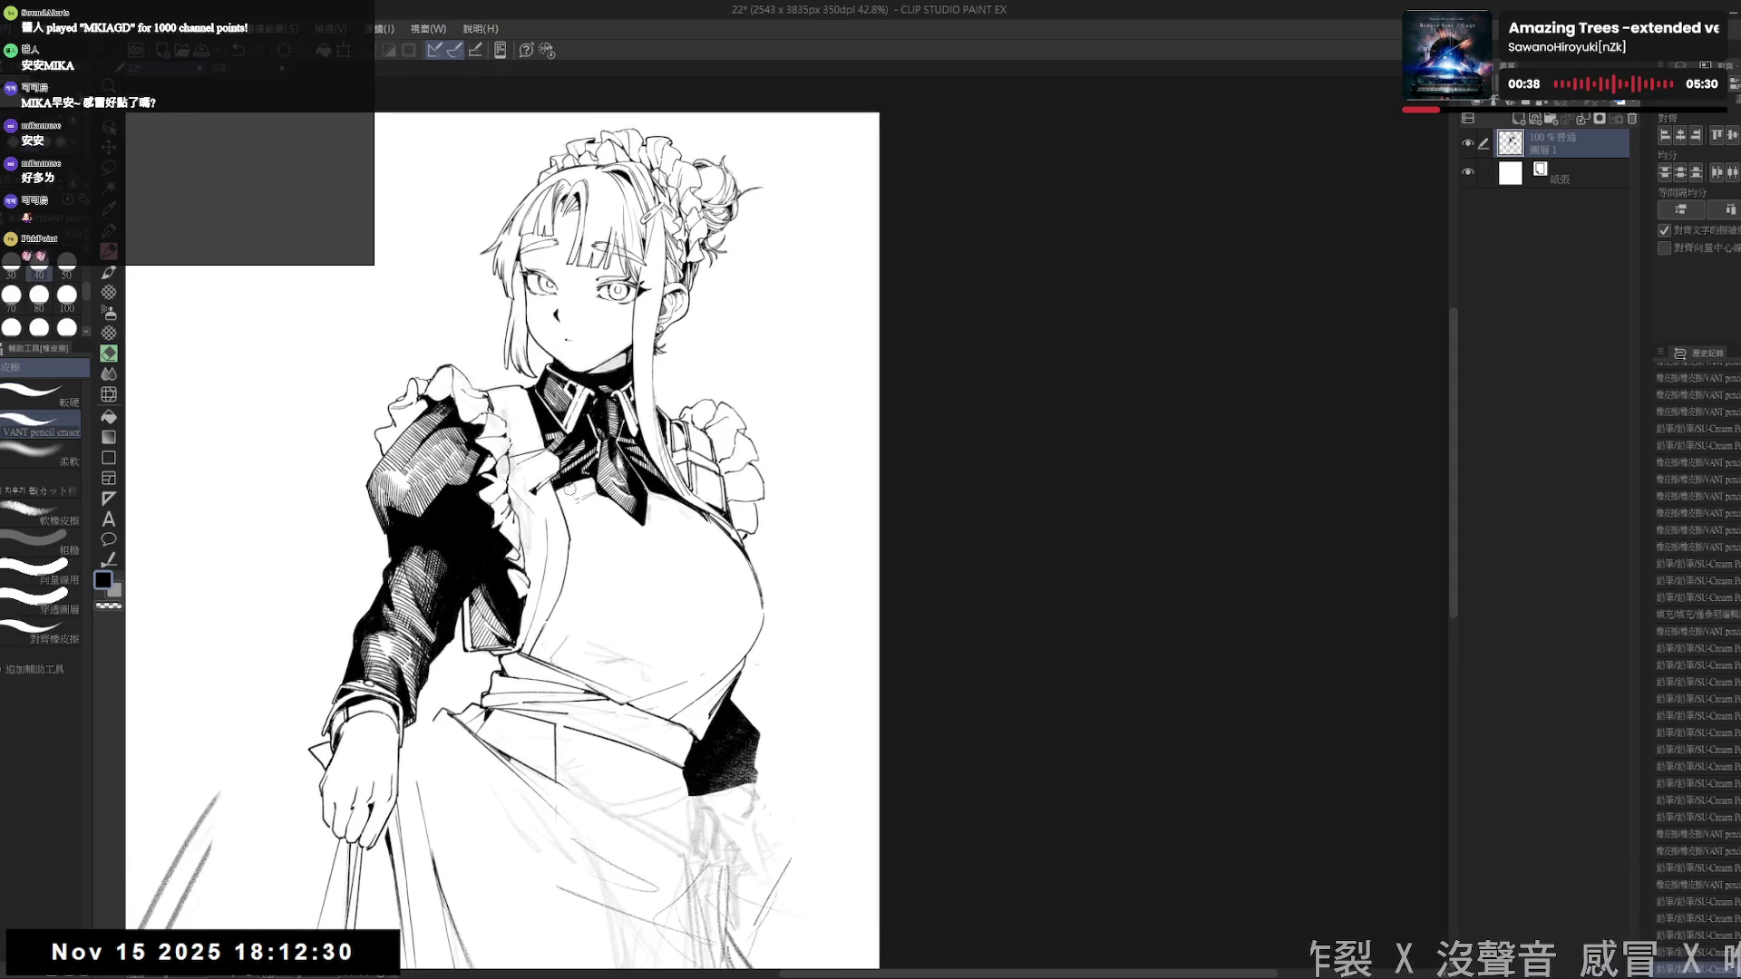
{"action": "left_click_drag", "start_coordinate": [568, 489], "coordinate": [566, 501]}
{"action": "mouse_move", "coordinate": [608, 642]}
{"action": "left_mouse_down"}
{"action": "mouse_move", "coordinate": [592, 626]}
{"action": "mouse_move", "coordinate": [554, 658]}
{"action": "mouse_move", "coordinate": [599, 625]}
{"action": "left_mouse_up"}
{"action": "key", "text": "e"}
{"action": "key", "text": "p"}
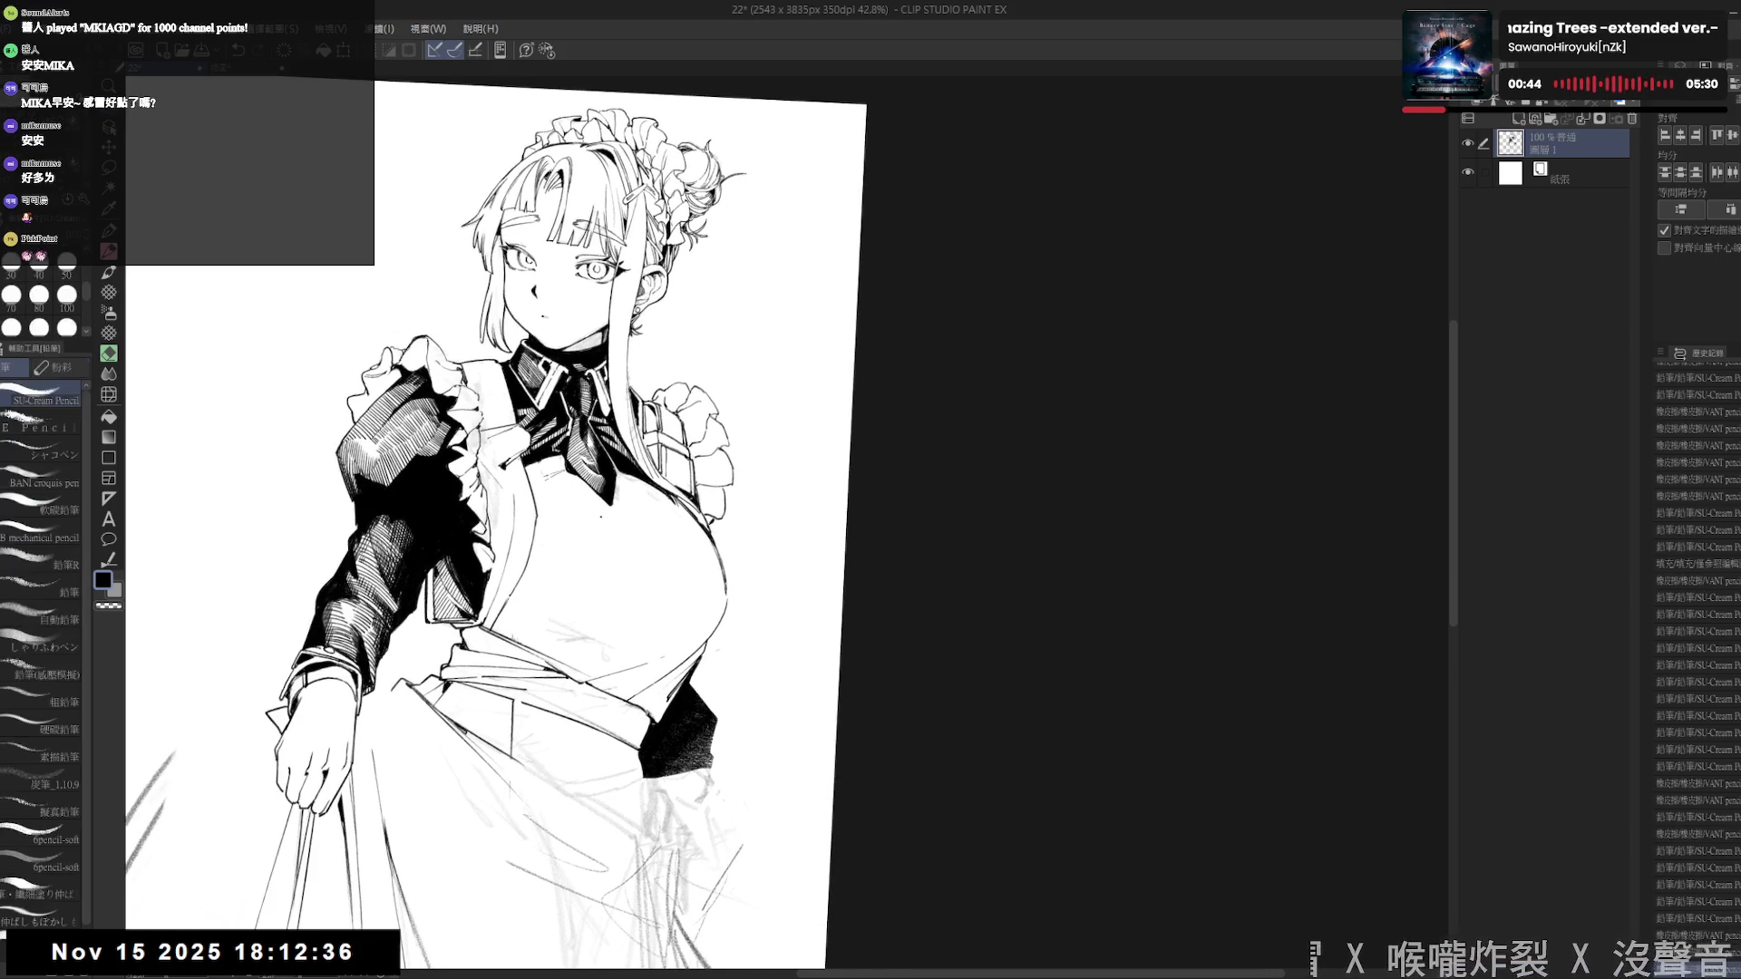
{"action": "left_click_drag", "start_coordinate": [616, 526], "coordinate": [625, 521]}
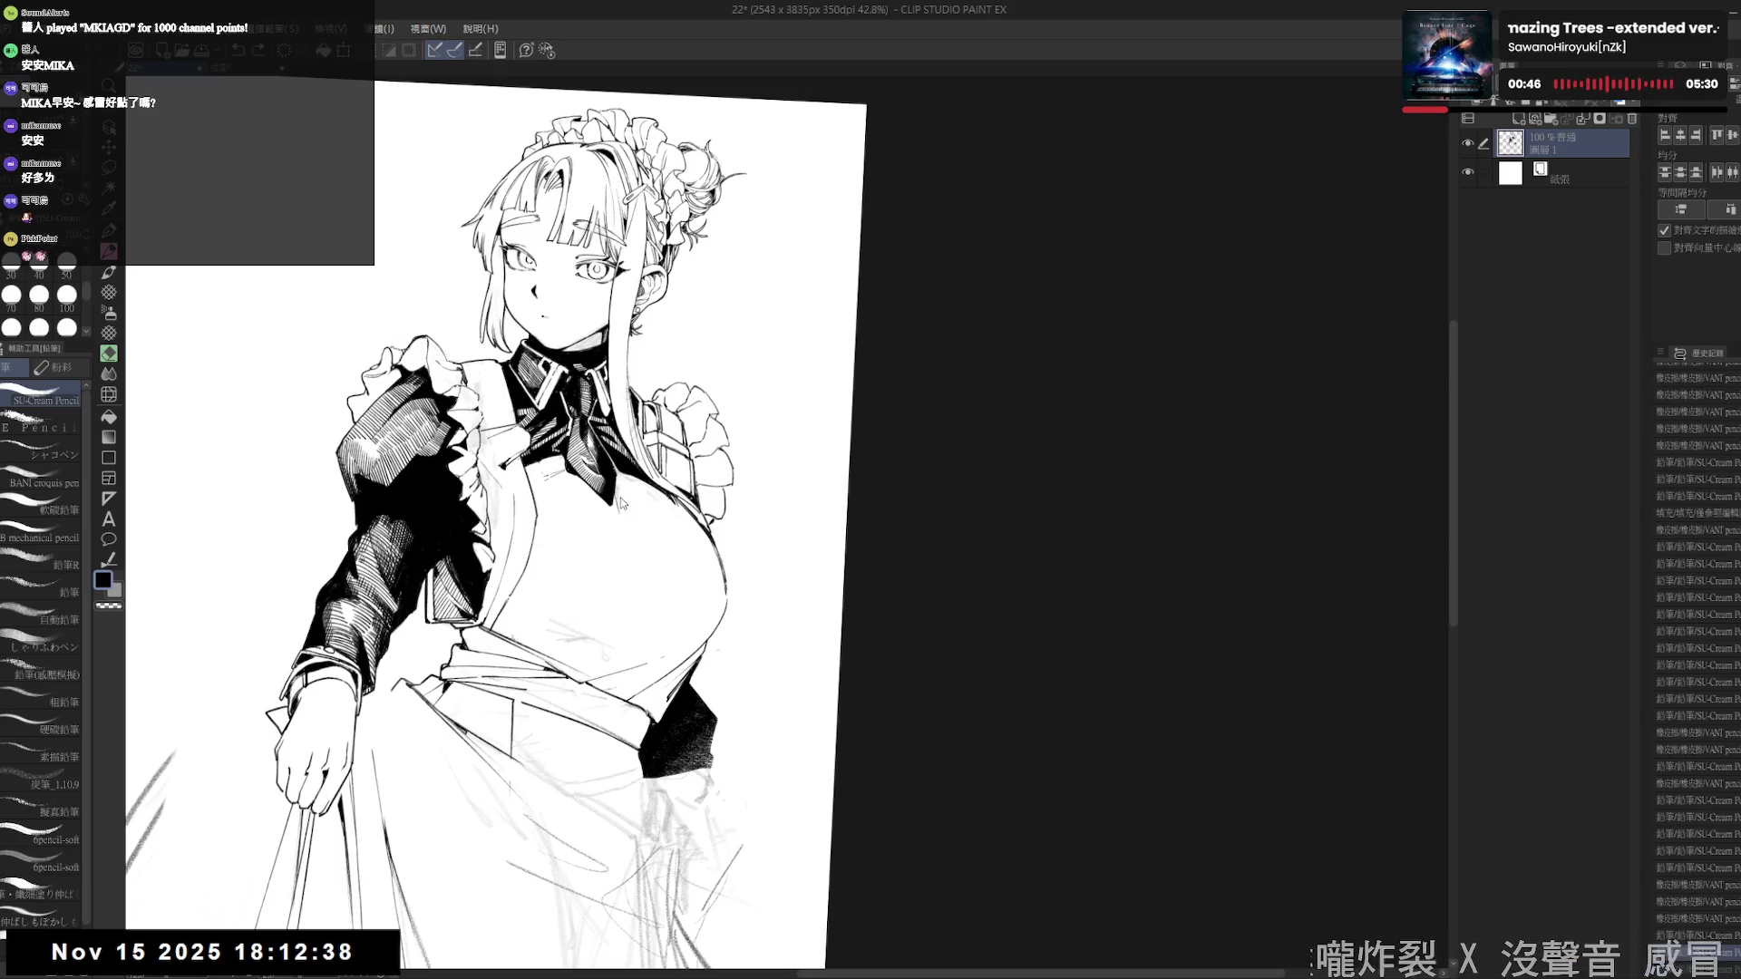
{"action": "left_click", "coordinate": [625, 508]}
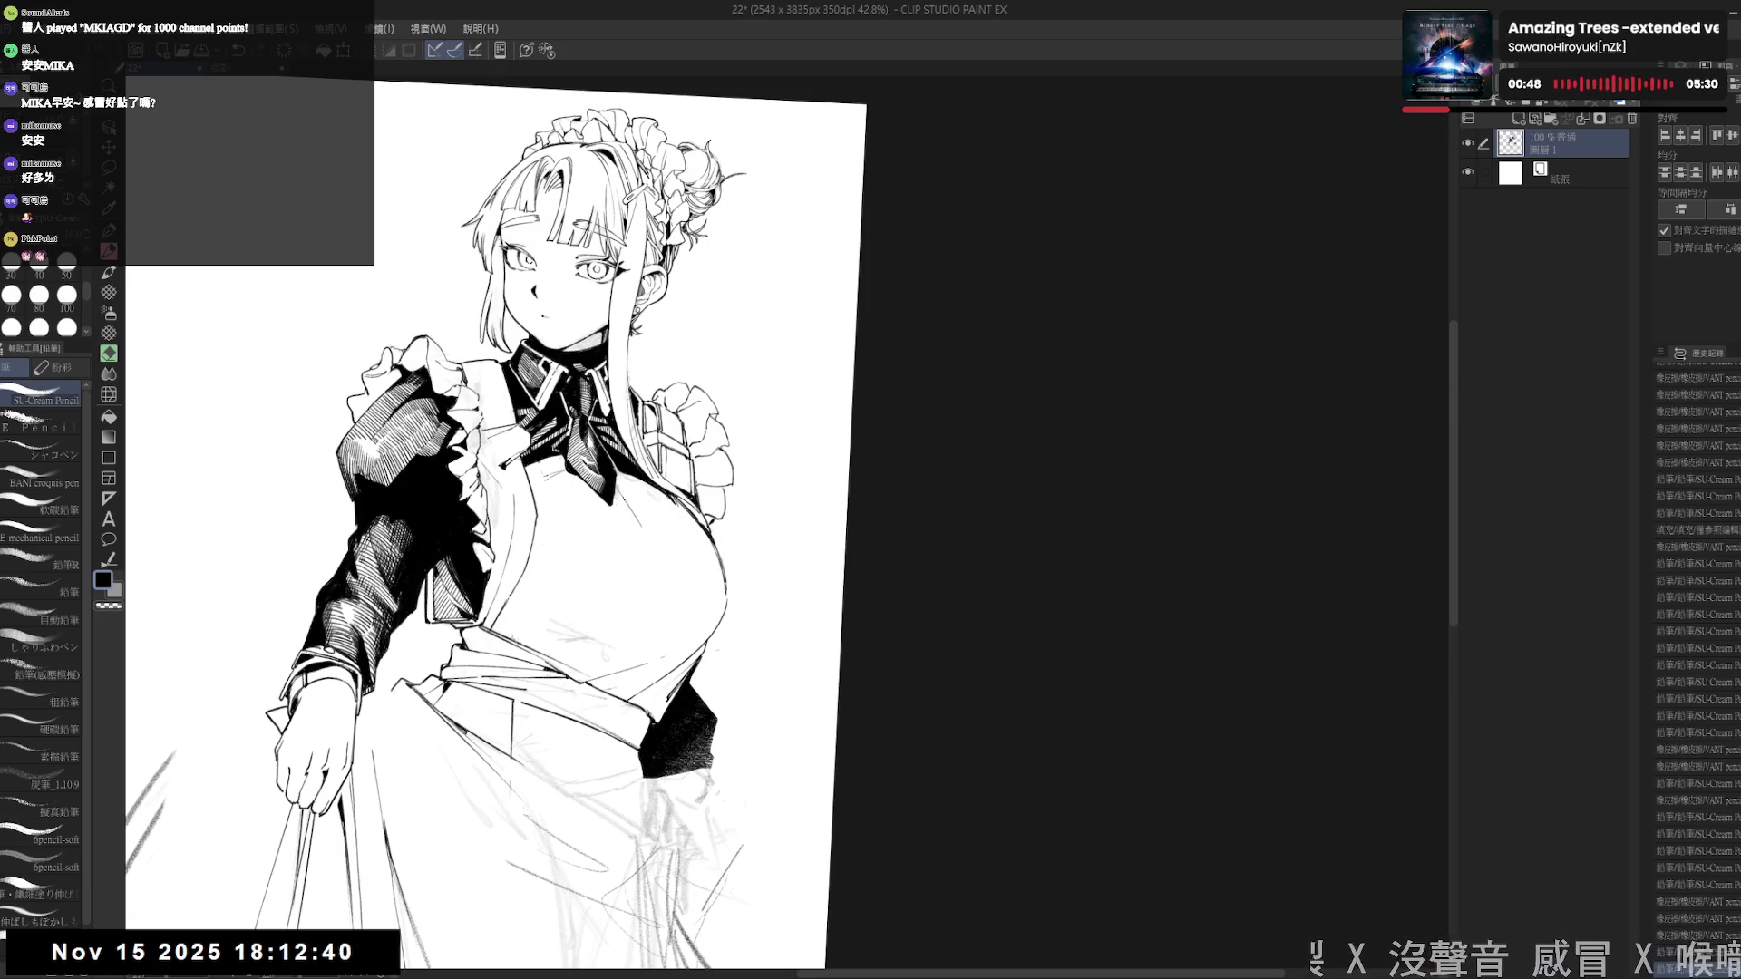
{"action": "left_click", "coordinate": [625, 512]}
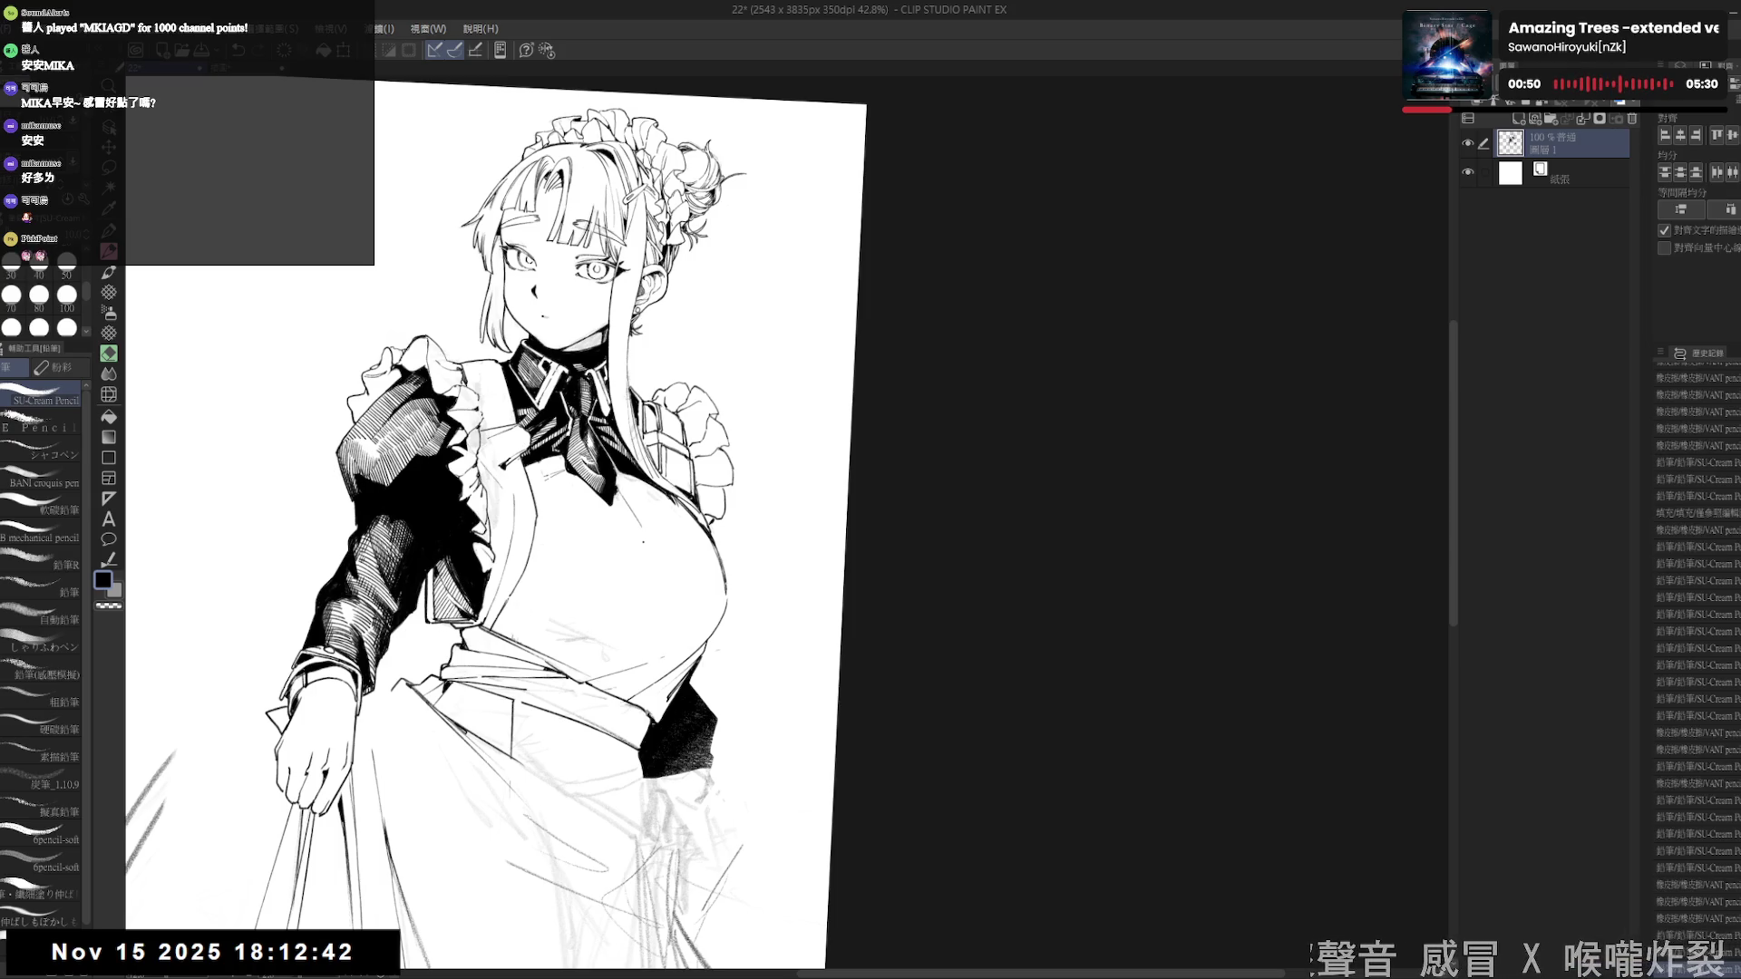
{"action": "left_click_drag", "start_coordinate": [633, 500], "coordinate": [618, 545]}
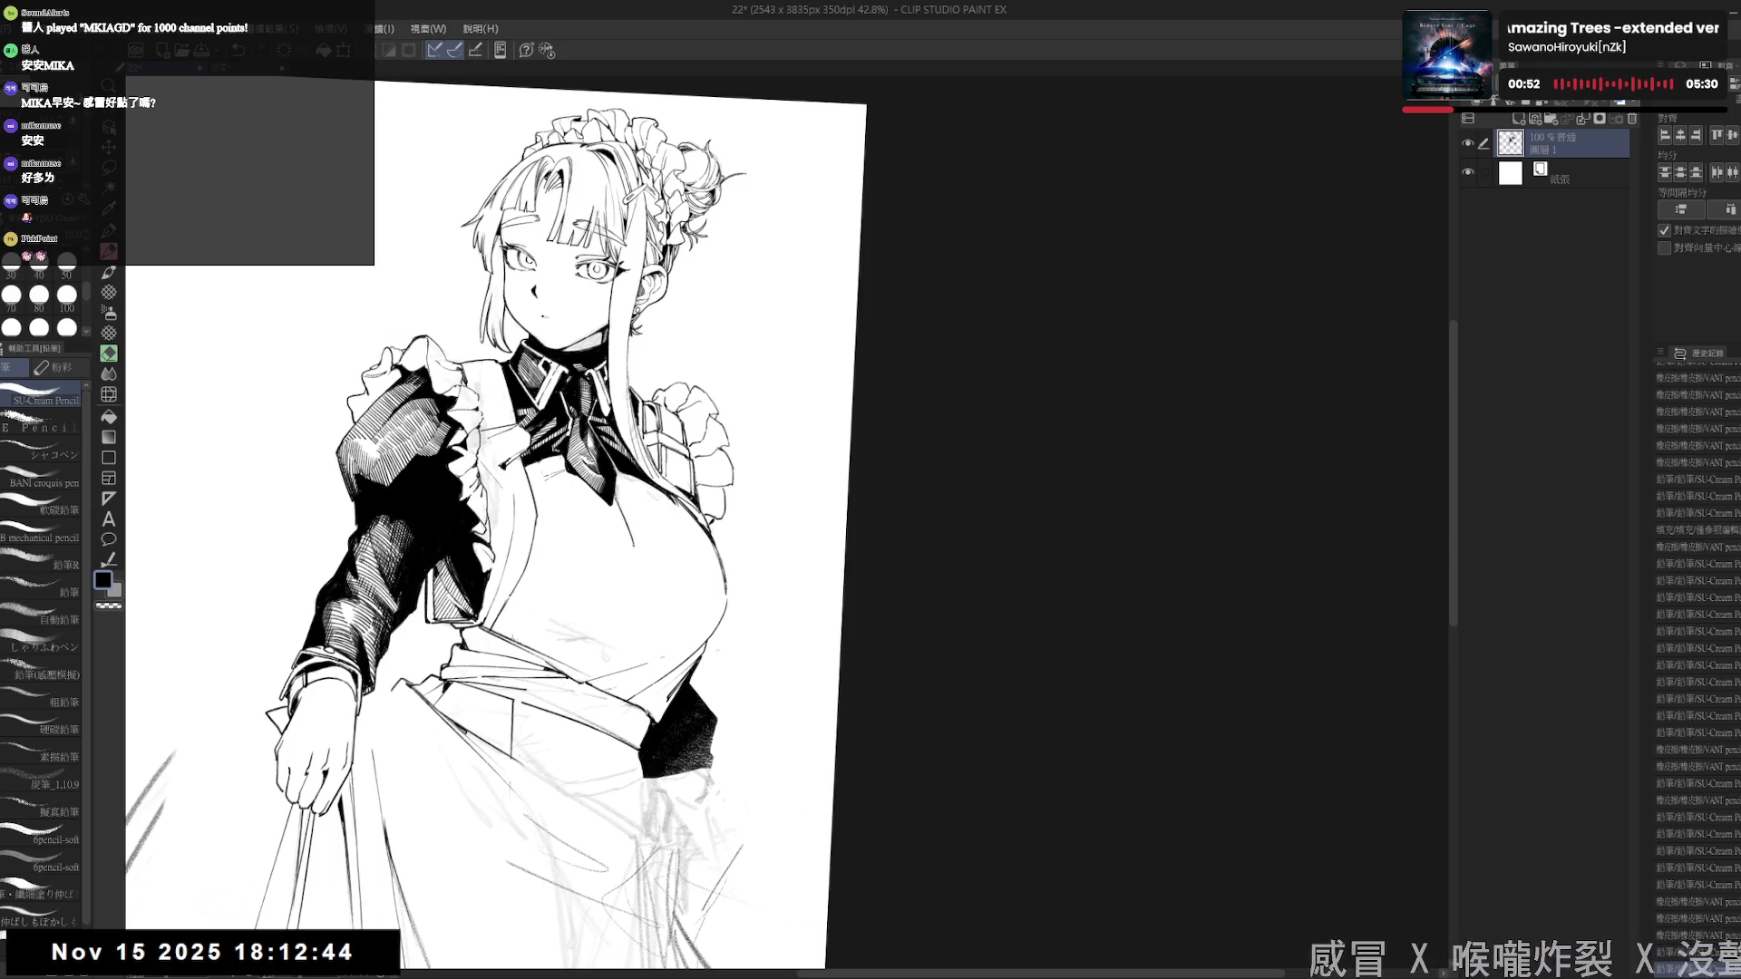
- Draw vertical lines and small marks down the chest, adjusting the view
{"action": "left_click_drag", "start_coordinate": [622, 606], "coordinate": [627, 631]}
{"action": "left_click_drag", "start_coordinate": [638, 550], "coordinate": [639, 626]}
{"action": "left_click", "coordinate": [630, 655]}
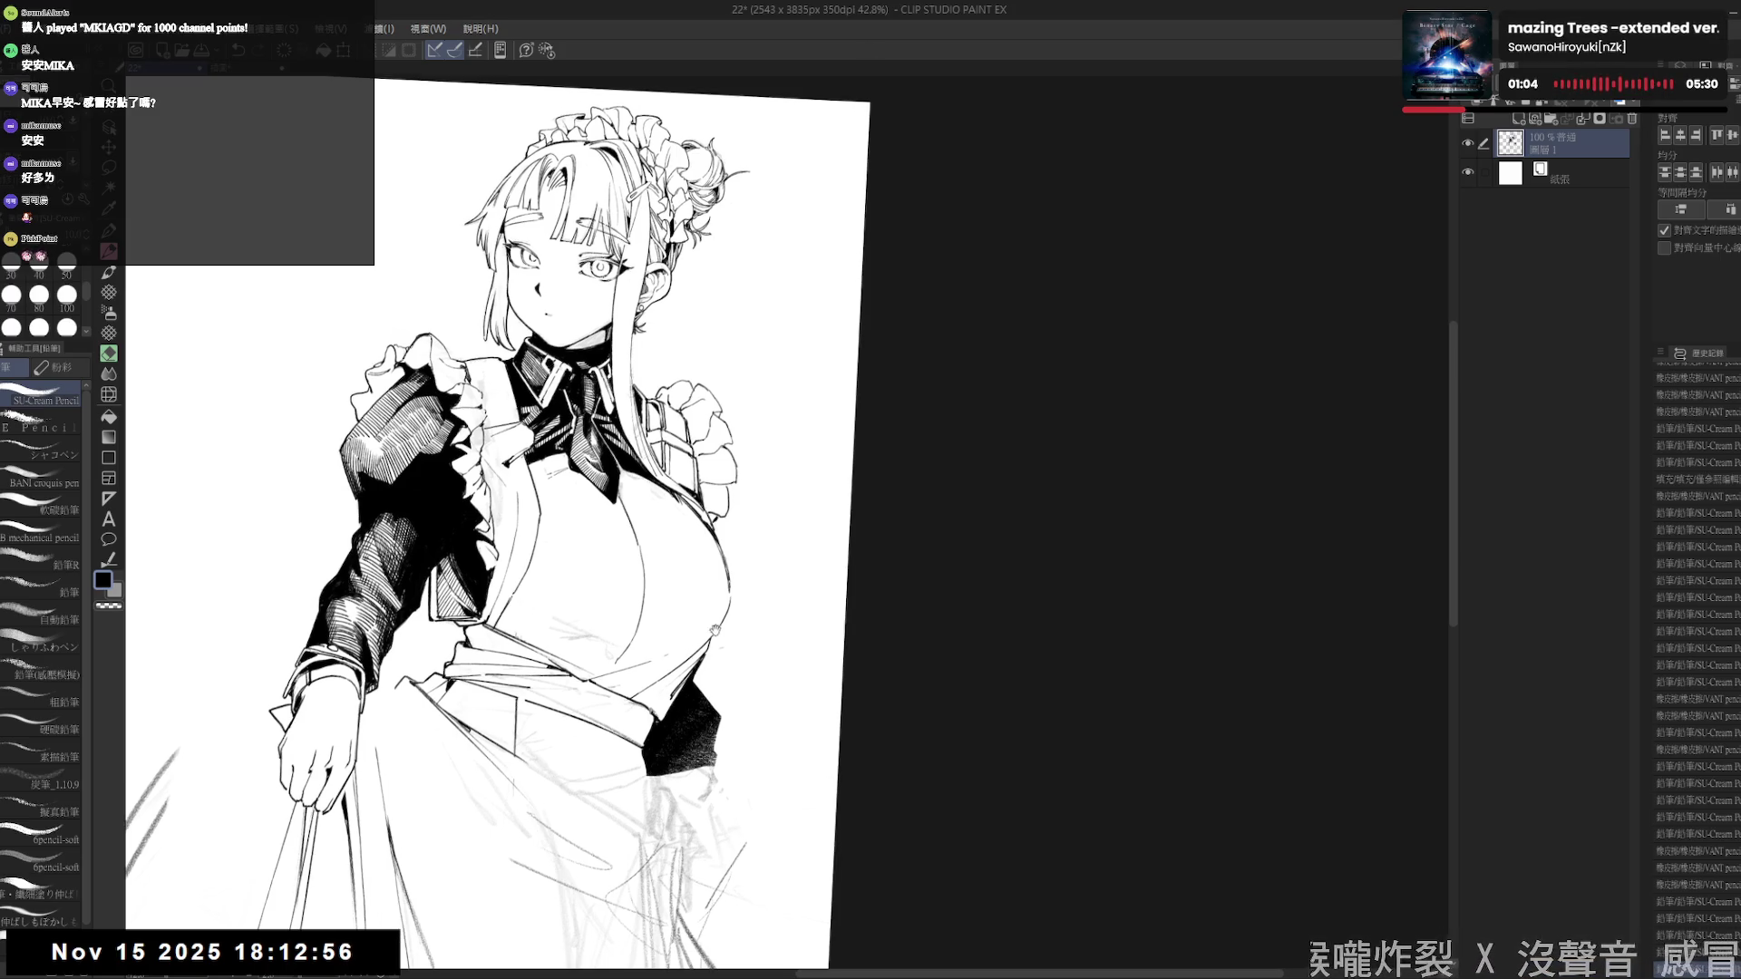
{"action": "key", "text": "minus"}
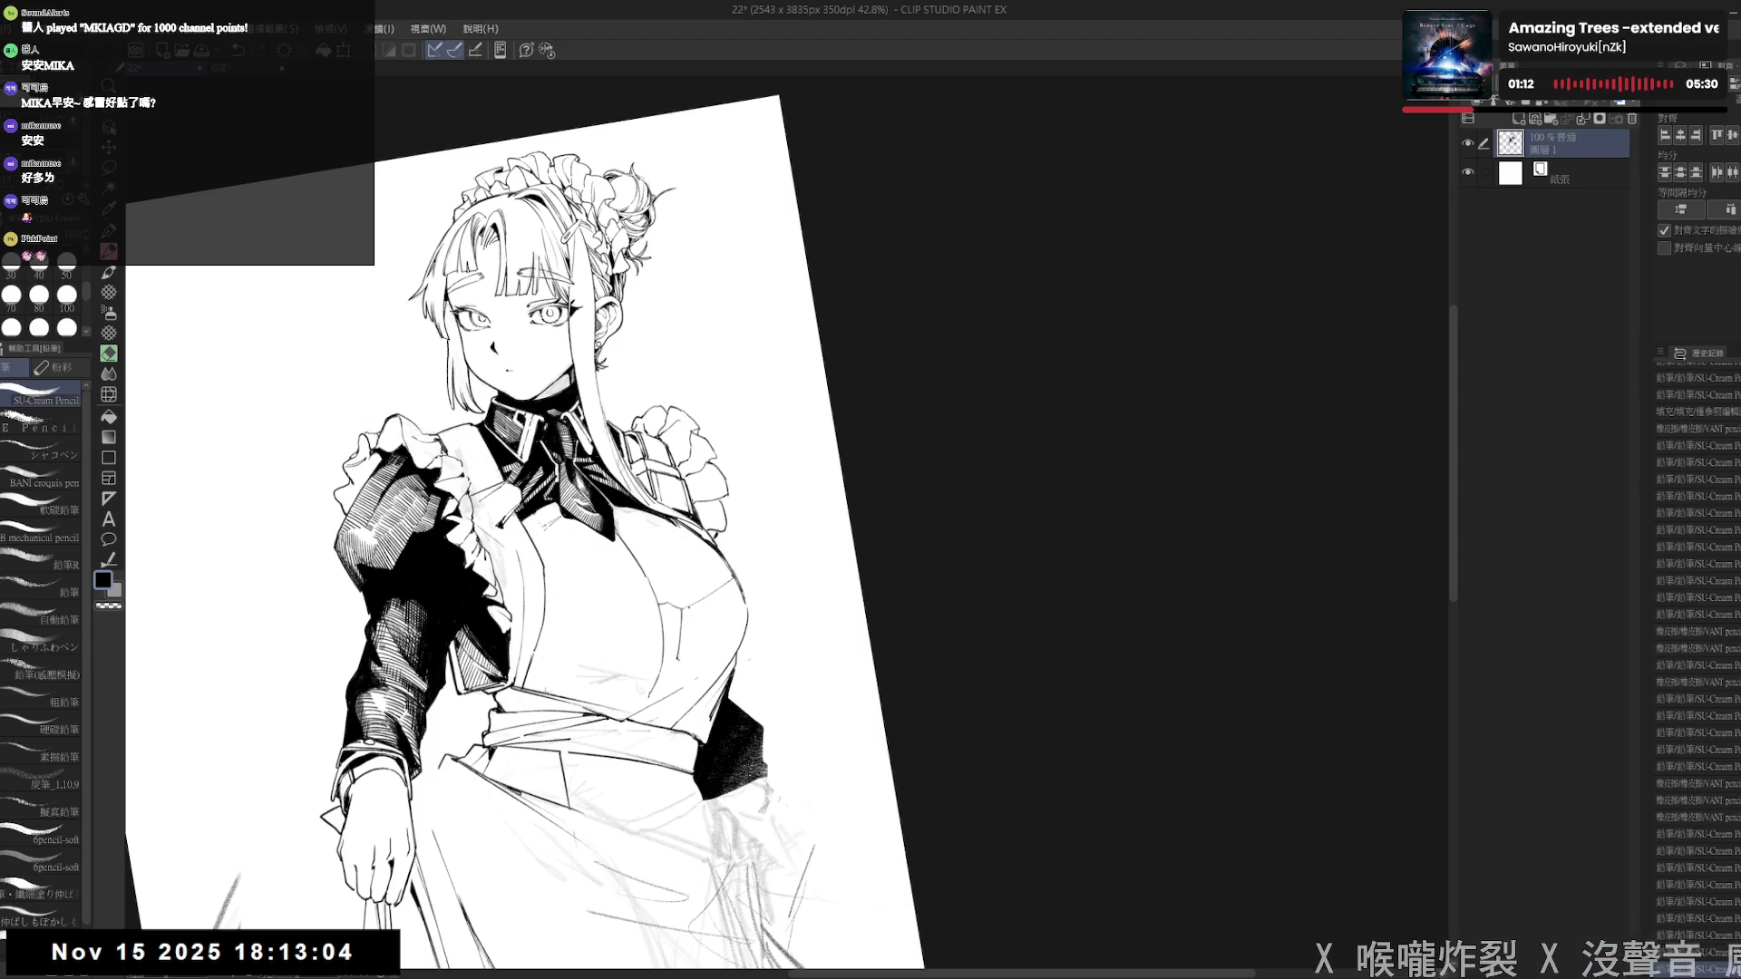
{"action": "left_click_drag", "start_coordinate": [717, 607], "coordinate": [694, 604]}
{"action": "key", "text": "e"}
{"action": "key", "text": "p"}
{"action": "left_click_drag", "start_coordinate": [596, 677], "coordinate": [630, 646]}
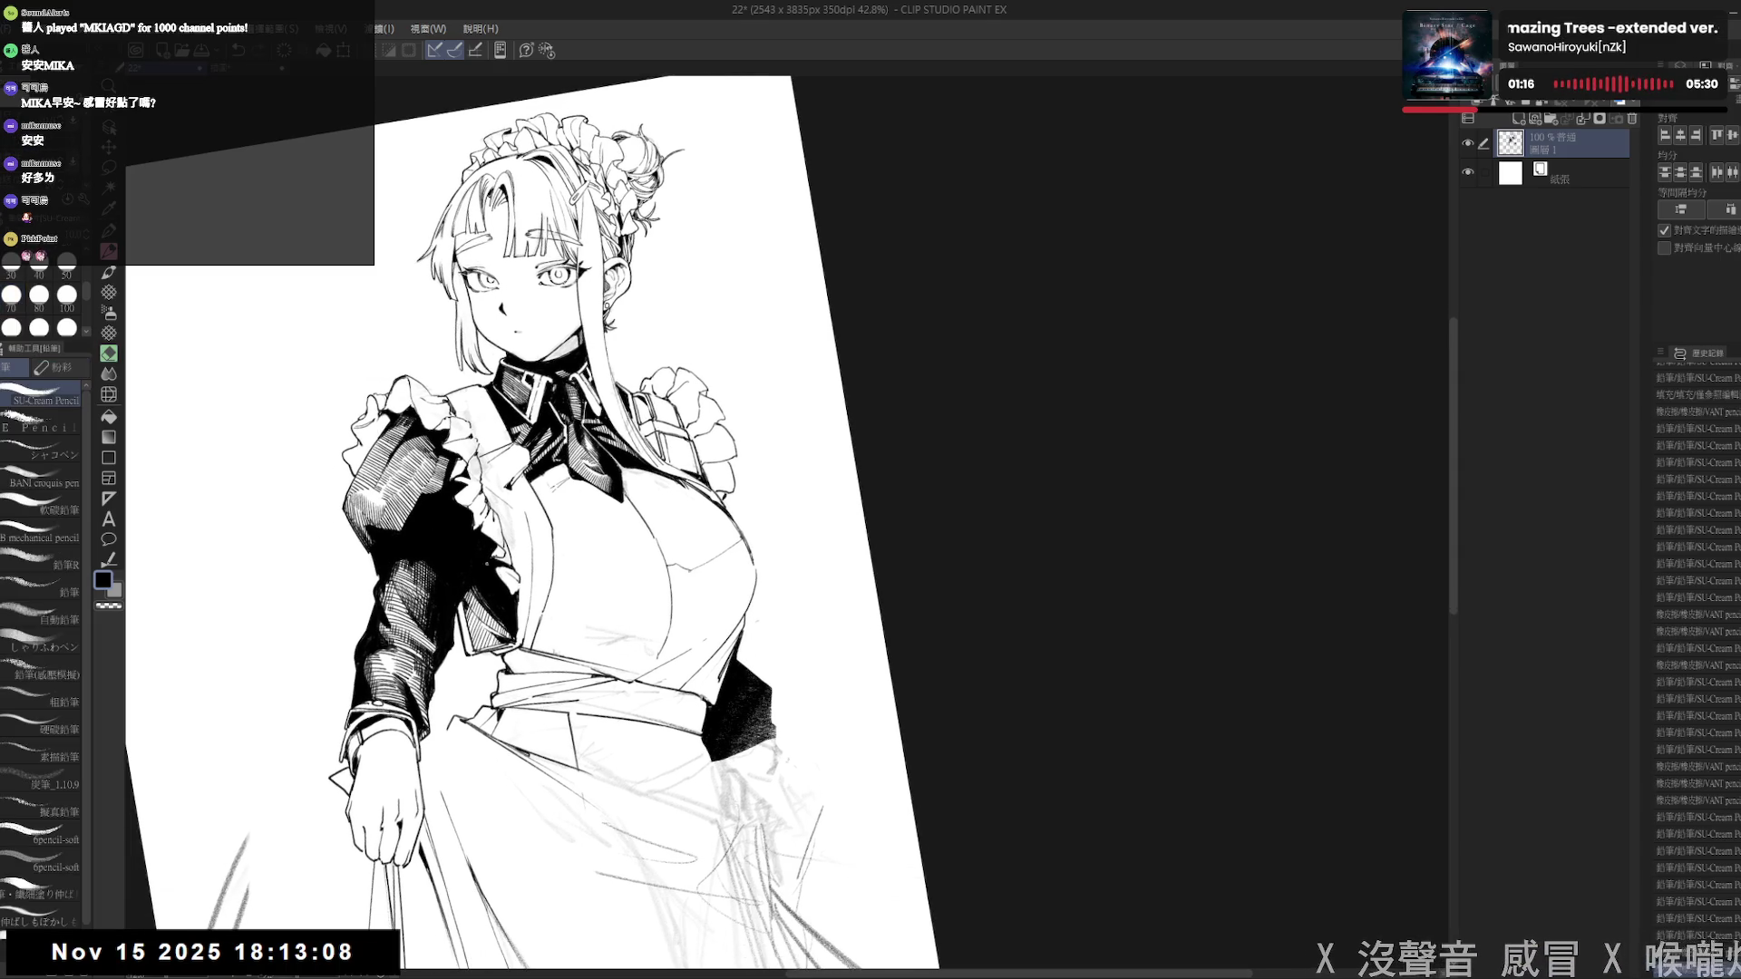
{"action": "left_click_drag", "start_coordinate": [560, 544], "coordinate": [580, 564]}
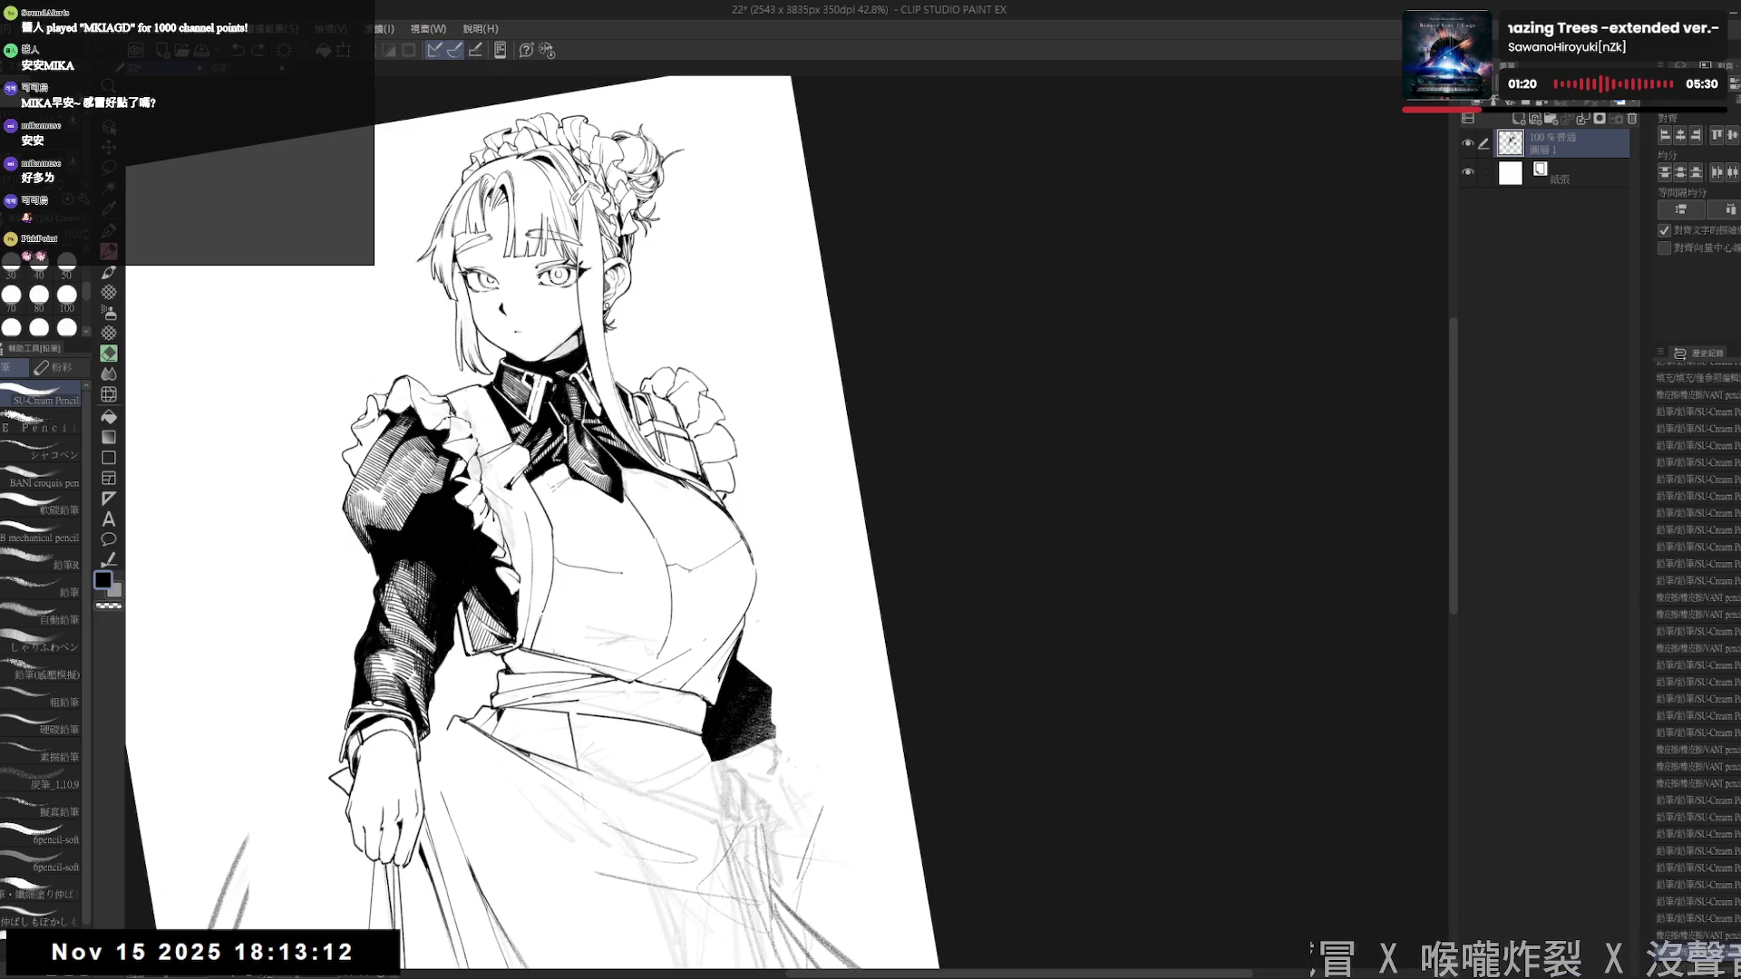
- Replace the old line across the chest with a shorter one, straightening the view
{"action": "key", "text": "ctrl+z"}
{"action": "left_click_drag", "start_coordinate": [555, 568], "coordinate": [618, 571]}
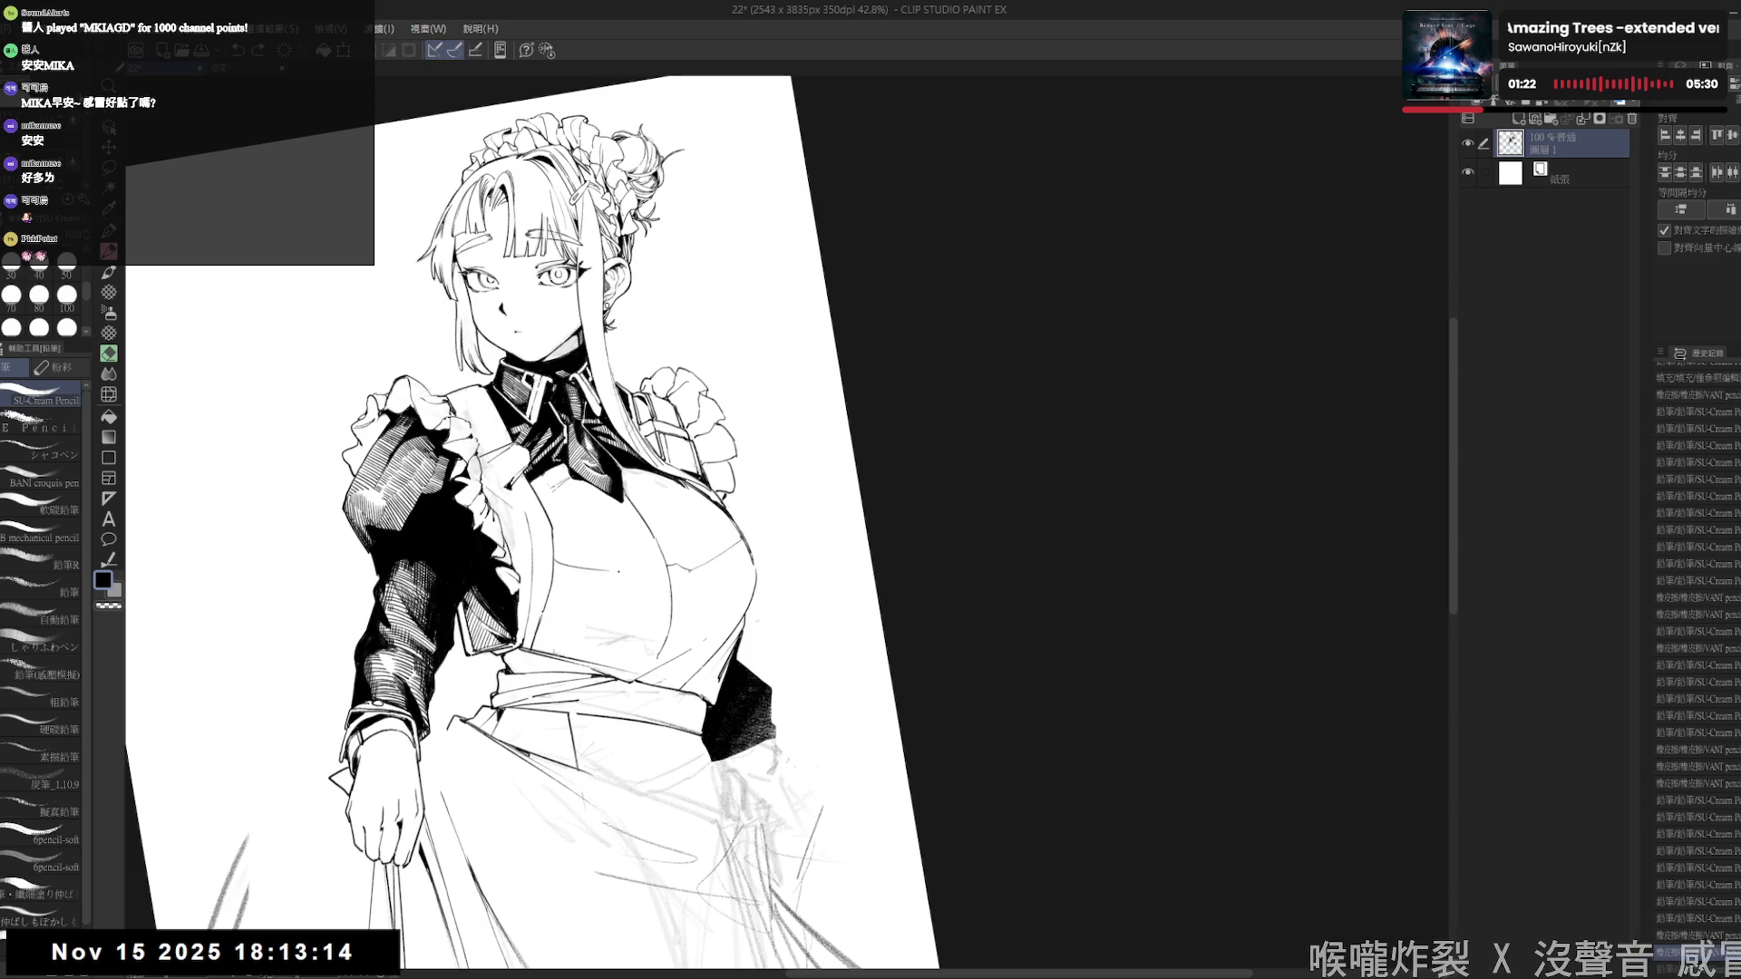
{"action": "key", "text": "asciicircum"}
{"action": "key", "text": "asciicircum"}
{"action": "key", "text": "asciicircum"}
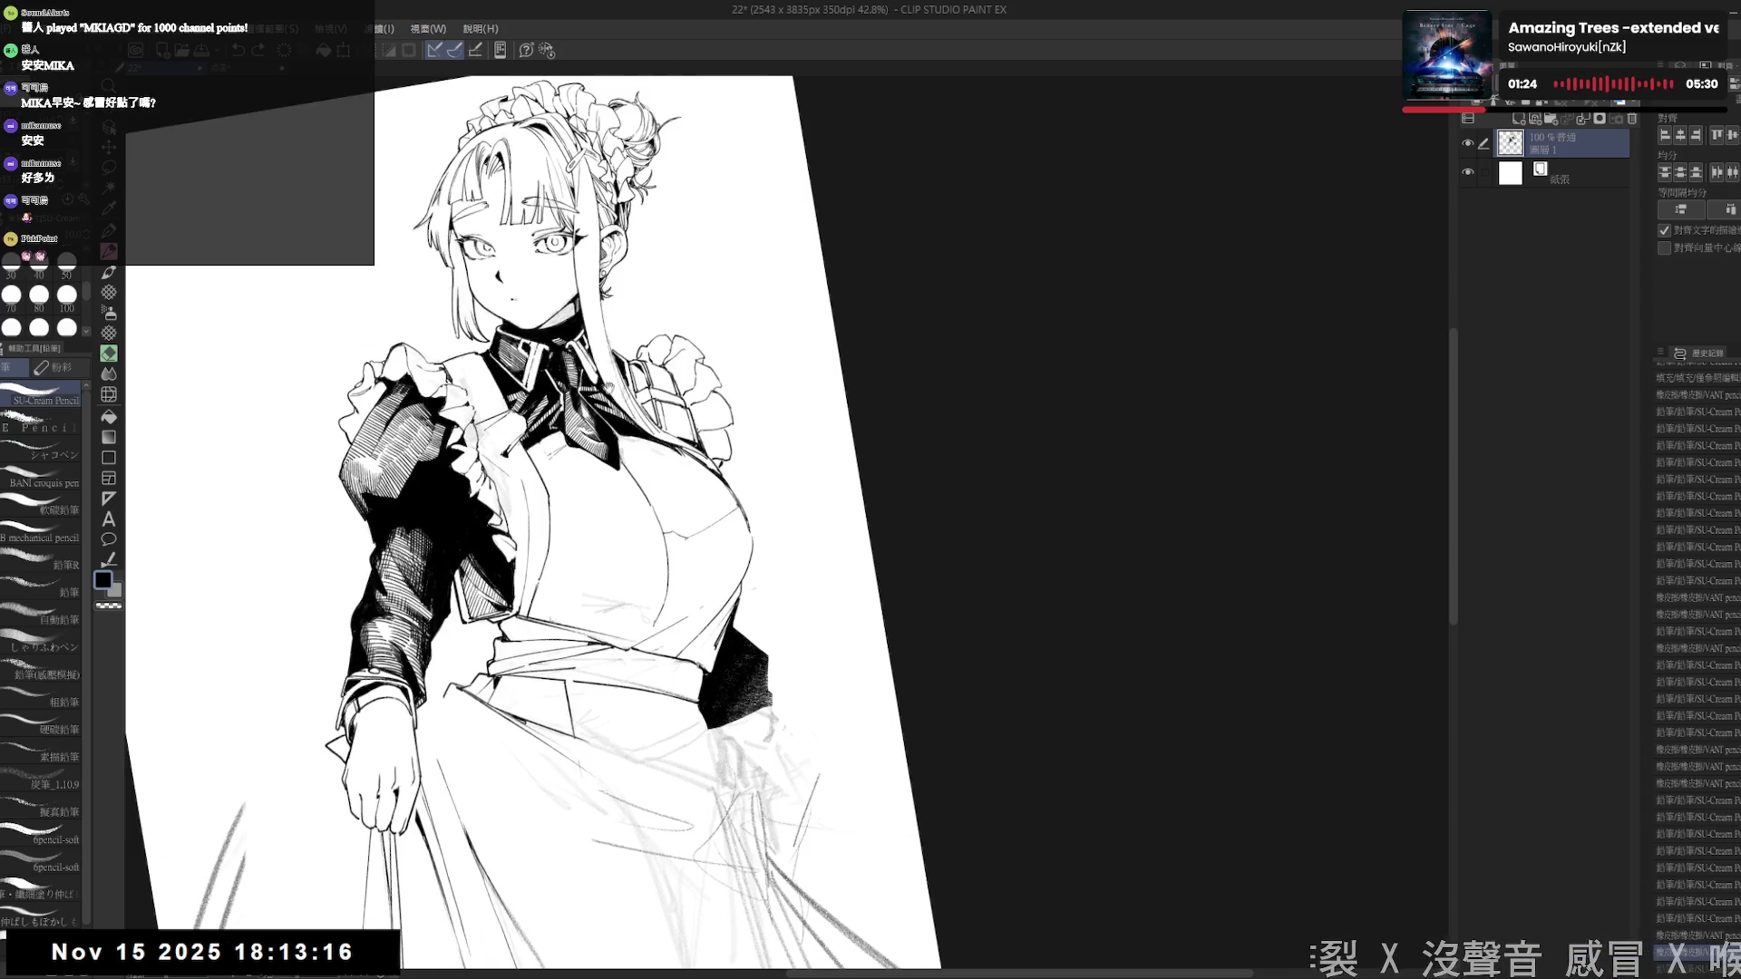
{"action": "key", "text": "asciicircum"}
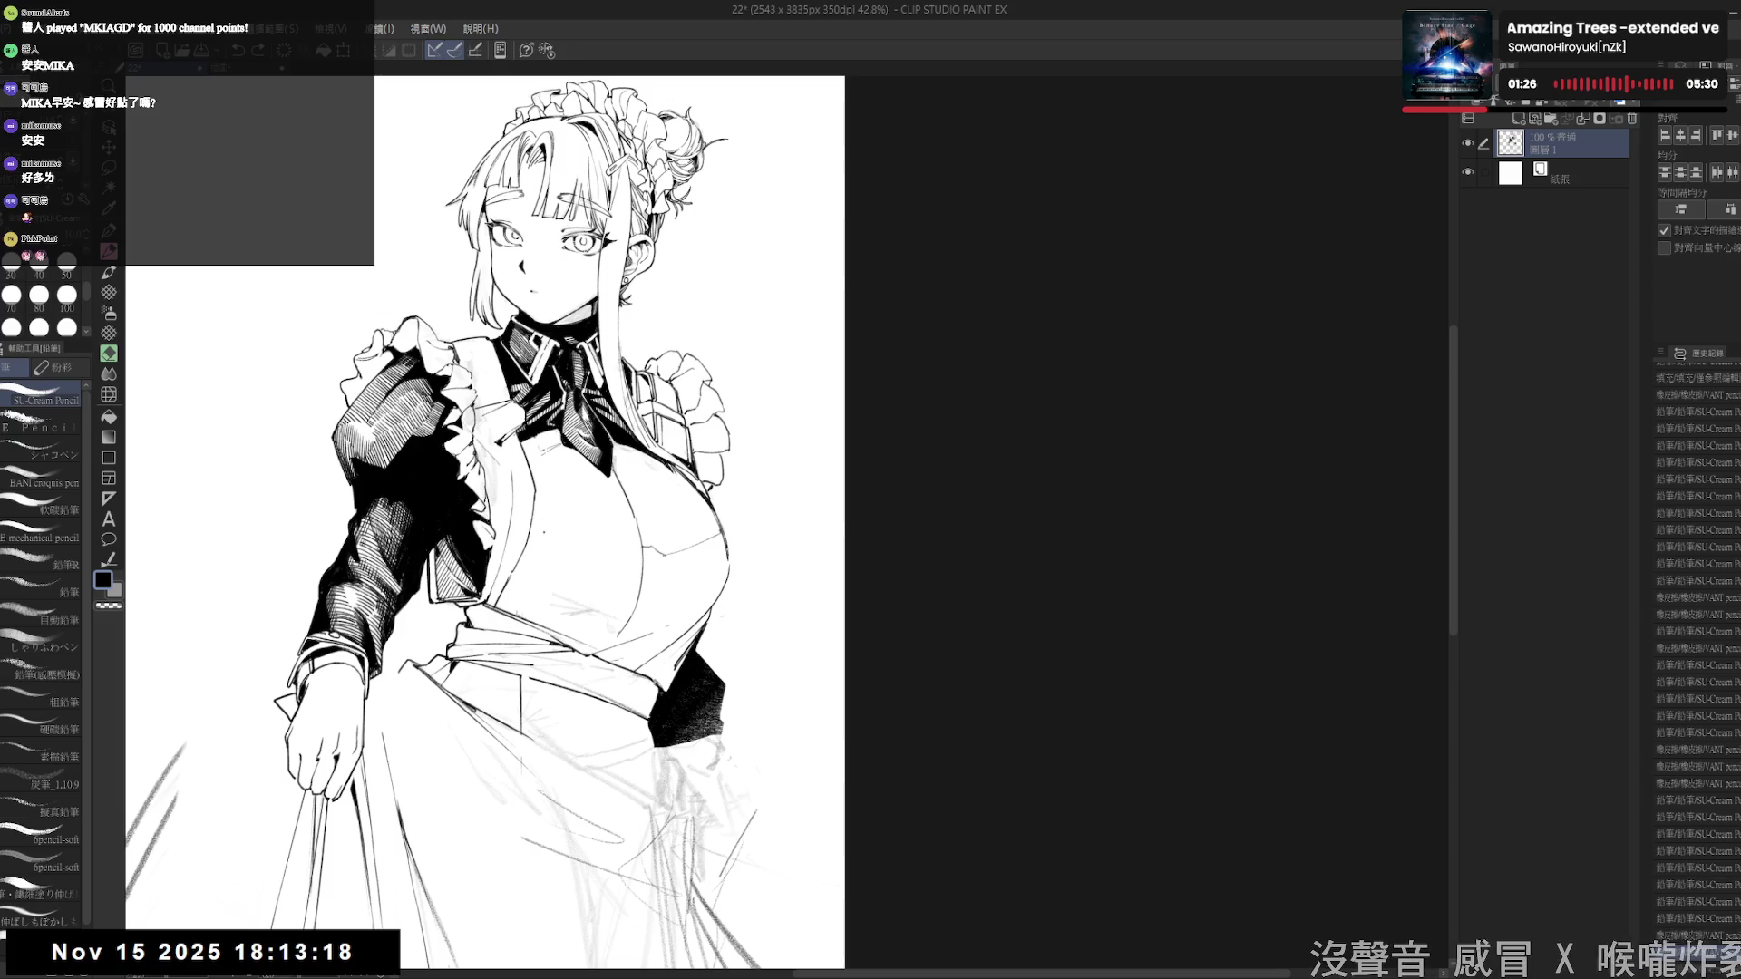
{"action": "left_click_drag", "start_coordinate": [571, 535], "coordinate": [609, 540]}
{"action": "key", "text": "ctrl+z"}
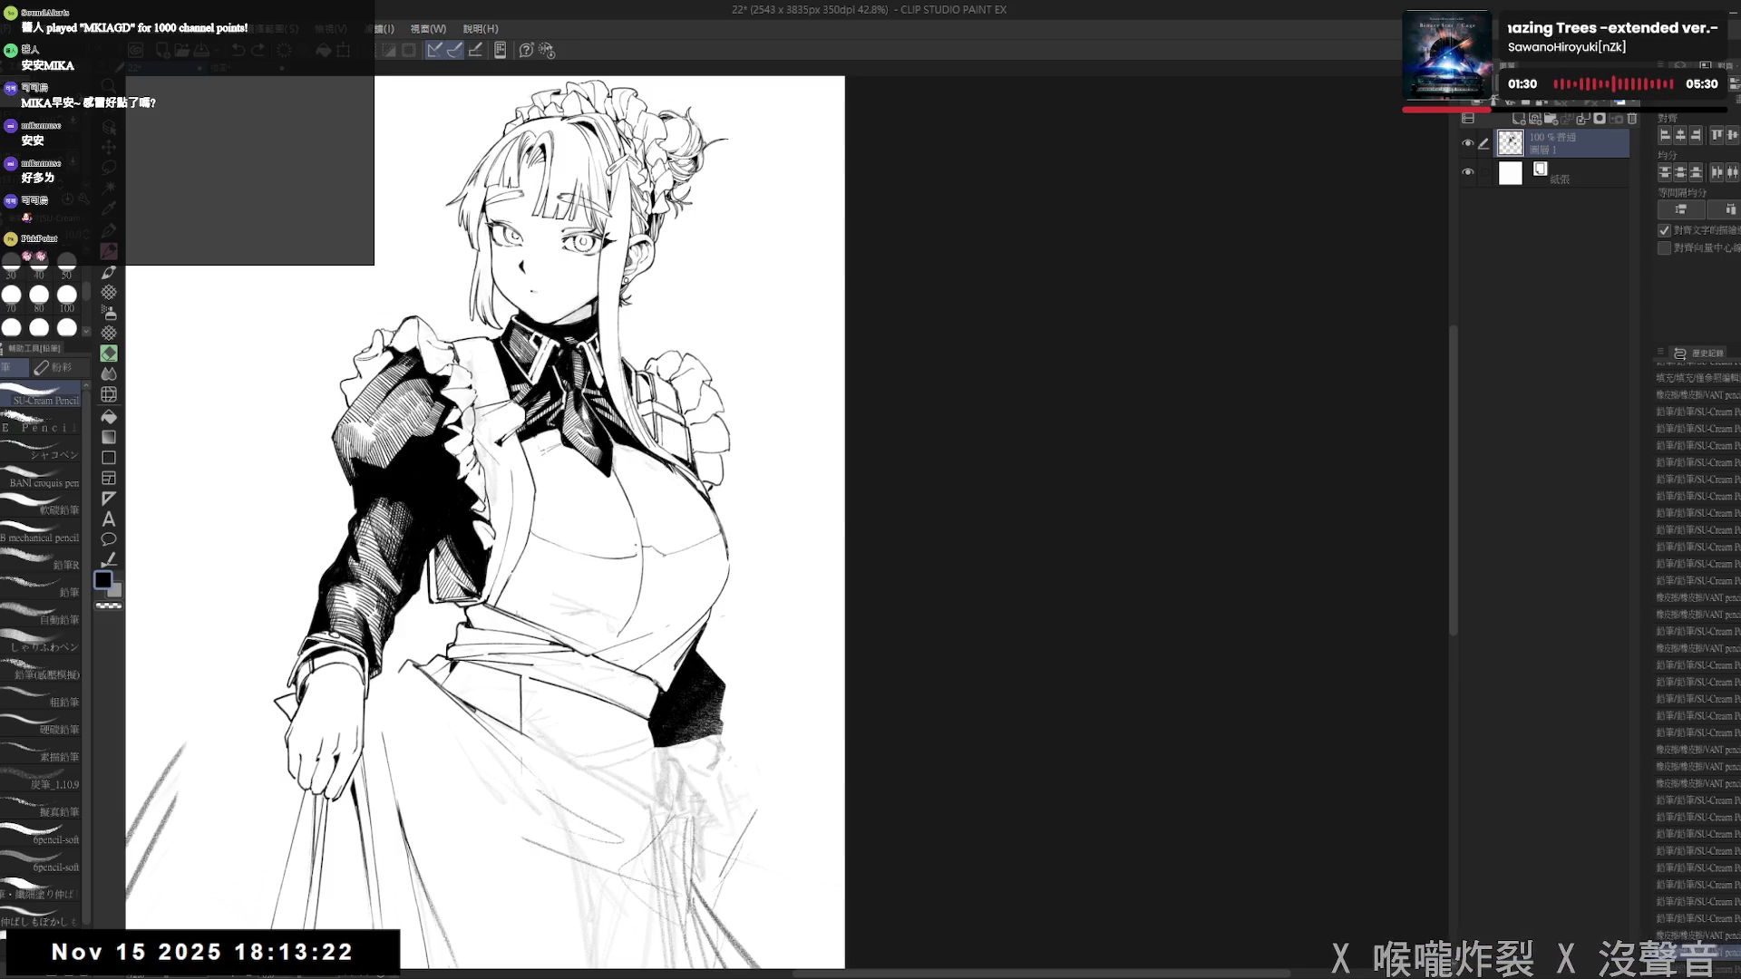
- Tilt the page about 25 degrees and back, then erase a small stray mark
{"action": "key", "text": "e"}
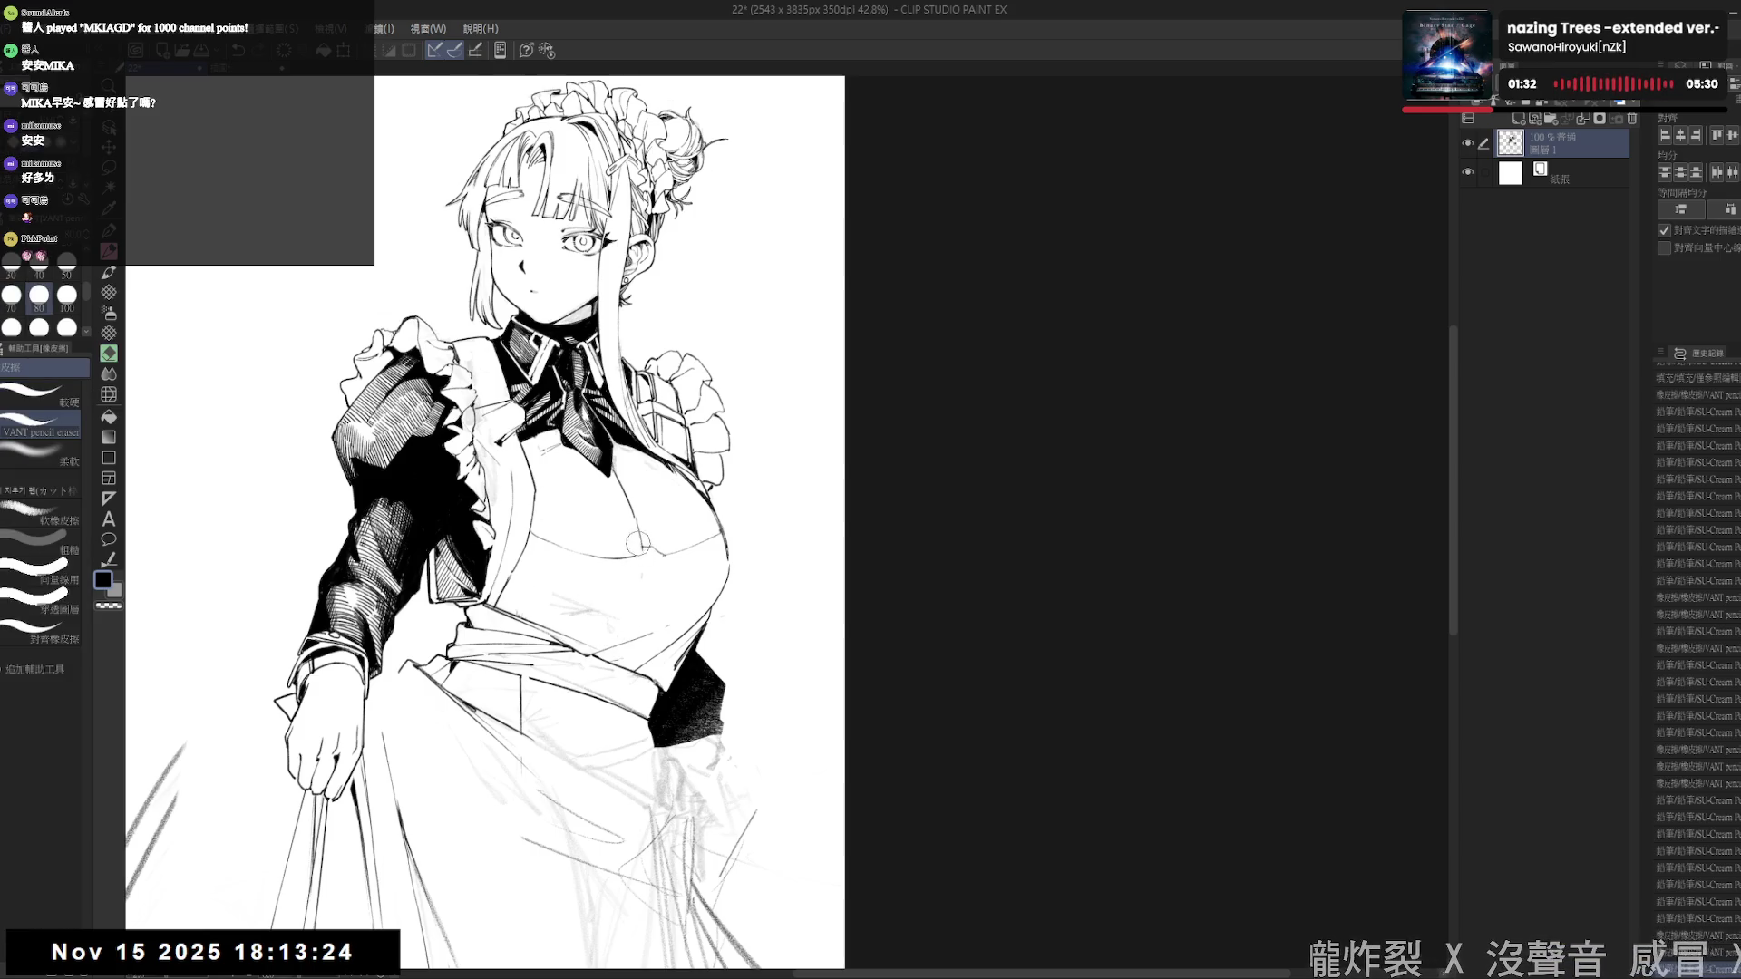
{"action": "key", "text": "p"}
{"action": "key", "text": "e"}
{"action": "mouse_move", "coordinate": [653, 635]}
{"action": "left_mouse_down"}
{"action": "mouse_move", "coordinate": [641, 546]}
{"action": "mouse_move", "coordinate": [622, 597]}
{"action": "left_mouse_up"}
{"action": "key", "text": "p"}
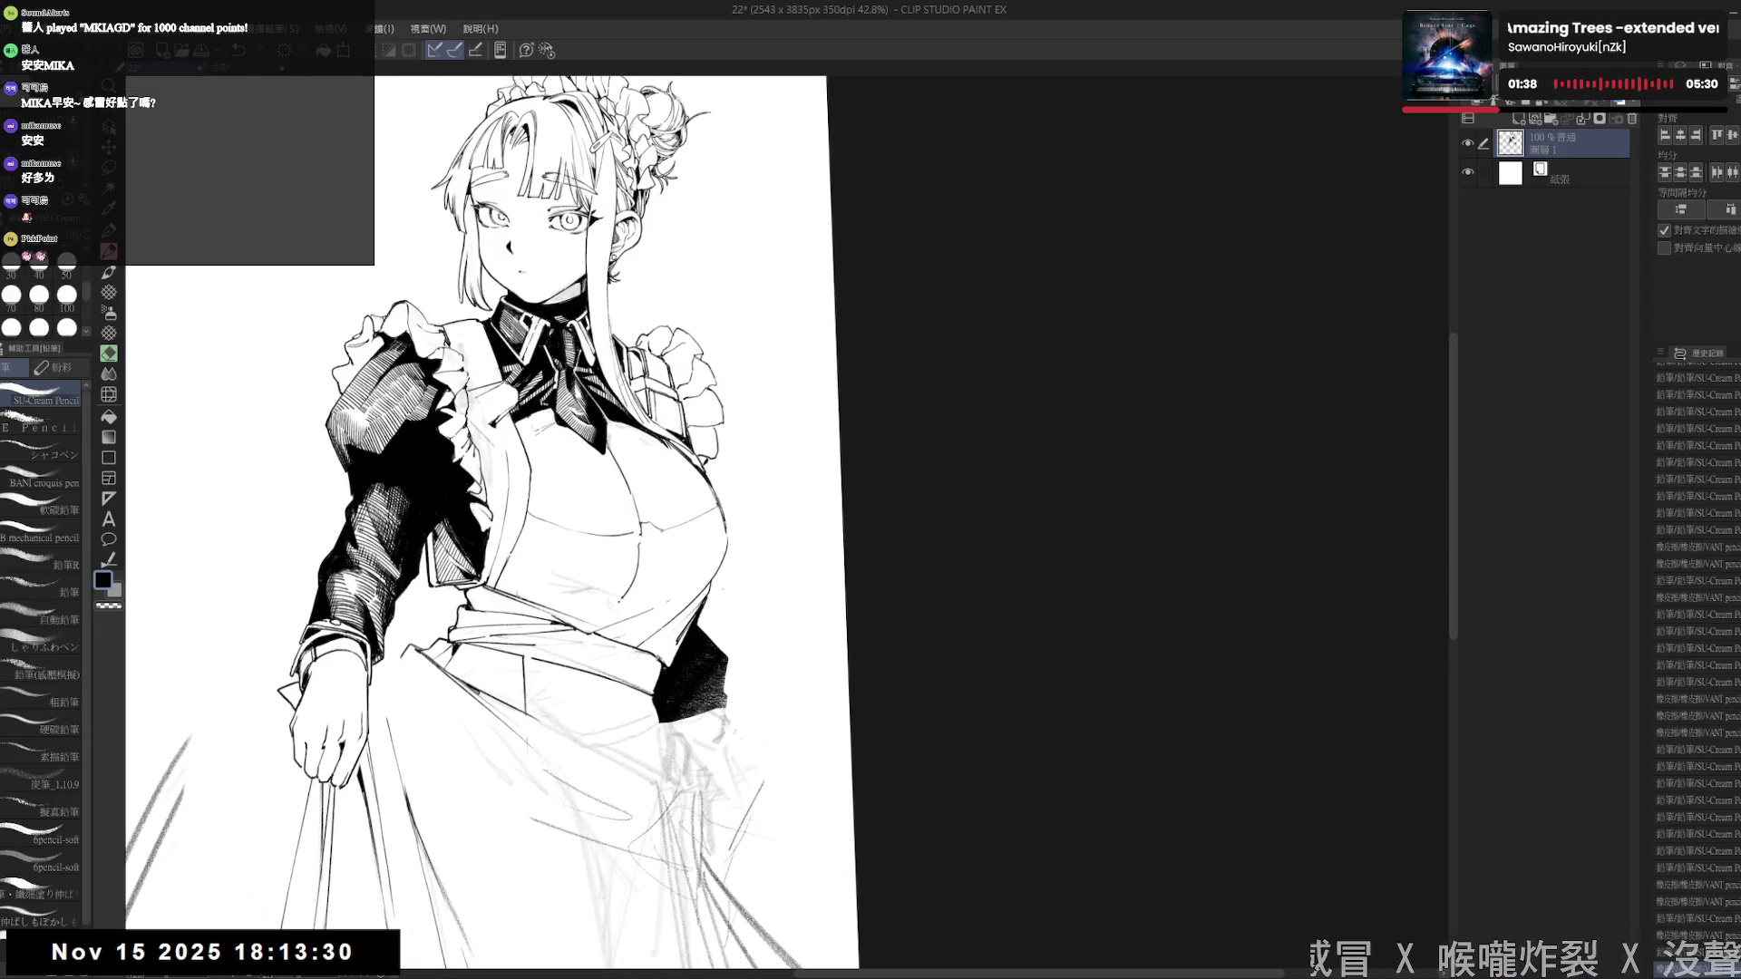
{"action": "key", "text": "shift+space"}
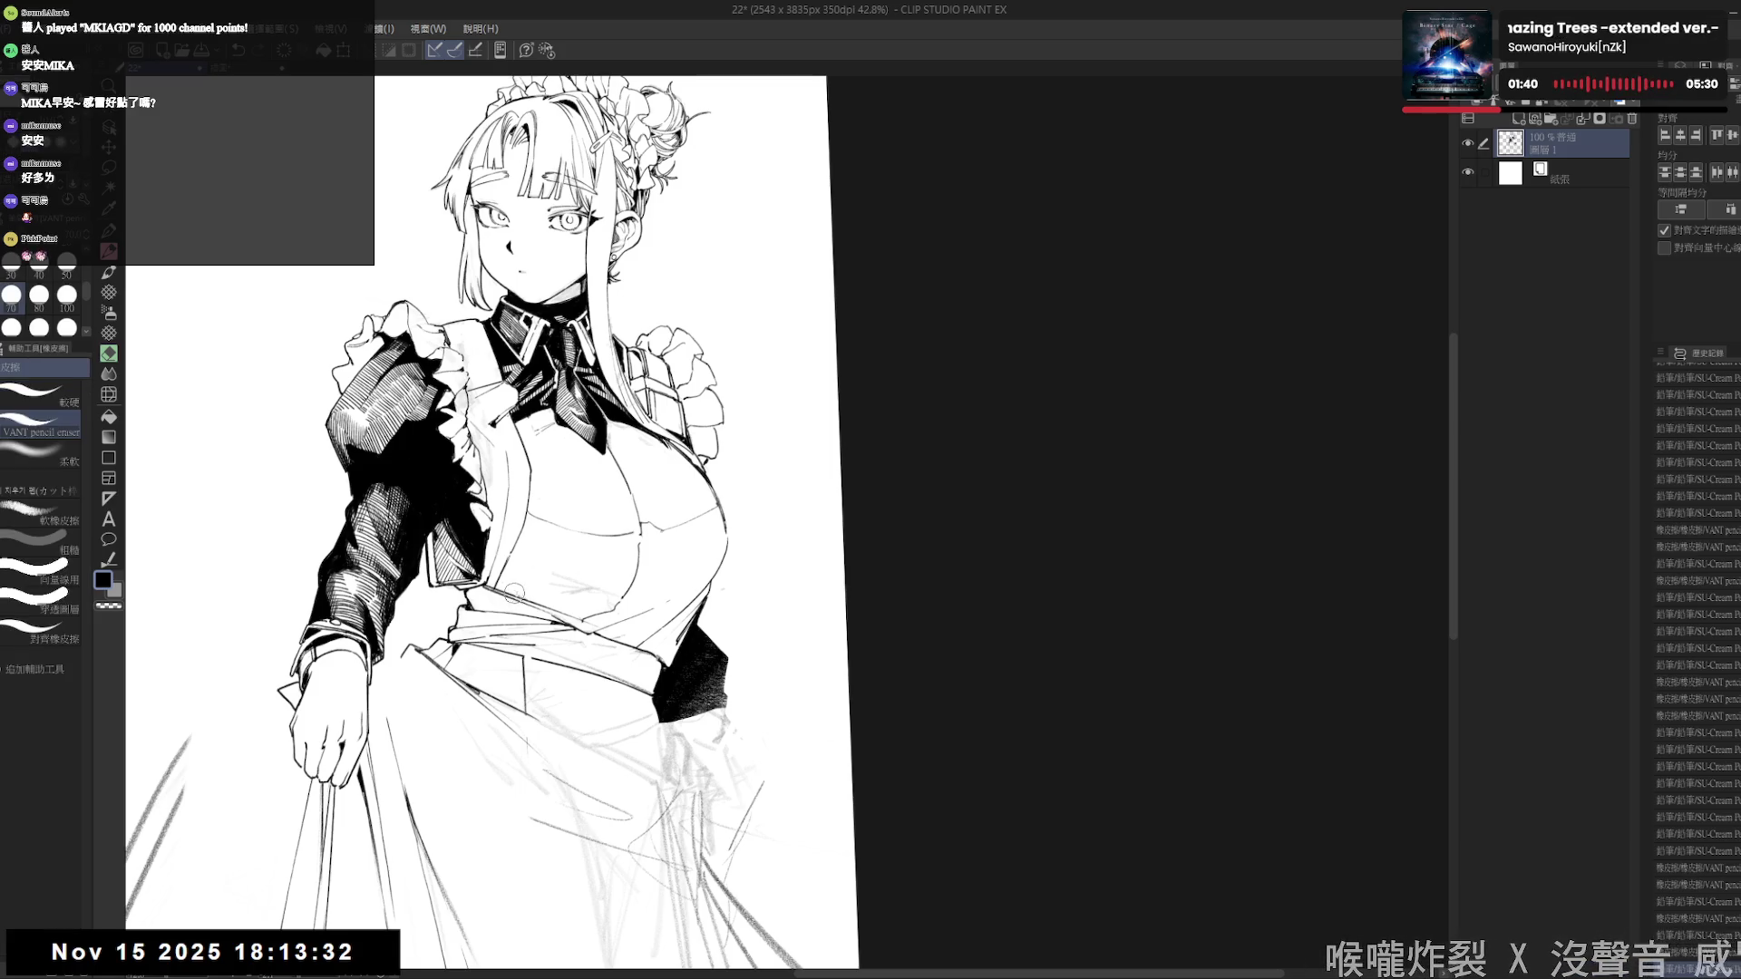
{"action": "mouse_move", "coordinate": [512, 589]}
{"action": "left_mouse_down"}
{"action": "mouse_move", "coordinate": [638, 805]}
{"action": "mouse_move", "coordinate": [671, 634]}
{"action": "left_mouse_up"}
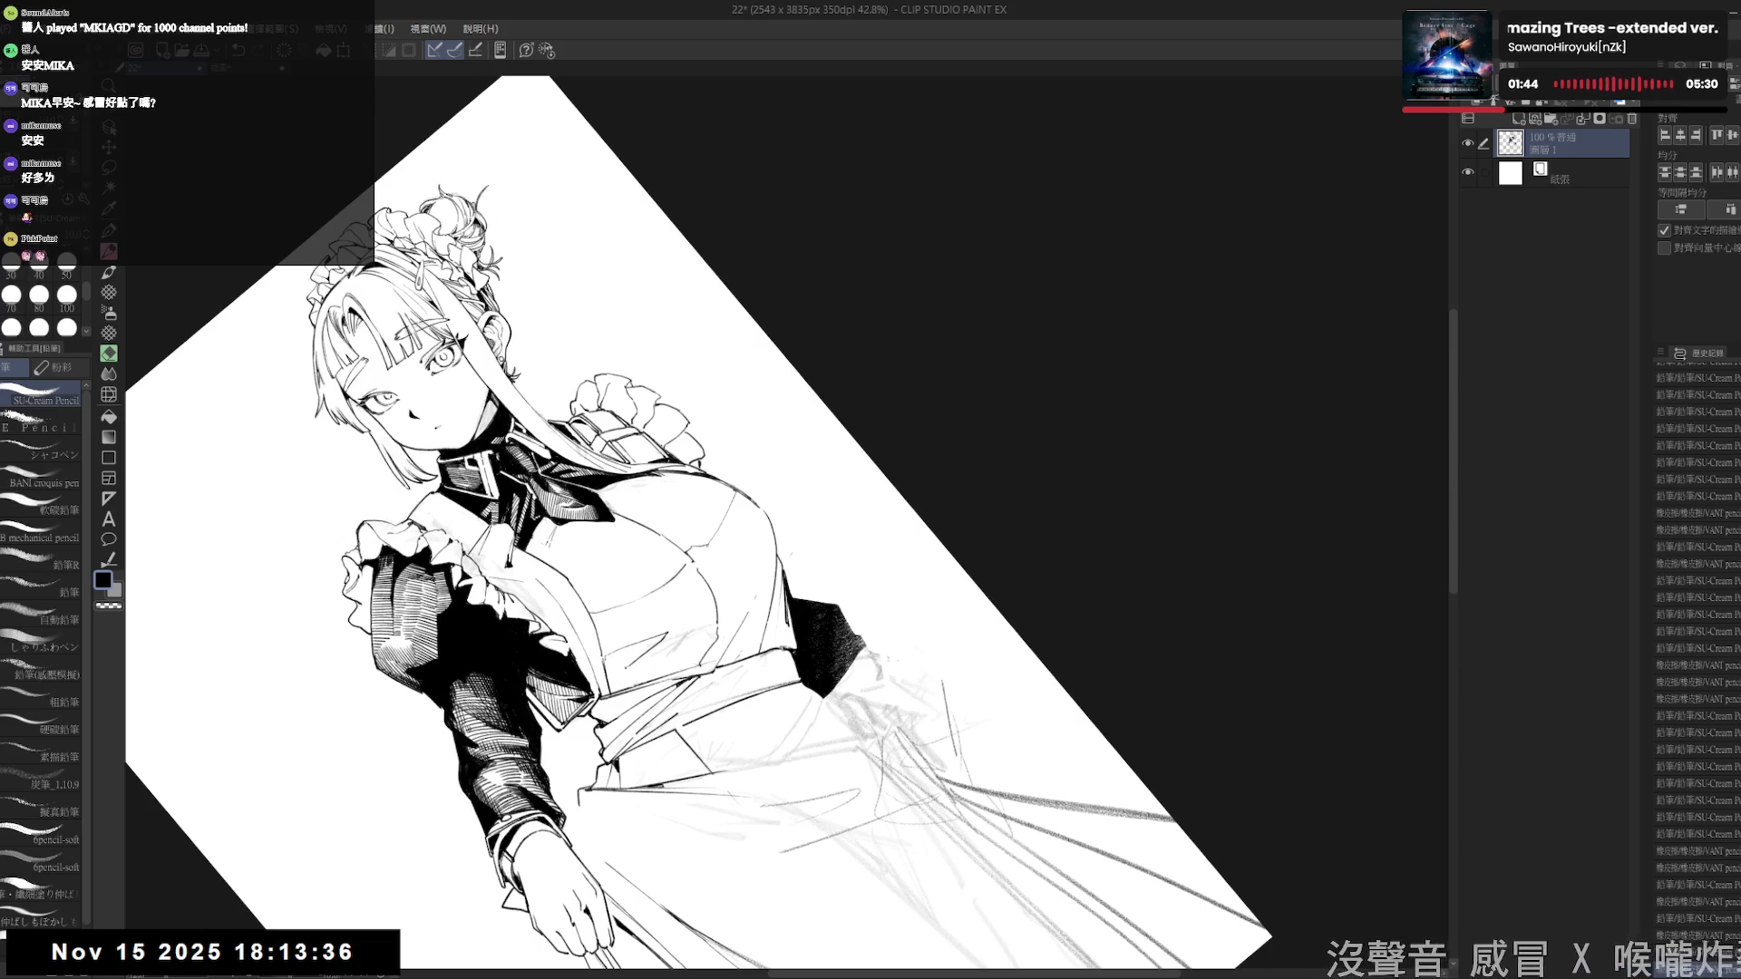
{"action": "left_click_drag", "start_coordinate": [671, 635], "coordinate": [637, 568]}
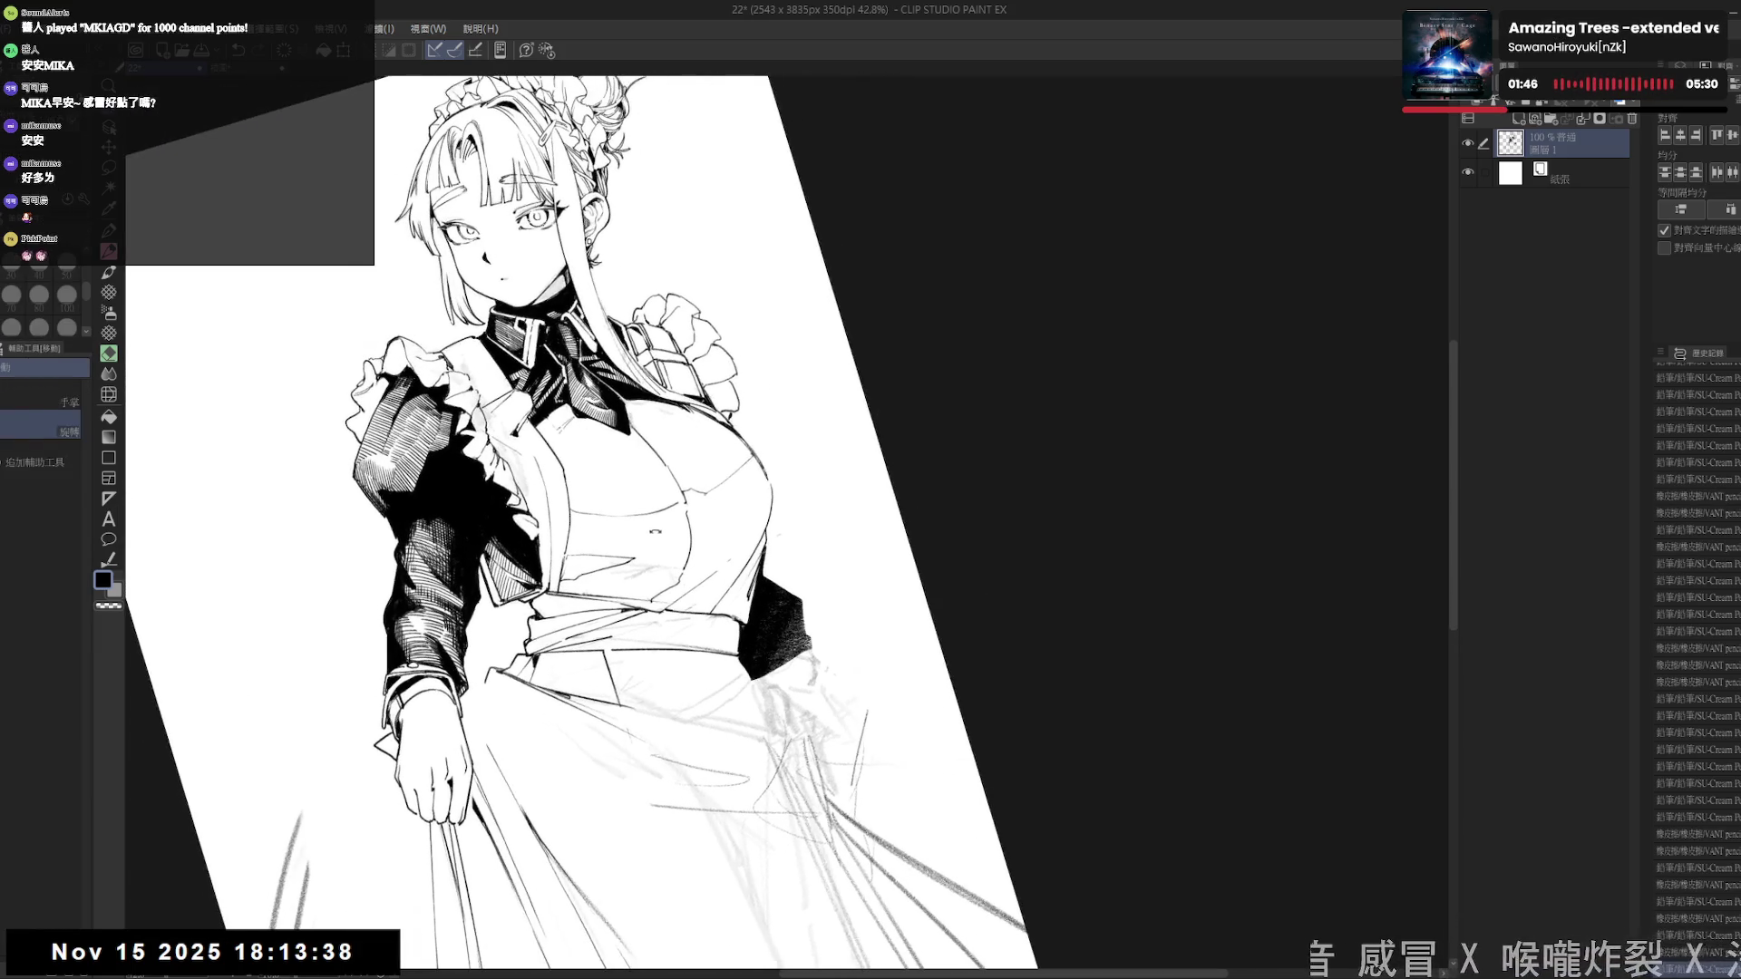
{"action": "key", "text": "e"}
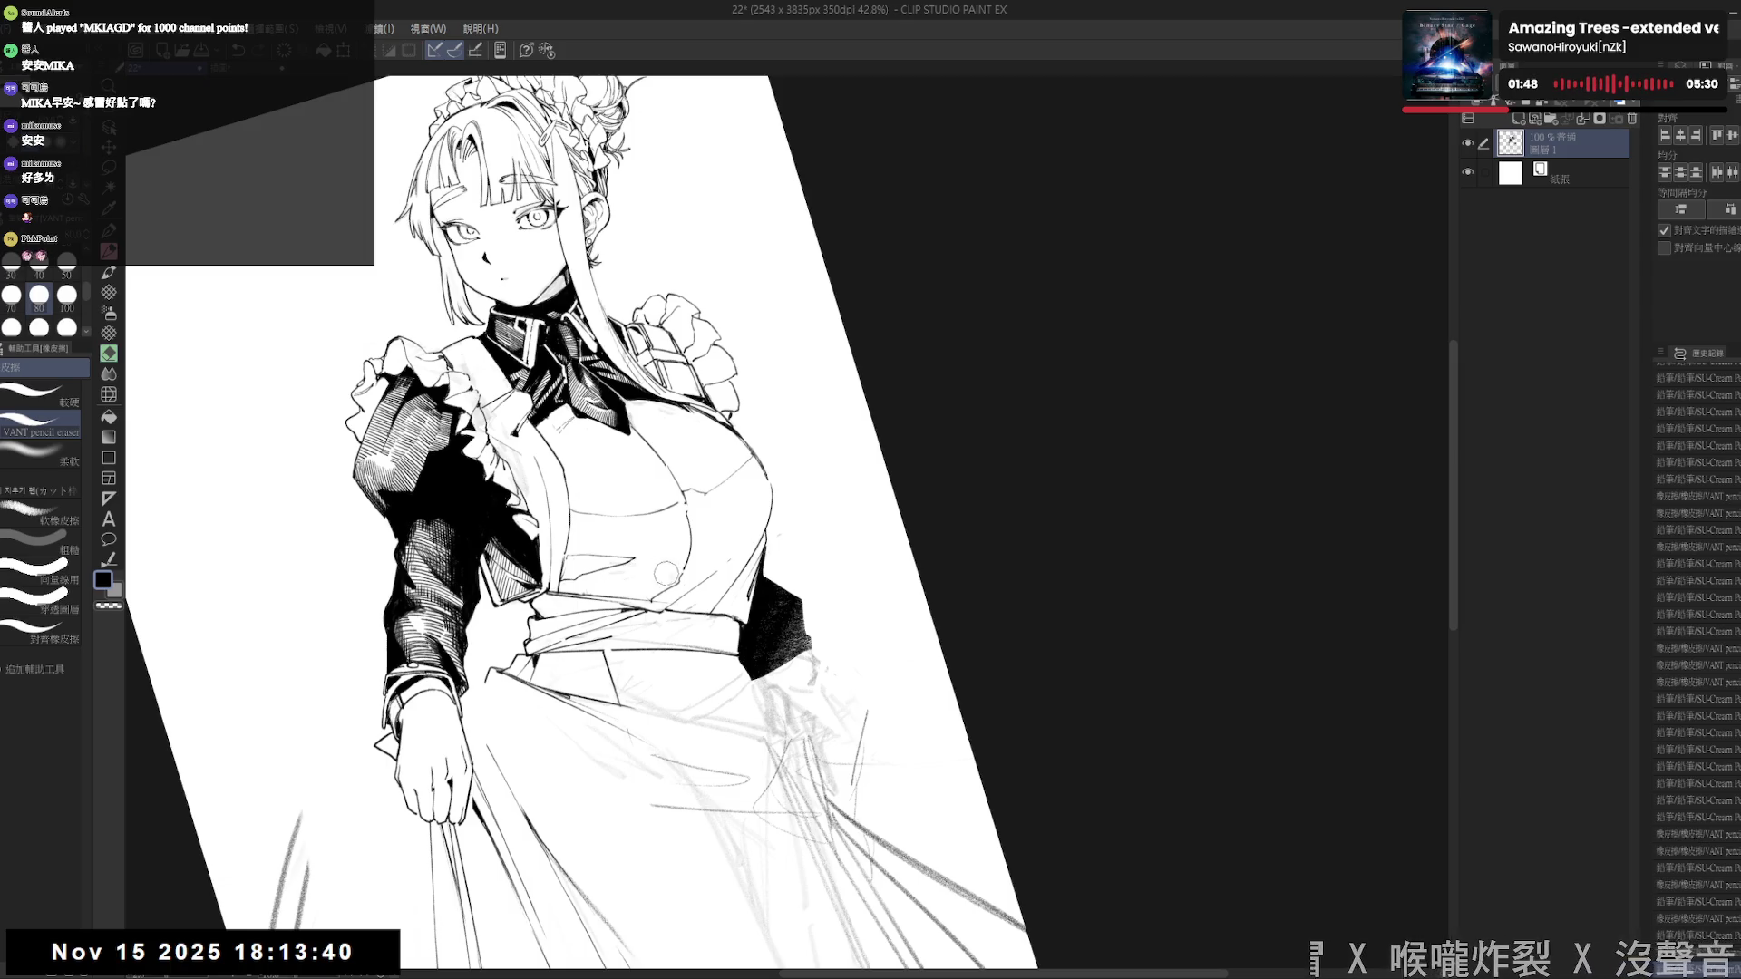
{"action": "left_click_drag", "start_coordinate": [648, 557], "coordinate": [659, 545]}
- Fill the band under the bust with solid black
{"action": "key", "text": "p"}
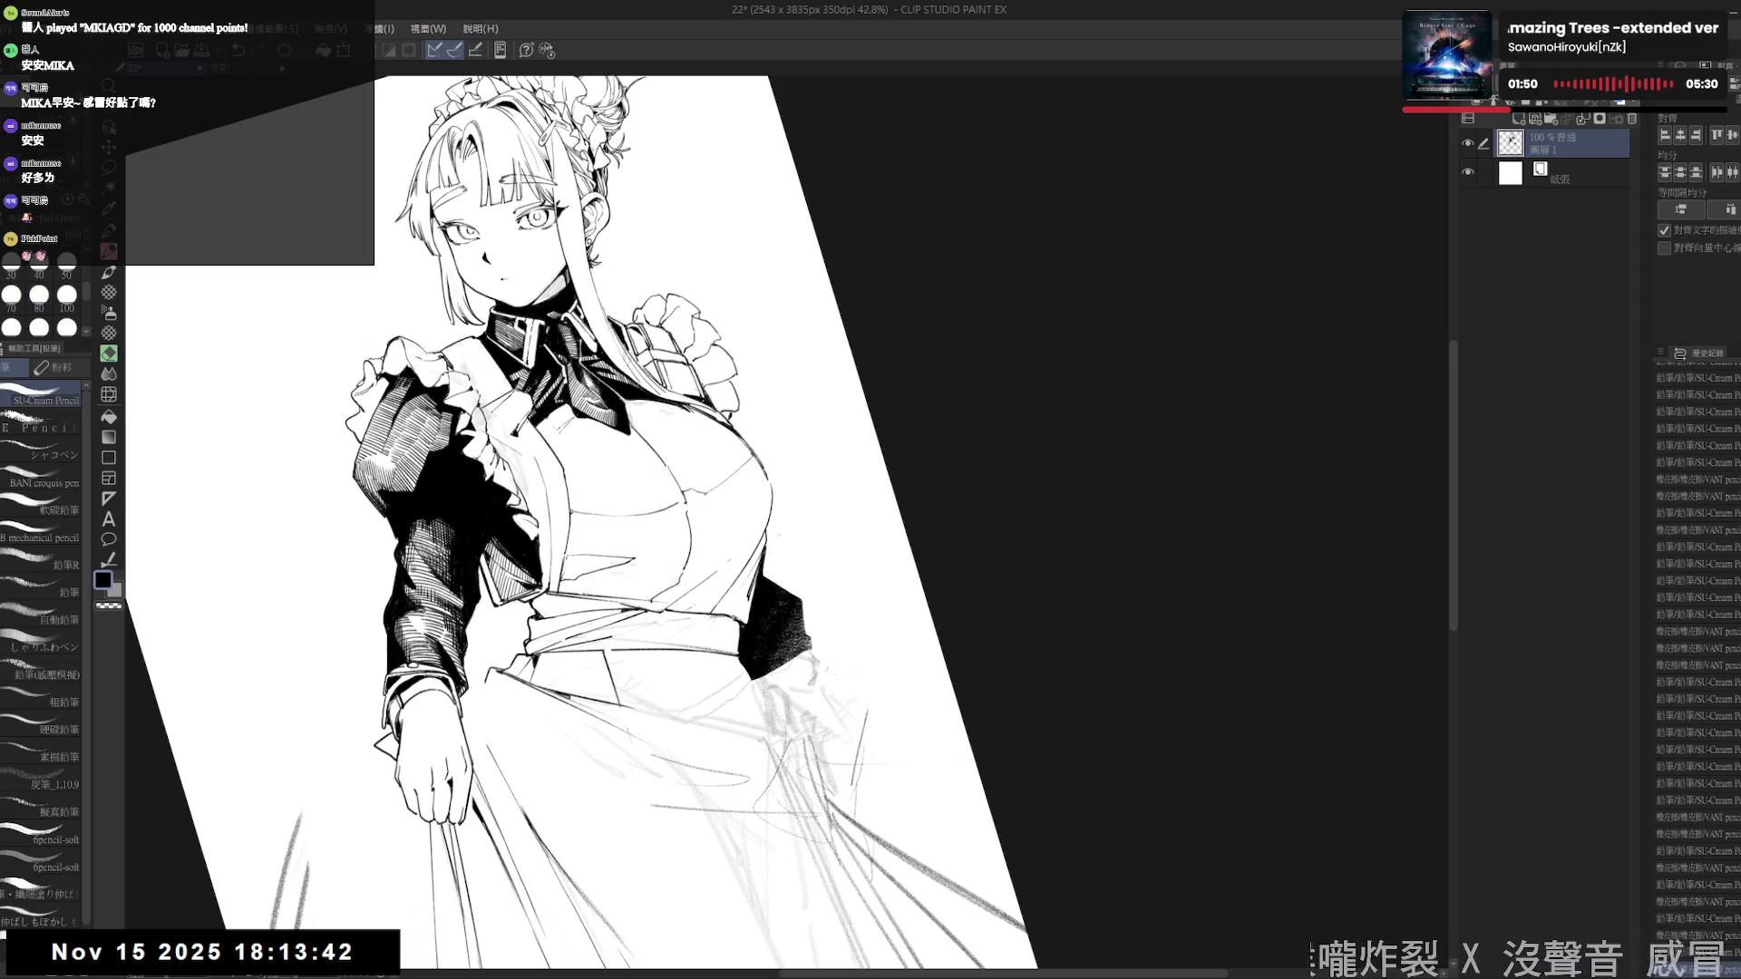
{"action": "key", "text": "minus"}
{"action": "key", "text": "minus"}
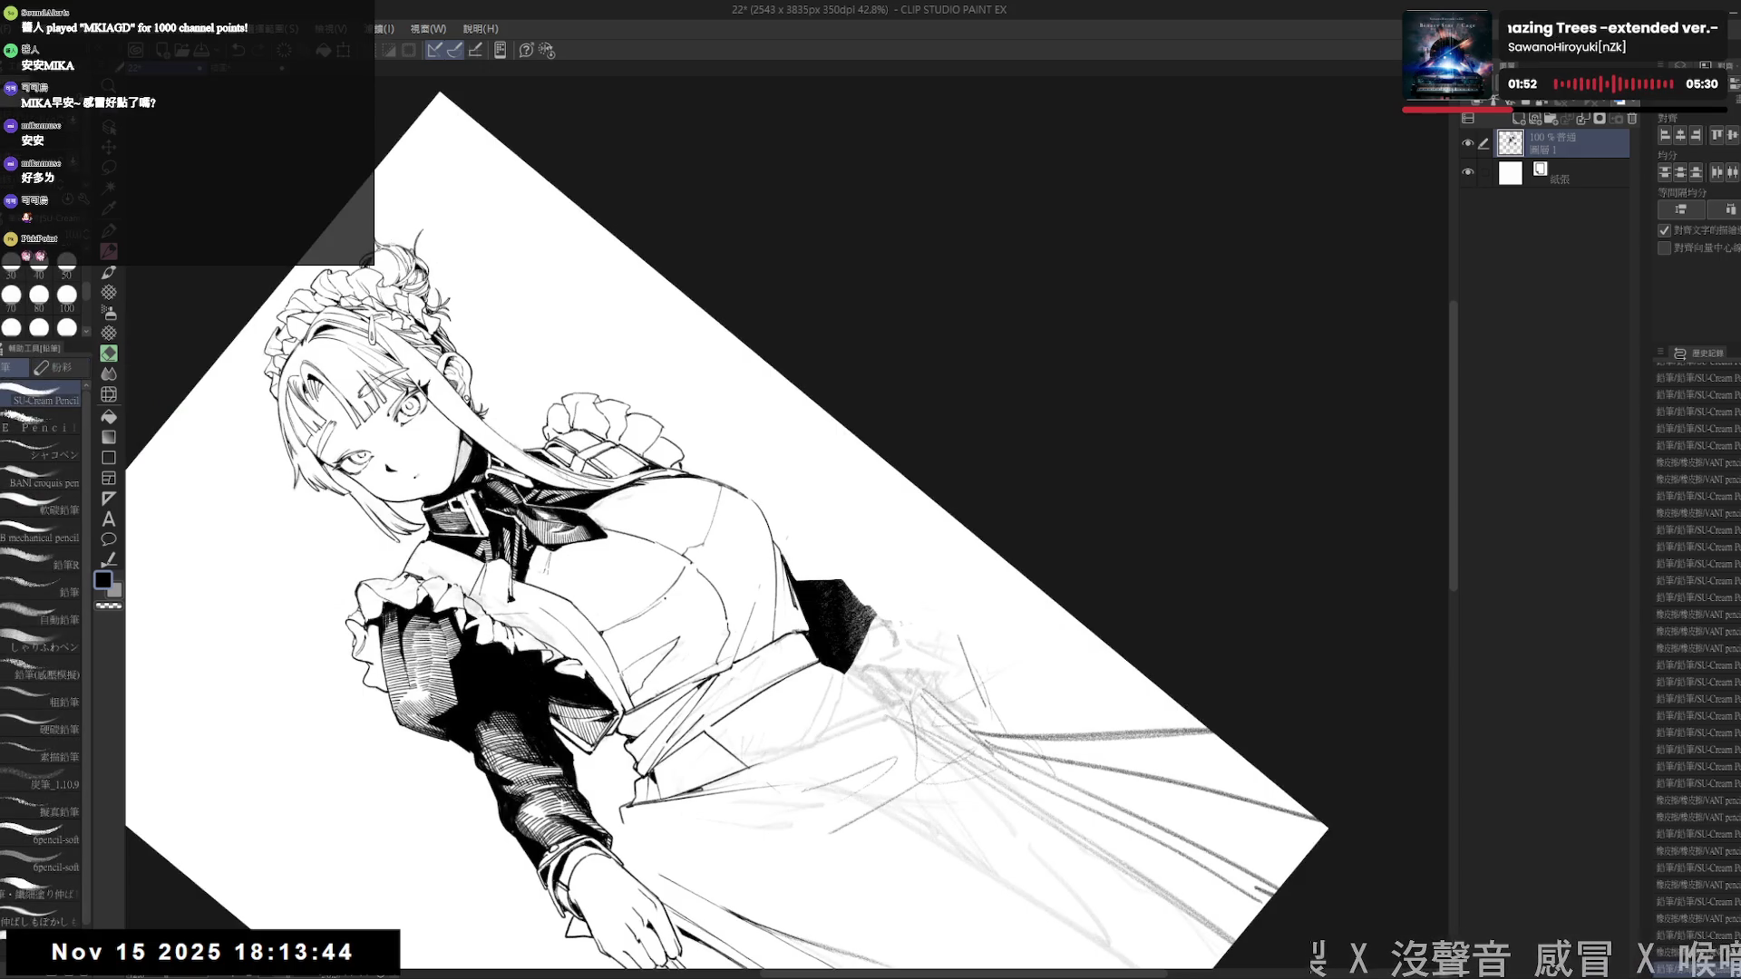
{"action": "key", "text": "g"}
{"action": "left_click", "coordinate": [694, 585]}
- Straighten the view and lasso the small unfilled gap at the waist
{"action": "key", "text": "asciicircum"}
{"action": "key", "text": "asciicircum"}
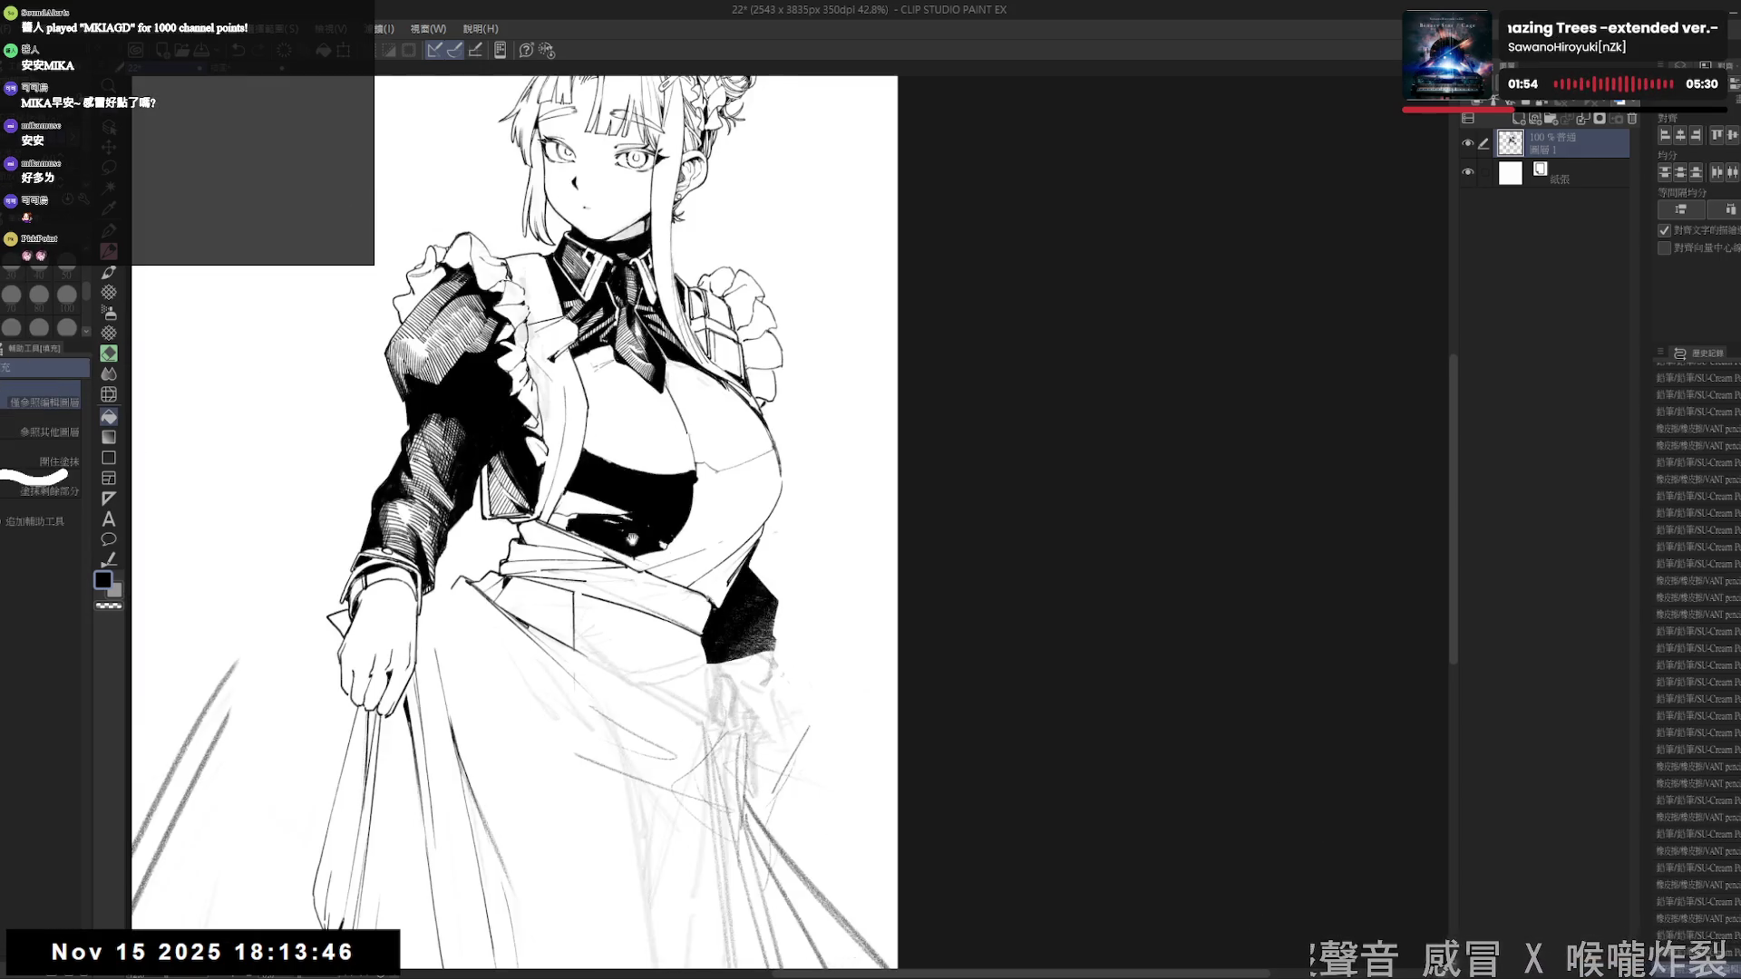
{"action": "key", "text": "asciicircum"}
{"action": "key", "text": "p"}
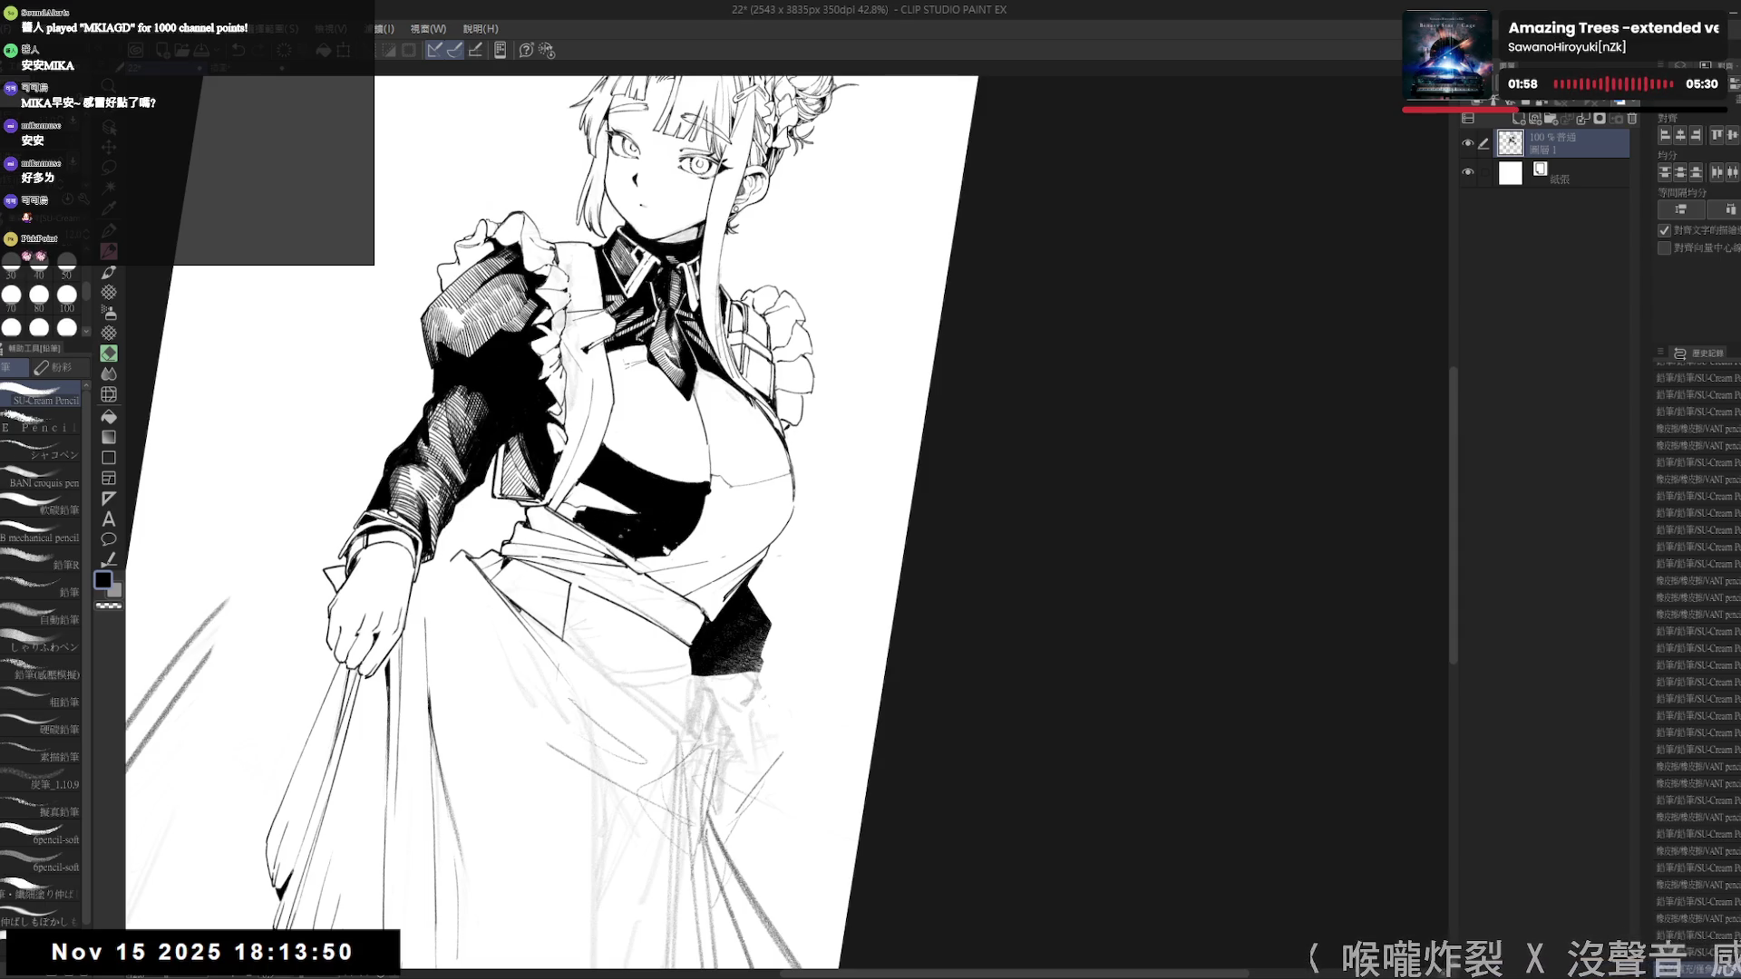
{"action": "key", "text": "m"}
{"action": "mouse_move", "coordinate": [649, 504]}
{"action": "left_mouse_down"}
{"action": "mouse_move", "coordinate": [633, 533]}
{"action": "mouse_move", "coordinate": [666, 553]}
{"action": "mouse_move", "coordinate": [686, 514]}
{"action": "left_mouse_up"}
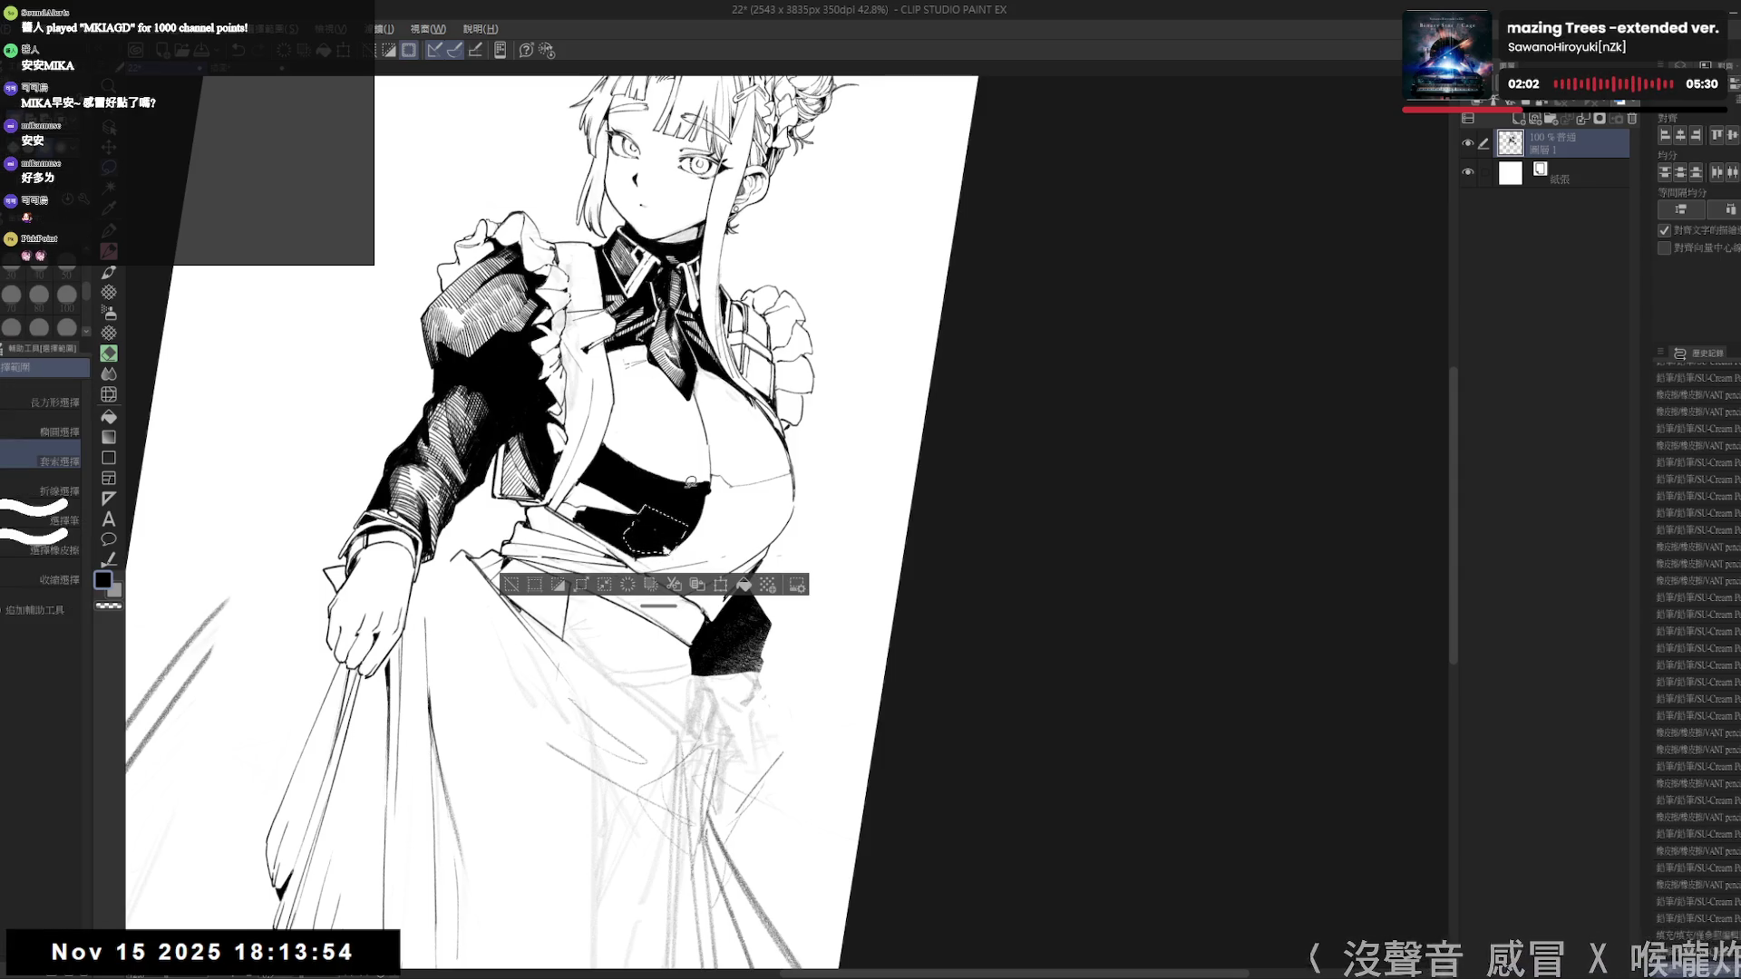
- Fill the lasso-selected waist gap with black and clear the selection
{"action": "key", "text": "ctrl+d"}
{"action": "key", "text": "ctrl+alt+r"}
{"action": "left_click_drag", "start_coordinate": [647, 751], "coordinate": [598, 539]}
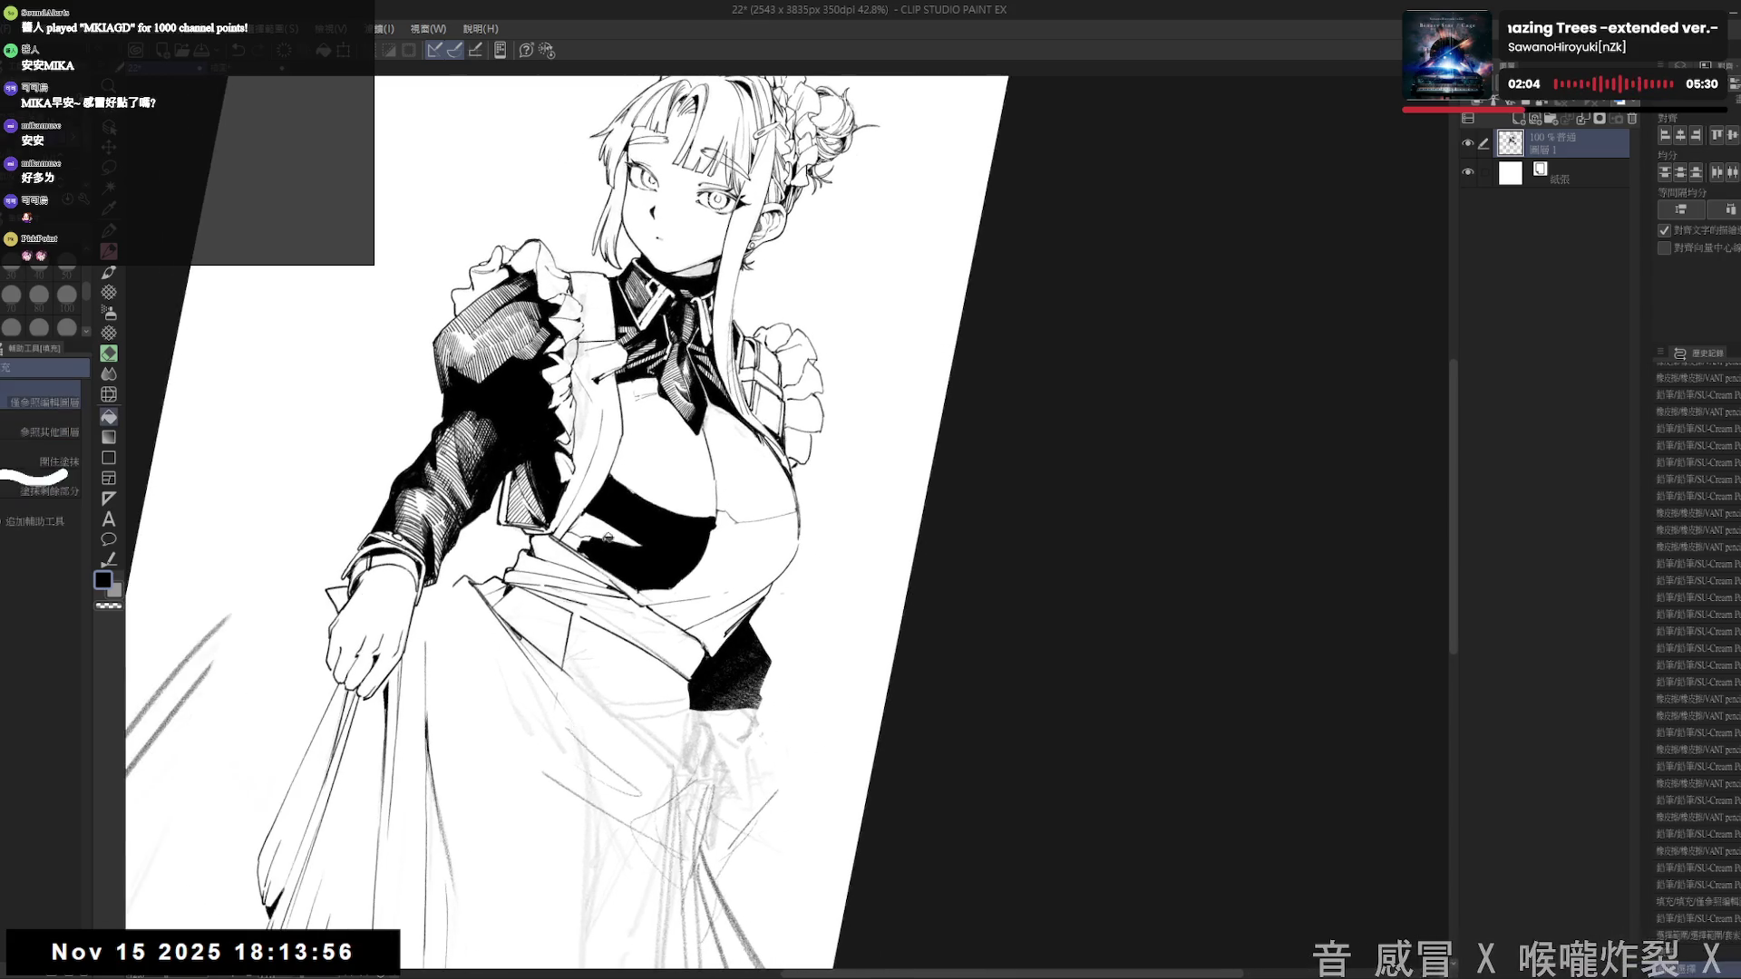
{"action": "key", "text": "p"}
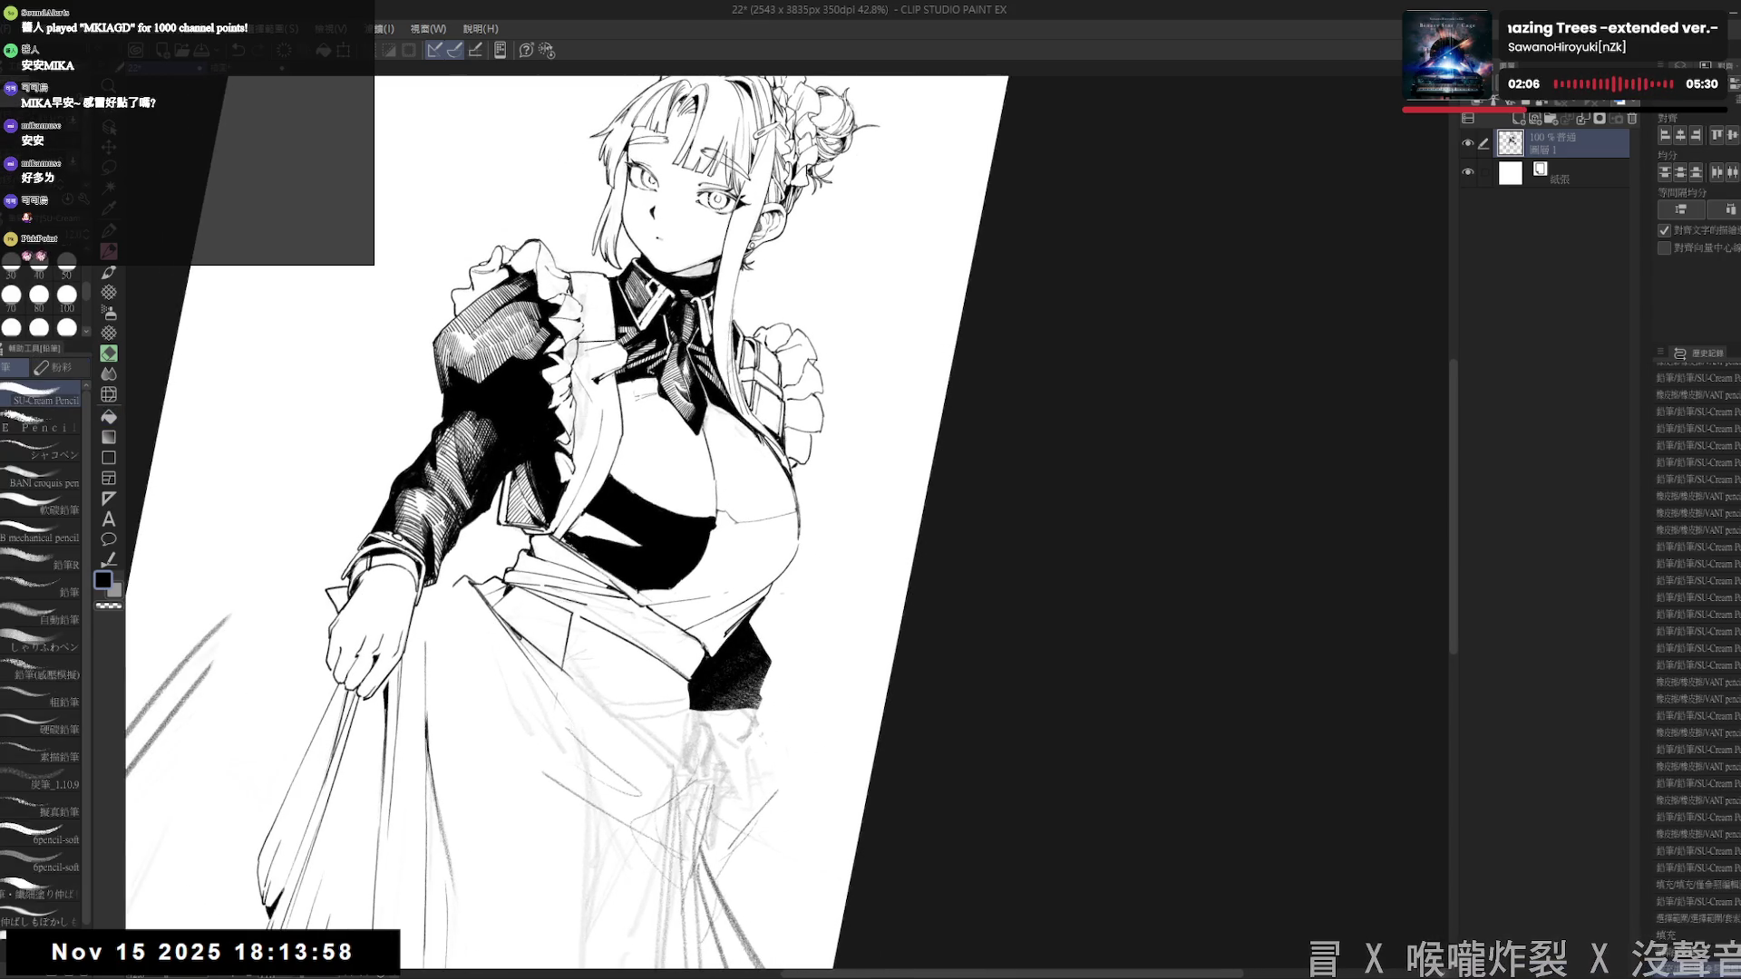
- Draw cross-hatch pencil strokes on the black band under the bust, rotating the view
{"action": "key", "text": "asciicircum"}
{"action": "key", "text": "asciicircum"}
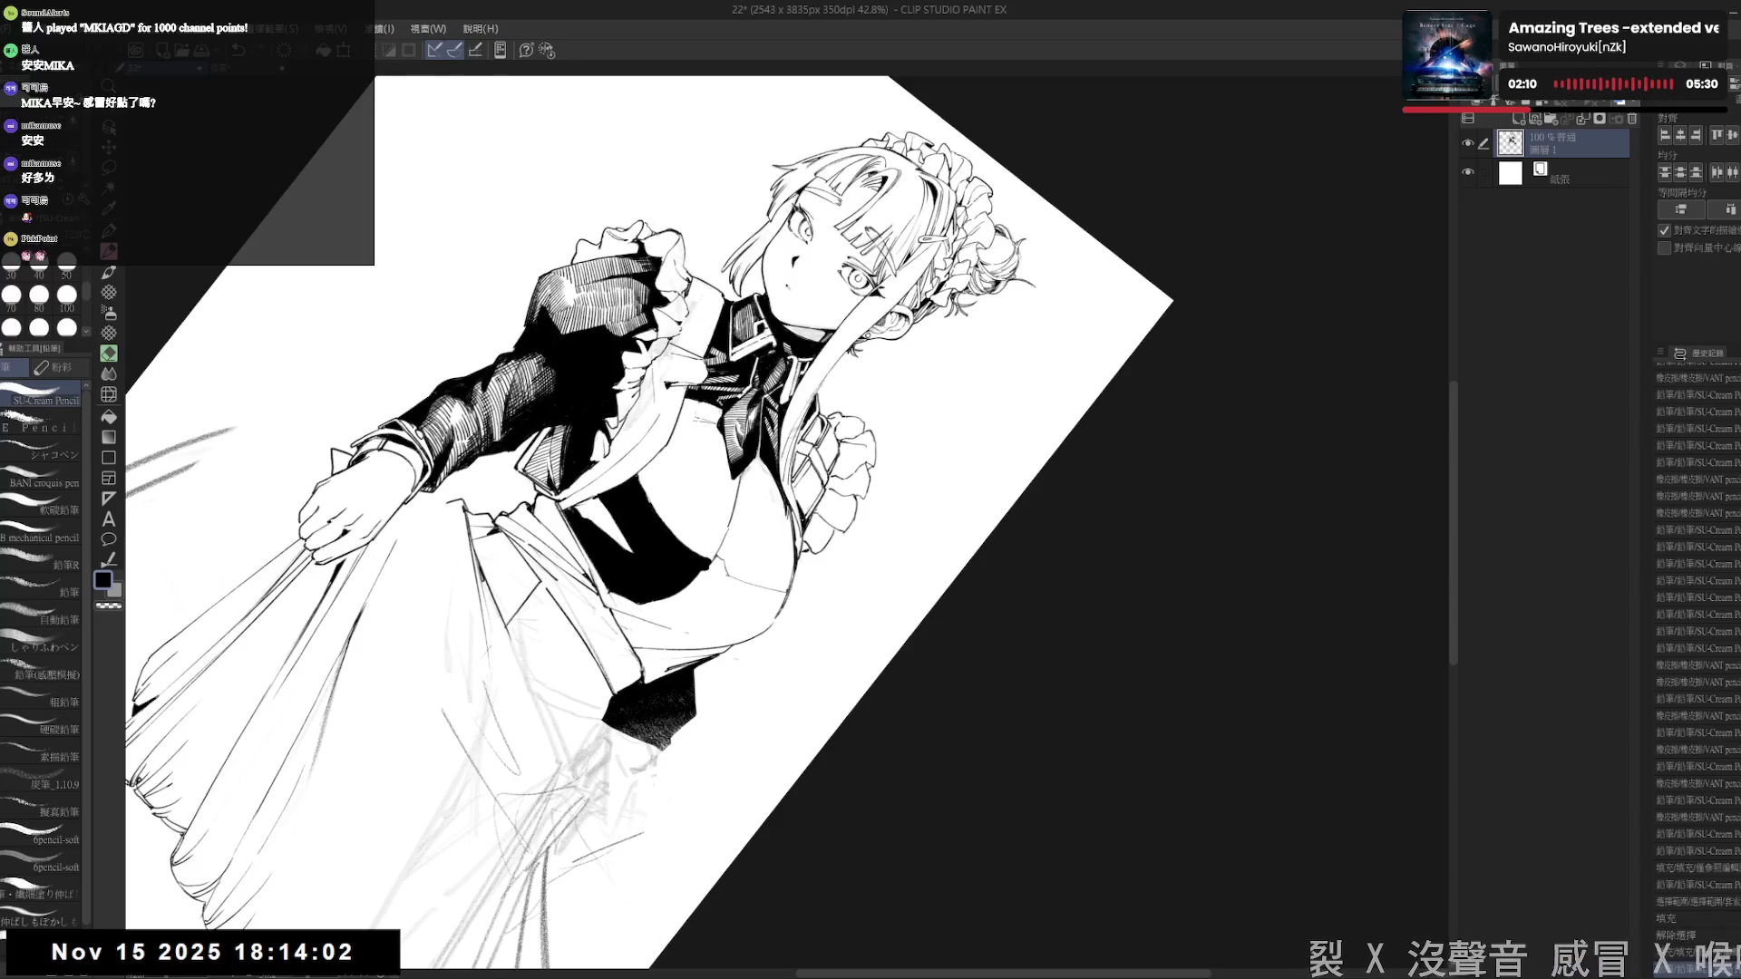
{"action": "key", "text": "minus"}
{"action": "key", "text": "minus"}
{"action": "key", "text": "minus"}
{"action": "left_click_drag", "start_coordinate": [635, 581], "coordinate": [687, 637]}
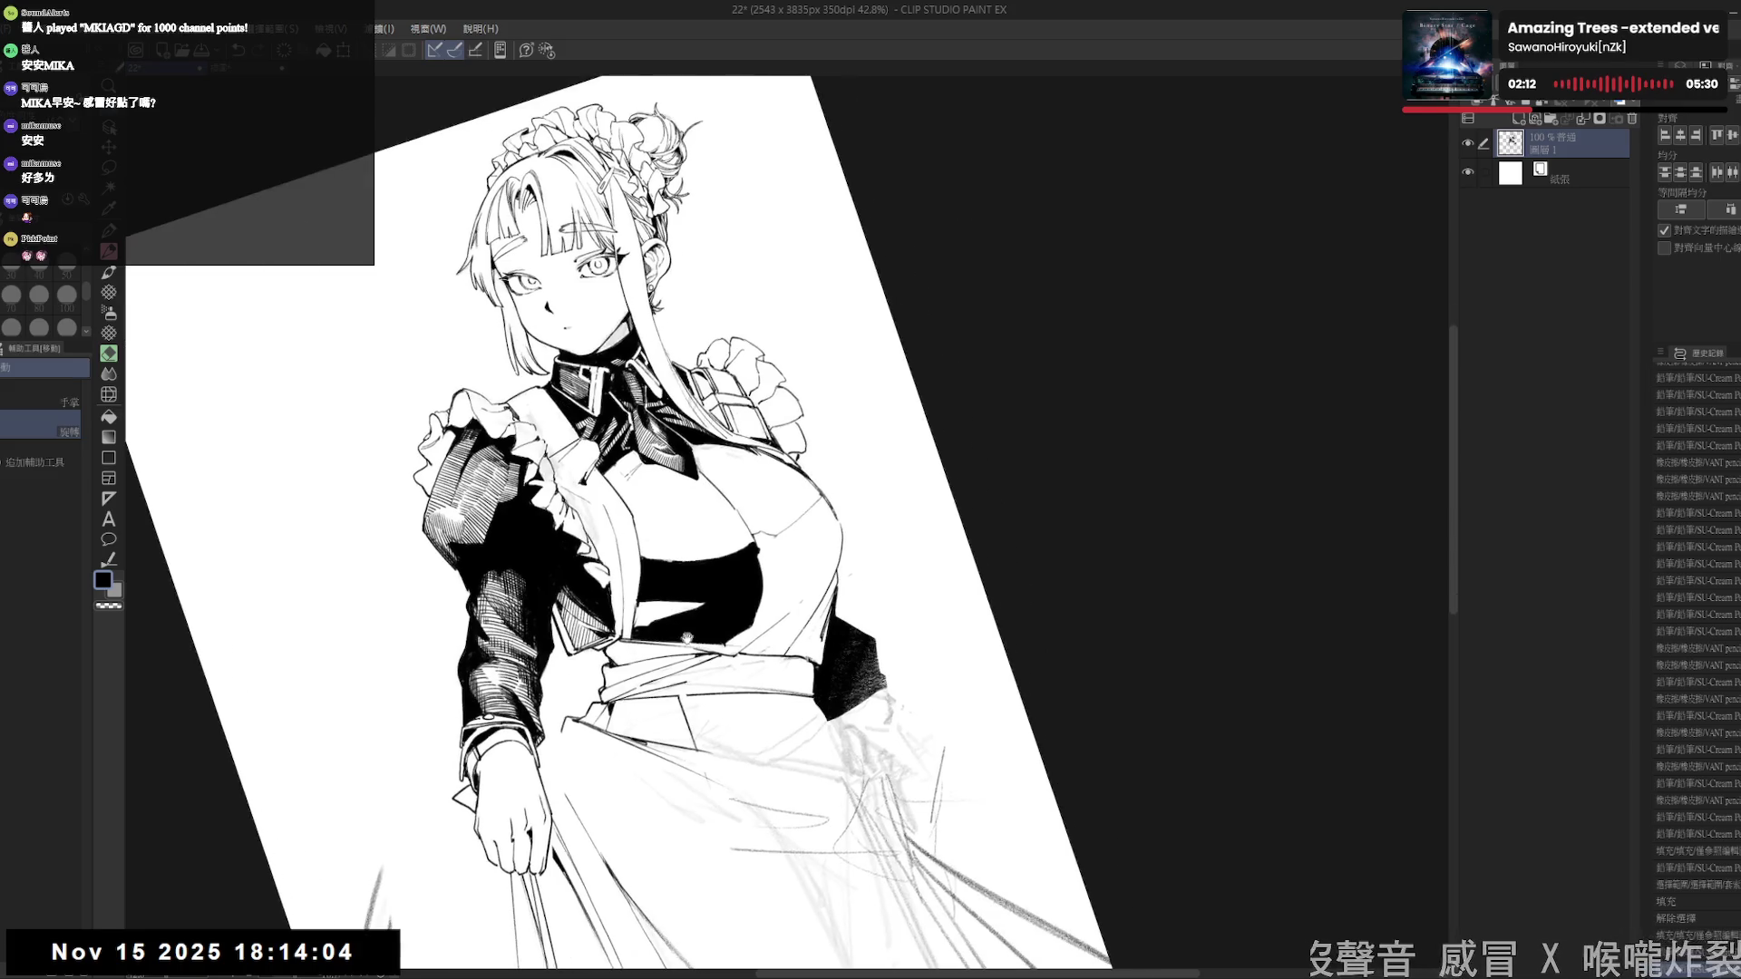
{"action": "key", "text": "minus"}
{"action": "key", "text": "minus"}
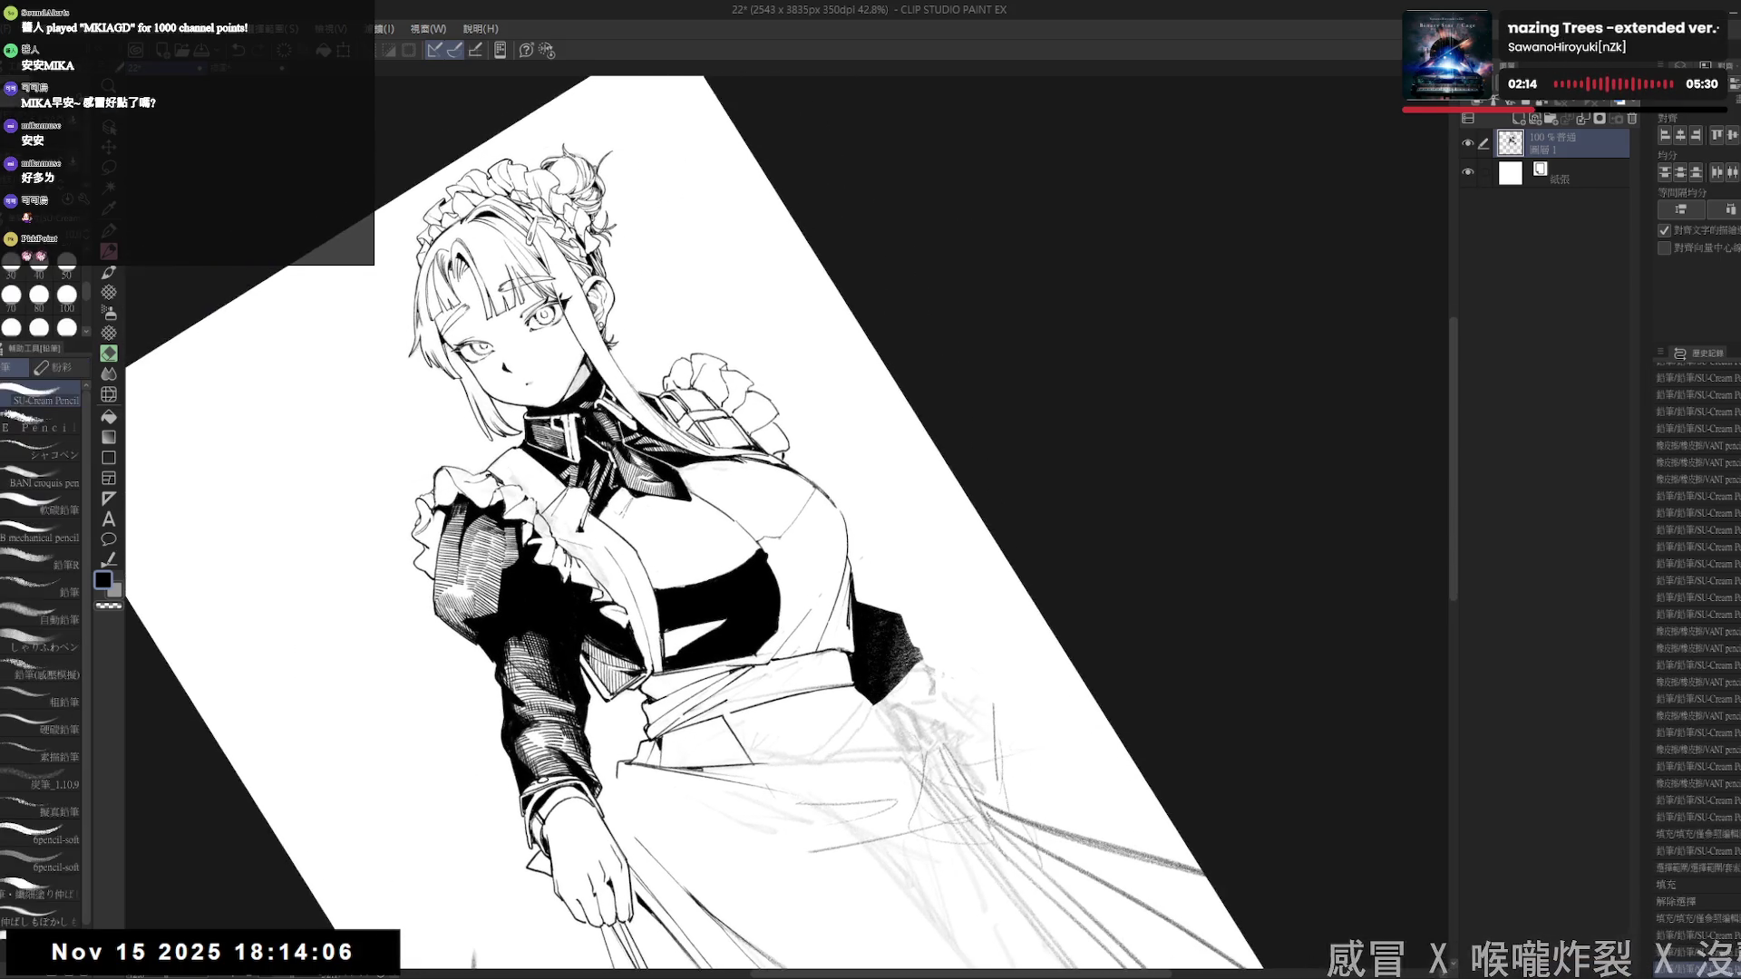
{"action": "mouse_move", "coordinate": [671, 624]}
{"action": "left_mouse_down"}
{"action": "mouse_move", "coordinate": [670, 662]}
{"action": "mouse_move", "coordinate": [688, 646]}
{"action": "left_mouse_up"}
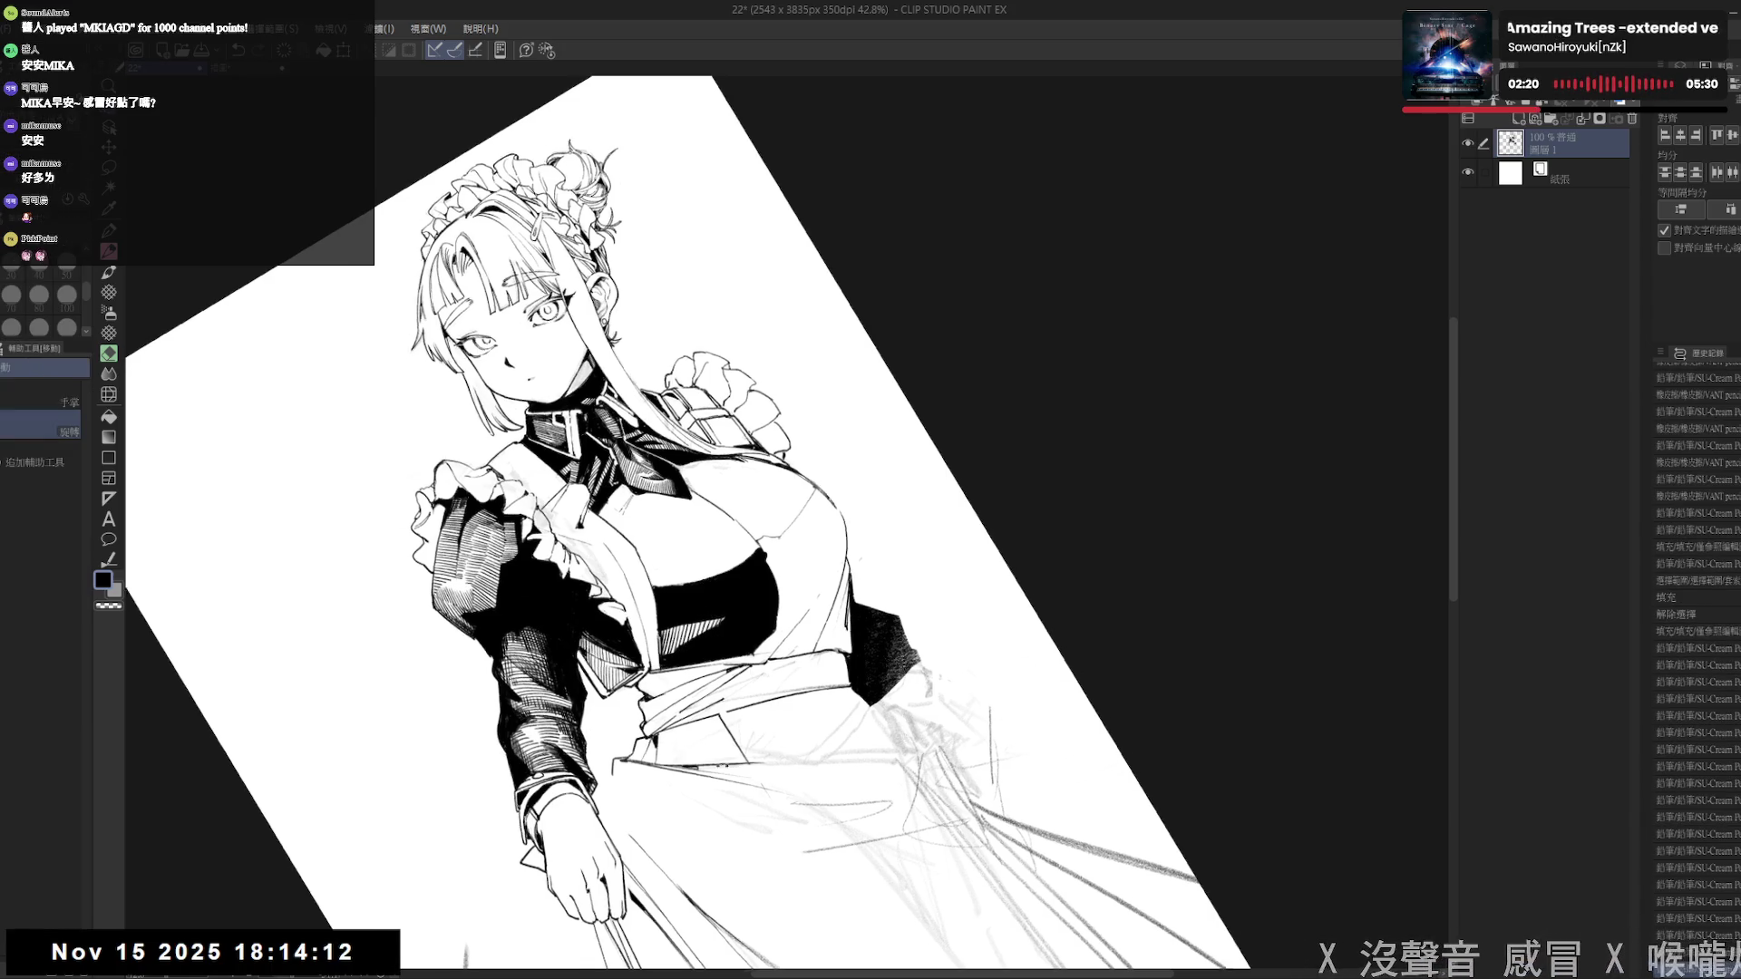
{"action": "key", "text": "asciicircum"}
{"action": "key", "text": "asciicircum"}
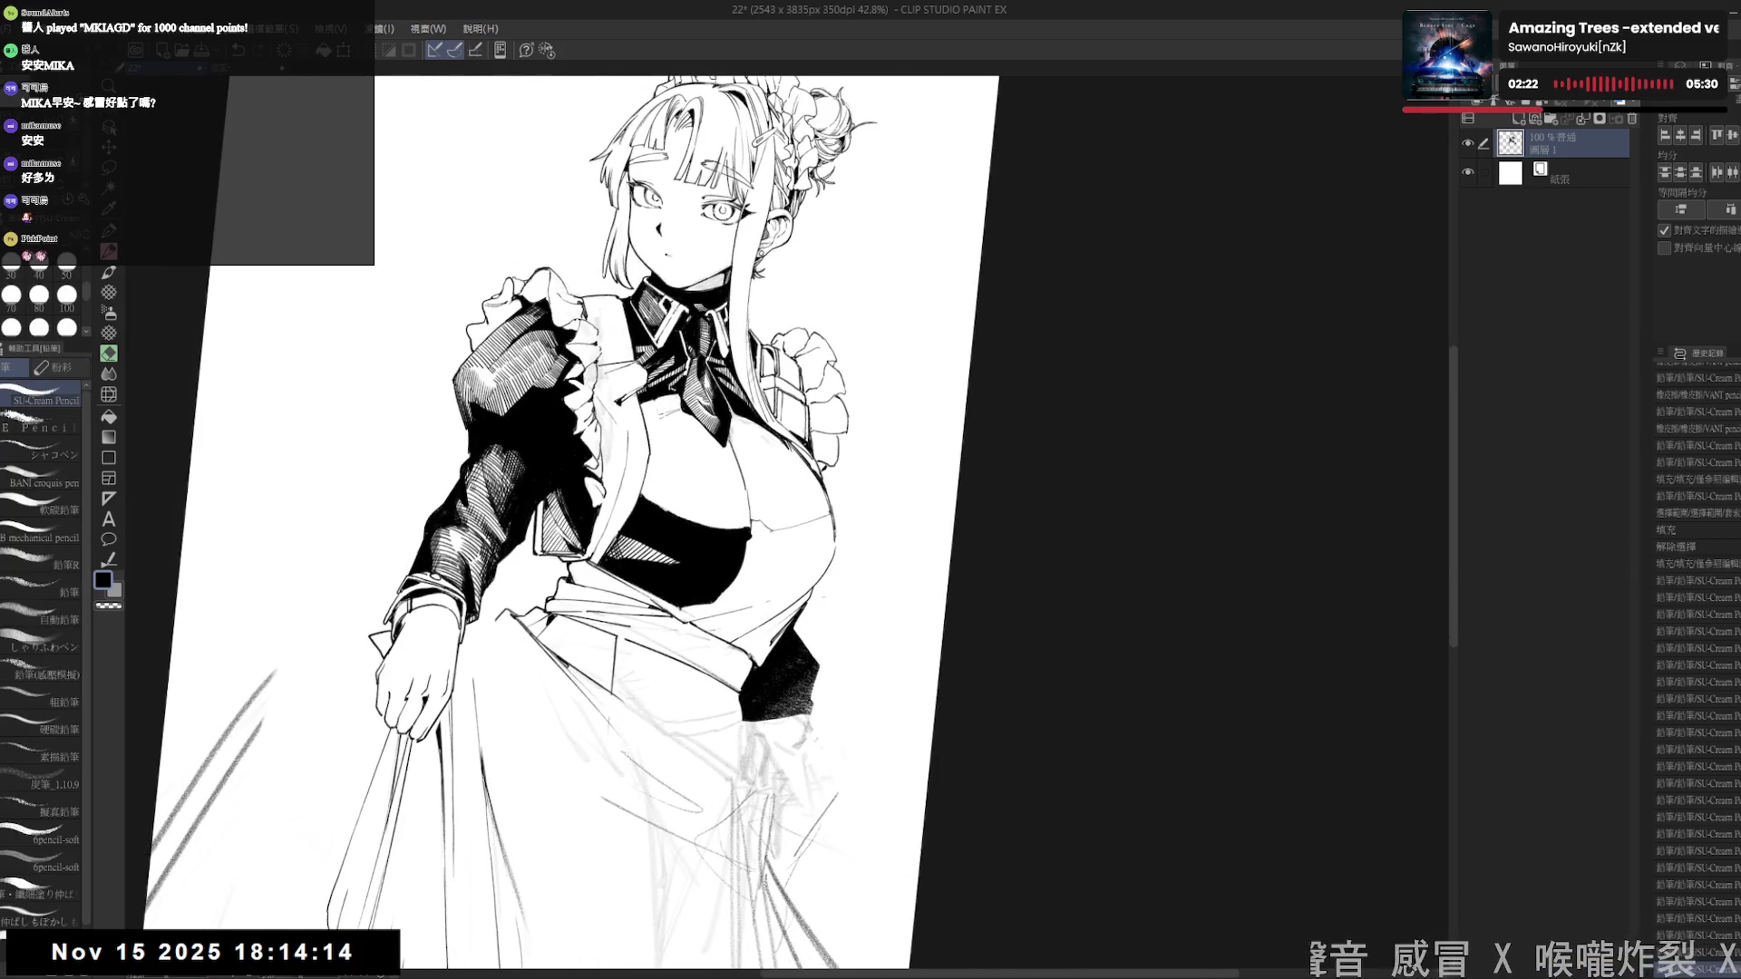
{"action": "mouse_move", "coordinate": [628, 560]}
{"action": "left_mouse_down"}
{"action": "mouse_move", "coordinate": [642, 538]}
{"action": "mouse_move", "coordinate": [674, 545]}
{"action": "left_mouse_up"}
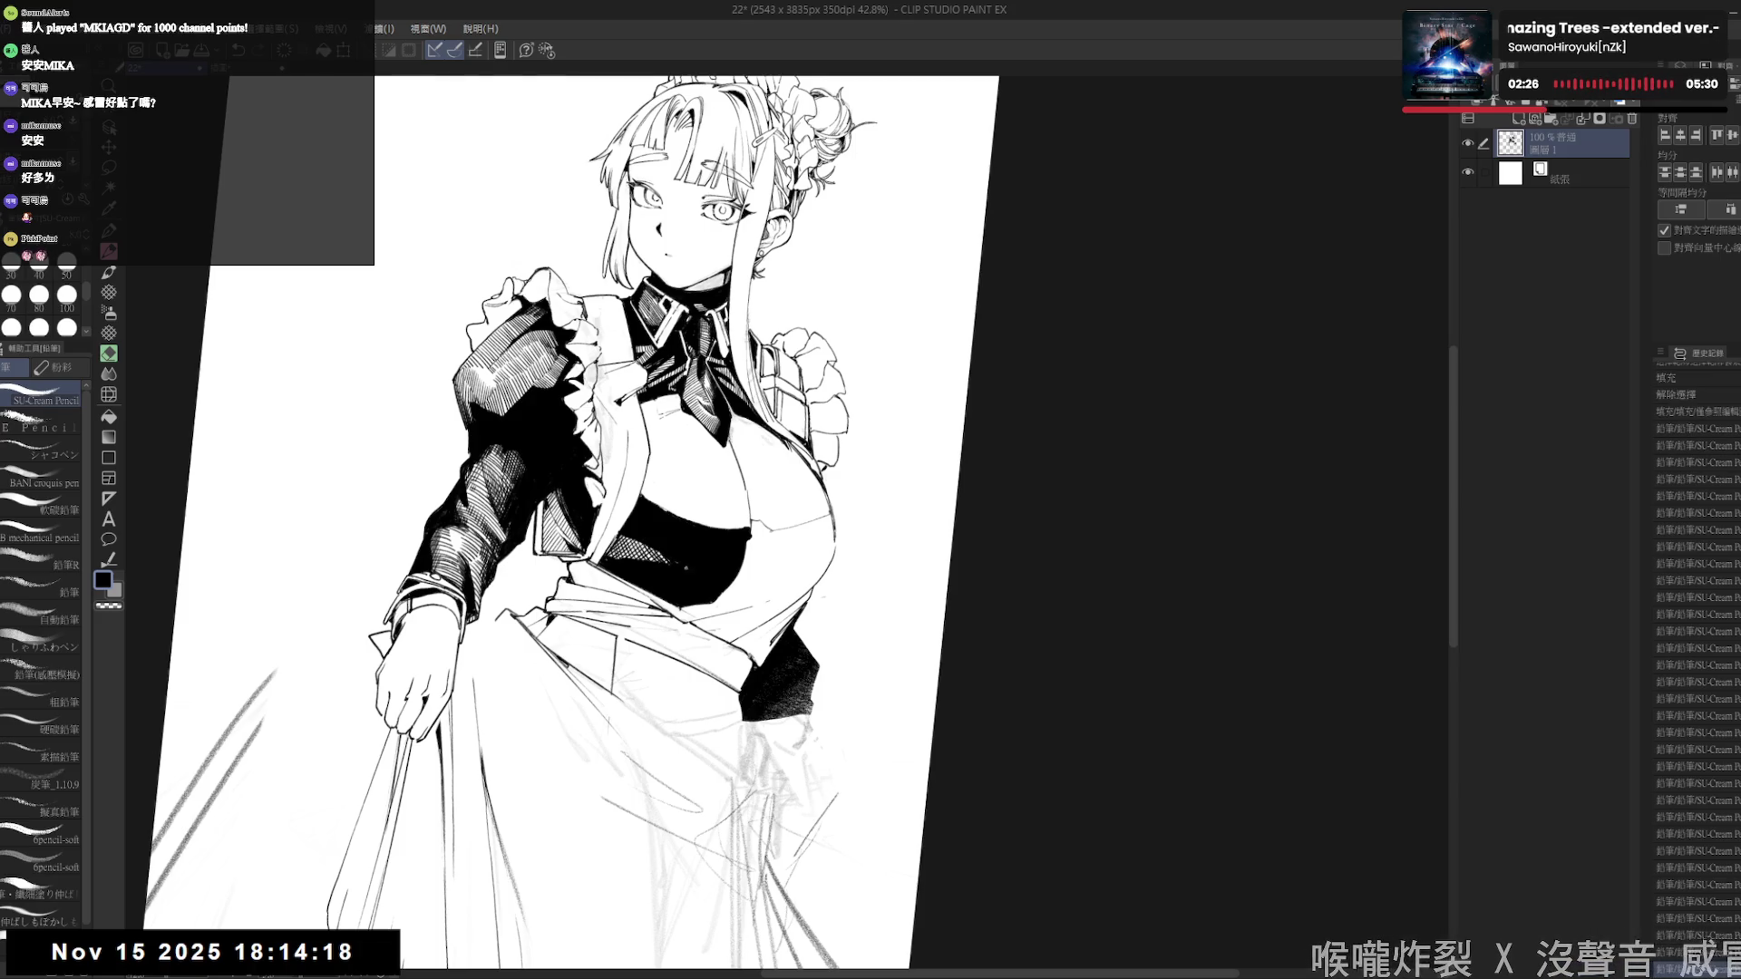
{"action": "key", "text": "ctrl+@"}
- Rotate the canvas nearly upright and add a small Pencil hatch mark on the black band
{"action": "key", "text": "r"}
{"action": "left_click_drag", "start_coordinate": [588, 719], "coordinate": [507, 698]}
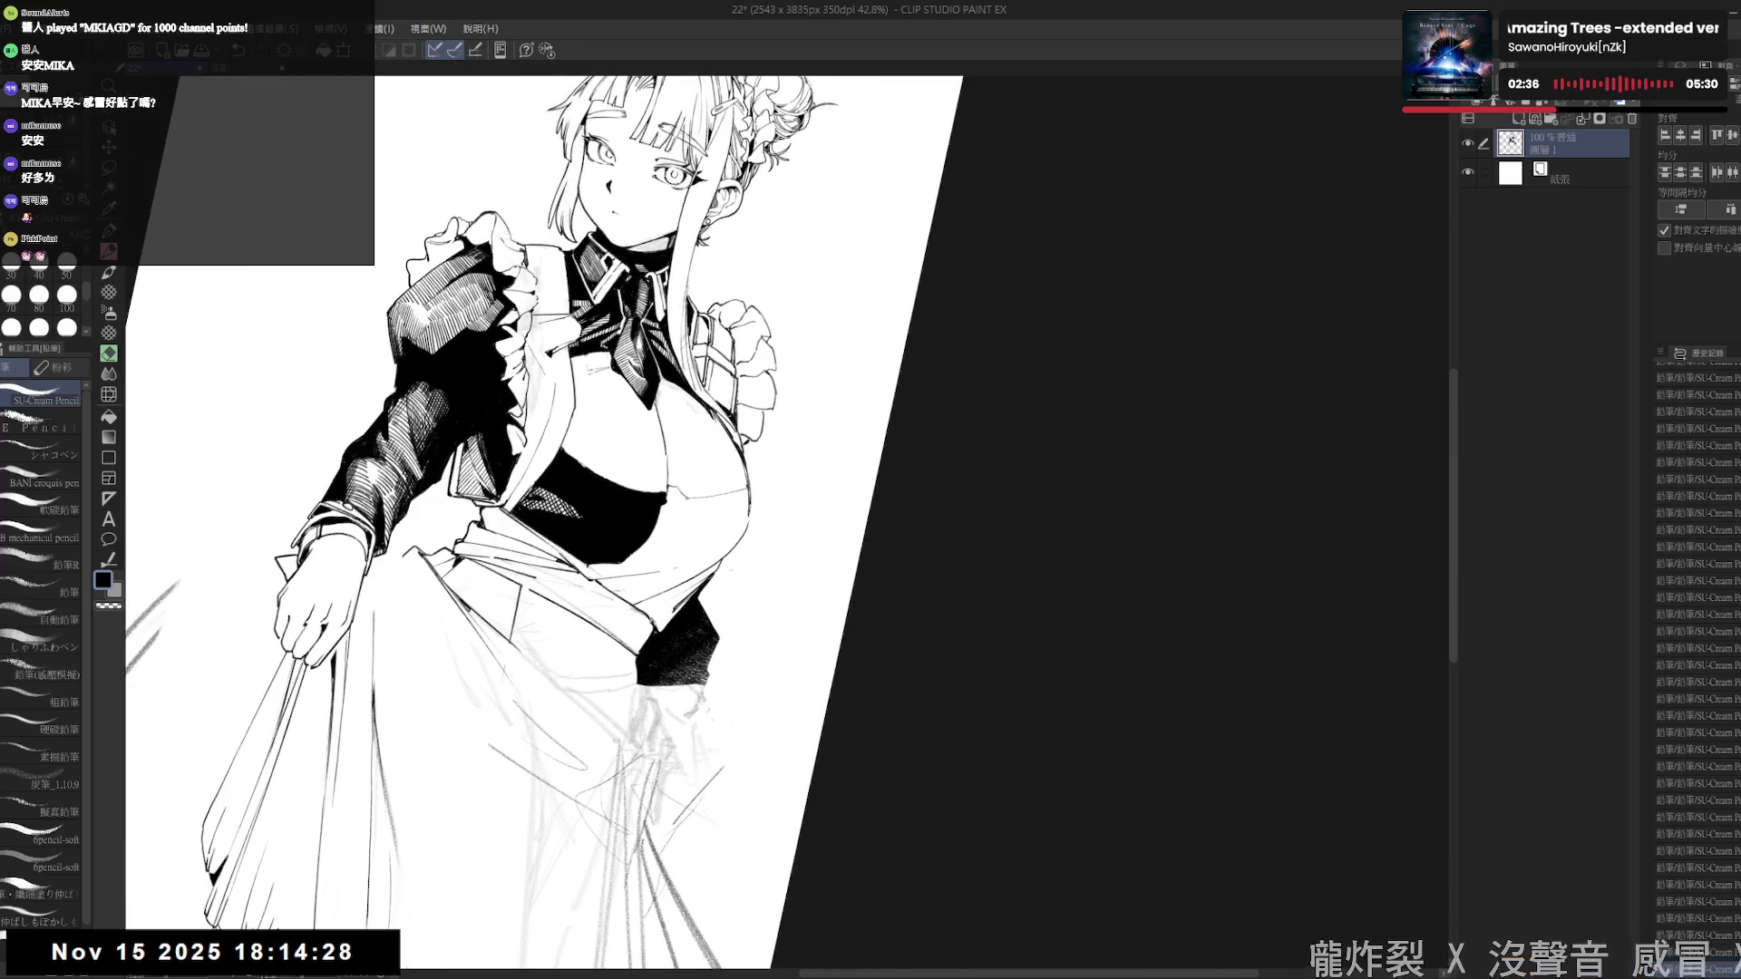
{"action": "mouse_move", "coordinate": [691, 560]}
{"action": "left_mouse_down"}
{"action": "mouse_move", "coordinate": [697, 664]}
{"action": "mouse_move", "coordinate": [684, 600]}
{"action": "mouse_move", "coordinate": [707, 639]}
{"action": "left_mouse_up"}
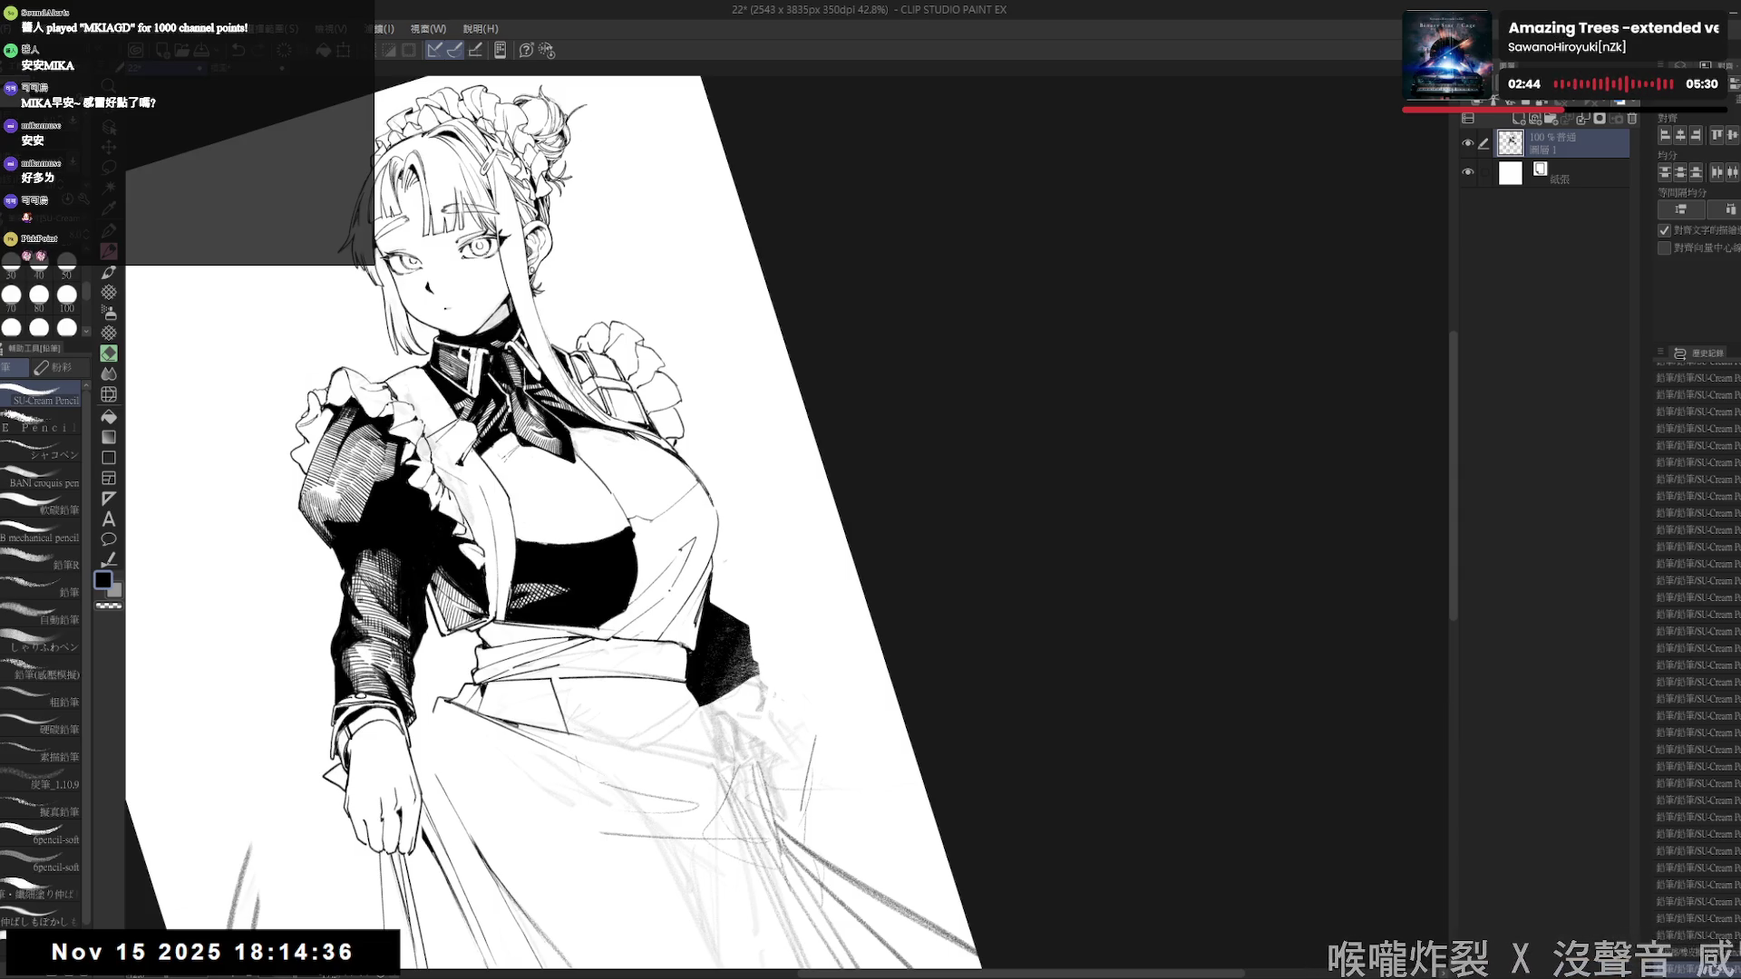
{"action": "key", "text": "g"}
{"action": "key", "text": "shift+space"}
{"action": "left_click_drag", "start_coordinate": [703, 736], "coordinate": [645, 772]}
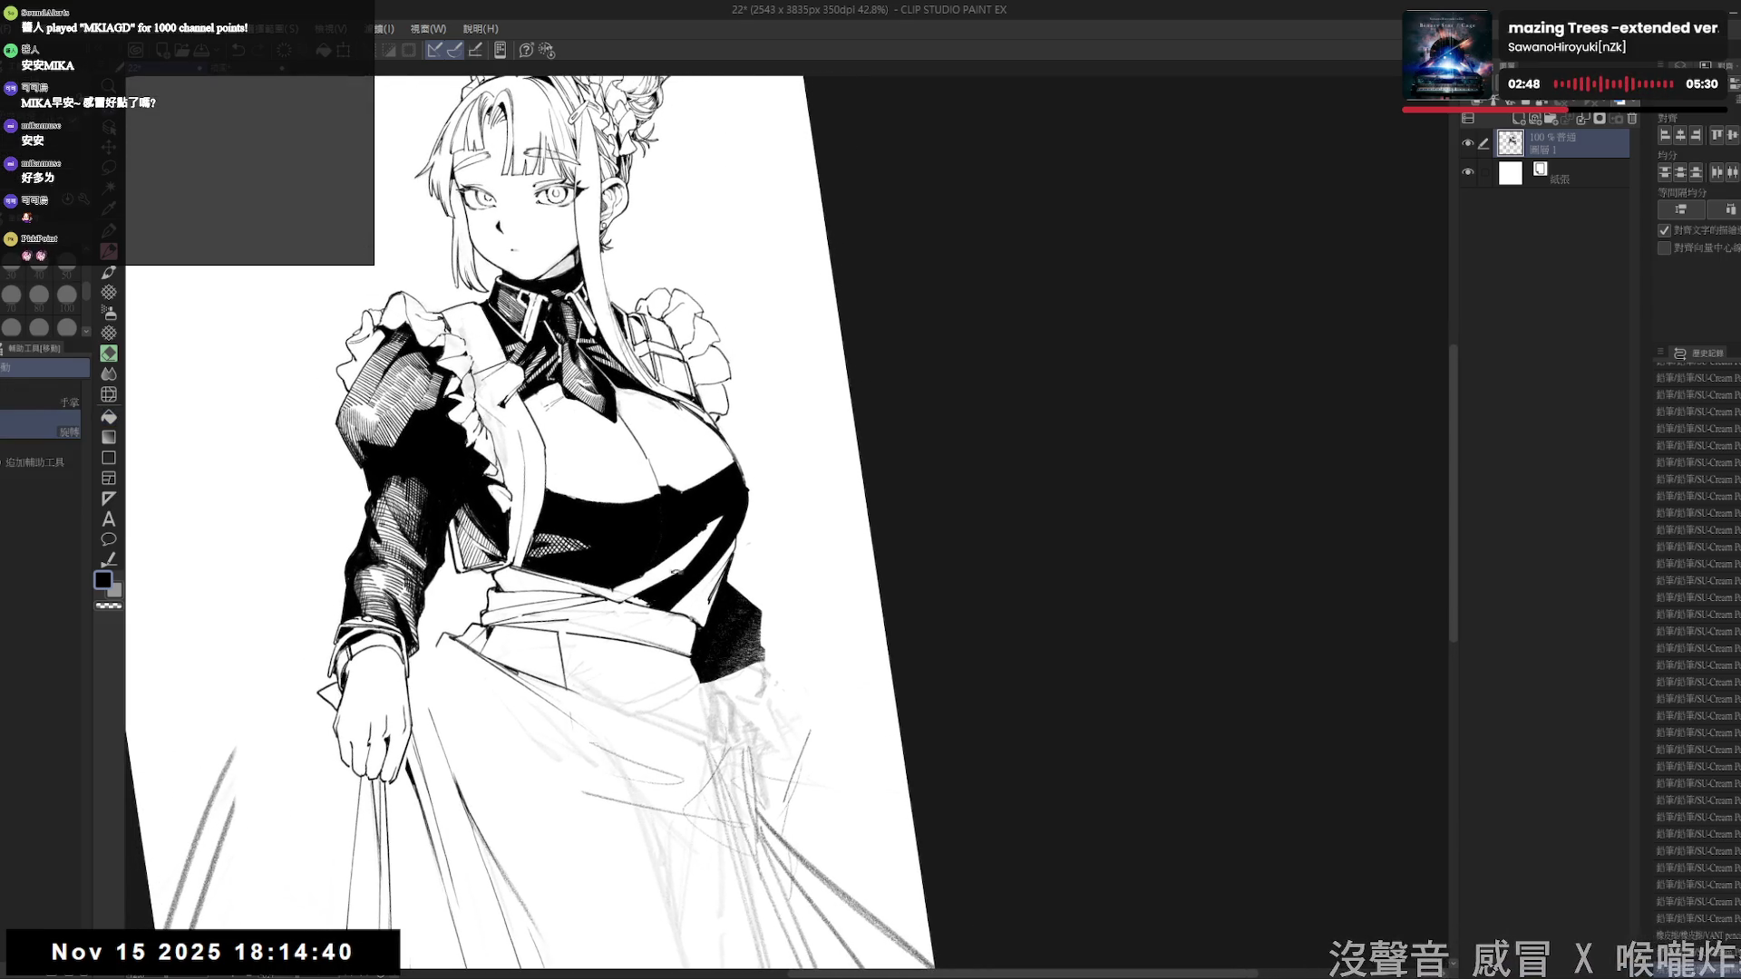
{"action": "left_click_drag", "start_coordinate": [671, 573], "coordinate": [637, 615]}
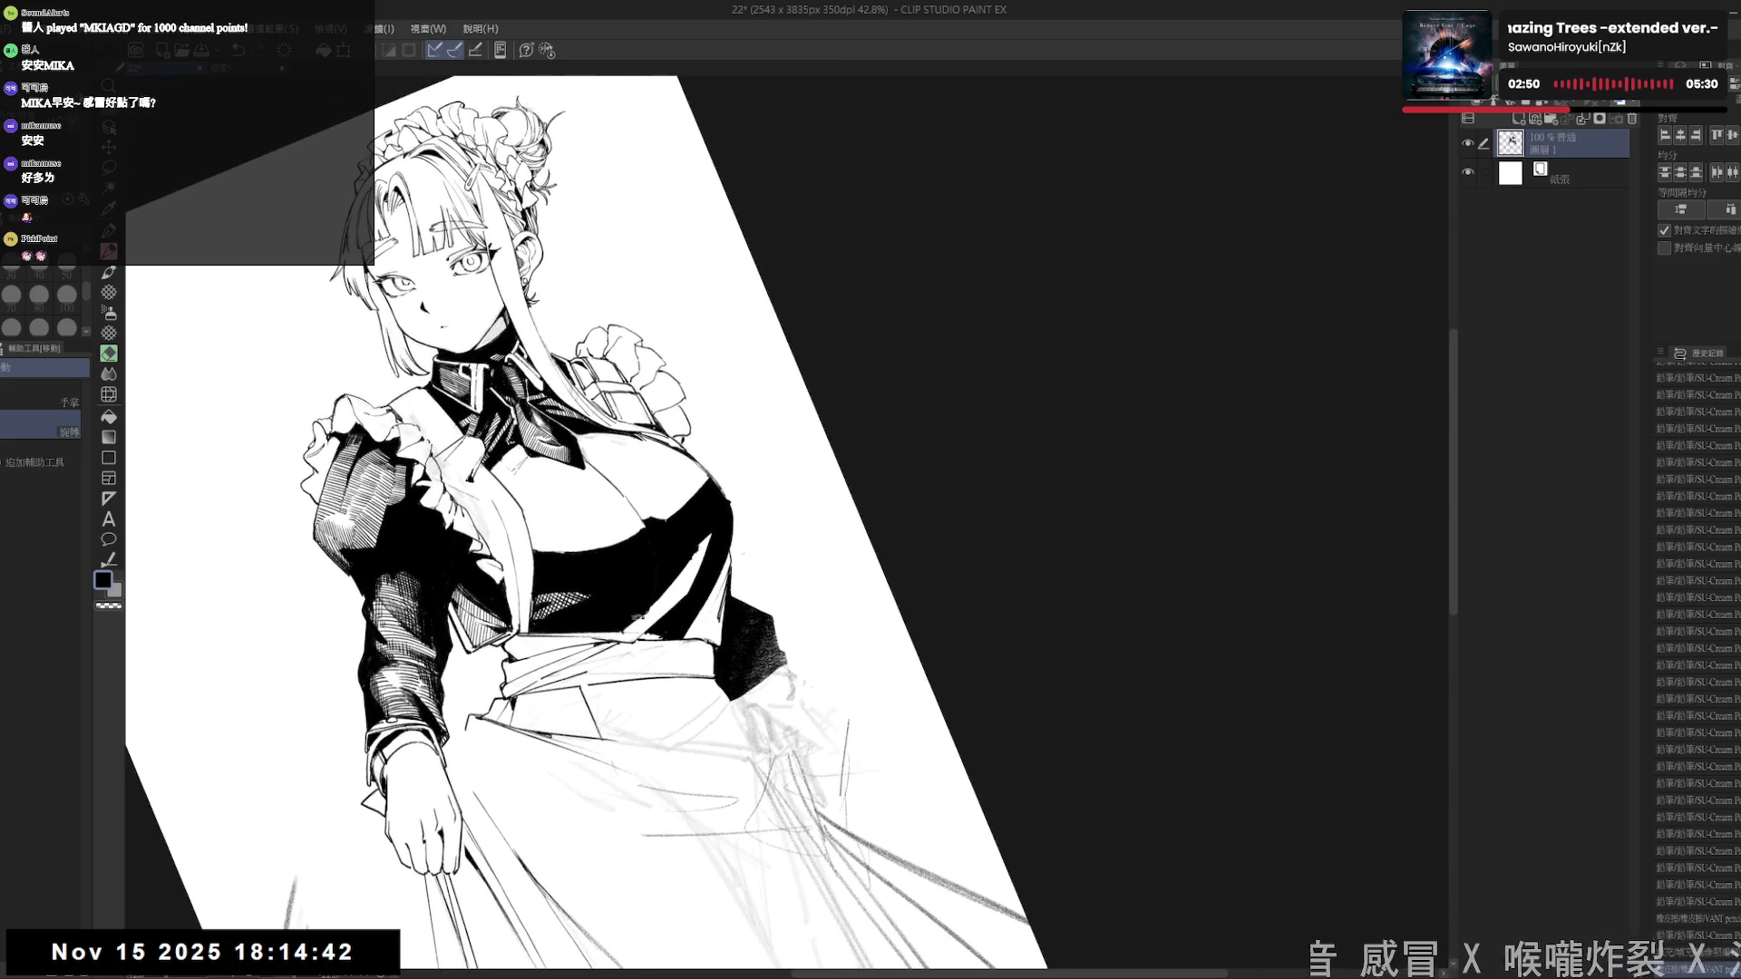
{"action": "key", "text": "p"}
{"action": "key", "text": "shift+space"}
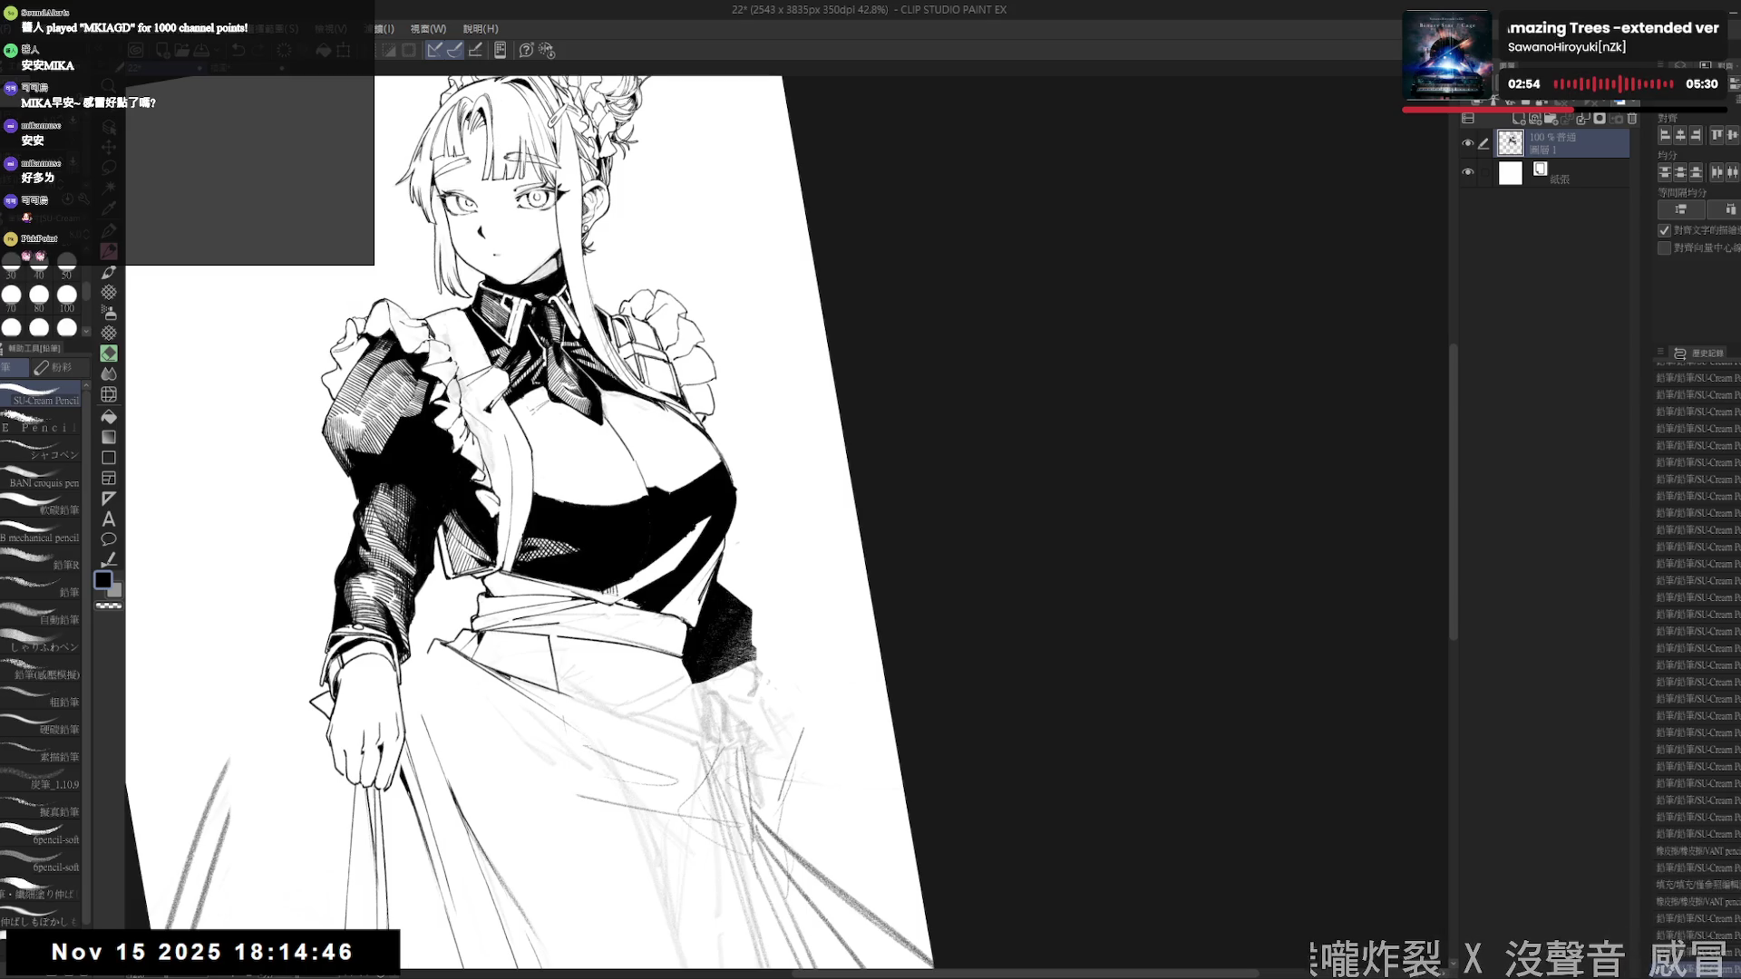
{"action": "mouse_move", "coordinate": [624, 578]}
{"action": "left_mouse_down"}
{"action": "mouse_move", "coordinate": [625, 594]}
{"action": "mouse_move", "coordinate": [651, 586]}
{"action": "mouse_move", "coordinate": [596, 614]}
{"action": "mouse_move", "coordinate": [626, 612]}
{"action": "left_mouse_up"}
- Draw three more hatch strokes across the black band, then undo the last one
{"action": "key", "text": "shift+space"}
{"action": "left_click_drag", "start_coordinate": [629, 587], "coordinate": [638, 612]}
{"action": "left_click_drag", "start_coordinate": [640, 588], "coordinate": [653, 613]}
{"action": "left_click_drag", "start_coordinate": [657, 588], "coordinate": [665, 613]}
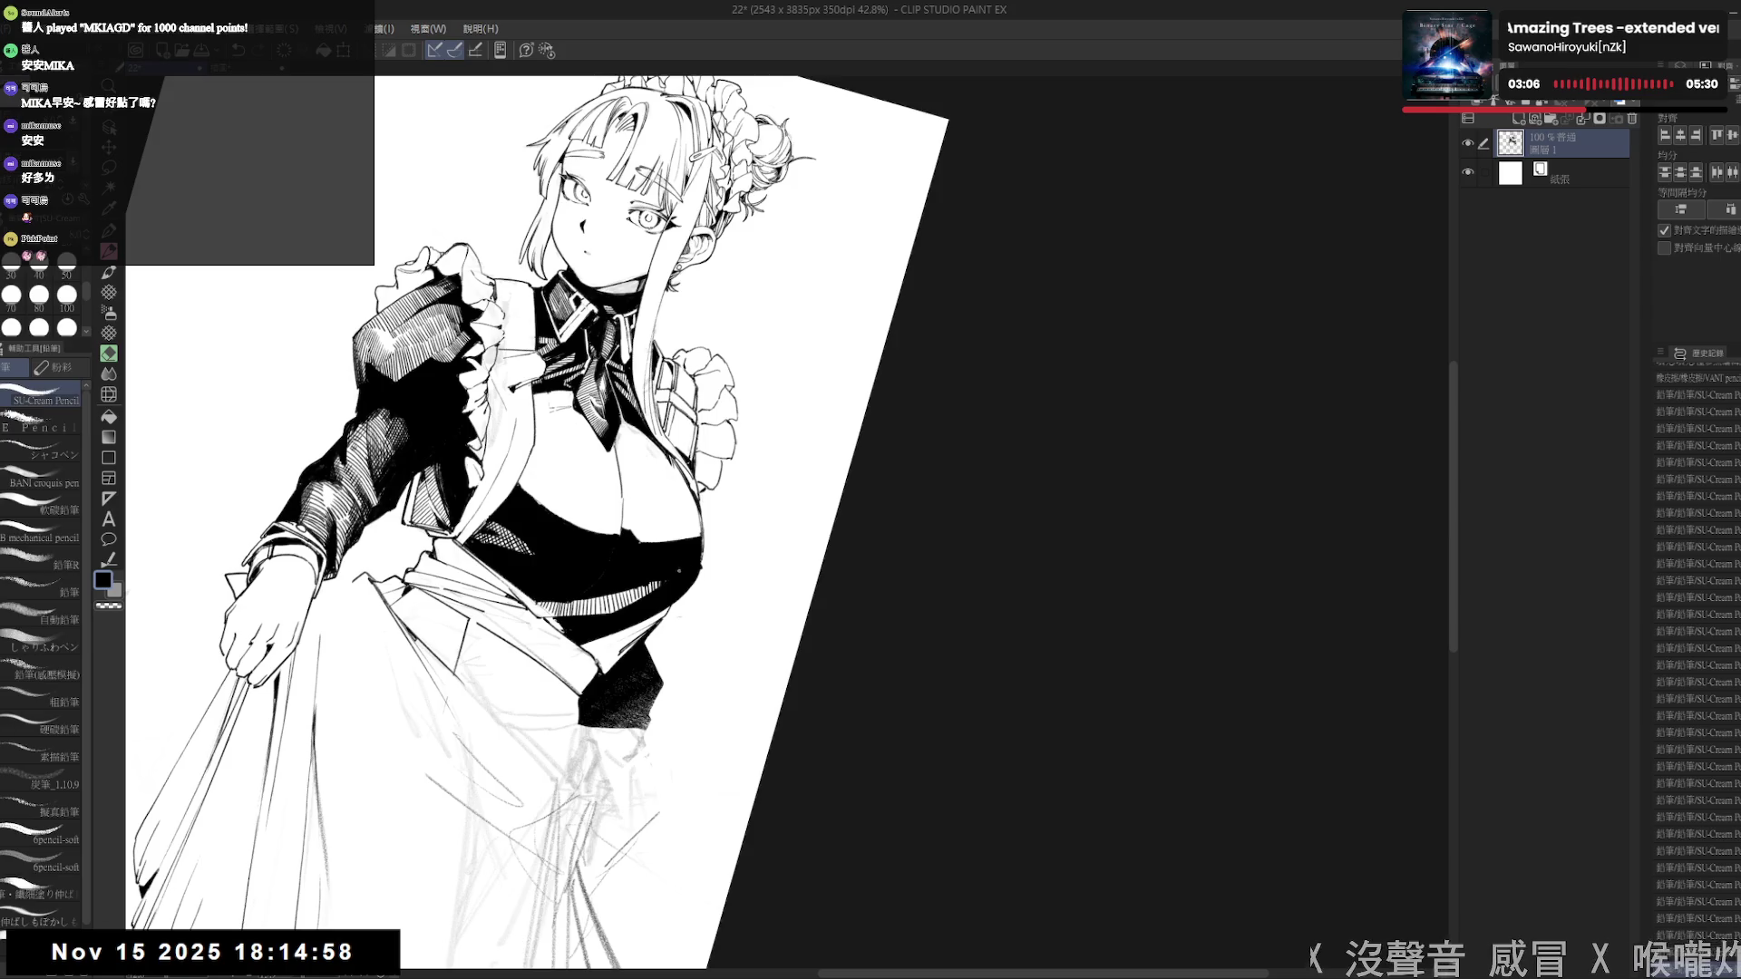
{"action": "key", "text": "asciicircum"}
{"action": "key", "text": "asciicircum"}
{"action": "key", "text": "ctrl+z"}
- Add two short Pencil hatch strokes to the bodice band
{"action": "left_click_drag", "start_coordinate": [693, 489], "coordinate": [680, 580]}
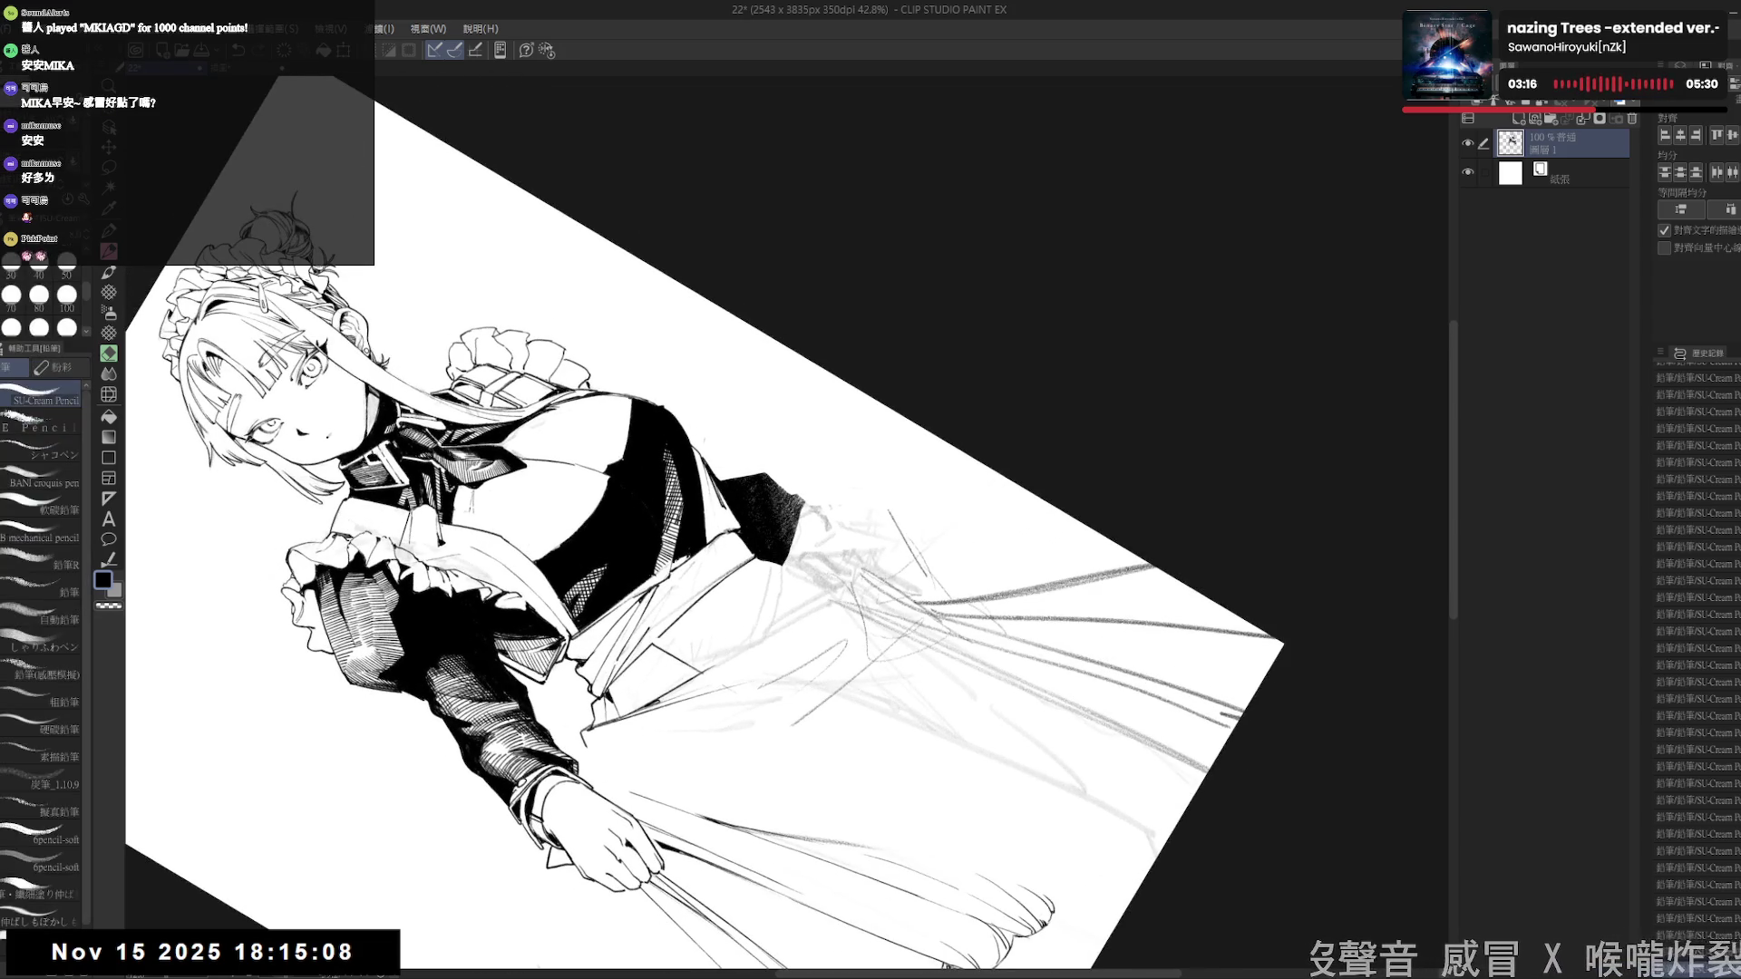
{"action": "left_click_drag", "start_coordinate": [685, 500], "coordinate": [671, 523]}
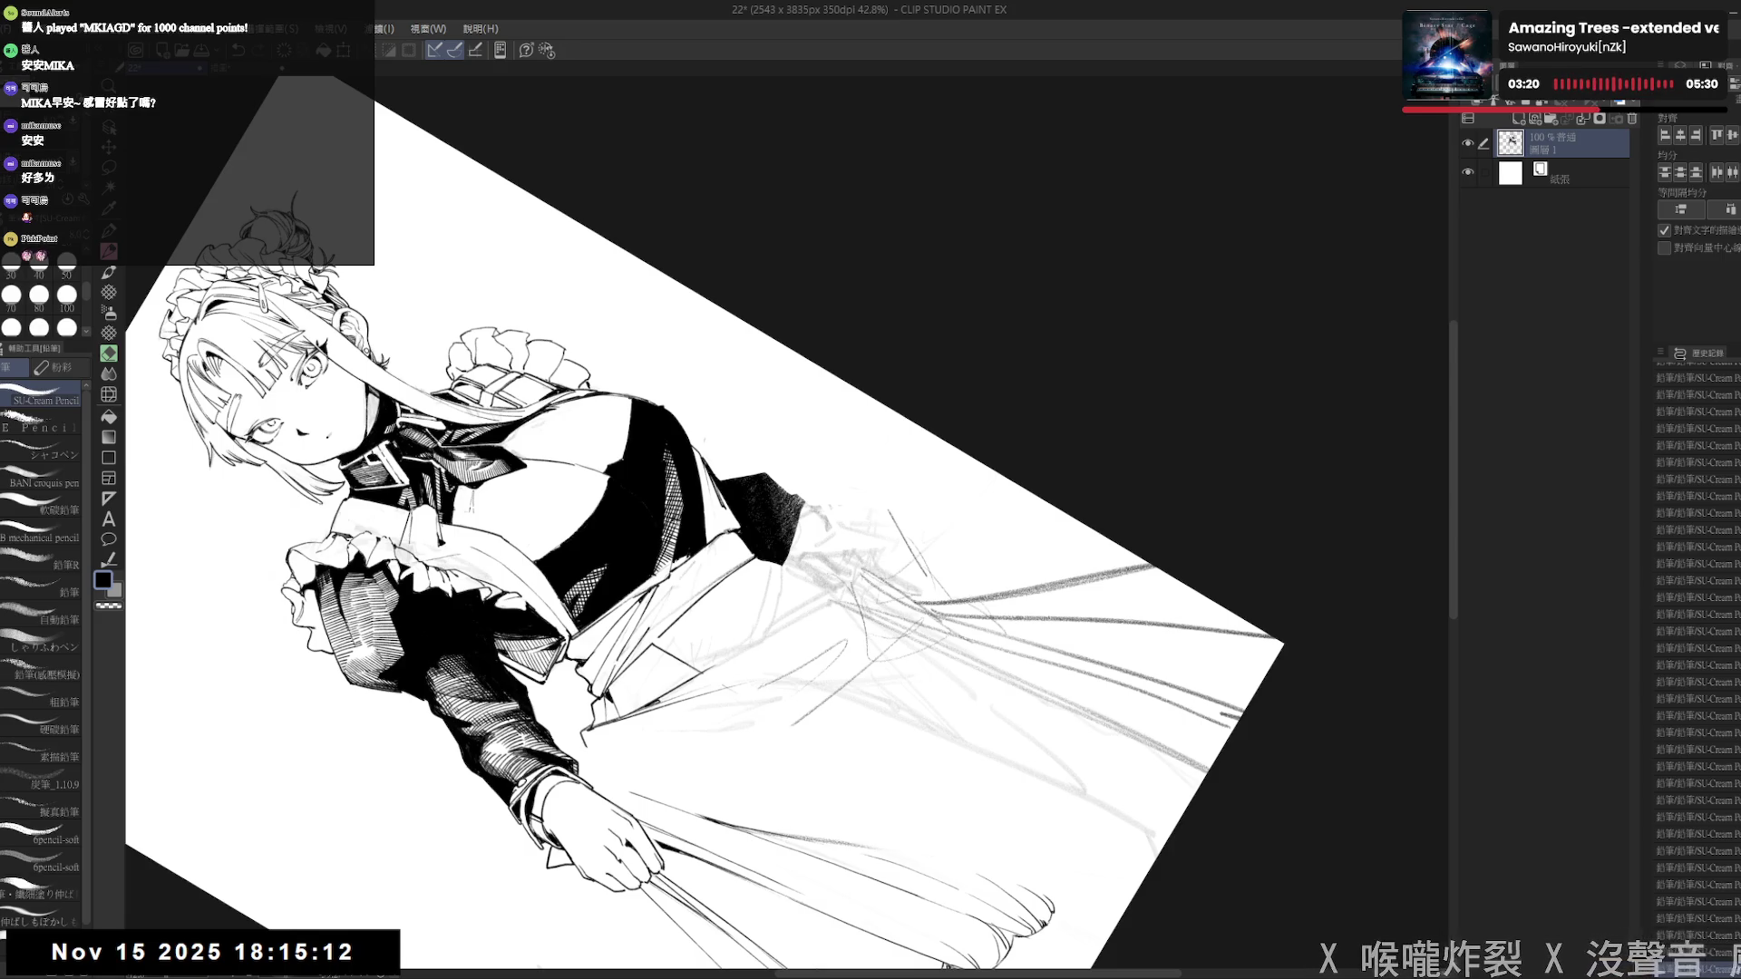
{"action": "key", "text": "ctrl+at"}
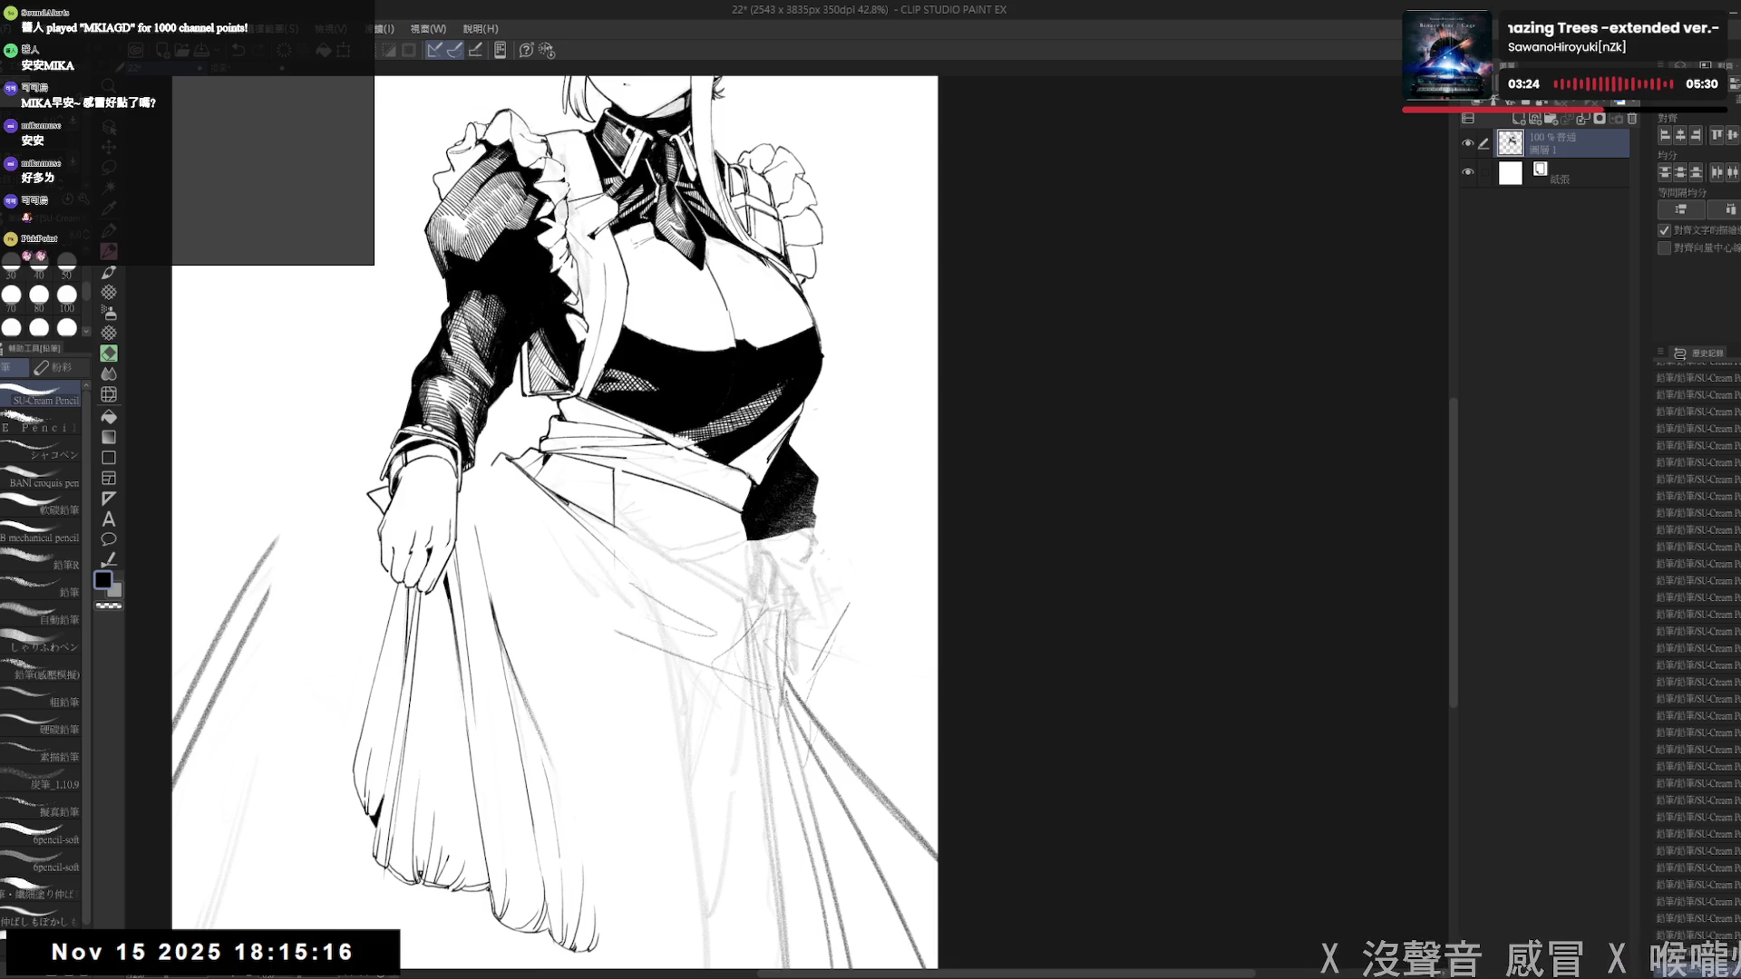
- Reset the rotation, zoom out to 30% and pan to view the whole figure
{"action": "scroll", "coordinate": [555, 522], "scroll_direction": "up", "scroll_amount": 5}
{"action": "key", "text": "^"}
{"action": "key", "text": "^"}
{"action": "key", "text": "e"}
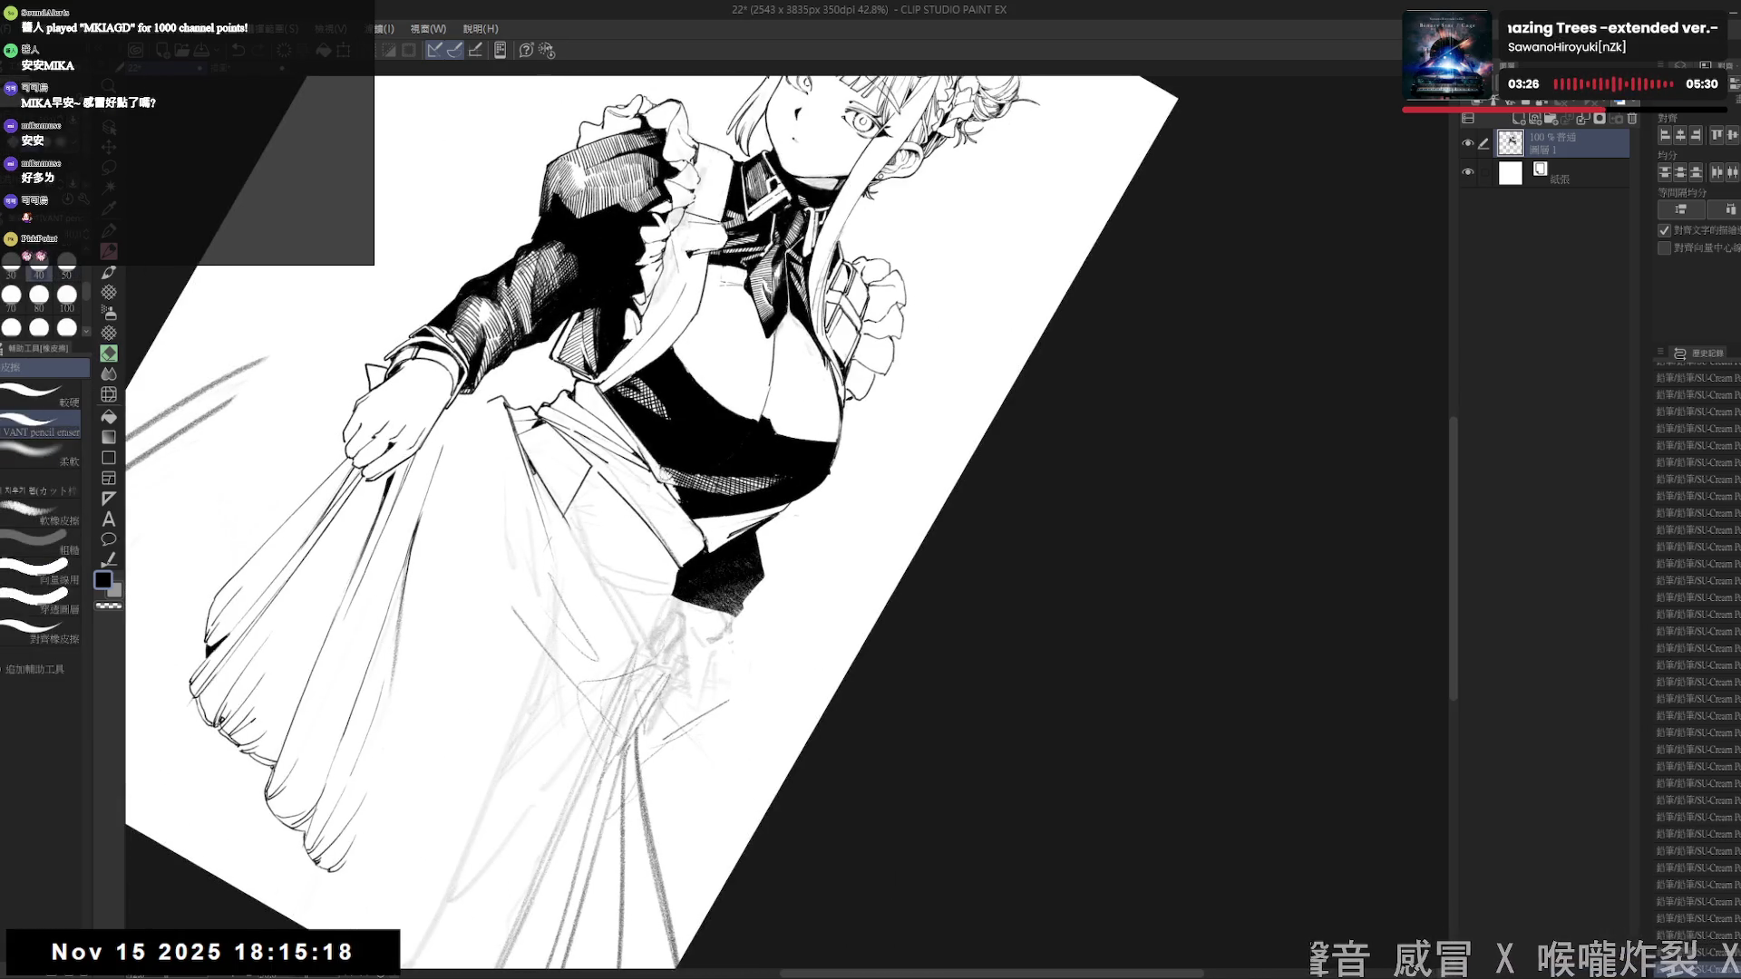
{"action": "key", "text": "ctrl+at"}
{"action": "scroll", "coordinate": [685, 637], "scroll_direction": "down", "scroll_amount": 2}
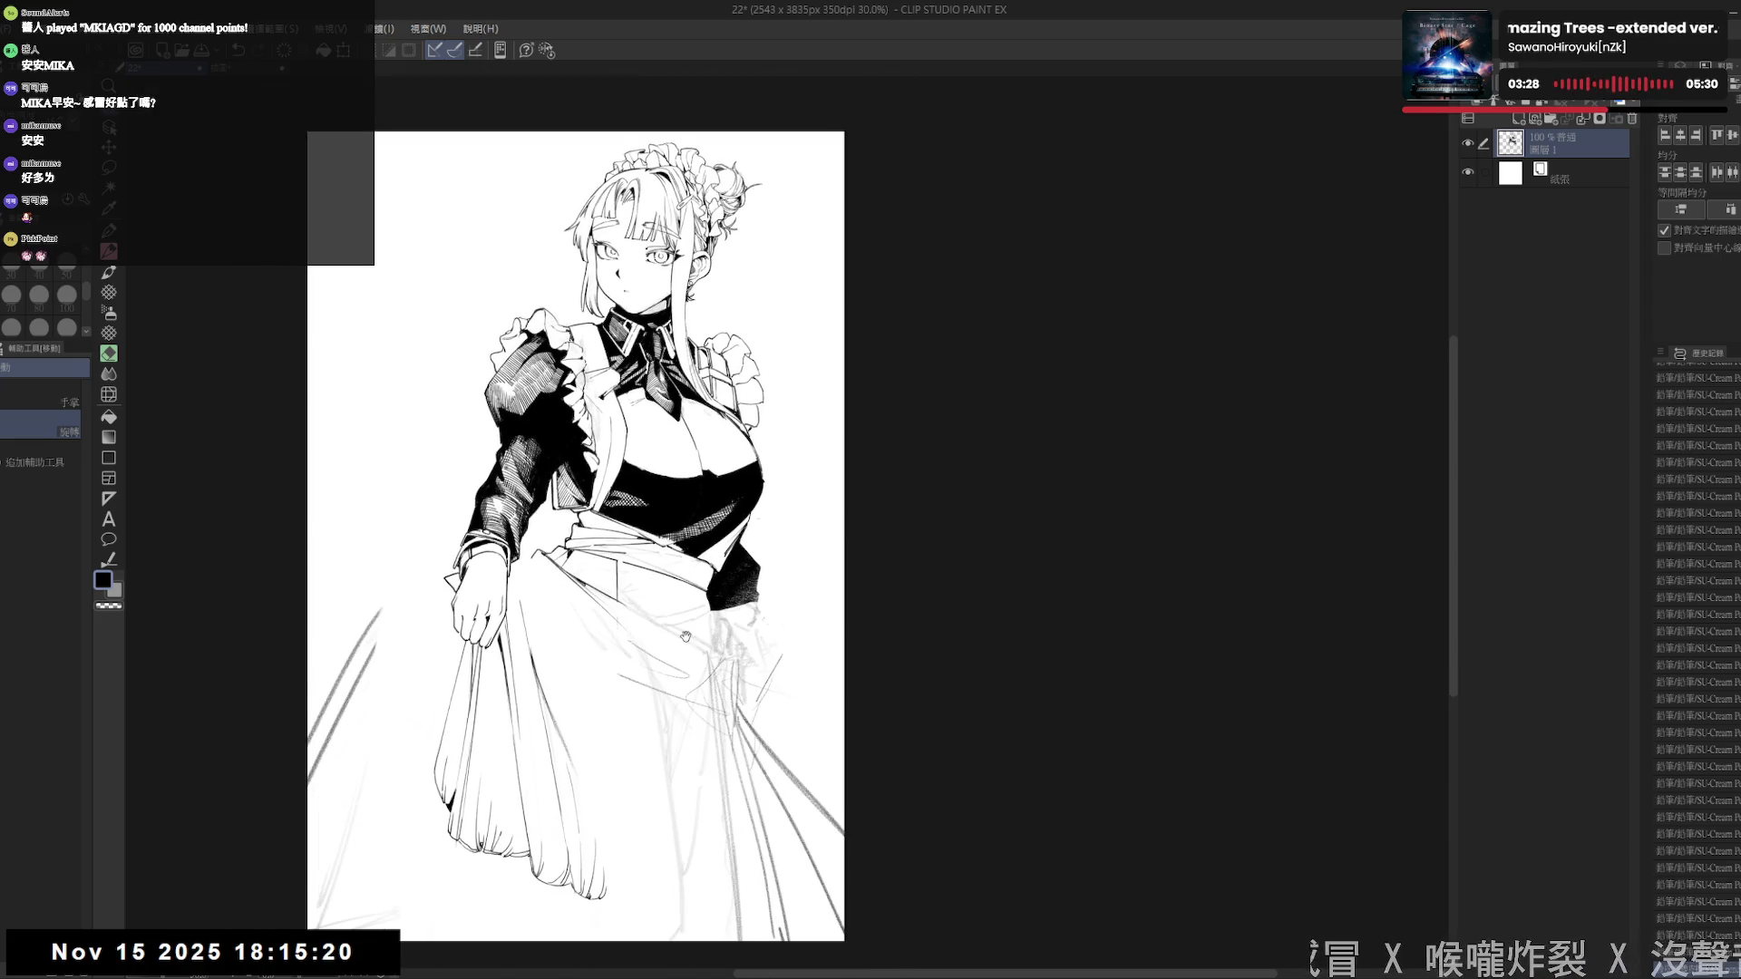
{"action": "left_click_drag", "start_coordinate": [686, 636], "coordinate": [691, 643]}
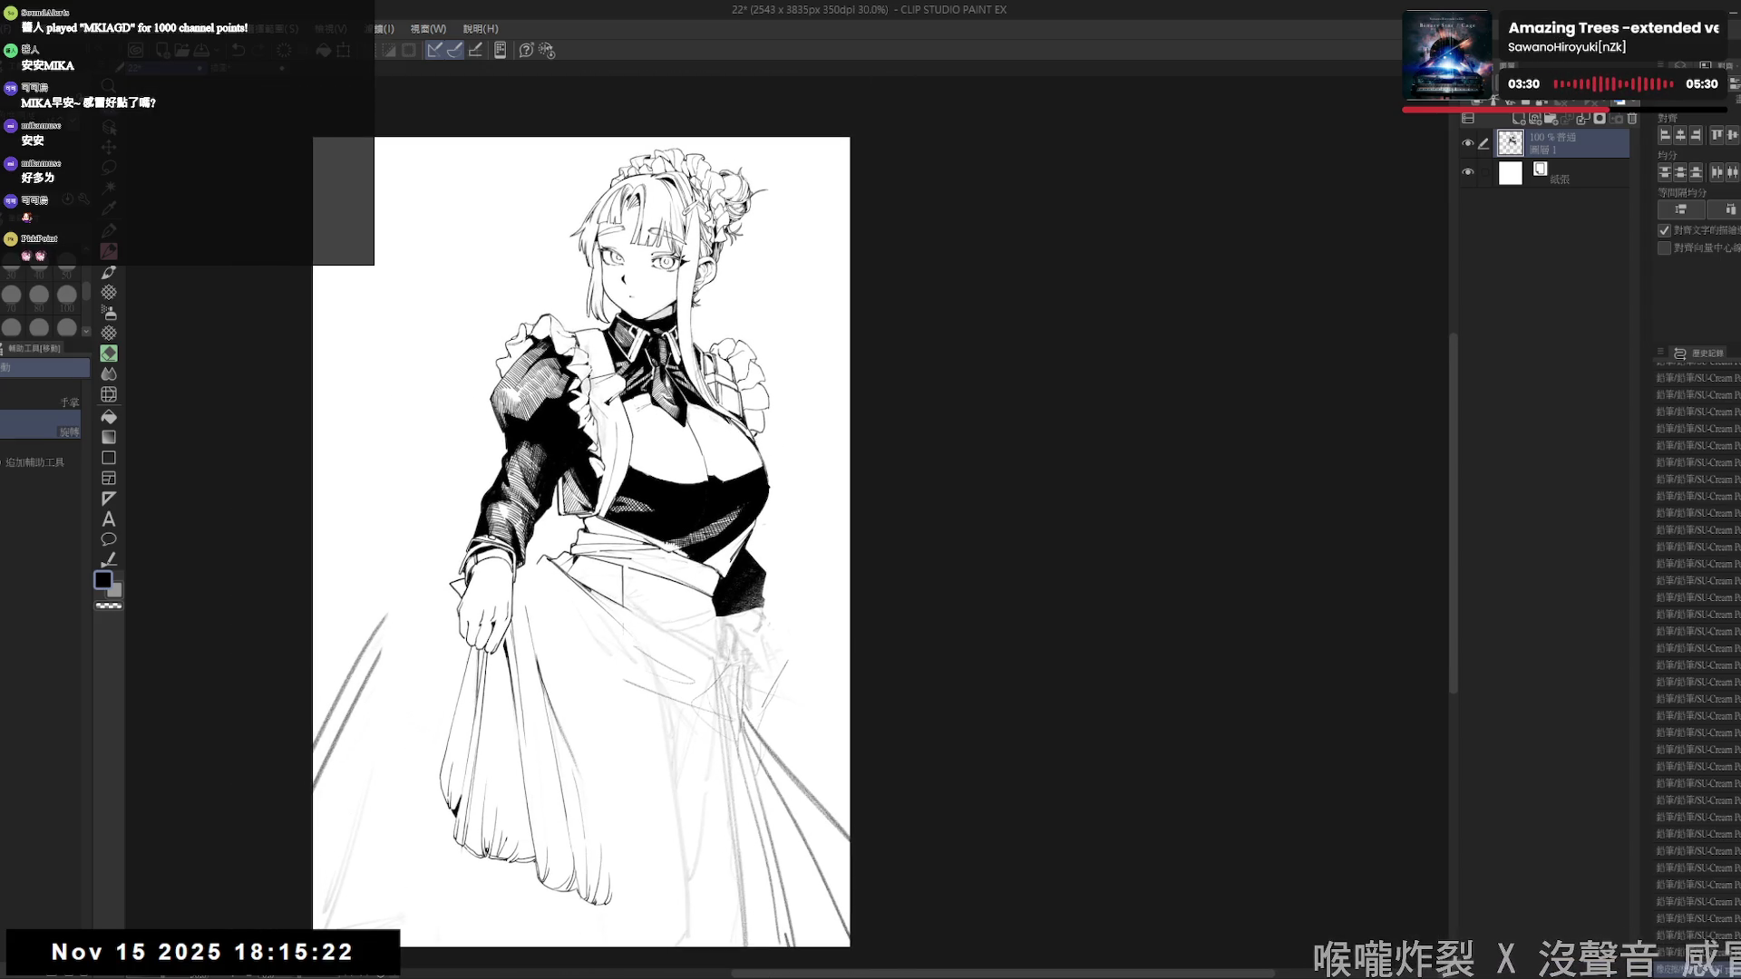
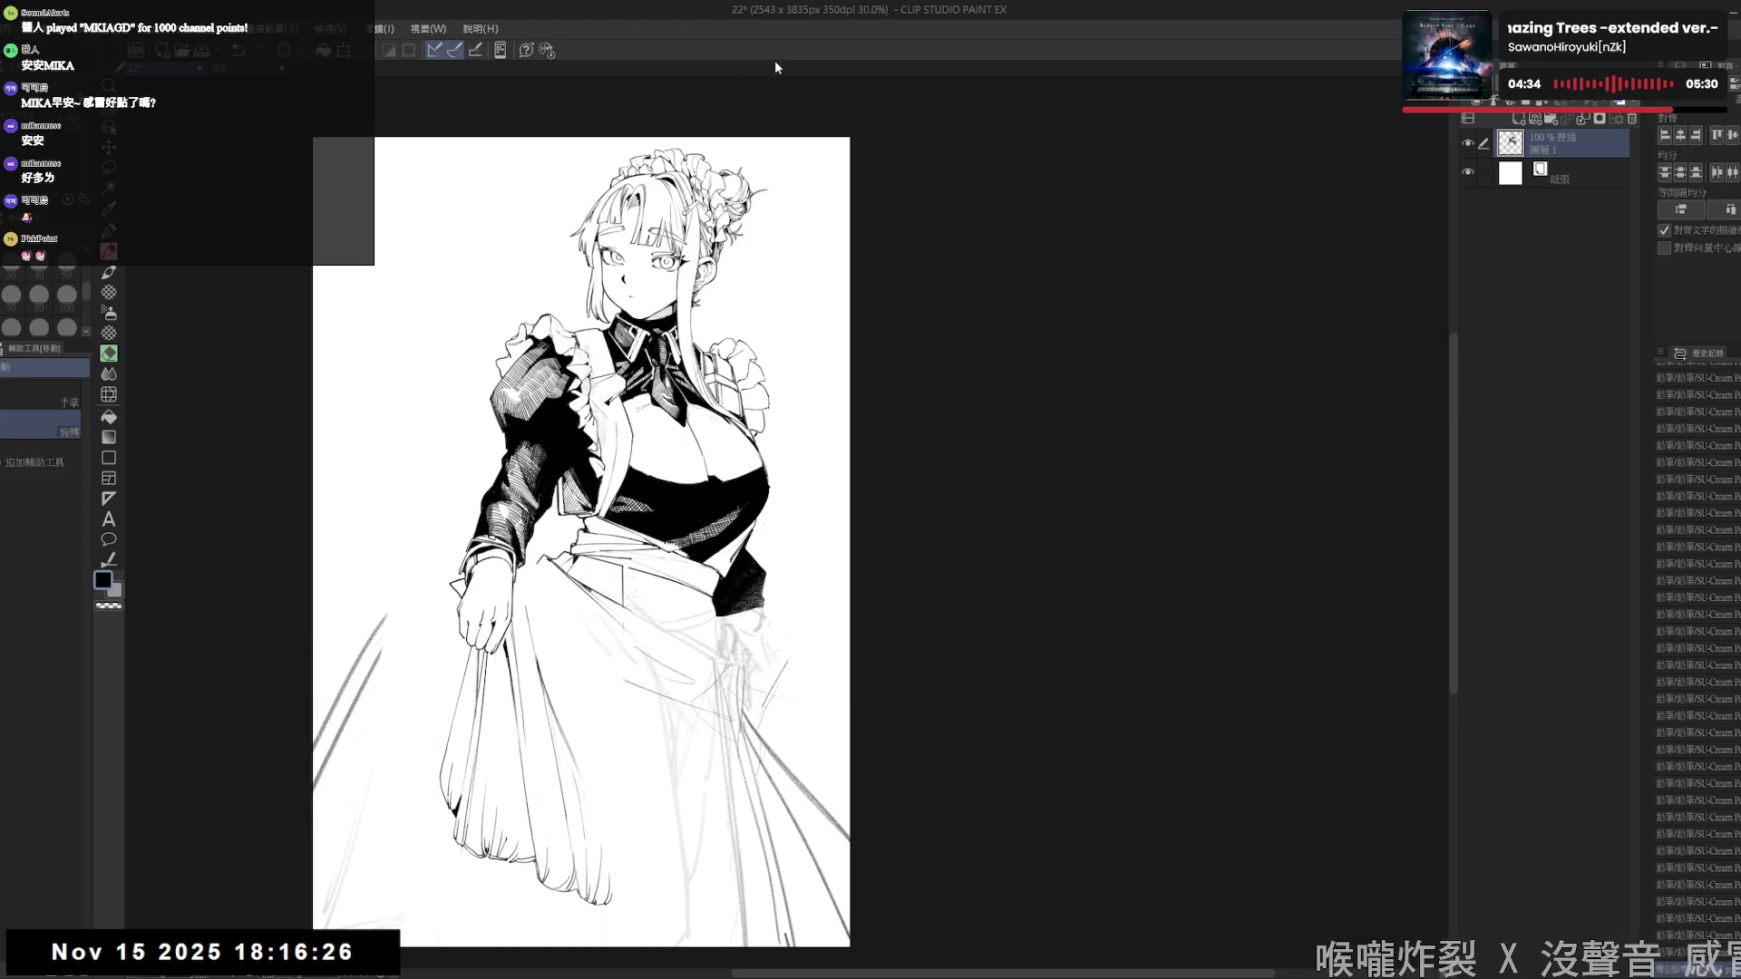
- Tilt the canvas and hatch short dark strokes along the shaded bodice edge
{"action": "scroll", "coordinate": [550, 557], "scroll_direction": "up", "scroll_amount": 1}
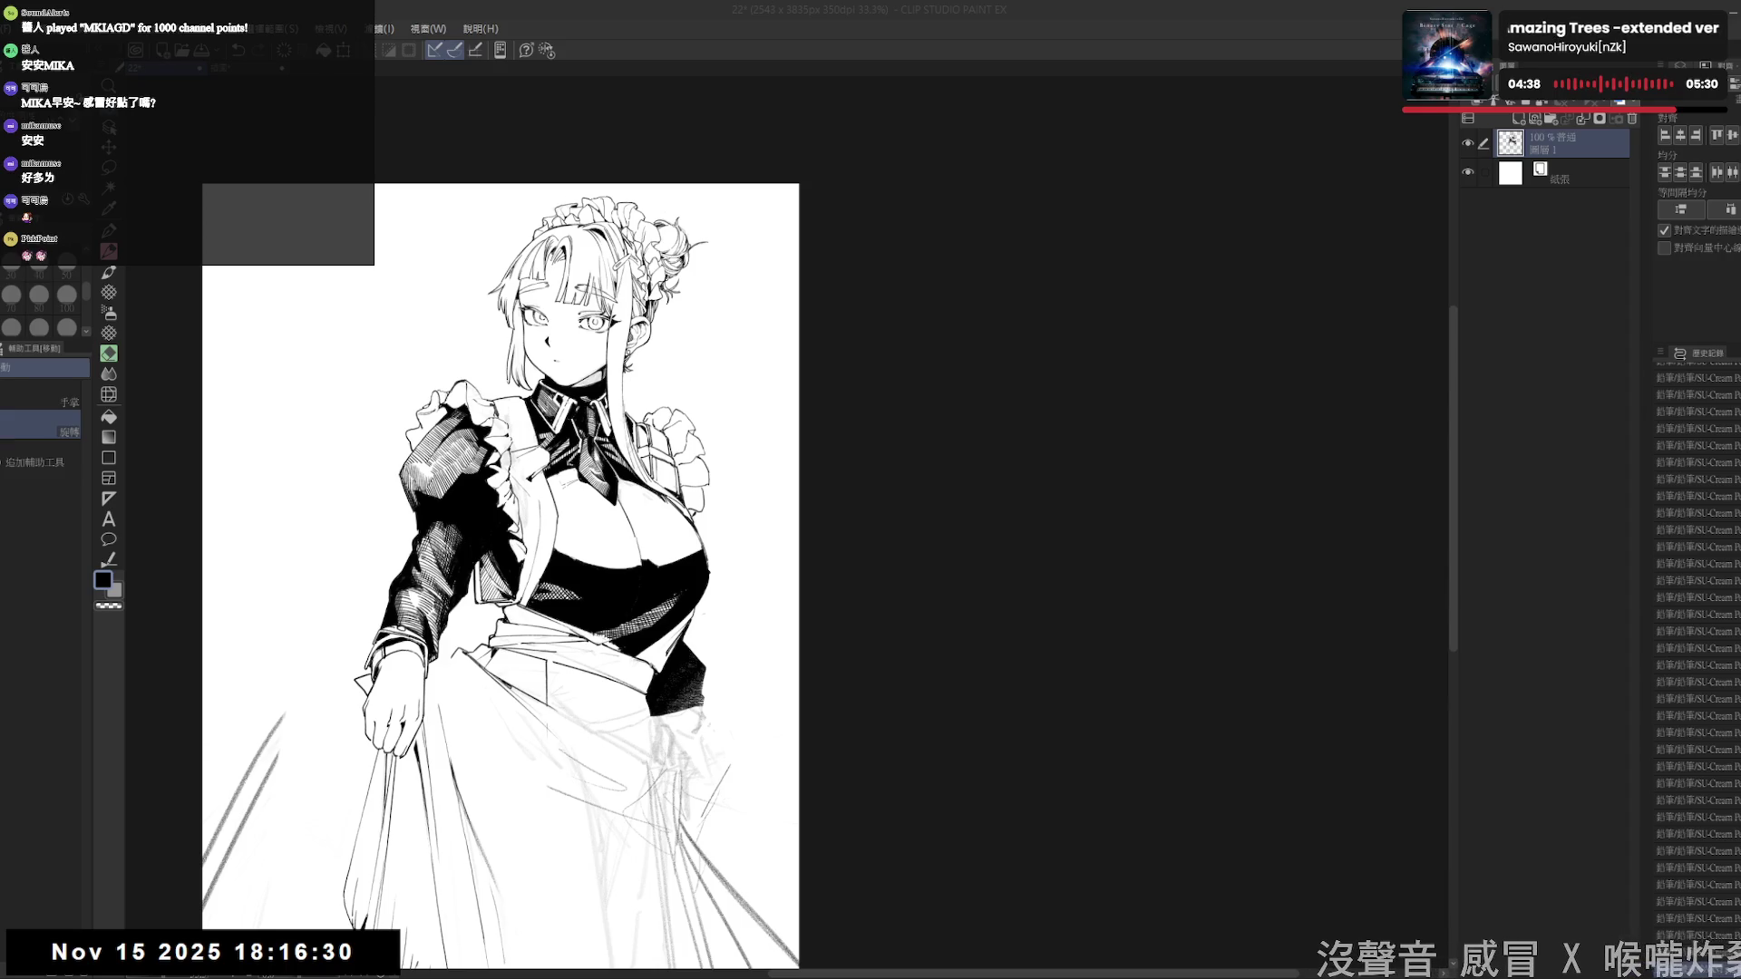
{"action": "scroll", "coordinate": [736, 459], "scroll_direction": "up", "scroll_amount": 1}
{"action": "mouse_move", "coordinate": [736, 459]}
{"action": "left_mouse_down"}
{"action": "mouse_move", "coordinate": [745, 633]}
{"action": "mouse_move", "coordinate": [725, 635]}
{"action": "mouse_move", "coordinate": [734, 598]}
{"action": "left_mouse_up"}
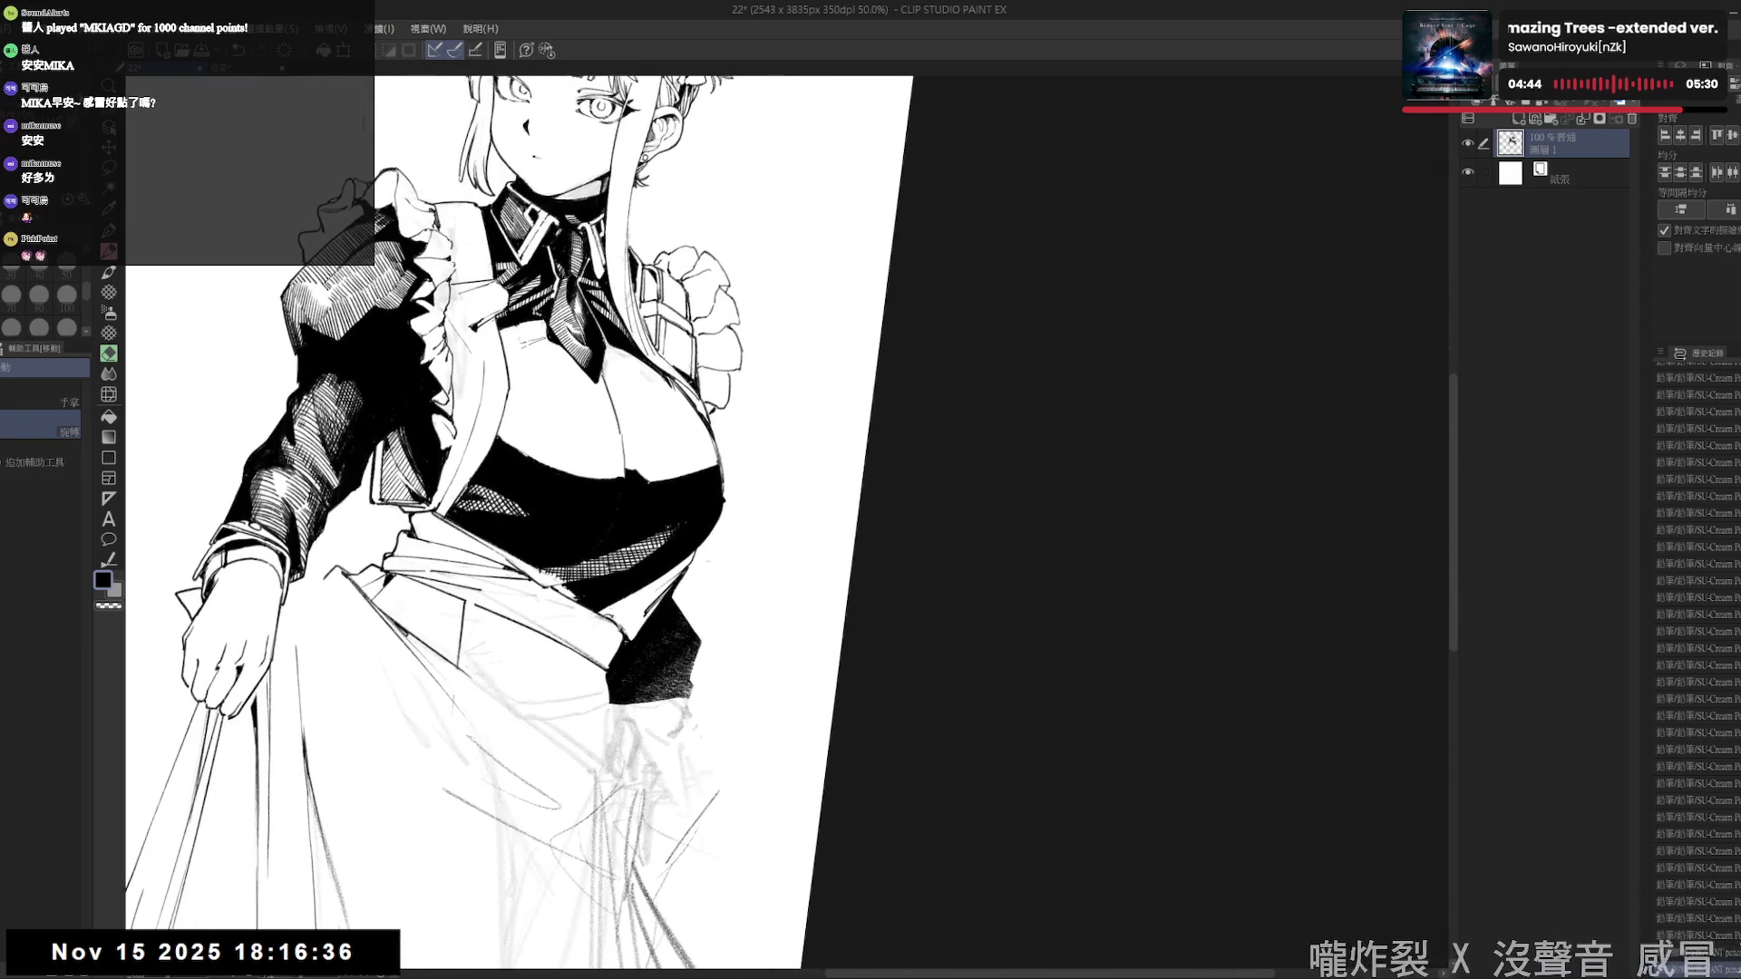
{"action": "mouse_move", "coordinate": [609, 611]}
{"action": "left_mouse_down"}
{"action": "mouse_move", "coordinate": [634, 642]}
{"action": "mouse_move", "coordinate": [658, 622]}
{"action": "left_mouse_up"}
{"action": "left_click_drag", "start_coordinate": [657, 576], "coordinate": [669, 616]}
{"action": "left_click_drag", "start_coordinate": [667, 573], "coordinate": [677, 613]}
{"action": "left_click_drag", "start_coordinate": [675, 571], "coordinate": [683, 609]}
{"action": "left_click_drag", "start_coordinate": [682, 555], "coordinate": [691, 605]}
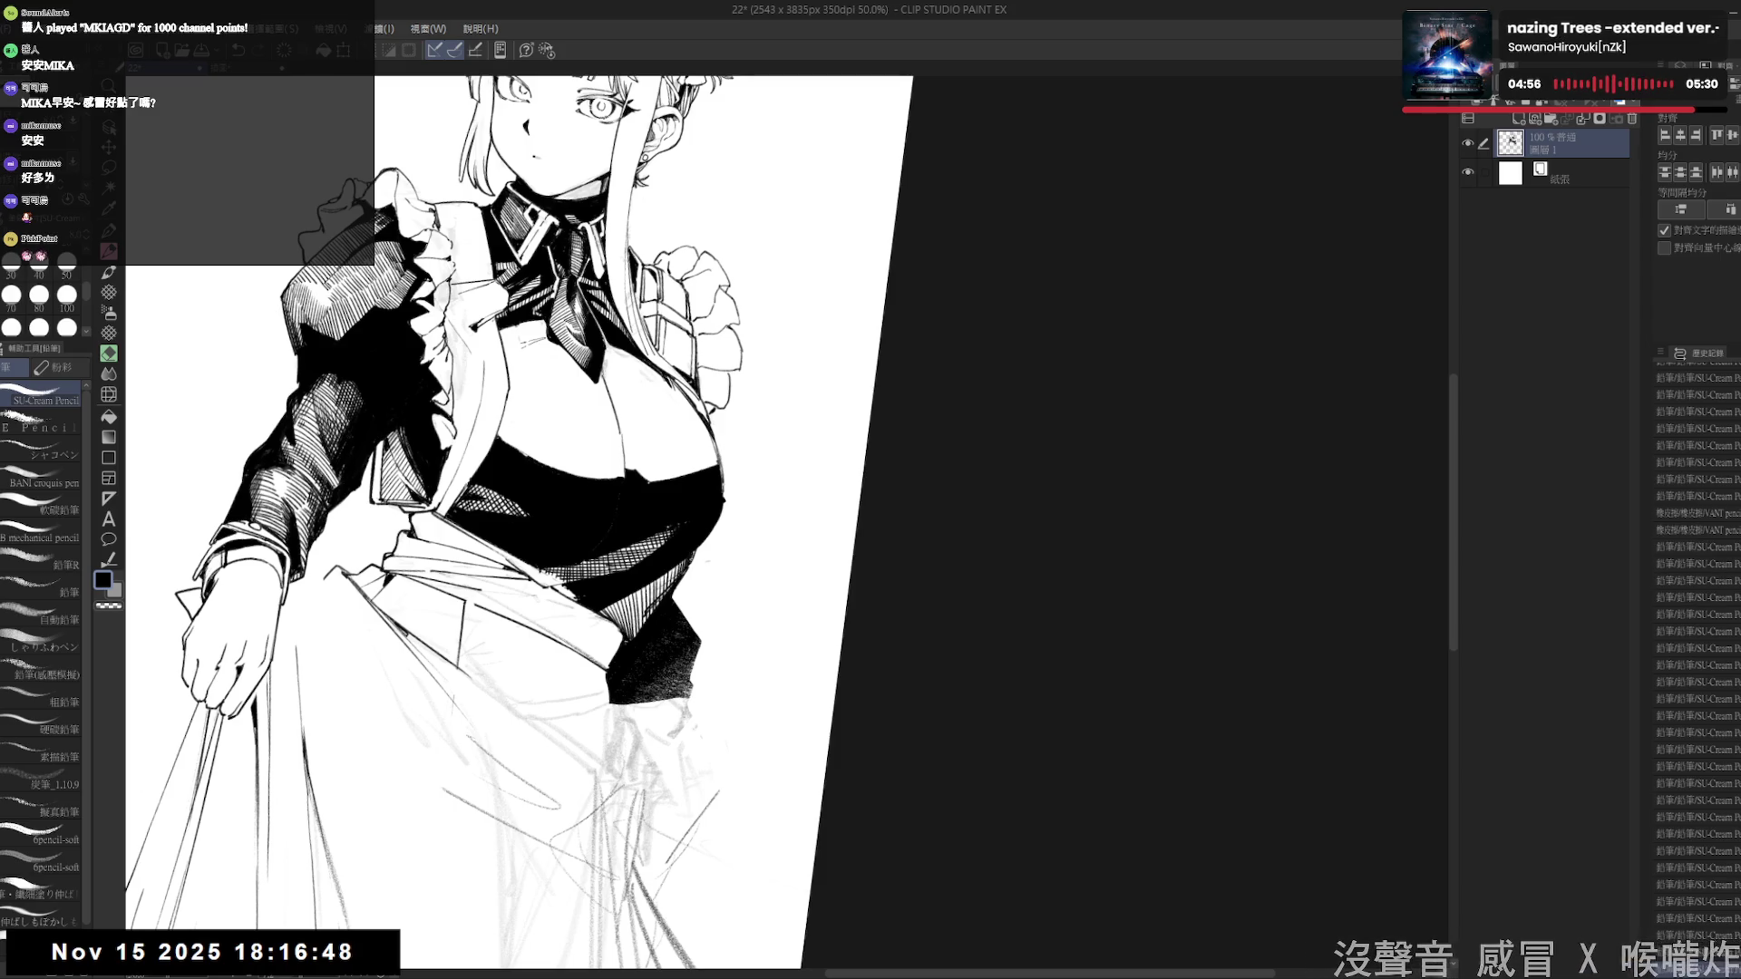
- Rotate the view further and add another hatch stroke lower on the bodice
{"action": "key", "text": "minus"}
{"action": "key", "text": "minus"}
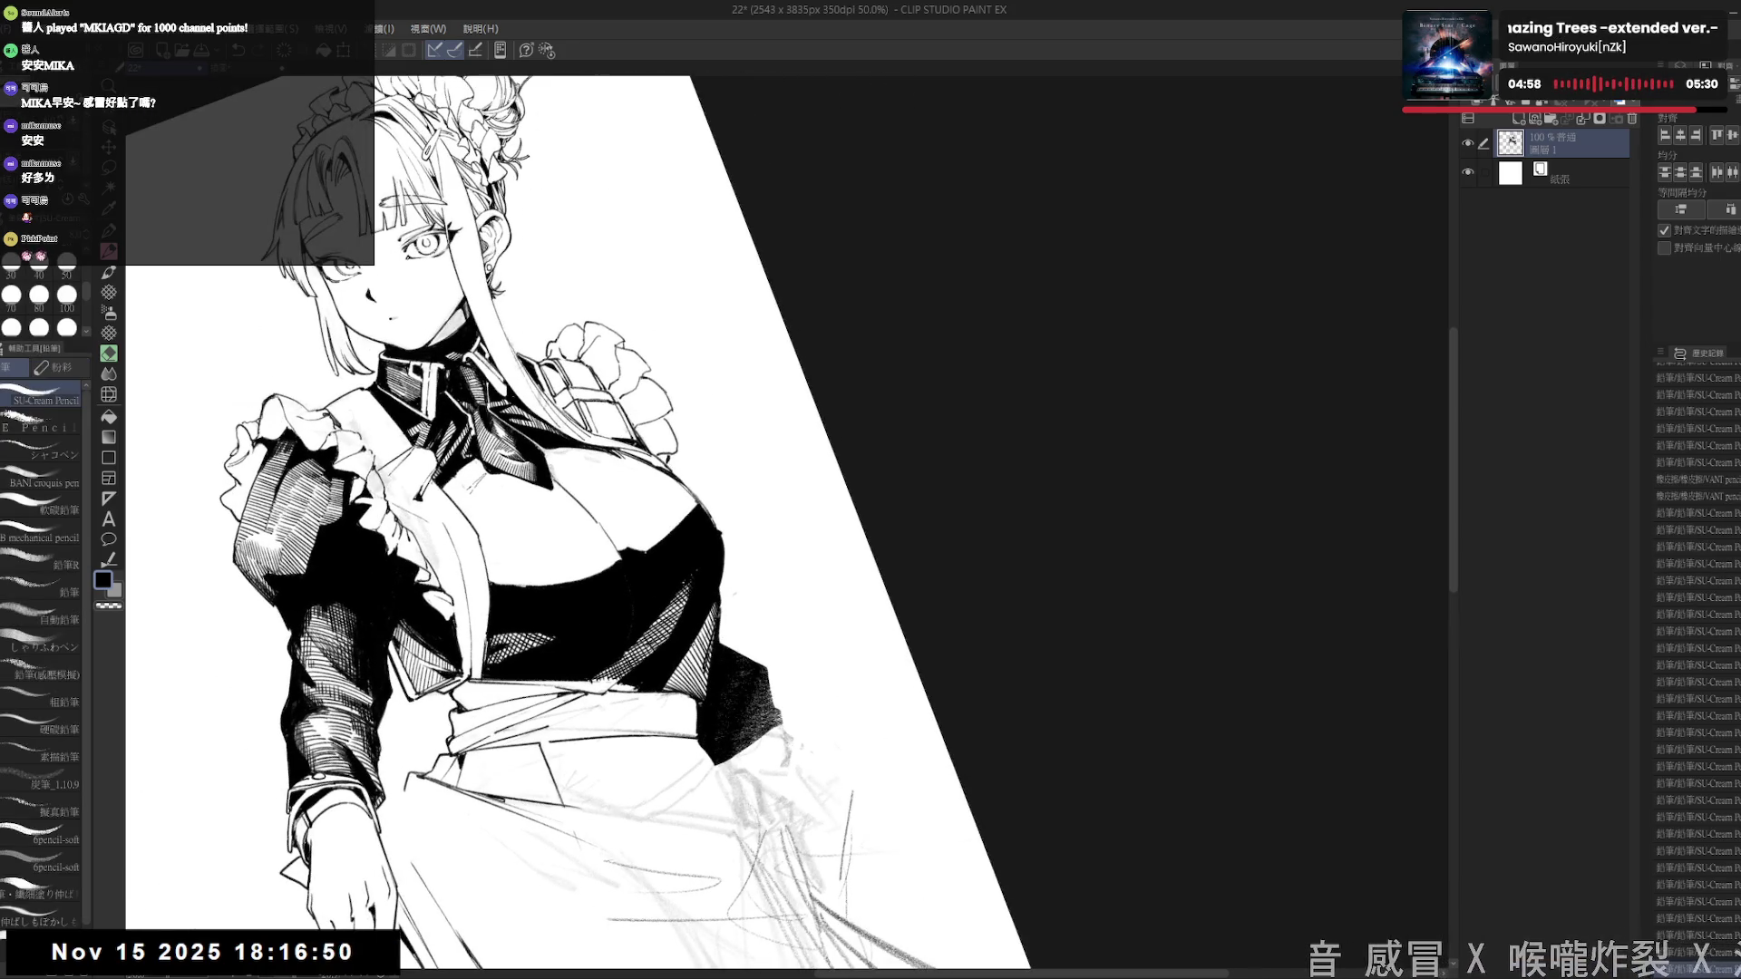
{"action": "key", "text": "minus"}
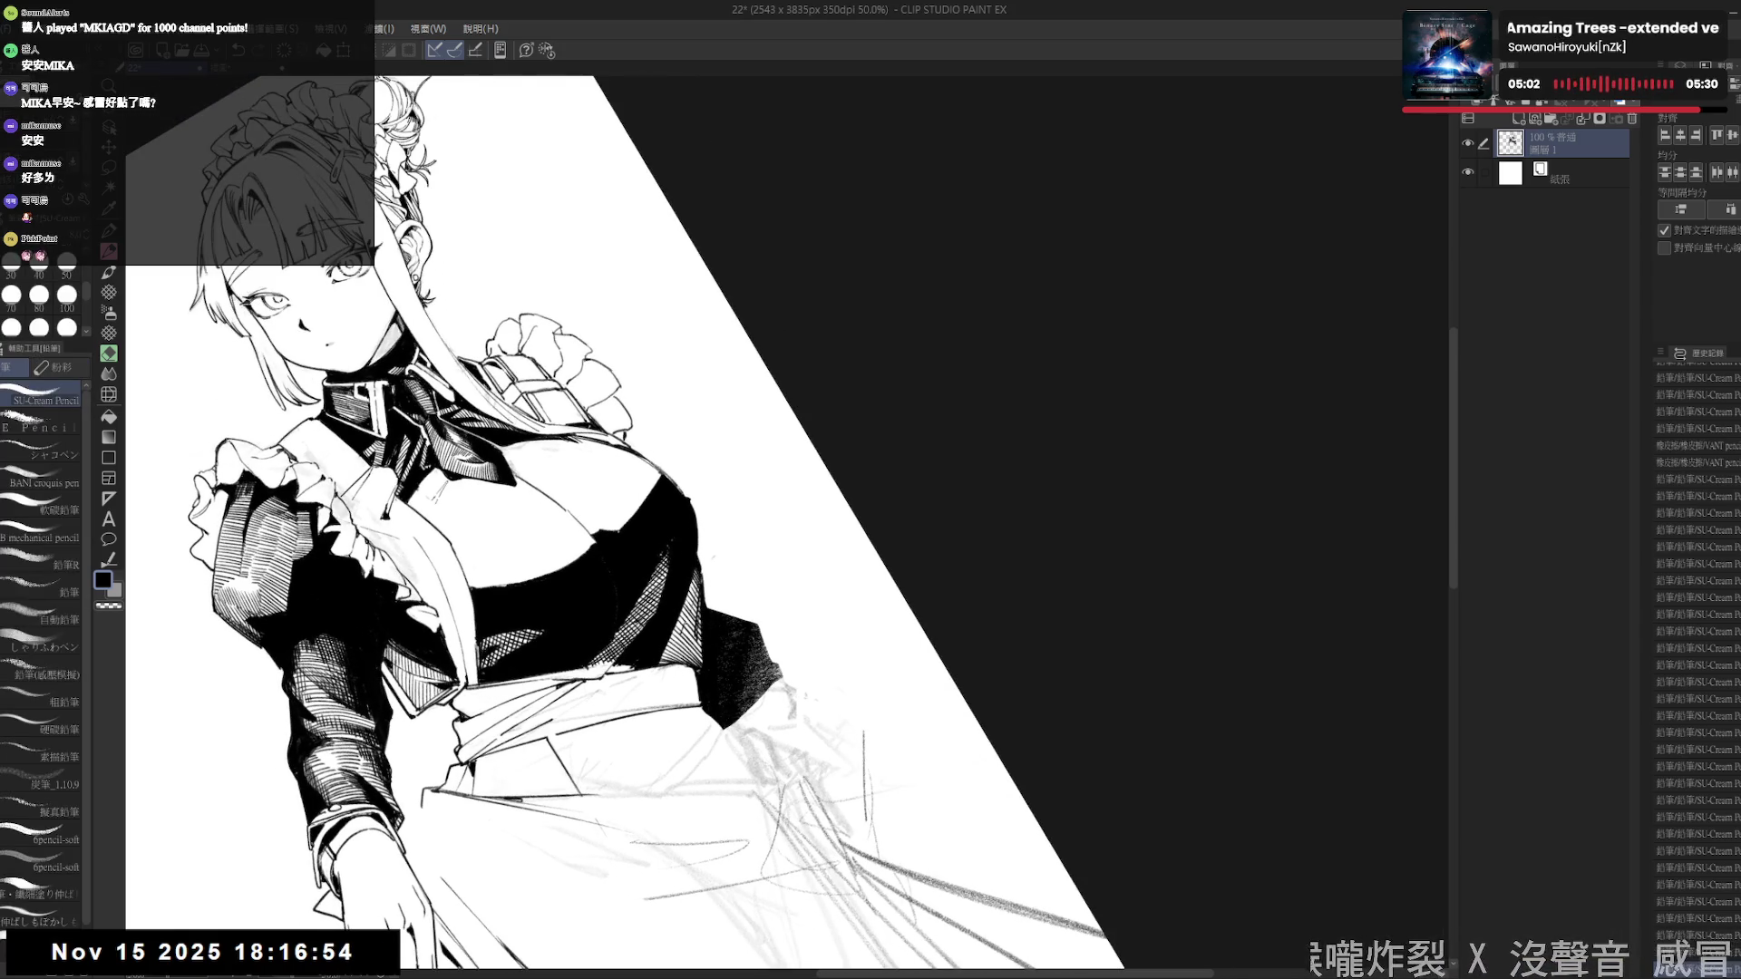
{"action": "left_click_drag", "start_coordinate": [679, 633], "coordinate": [688, 661]}
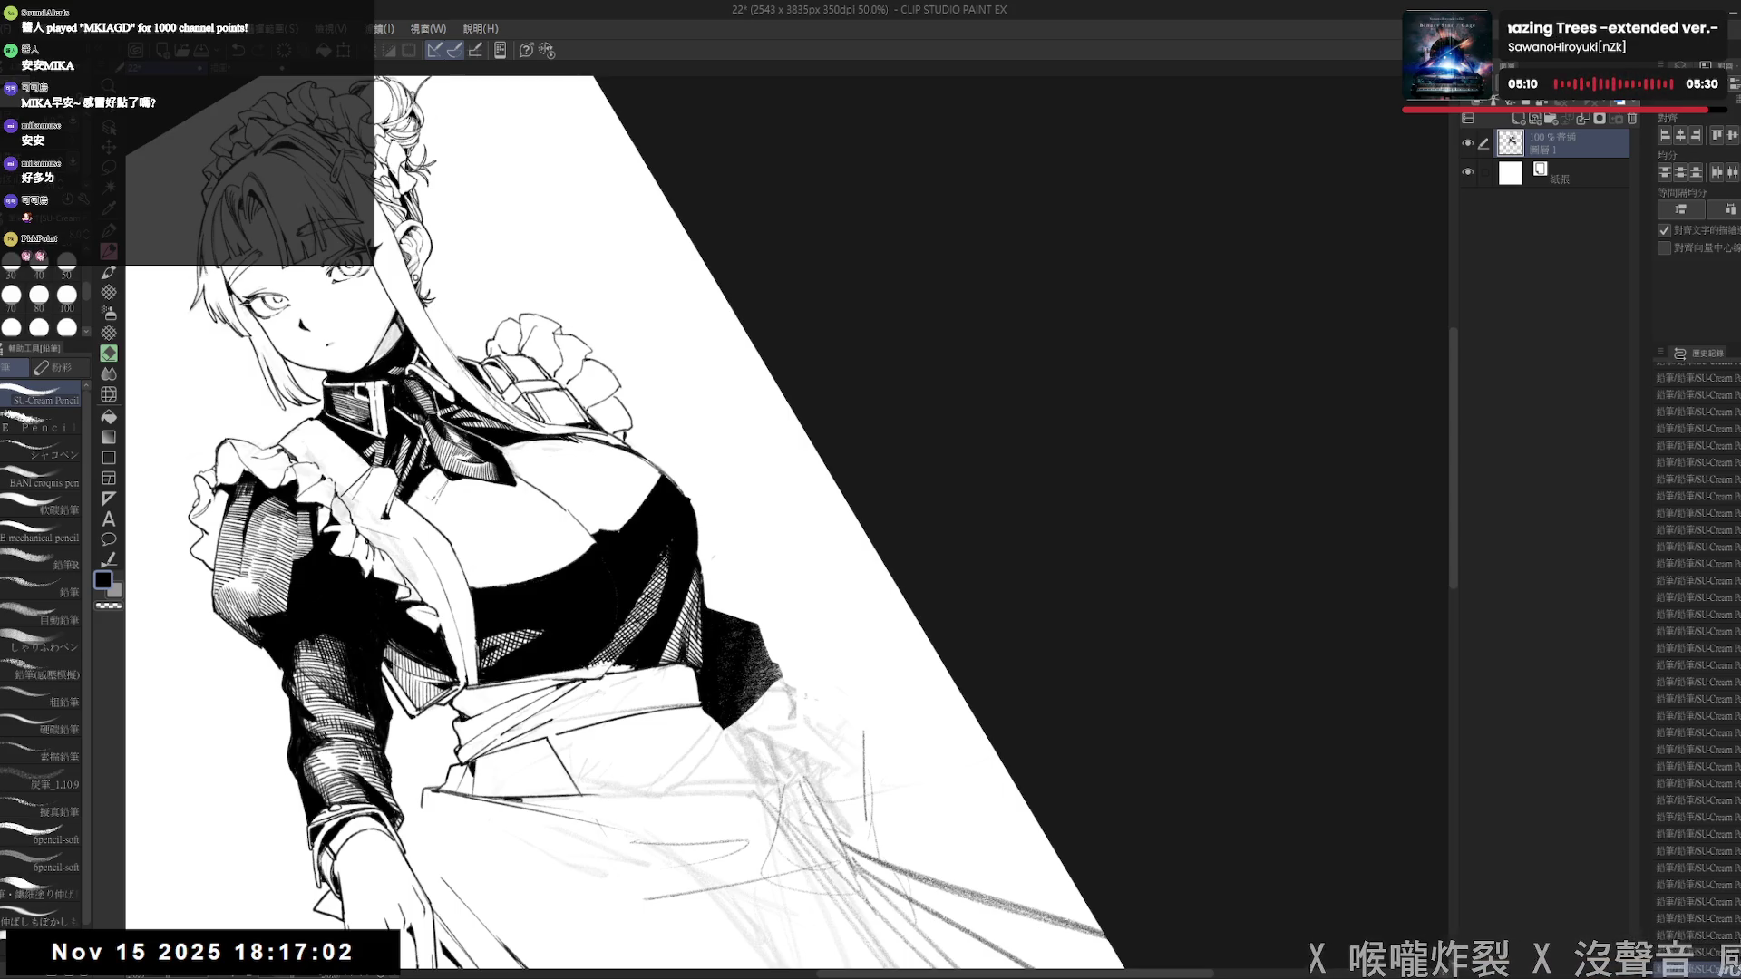
- Reset the canvas rotation, mirror the view to check balance, and zoom out
{"action": "key", "text": "ctrl+@"}
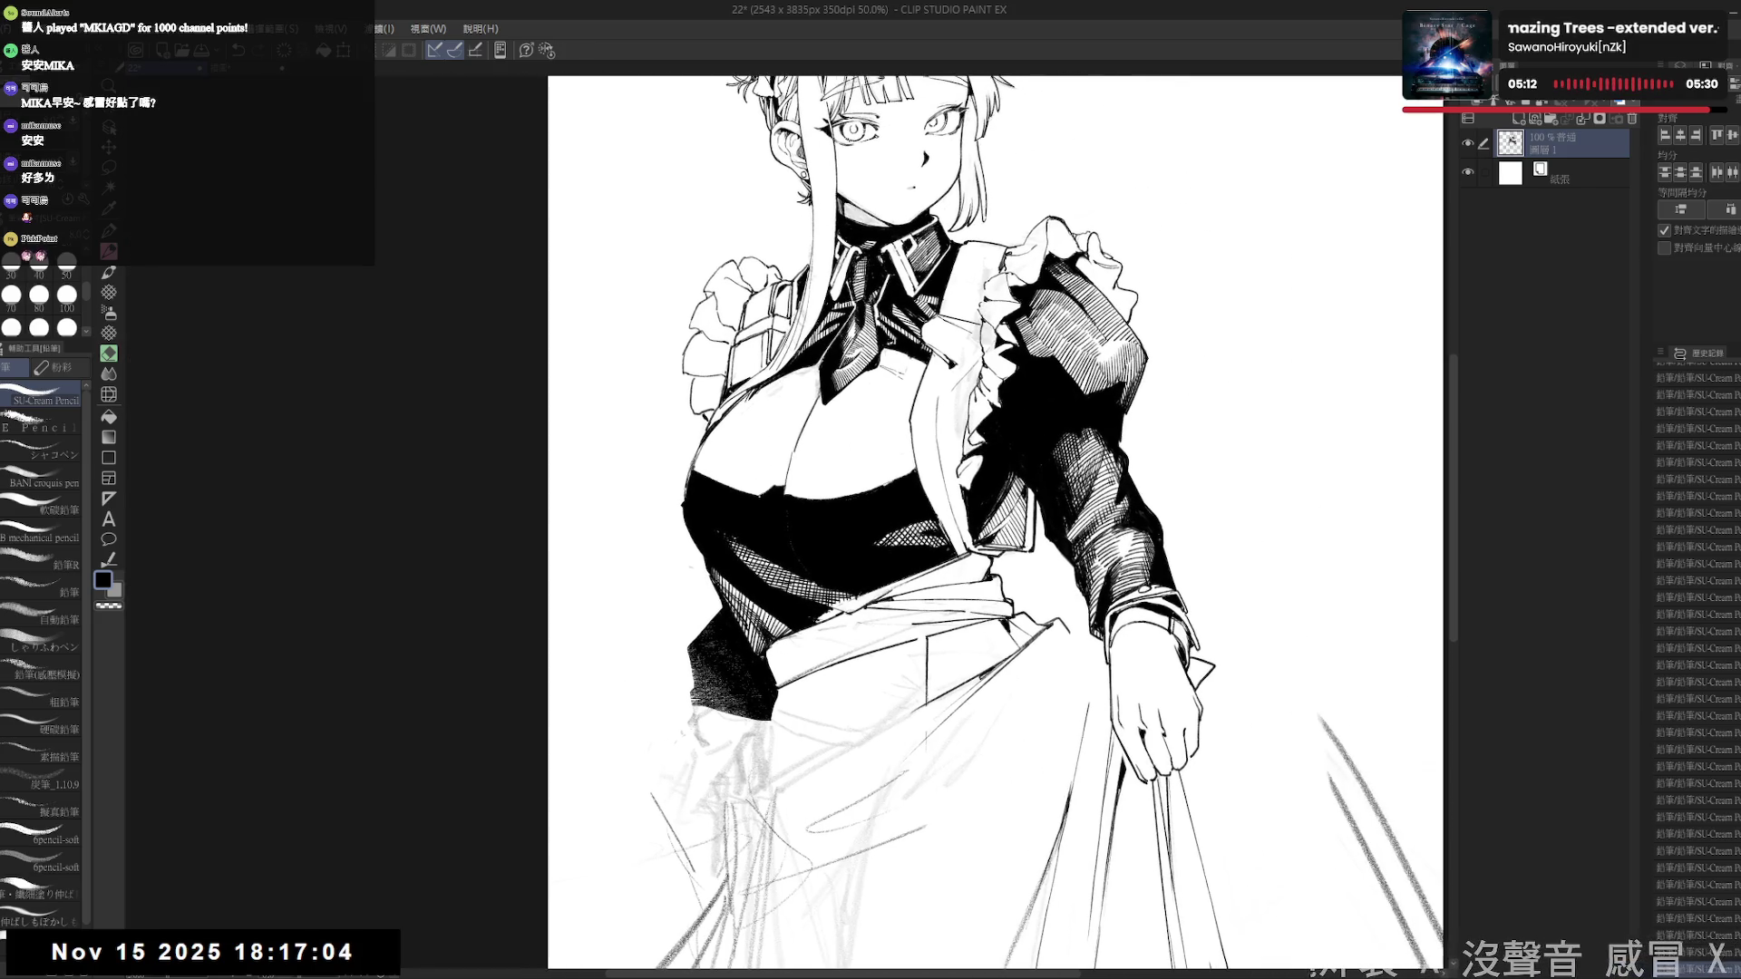
{"action": "key", "text": "ctrl+z"}
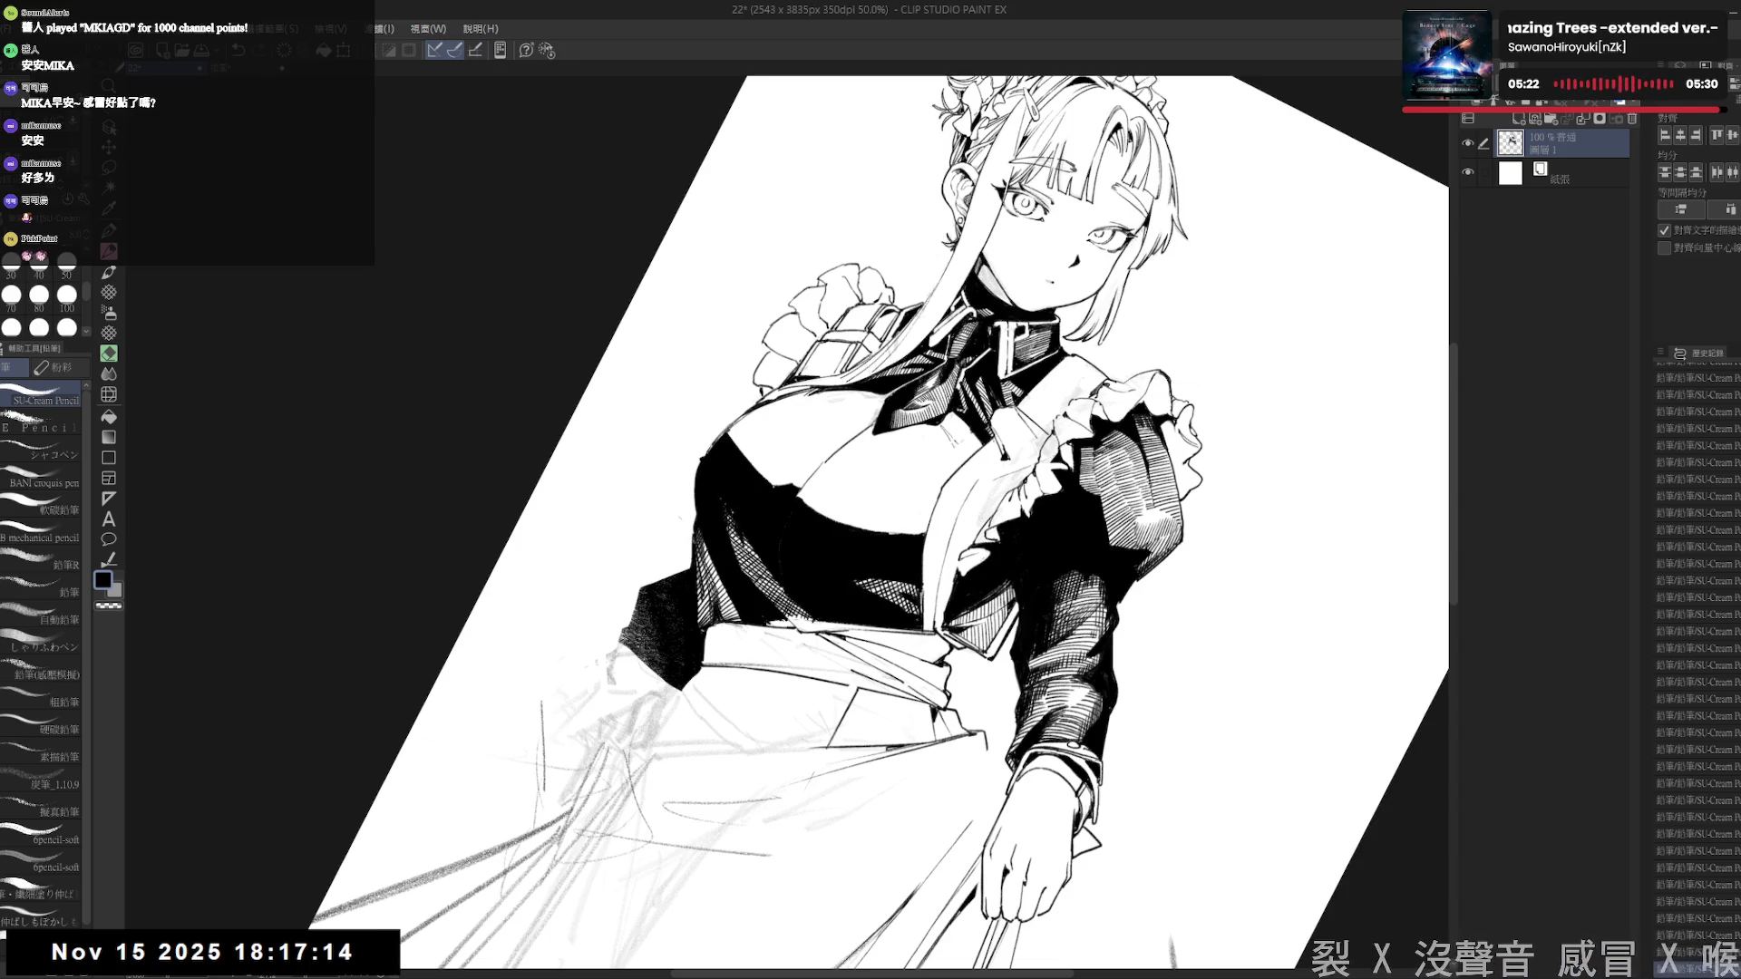
{"action": "key", "text": "h"}
{"action": "scroll", "coordinate": [750, 522], "scroll_direction": "down", "scroll_amount": 5}
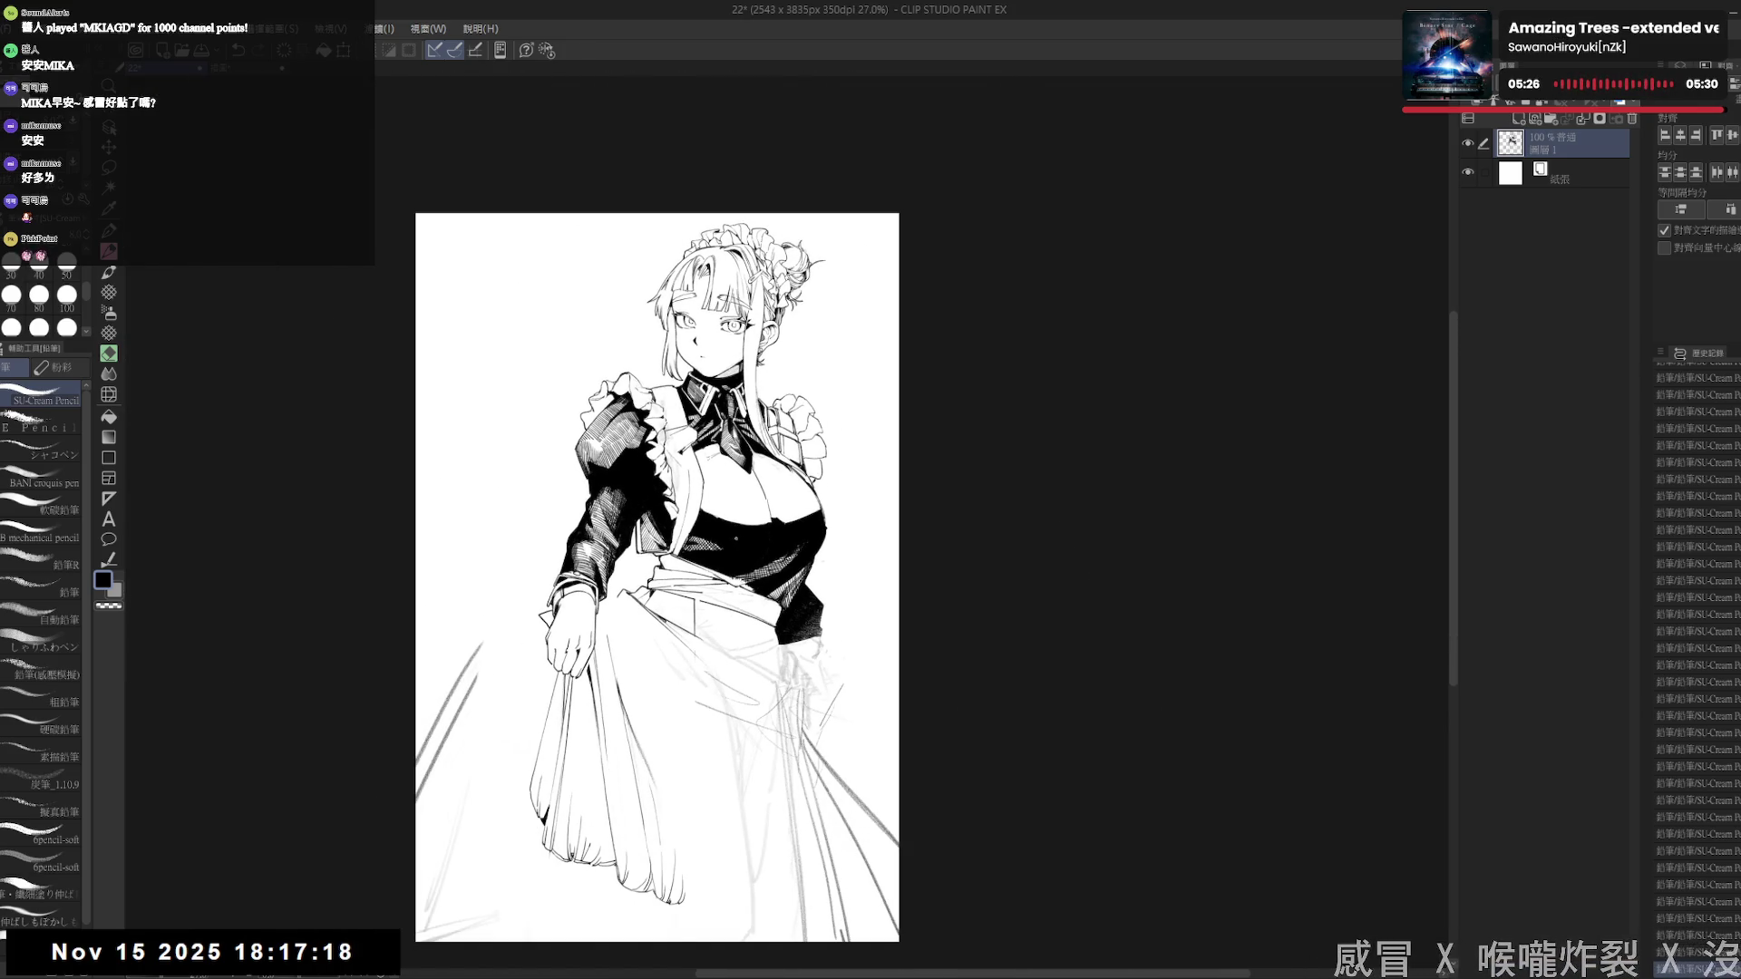
{"action": "scroll", "coordinate": [743, 550], "scroll_direction": "up", "scroll_amount": 1}
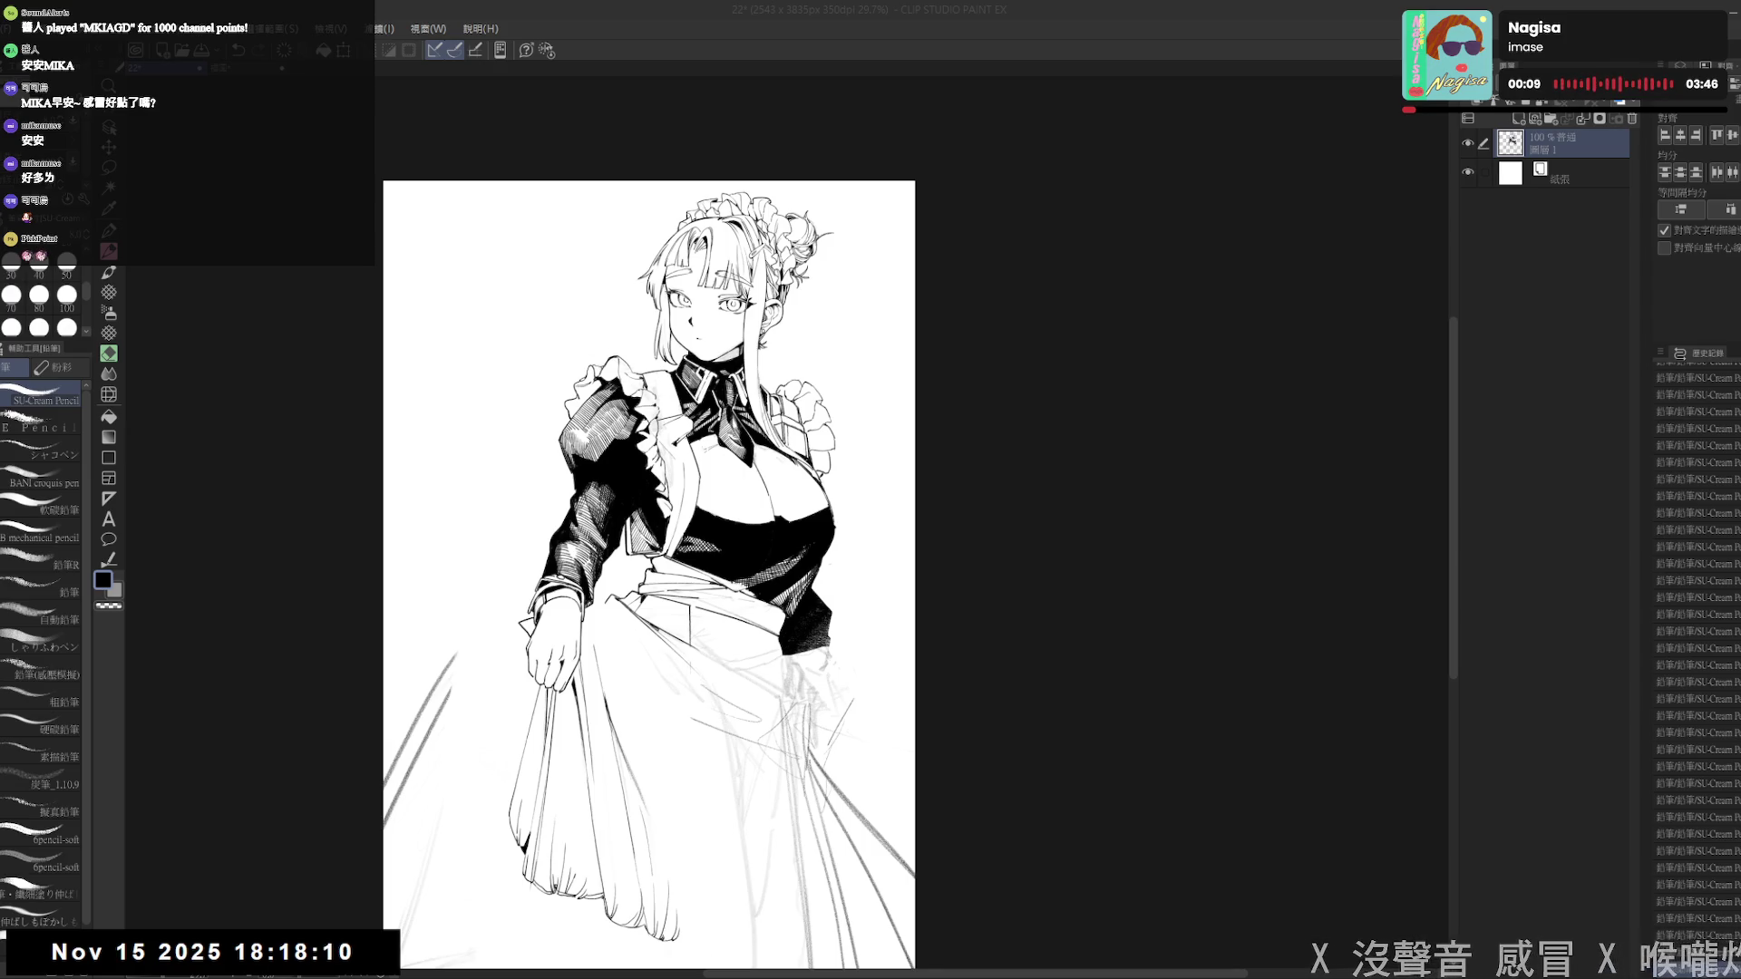
{"action": "scroll", "coordinate": [783, 650], "scroll_direction": "up", "scroll_amount": 3}
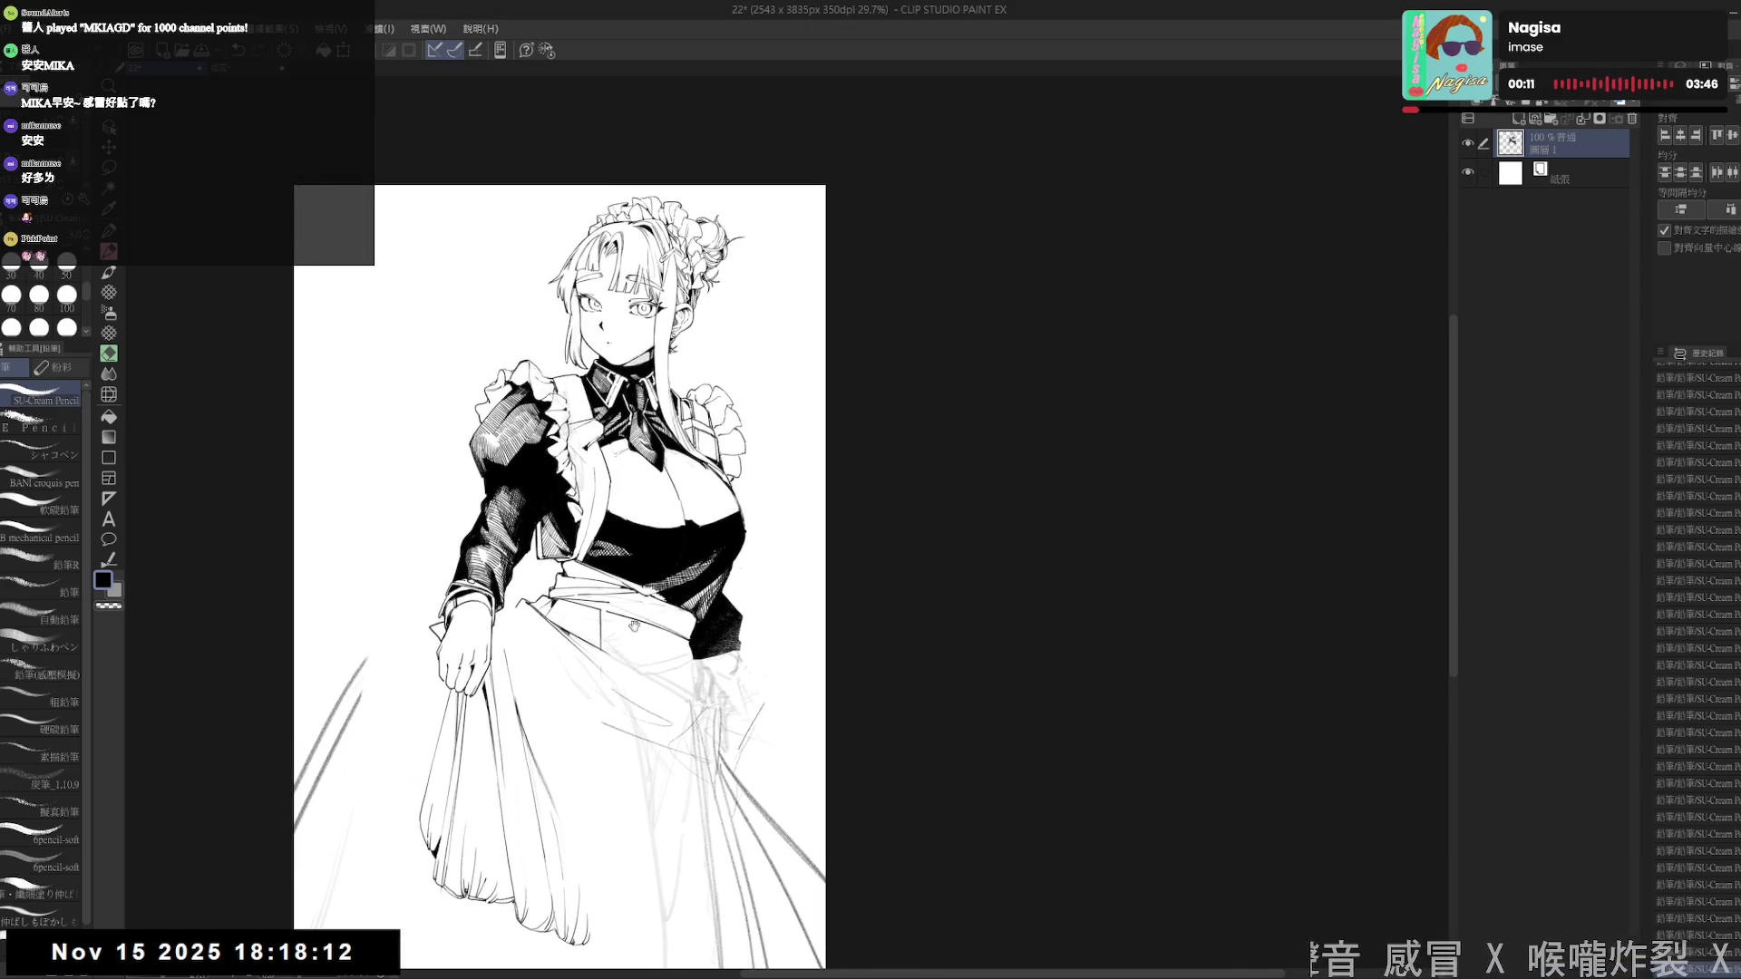
- Zoom and tilt onto the jacket front with the pencil eraser enlarged to size 50
{"action": "left_click_drag", "start_coordinate": [674, 558], "coordinate": [663, 569]}
{"action": "key", "text": "e"}
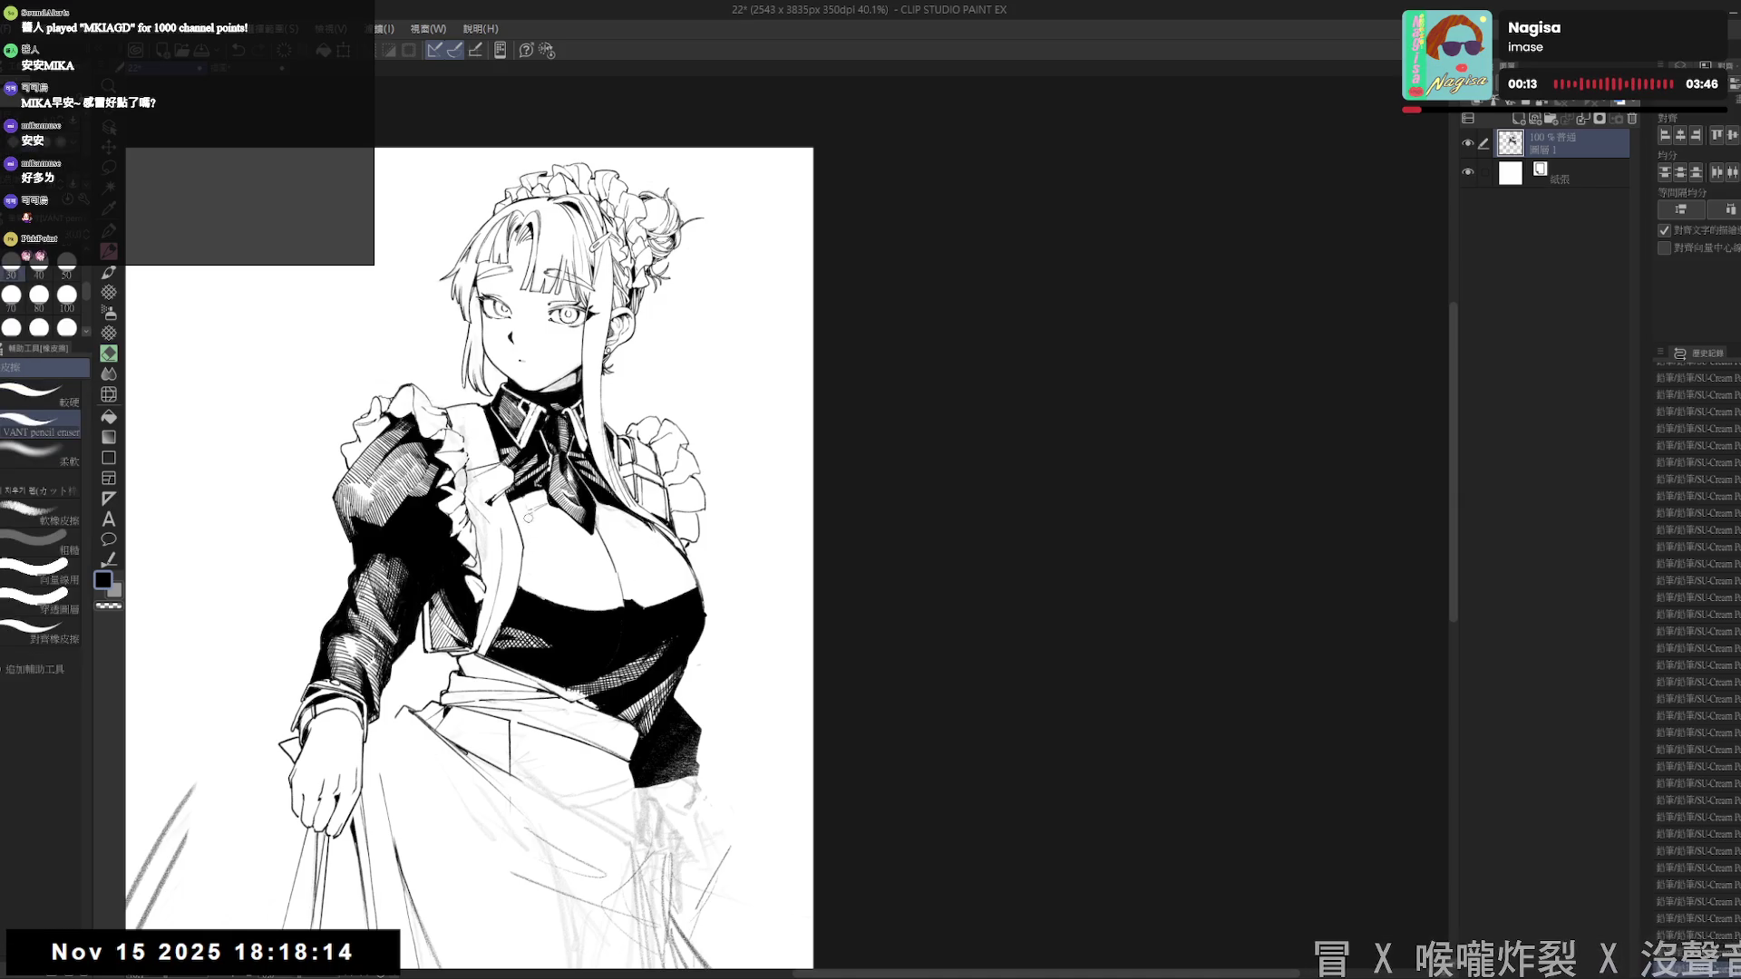
{"action": "left_click_drag", "start_coordinate": [525, 498], "coordinate": [532, 804]}
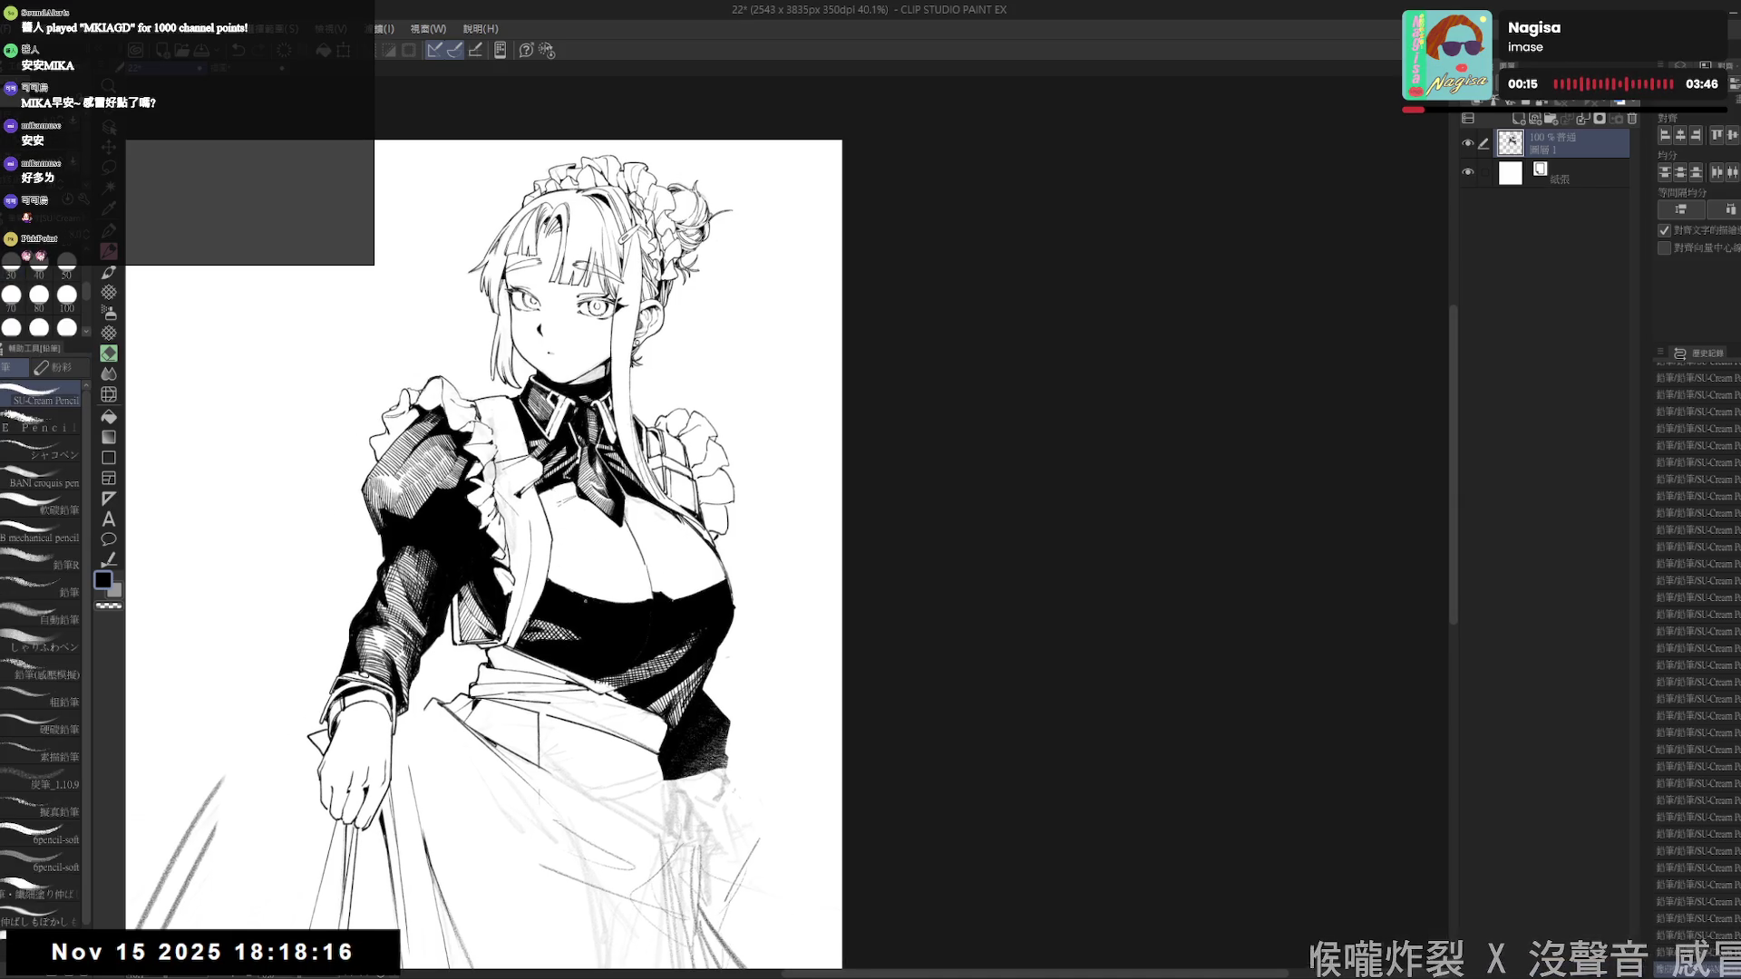
{"action": "scroll", "coordinate": [545, 543], "scroll_direction": "up", "scroll_amount": 1}
{"action": "mouse_move", "coordinate": [545, 542]}
{"action": "left_mouse_down"}
{"action": "mouse_move", "coordinate": [574, 523]}
{"action": "mouse_move", "coordinate": [529, 602]}
{"action": "mouse_move", "coordinate": [549, 632]}
{"action": "left_mouse_up"}
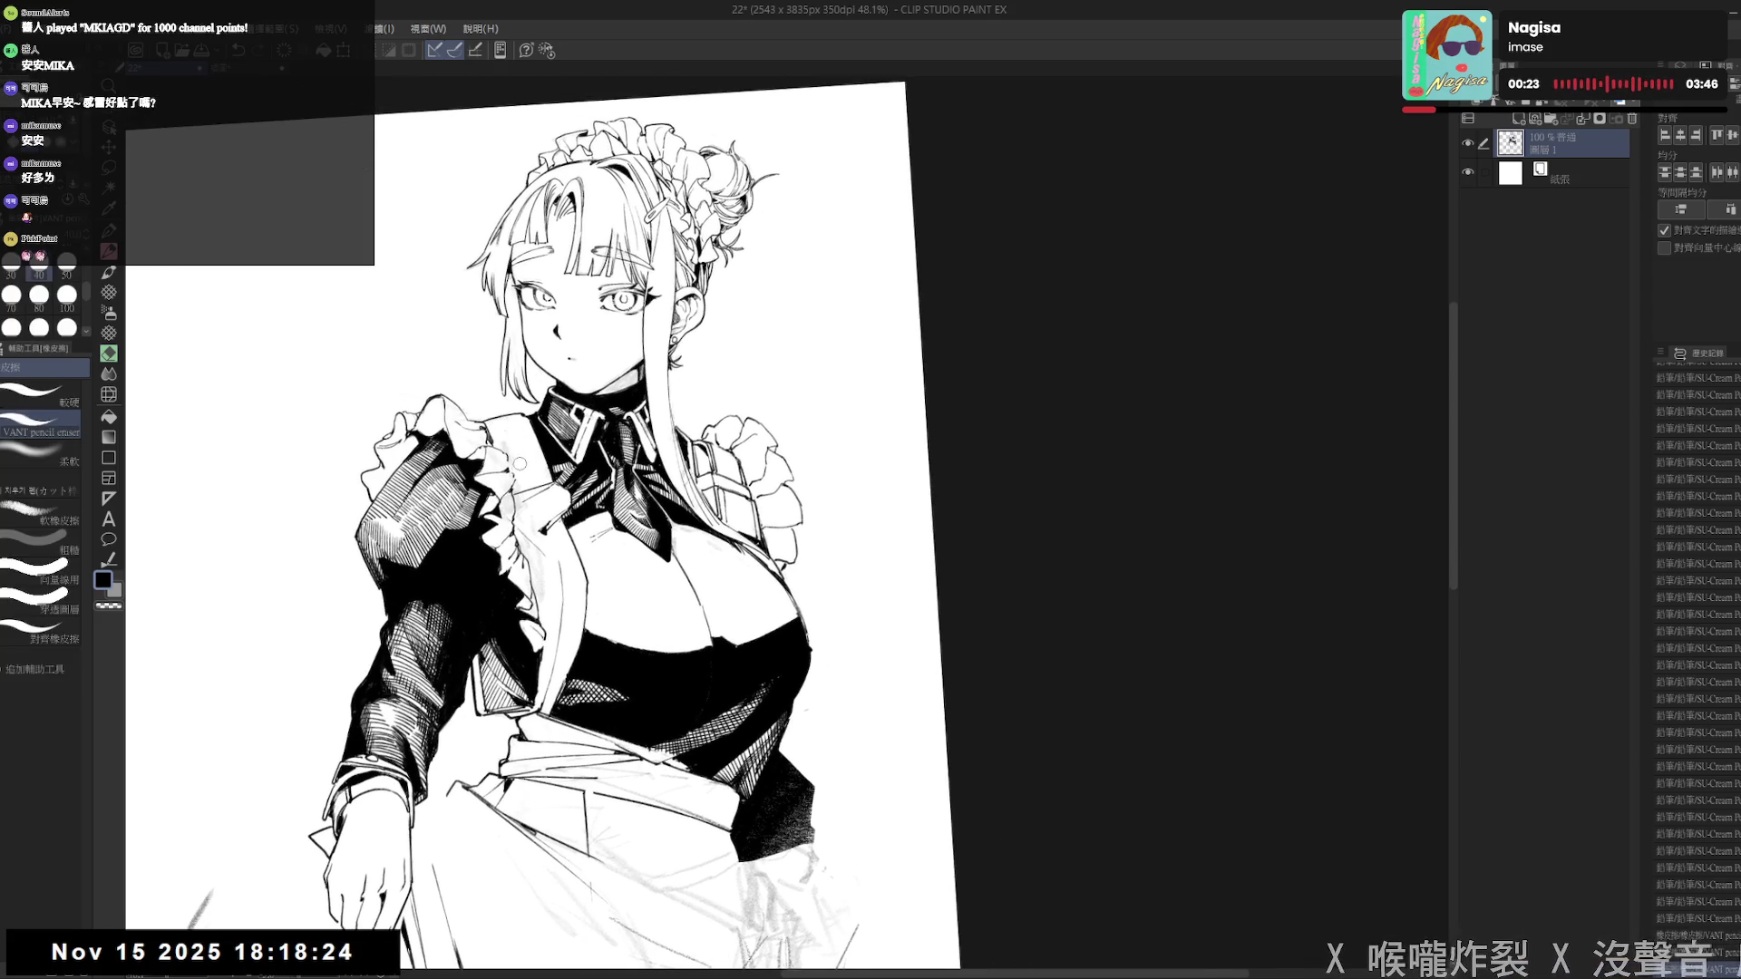
{"action": "key", "text": "bracketright"}
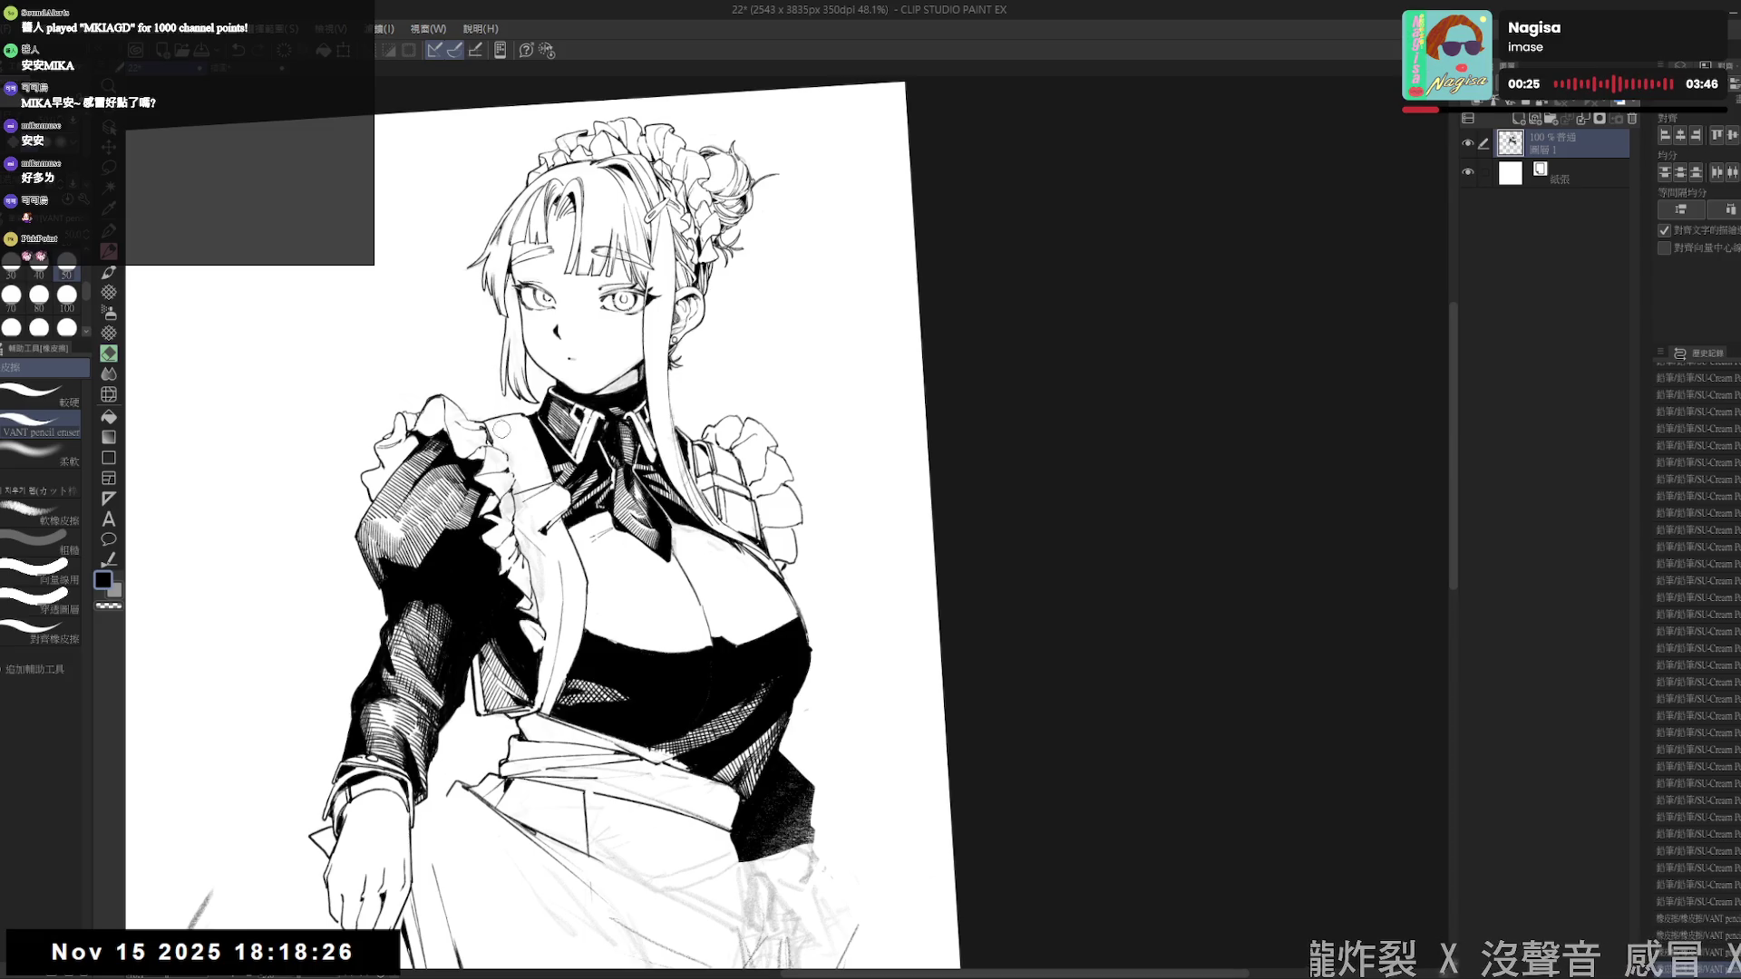
- Erase stray lines on the jacket front and around the jacket button
{"action": "mouse_move", "coordinate": [502, 433]}
{"action": "left_mouse_down"}
{"action": "mouse_move", "coordinate": [490, 457]}
{"action": "mouse_move", "coordinate": [522, 478]}
{"action": "mouse_move", "coordinate": [505, 479]}
{"action": "mouse_move", "coordinate": [534, 537]}
{"action": "left_mouse_up"}
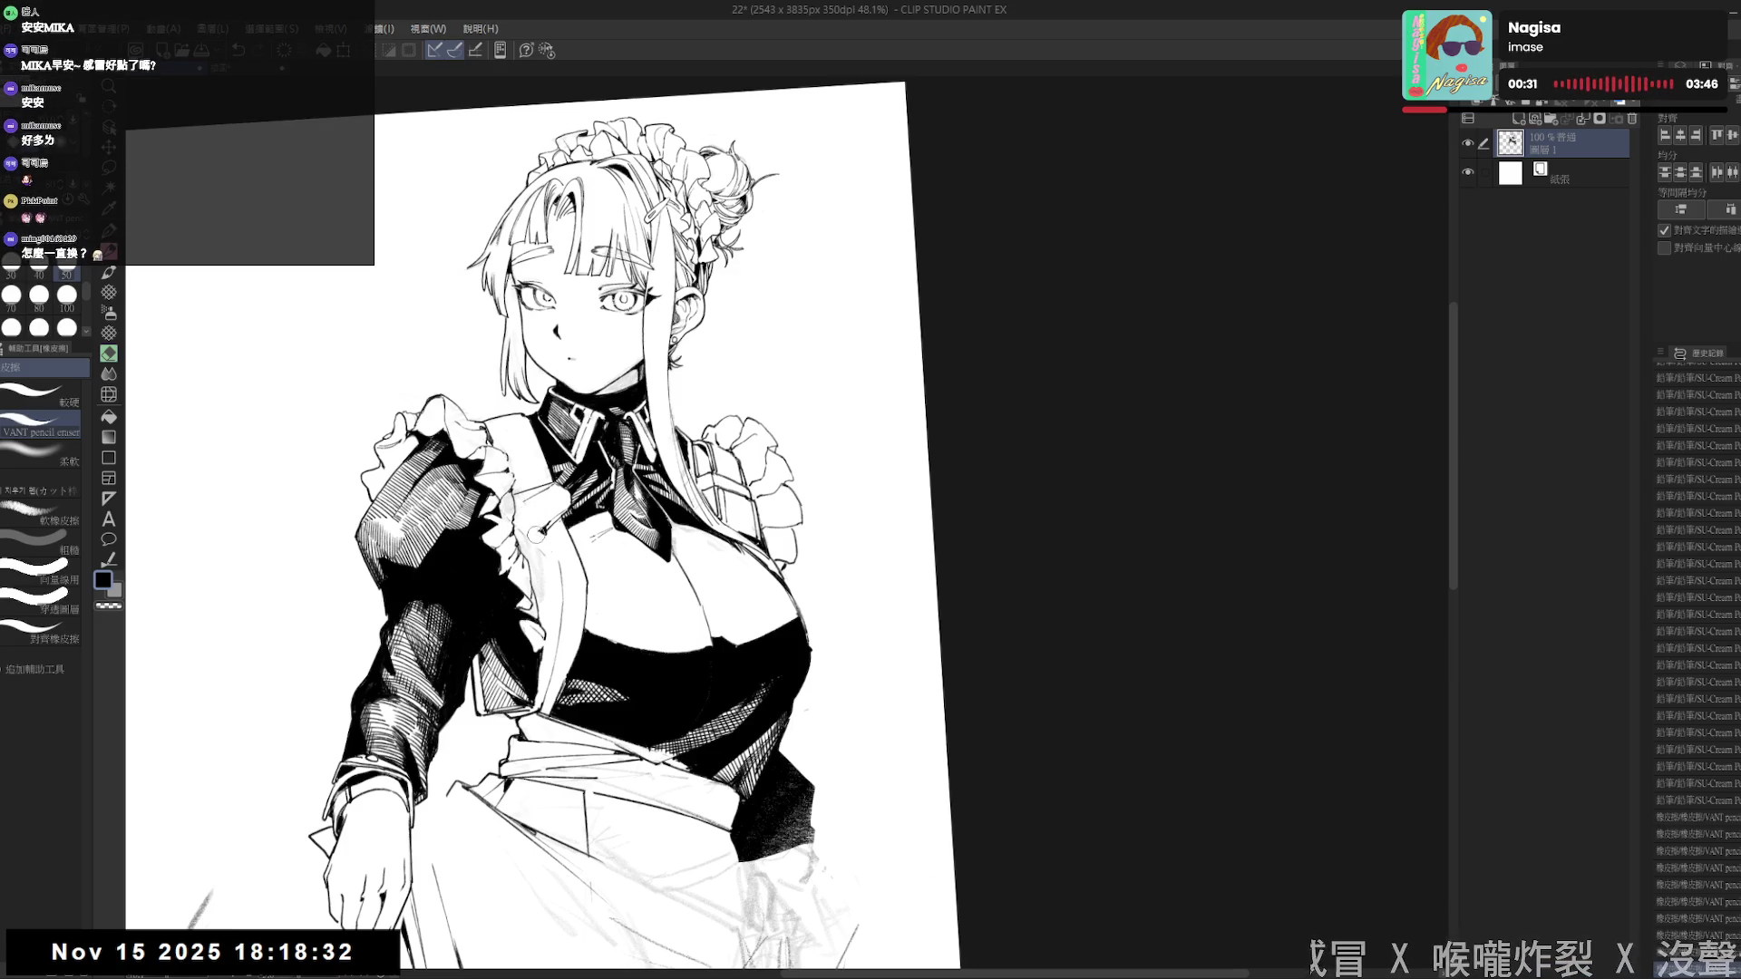
{"action": "key", "text": "asciicircum"}
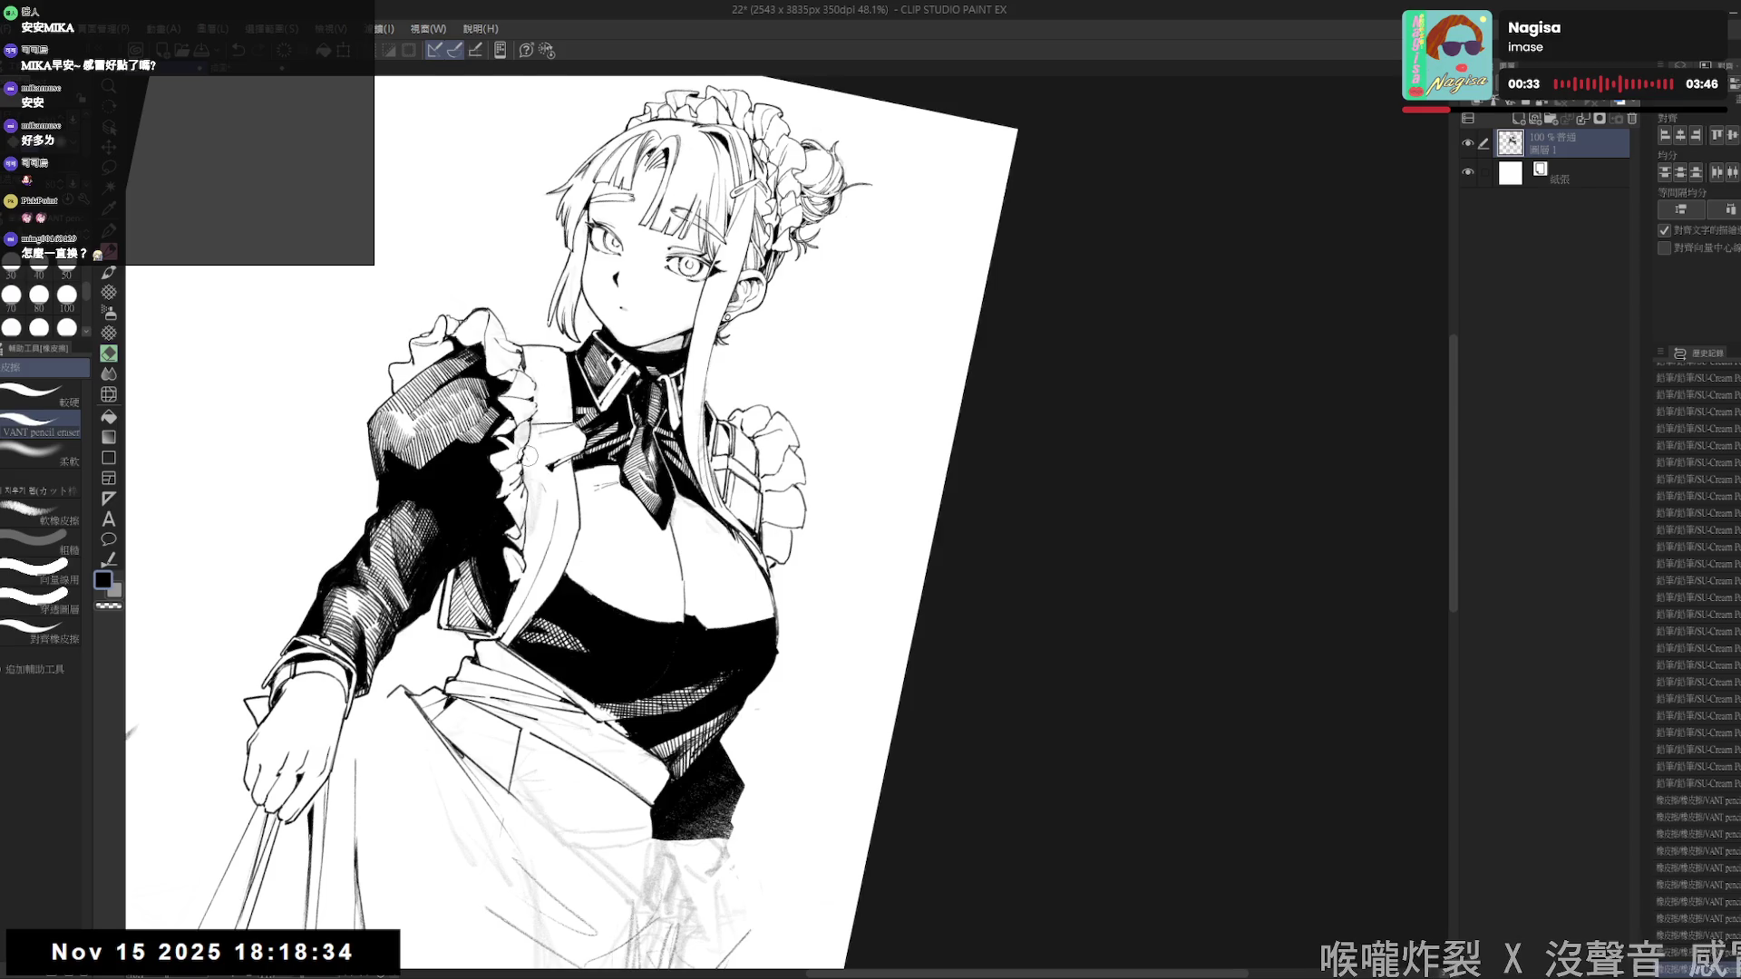
{"action": "mouse_move", "coordinate": [543, 485]}
{"action": "left_mouse_down"}
{"action": "mouse_move", "coordinate": [533, 521]}
{"action": "mouse_move", "coordinate": [618, 482]}
{"action": "mouse_move", "coordinate": [494, 558]}
{"action": "left_mouse_up"}
- Erase one more small stray mark on the jacket, then reset the canvas rotation upright
{"action": "key", "text": "p"}
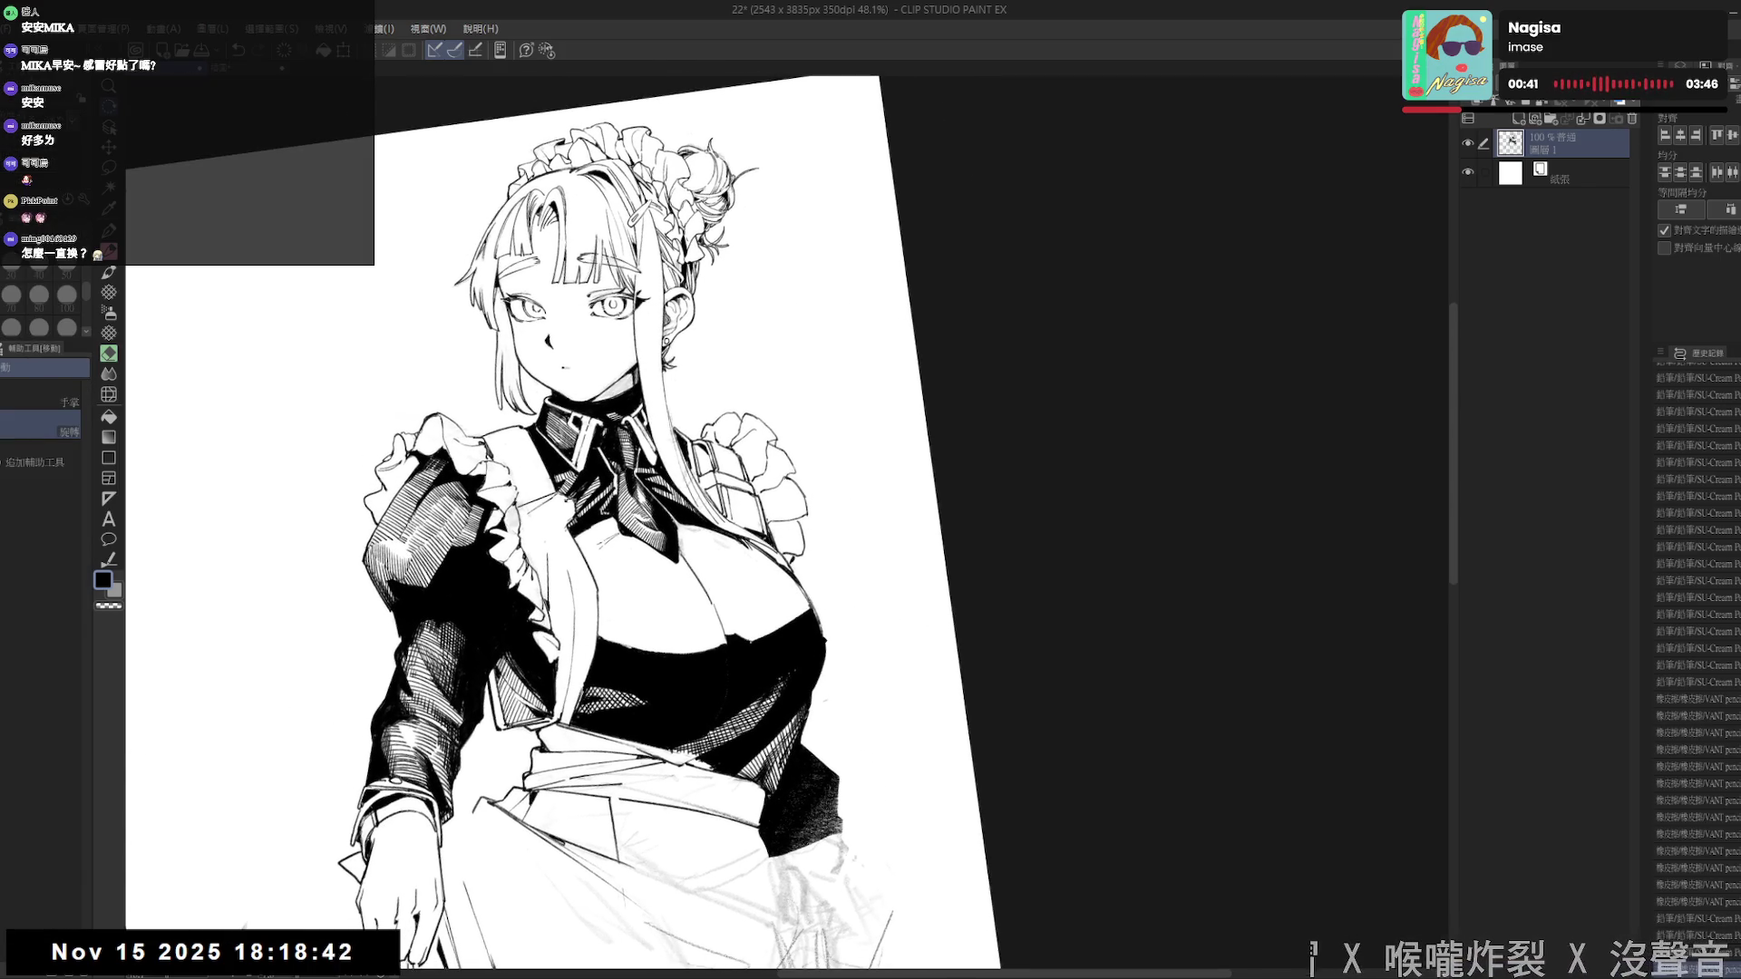
{"action": "key", "text": "p"}
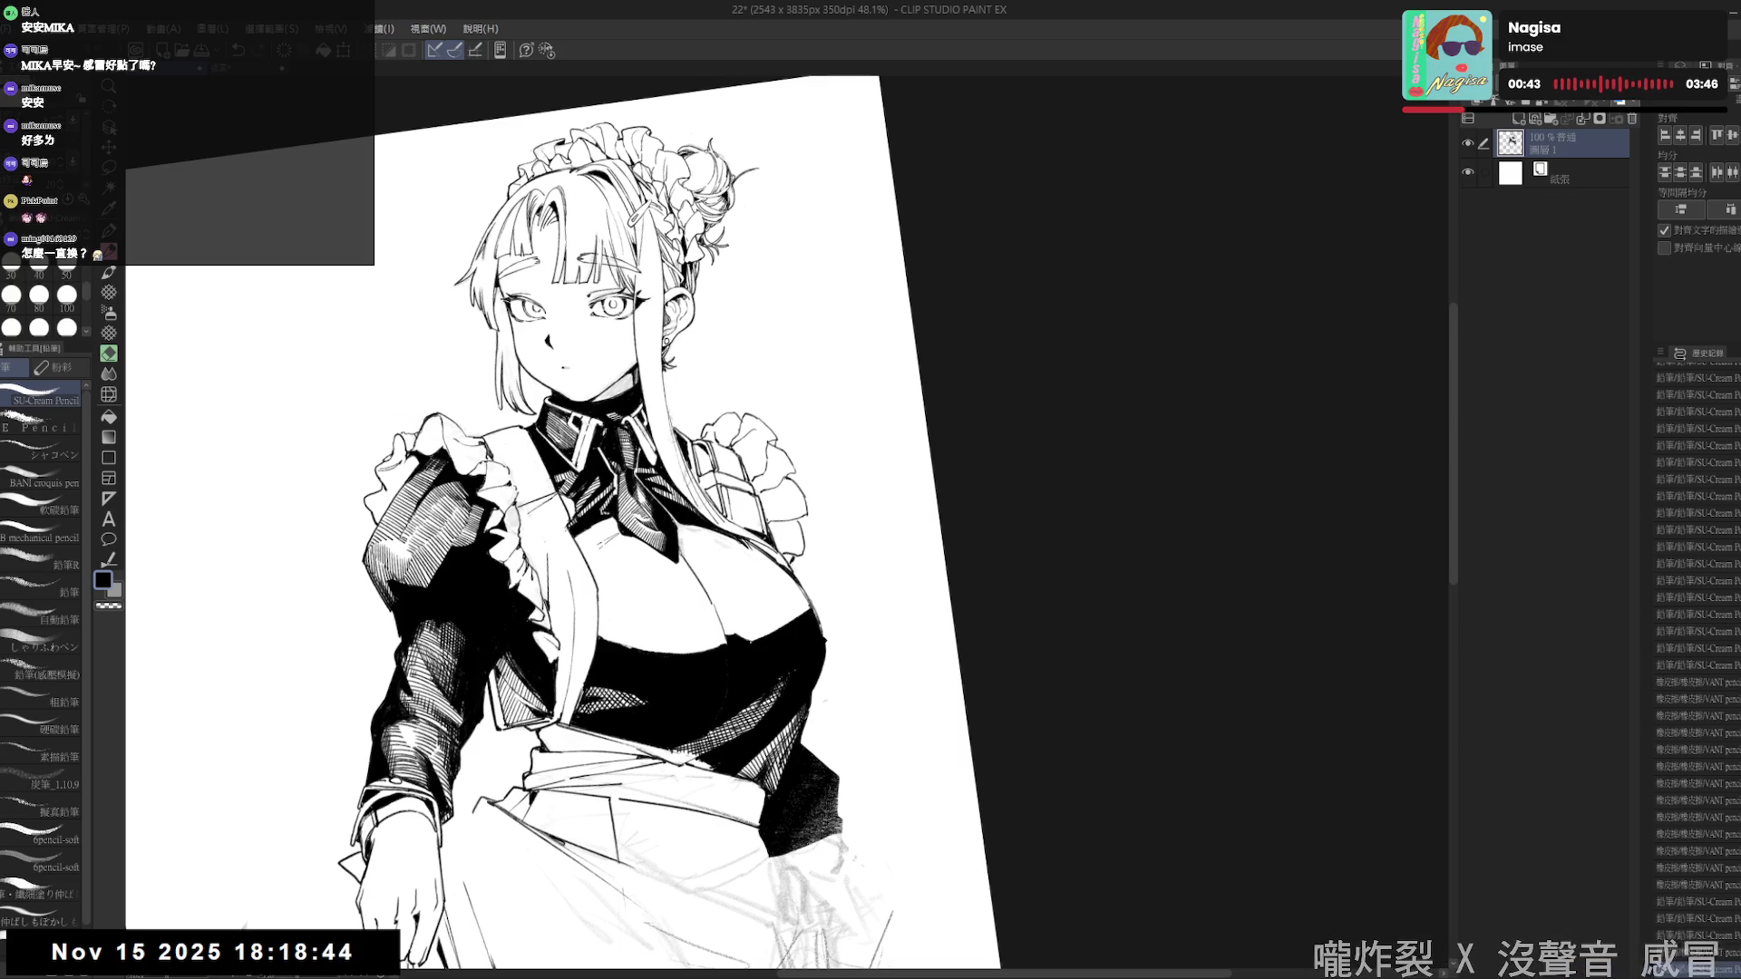
{"action": "key", "text": "g"}
{"action": "key", "text": "p"}
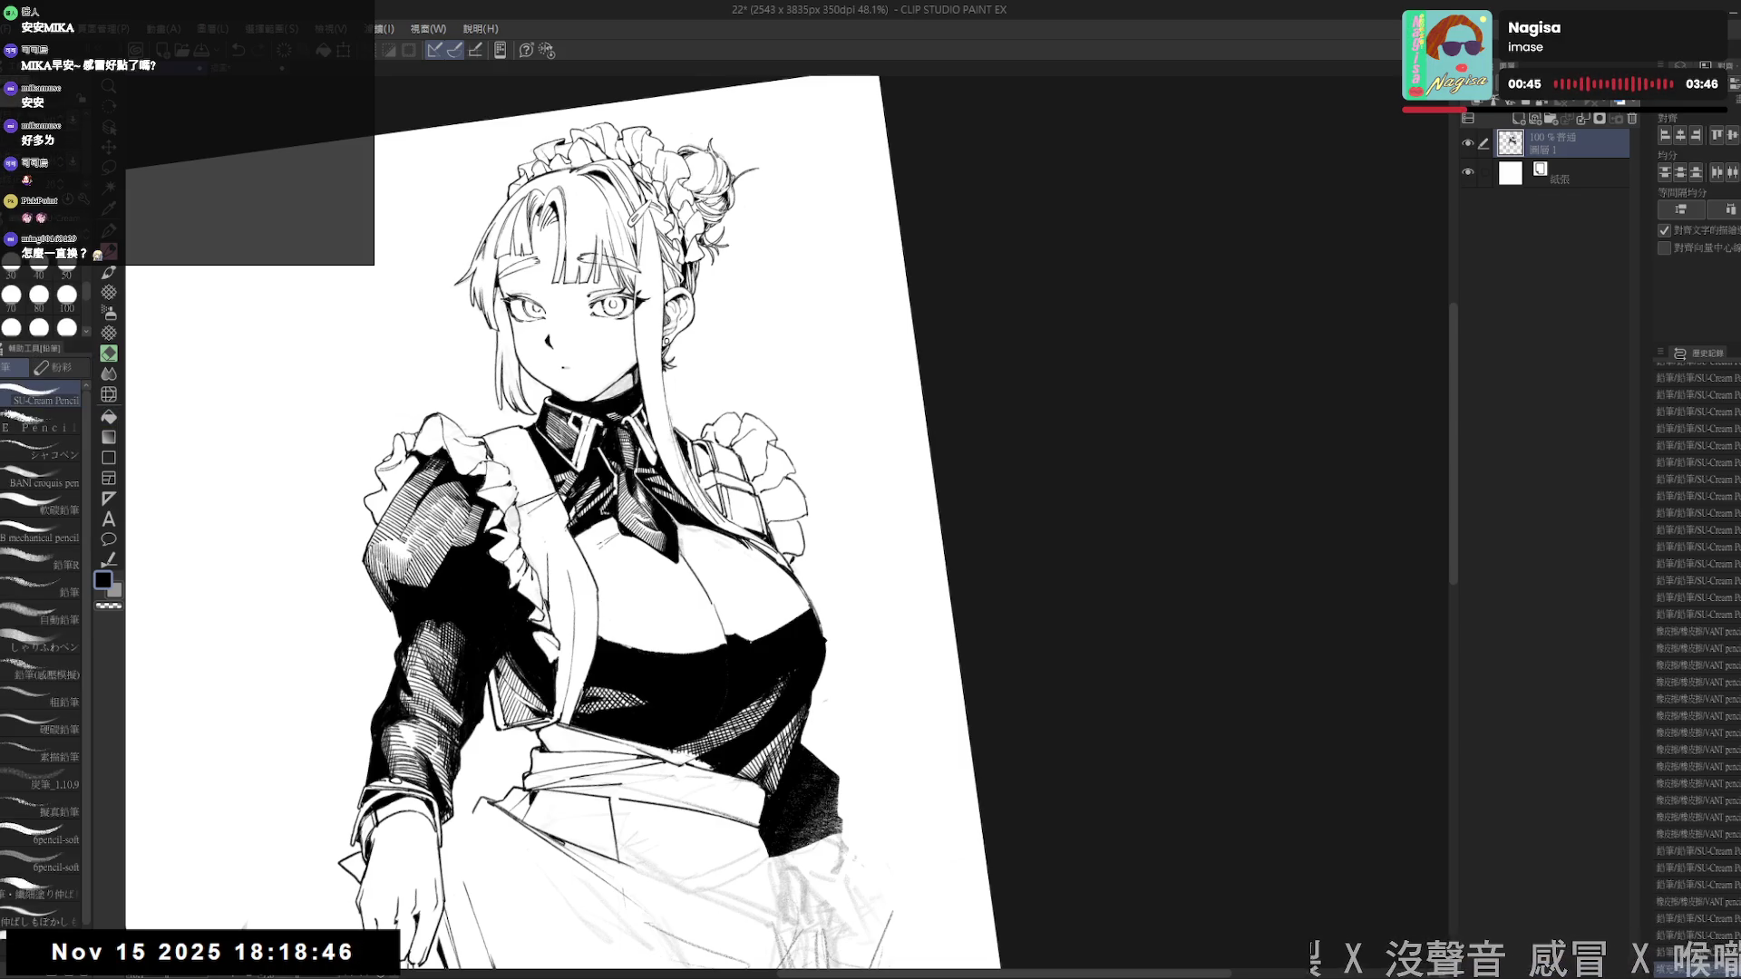
{"action": "key", "text": "e"}
{"action": "key", "text": "p"}
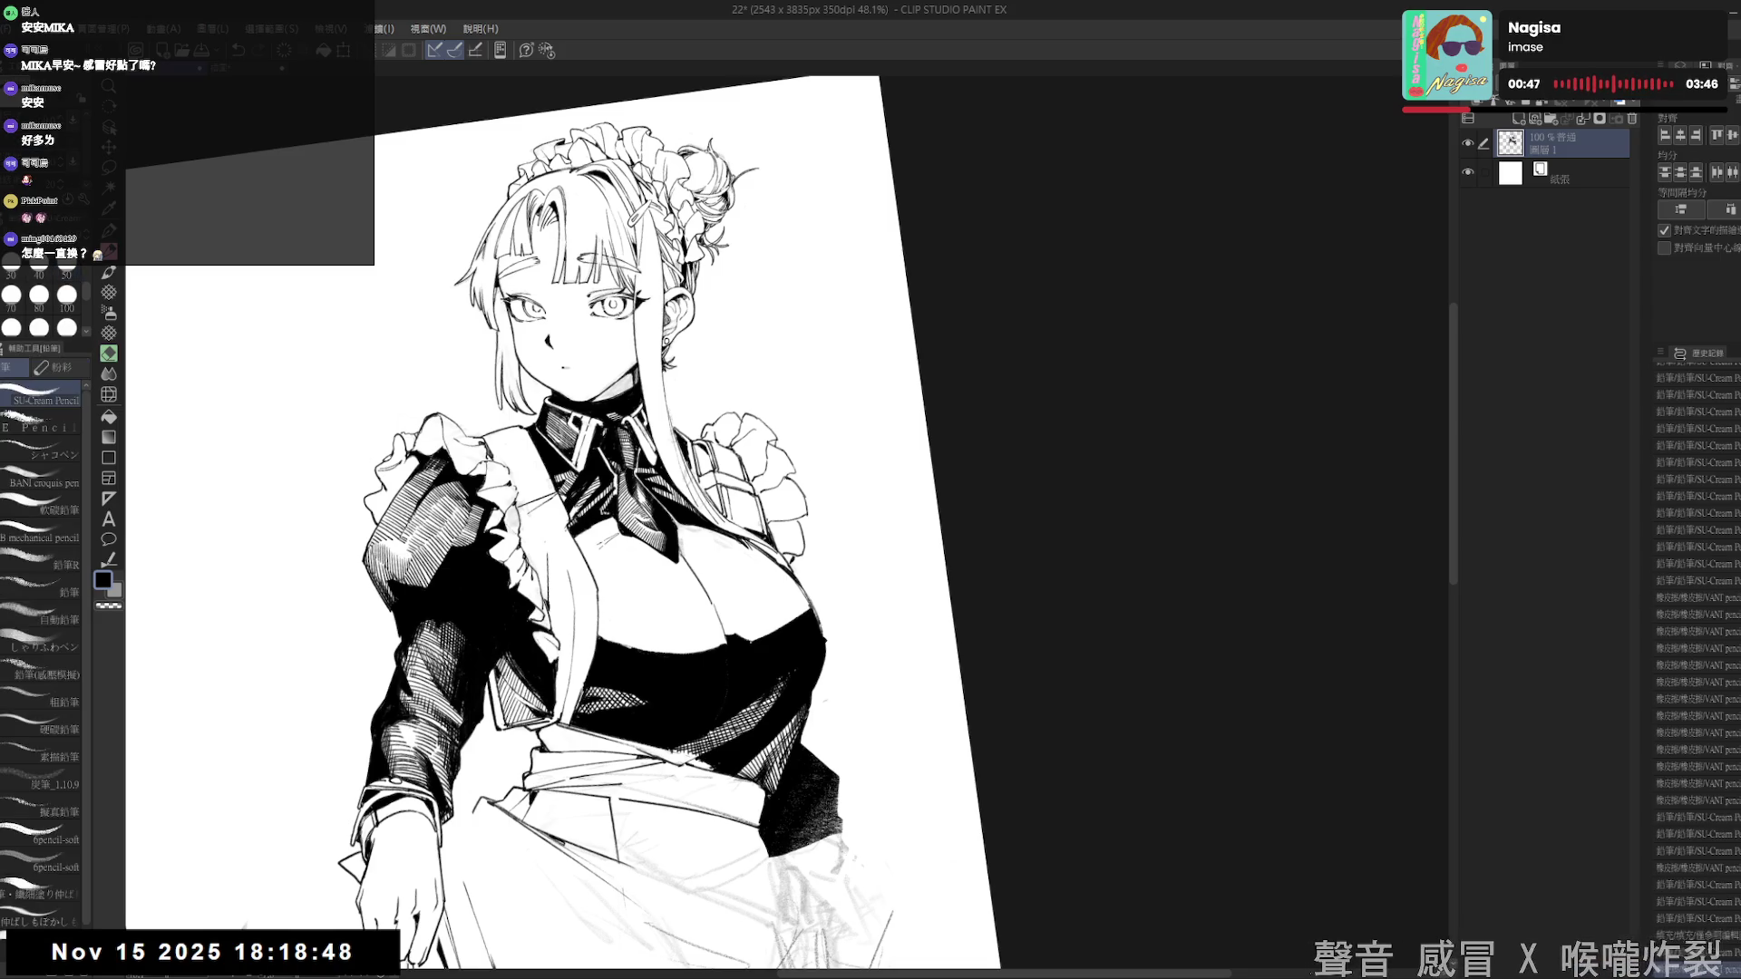
{"action": "key", "text": "e"}
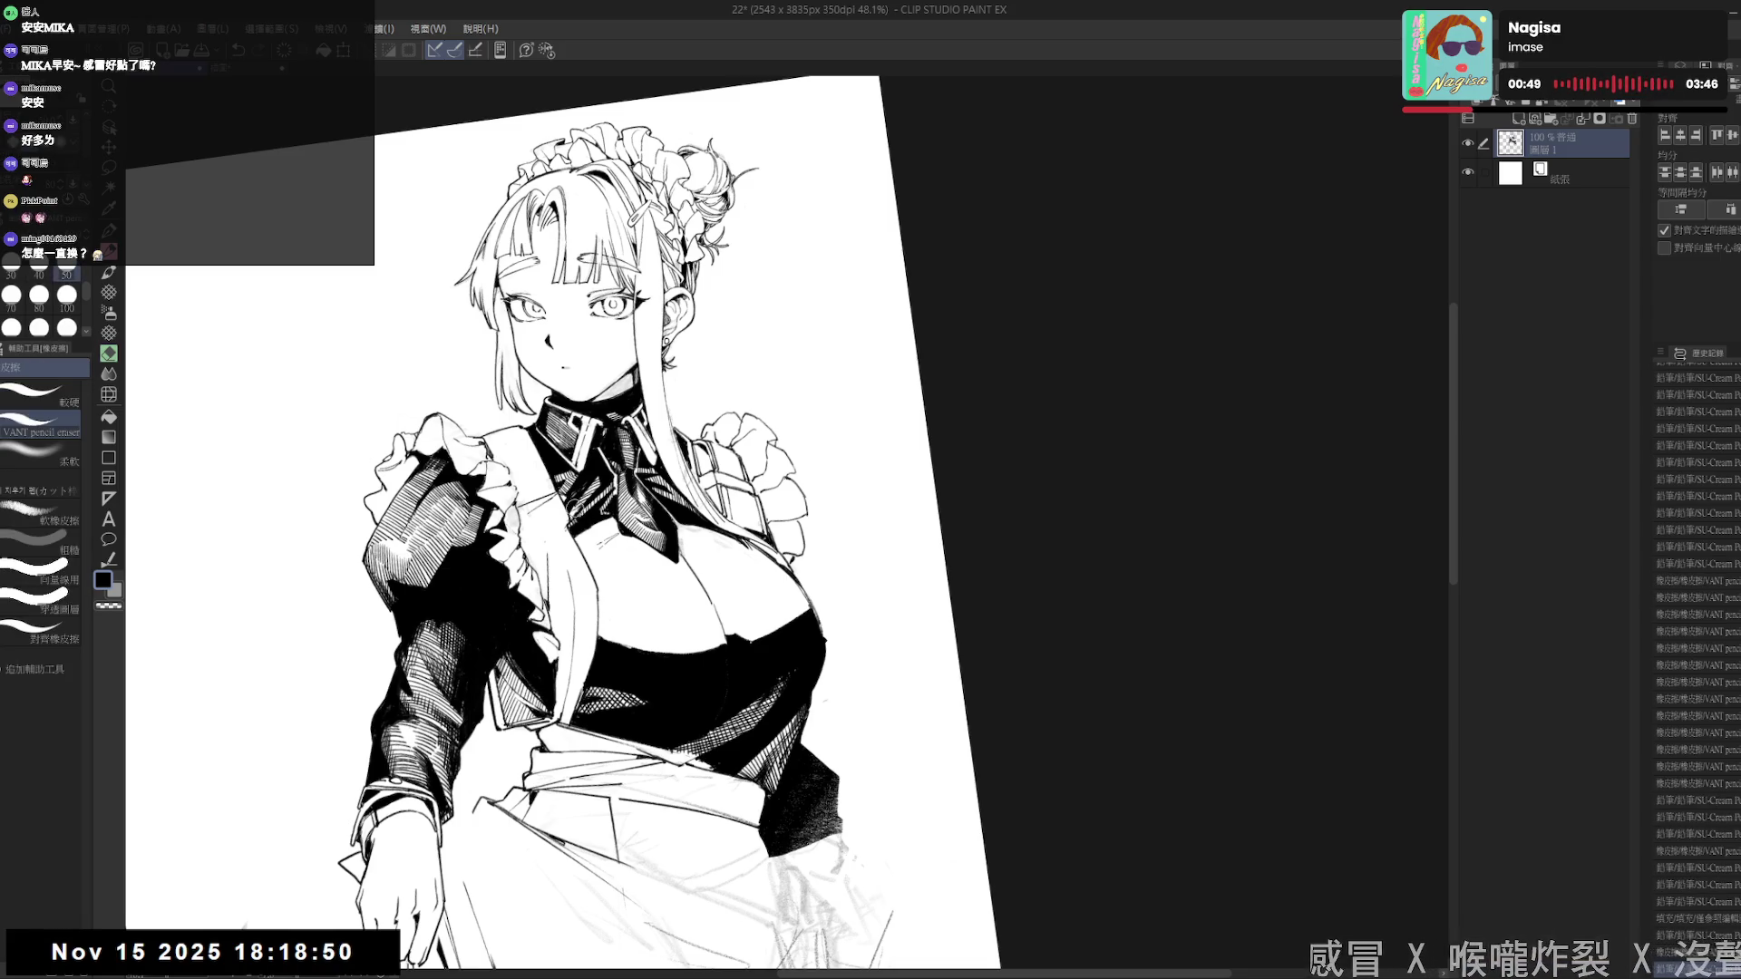
{"action": "key", "text": "p"}
{"action": "key", "text": "e"}
{"action": "left_click_drag", "start_coordinate": [553, 490], "coordinate": [562, 501]}
{"action": "key", "text": "p"}
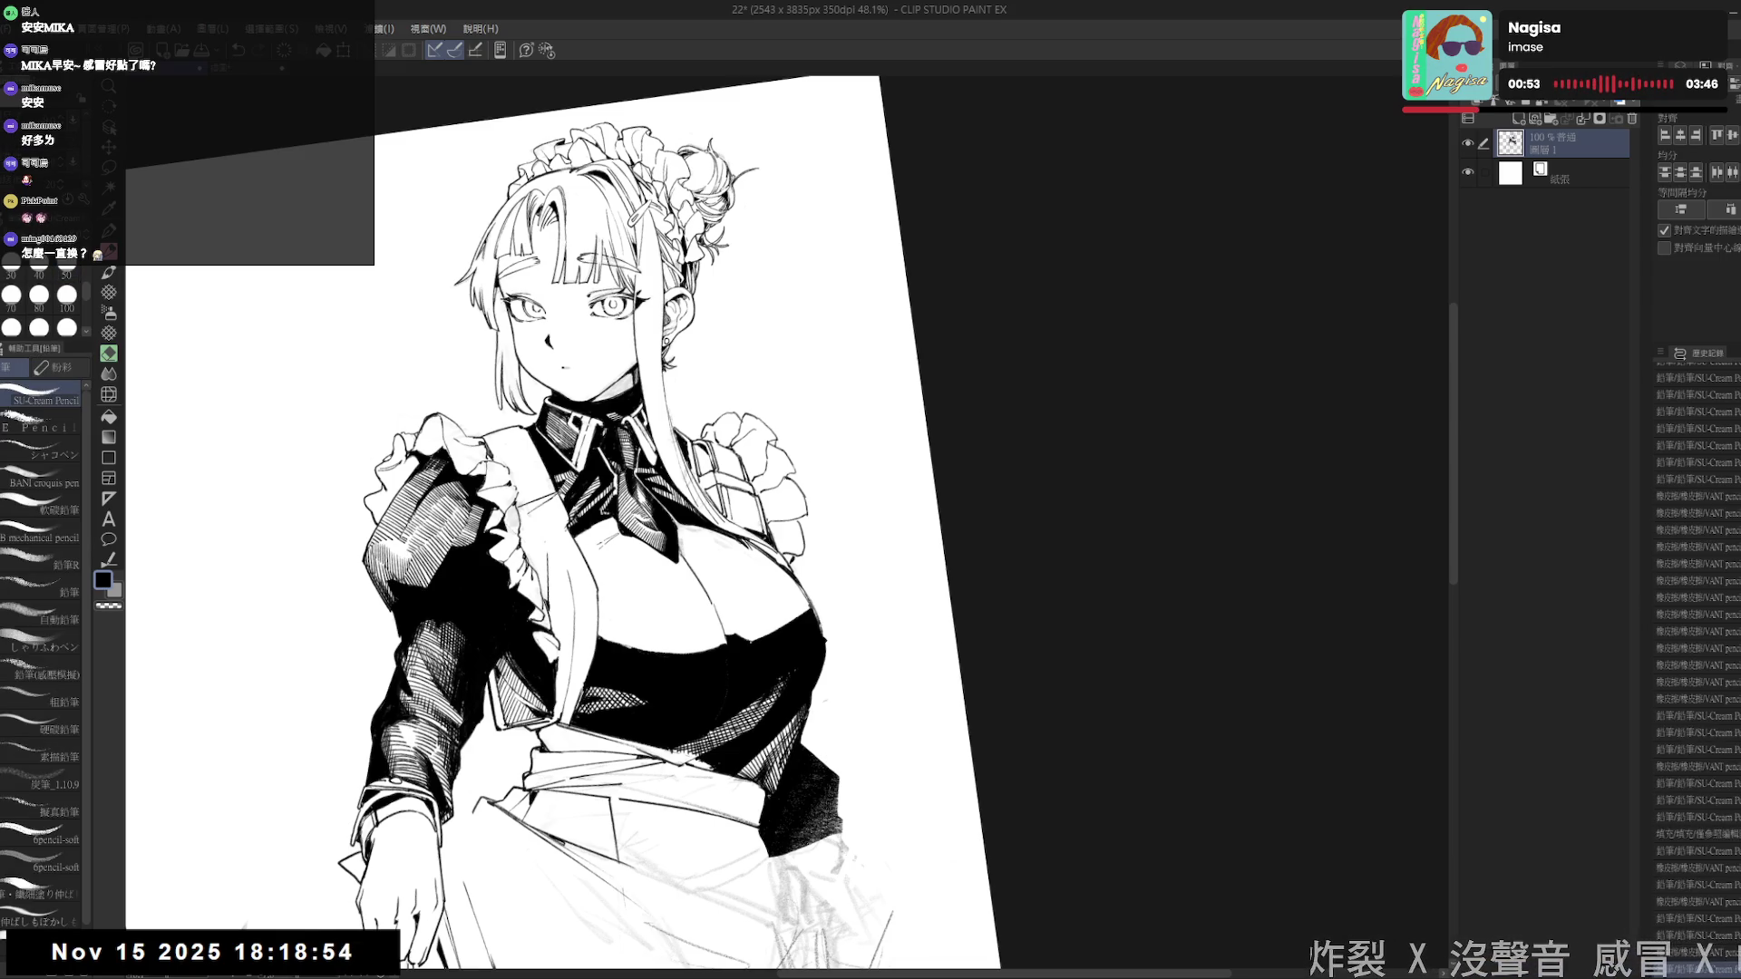
{"action": "key", "text": "ctrl+at"}
{"action": "scroll", "coordinate": [565, 587], "scroll_direction": "down", "scroll_amount": 3}
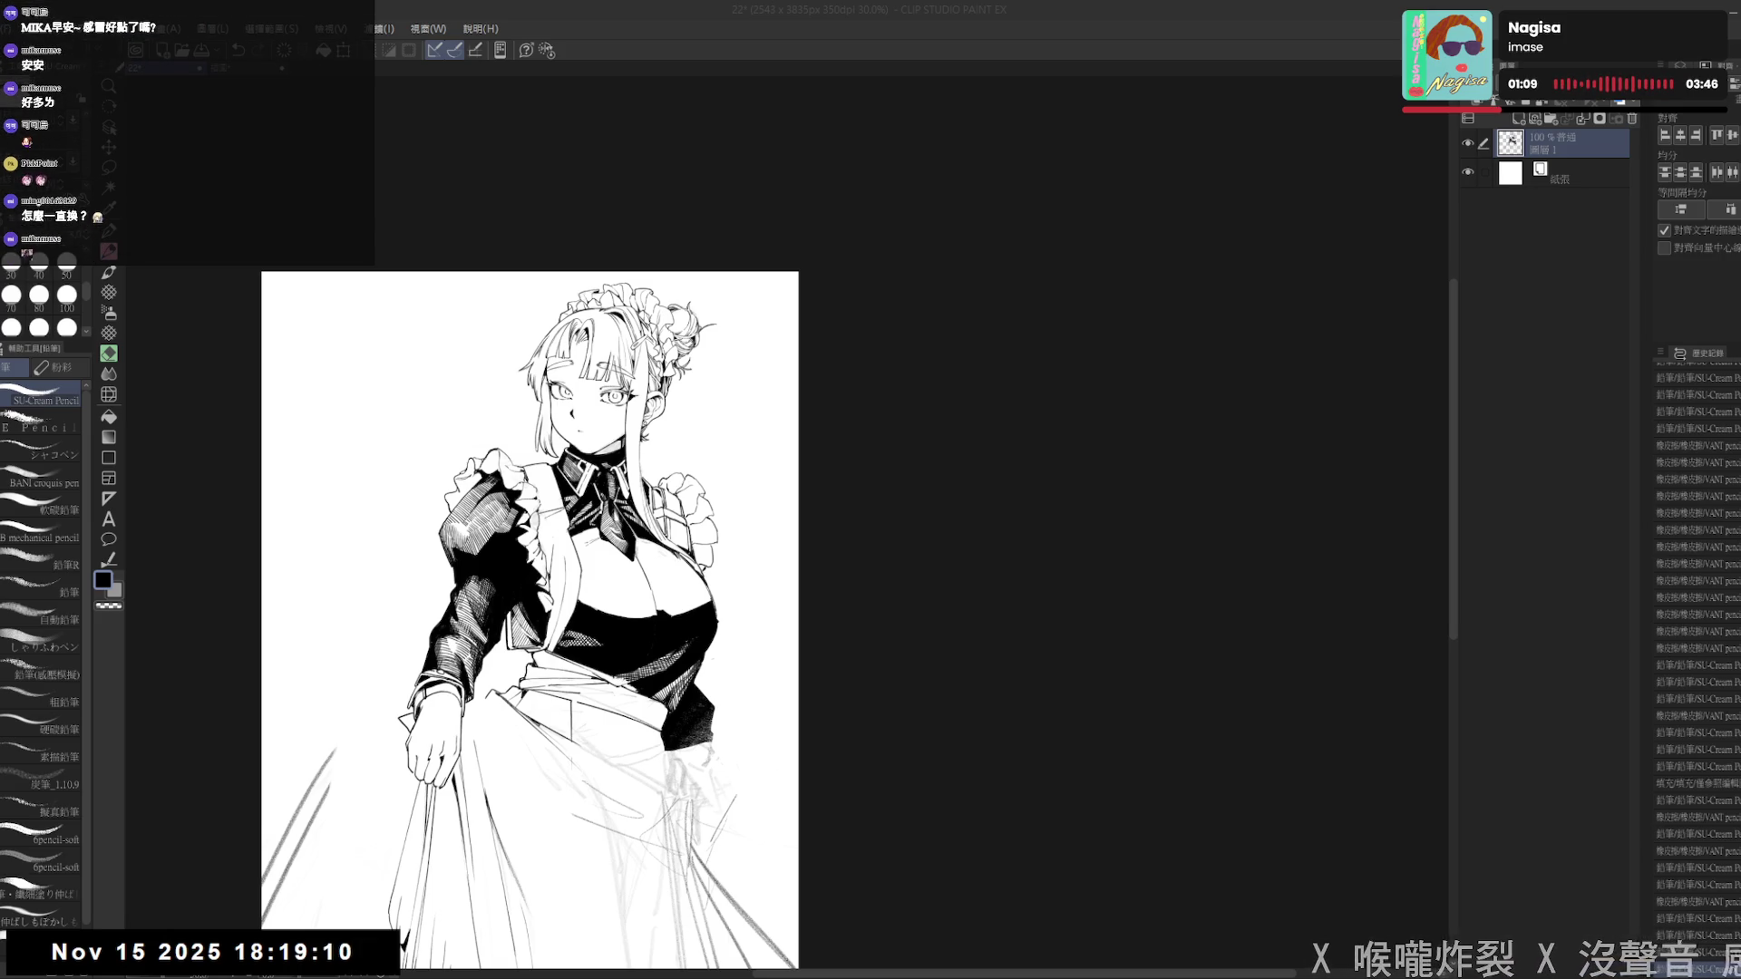
- Clean up a small spot on the jacket and erase a stray mark near the necktie
{"action": "scroll", "coordinate": [530, 616], "scroll_direction": "up", "scroll_amount": 3}
{"action": "key", "text": "p"}
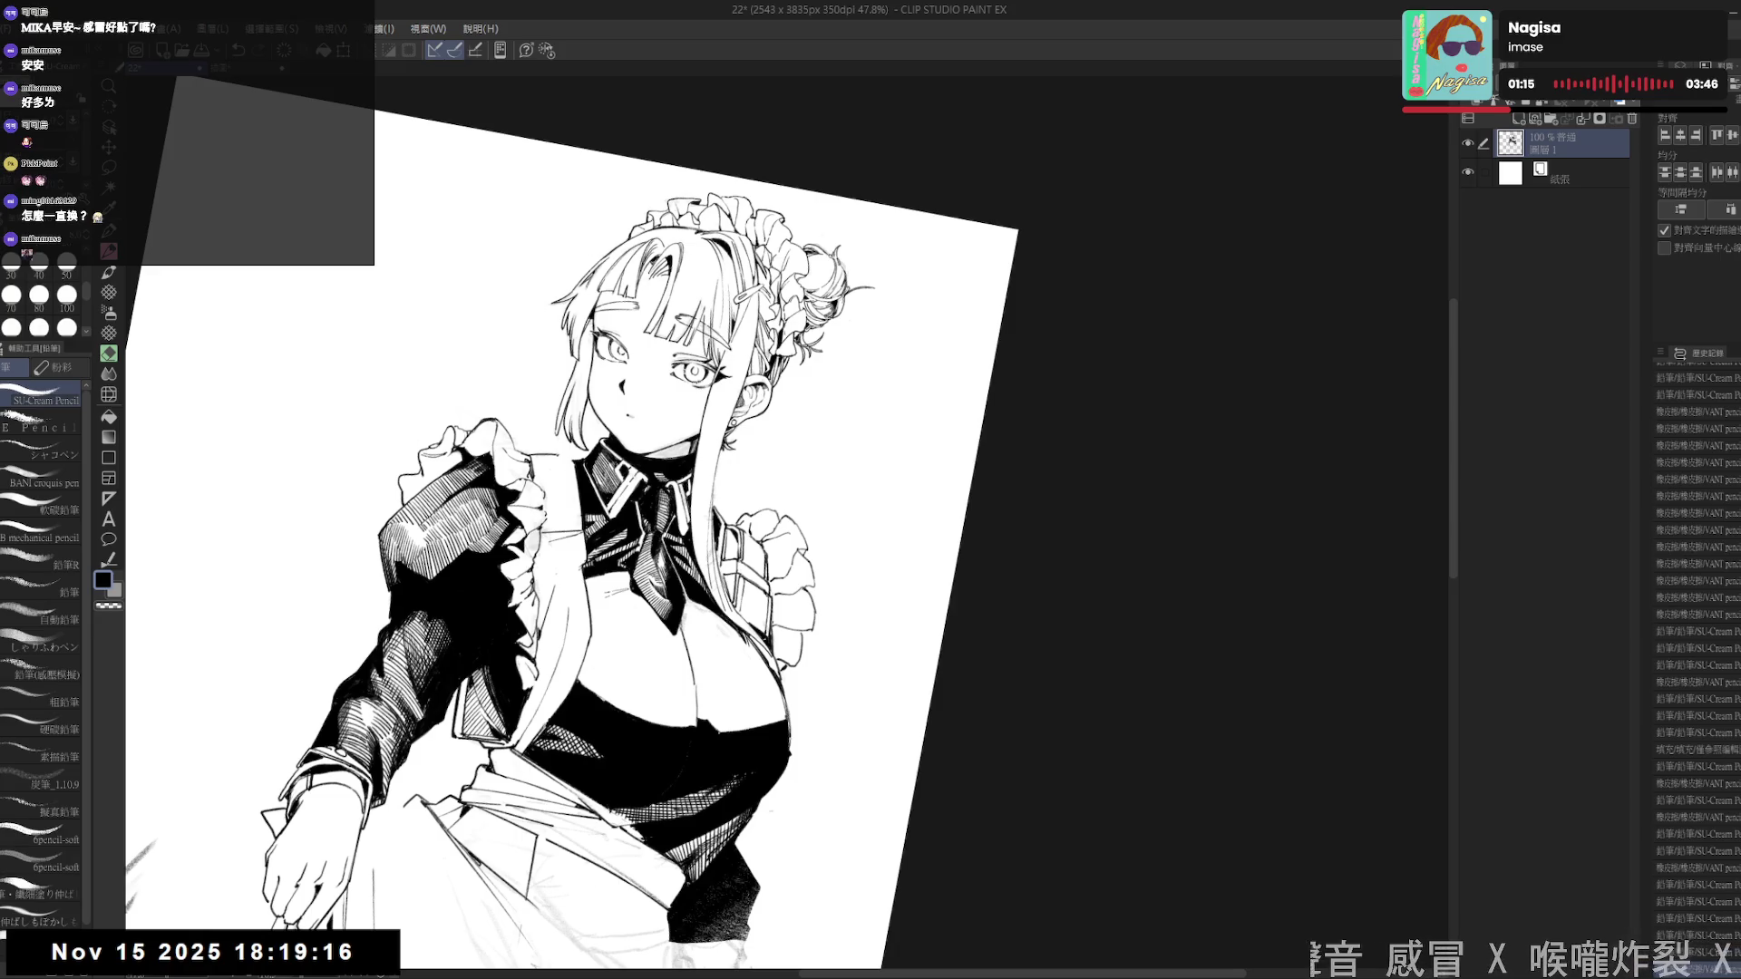
{"action": "mouse_move", "coordinate": [557, 457]}
{"action": "left_mouse_down"}
{"action": "mouse_move", "coordinate": [579, 517]}
{"action": "mouse_move", "coordinate": [575, 495]}
{"action": "left_mouse_up"}
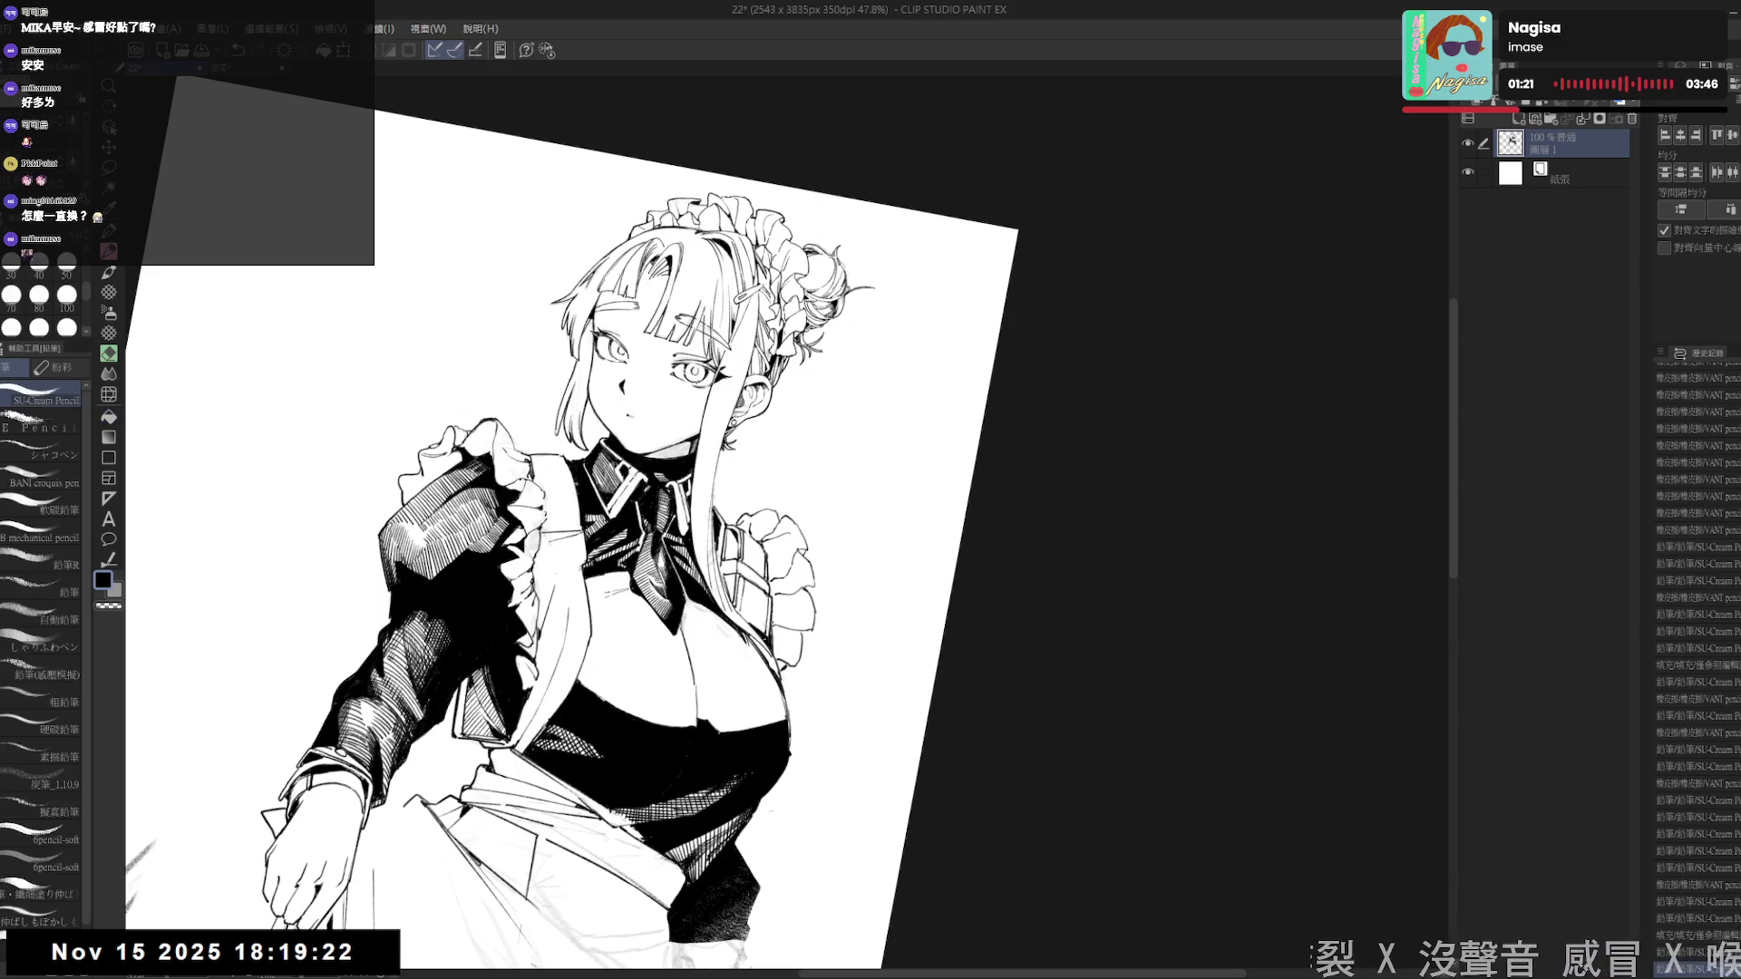
{"action": "key", "text": "e"}
{"action": "key", "text": "asciicircum"}
{"action": "left_click_drag", "start_coordinate": [567, 608], "coordinate": [524, 422]}
{"action": "key", "text": "space"}
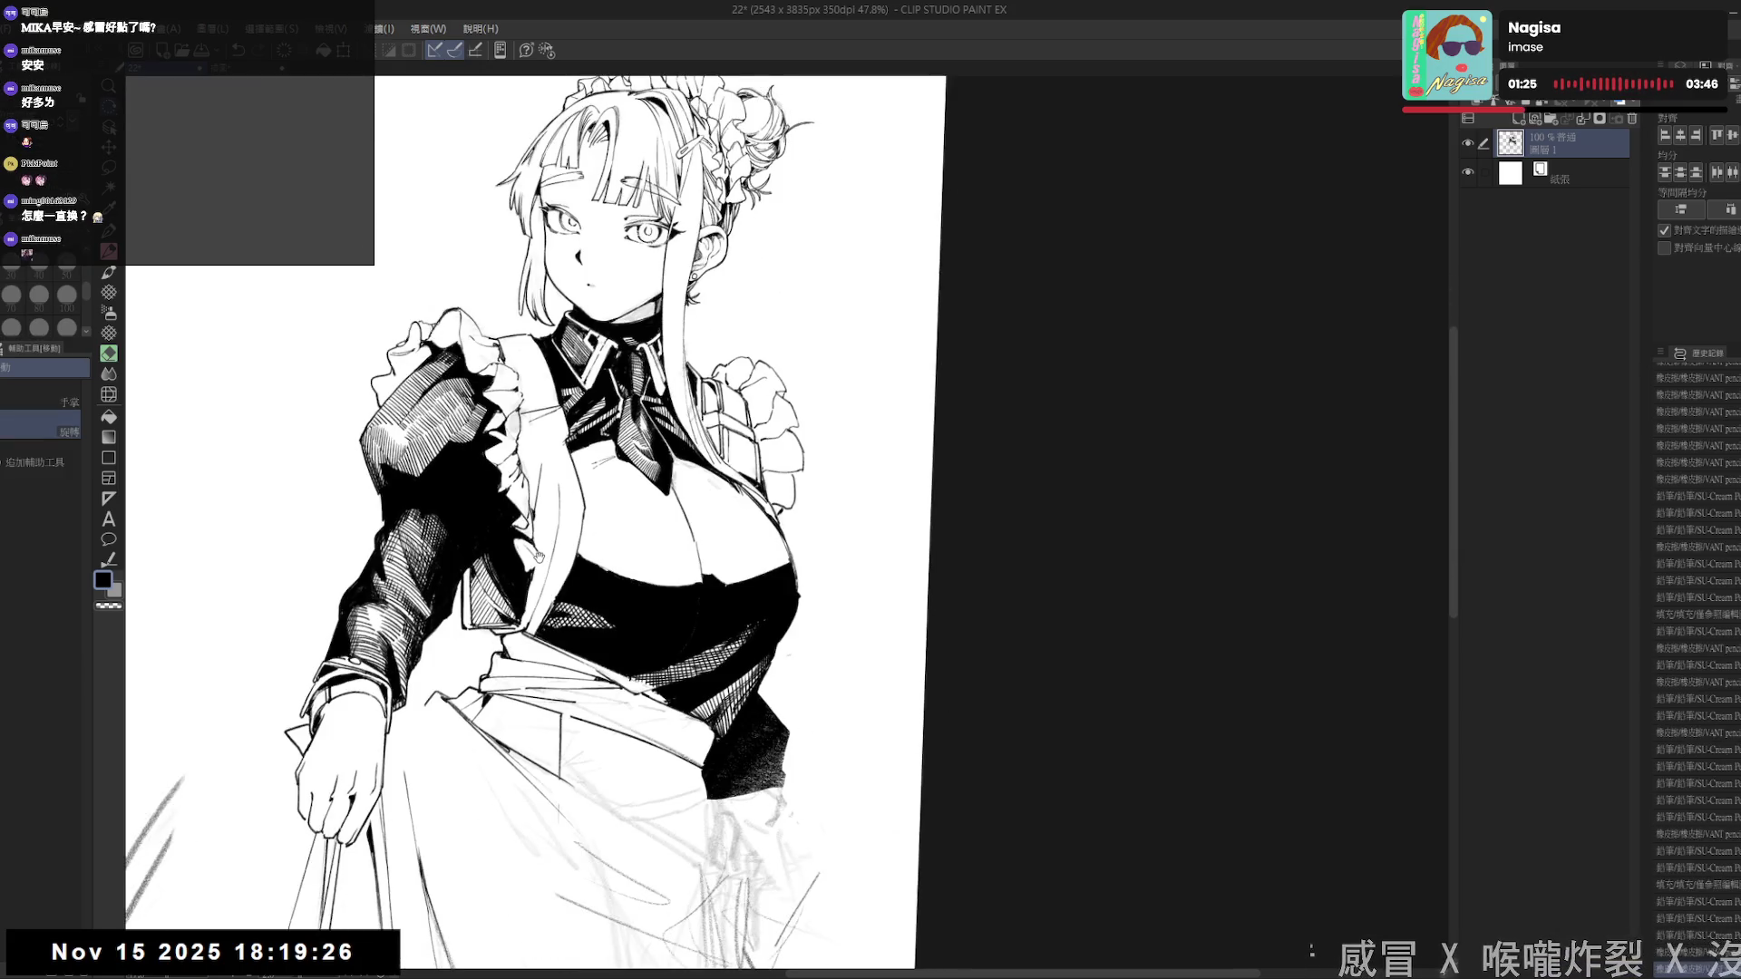
{"action": "scroll", "coordinate": [535, 589], "scroll_direction": "down", "scroll_amount": 2}
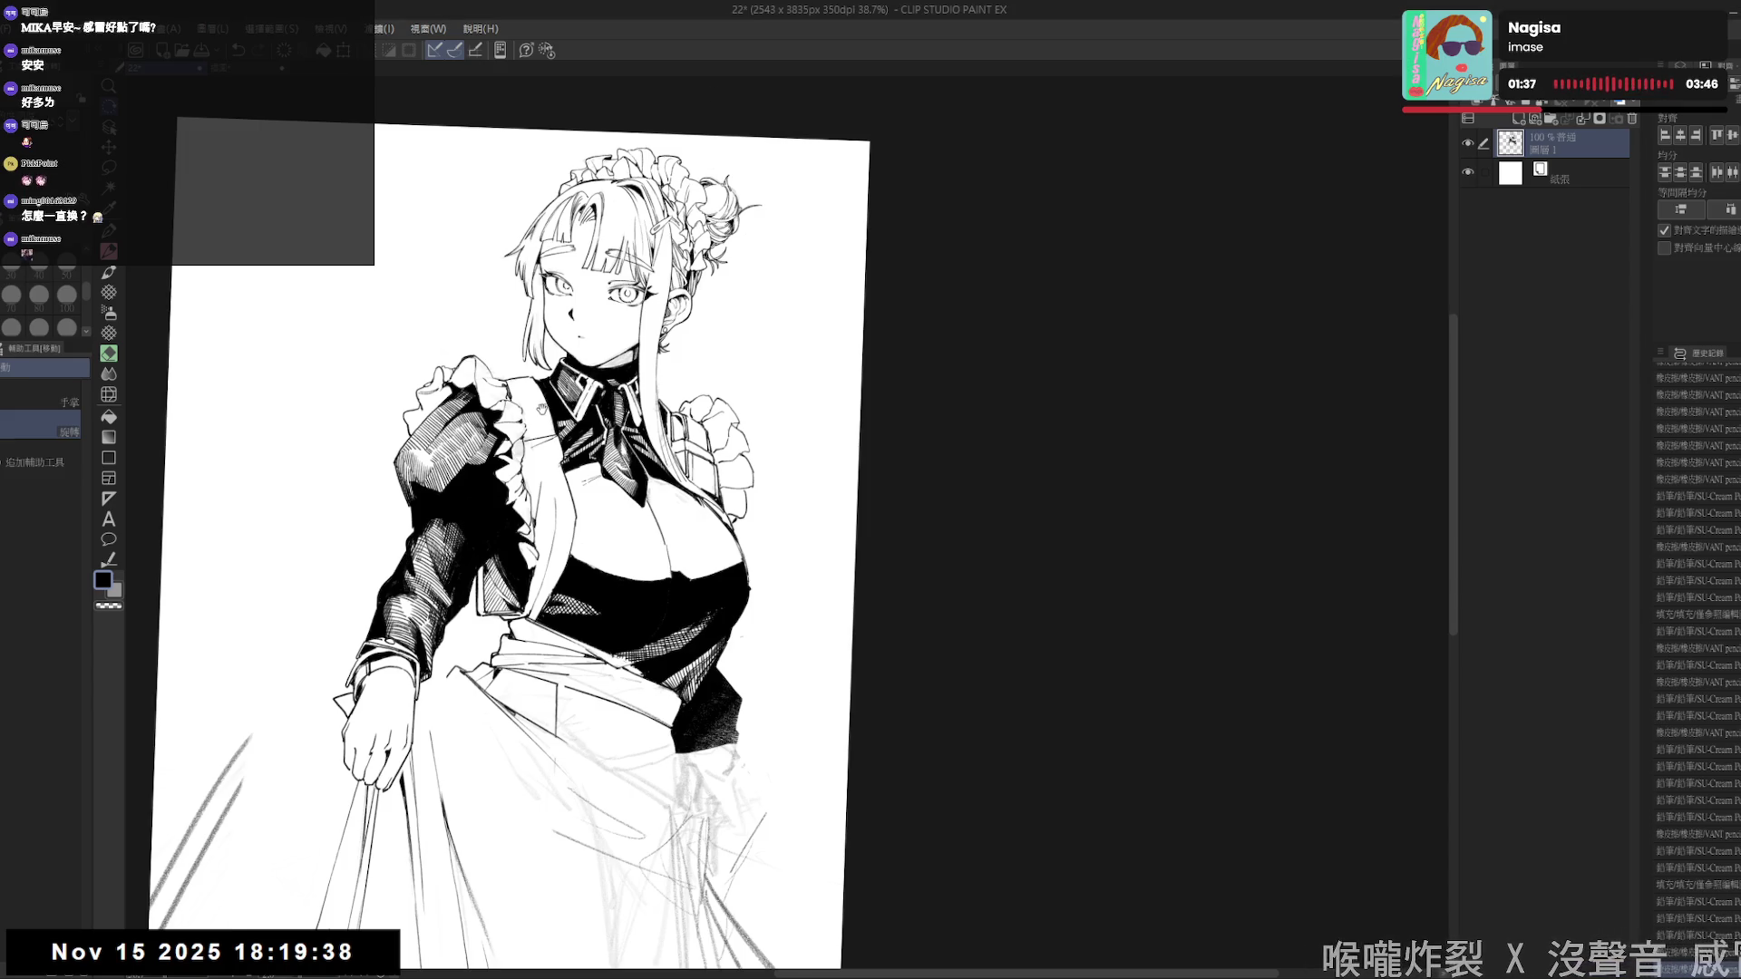
- Erase small stray bits along the collar line
{"action": "scroll", "coordinate": [517, 544], "scroll_direction": "up", "scroll_amount": 2}
{"action": "key", "text": "p"}
{"action": "key", "text": "e"}
{"action": "mouse_move", "coordinate": [537, 418]}
{"action": "left_mouse_down"}
{"action": "mouse_move", "coordinate": [564, 416]}
{"action": "mouse_move", "coordinate": [580, 490]}
{"action": "left_mouse_up"}
{"action": "key", "text": "p"}
{"action": "key", "text": "e"}
{"action": "left_click_drag", "start_coordinate": [548, 412], "coordinate": [567, 427]}
{"action": "key", "text": "p"}
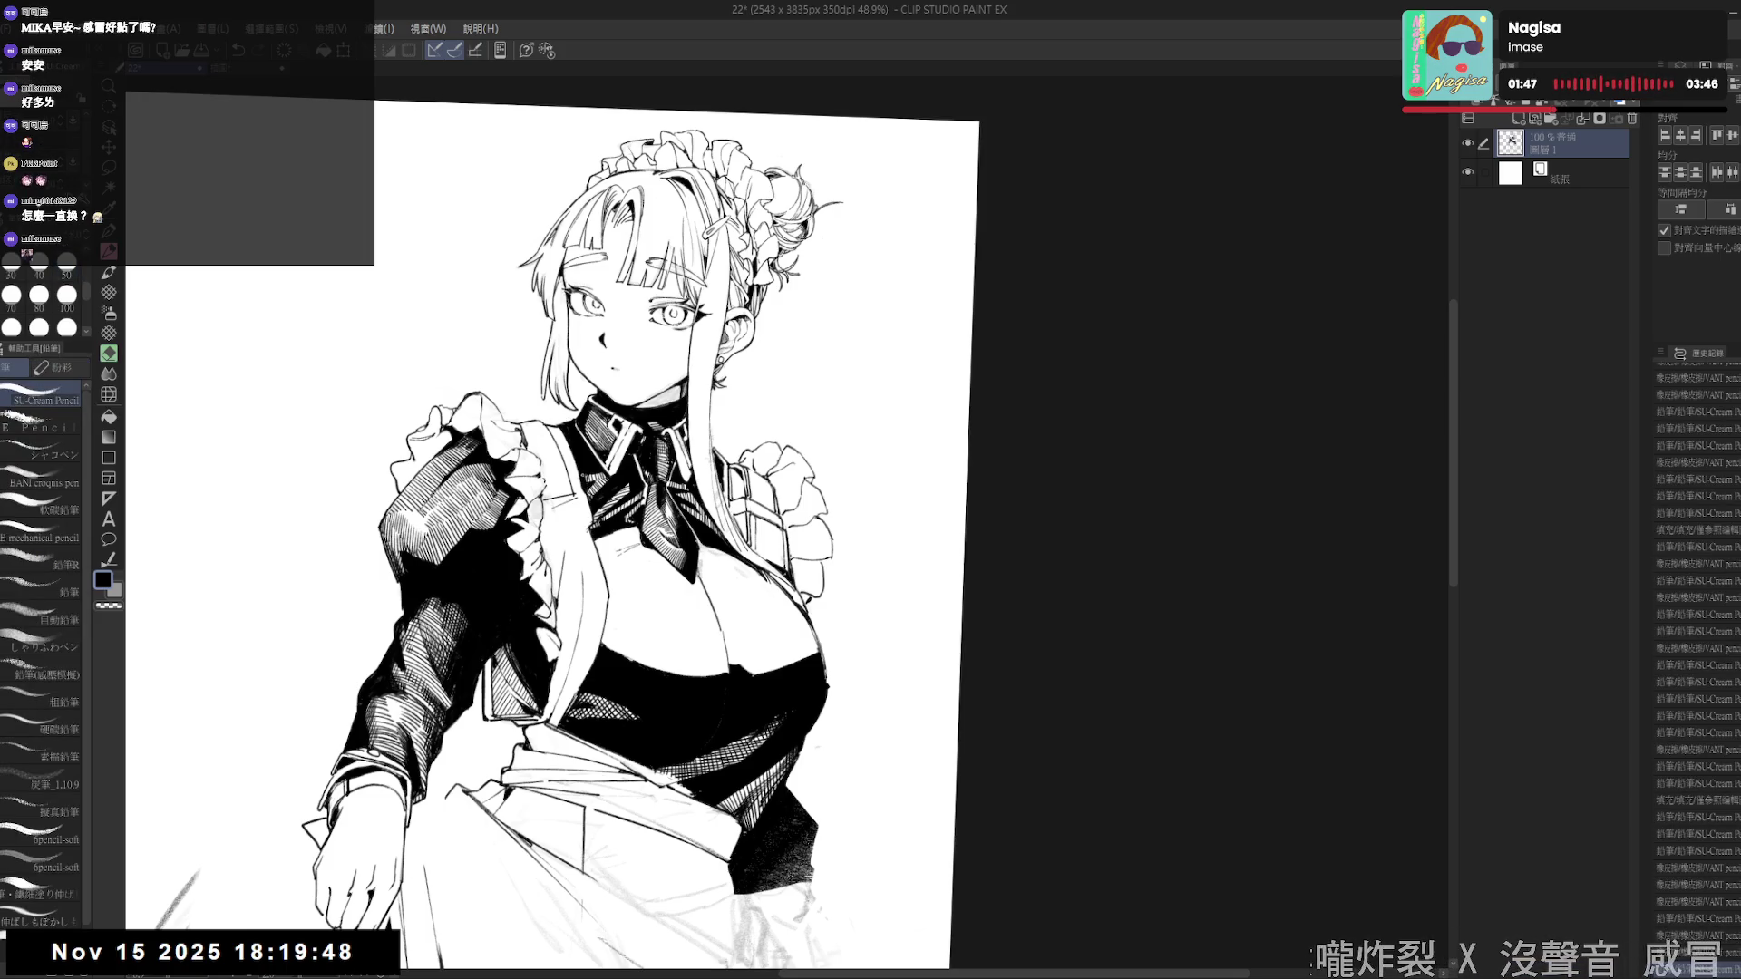
{"action": "key", "text": "e"}
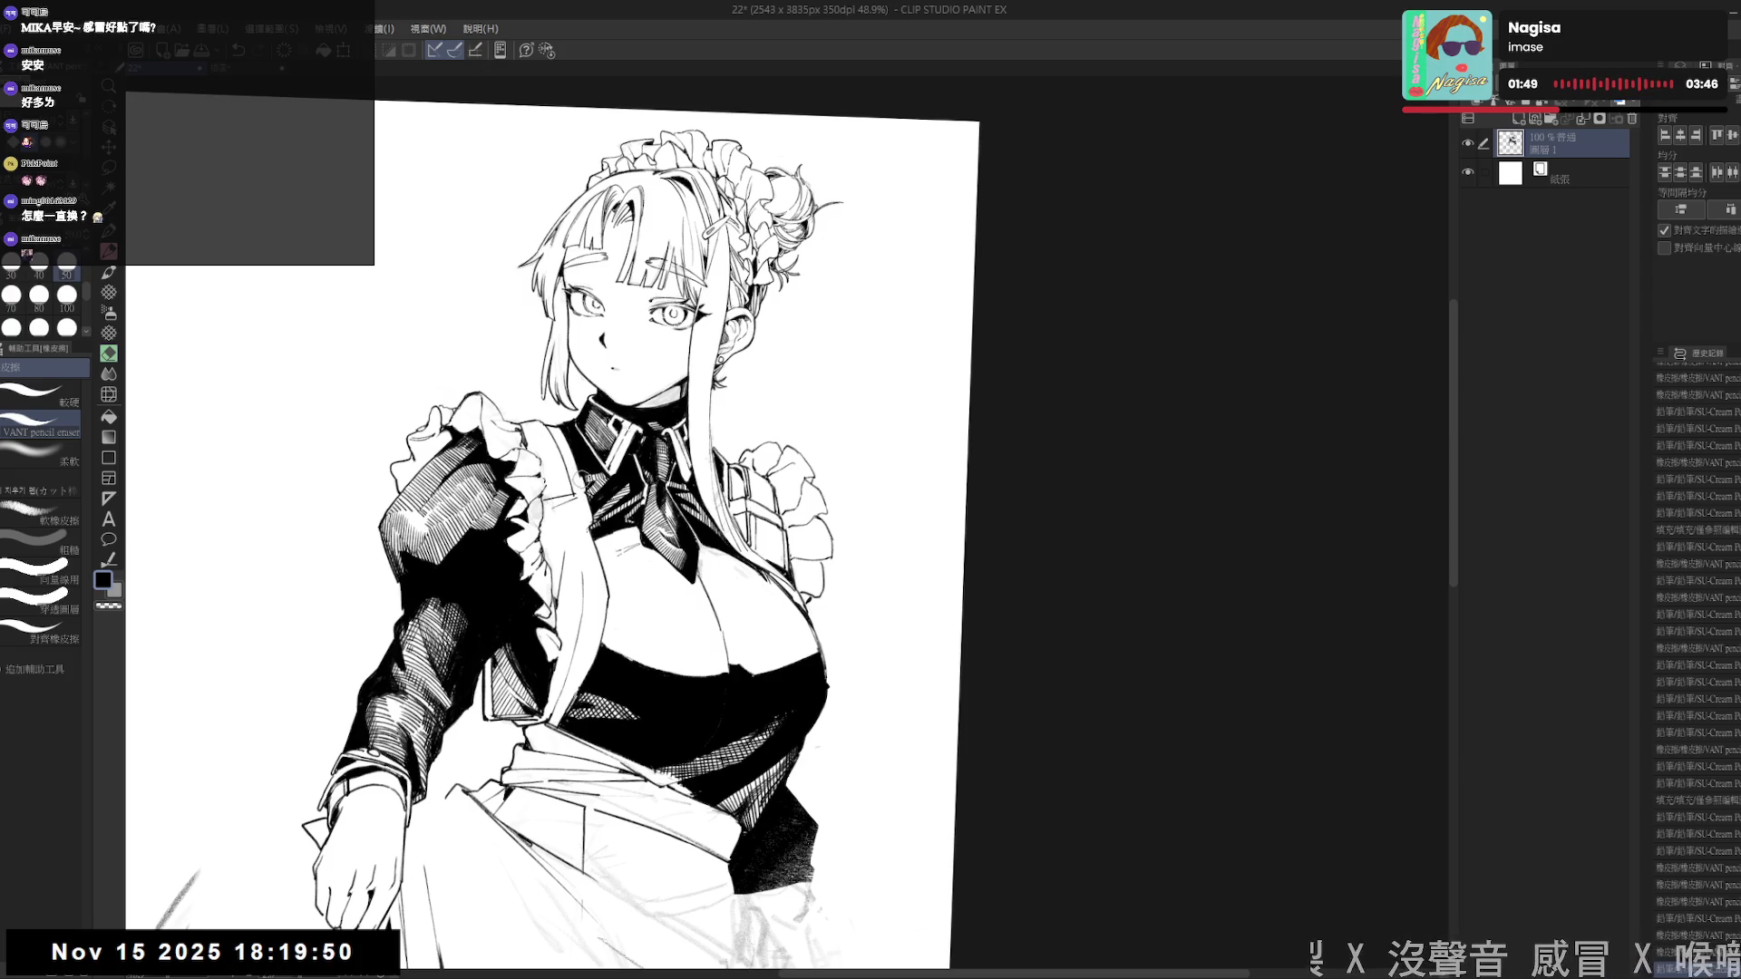
- Fill a small gap near the collar and straighten the canvas rotation
{"action": "key", "text": "p"}
{"action": "key", "text": "g"}
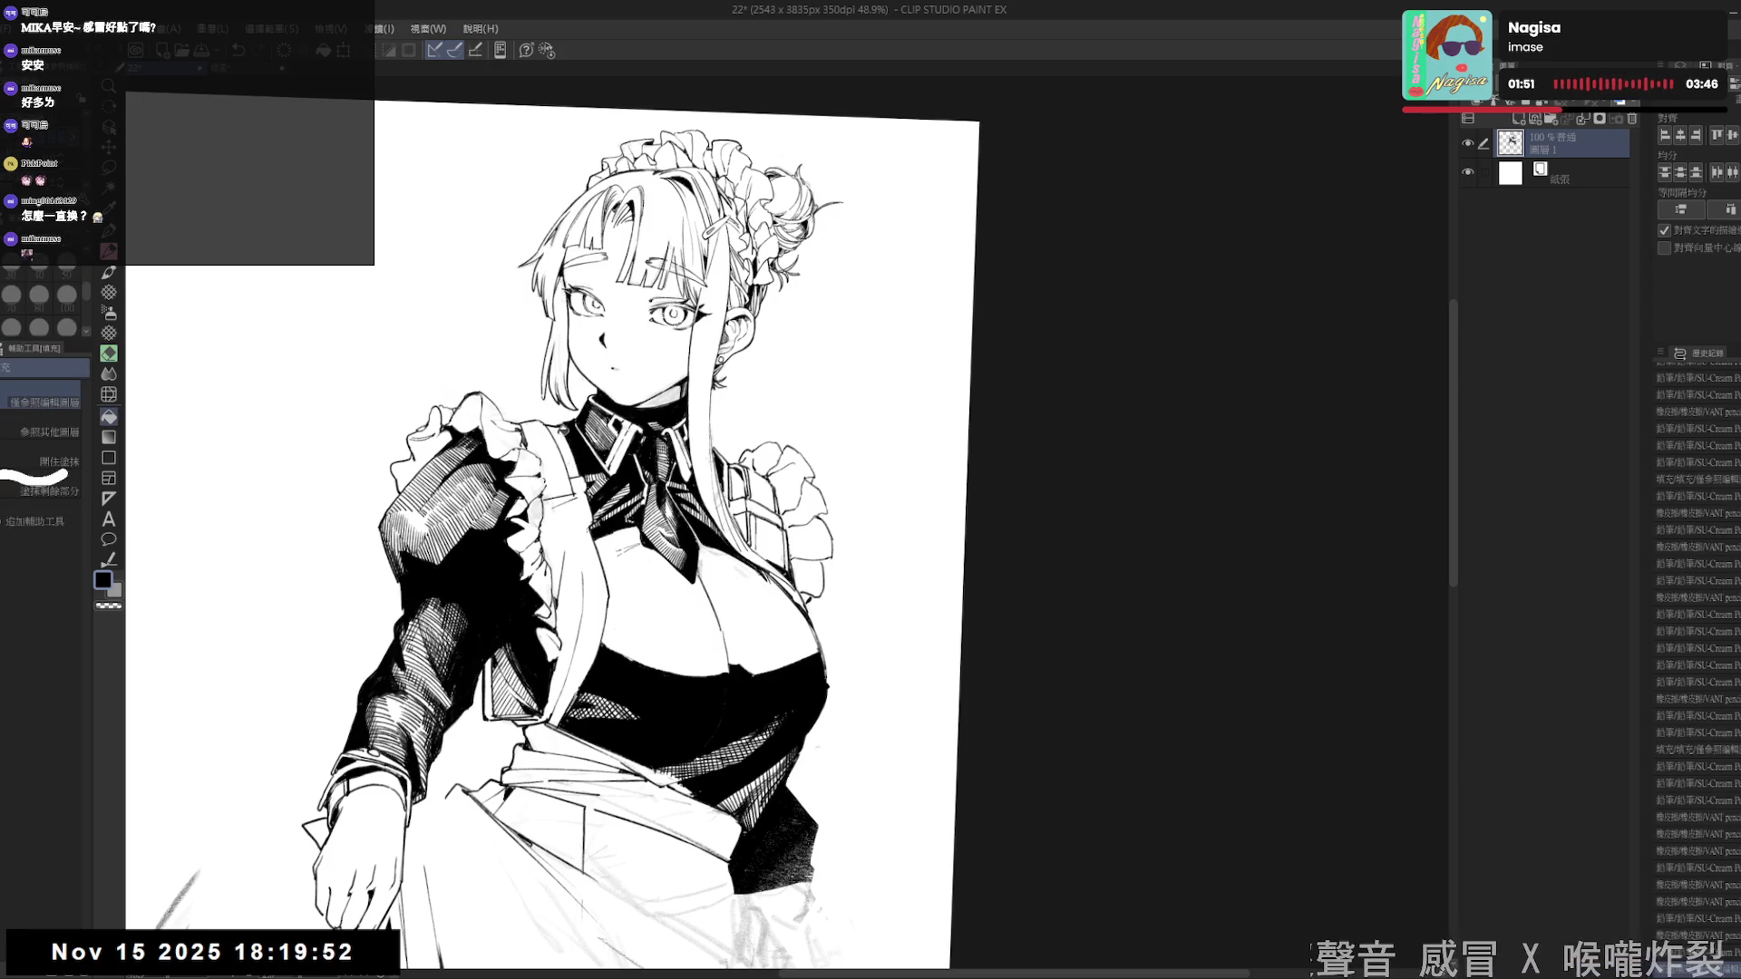
{"action": "key", "text": "p"}
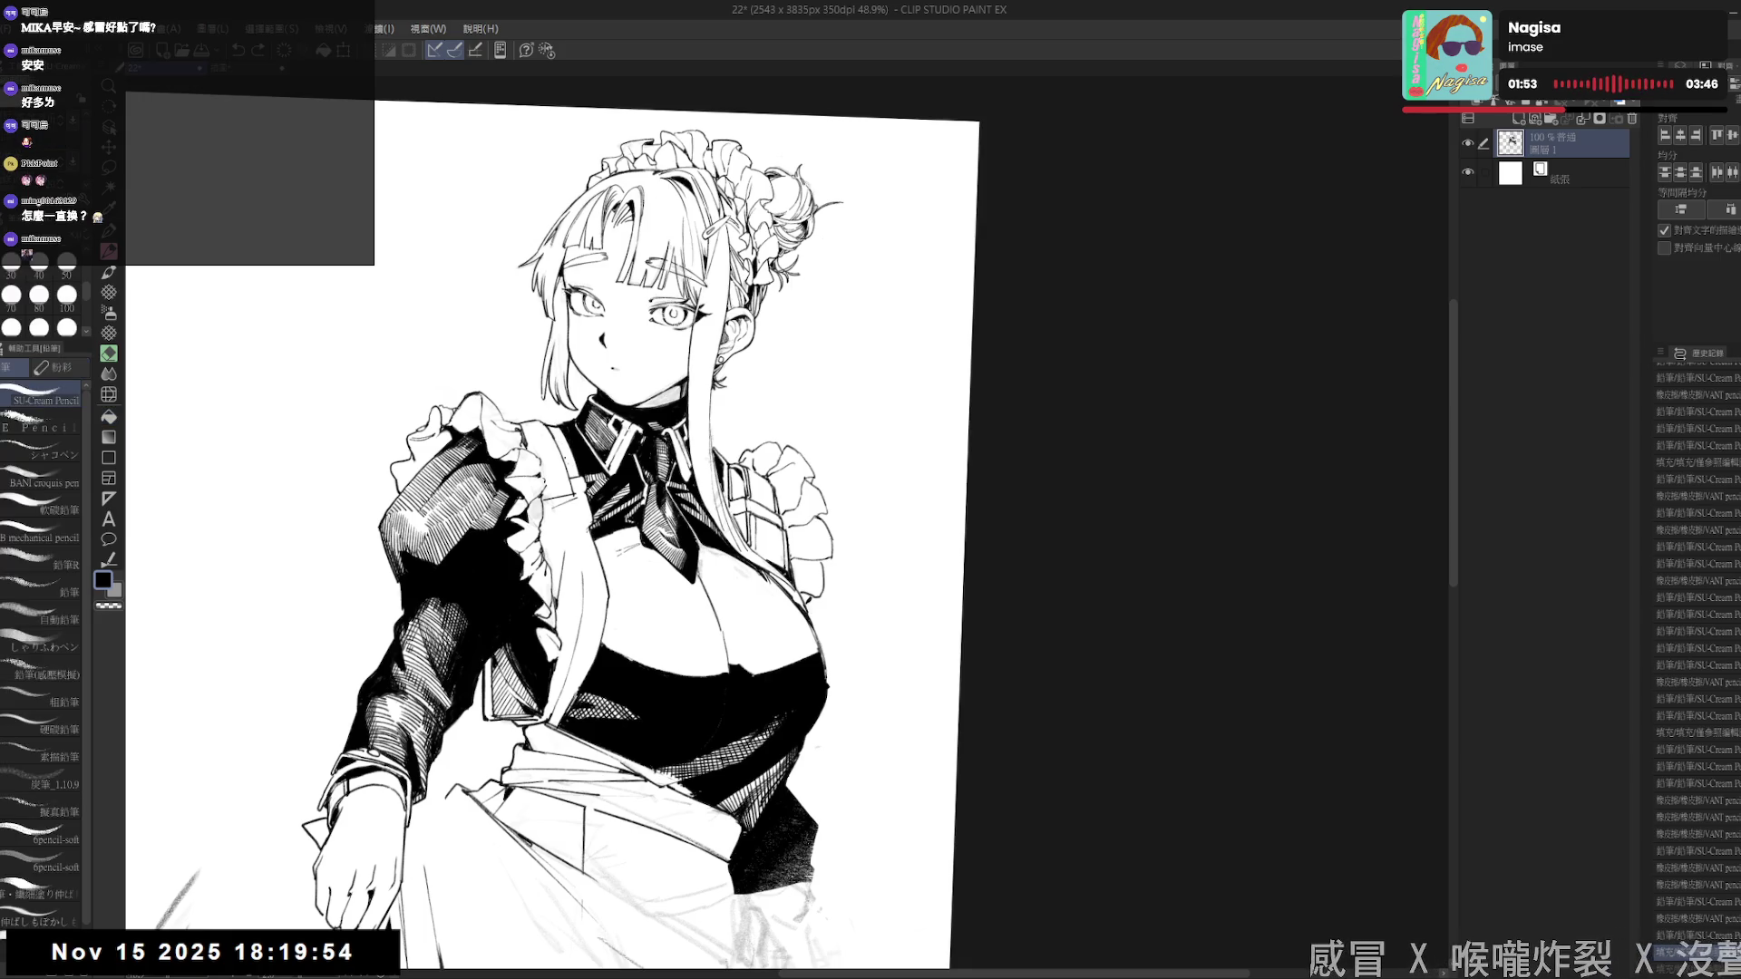
{"action": "key", "text": "g"}
{"action": "left_click", "coordinate": [561, 424]}
{"action": "key", "text": "p"}
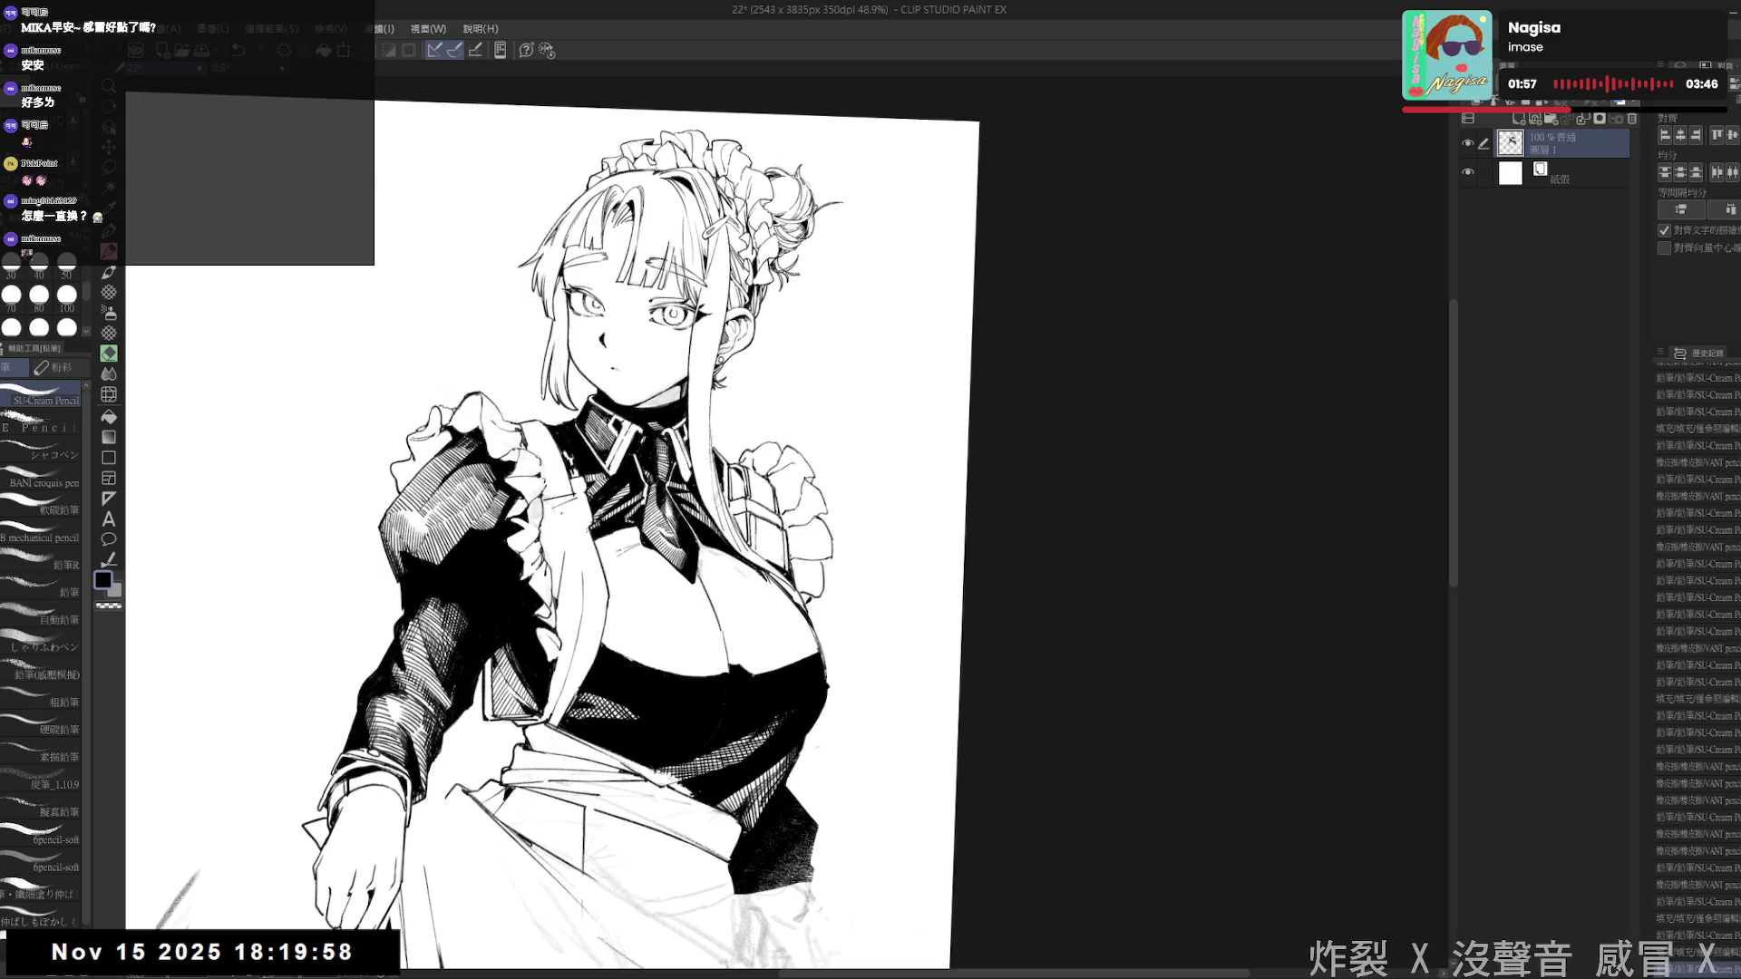
{"action": "key", "text": "m"}
{"action": "mouse_move", "coordinate": [562, 431]}
{"action": "left_mouse_down"}
{"action": "mouse_move", "coordinate": [578, 469]}
{"action": "mouse_move", "coordinate": [564, 446]}
{"action": "left_mouse_up"}
{"action": "key", "text": "ctrl+d"}
{"action": "key", "text": "ctrl+0"}
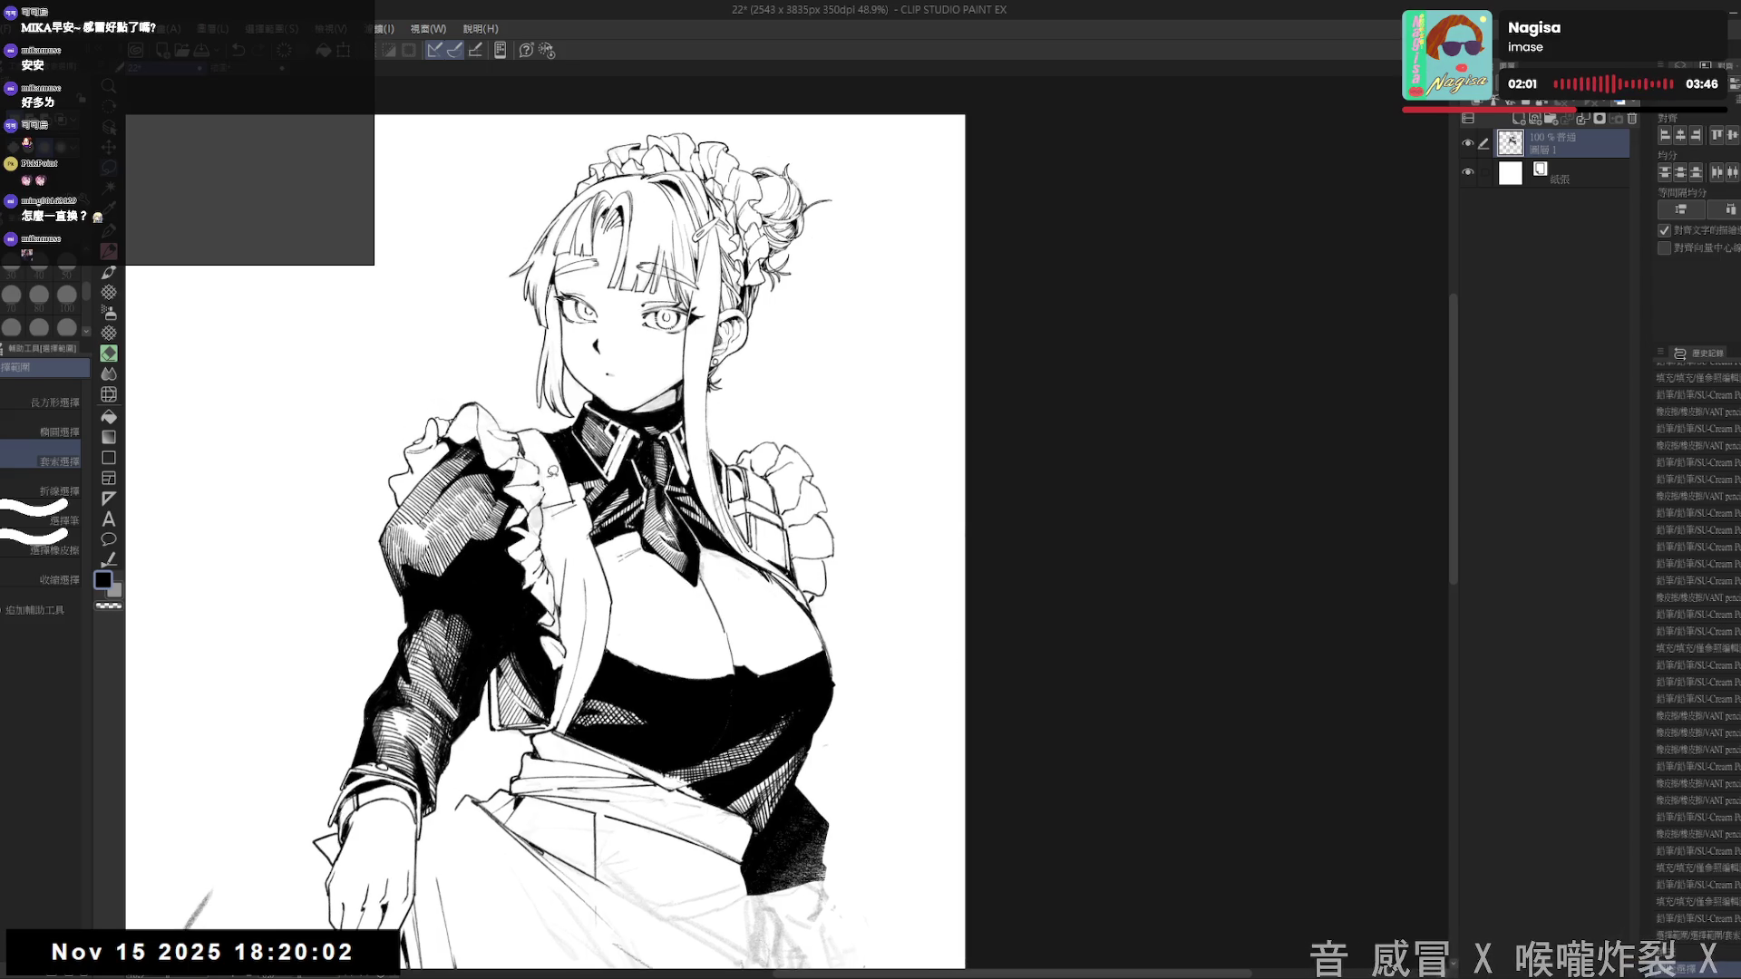
{"action": "key", "text": "p"}
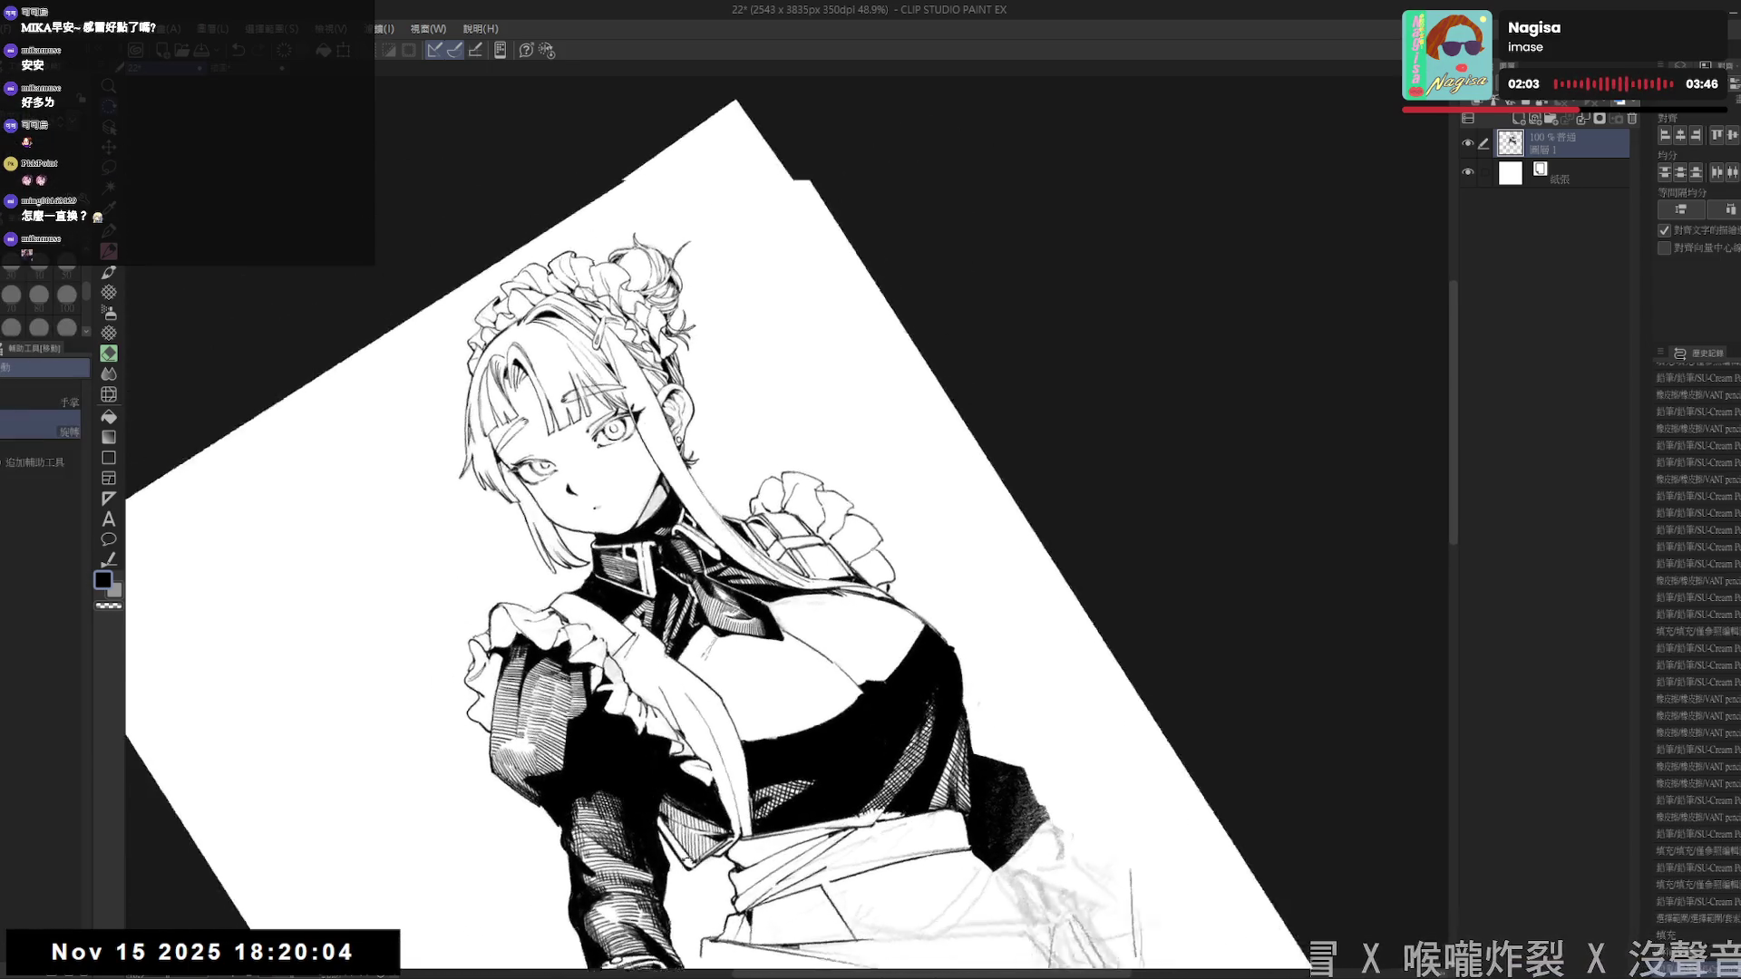
- Add short pencil strokes near the necktie and lighten them with the eraser
{"action": "key", "text": "e"}
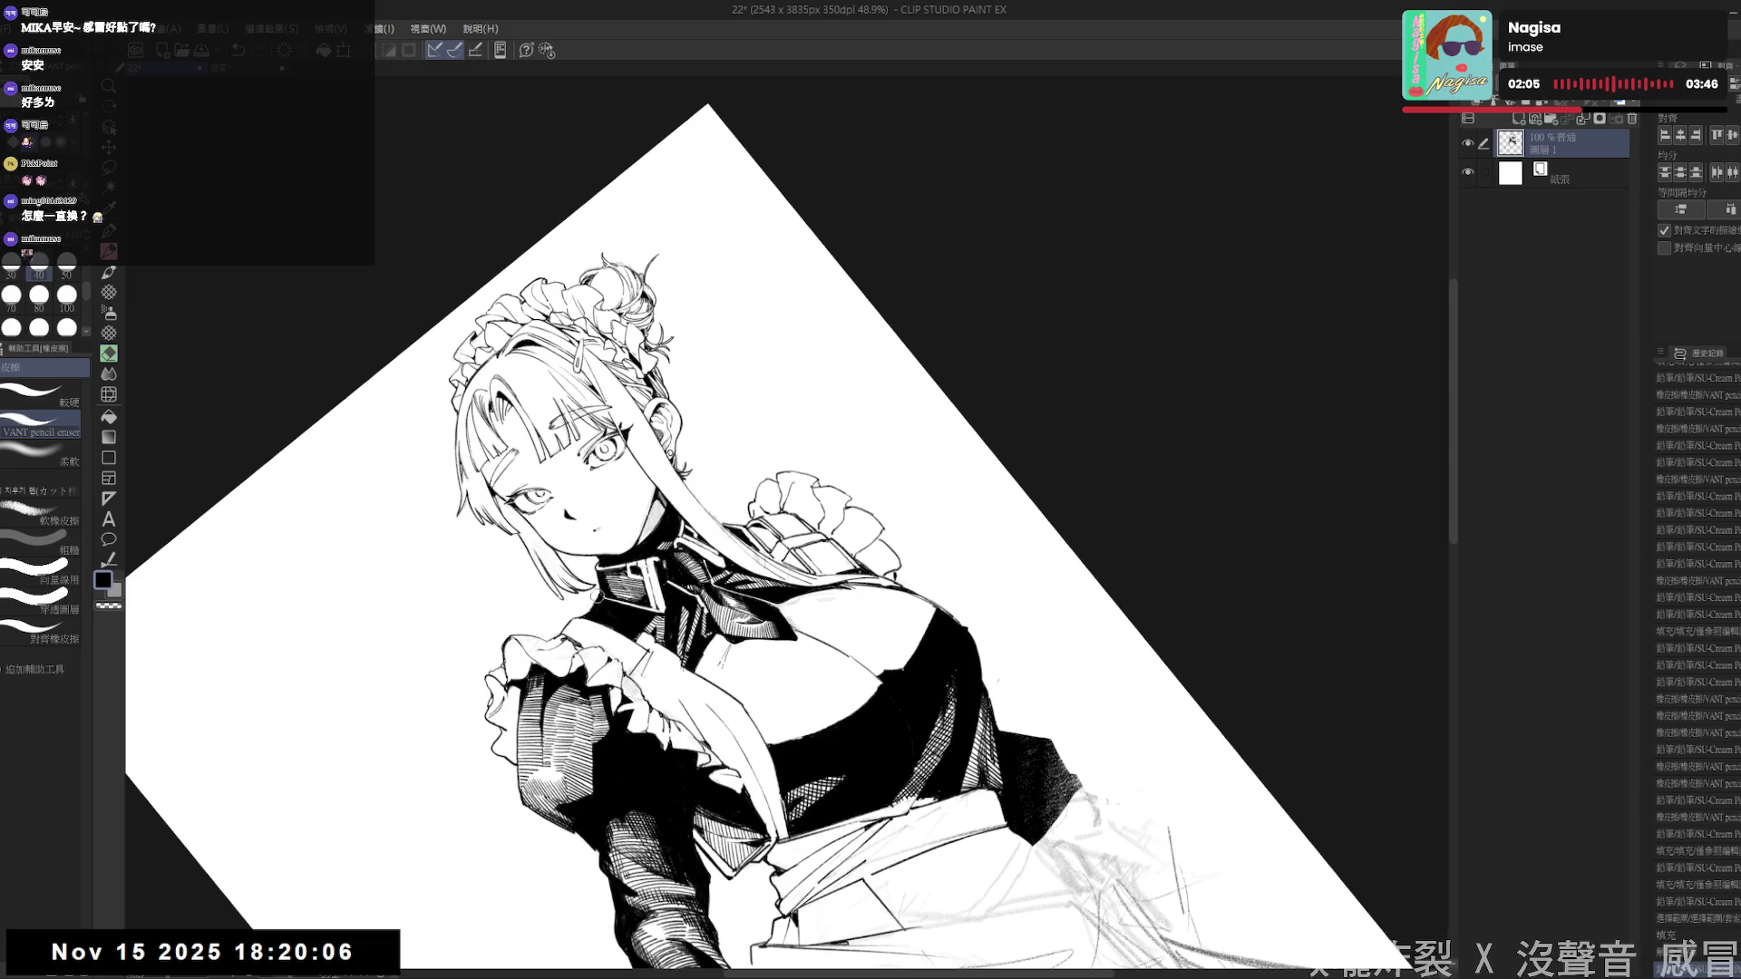
{"action": "key", "text": "p"}
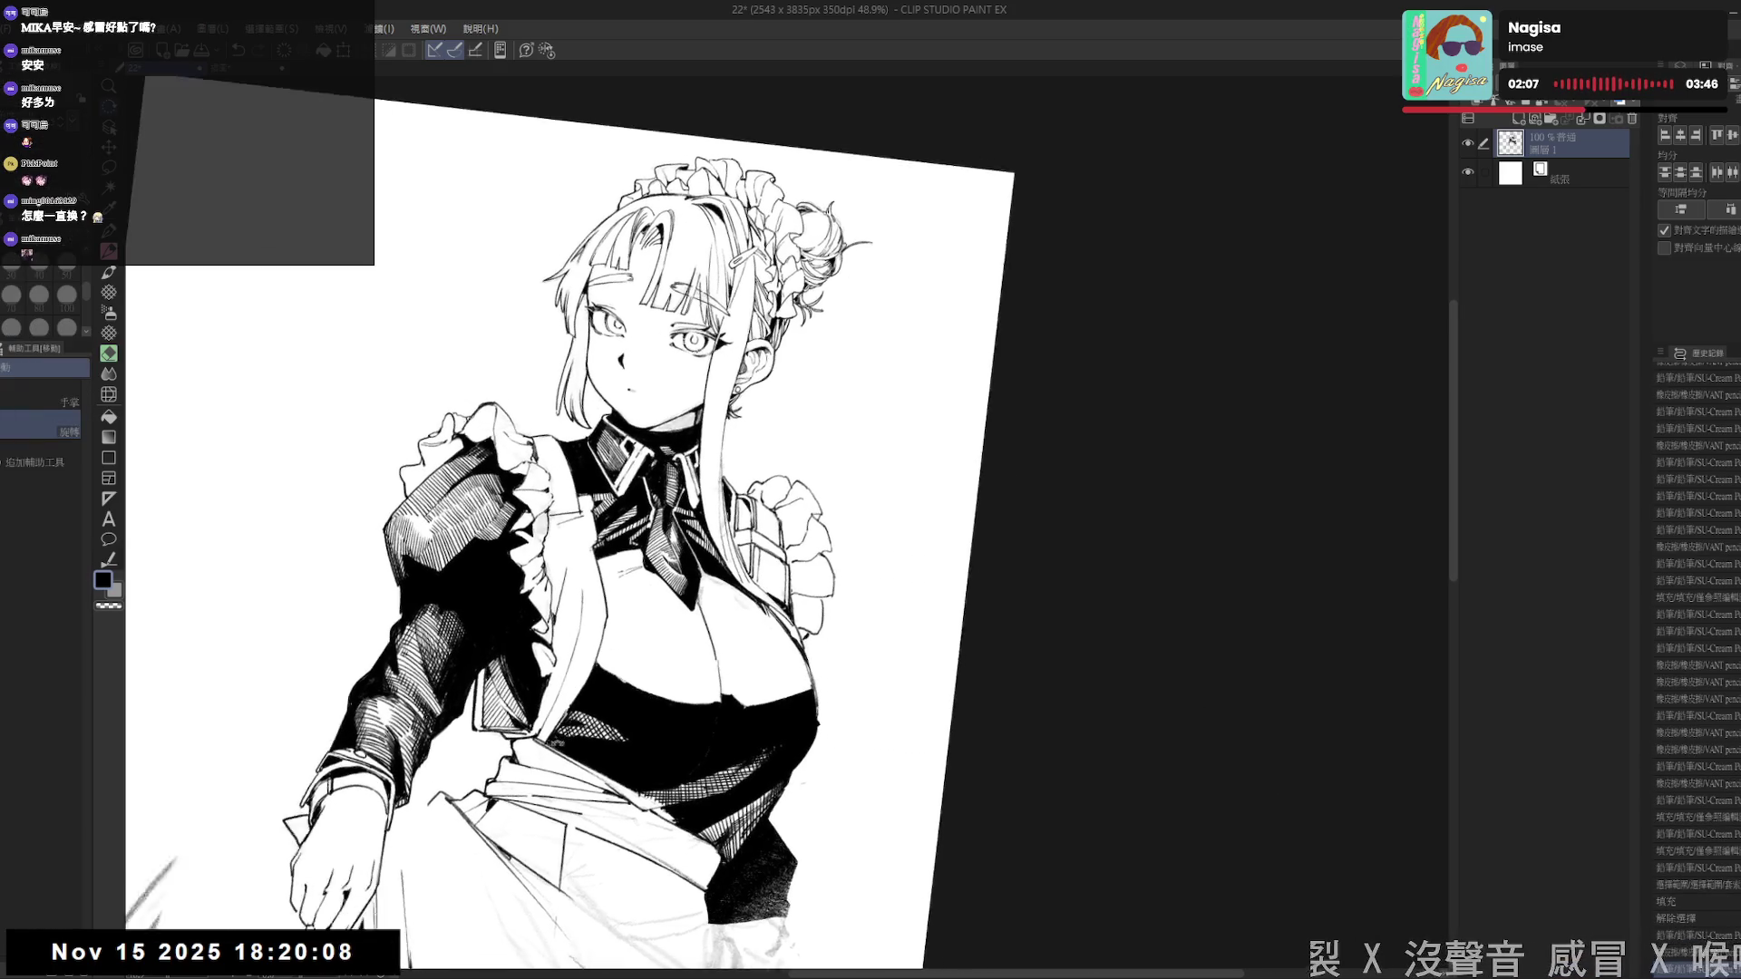
{"action": "key", "text": "e"}
{"action": "key", "text": "p"}
{"action": "key", "text": "e"}
{"action": "key", "text": "p"}
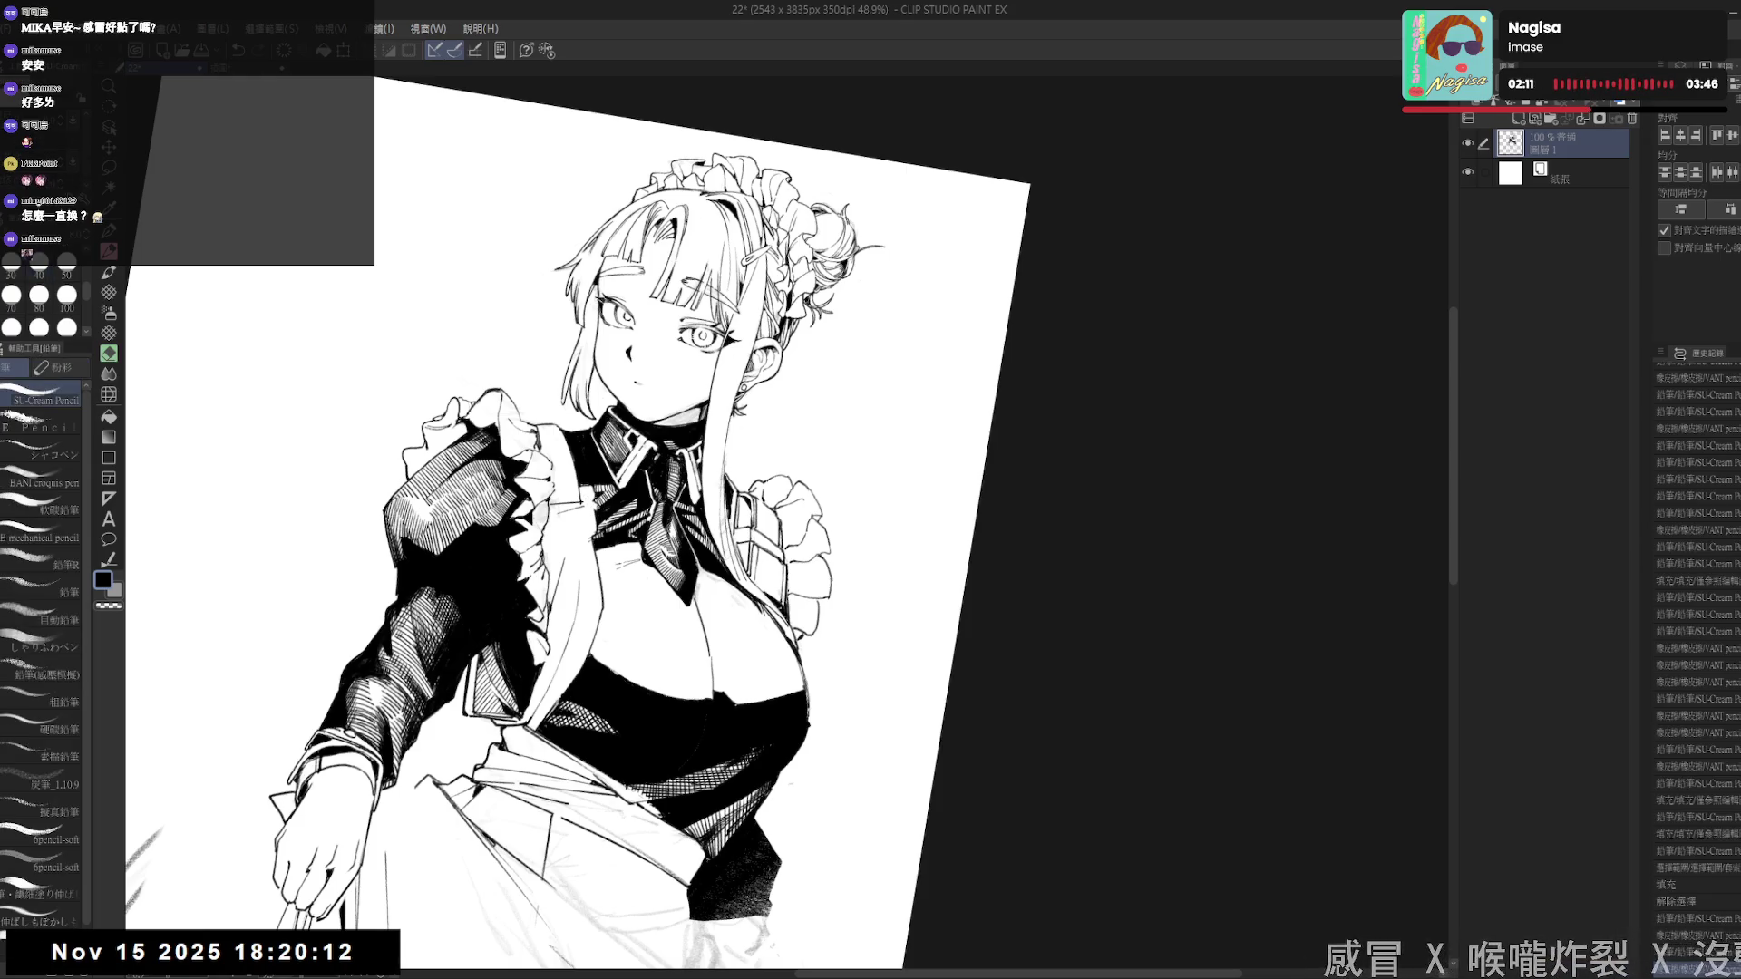
{"action": "left_click_drag", "start_coordinate": [582, 504], "coordinate": [602, 598]}
{"action": "key", "text": "e"}
{"action": "left_click_drag", "start_coordinate": [582, 521], "coordinate": [605, 635]}
- Erase more lines near the necktie and redraw a darker line down the bodice
{"action": "key", "text": "p"}
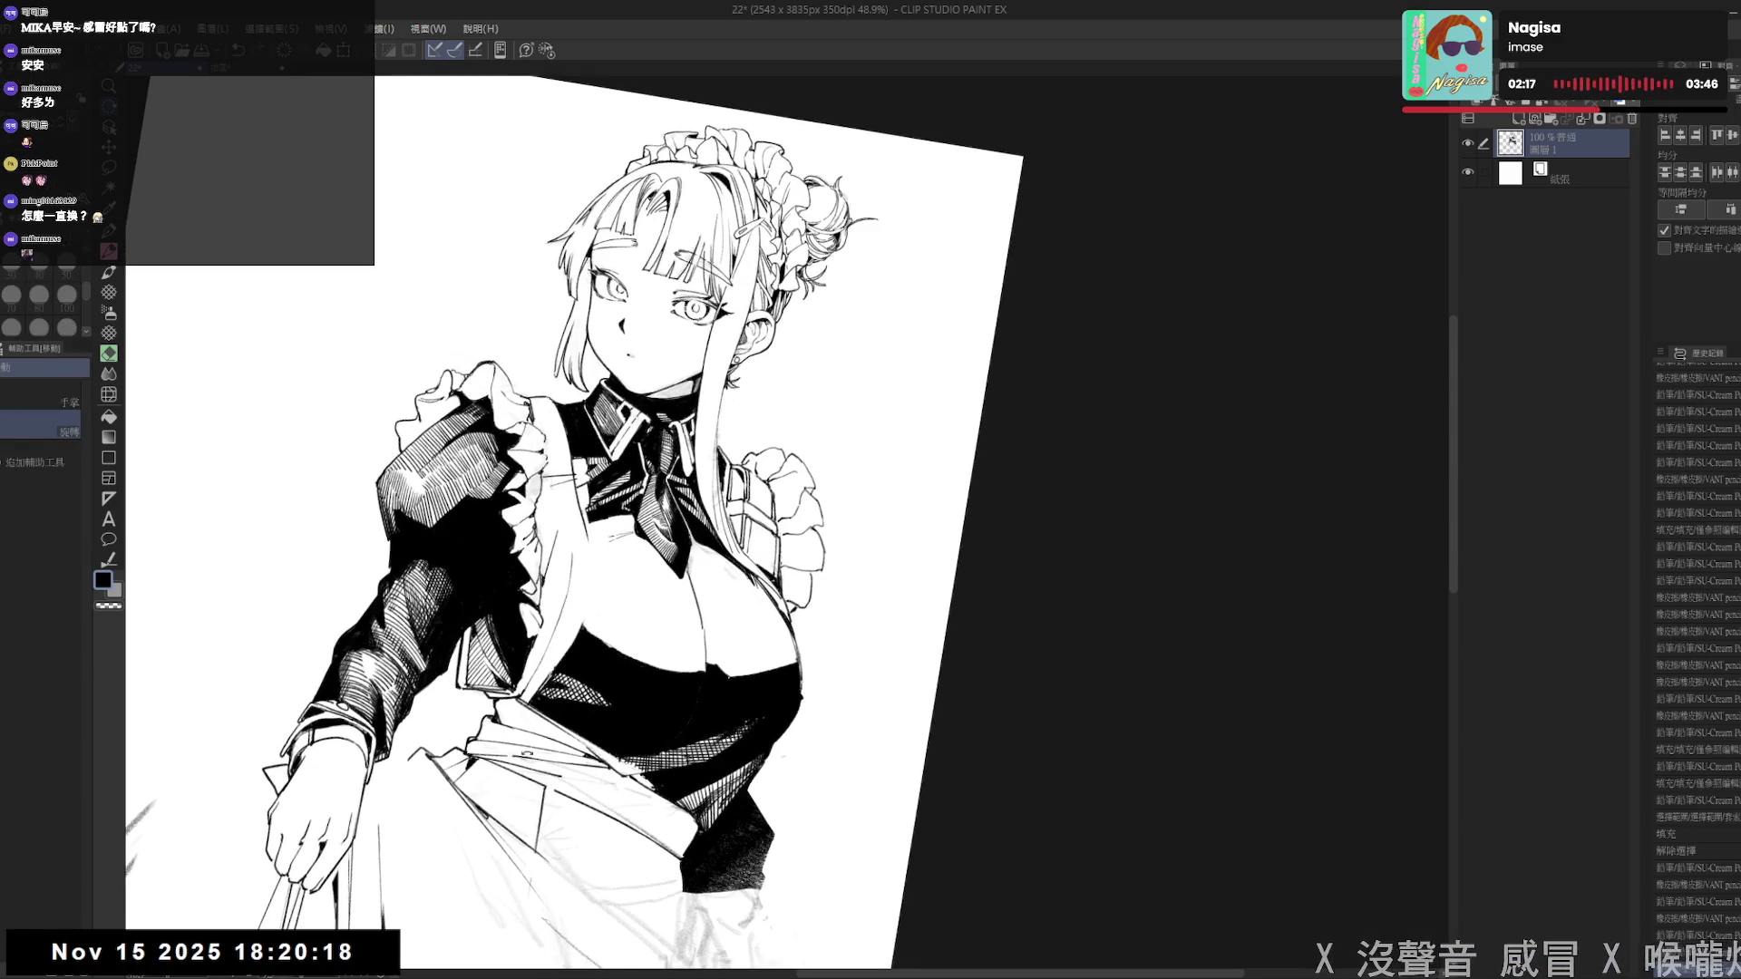
{"action": "key", "text": "e"}
{"action": "left_click_drag", "start_coordinate": [579, 531], "coordinate": [580, 651]}
{"action": "left_click_drag", "start_coordinate": [587, 517], "coordinate": [562, 625]}
{"action": "key", "text": "p"}
{"action": "key", "text": "ctrl+z"}
{"action": "left_click_drag", "start_coordinate": [574, 504], "coordinate": [567, 618]}
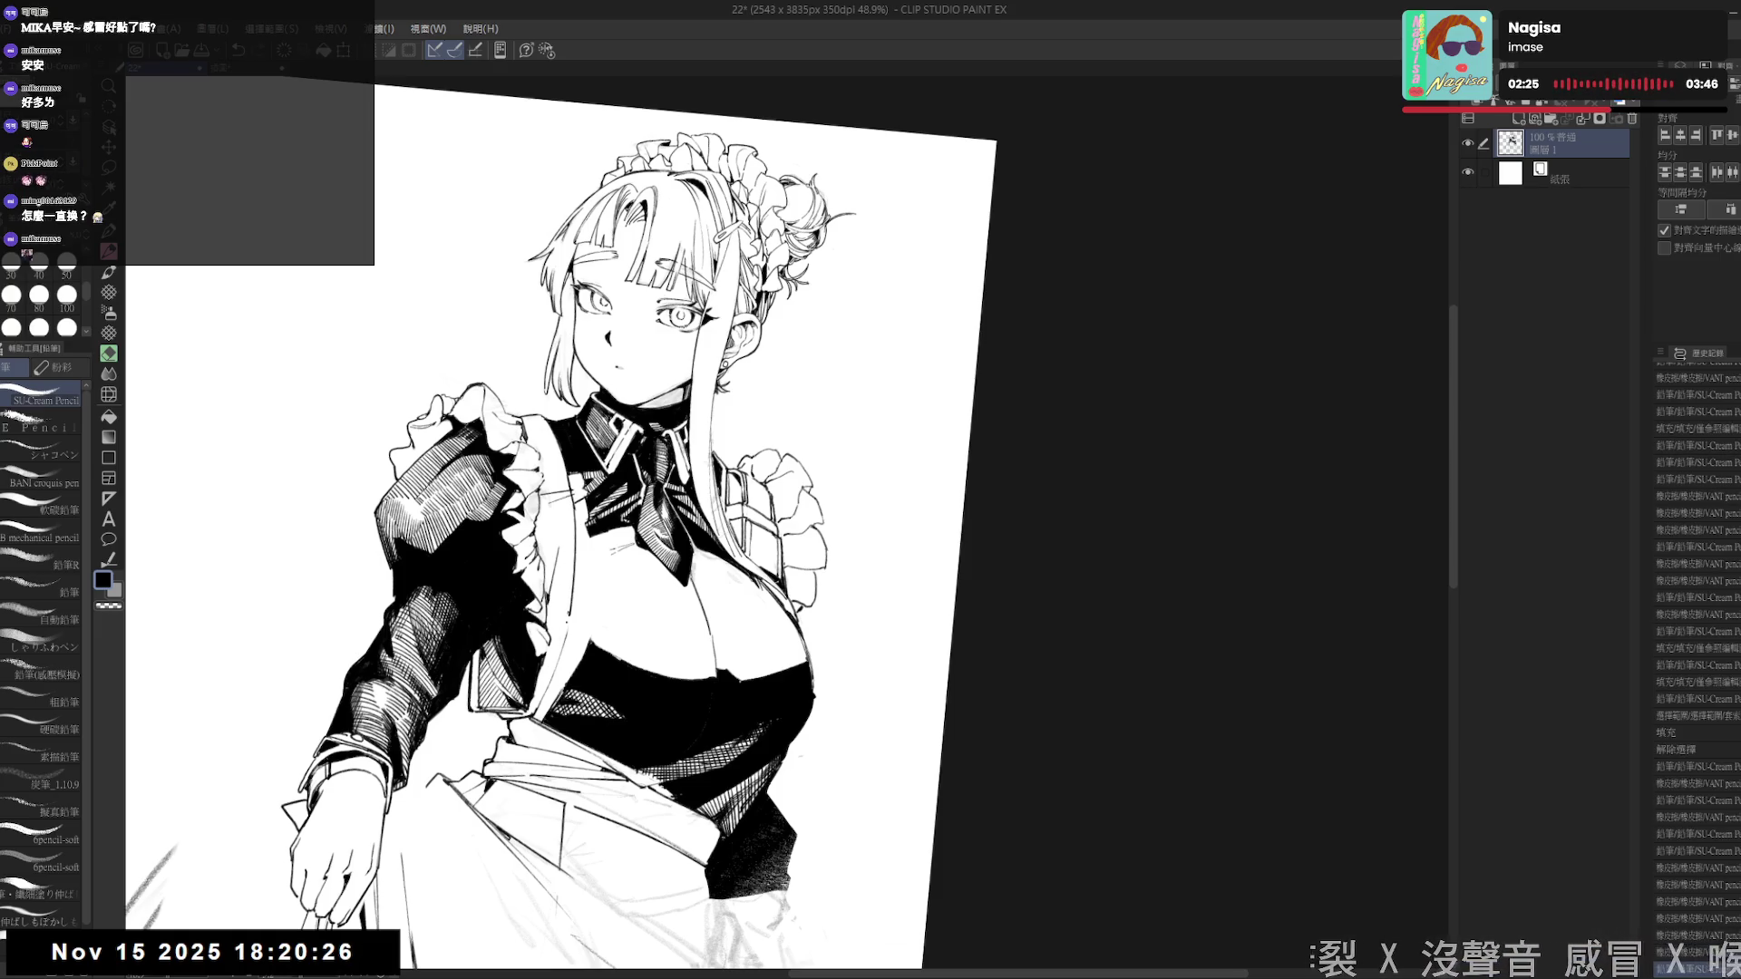
- Re-tilt the canvas, undo a stray stroke and add a small touch near the collar
{"action": "key", "text": "ctrl+0"}
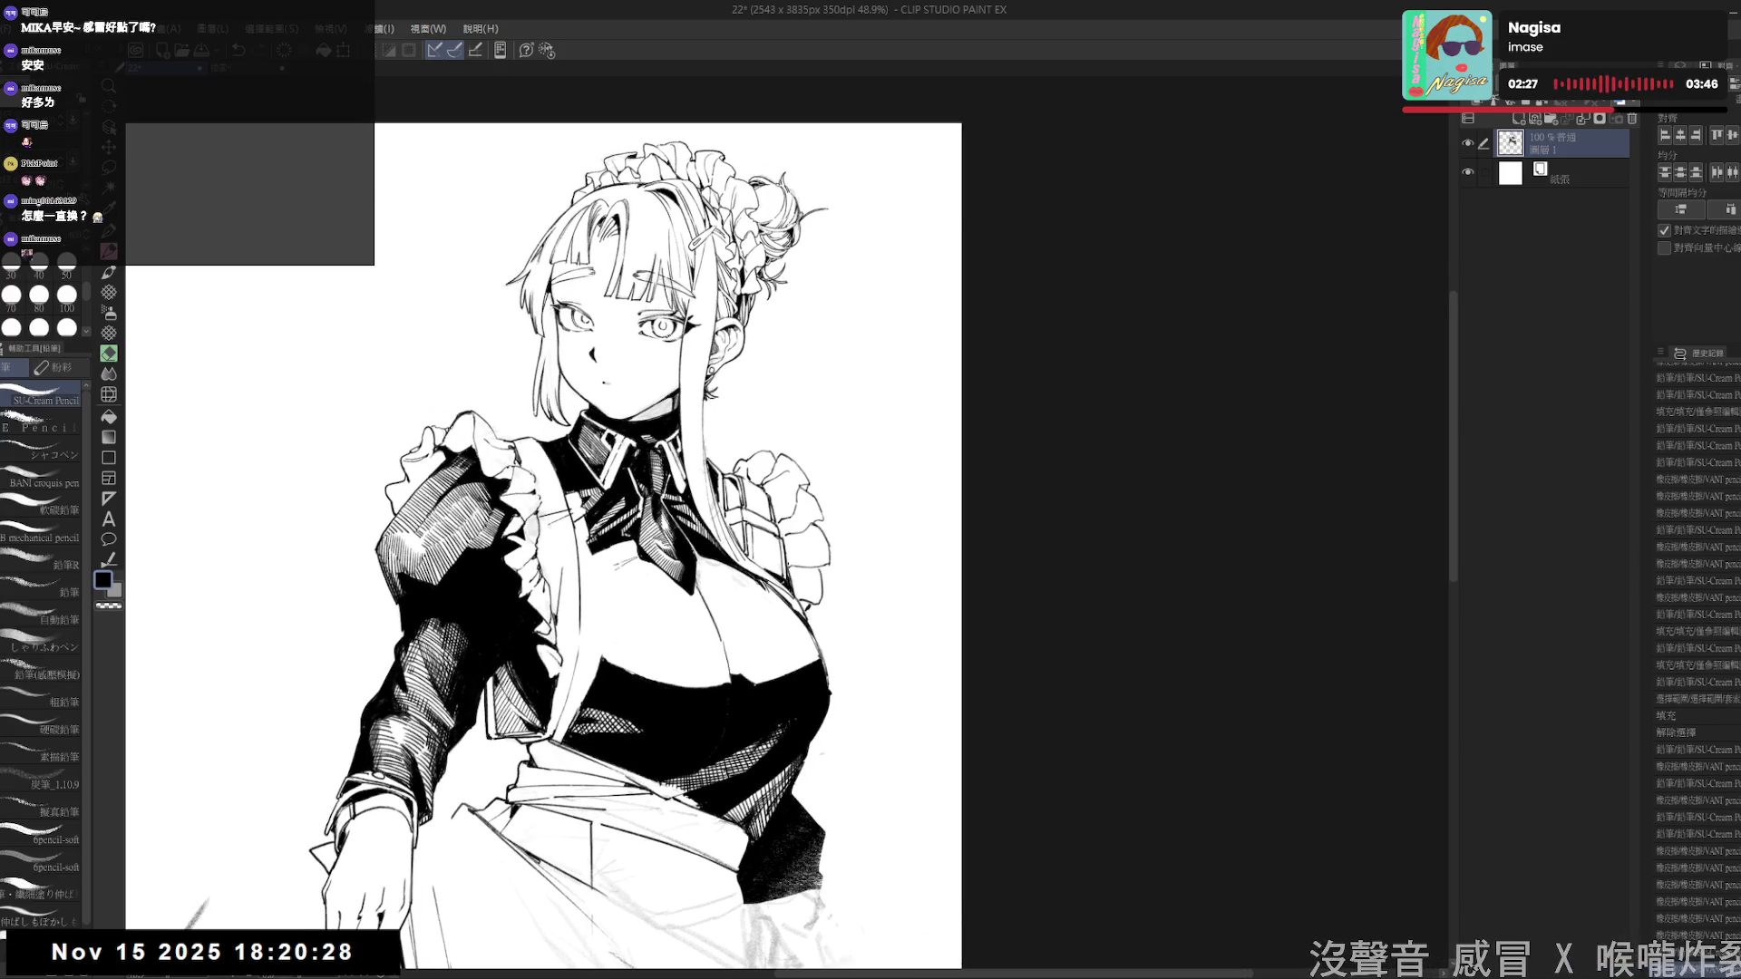
{"action": "left_click_drag", "start_coordinate": [588, 569], "coordinate": [614, 634]}
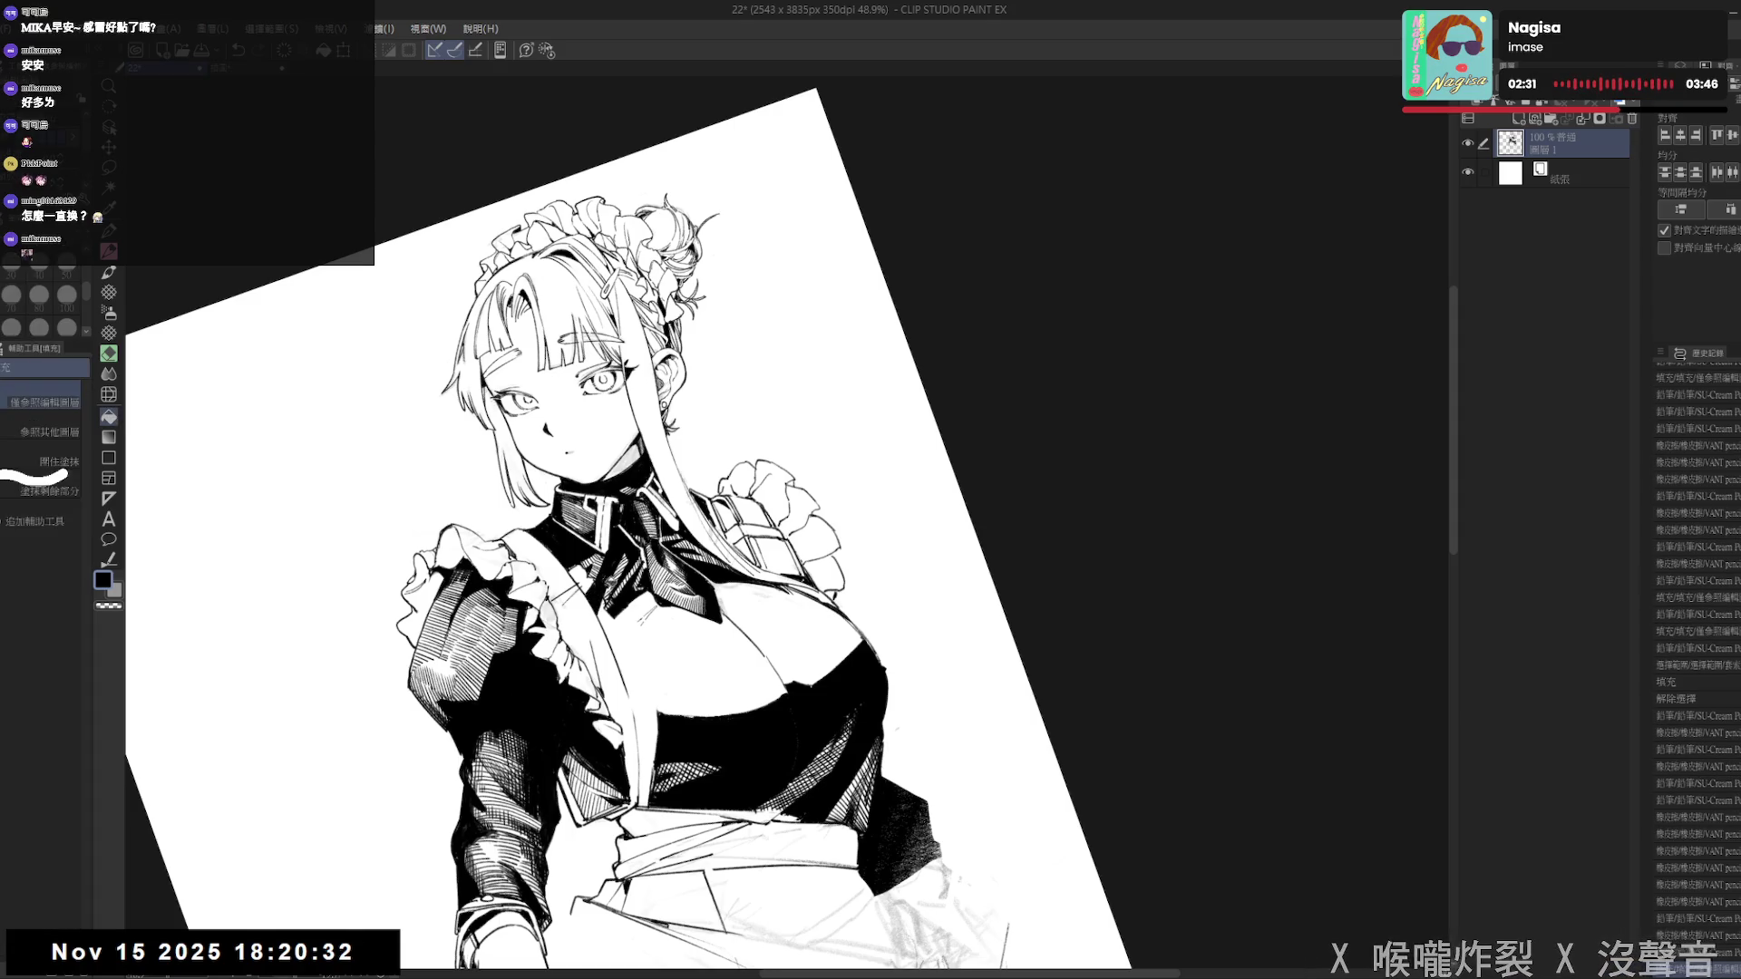
{"action": "key", "text": "asciicircum"}
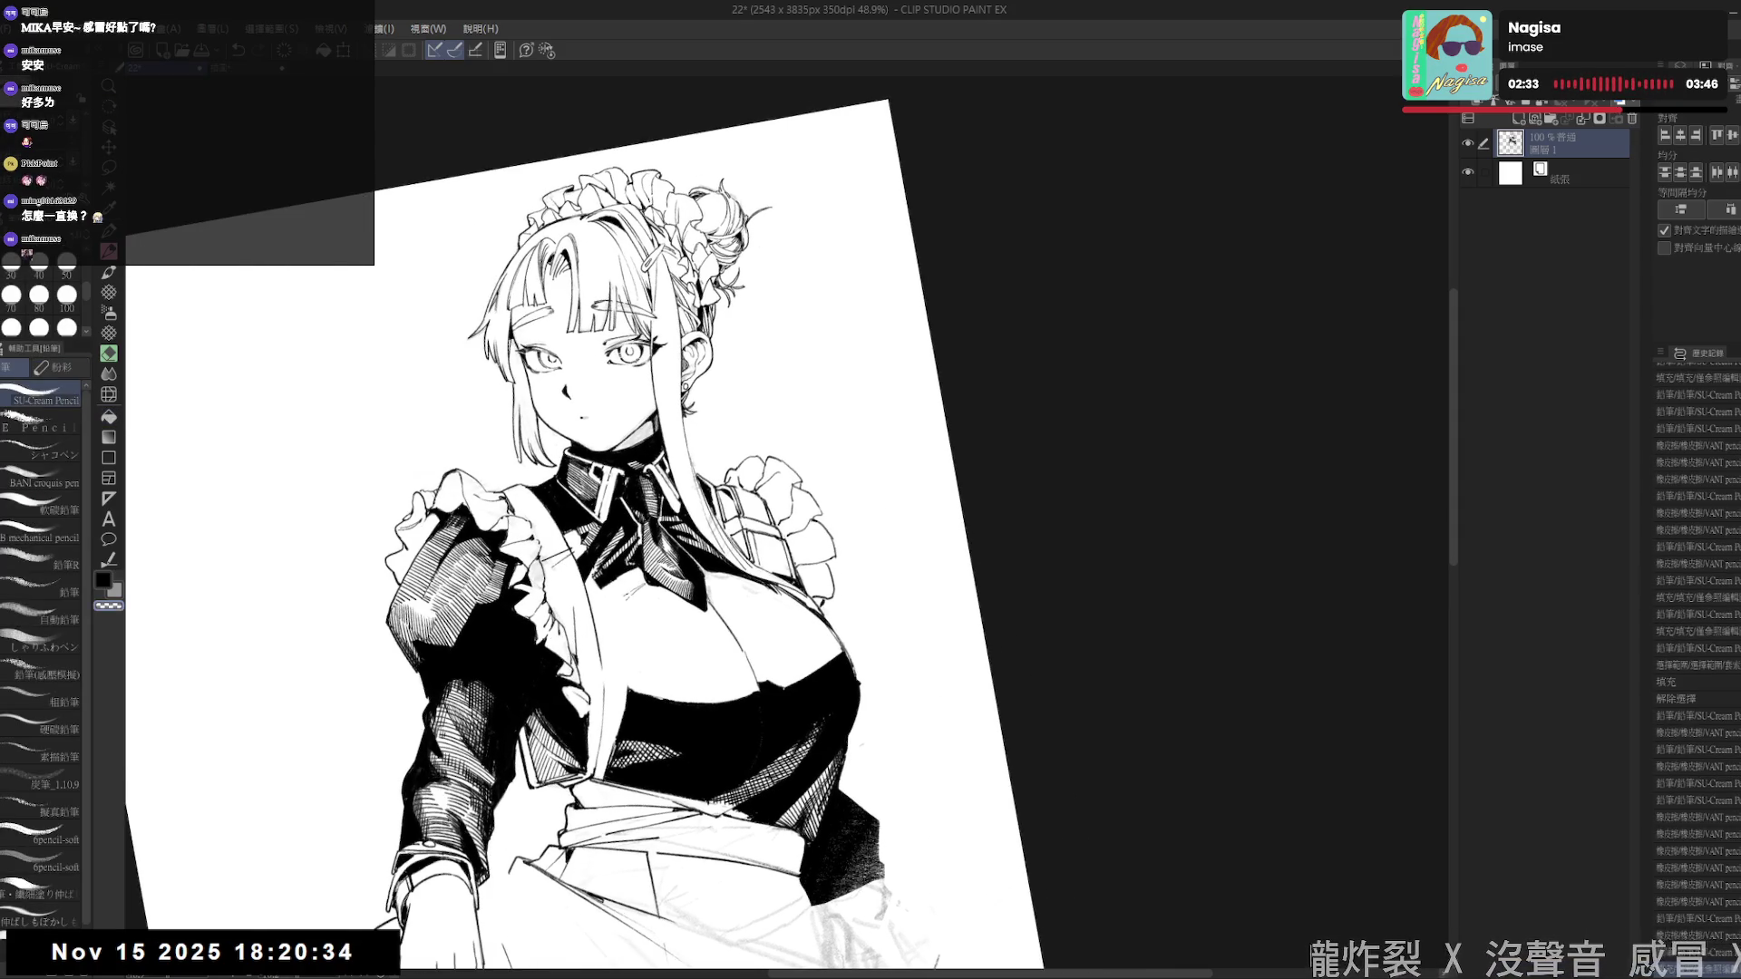
{"action": "key", "text": "e"}
{"action": "key", "text": "p"}
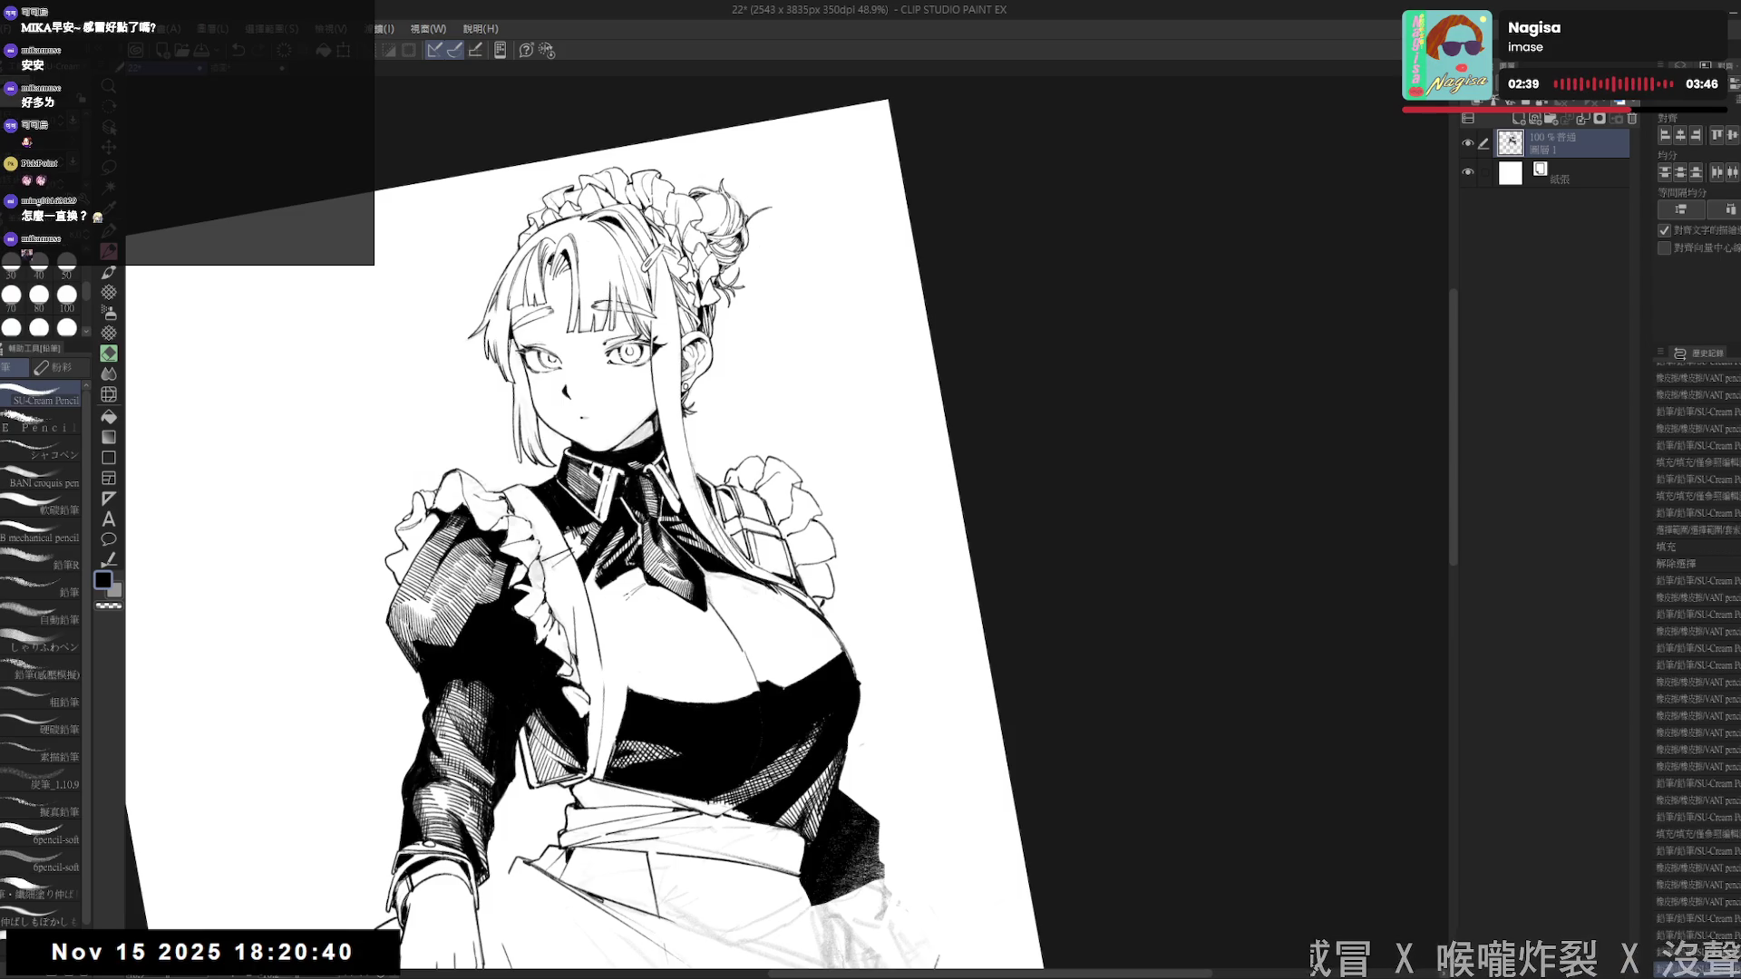
{"action": "key", "text": "e"}
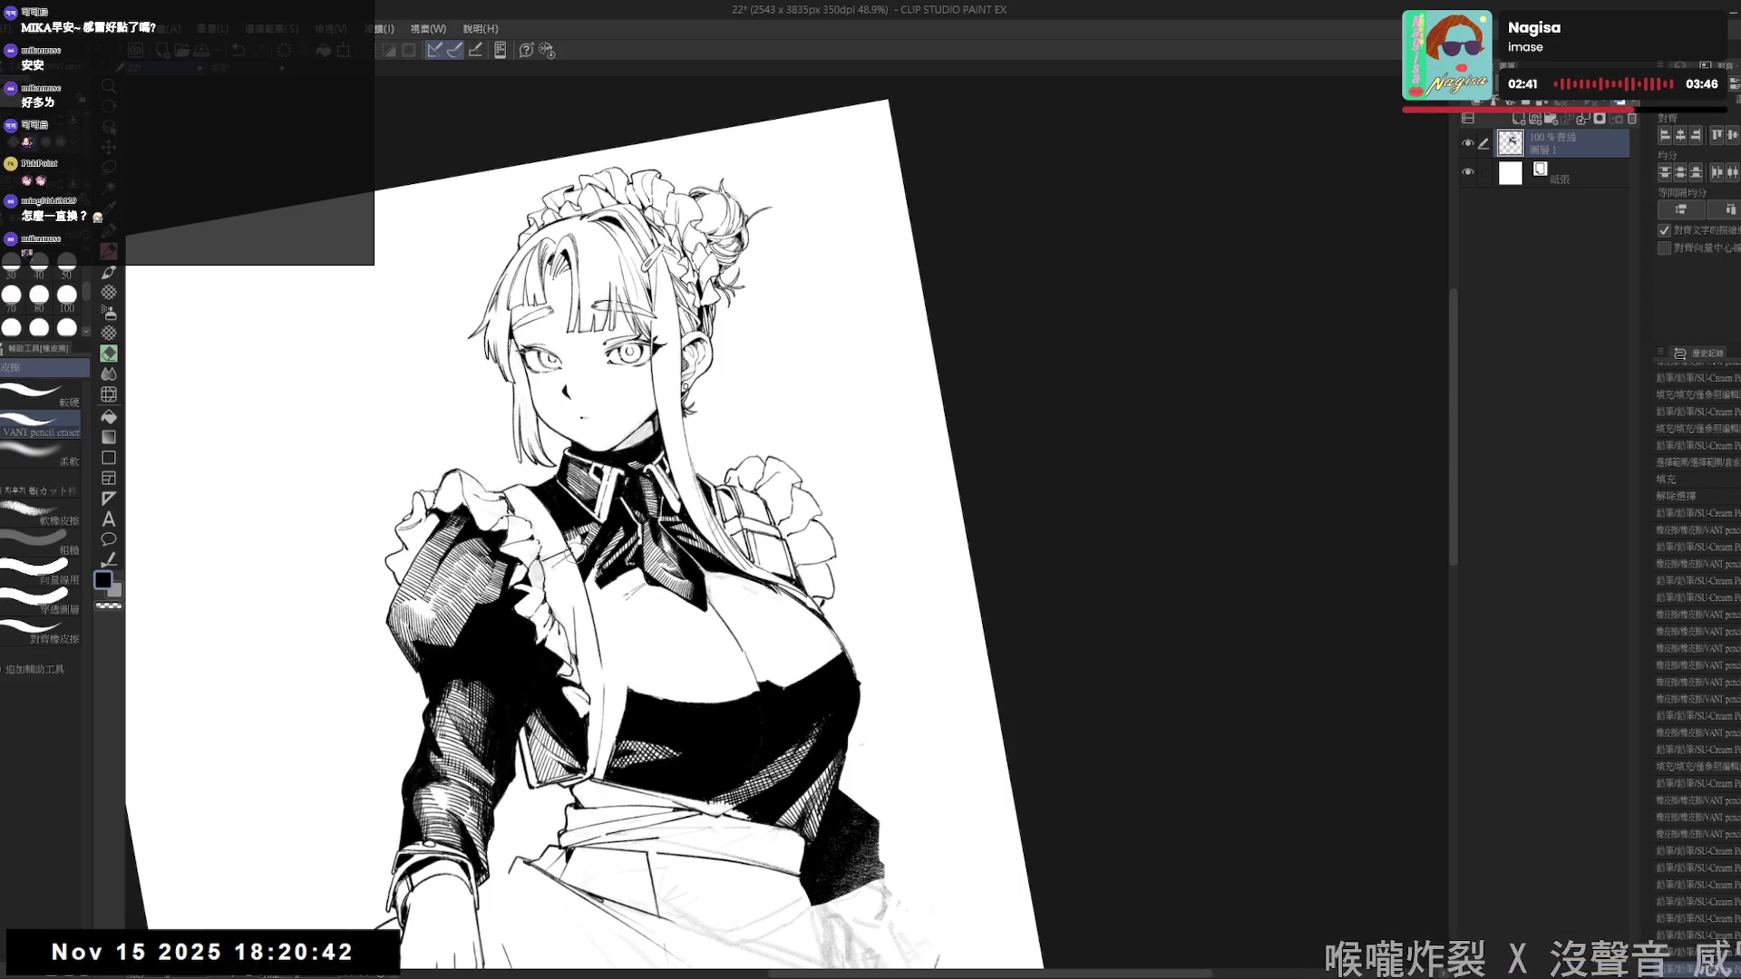
{"action": "key", "text": "p"}
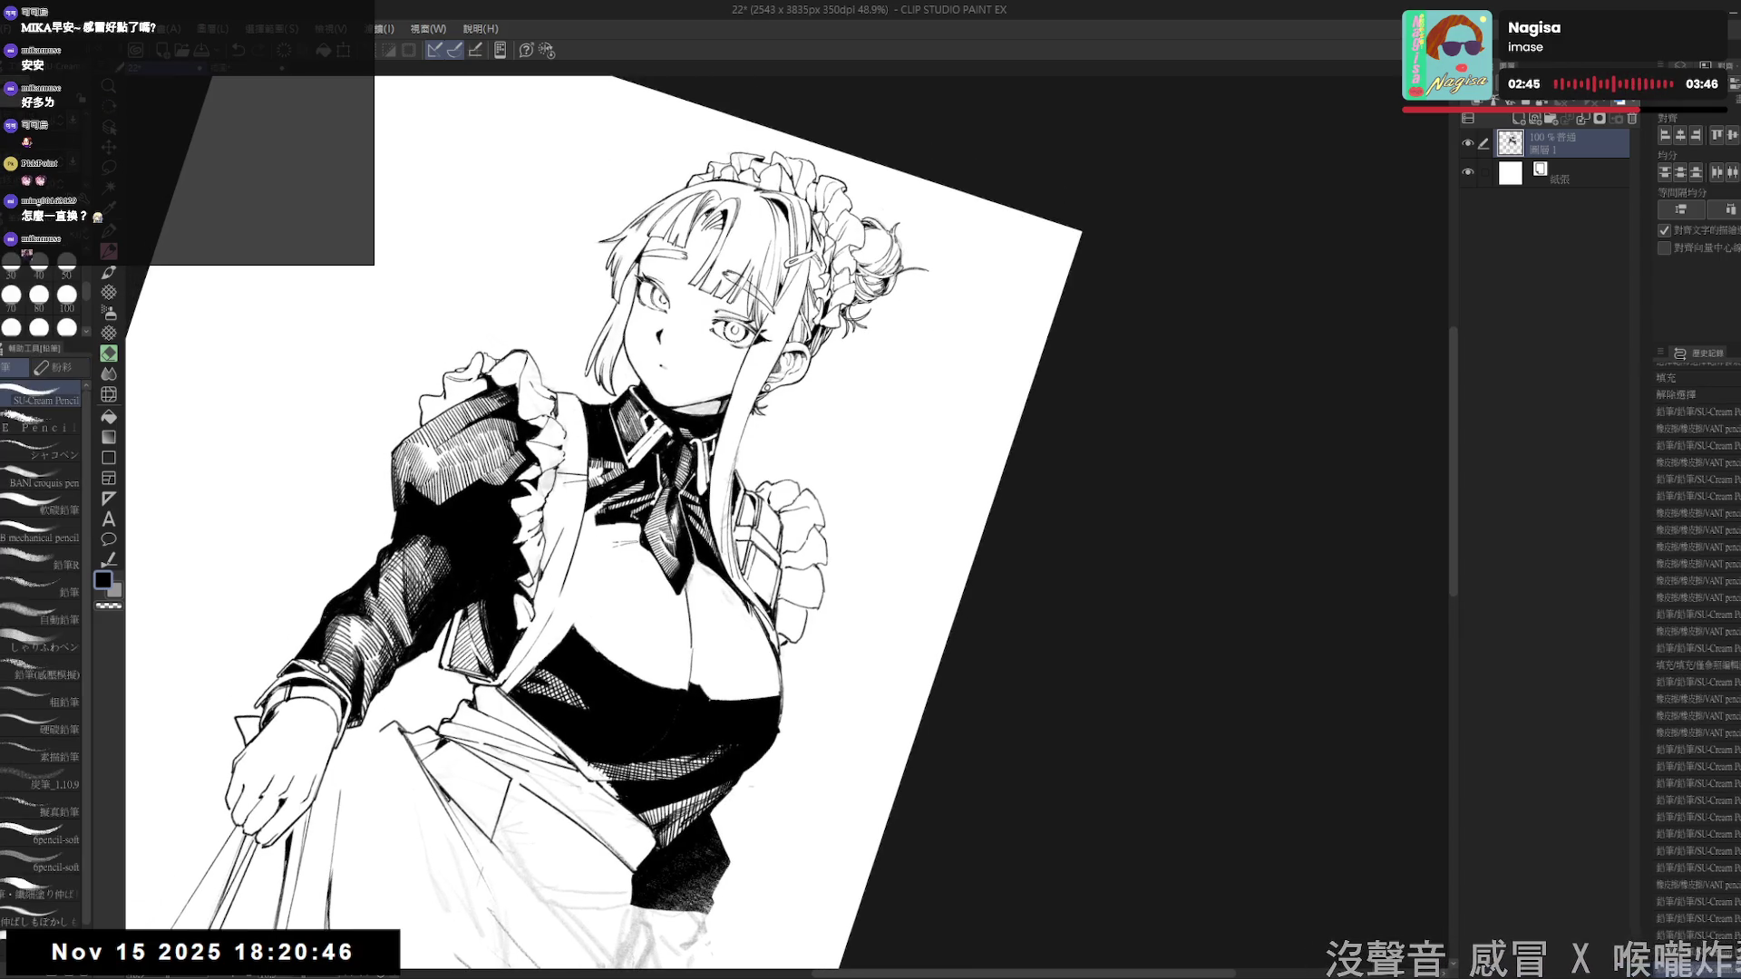
{"action": "key", "text": "minus"}
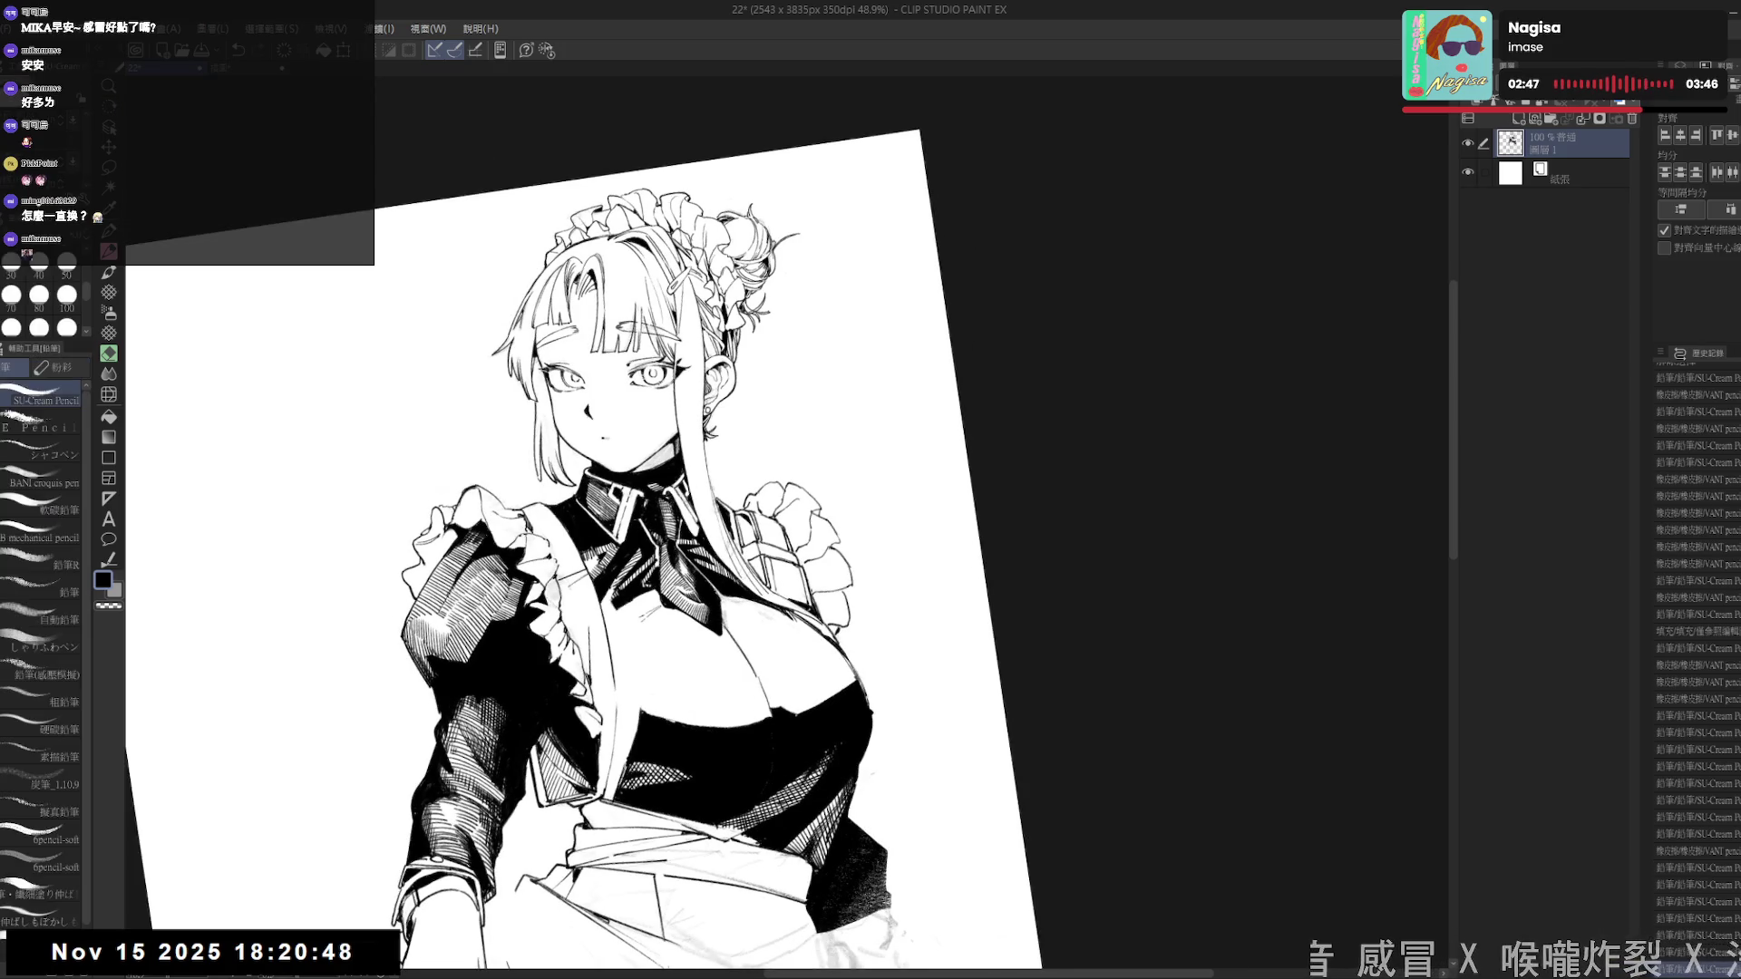
{"action": "key", "text": "ctrl+z"}
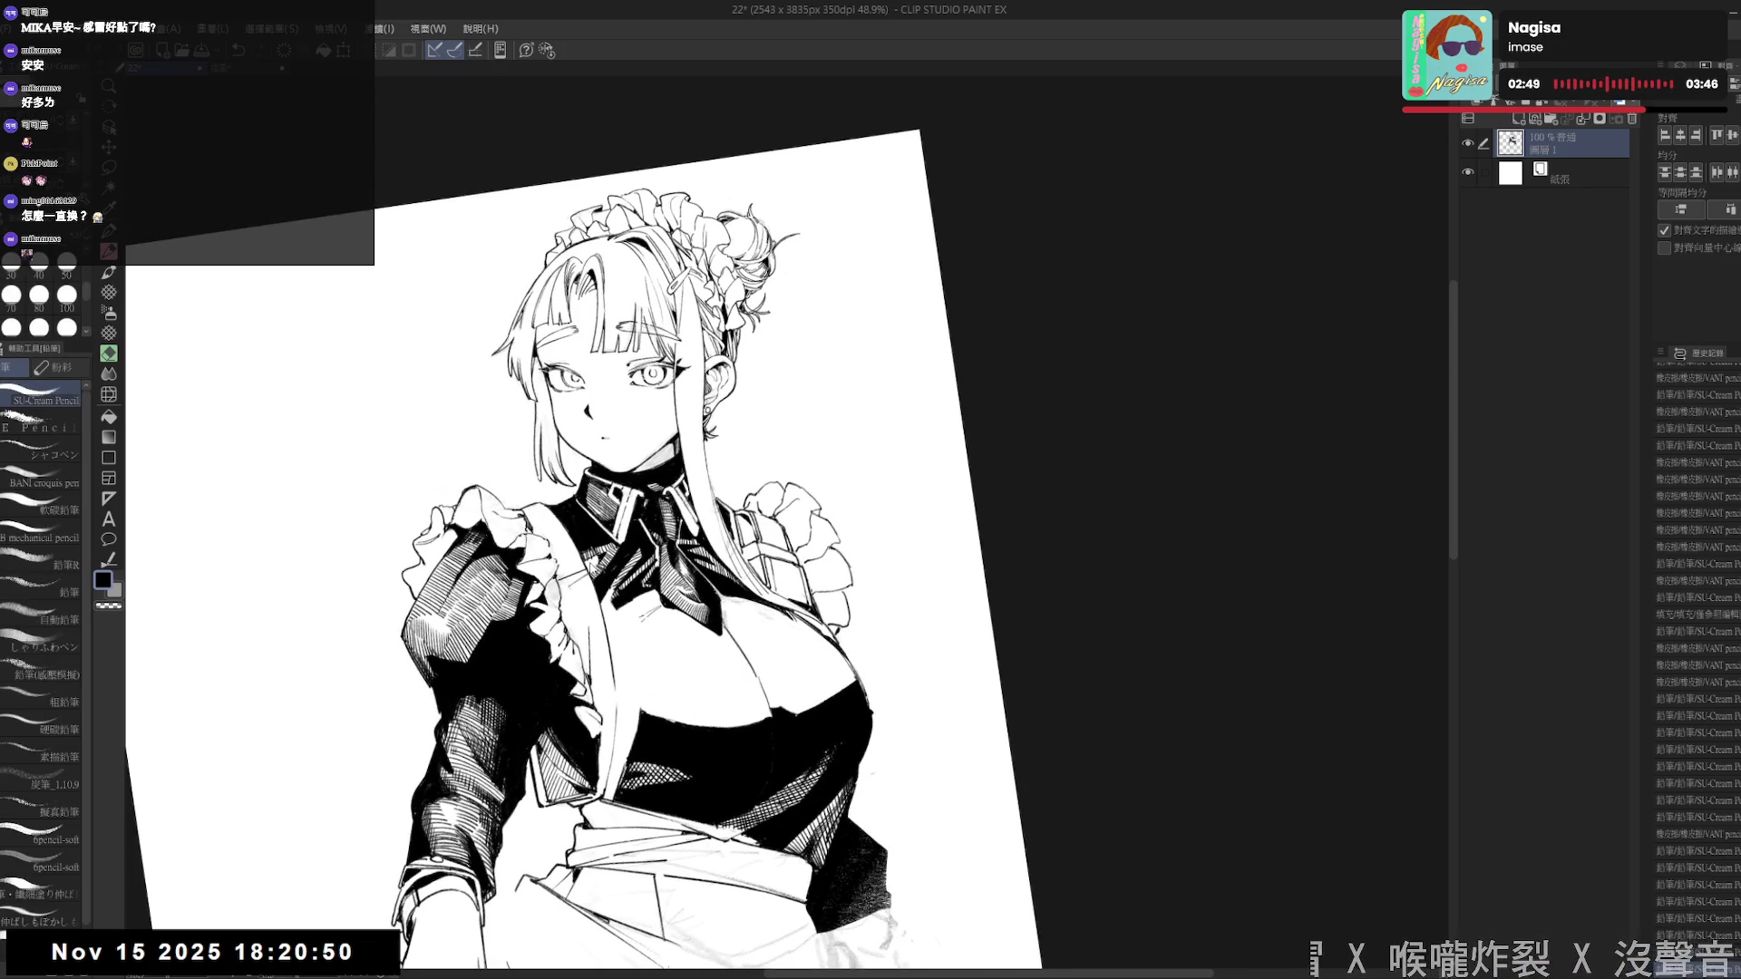
{"action": "left_click_drag", "start_coordinate": [593, 560], "coordinate": [607, 588]}
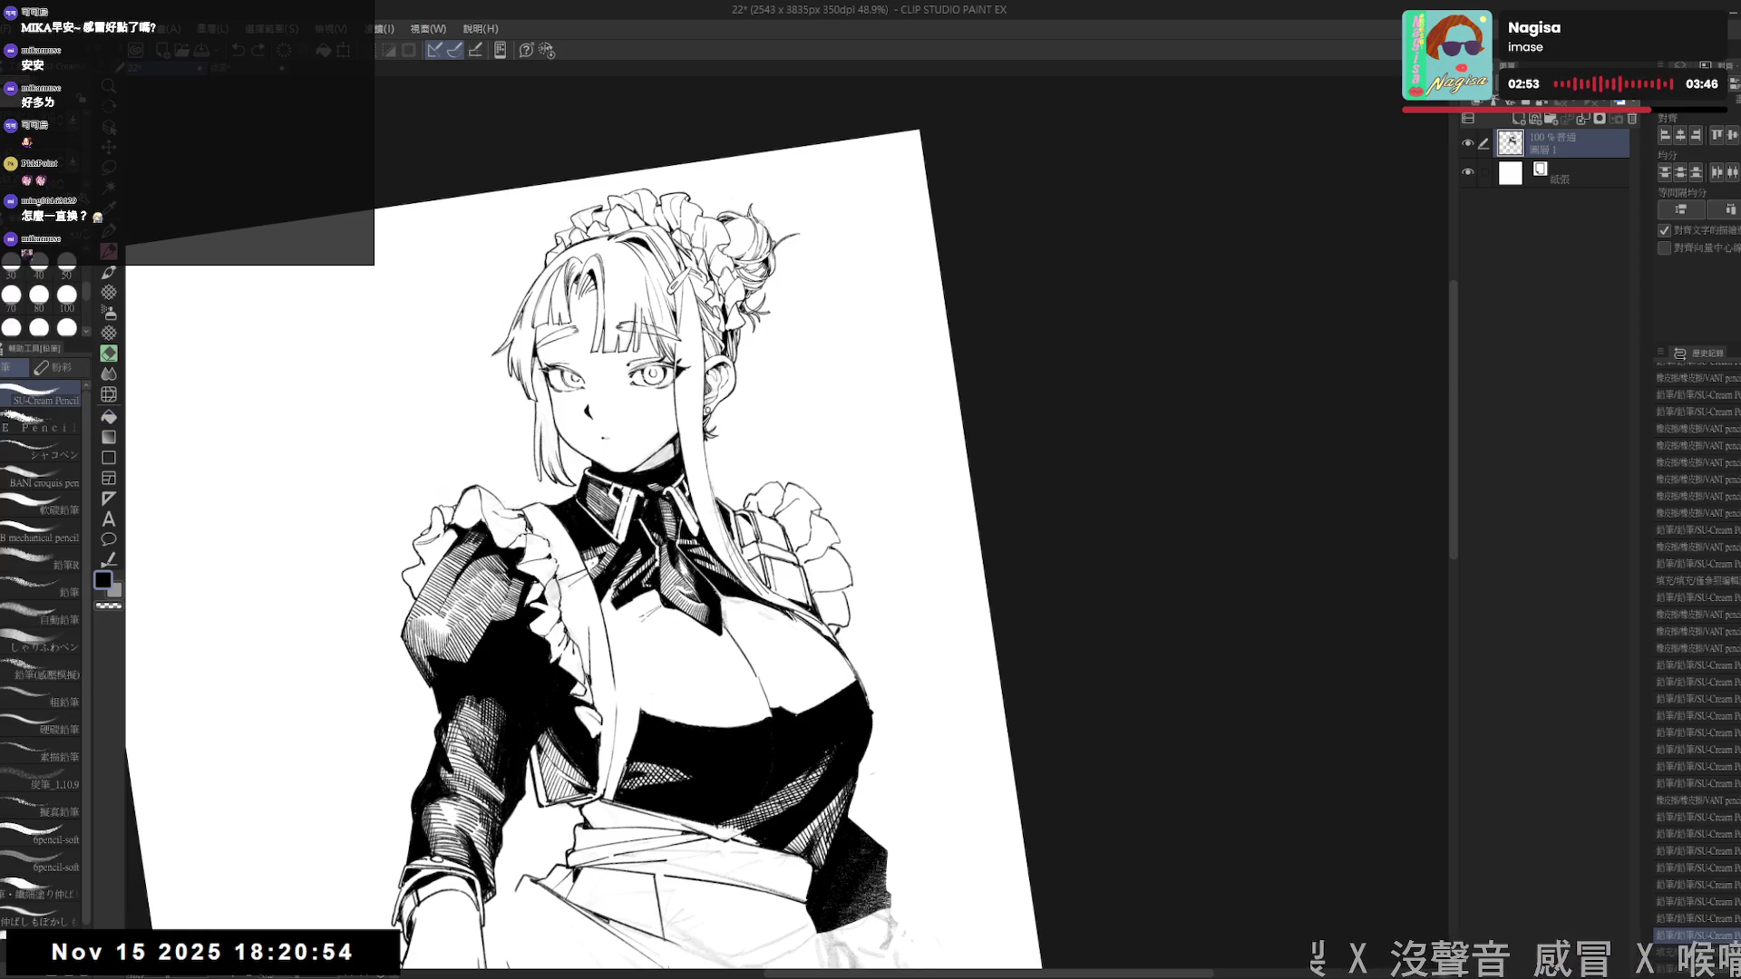
{"action": "key", "text": "g"}
{"action": "key", "text": "ctrl+minus"}
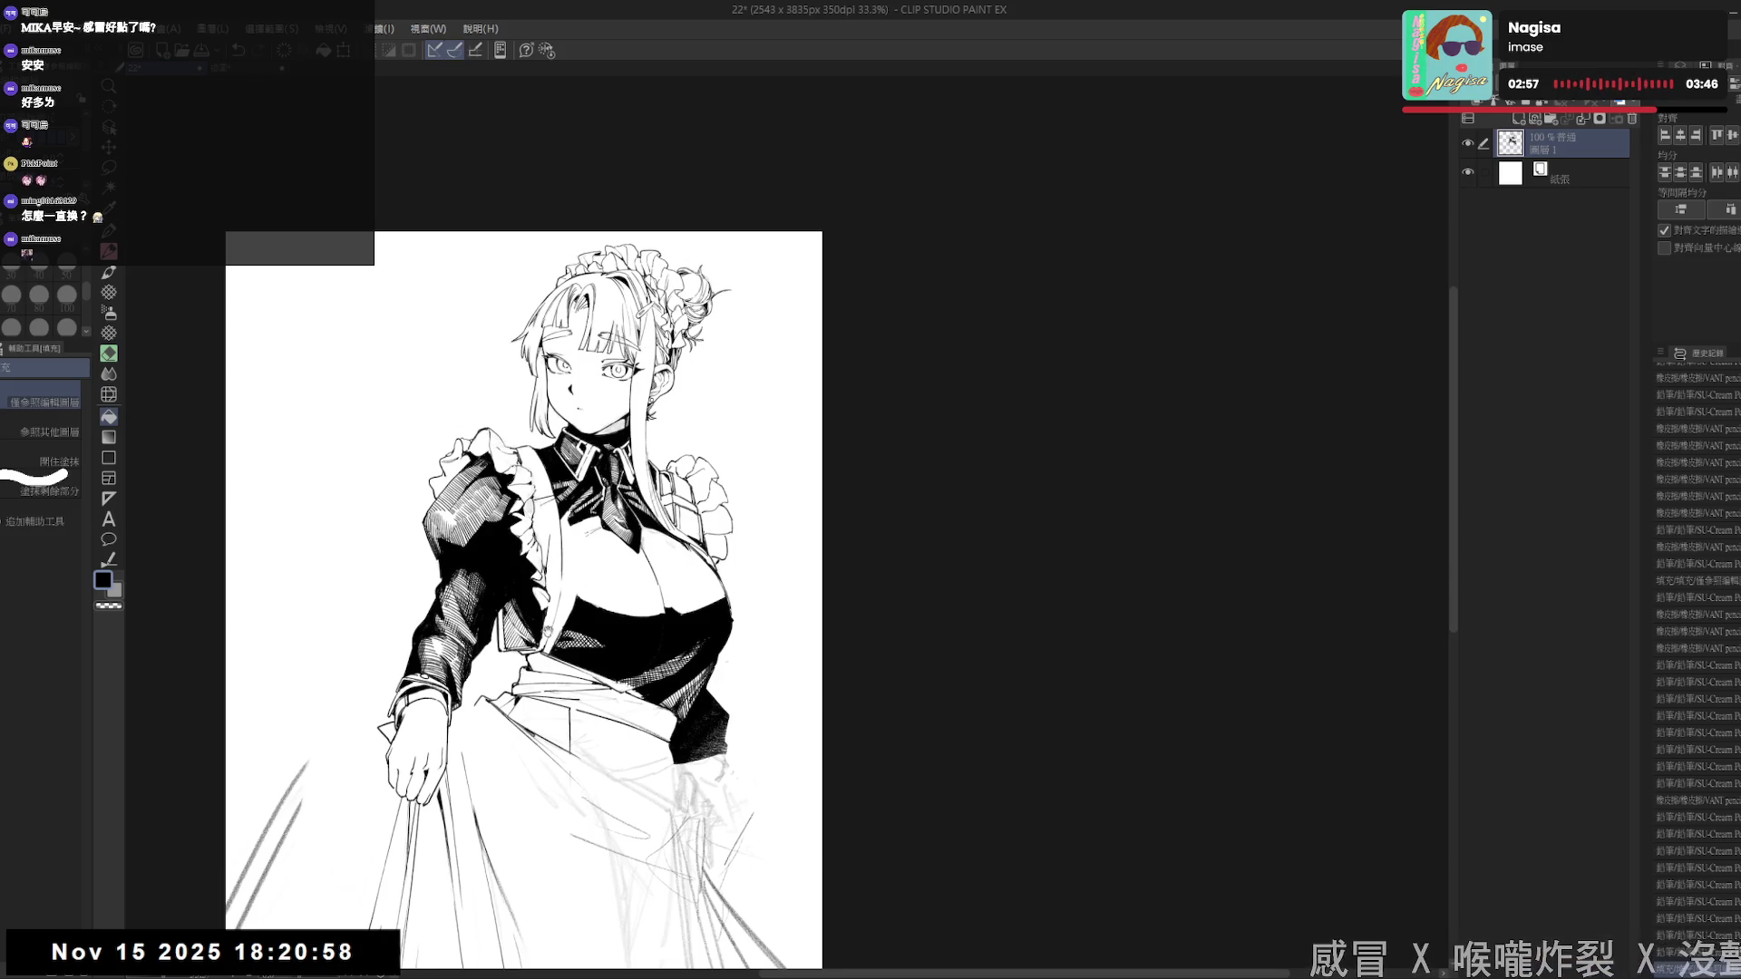
{"action": "scroll", "coordinate": [562, 549], "scroll_direction": "up", "scroll_amount": 1}
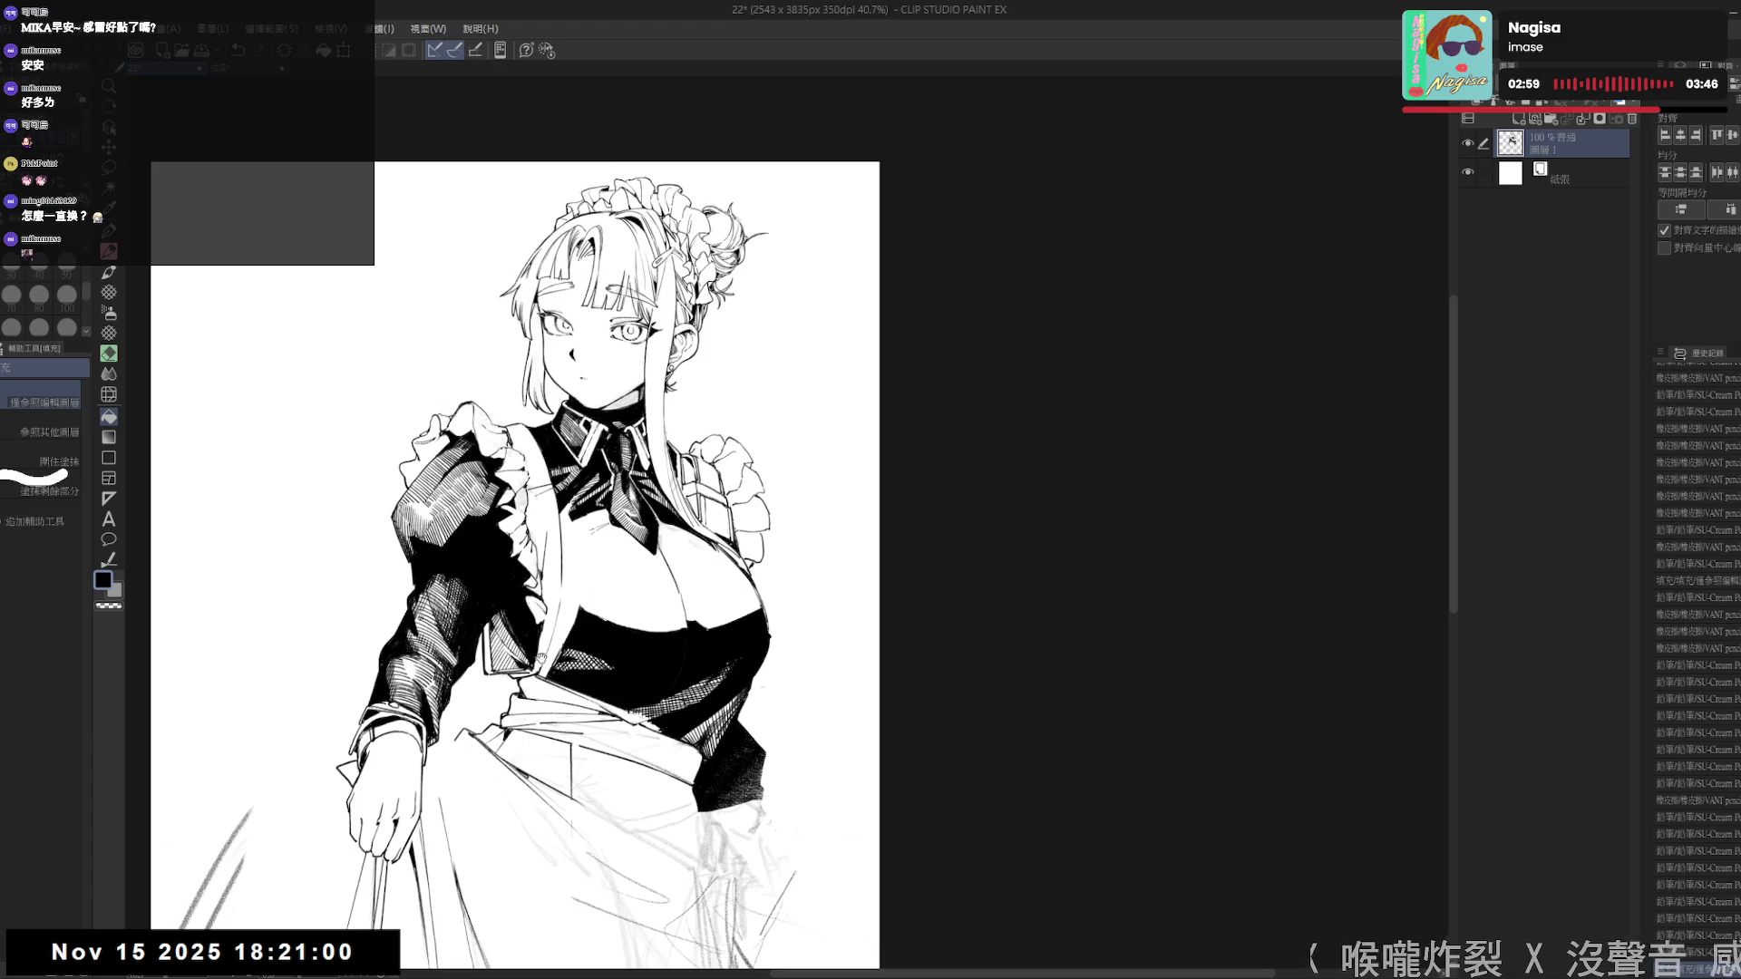
- Rotate the canvas and draw a thin hatch line on the bodice clothing
{"action": "scroll", "coordinate": [554, 680], "scroll_direction": "up", "scroll_amount": 1}
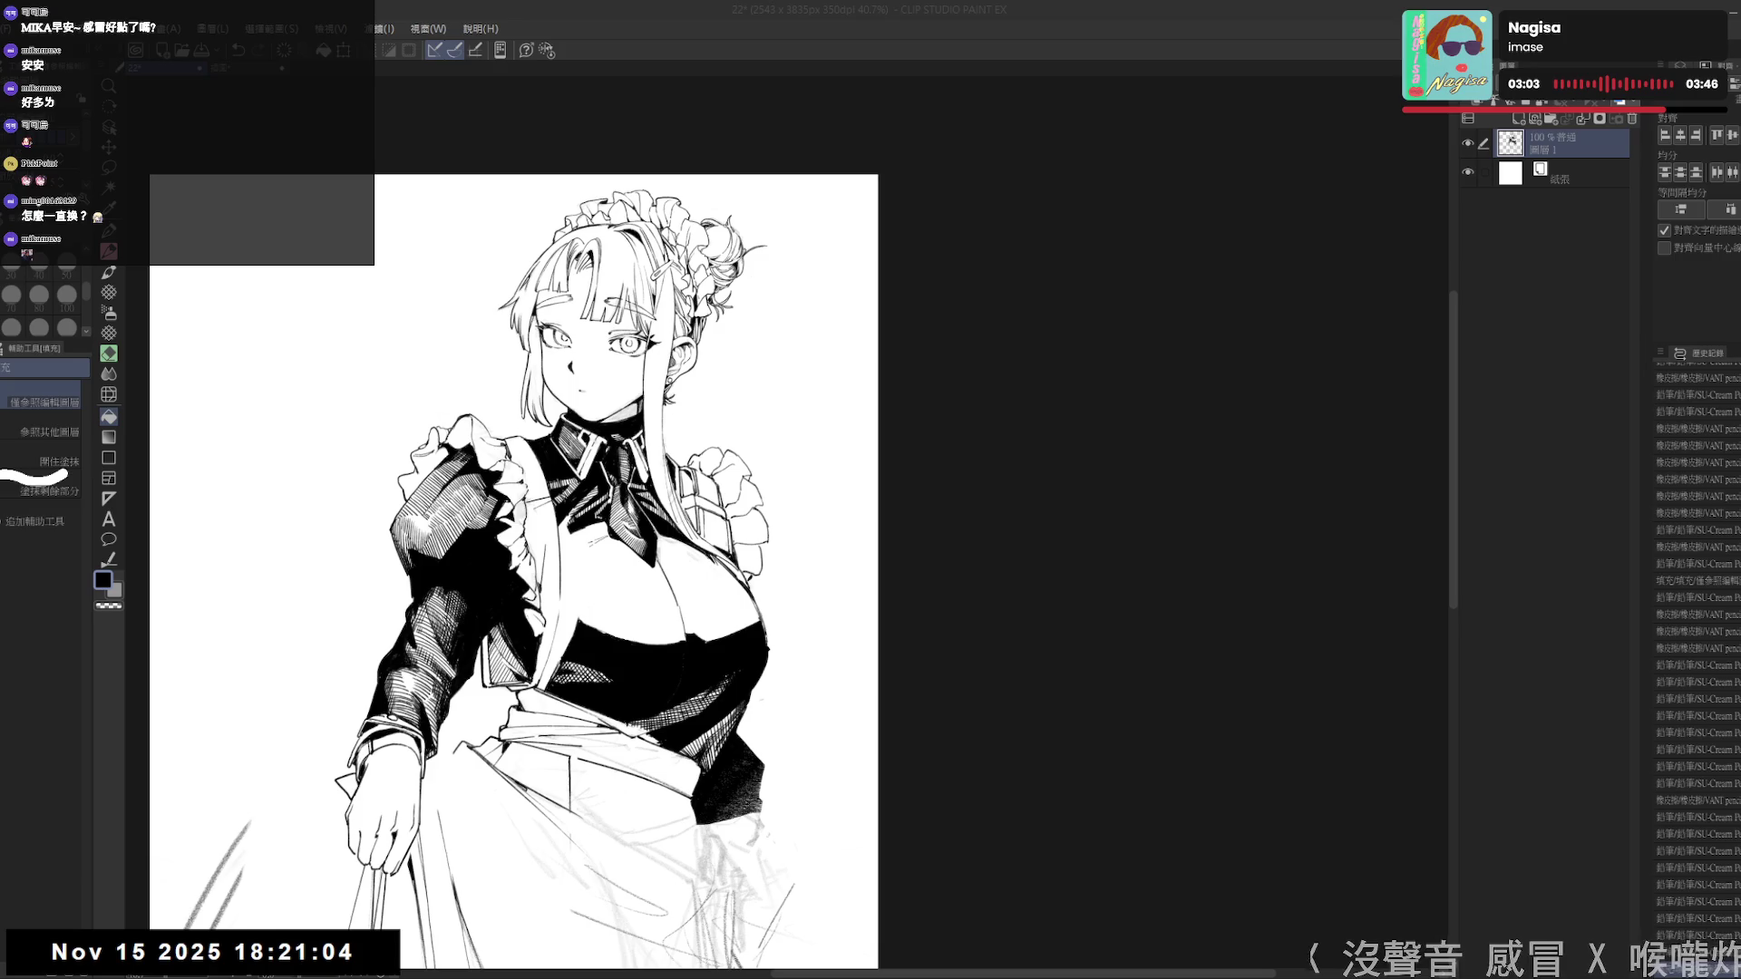
{"action": "key", "text": "r"}
{"action": "left_click_drag", "start_coordinate": [562, 544], "coordinate": [581, 508]}
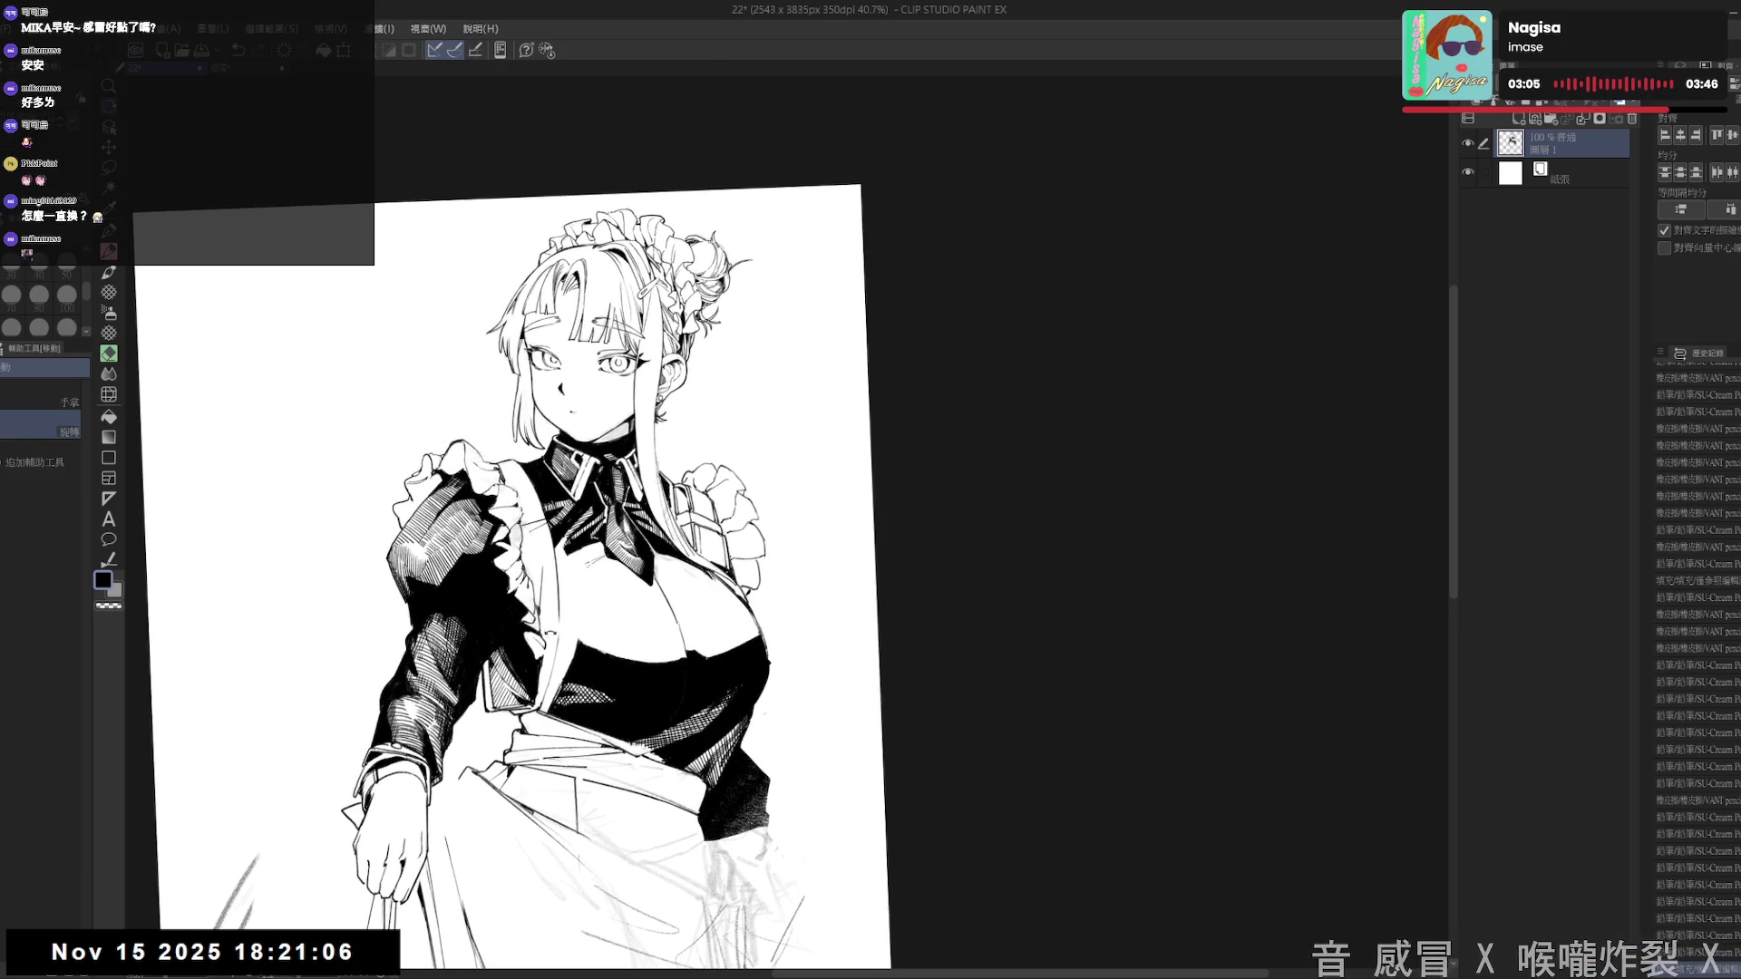
{"action": "key", "text": "g"}
{"action": "left_click_drag", "start_coordinate": [590, 700], "coordinate": [590, 711]}
{"action": "key", "text": "e"}
{"action": "key", "text": "p"}
{"action": "left_click_drag", "start_coordinate": [585, 598], "coordinate": [575, 678]}
- Erase small stray marks in the bodice hatching
{"action": "key", "text": "e"}
{"action": "mouse_move", "coordinate": [562, 562]}
{"action": "left_mouse_down"}
{"action": "mouse_move", "coordinate": [583, 550]}
{"action": "mouse_move", "coordinate": [587, 567]}
{"action": "left_mouse_up"}
{"action": "key", "text": "p"}
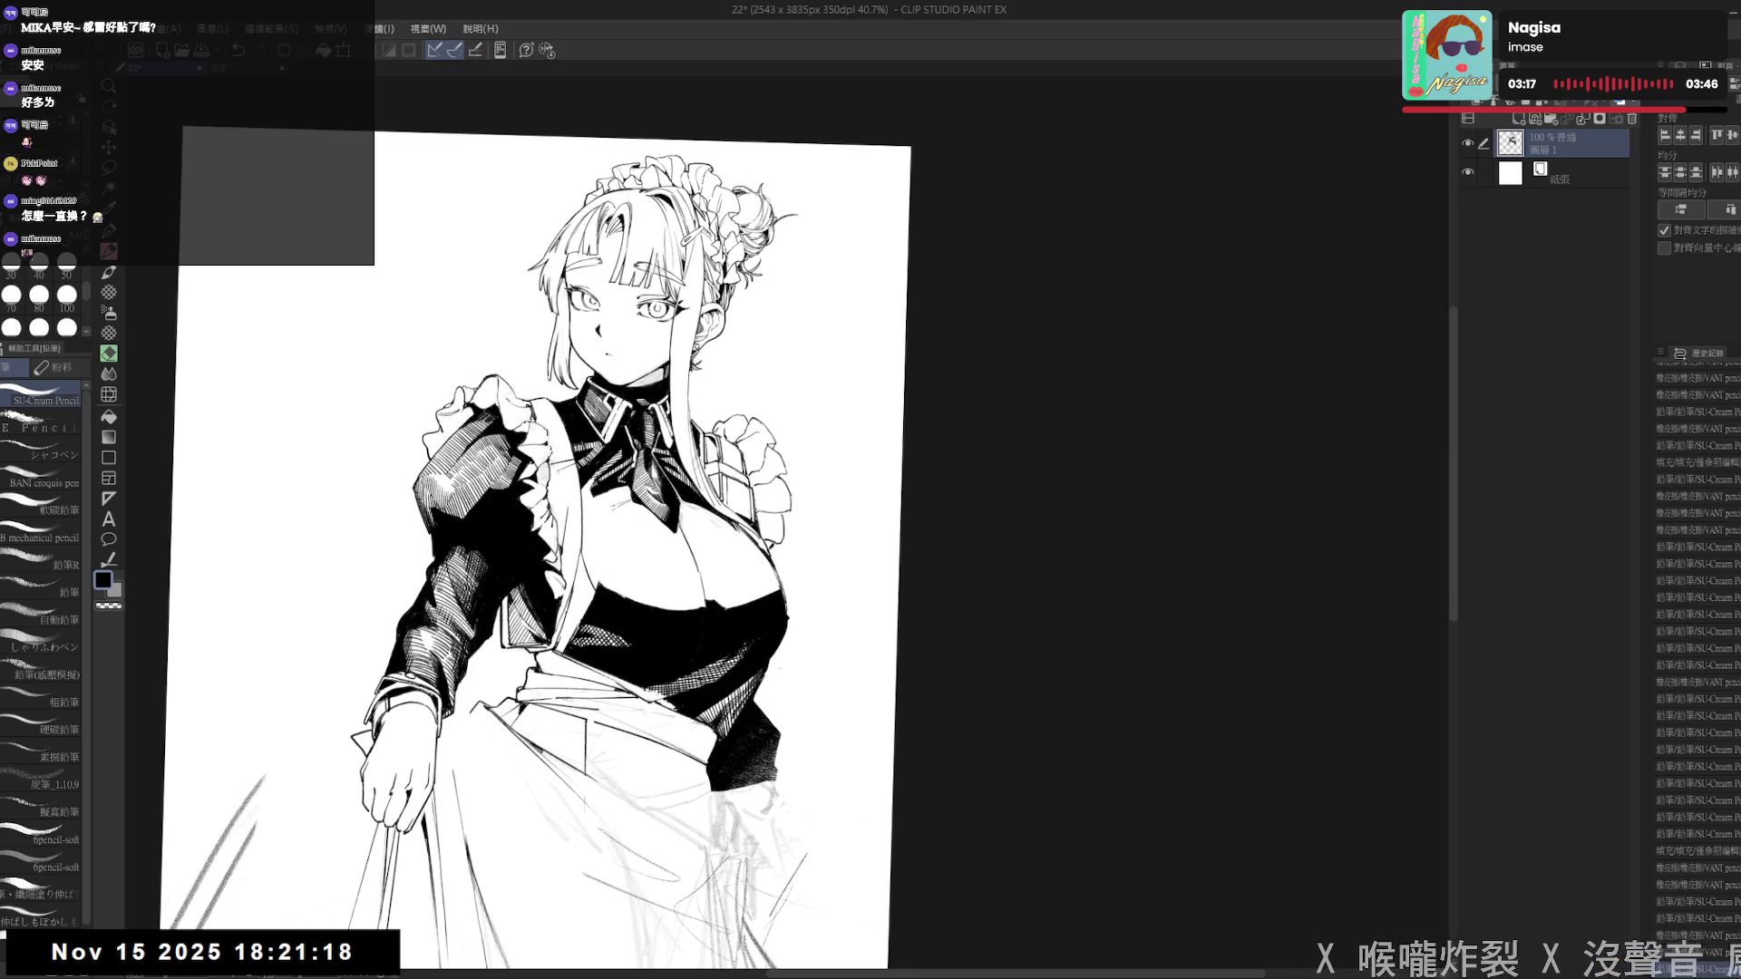
{"action": "key", "text": "e"}
{"action": "left_click_drag", "start_coordinate": [569, 617], "coordinate": [577, 640]}
{"action": "key", "text": "p"}
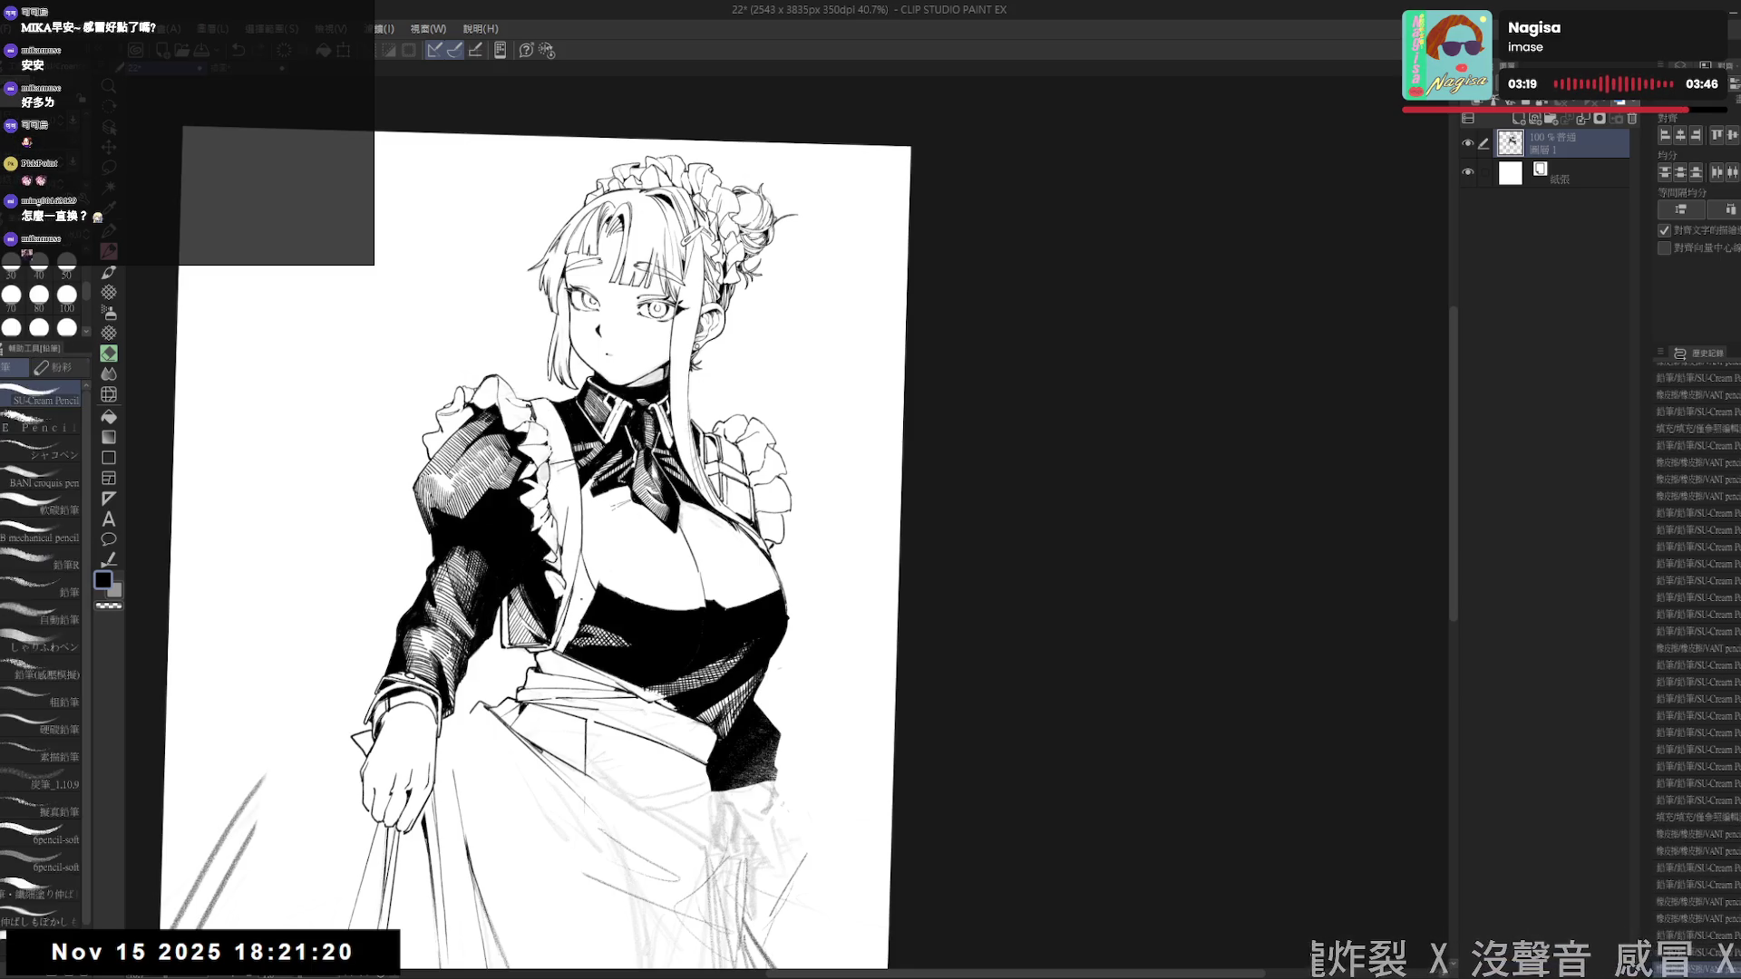
{"action": "key", "text": "e"}
{"action": "key", "text": "p"}
{"action": "mouse_move", "coordinate": [580, 528]}
{"action": "left_mouse_down"}
{"action": "mouse_move", "coordinate": [596, 543]}
{"action": "mouse_move", "coordinate": [583, 596]}
{"action": "left_mouse_up"}
{"action": "key", "text": "p"}
{"action": "key", "text": "e"}
{"action": "key", "text": "p"}
- Fill small bodice gaps black and darken touch-up spots, including one on the sleeve
{"action": "key", "text": "g"}
{"action": "left_click", "coordinate": [577, 571]}
{"action": "key", "text": "p"}
{"action": "key", "text": "g"}
{"action": "left_click", "coordinate": [574, 576]}
{"action": "key", "text": "p"}
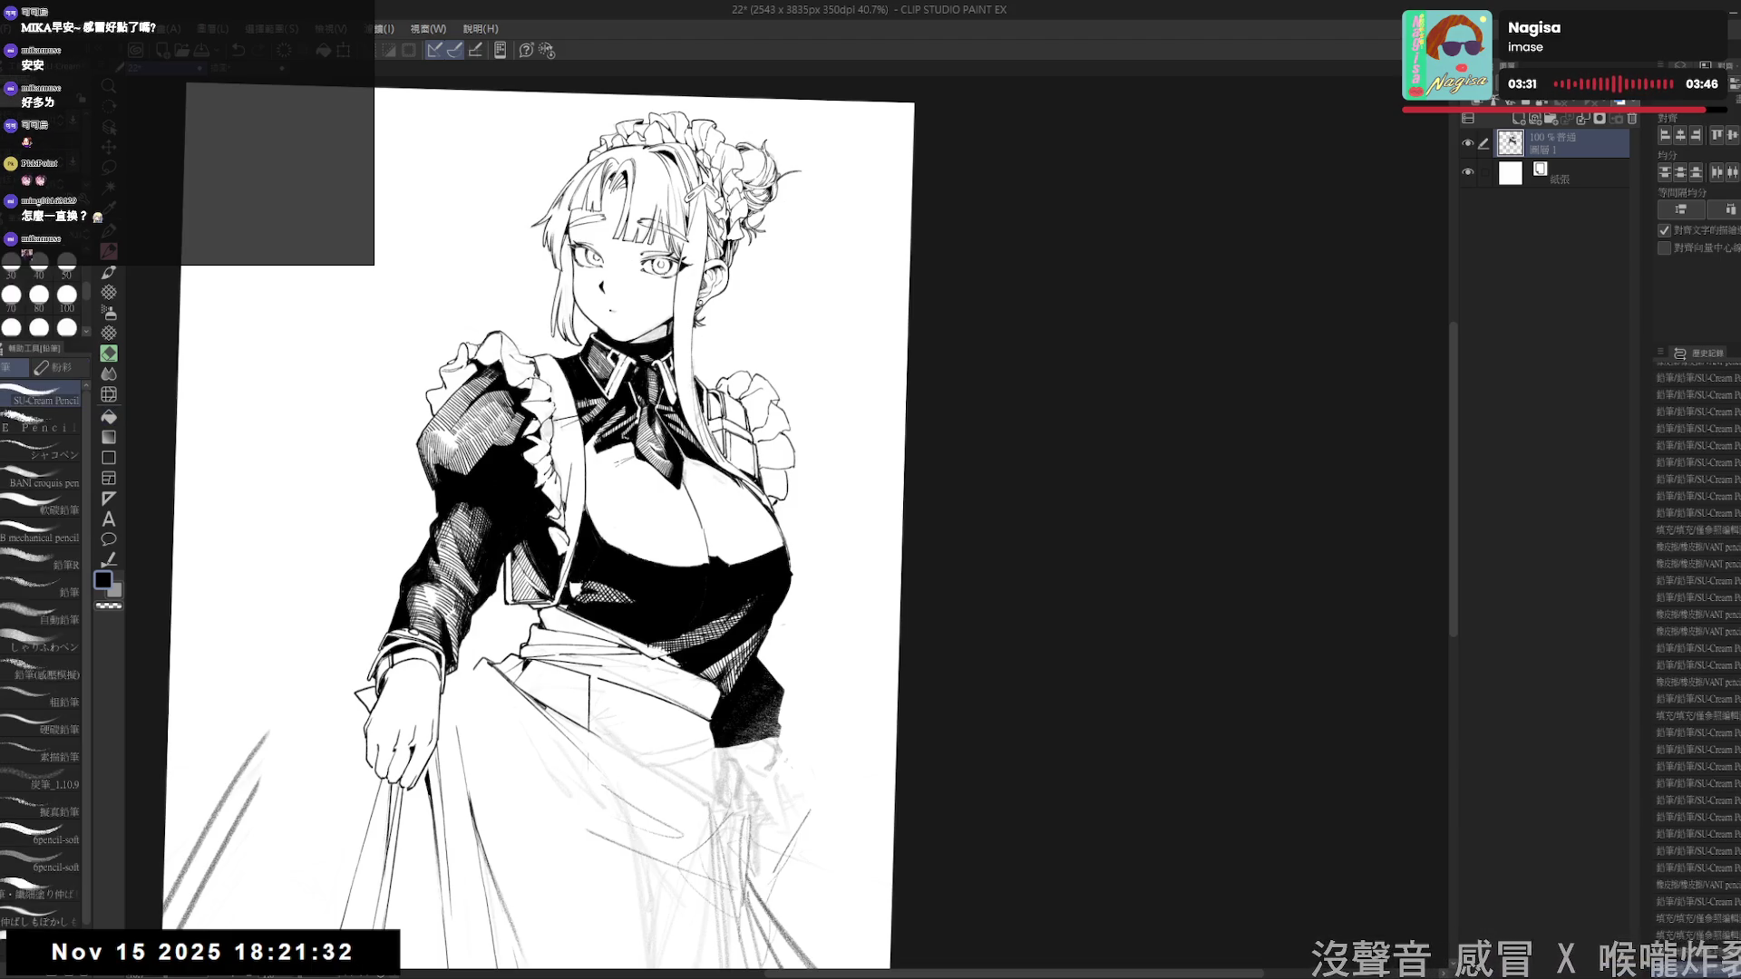
{"action": "left_click", "coordinate": [575, 580]}
{"action": "left_click", "coordinate": [575, 581]}
{"action": "left_click", "coordinate": [576, 580]}
{"action": "left_click", "coordinate": [576, 580]}
{"action": "mouse_move", "coordinate": [906, 453]}
{"action": "left_mouse_down"}
{"action": "mouse_move", "coordinate": [997, 589]}
{"action": "mouse_move", "coordinate": [952, 525]}
{"action": "left_mouse_up"}
{"action": "left_click", "coordinate": [716, 585]}
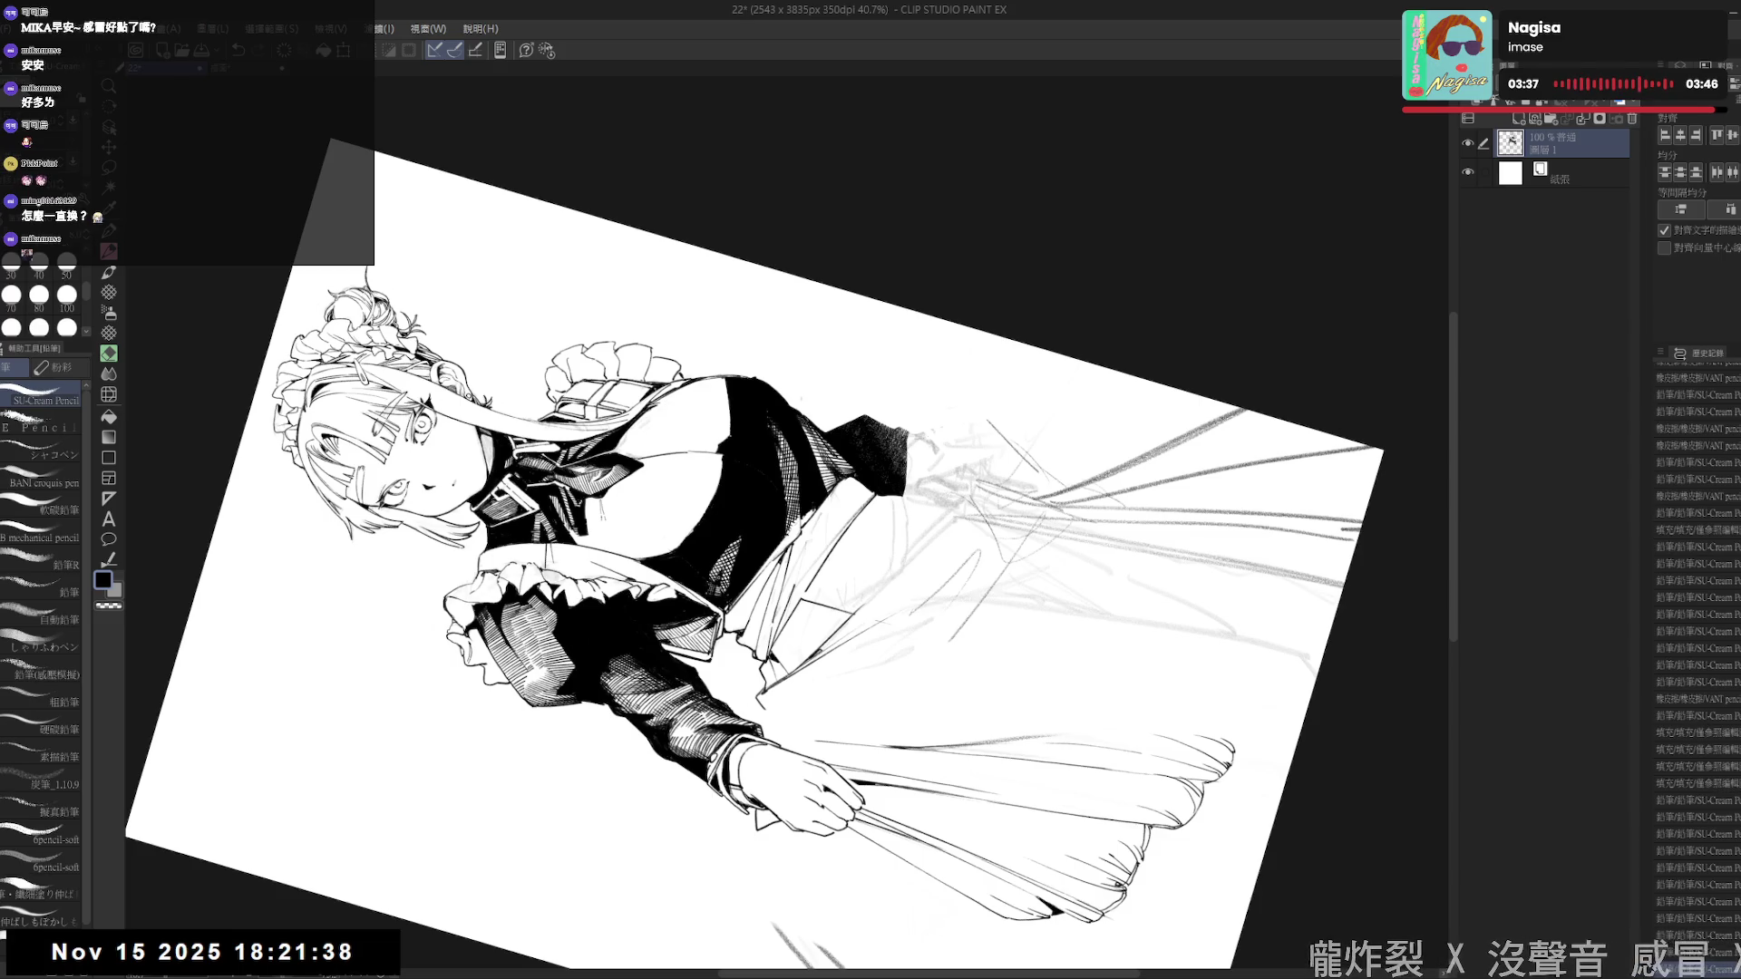
- Erase a tiny dab of ink and a few small stray strokes near the figure
{"action": "key", "text": "ctrl+@"}
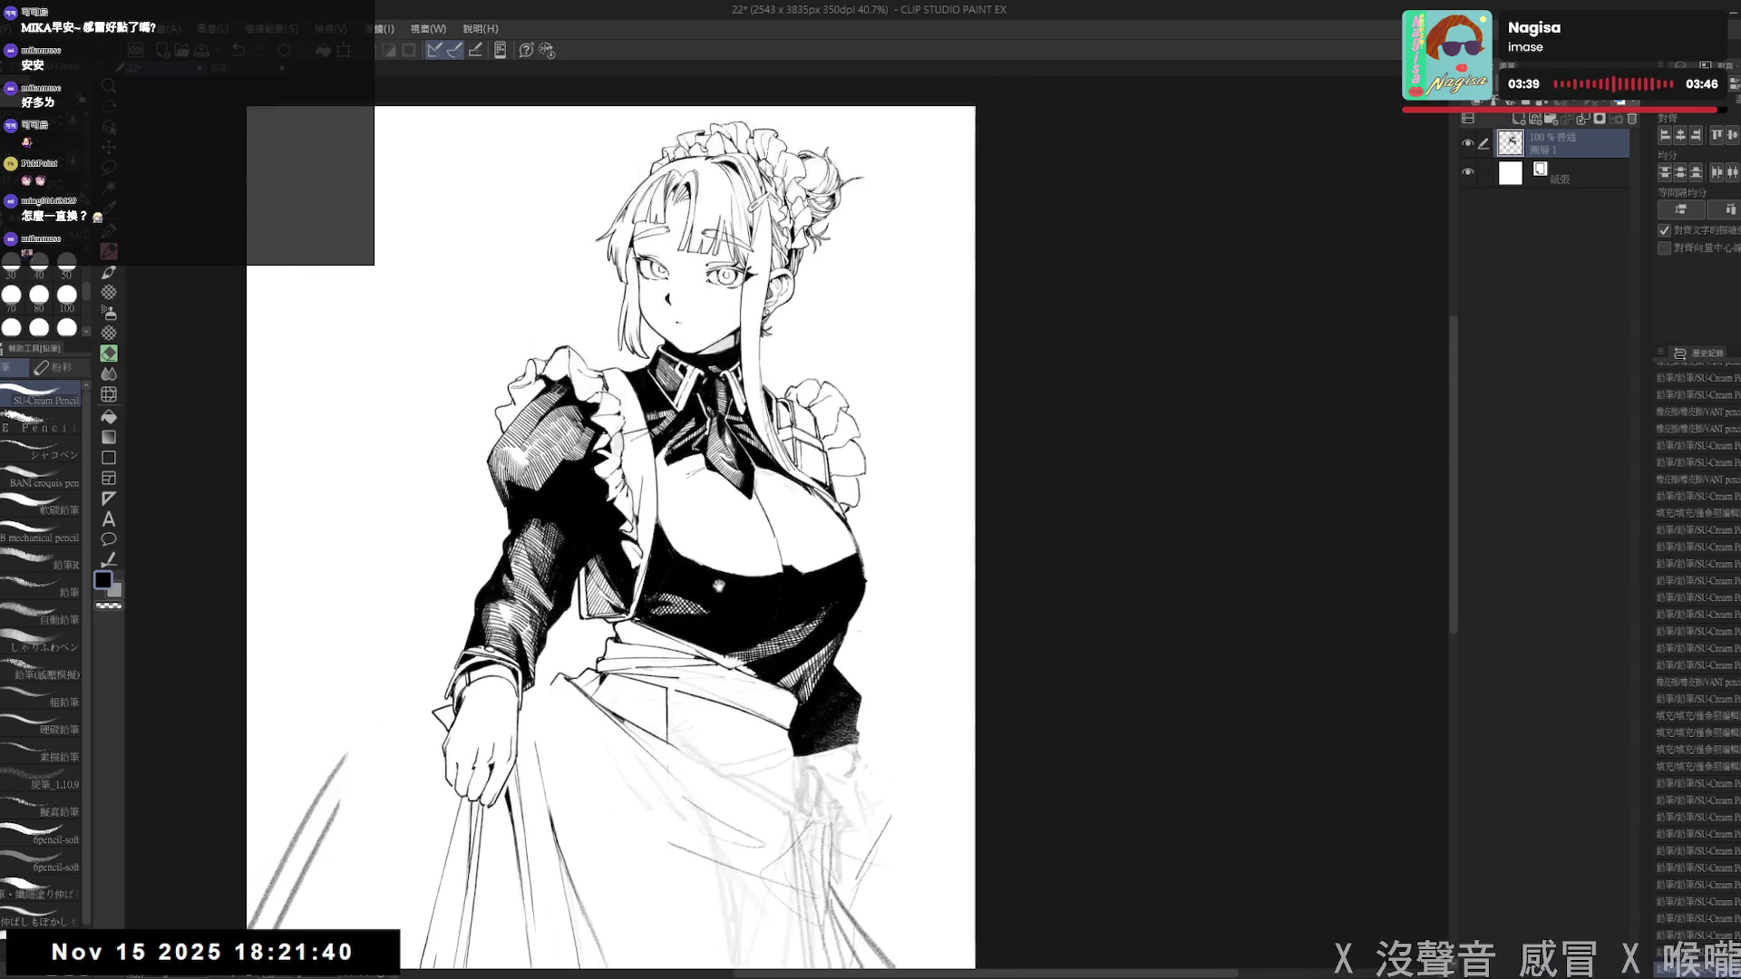
{"action": "key", "text": "^"}
{"action": "key", "text": "^"}
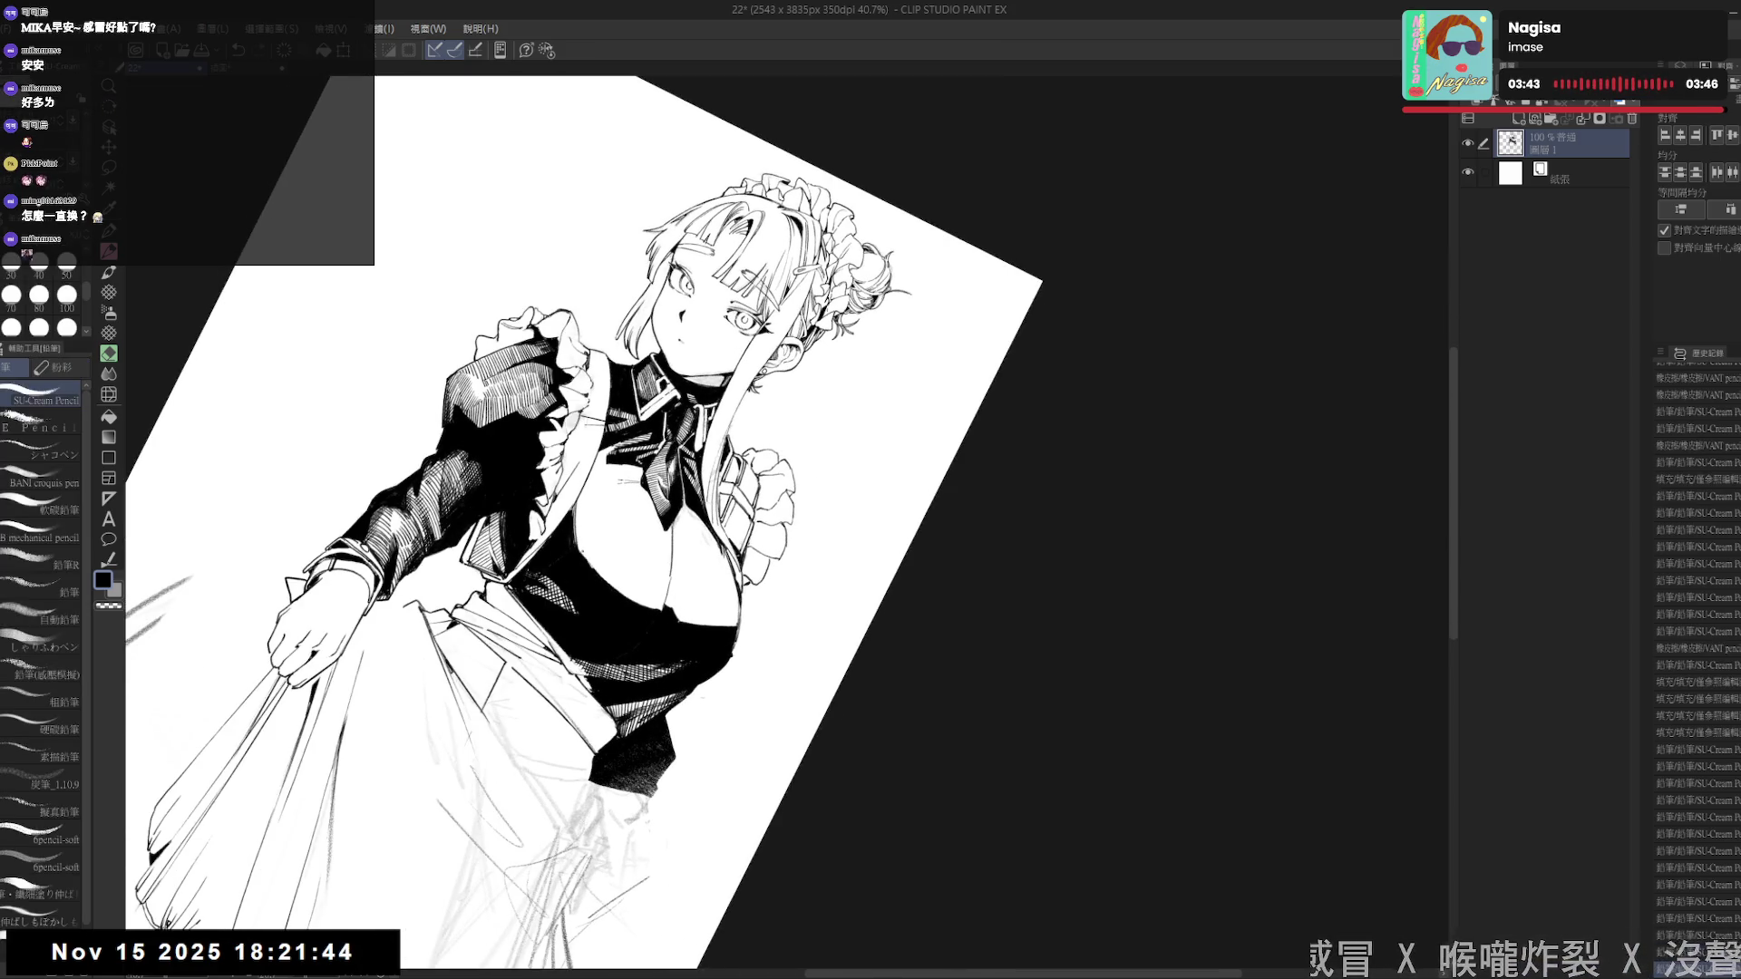
{"action": "key", "text": "ctrl+@"}
{"action": "key", "text": "e"}
{"action": "left_click", "coordinate": [692, 620]}
{"action": "key", "text": "p"}
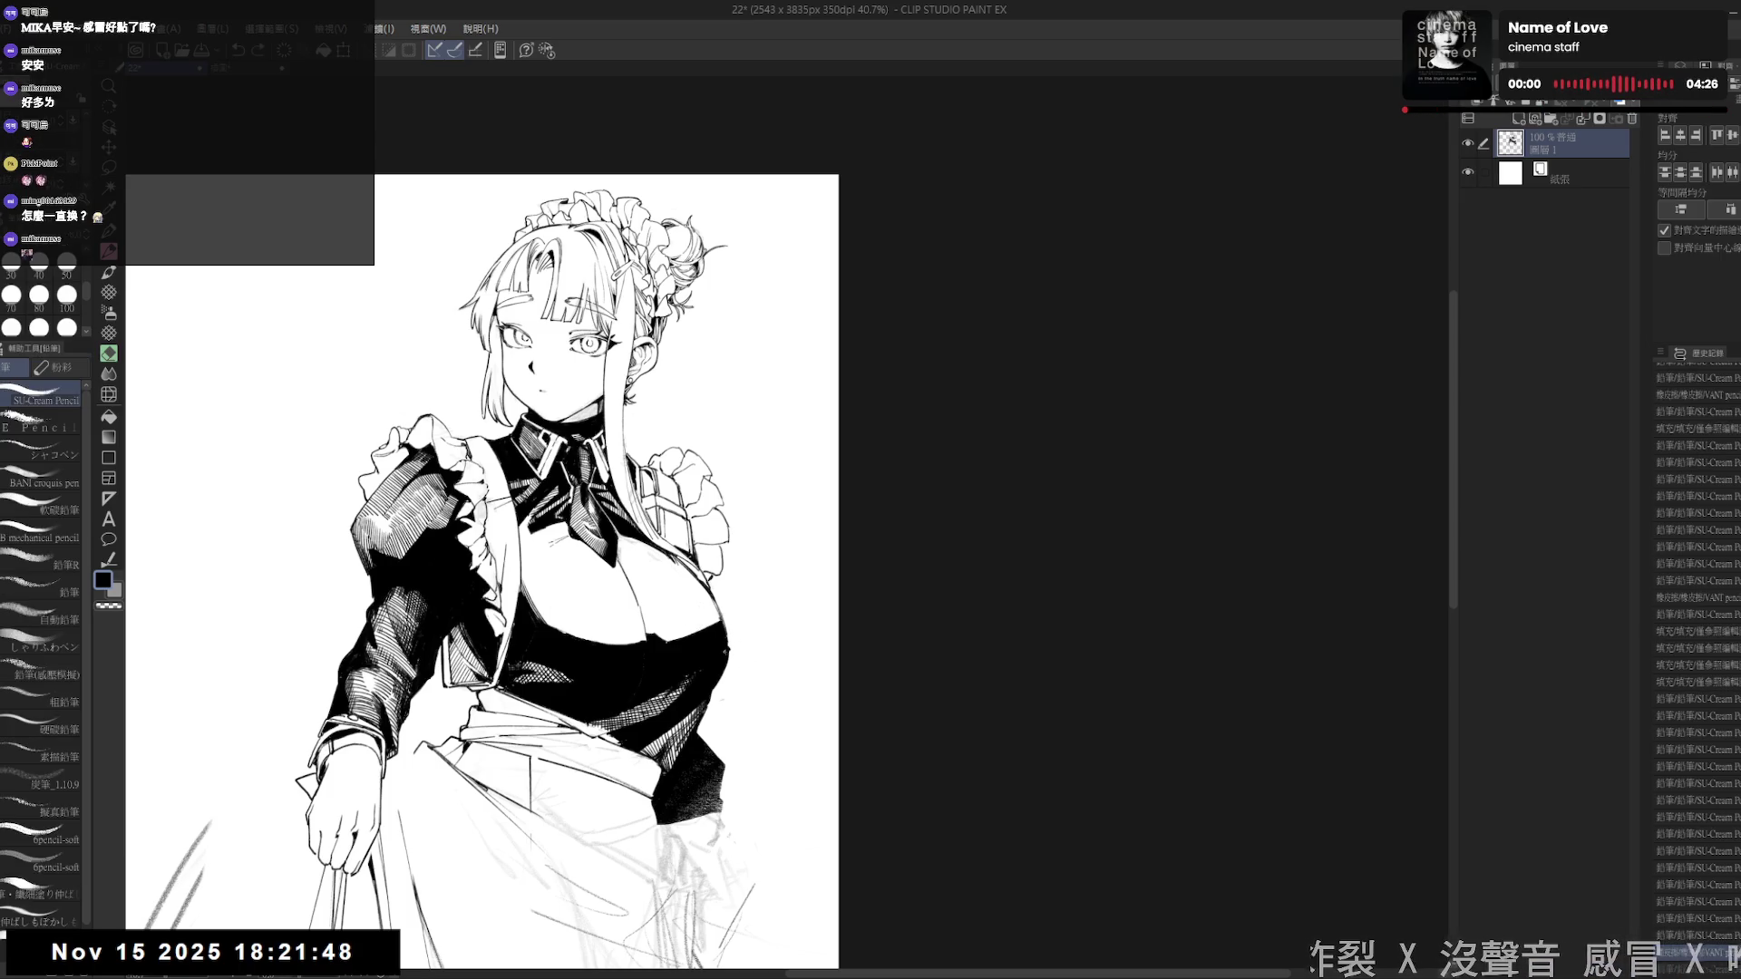
{"action": "key", "text": "e"}
{"action": "mouse_move", "coordinate": [729, 675]}
{"action": "left_mouse_down"}
{"action": "mouse_move", "coordinate": [730, 594]}
{"action": "mouse_move", "coordinate": [653, 576]}
{"action": "left_mouse_up"}
- Pan the canvas left, reset the rotation to 0 degrees and reframe the figure
{"action": "key", "text": "space"}
{"action": "mouse_move", "coordinate": [676, 502]}
{"action": "left_mouse_down"}
{"action": "mouse_move", "coordinate": [621, 526]}
{"action": "mouse_move", "coordinate": [603, 562]}
{"action": "left_mouse_up"}
{"action": "mouse_move", "coordinate": [617, 671]}
{"action": "left_mouse_down"}
{"action": "mouse_move", "coordinate": [674, 566]}
{"action": "mouse_move", "coordinate": [659, 607]}
{"action": "left_mouse_up"}
{"action": "key", "text": "e"}
{"action": "scroll", "coordinate": [659, 620], "scroll_direction": "down", "scroll_amount": 1}
{"action": "key", "text": "minus"}
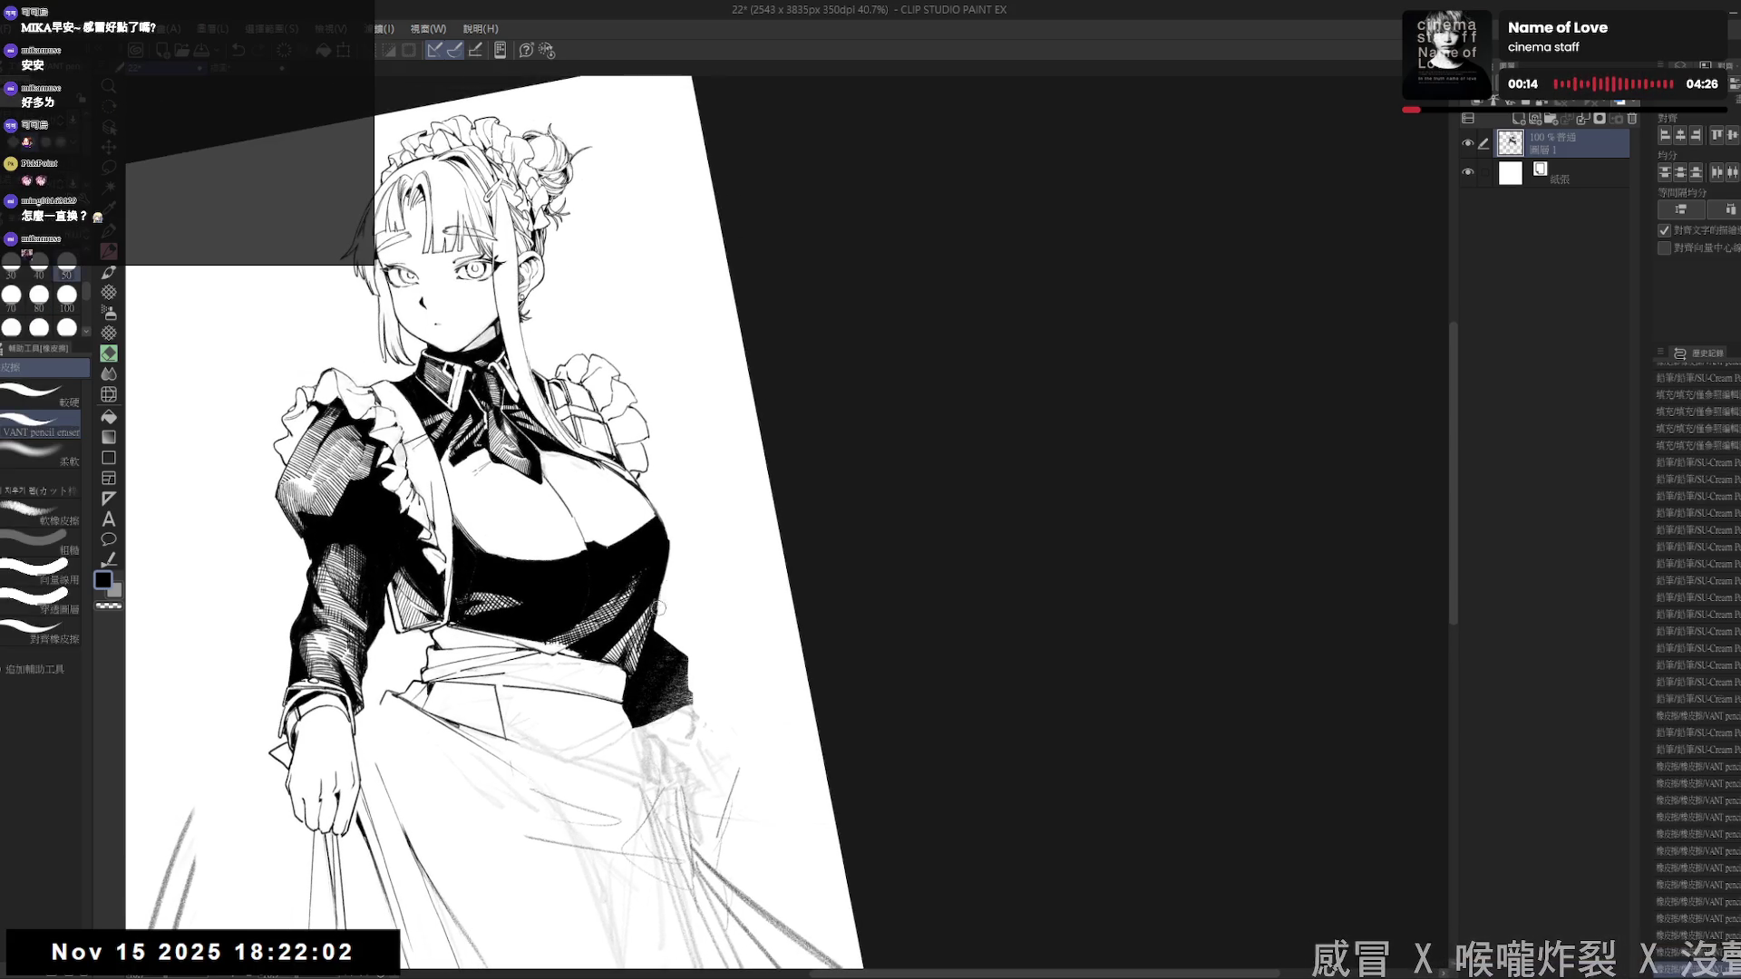
{"action": "key", "text": "r"}
{"action": "double_click", "coordinate": [659, 607]}
{"action": "mouse_move", "coordinate": [664, 452]}
{"action": "left_mouse_down"}
{"action": "mouse_move", "coordinate": [673, 499]}
{"action": "mouse_move", "coordinate": [601, 563]}
{"action": "mouse_move", "coordinate": [573, 499]}
{"action": "left_mouse_up"}
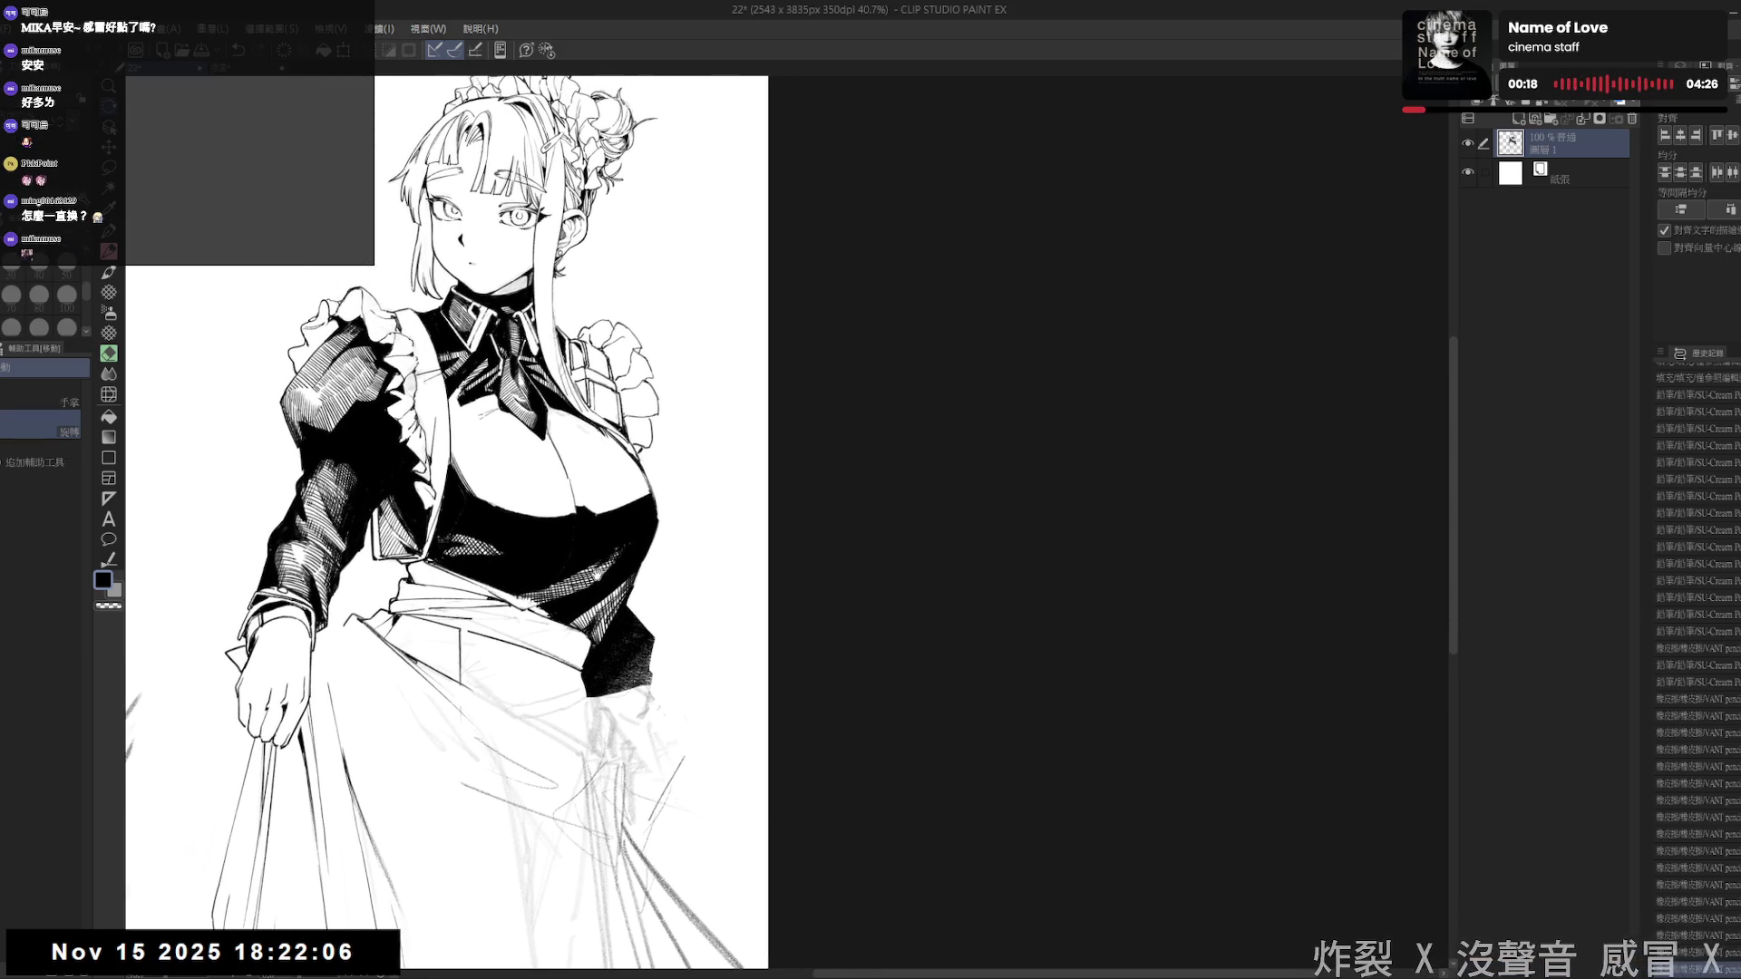
{"action": "left_click_drag", "start_coordinate": [596, 575], "coordinate": [606, 604]}
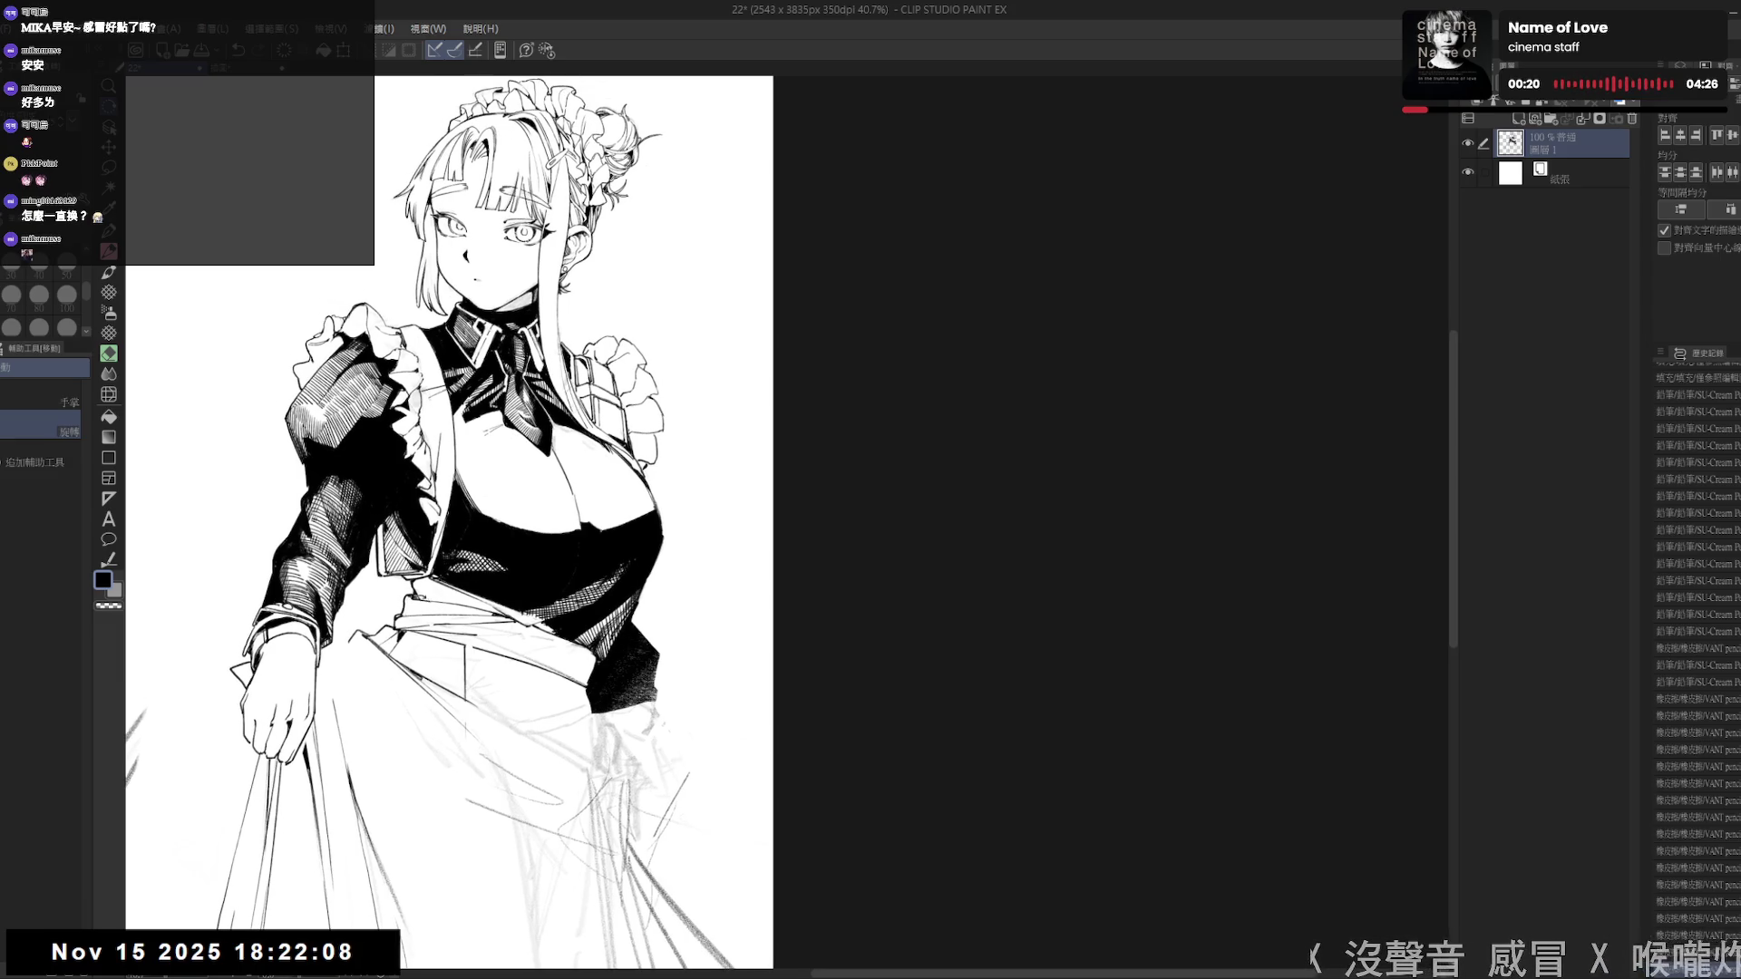
{"action": "key", "text": "p"}
{"action": "left_click_drag", "start_coordinate": [454, 508], "coordinate": [508, 571]}
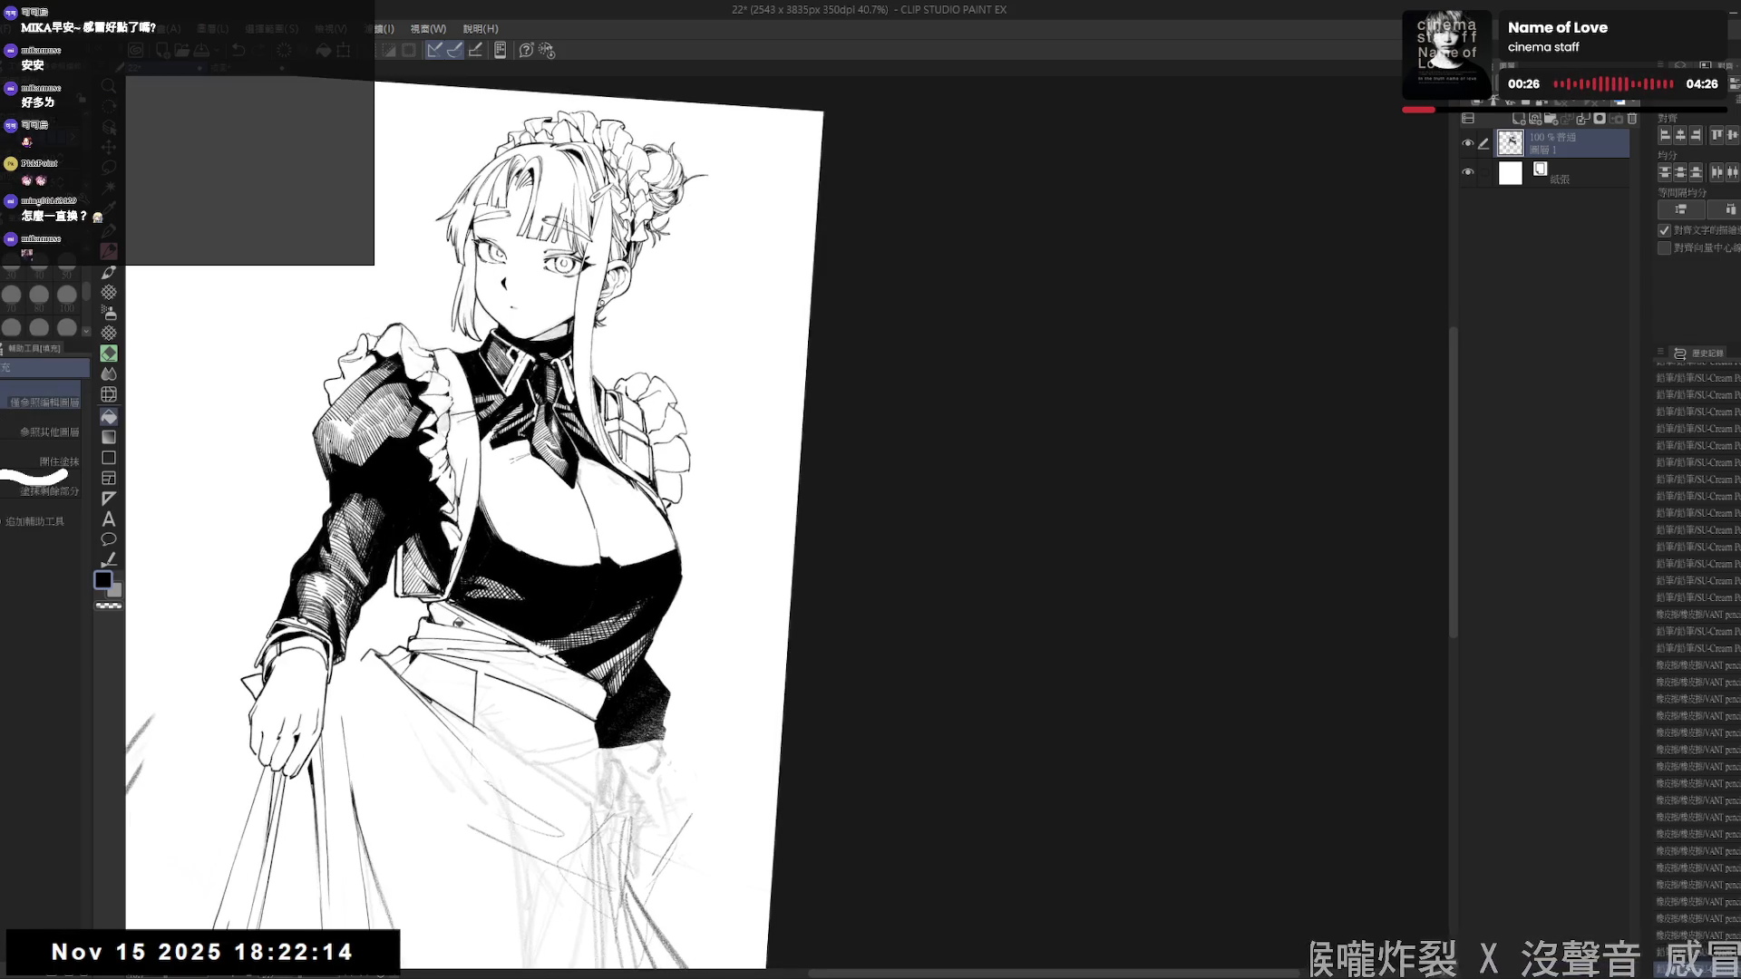
- Fill the small gaps solid black with the fill tool
{"action": "key", "text": "g"}
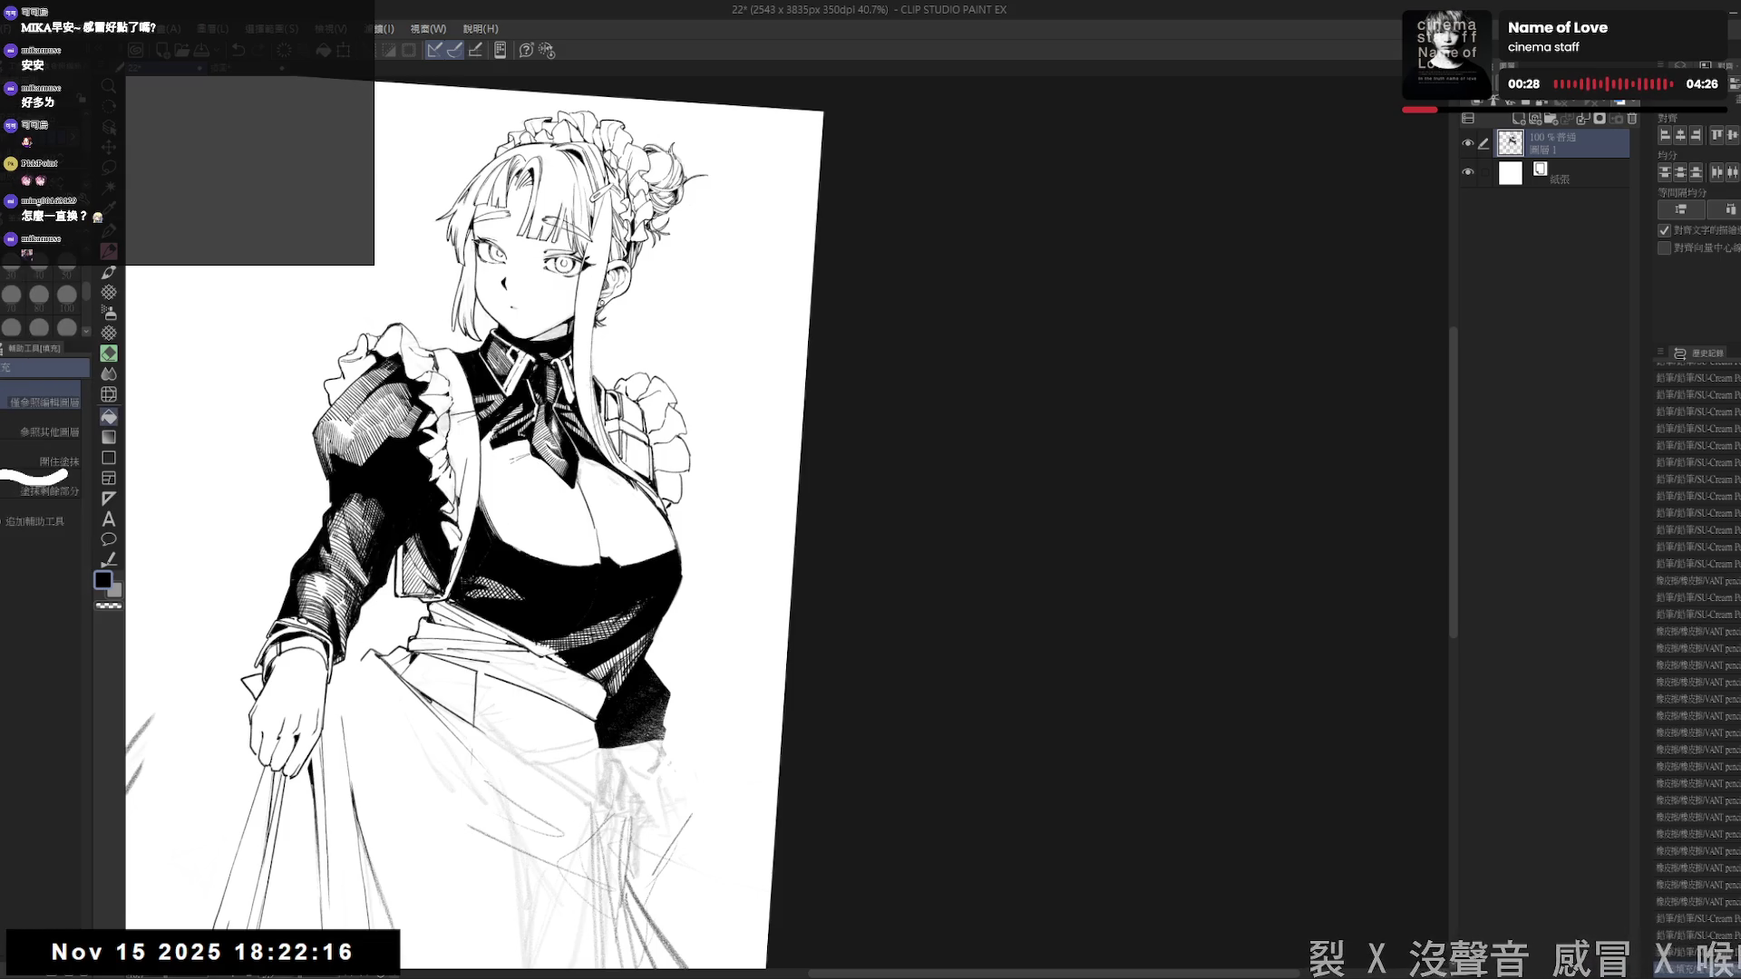
{"action": "key", "text": "p"}
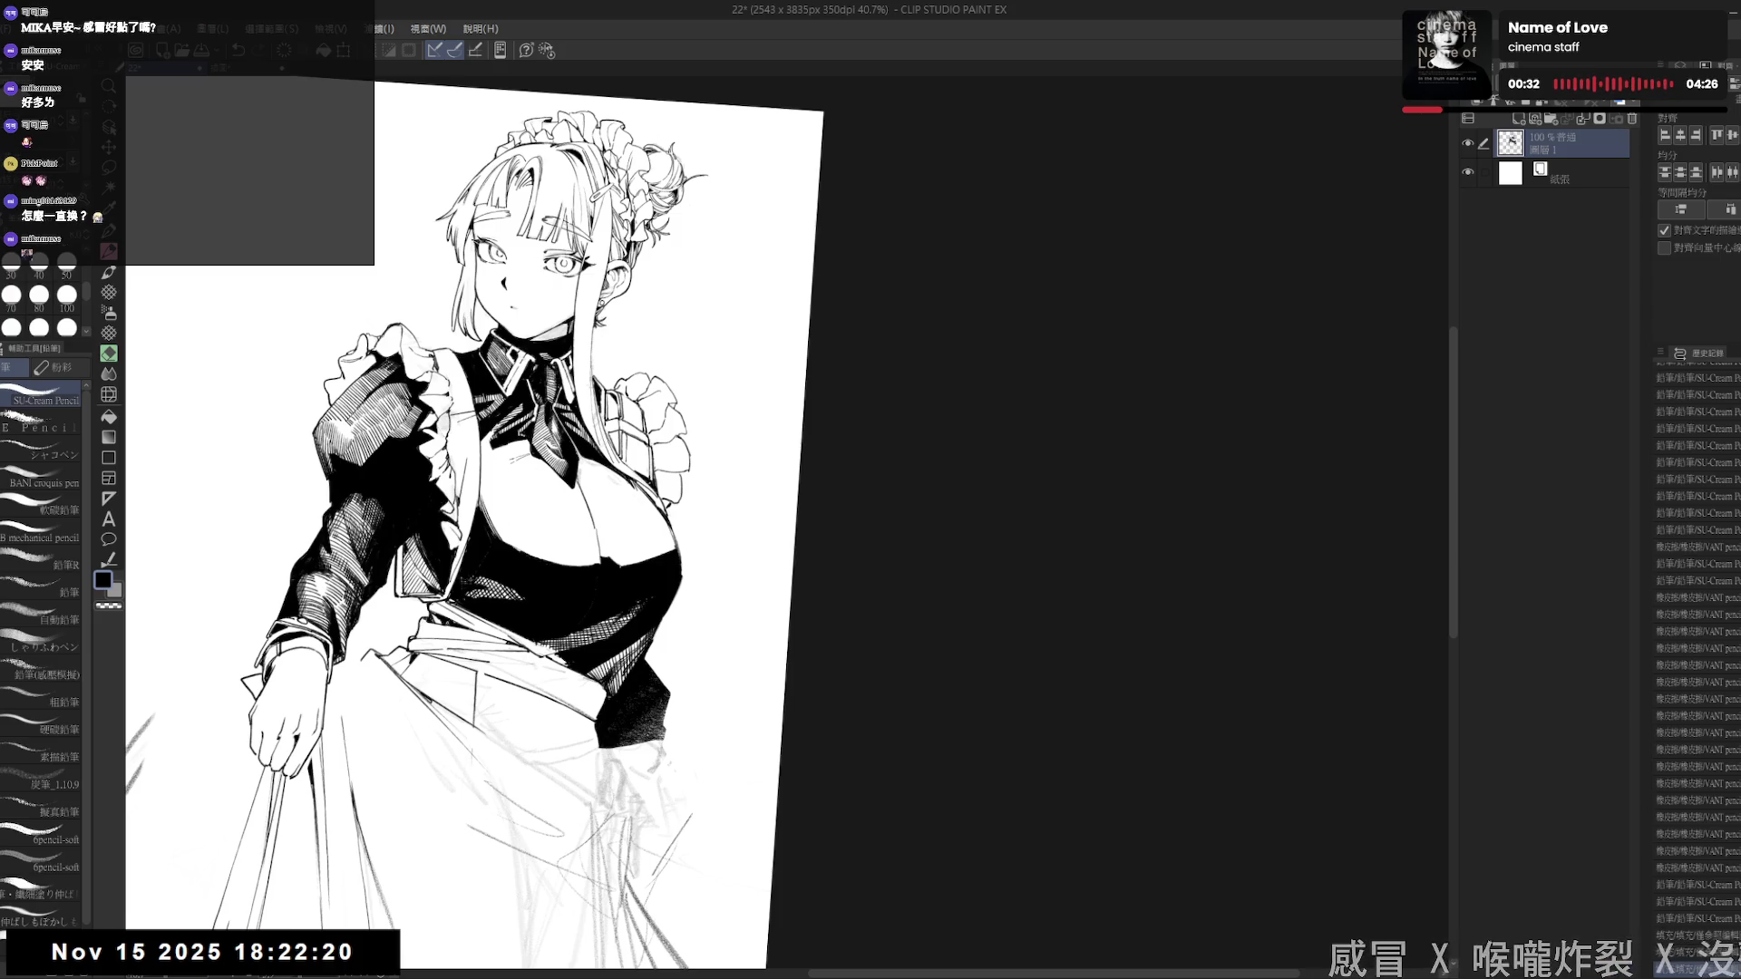
{"action": "key", "text": "g"}
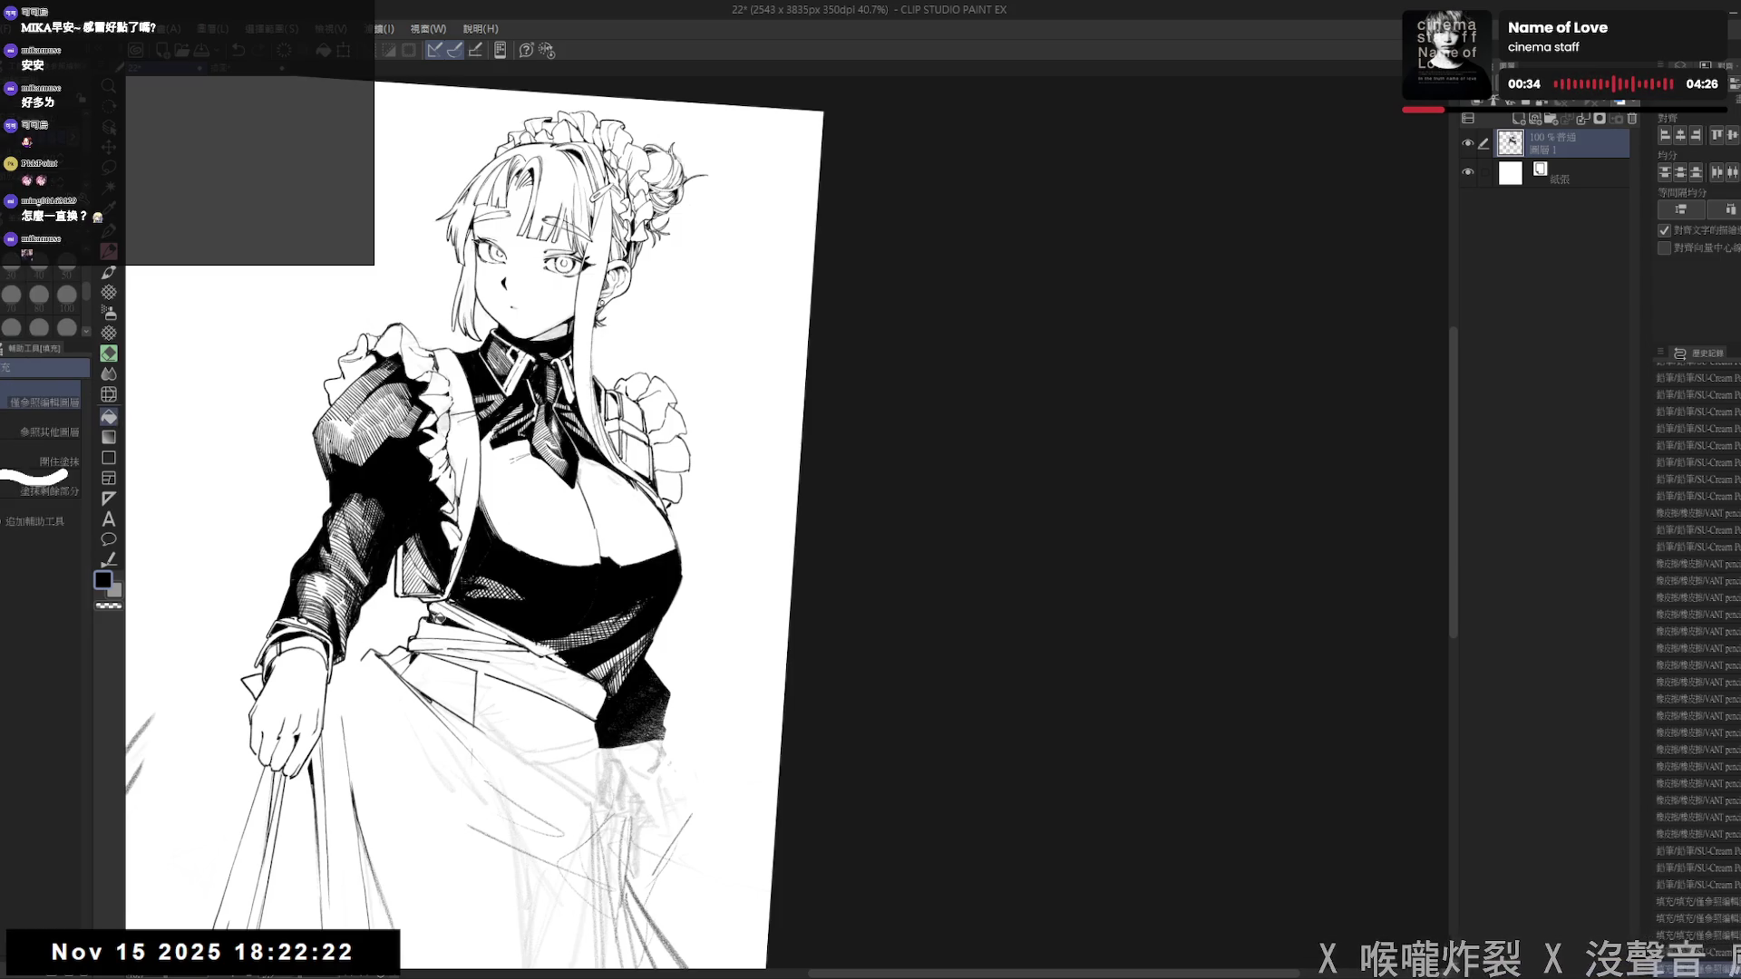
{"action": "key", "text": "p"}
{"action": "key", "text": "g"}
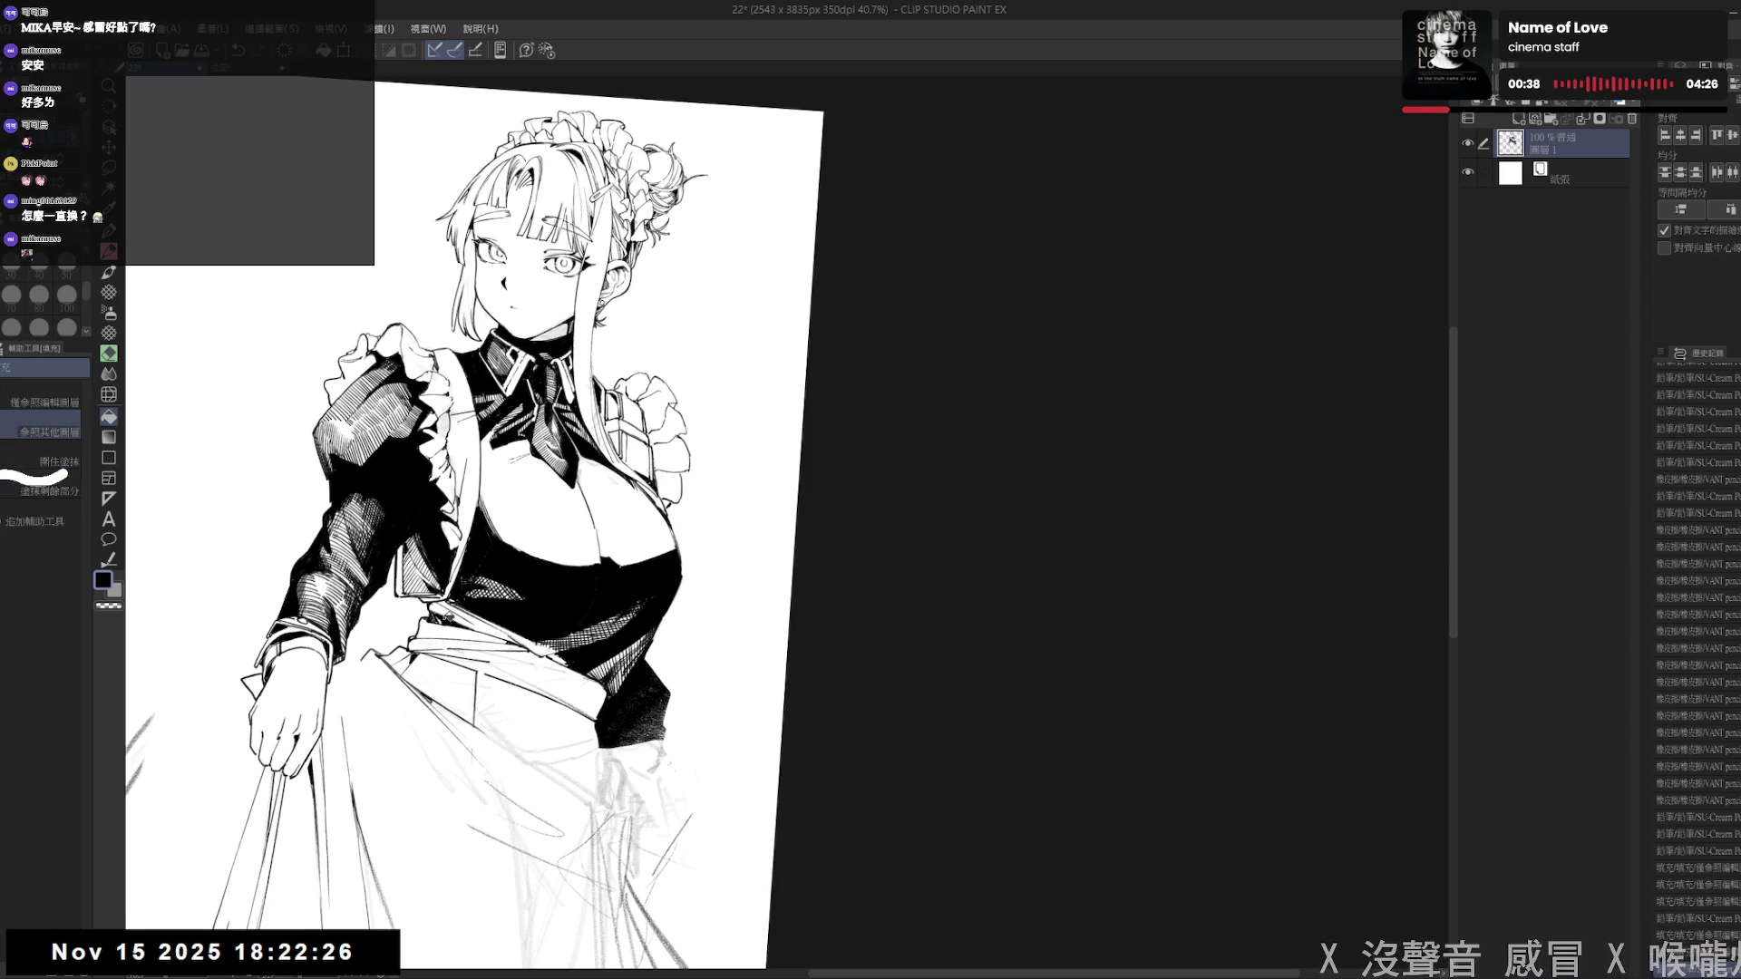
- Erase a stray line beside the hand gripping the skirt
{"action": "key", "text": "p"}
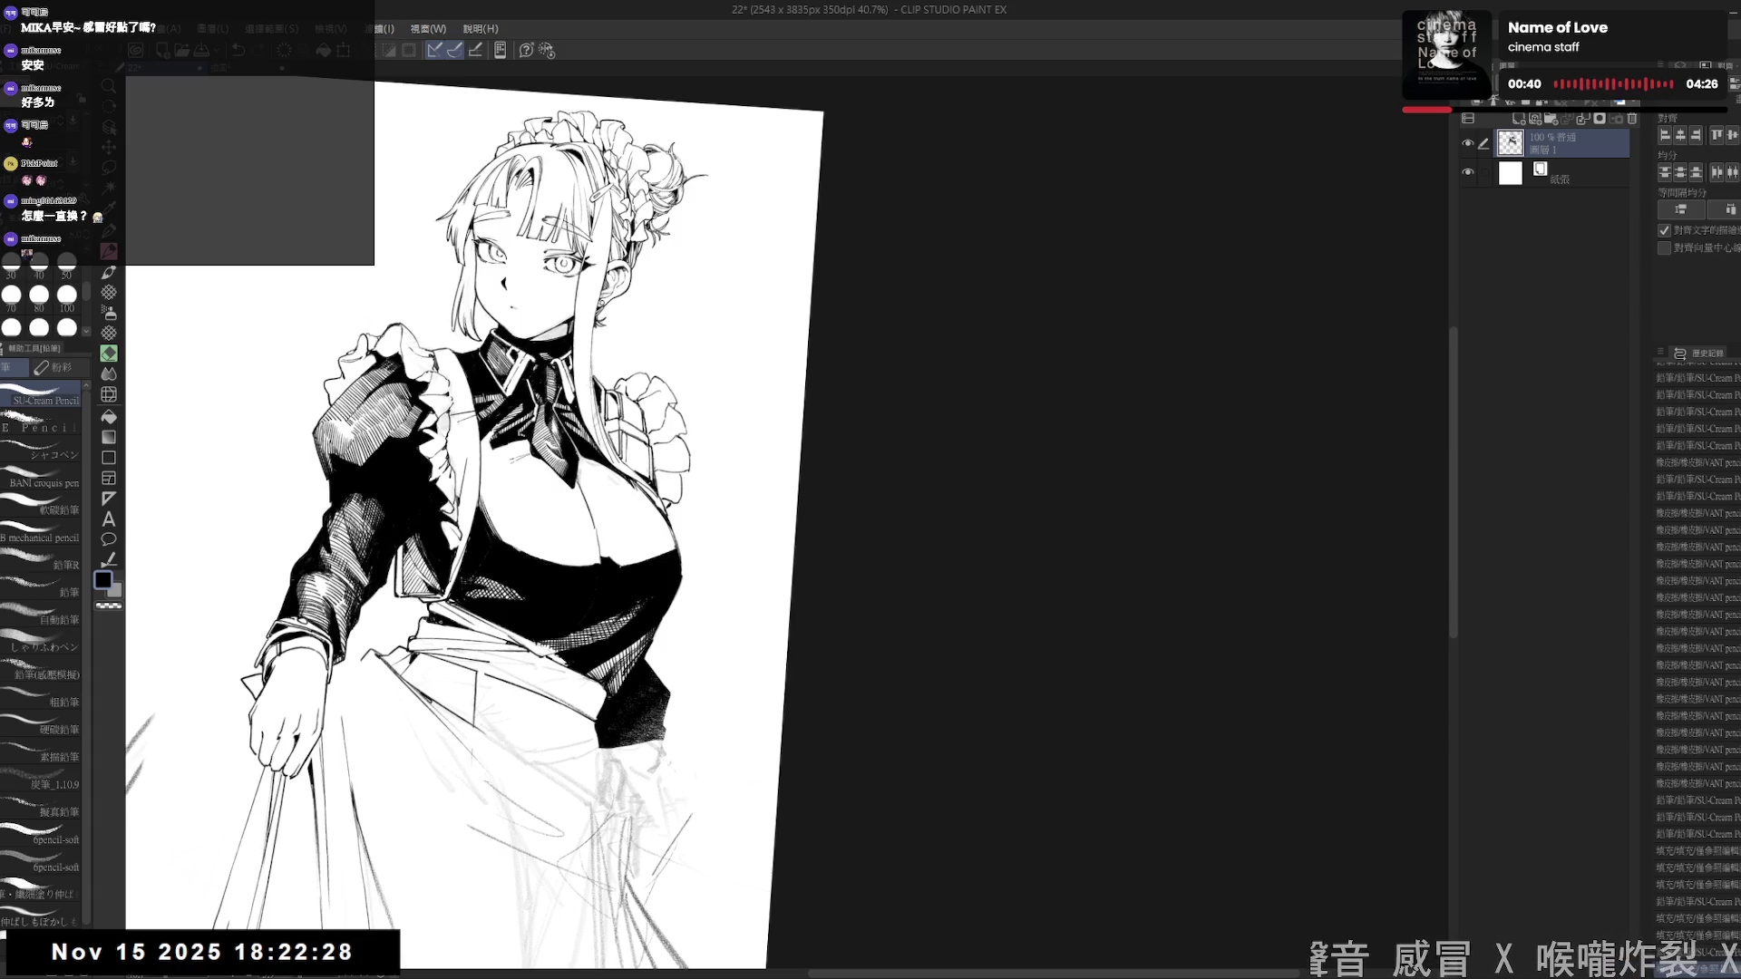
{"action": "scroll", "coordinate": [562, 471], "scroll_direction": "down", "scroll_amount": 4}
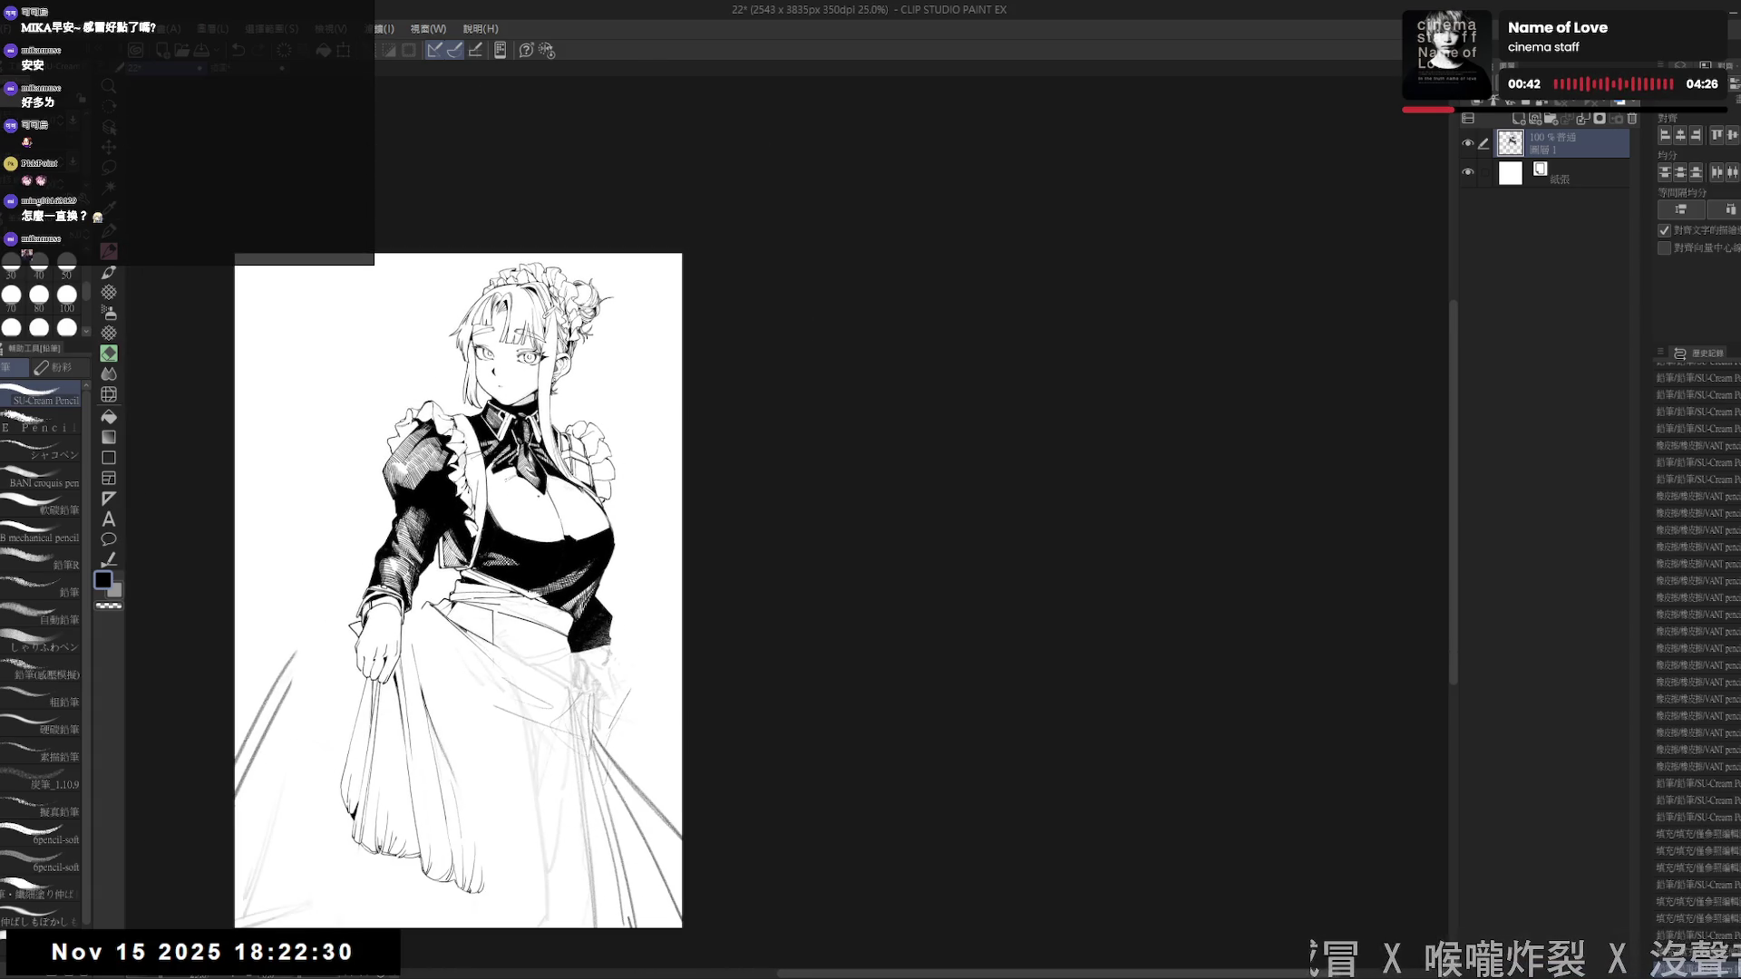
{"action": "scroll", "coordinate": [562, 472], "scroll_direction": "up", "scroll_amount": 1}
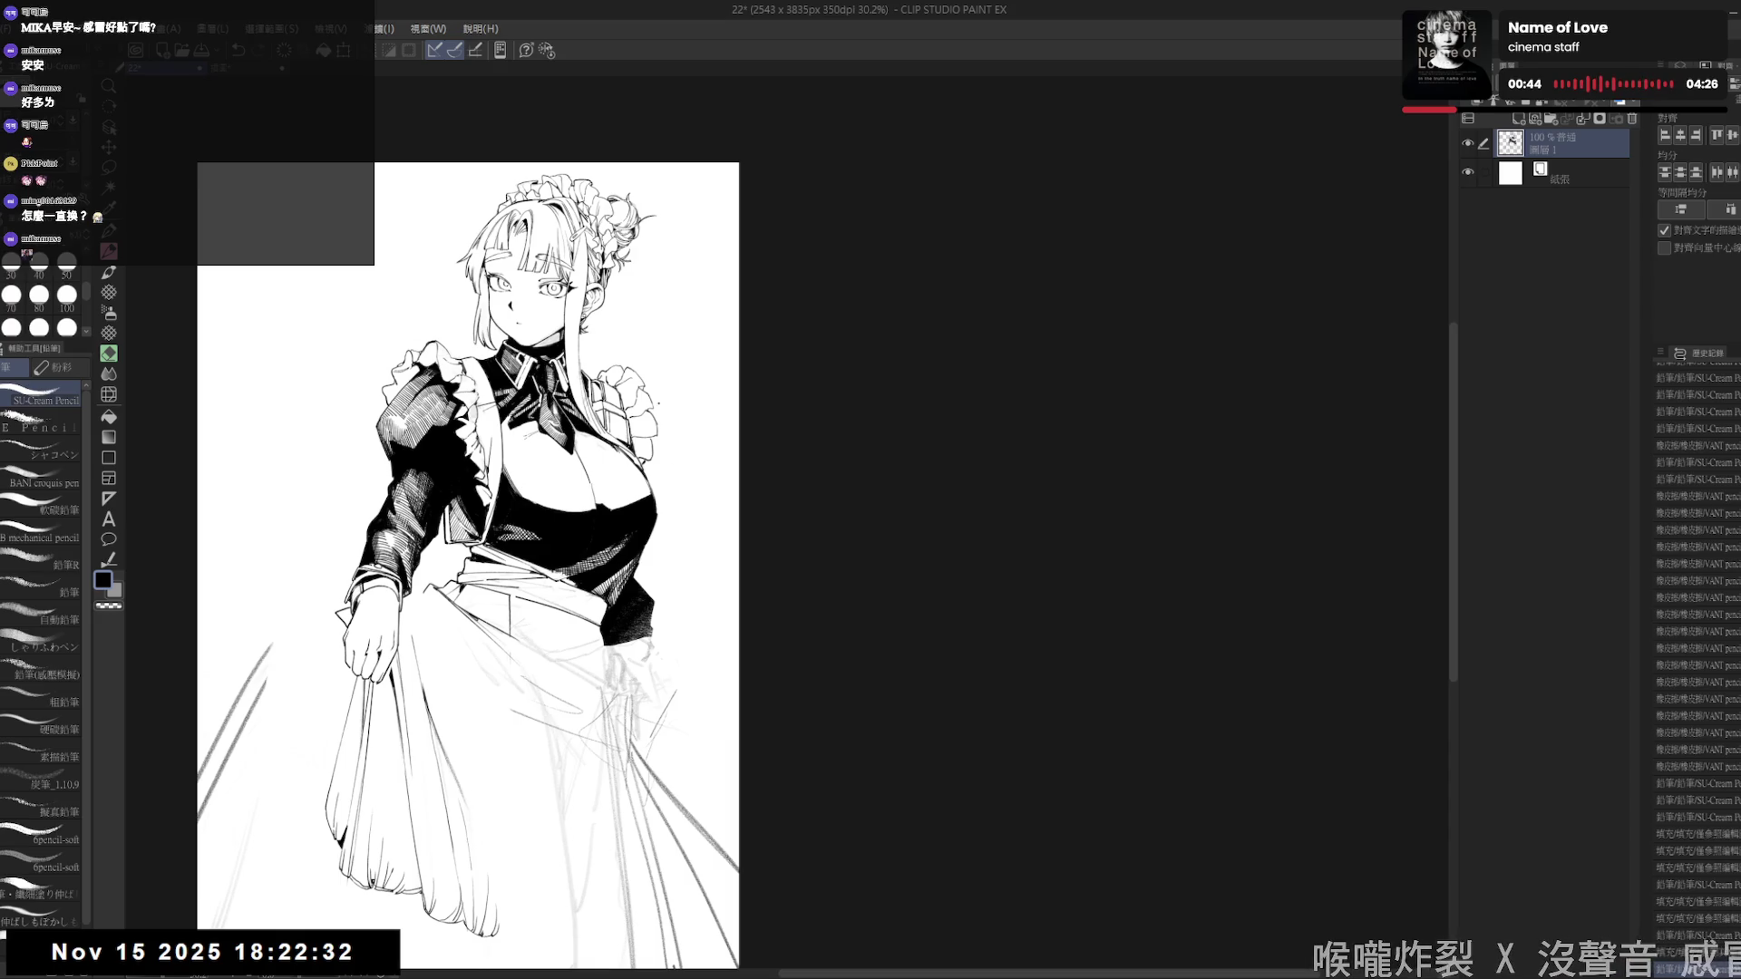
{"action": "key", "text": "e"}
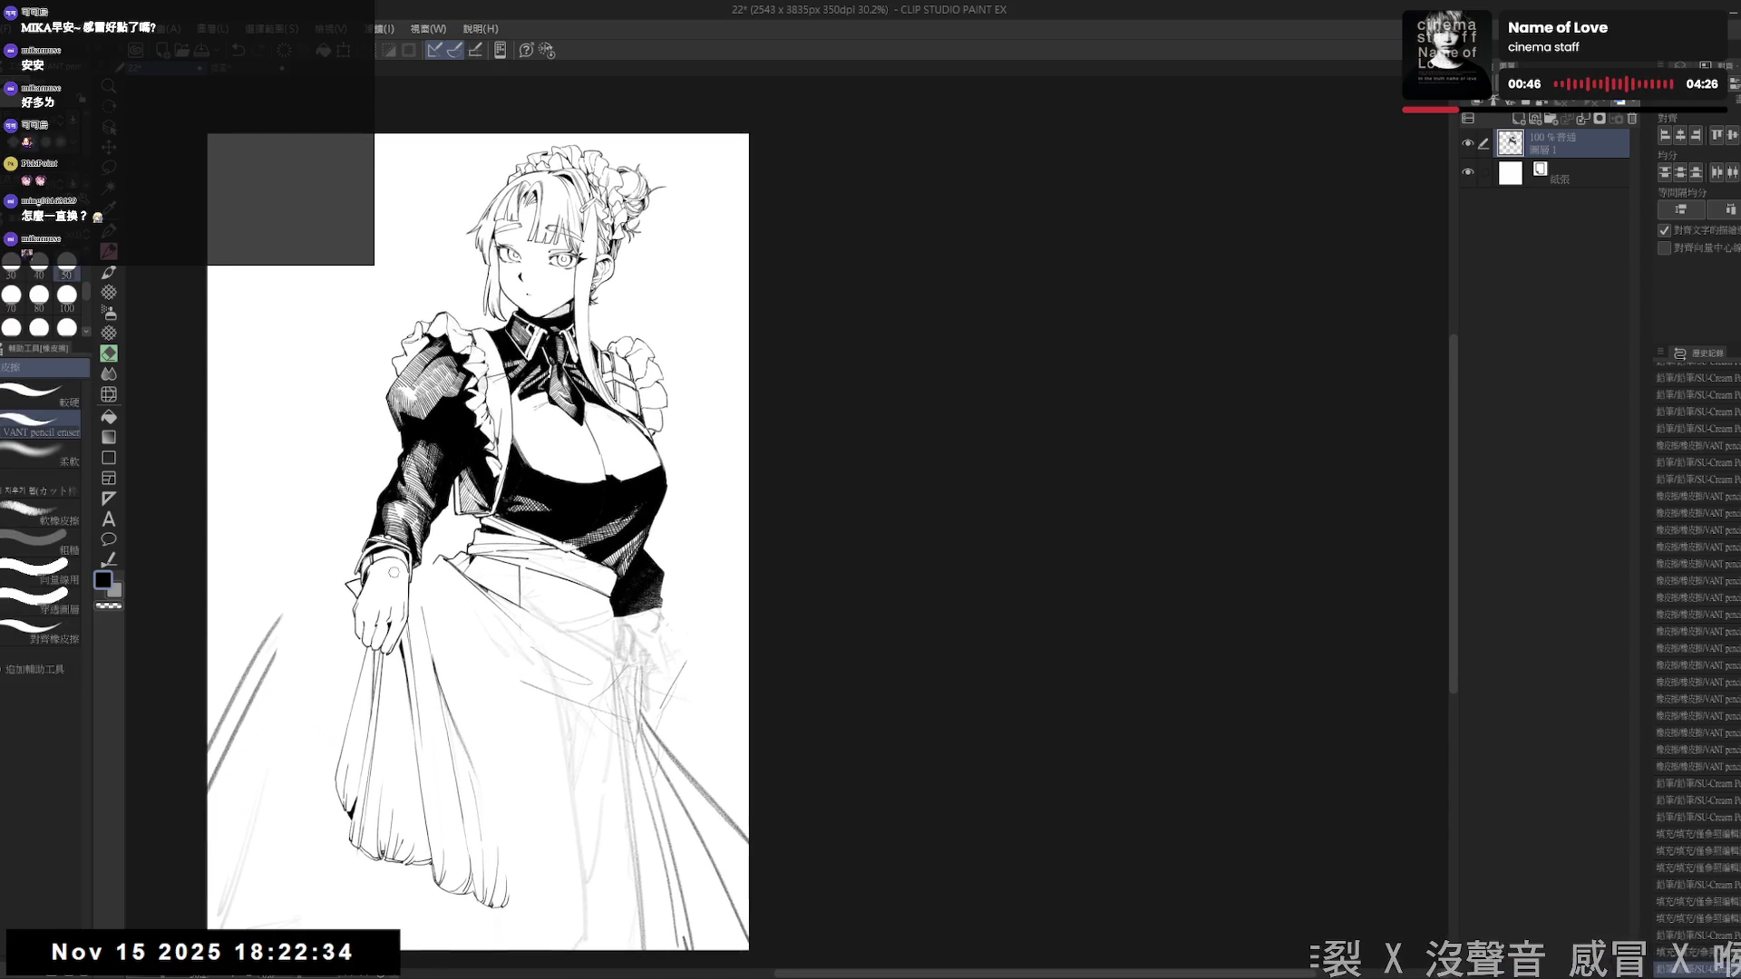
{"action": "left_click_drag", "start_coordinate": [435, 584], "coordinate": [464, 616]}
{"action": "key", "text": "p"}
- Reframe the view on the hand and erase a small part of the sketch
{"action": "mouse_move", "coordinate": [543, 441]}
{"action": "left_mouse_down"}
{"action": "mouse_move", "coordinate": [553, 477]}
{"action": "mouse_move", "coordinate": [527, 499]}
{"action": "left_mouse_up"}
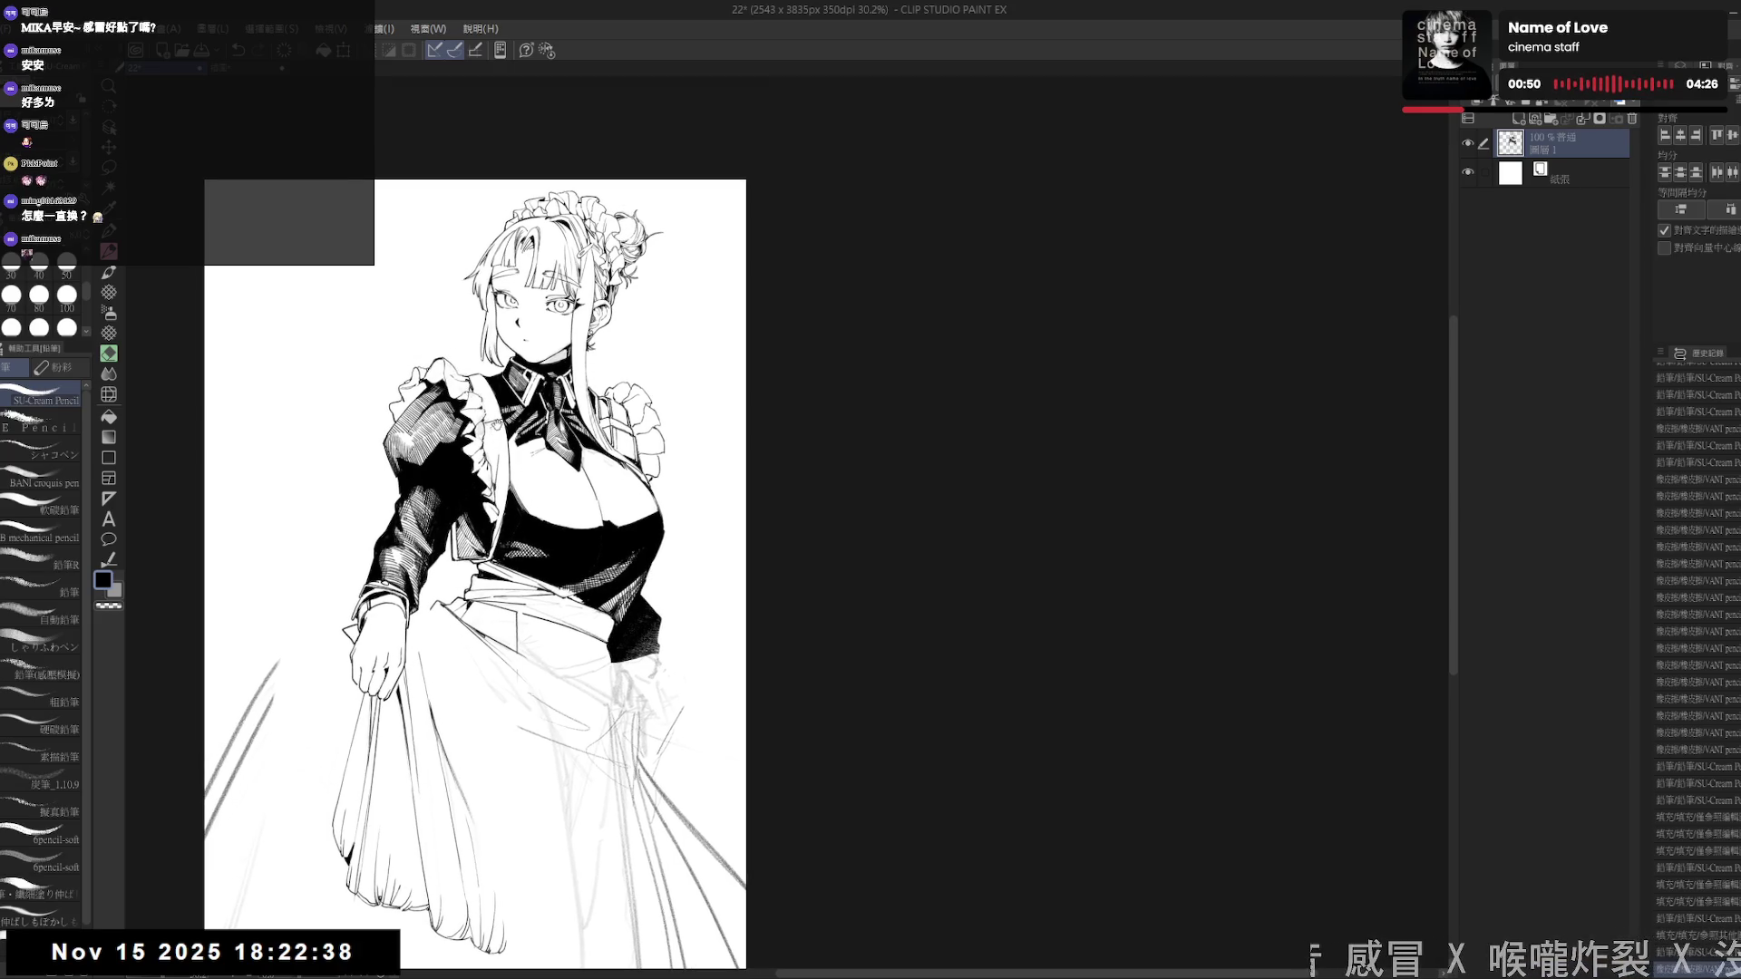
{"action": "scroll", "coordinate": [522, 406], "scroll_direction": "up", "scroll_amount": 2}
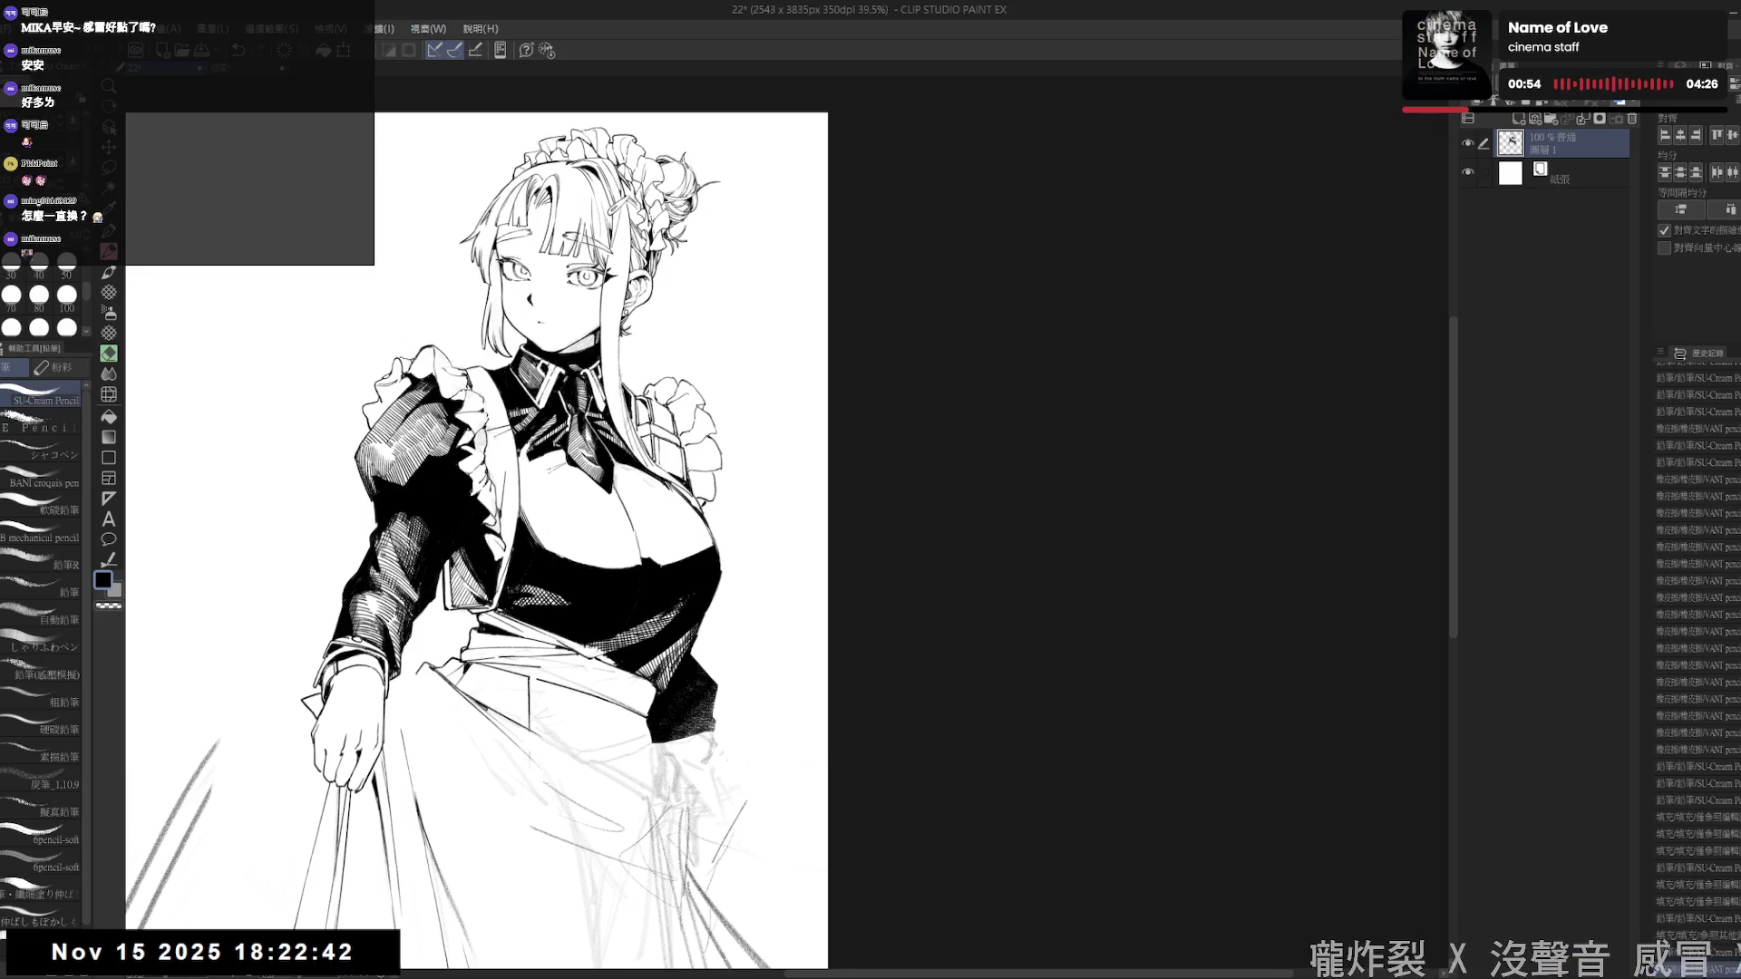
{"action": "left_click_drag", "start_coordinate": [503, 544], "coordinate": [510, 533]}
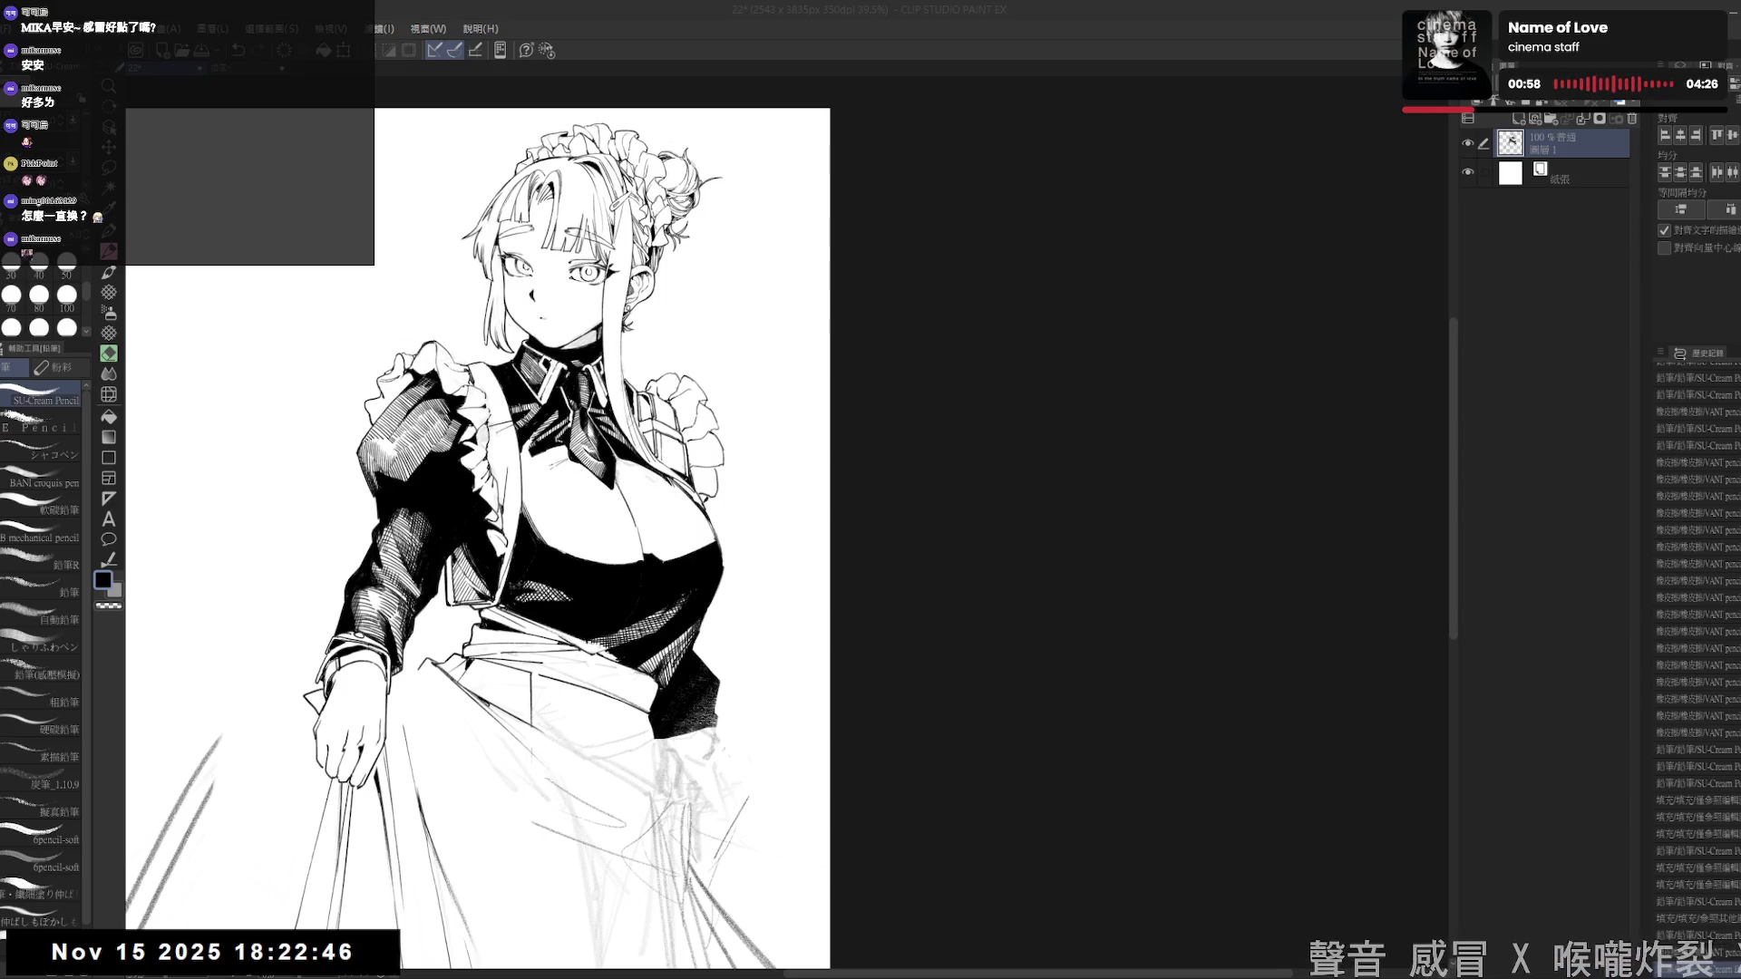
{"action": "mouse_move", "coordinate": [478, 604]}
{"action": "left_mouse_down"}
{"action": "mouse_move", "coordinate": [490, 676]}
{"action": "mouse_move", "coordinate": [414, 603]}
{"action": "left_mouse_up"}
{"action": "key", "text": "e"}
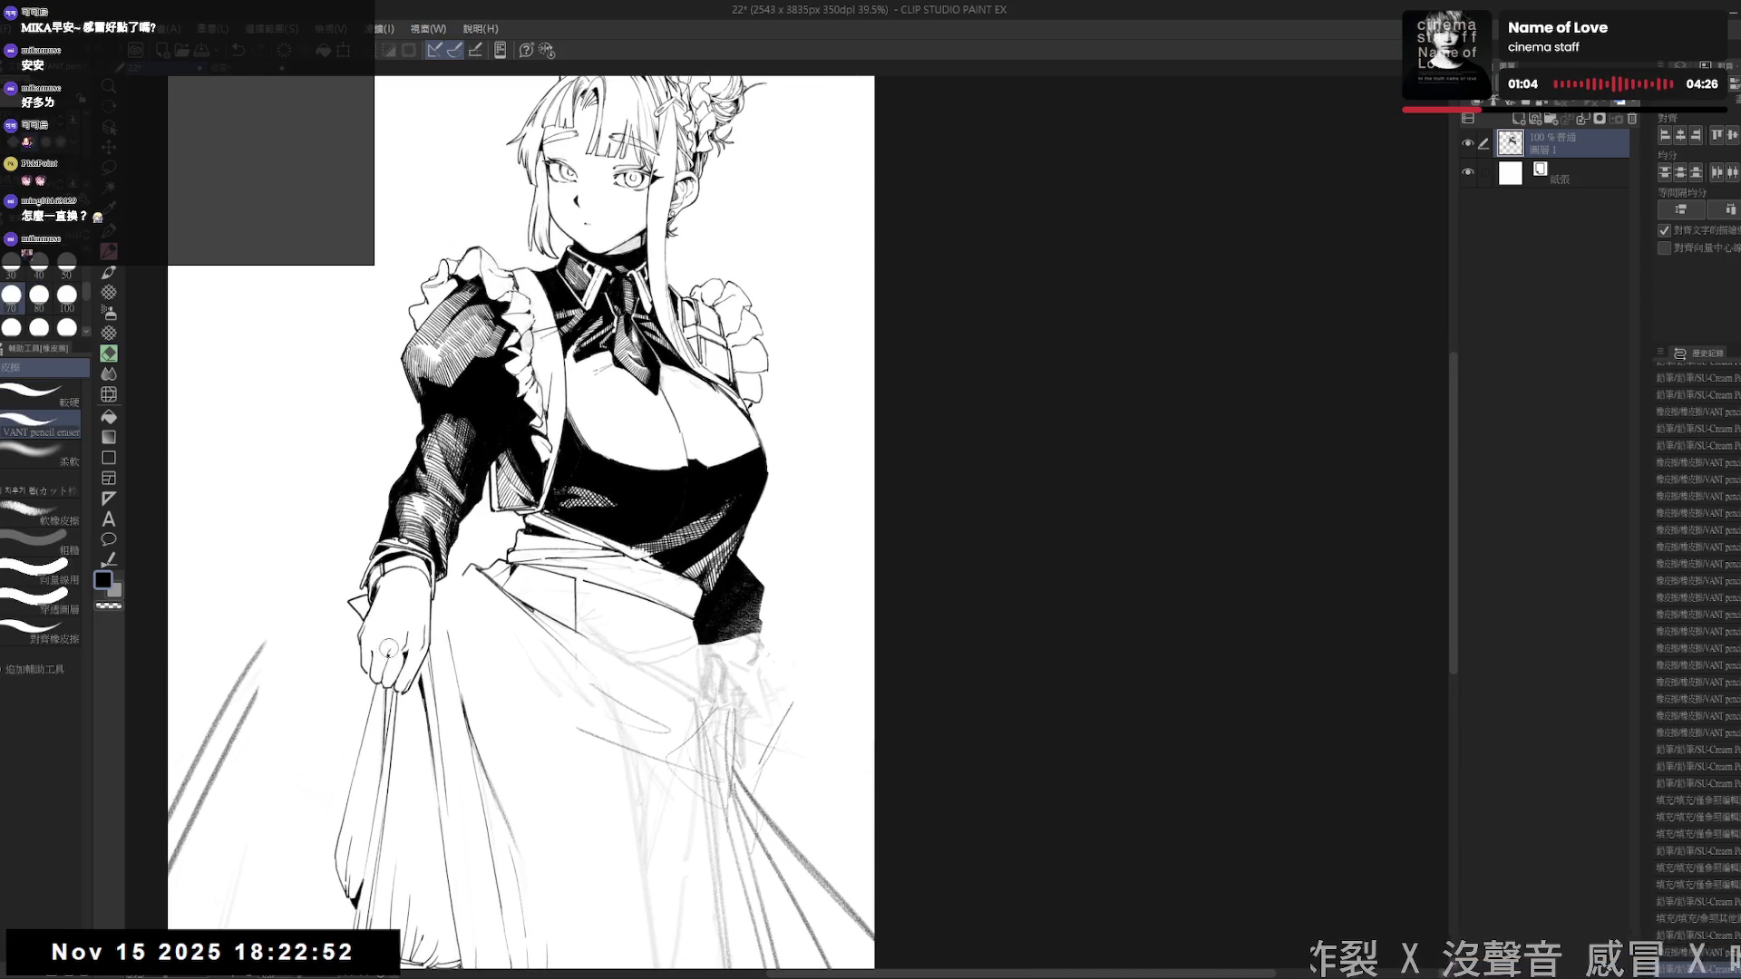
{"action": "left_click_drag", "start_coordinate": [384, 661], "coordinate": [438, 609]}
- Add a small ink mark on the hand and erase the stray marks around it
{"action": "key", "text": "p"}
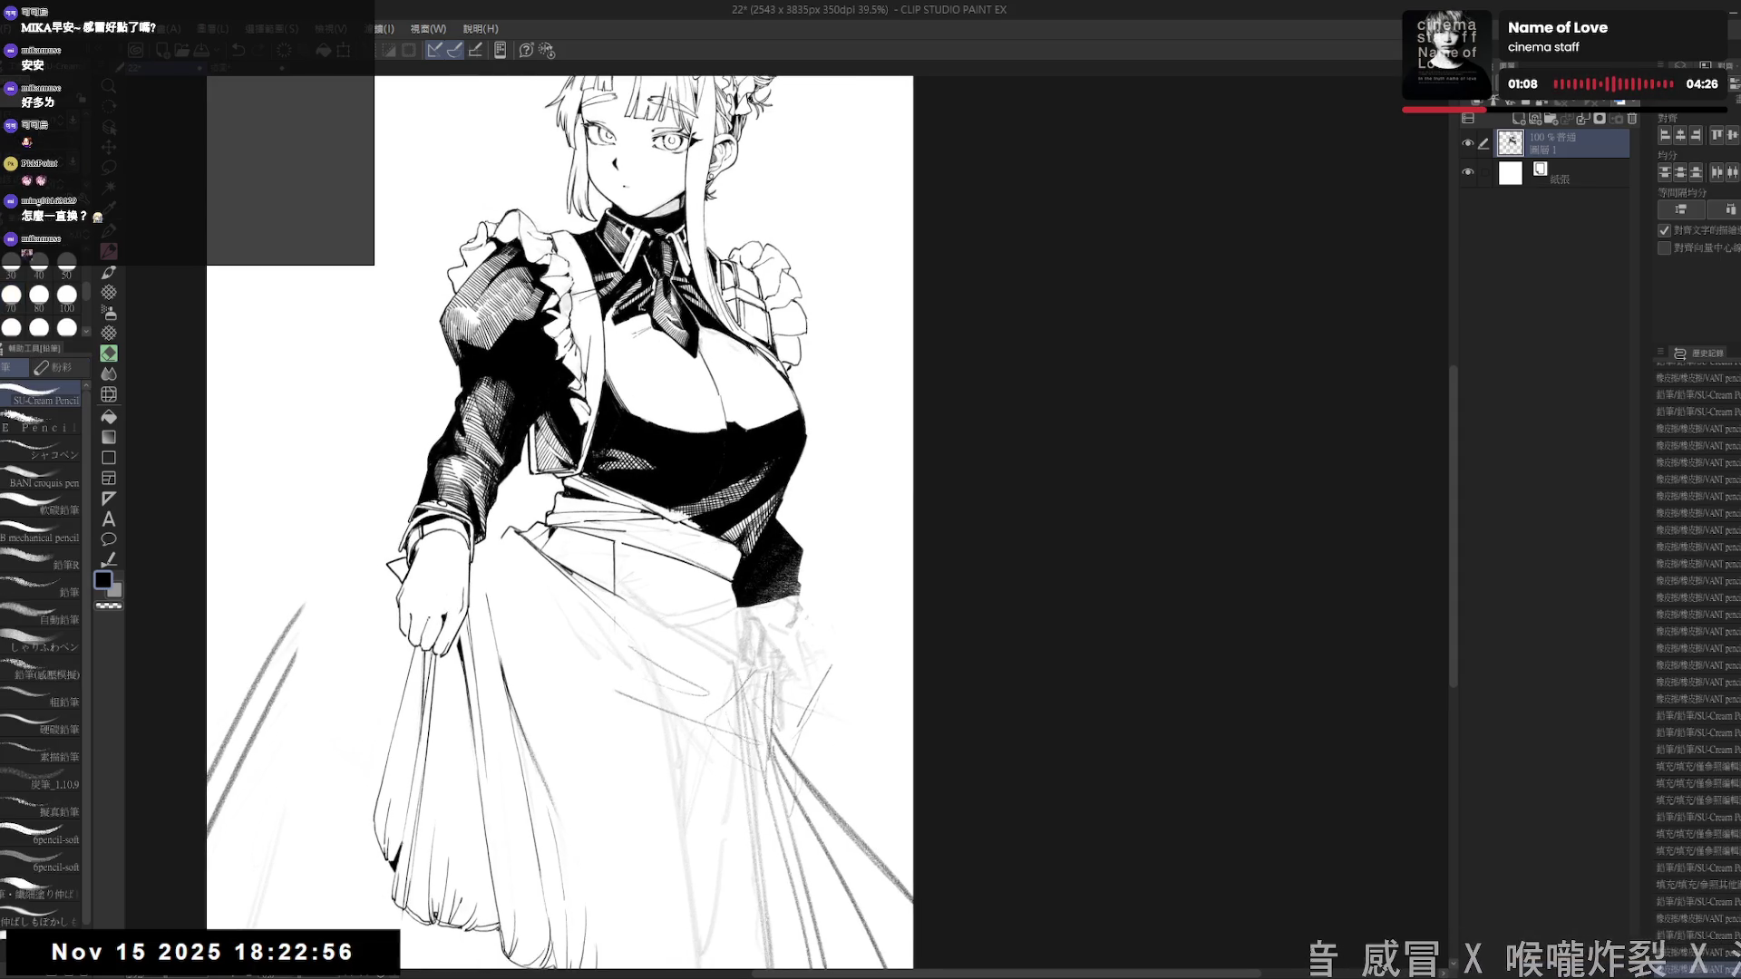
{"action": "left_click", "coordinate": [450, 593]}
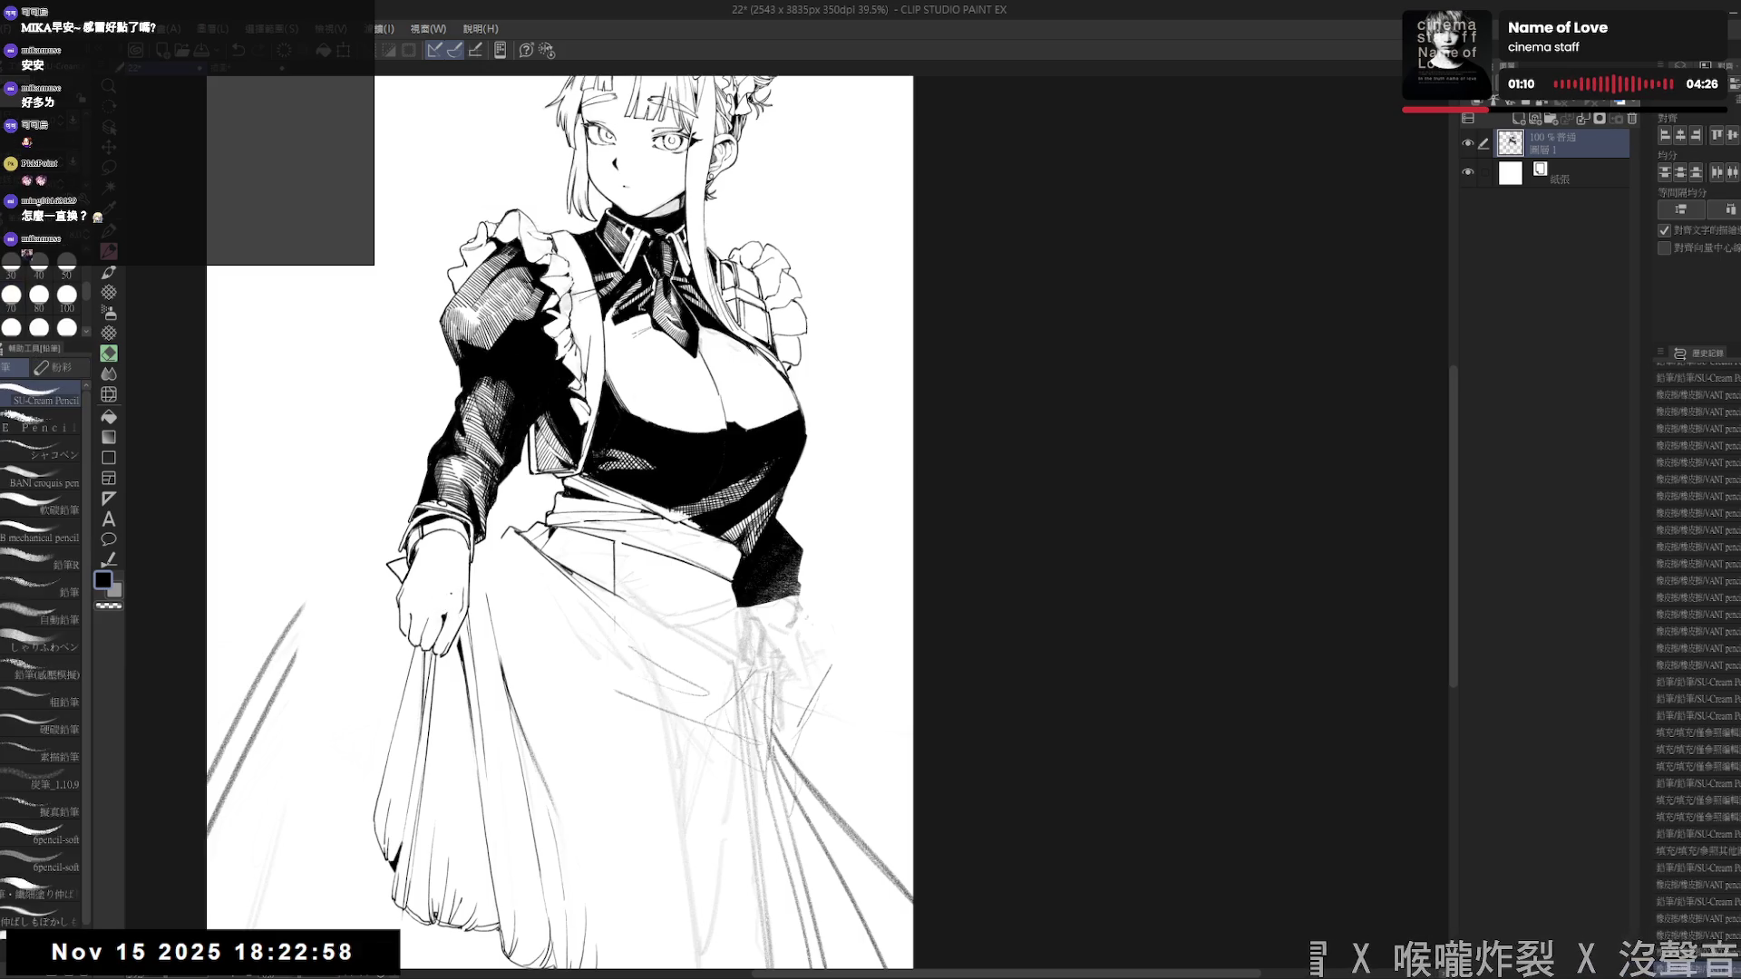
{"action": "key", "text": "e"}
{"action": "left_click_drag", "start_coordinate": [446, 613], "coordinate": [453, 616]}
- Zoom out and undo the last mark near the hand
{"action": "key", "text": "p"}
{"action": "scroll", "coordinate": [571, 596], "scroll_direction": "down", "scroll_amount": 2}
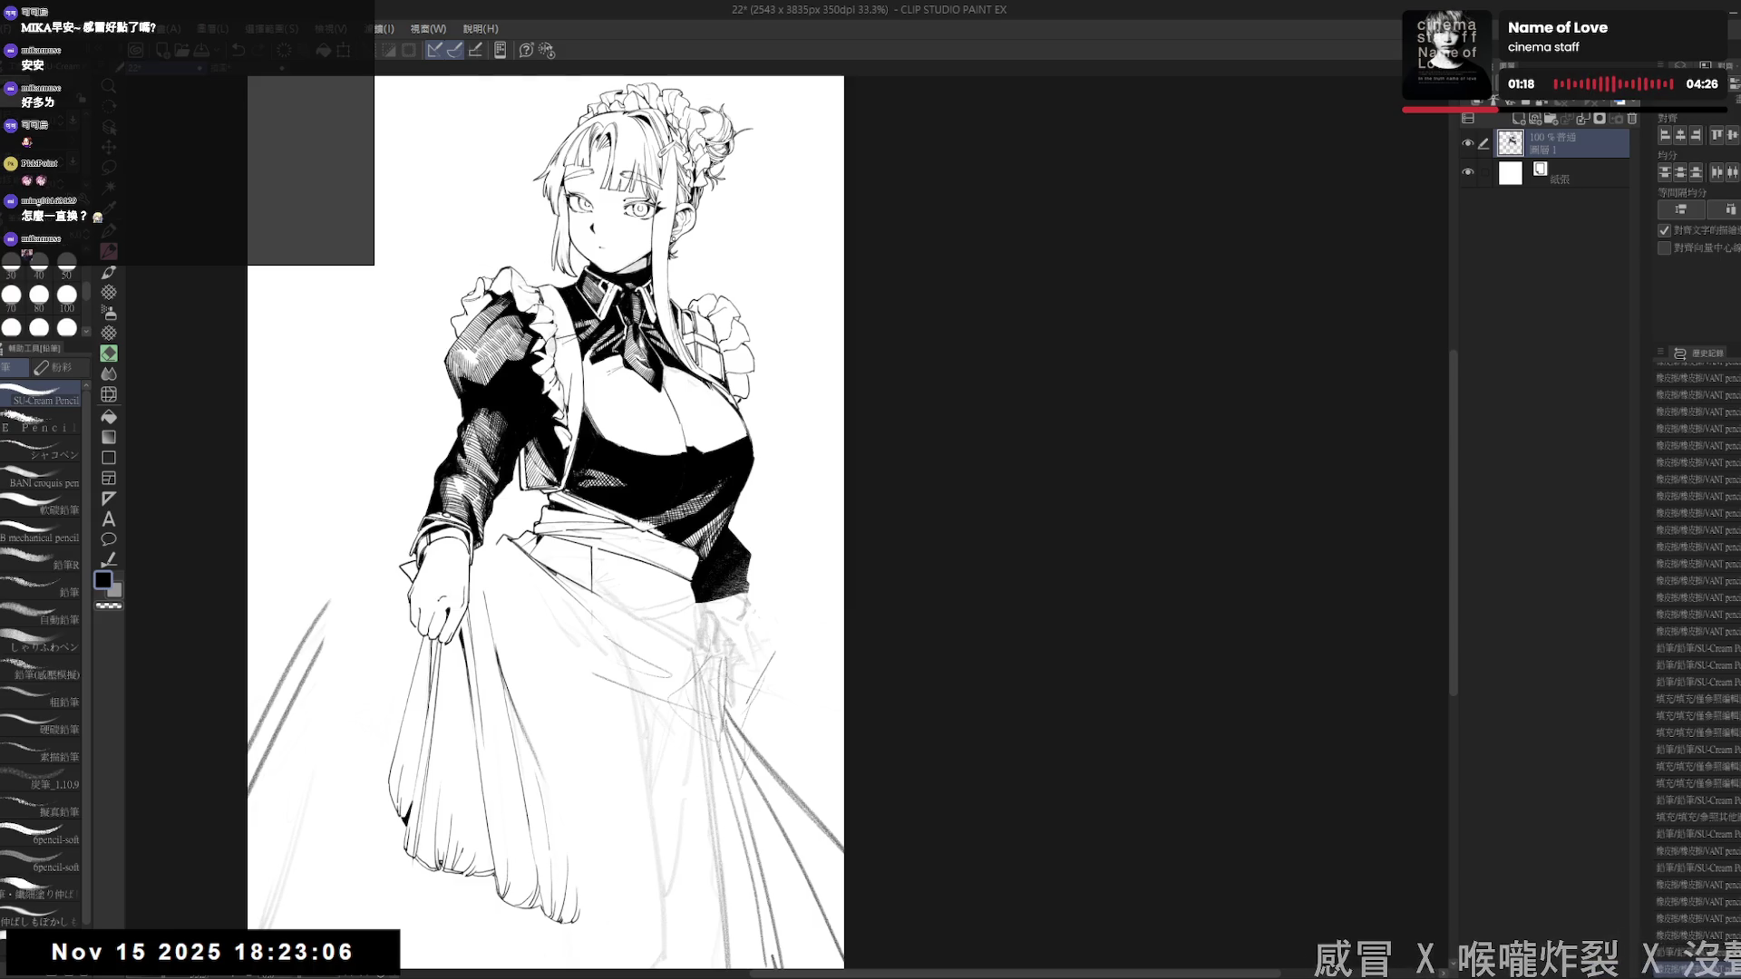
{"action": "key", "text": "ctrl+z"}
{"action": "key", "text": "ctrl+z"}
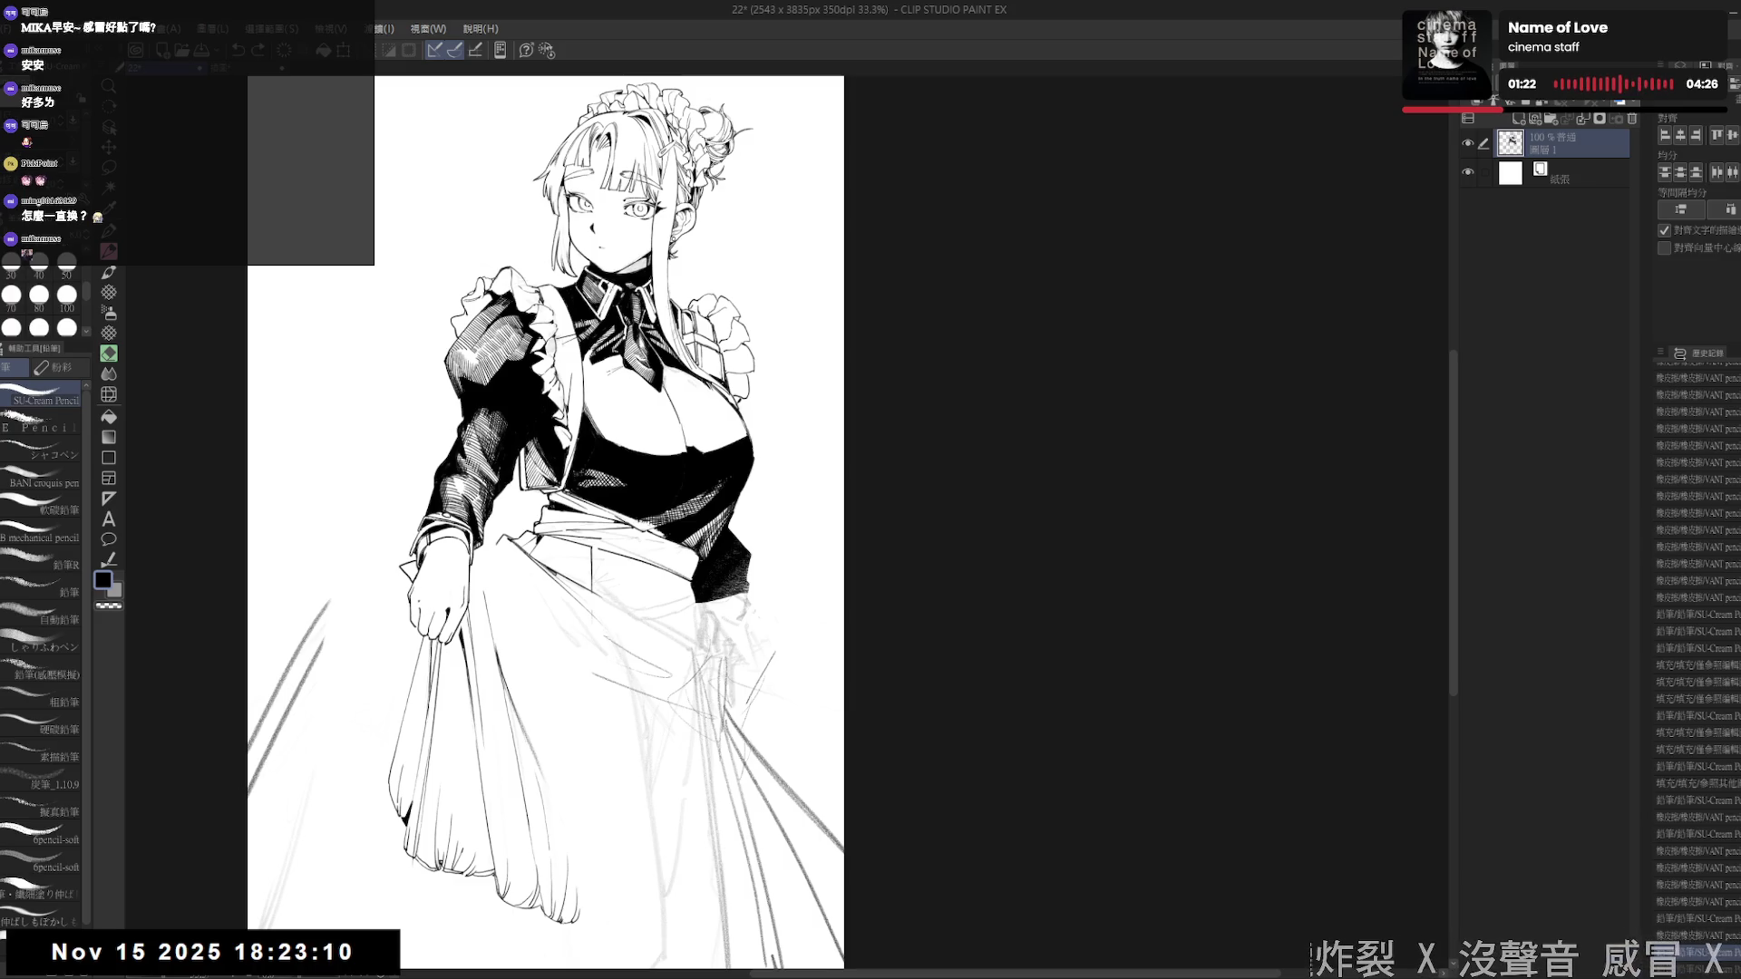
{"action": "key", "text": "e"}
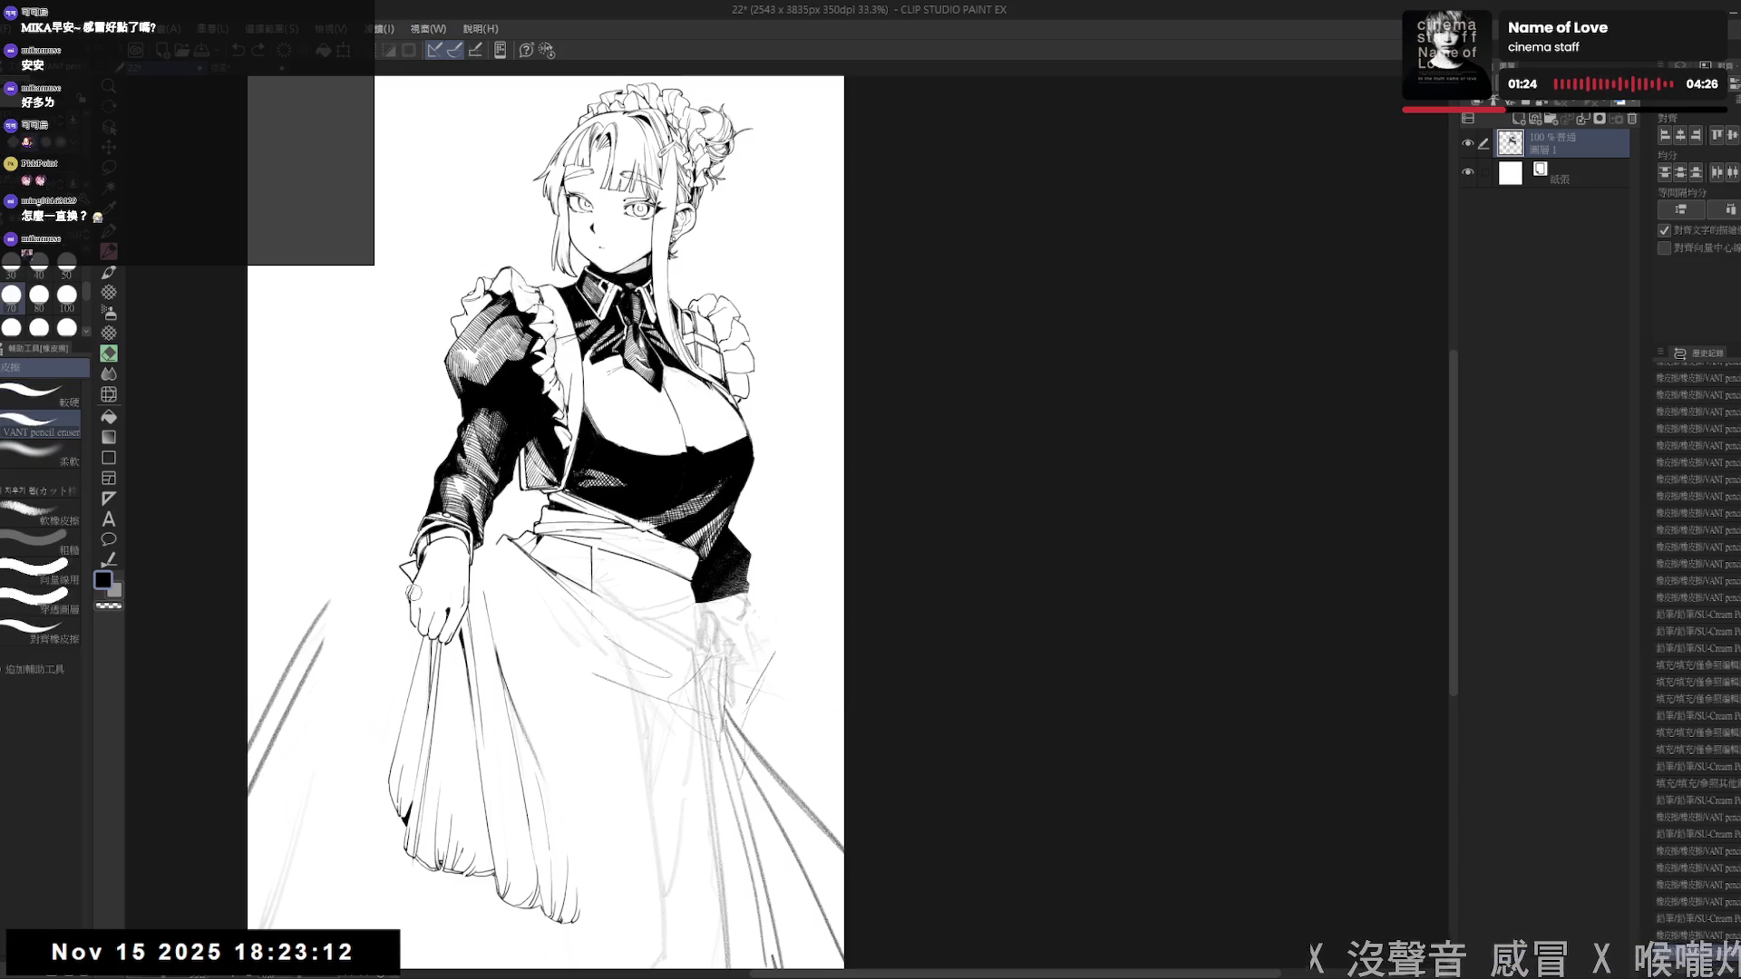
{"action": "key", "text": "p"}
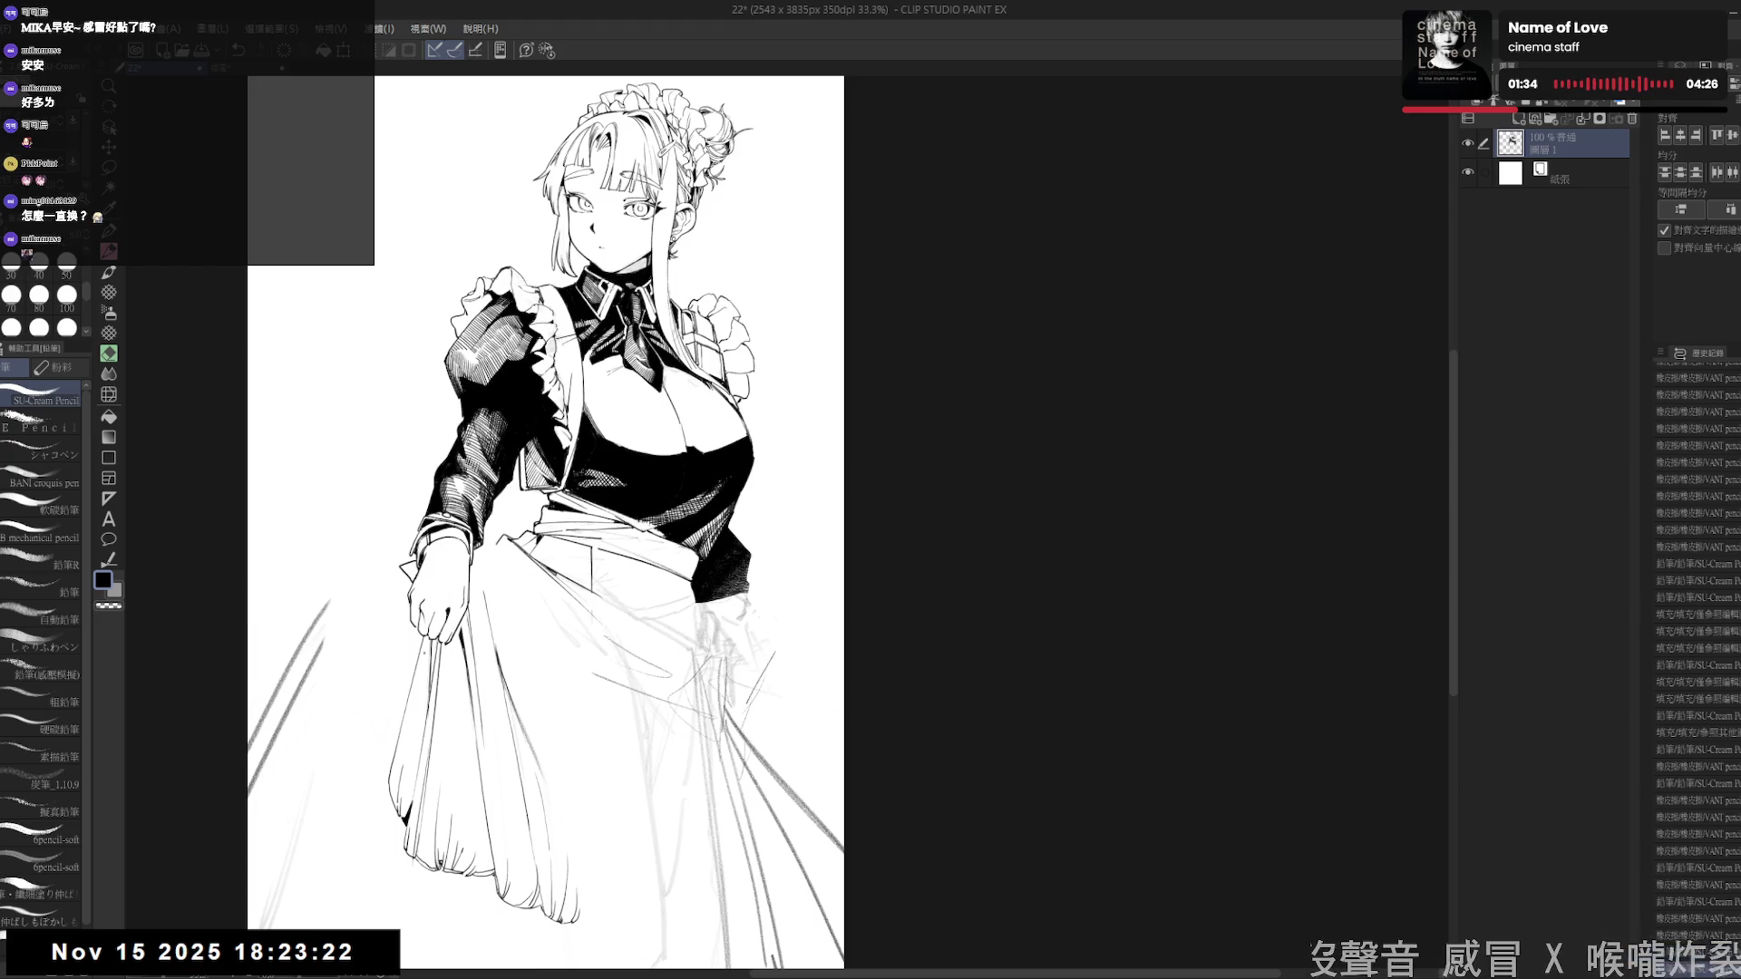
- Dot near the skirt, undo a missed stroke by the hand, and mirror-check the drawing
{"action": "left_click", "coordinate": [457, 791]}
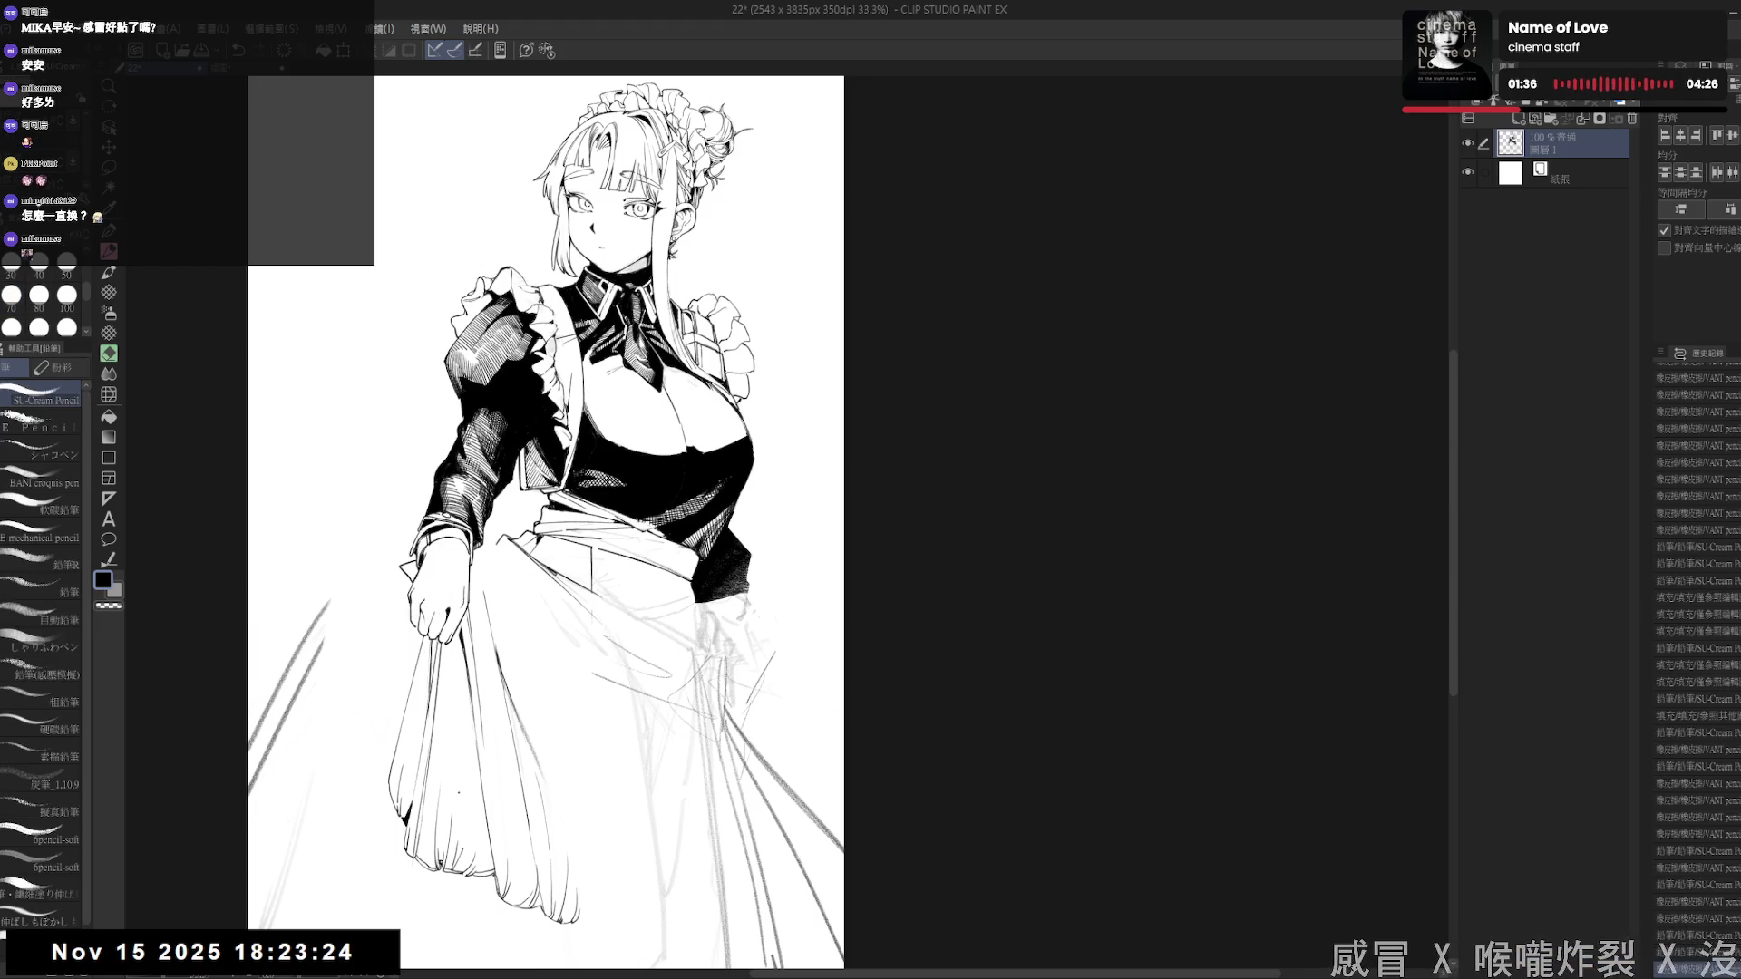
{"action": "left_click_drag", "start_coordinate": [417, 609], "coordinate": [432, 628]}
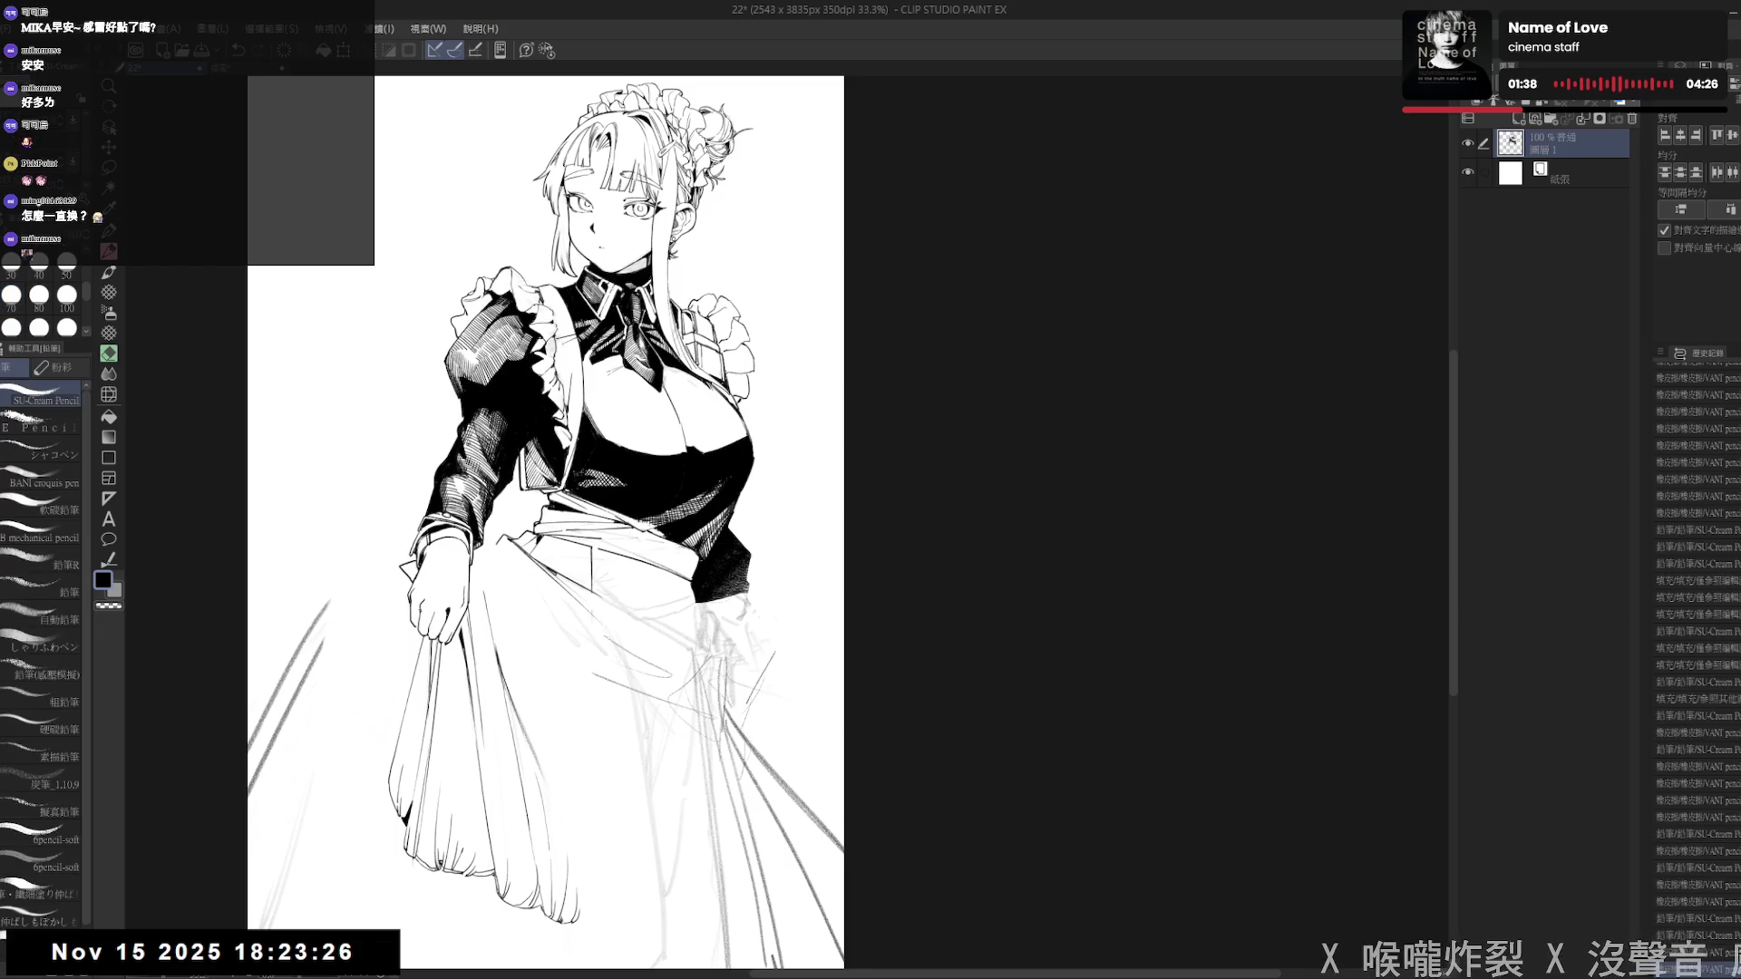
{"action": "key", "text": "ctrl+z"}
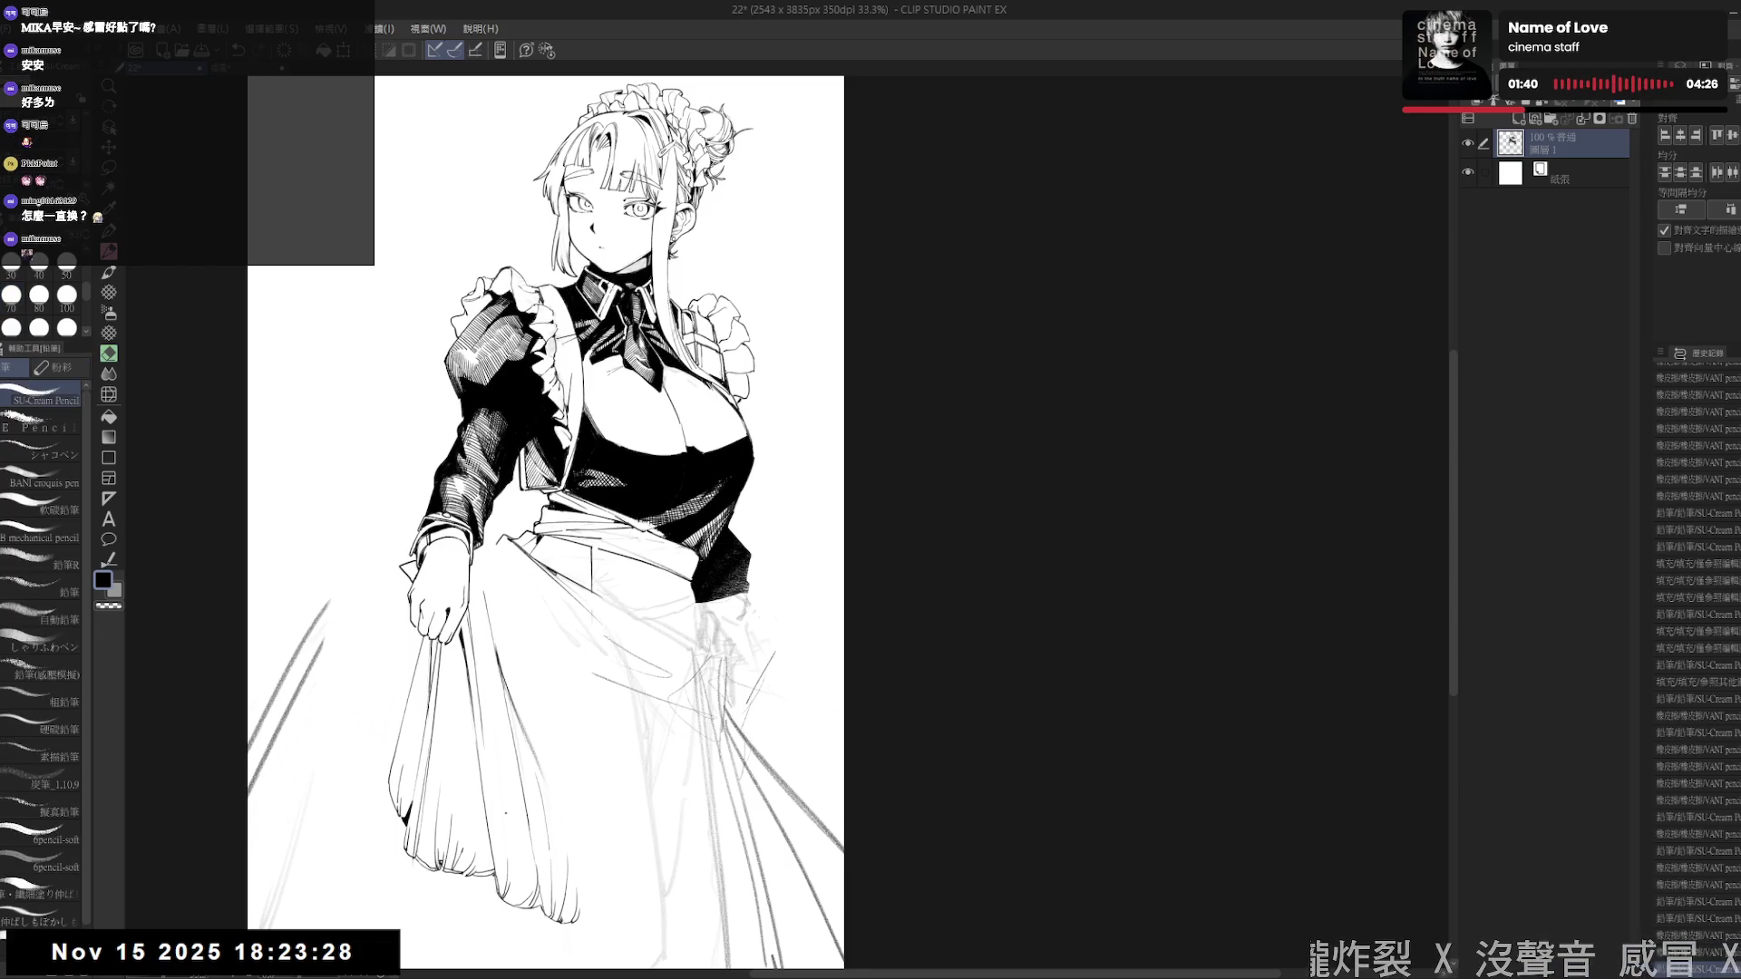
{"action": "key", "text": "h"}
{"action": "key", "text": "h"}
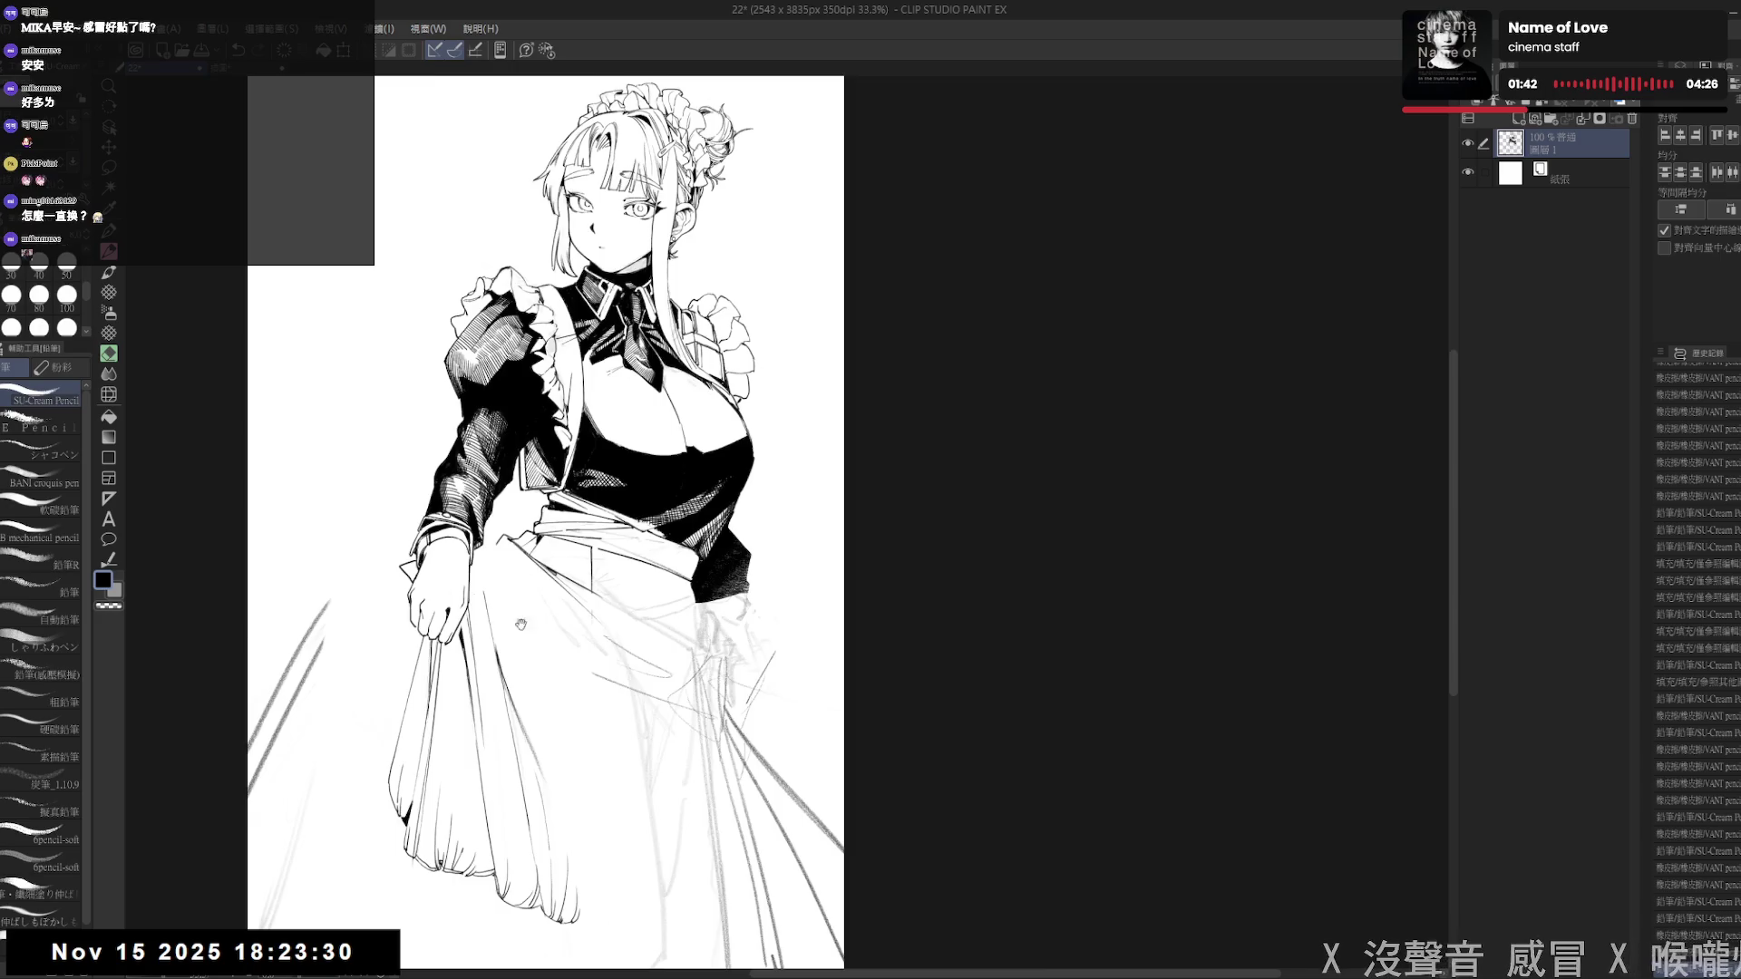
{"action": "left_click_drag", "start_coordinate": [664, 601], "coordinate": [639, 576]}
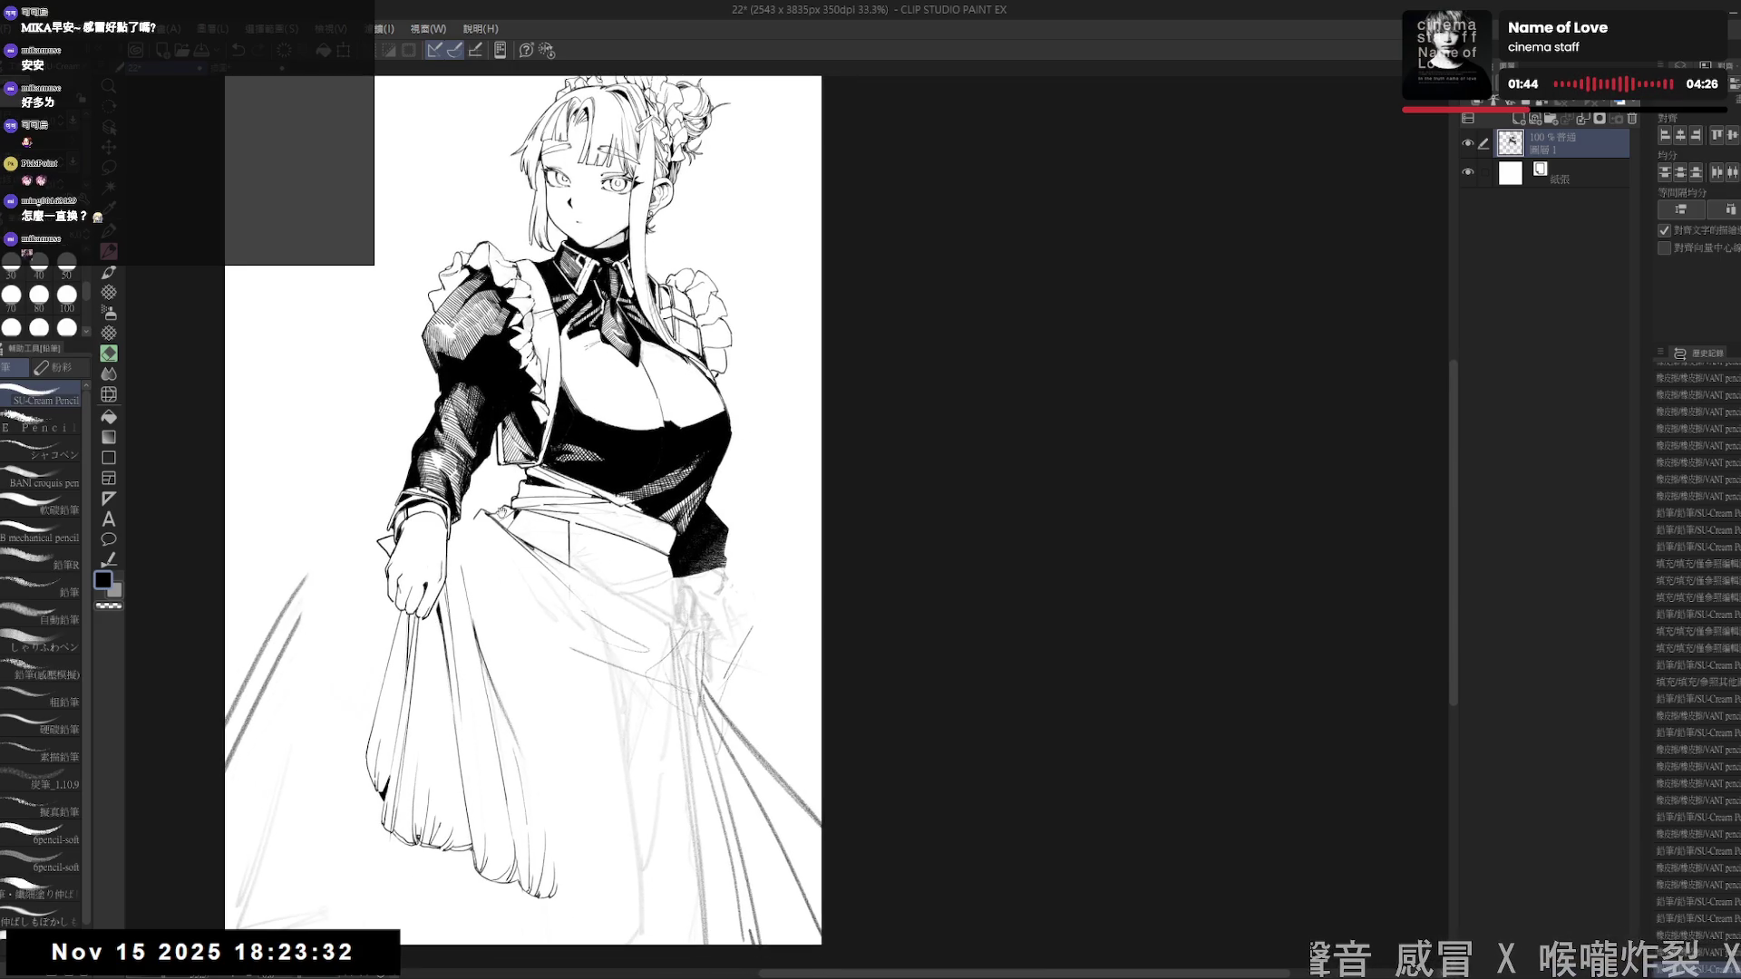
- Undo the stray stroke near the apron
{"action": "key", "text": "e"}
{"action": "key", "text": "asciicircum"}
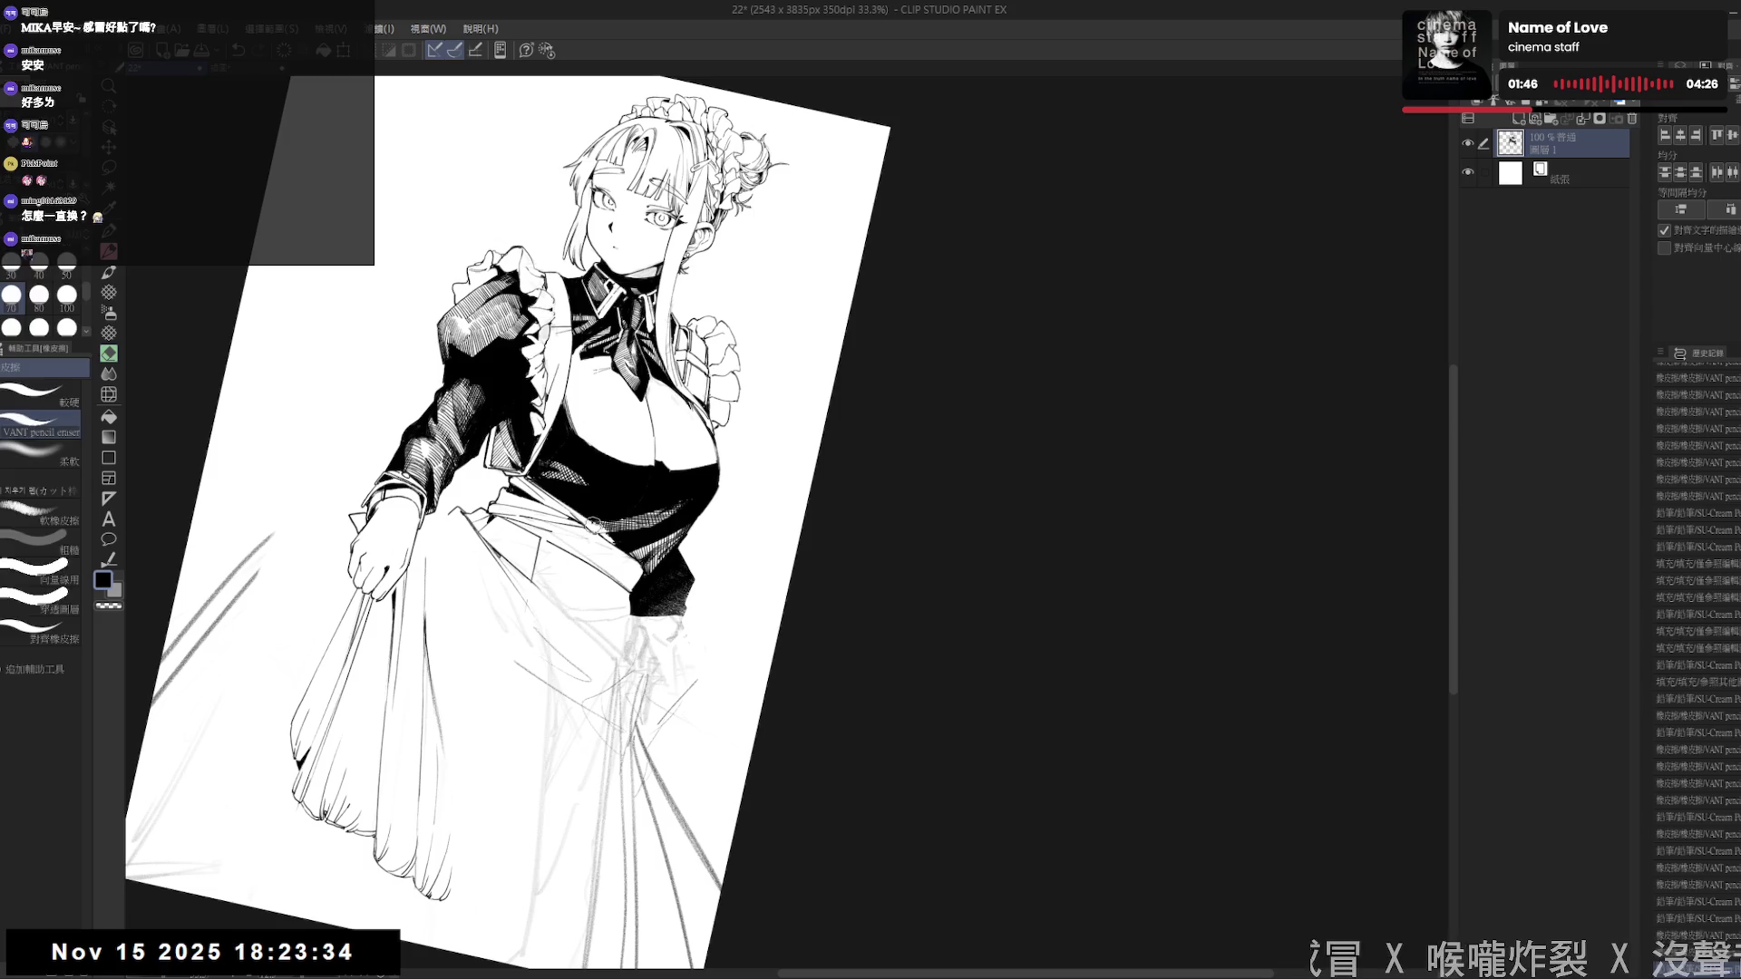
{"action": "key", "text": "p"}
{"action": "key", "text": "ctrl+z"}
{"action": "key", "text": "ctrl+y"}
{"action": "key", "text": "ctrl+y"}
{"action": "key", "text": "ctrl+y"}
- Tilt the canvas, reset the rotation to upright and reposition the view
{"action": "key", "text": "ctrl+y"}
{"action": "key", "text": "ctrl+y"}
{"action": "key", "text": "ctrl+y"}
{"action": "key", "text": "r"}
{"action": "left_click_drag", "start_coordinate": [591, 776], "coordinate": [522, 698]}
{"action": "key", "text": "ctrl+y"}
{"action": "key", "text": "ctrl+y"}
{"action": "key", "text": "ctrl+y"}
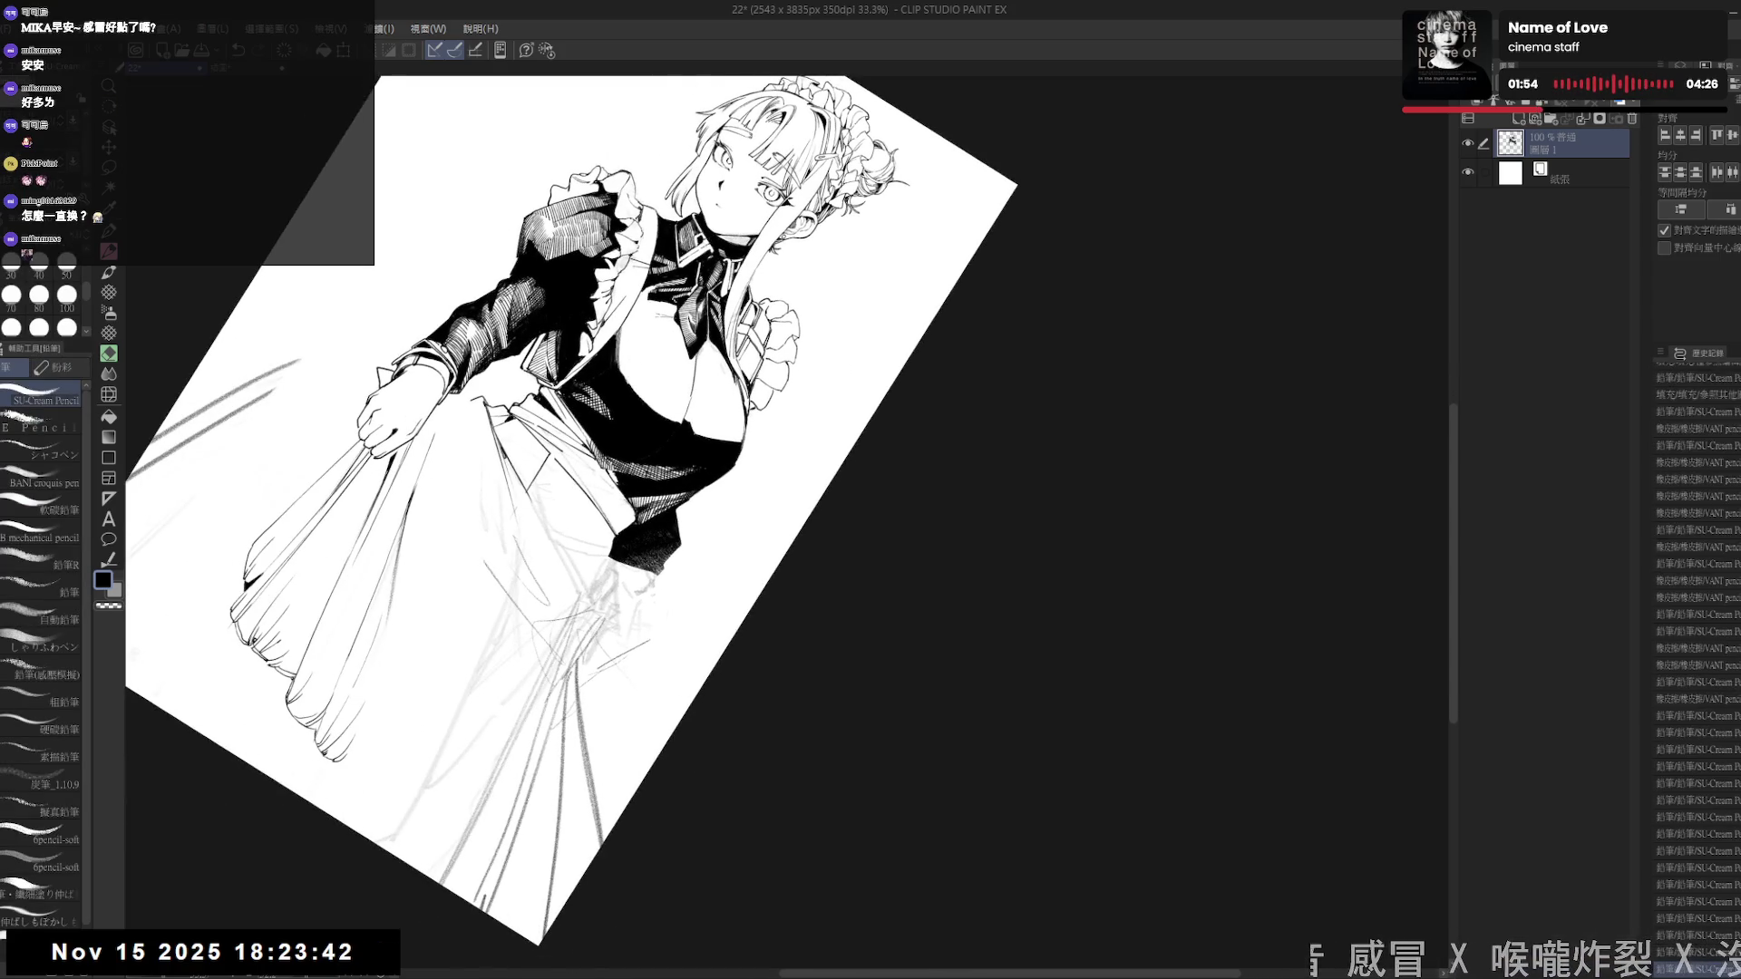
{"action": "key", "text": "ctrl+shift+r"}
{"action": "left_click_drag", "start_coordinate": [728, 649], "coordinate": [750, 573]}
{"action": "key", "text": "e"}
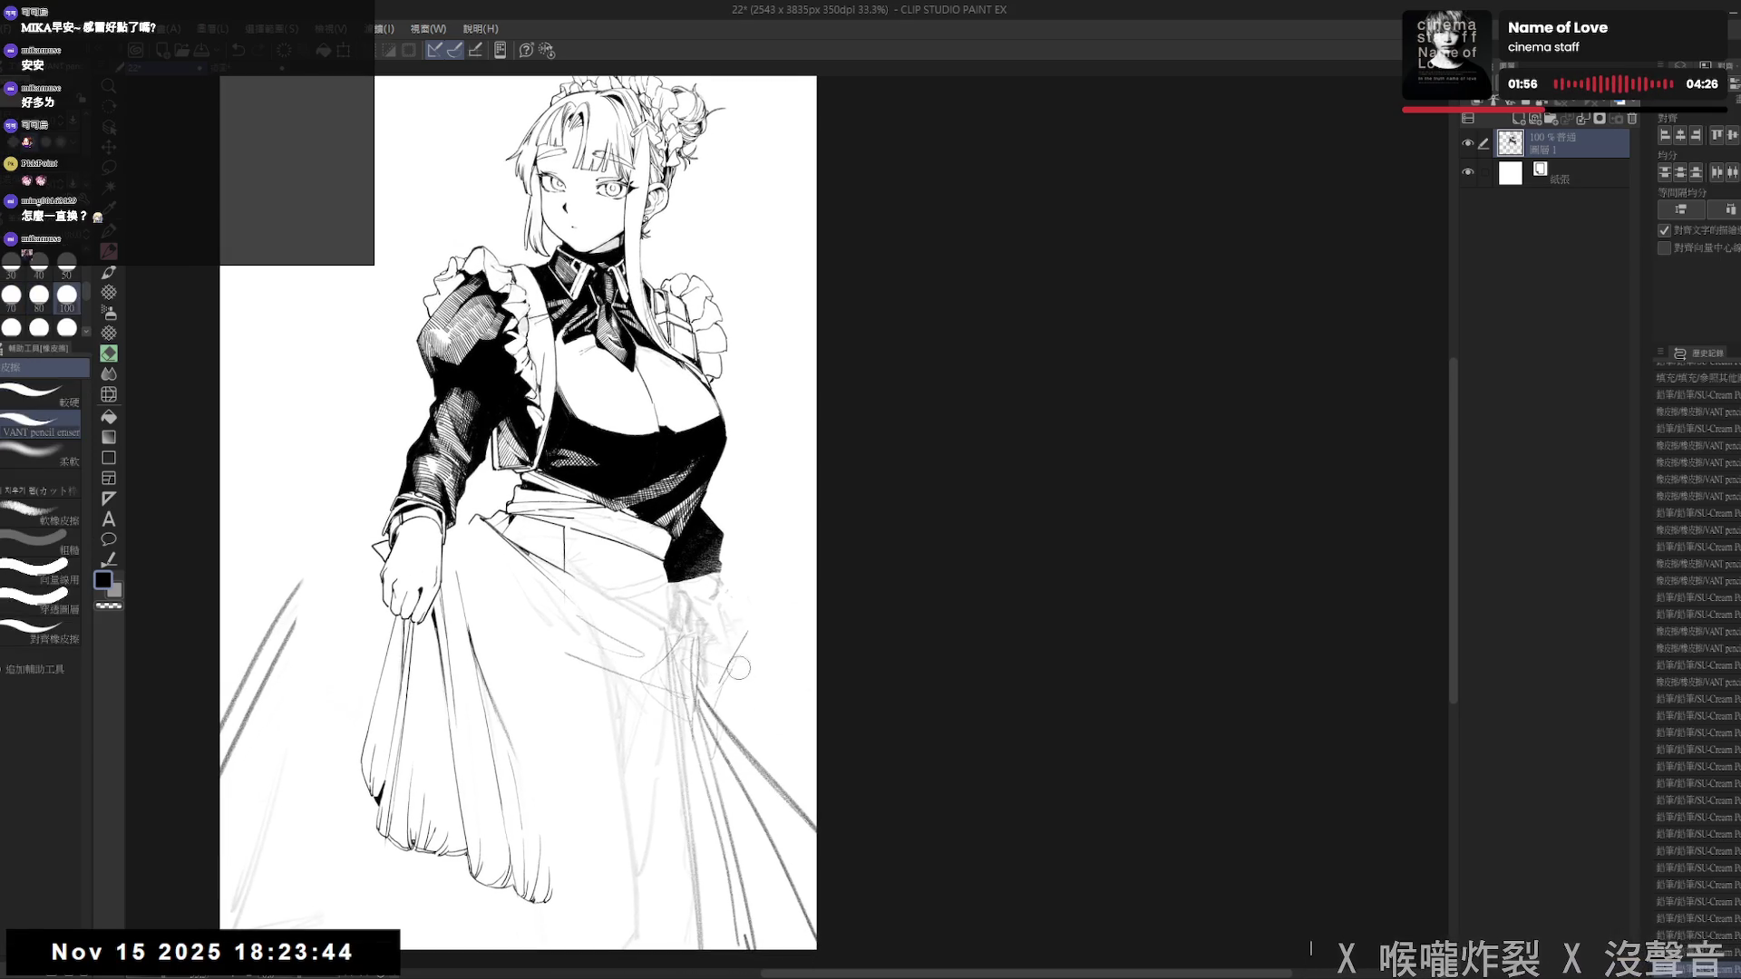
{"action": "key", "text": "p"}
{"action": "left_click_drag", "start_coordinate": [687, 591], "coordinate": [648, 616]}
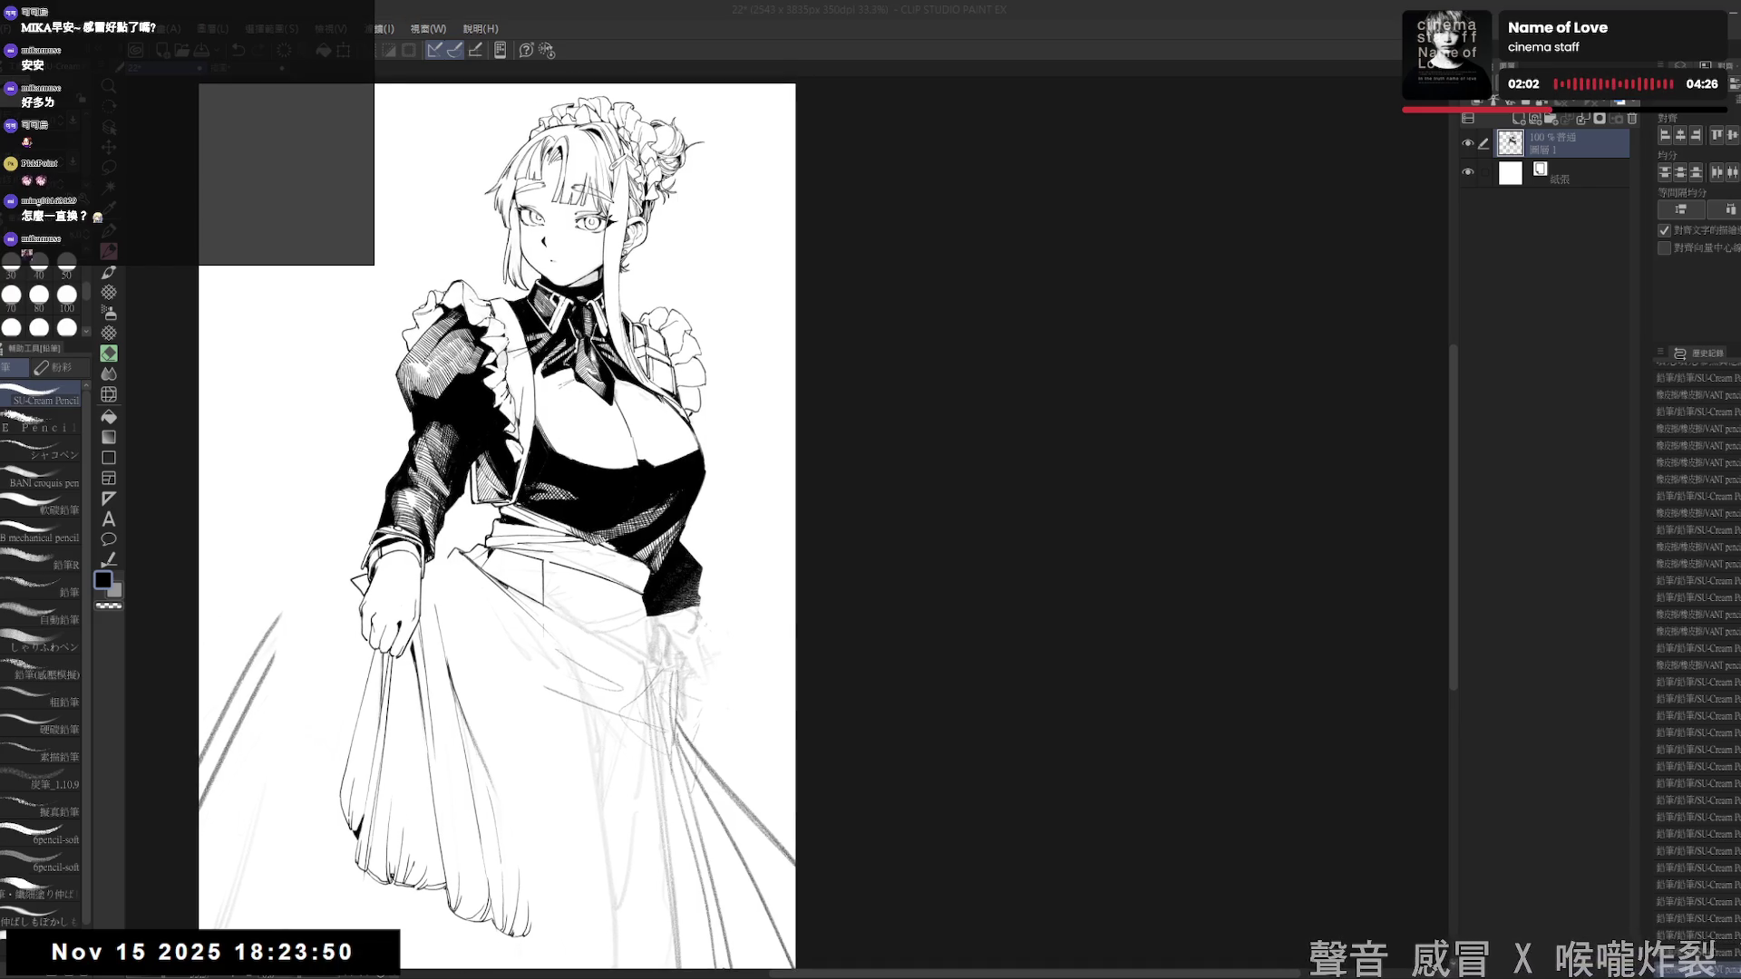
{"action": "left_click_drag", "start_coordinate": [580, 651], "coordinate": [580, 607]}
- Choose the harder 較硬 eraser and reduce its size
{"action": "key", "text": "e"}
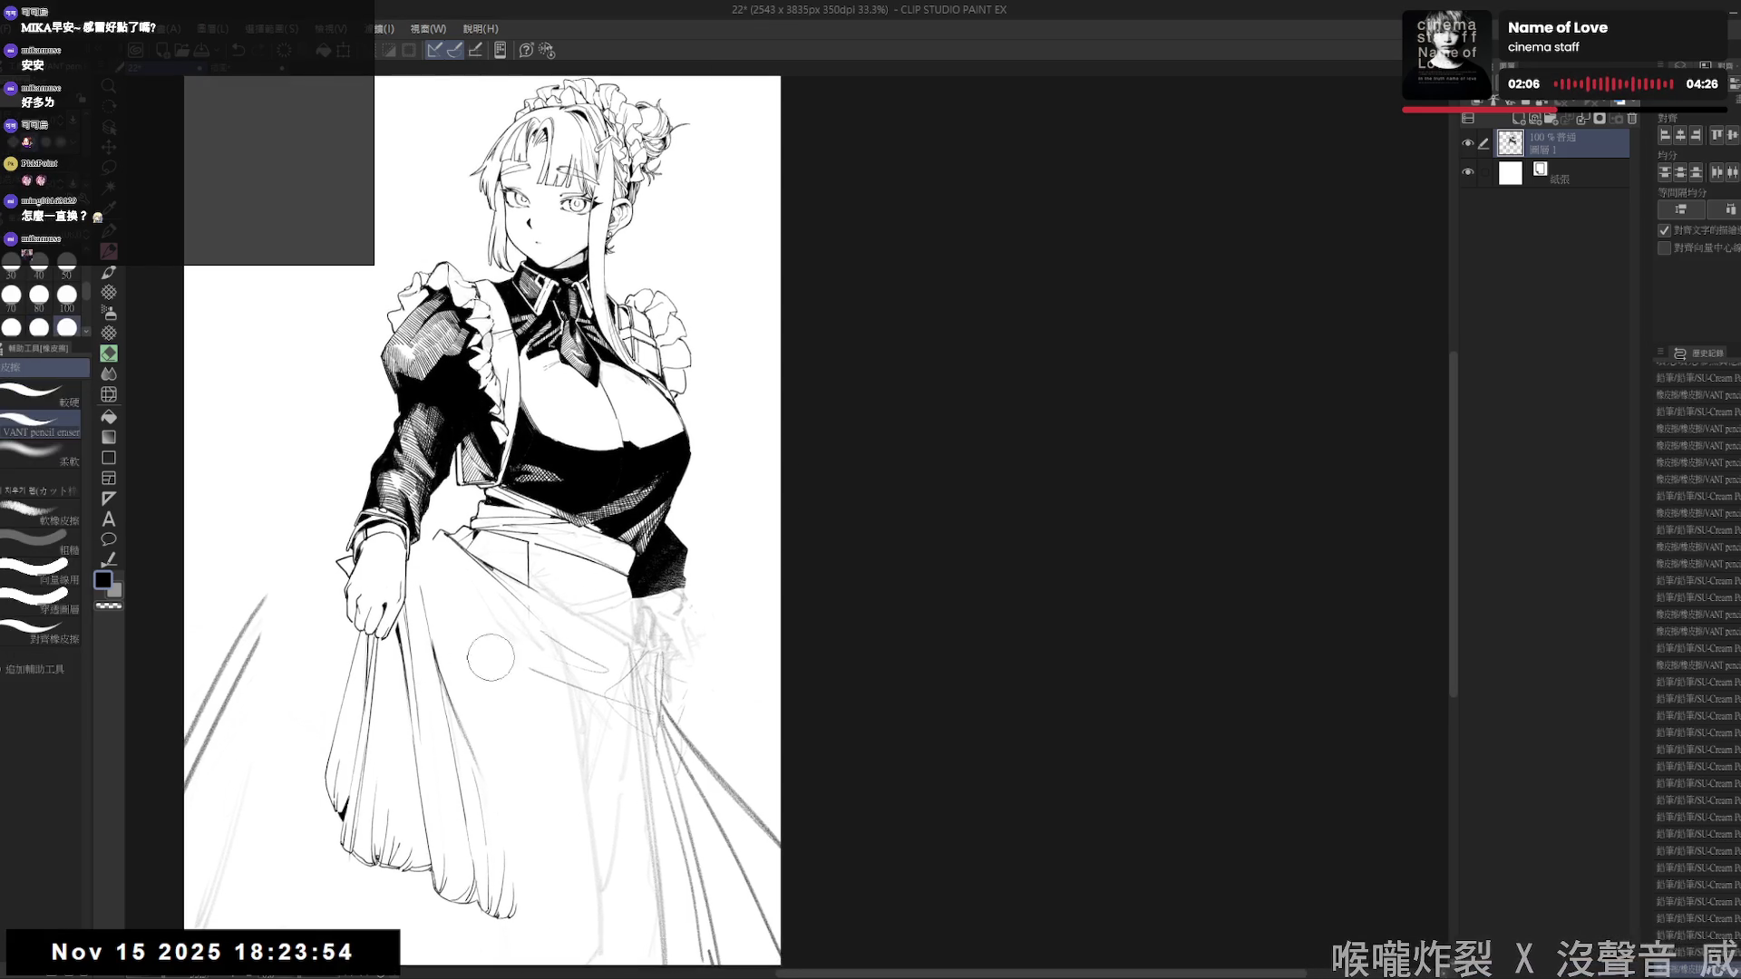
{"action": "key", "text": "comma"}
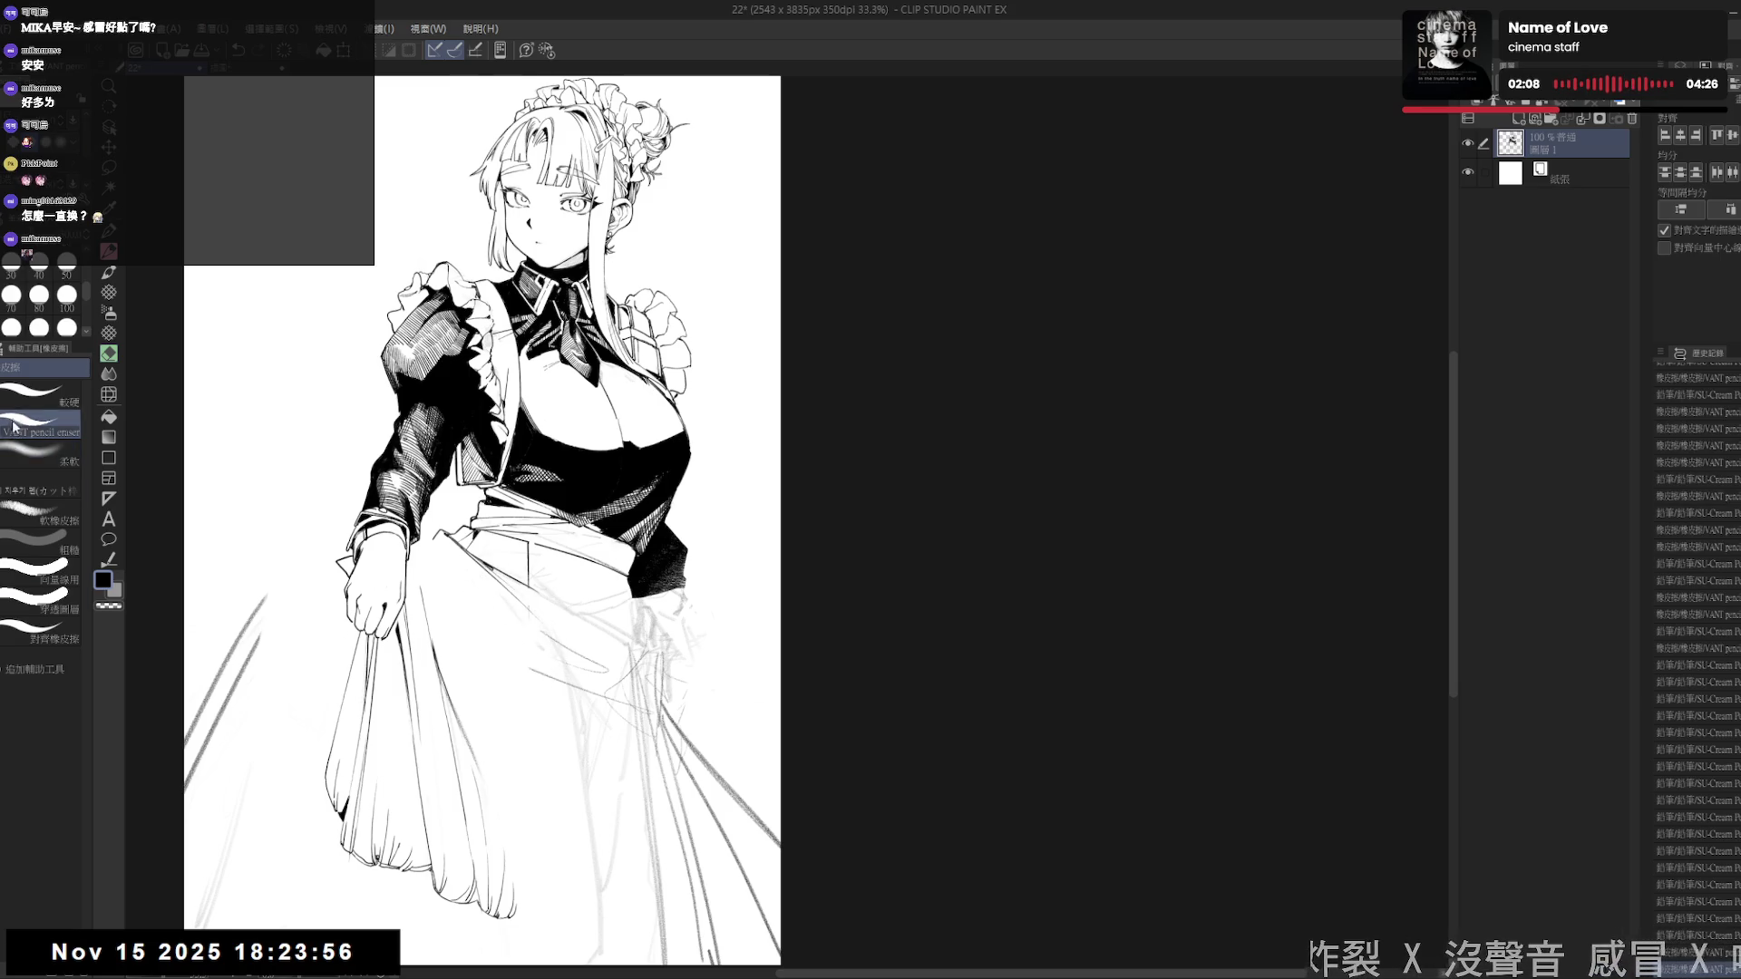
{"action": "key", "text": "bracketleft"}
{"action": "key", "text": "bracketleft"}
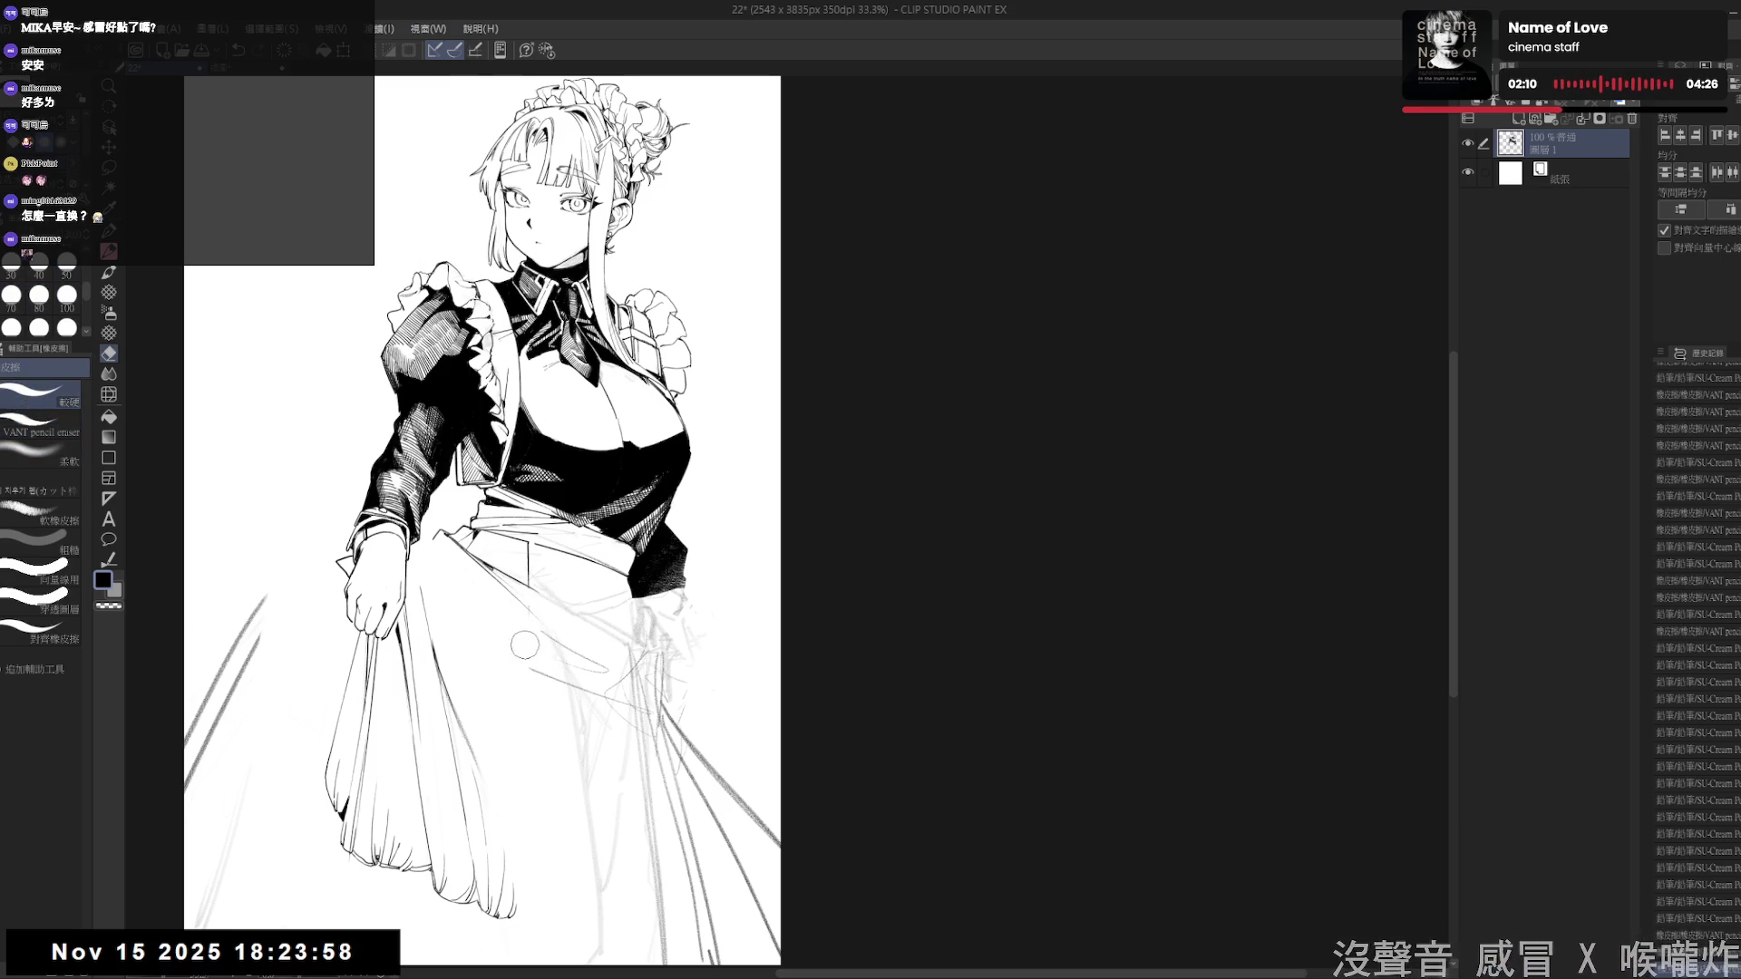
{"action": "left_click_drag", "start_coordinate": [535, 640], "coordinate": [459, 623]}
{"action": "key", "text": "p"}
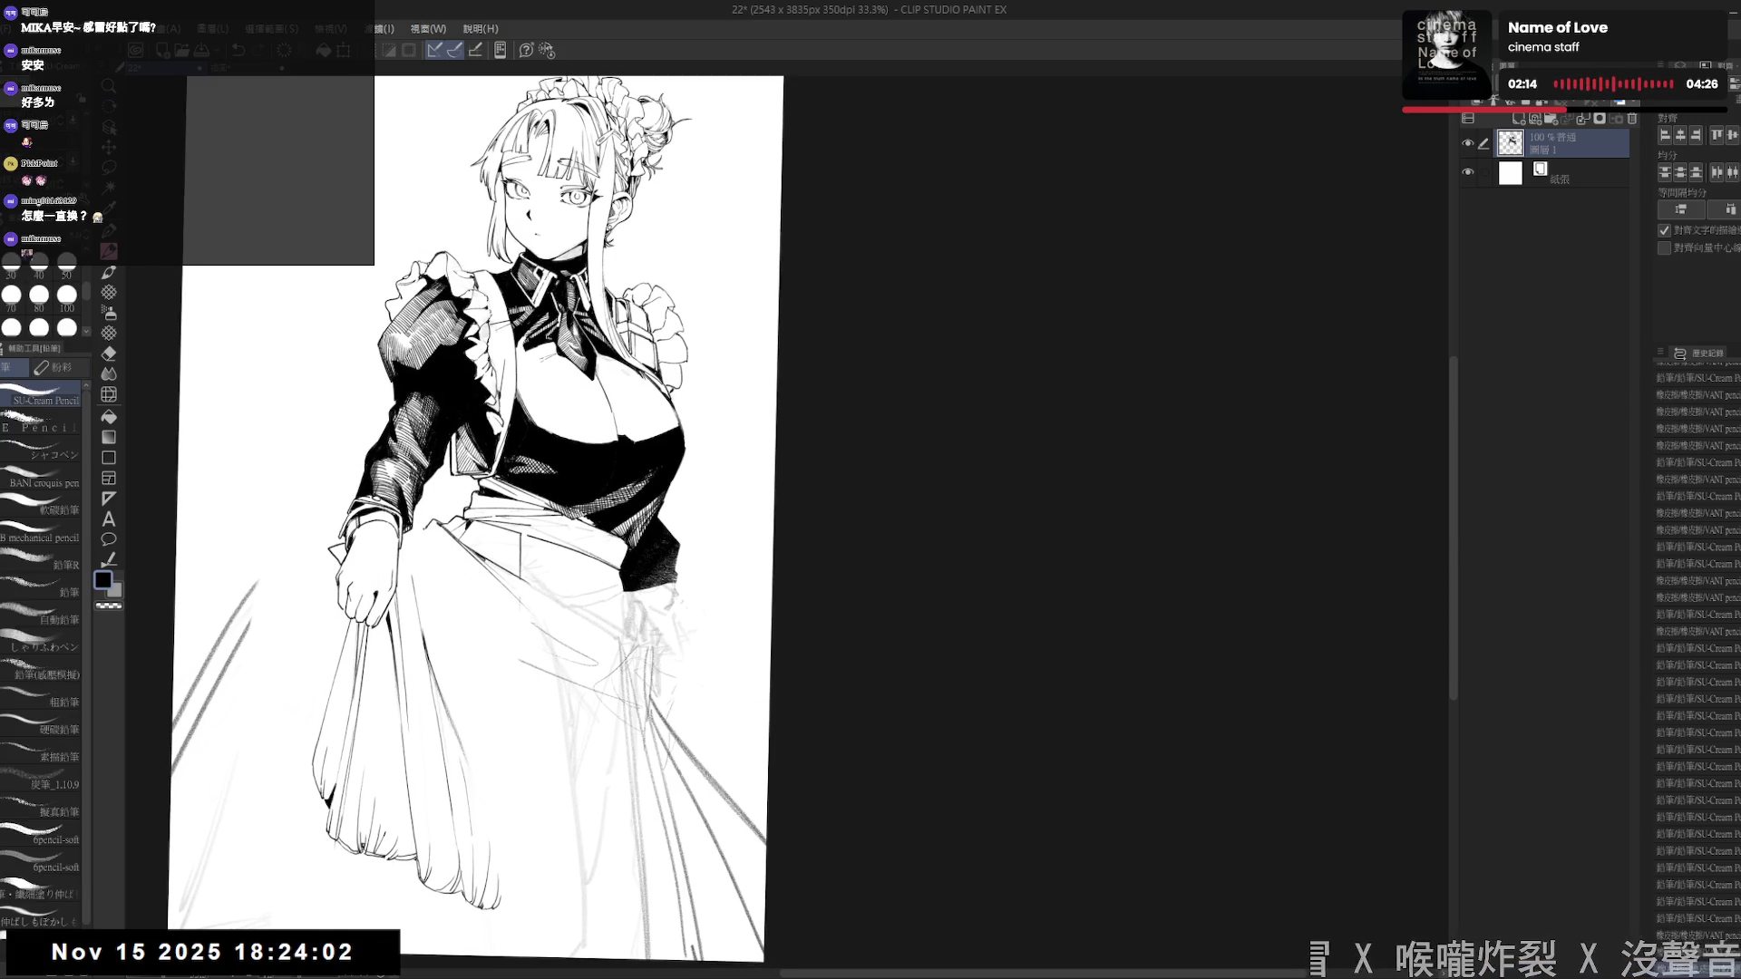
- Tilt the page and ink a line along the skirt fold with a small mark
{"action": "left_click_drag", "start_coordinate": [457, 589], "coordinate": [313, 517]}
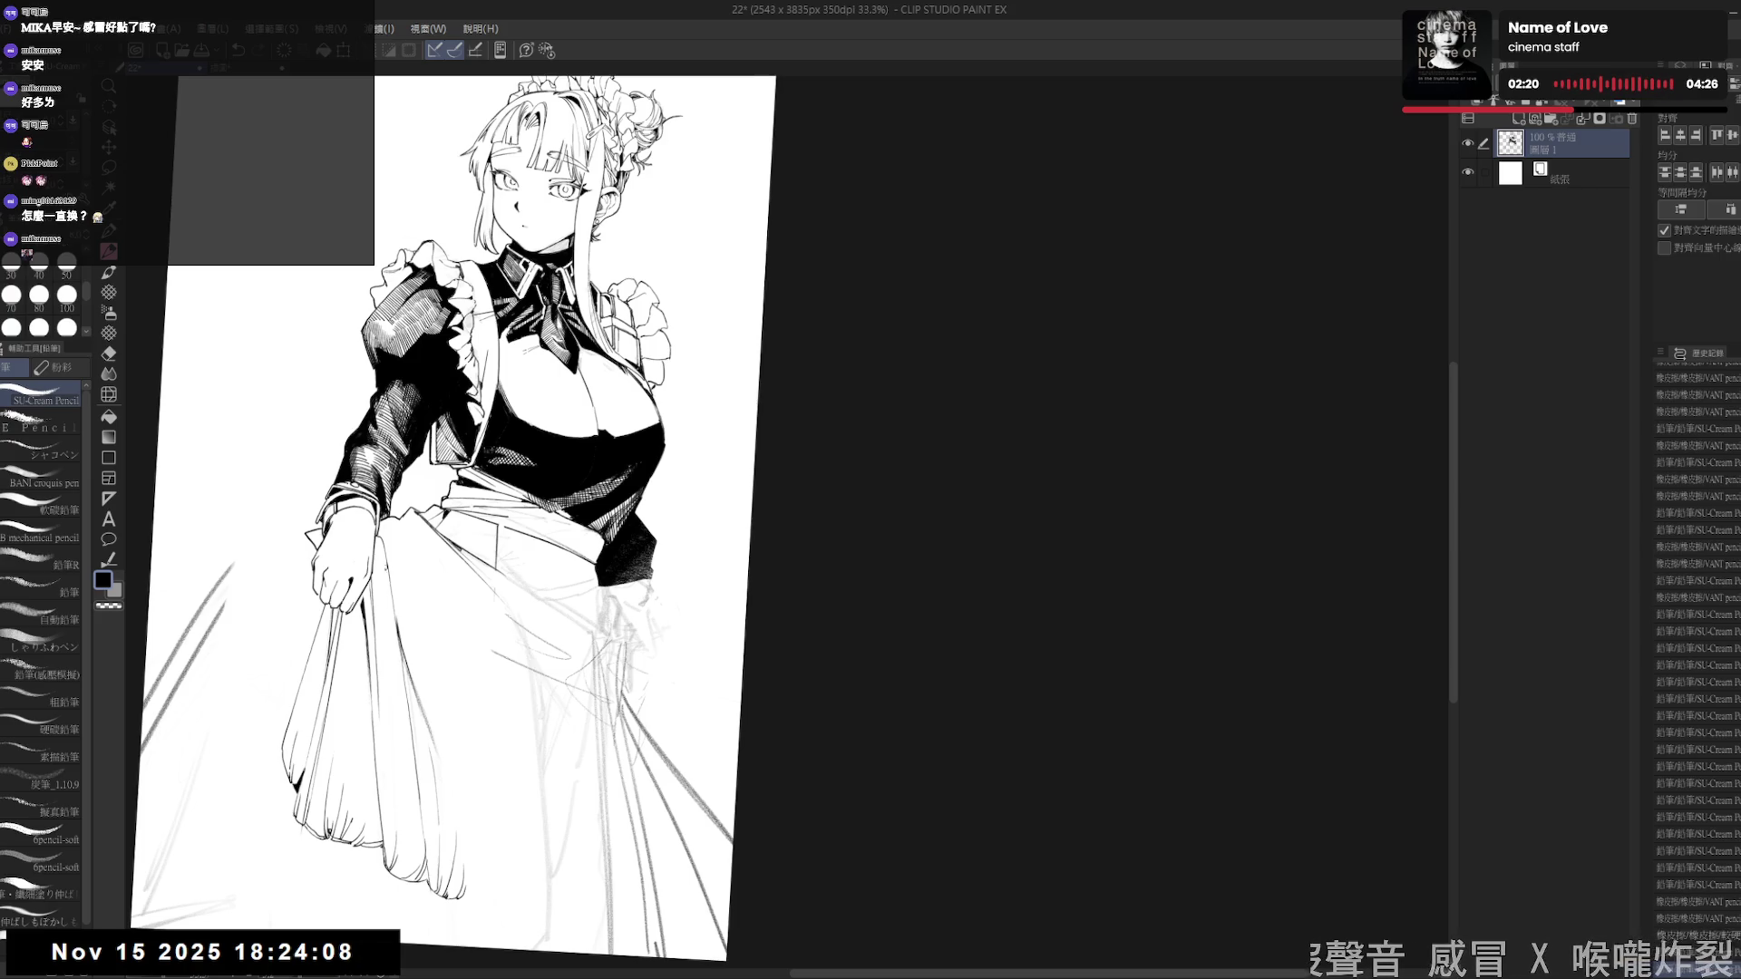
{"action": "left_click_drag", "start_coordinate": [383, 562], "coordinate": [459, 526]}
{"action": "key", "text": "e"}
{"action": "key", "text": "p"}
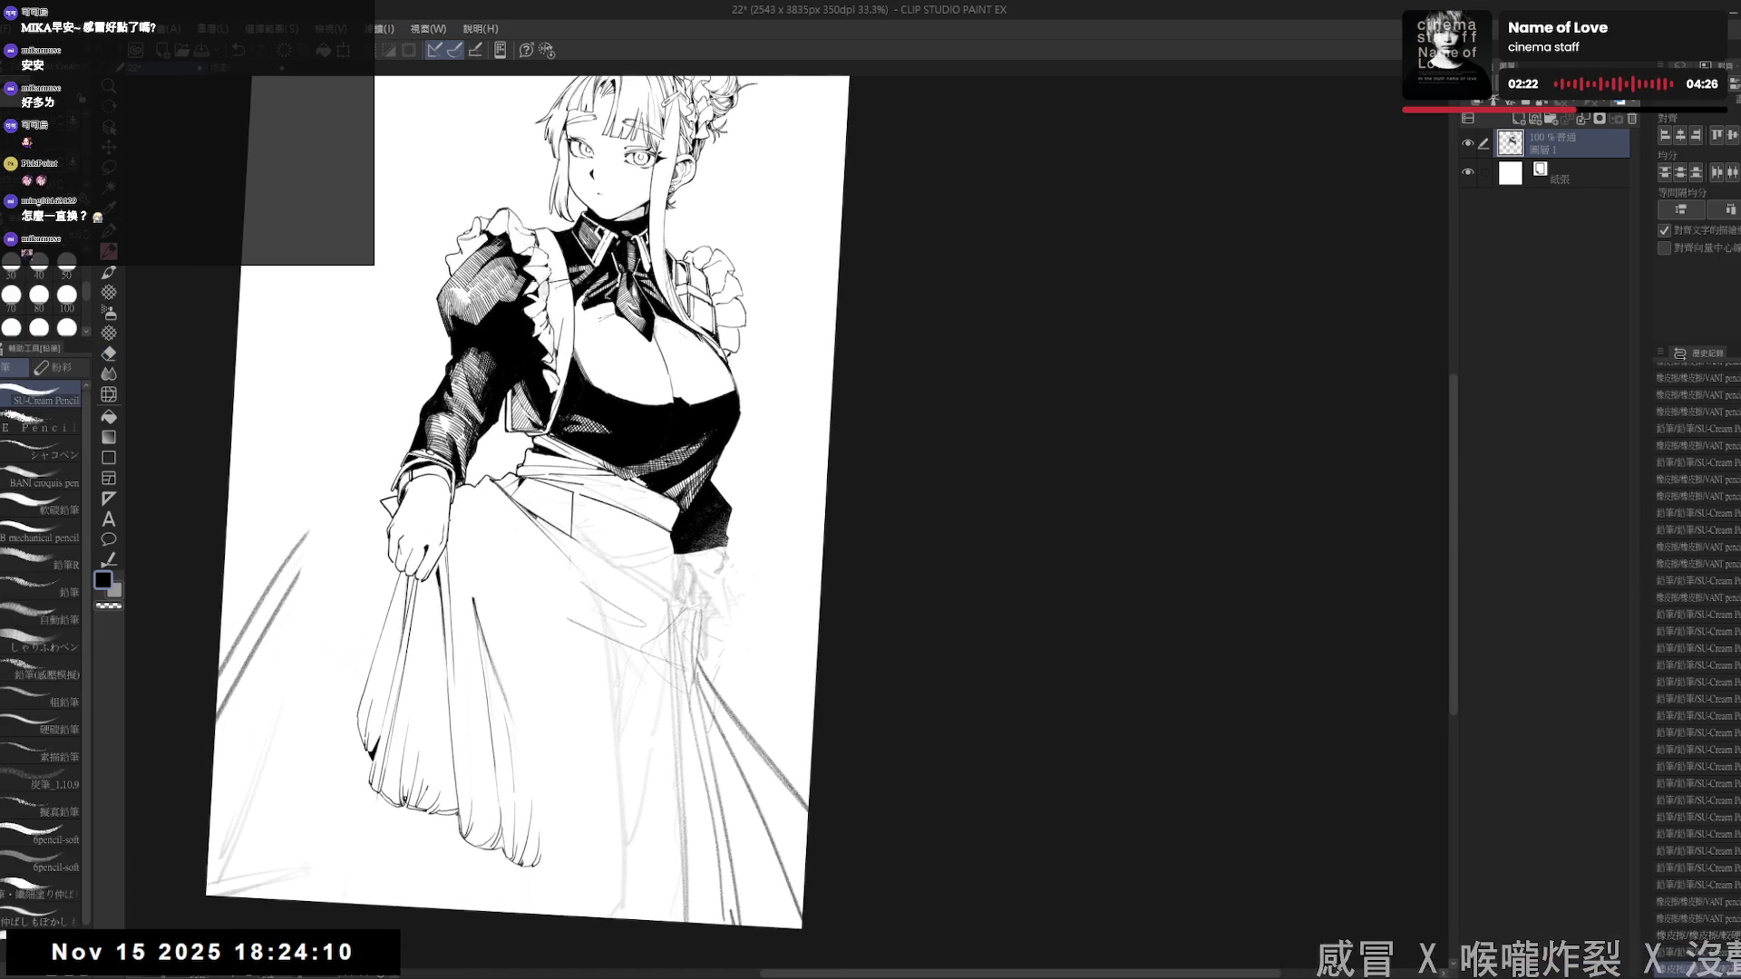
{"action": "left_click_drag", "start_coordinate": [472, 540], "coordinate": [499, 587]}
{"action": "left_click", "coordinate": [538, 600]}
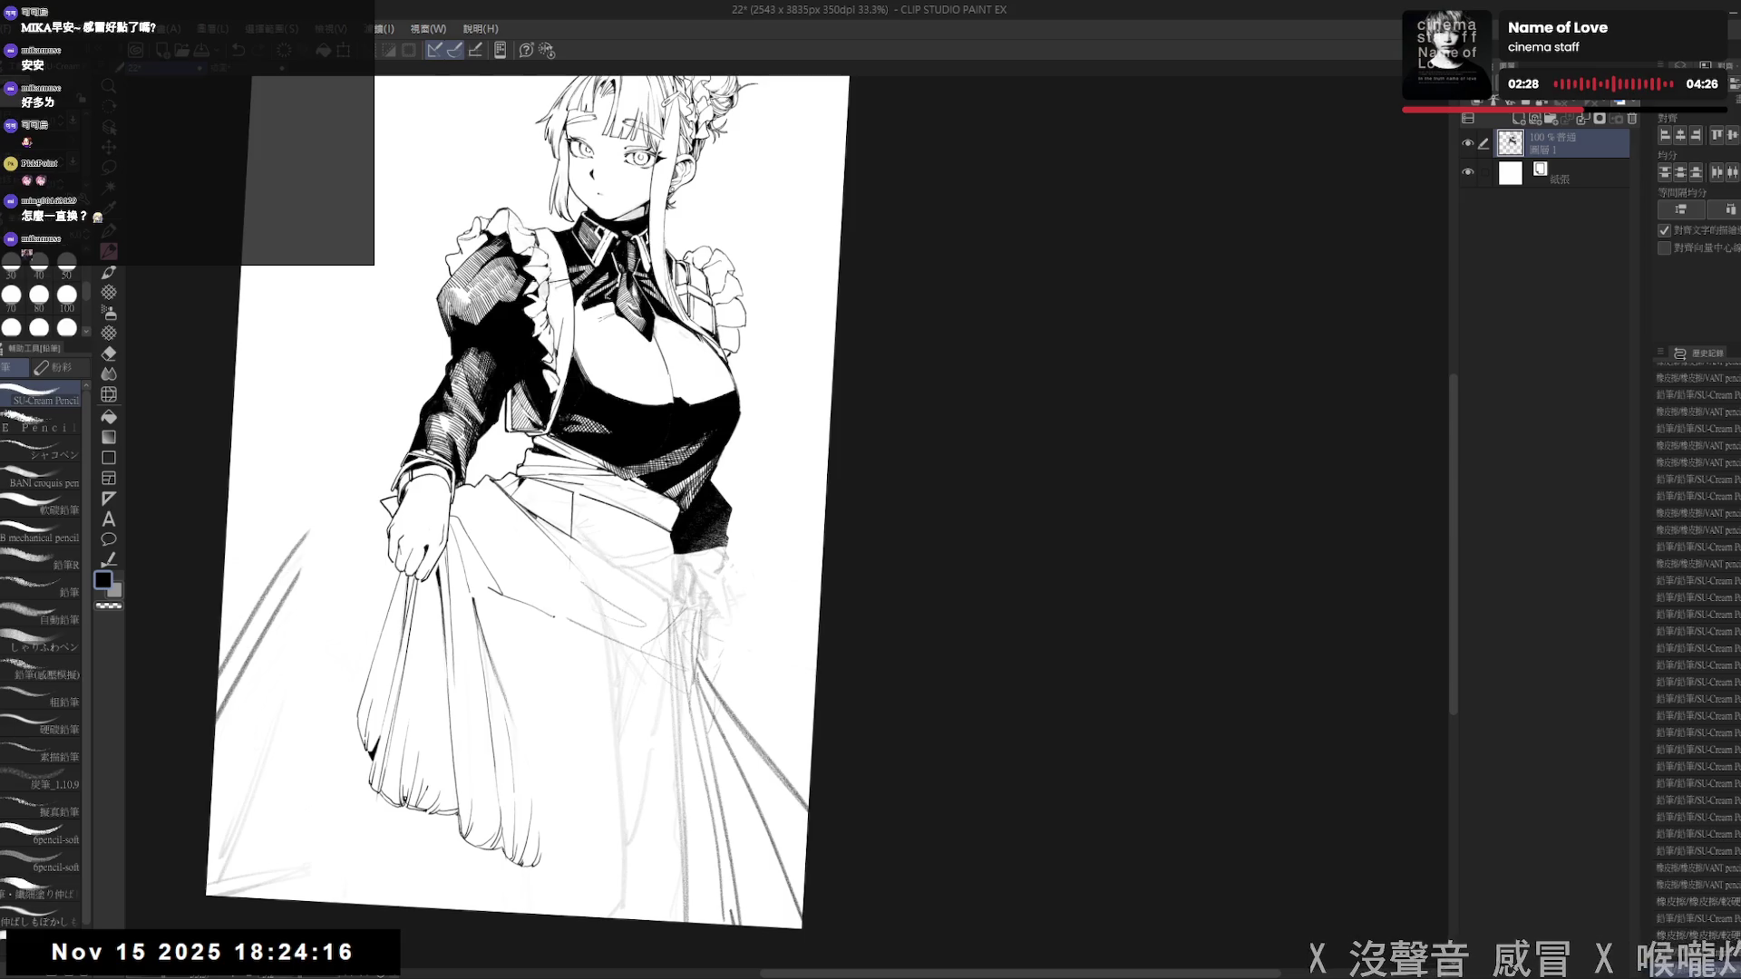
- Erase the sketch lines on the skirt's right side, then straighten the view and add pencil strokes
{"action": "key", "text": "e"}
{"action": "key", "text": "minus"}
{"action": "left_click_drag", "start_coordinate": [640, 673], "coordinate": [699, 622]}
{"action": "key", "text": "p"}
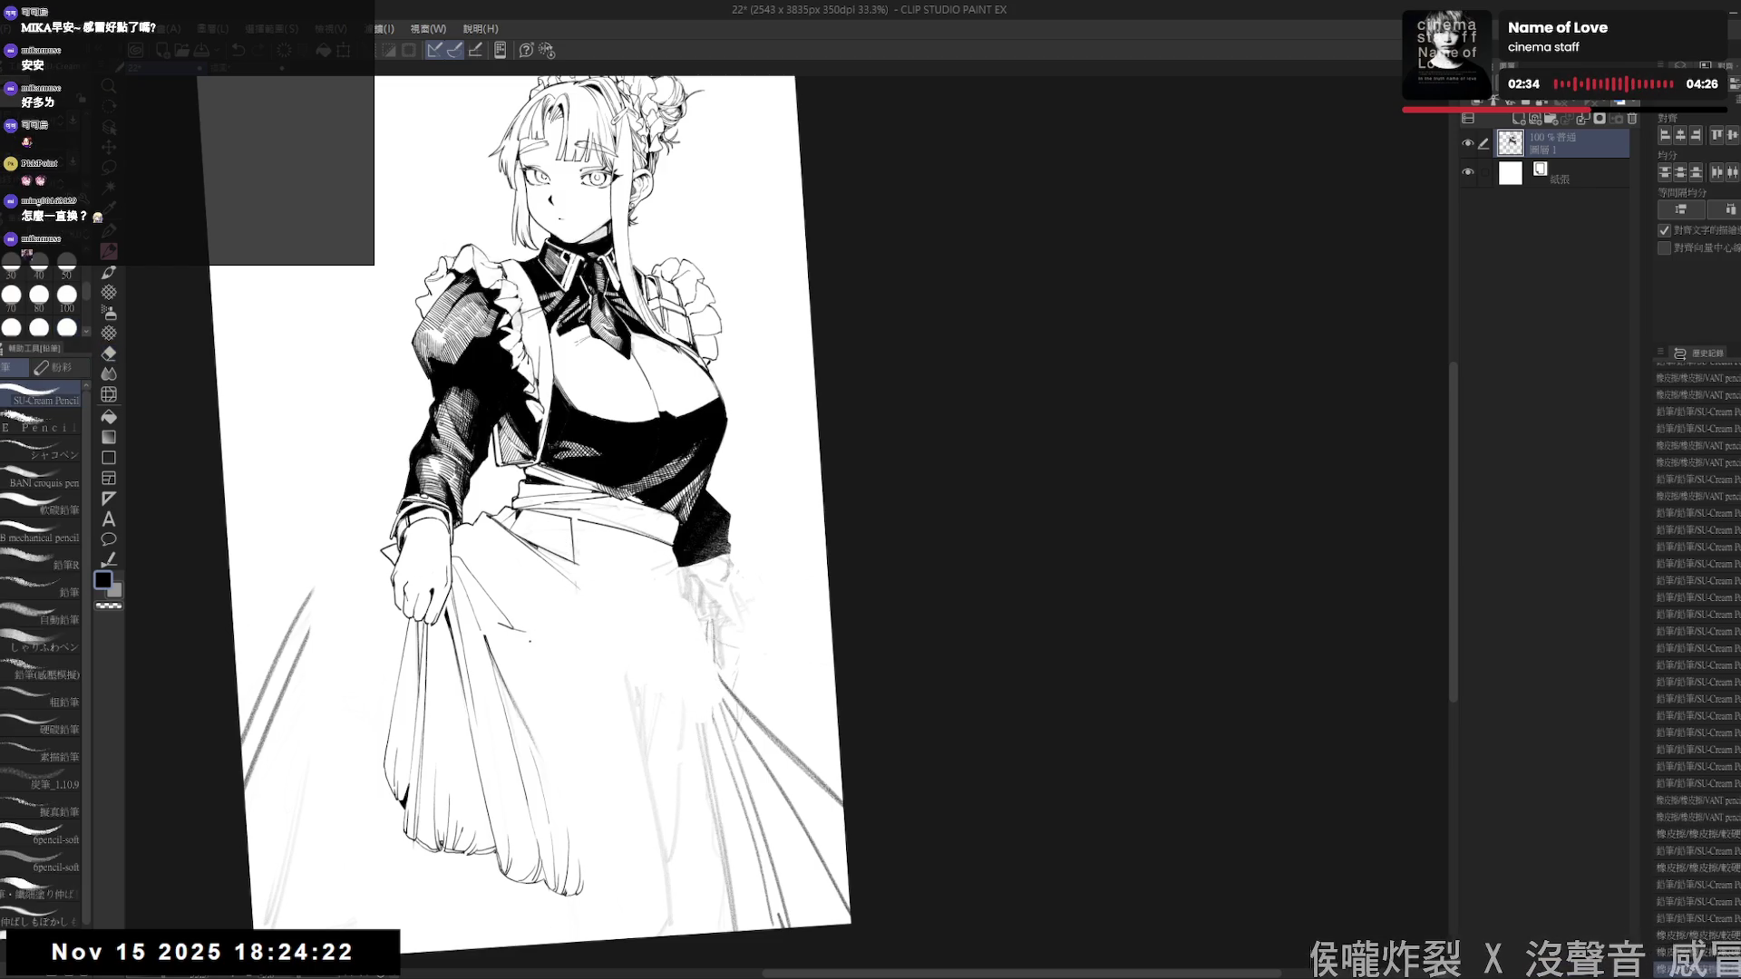
{"action": "key", "text": "ctrl+at"}
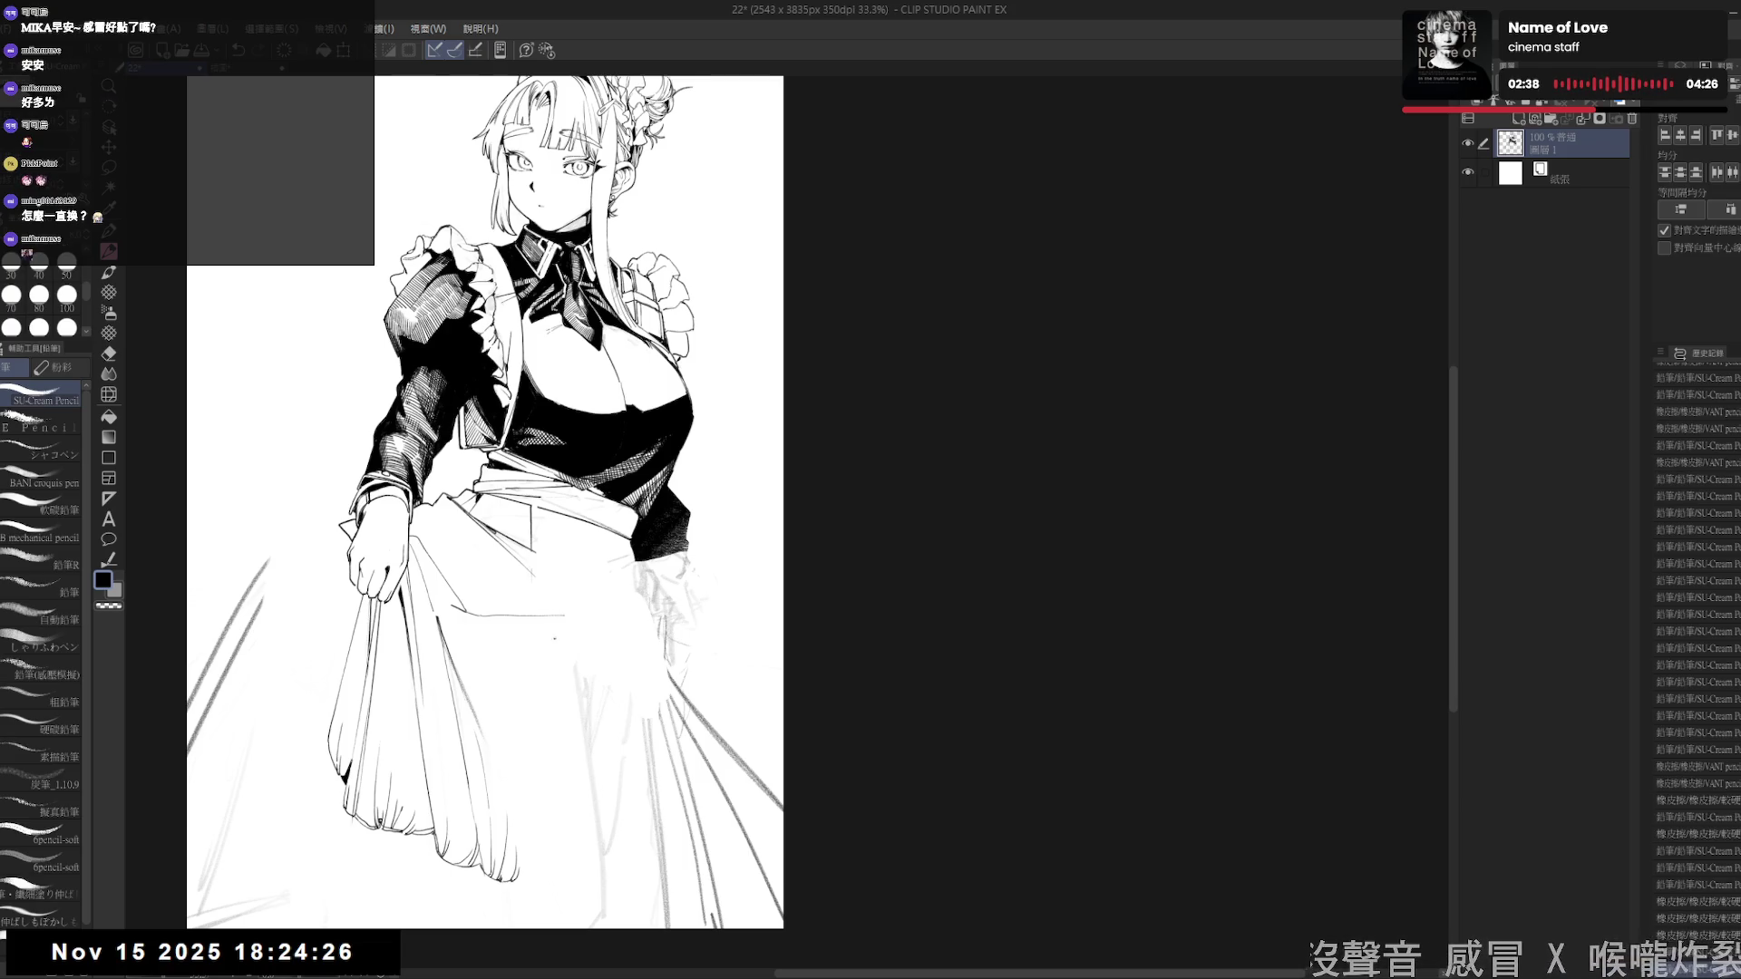
{"action": "key", "text": "minus"}
{"action": "left_click", "coordinate": [531, 635]}
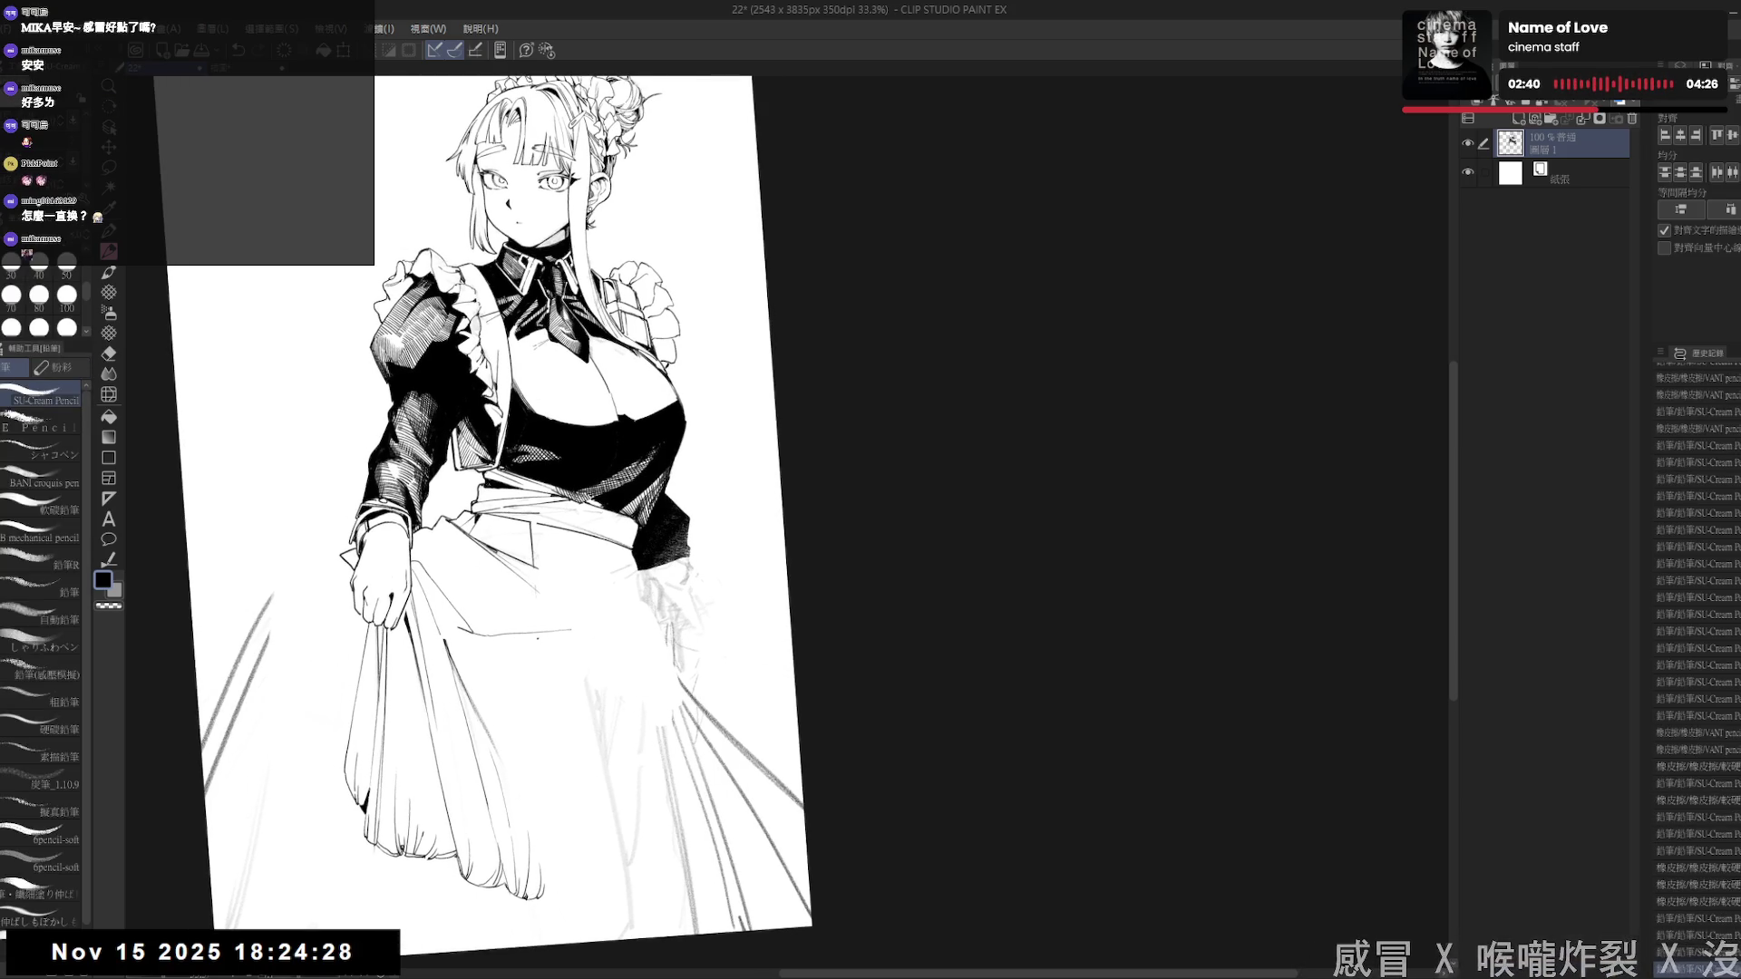